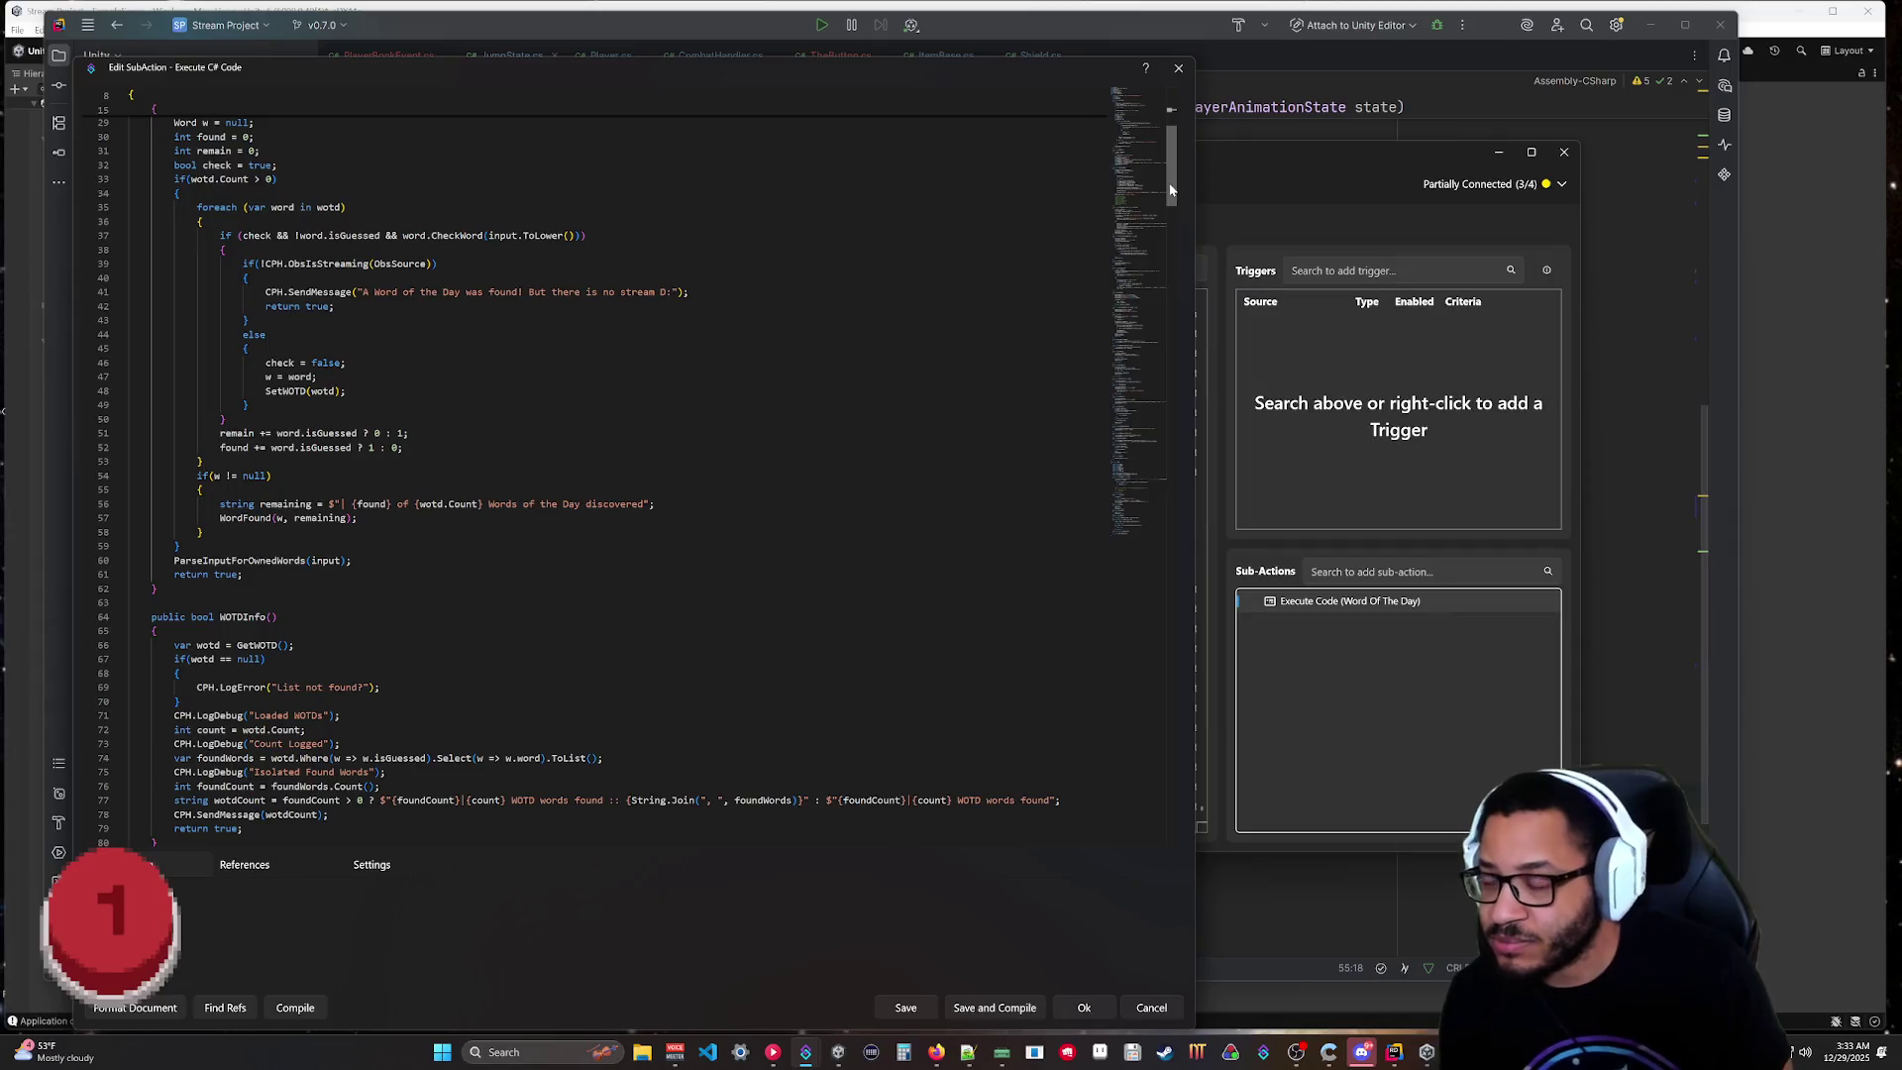
Rearrange text in the CheckWord C# code and scroll through the script.
mouse_move(1176, 170)
mouse_down()
mouse_move(1181, 154)
mouse_move(1101, 176)
mouse_up()
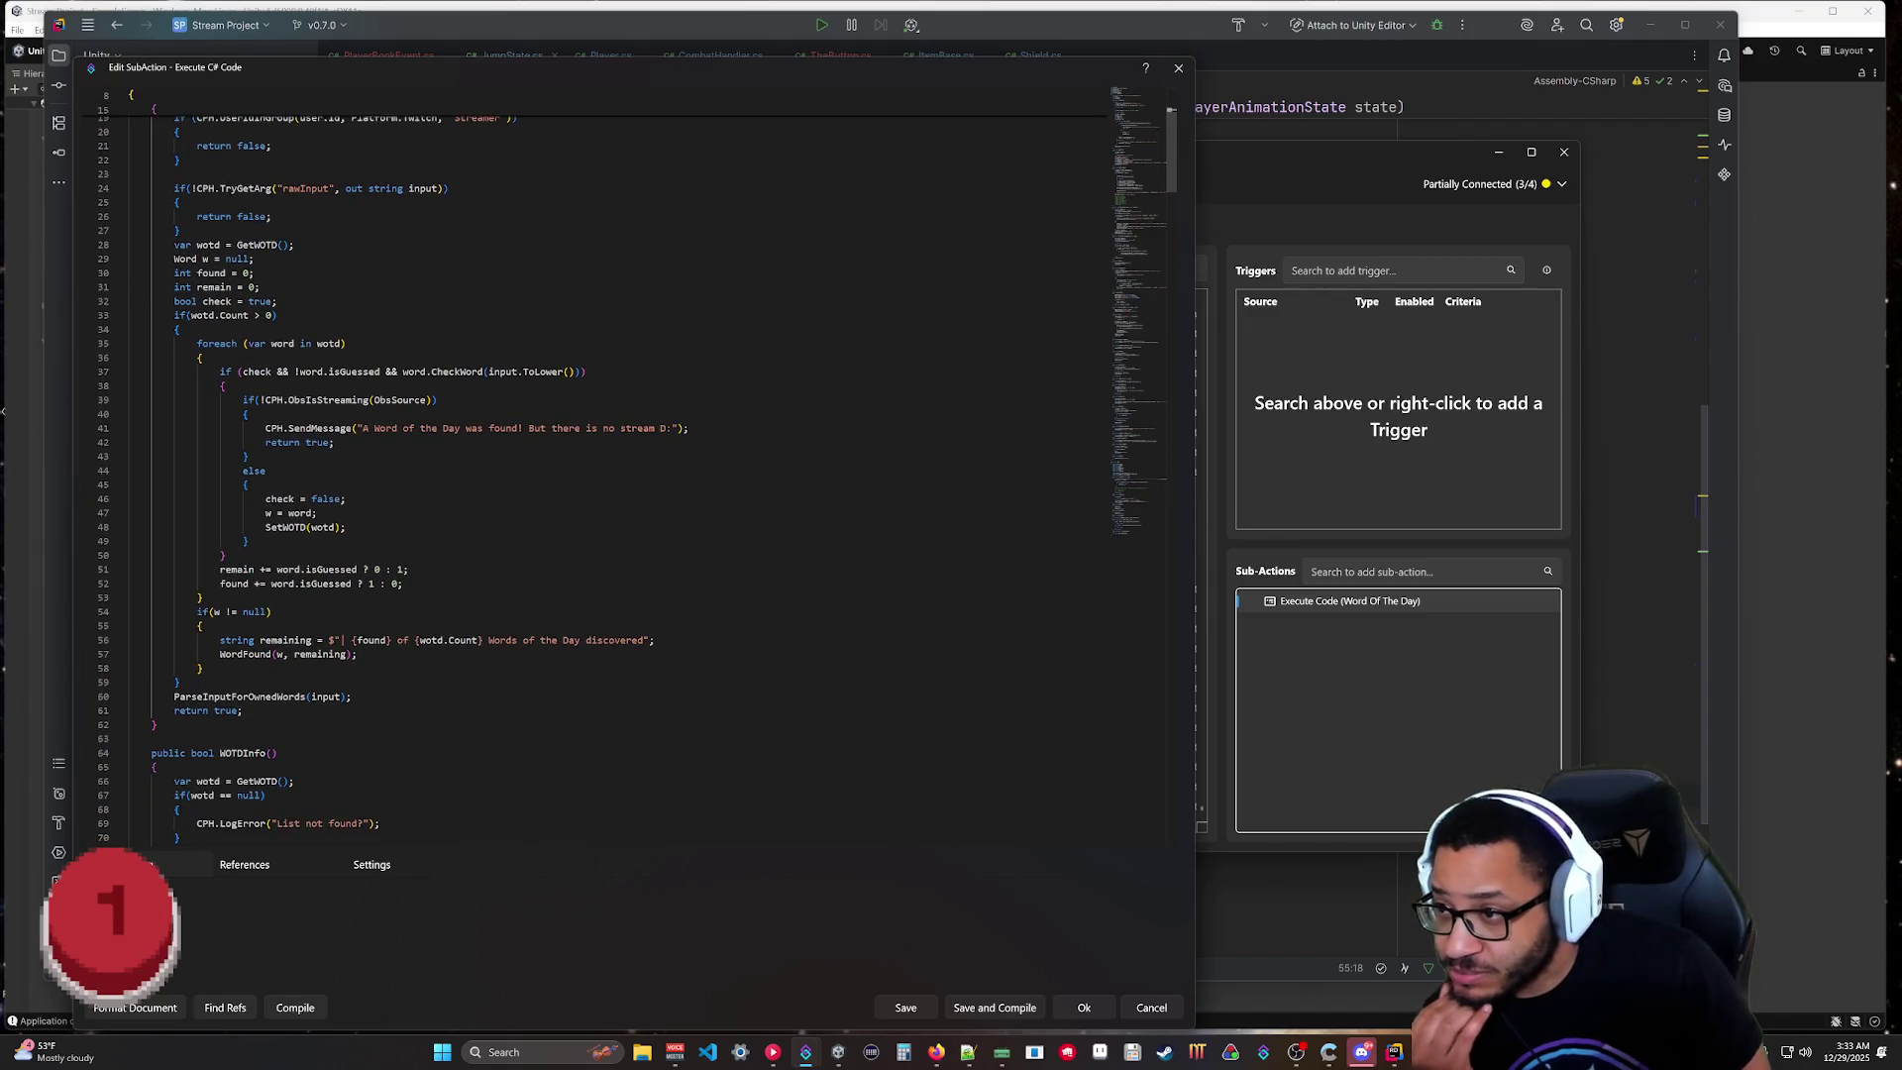
scroll(595, 465, up, 5)
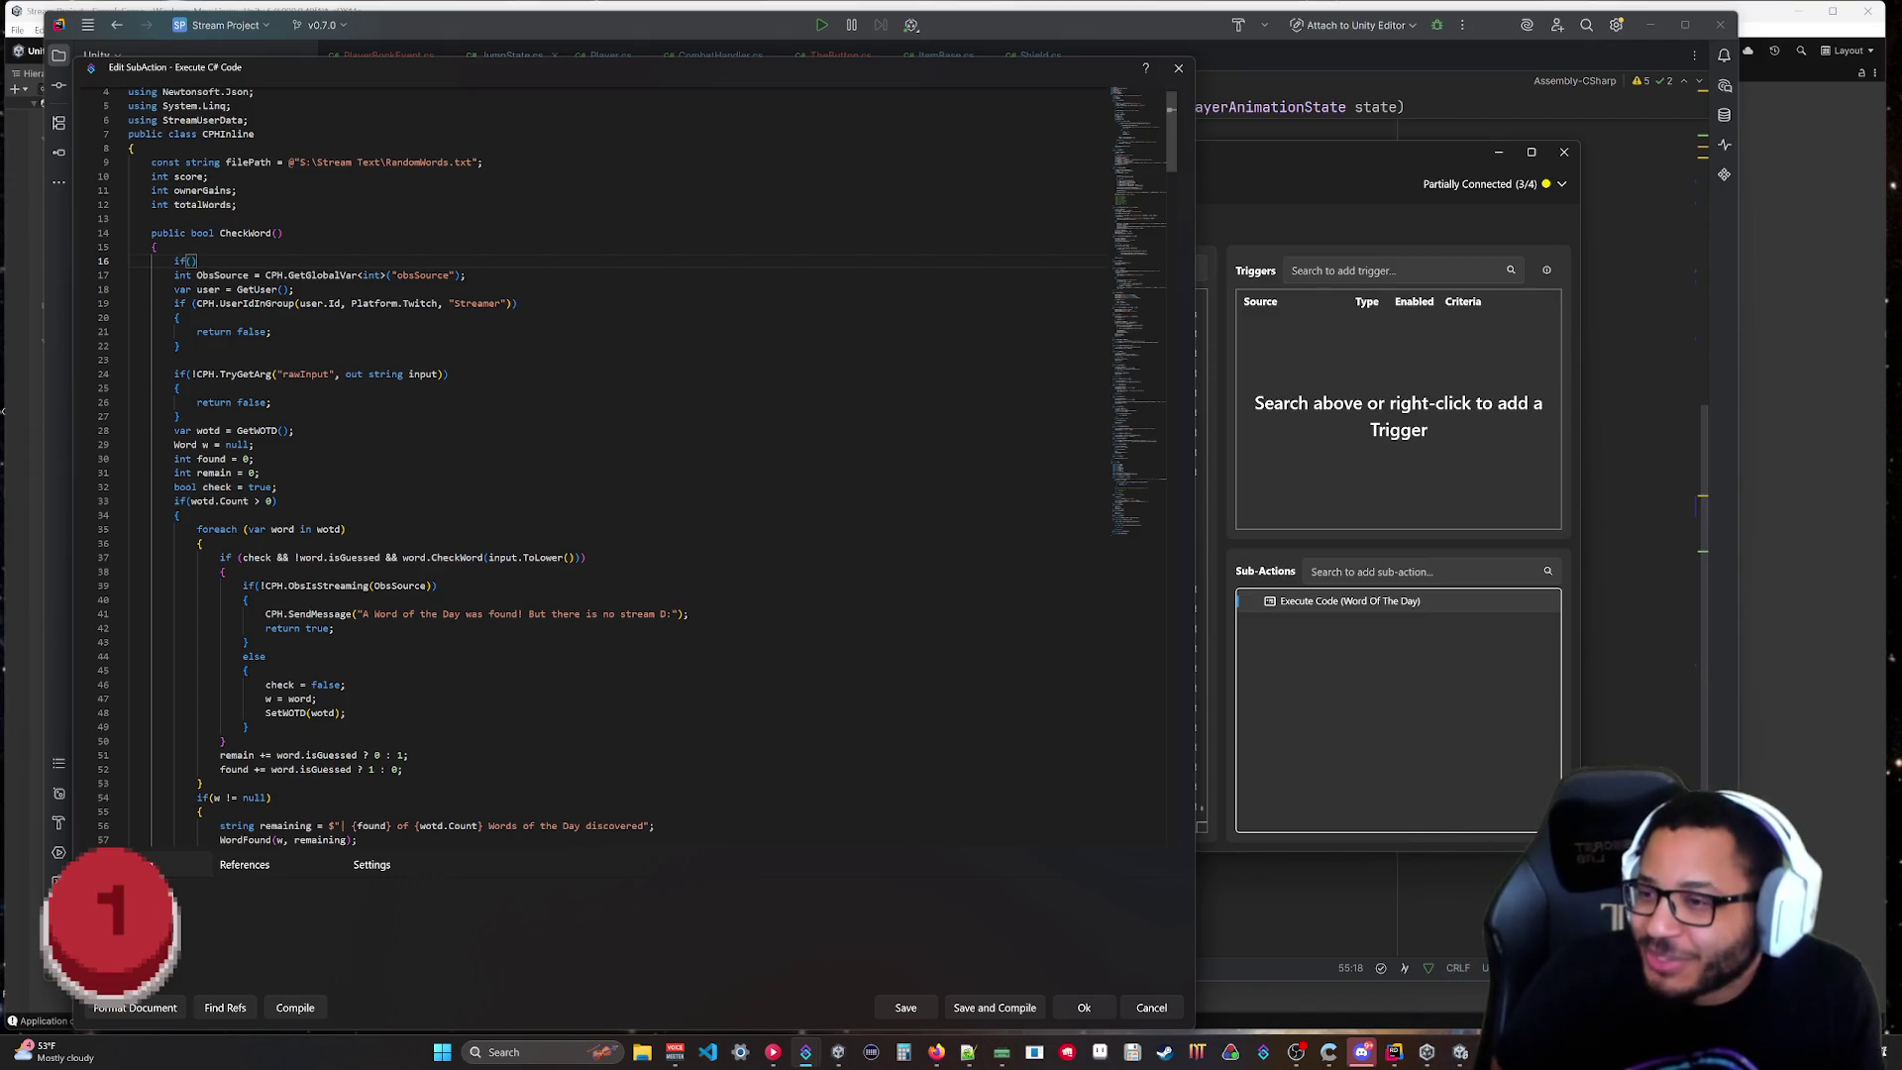
drag(260, 614, 558, 614)
double_click(253, 655)
drag(686, 614, 268, 614)
click(347, 684)
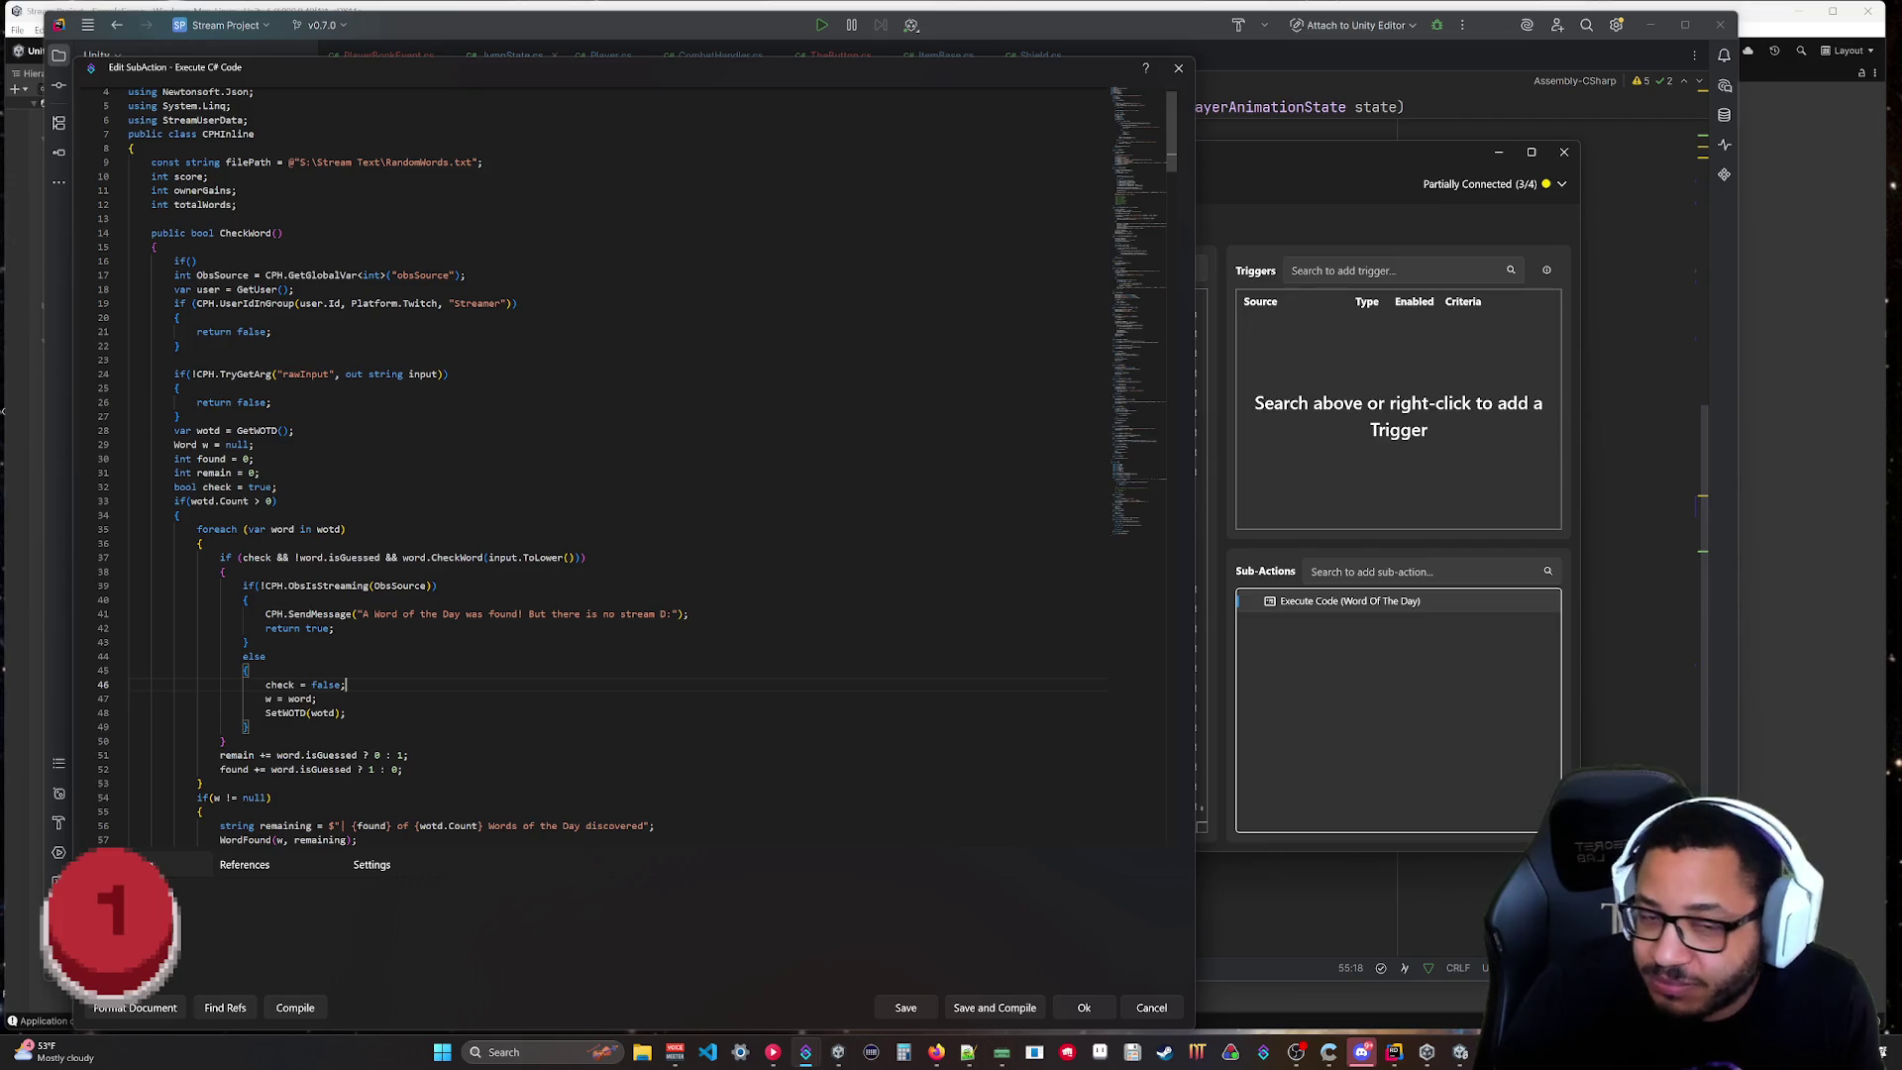
scroll(630, 467, down, 2)
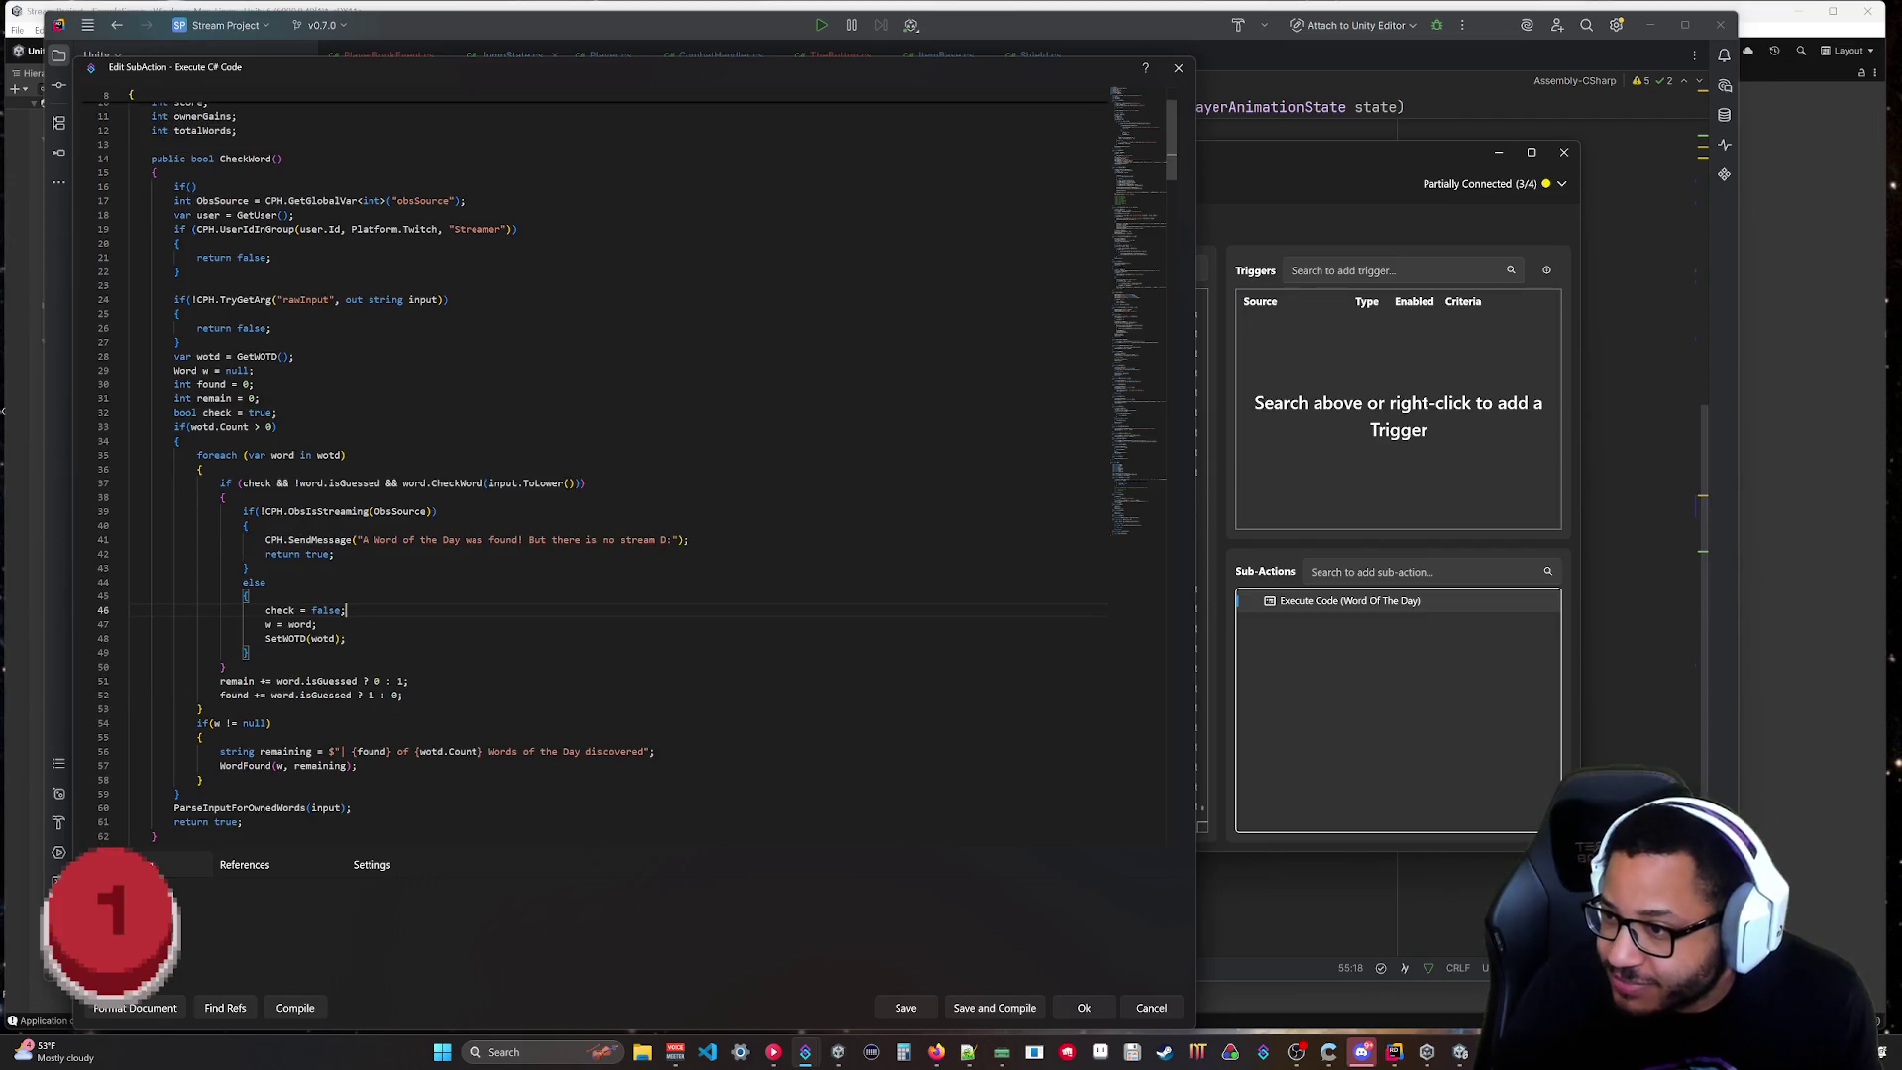
scroll(630, 473, down, 2)
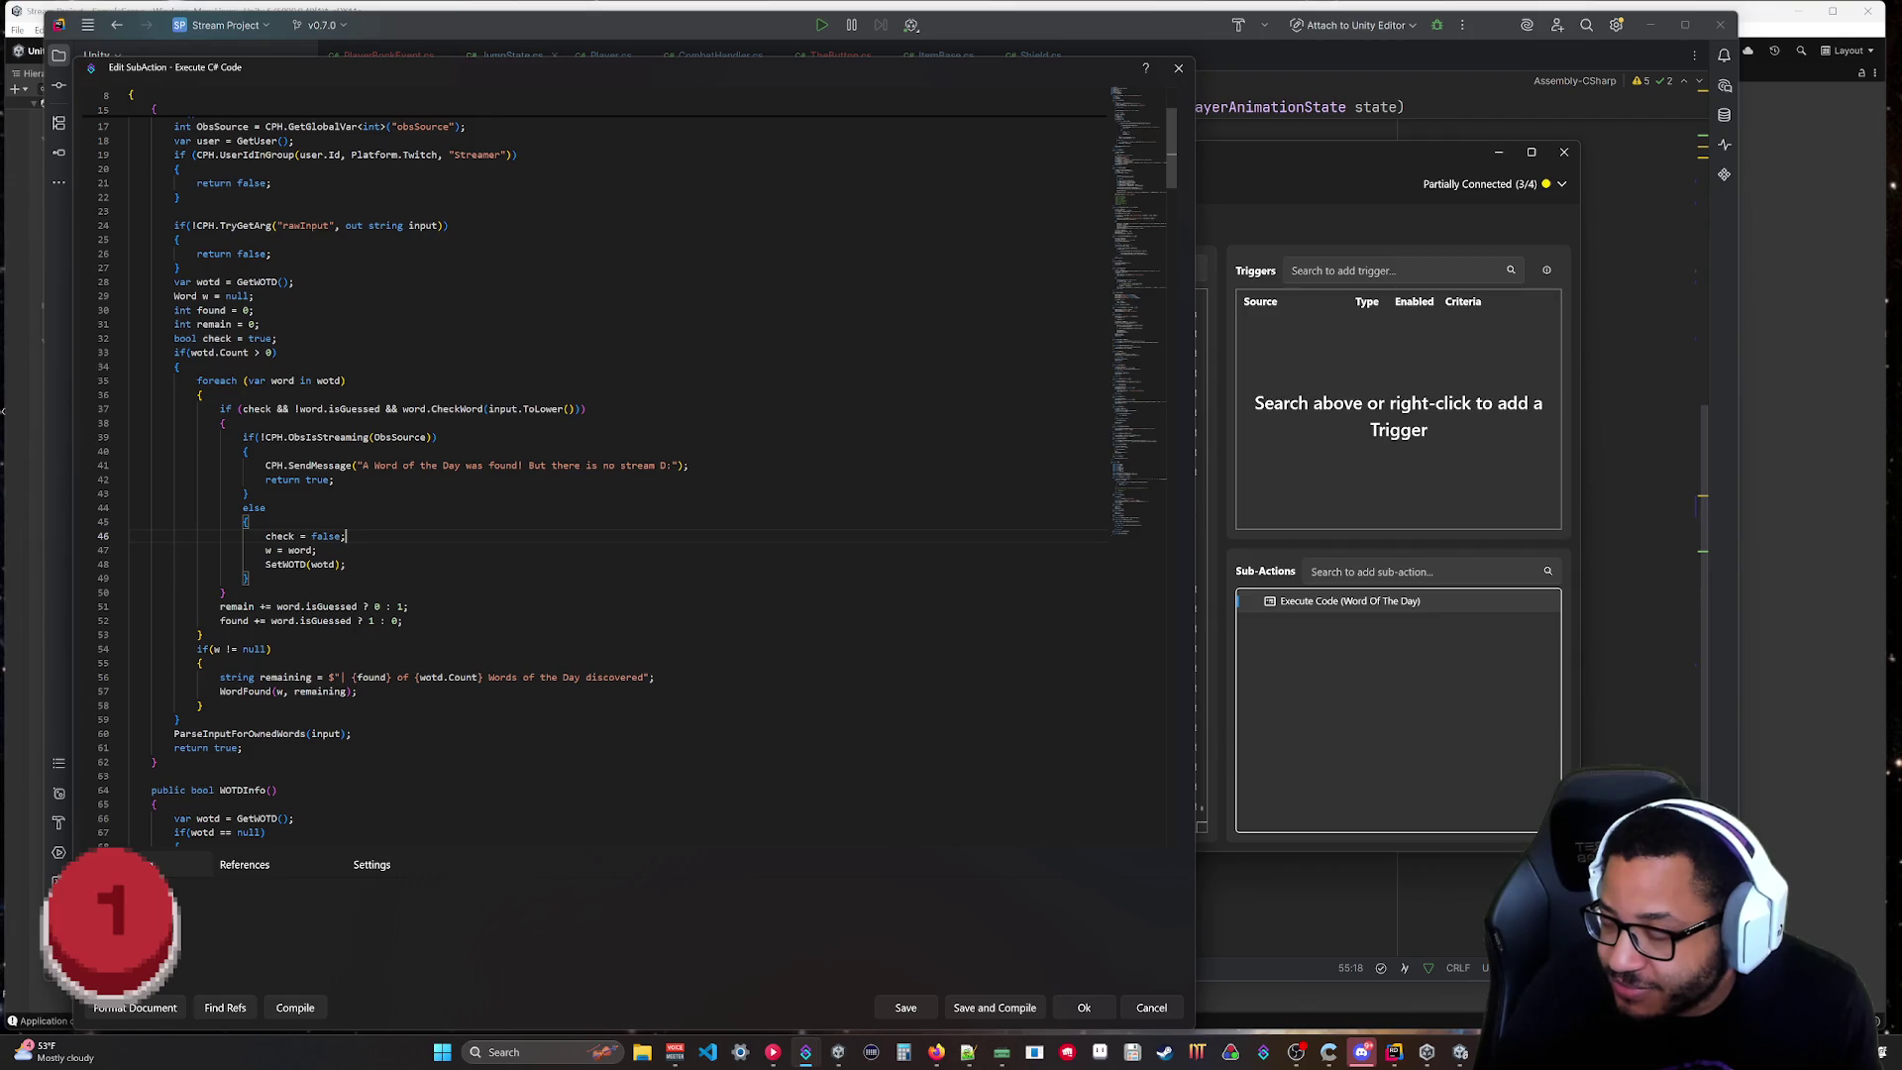
scroll(630, 473, up, 2)
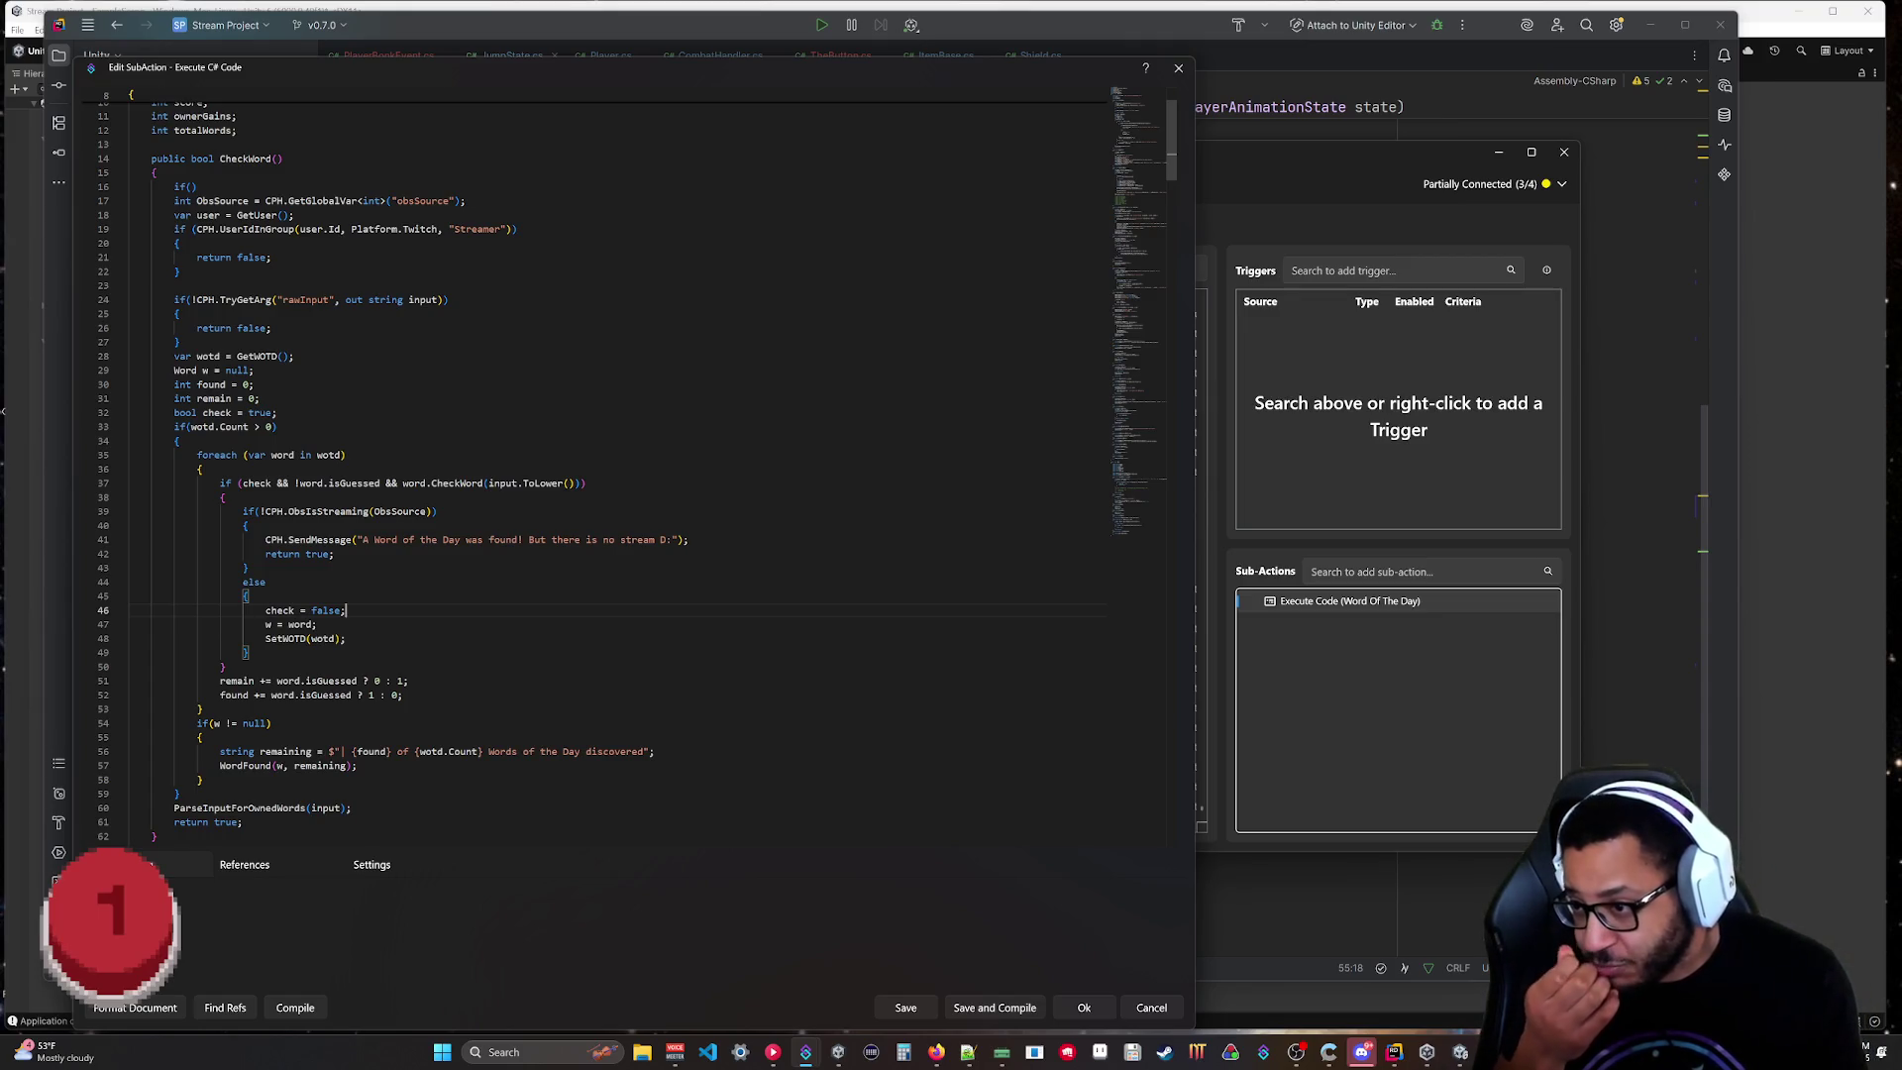
Move the ObsIsStreaming condition from line 39 into the line 16 if, which returns true.
drag(433, 511, 259, 511)
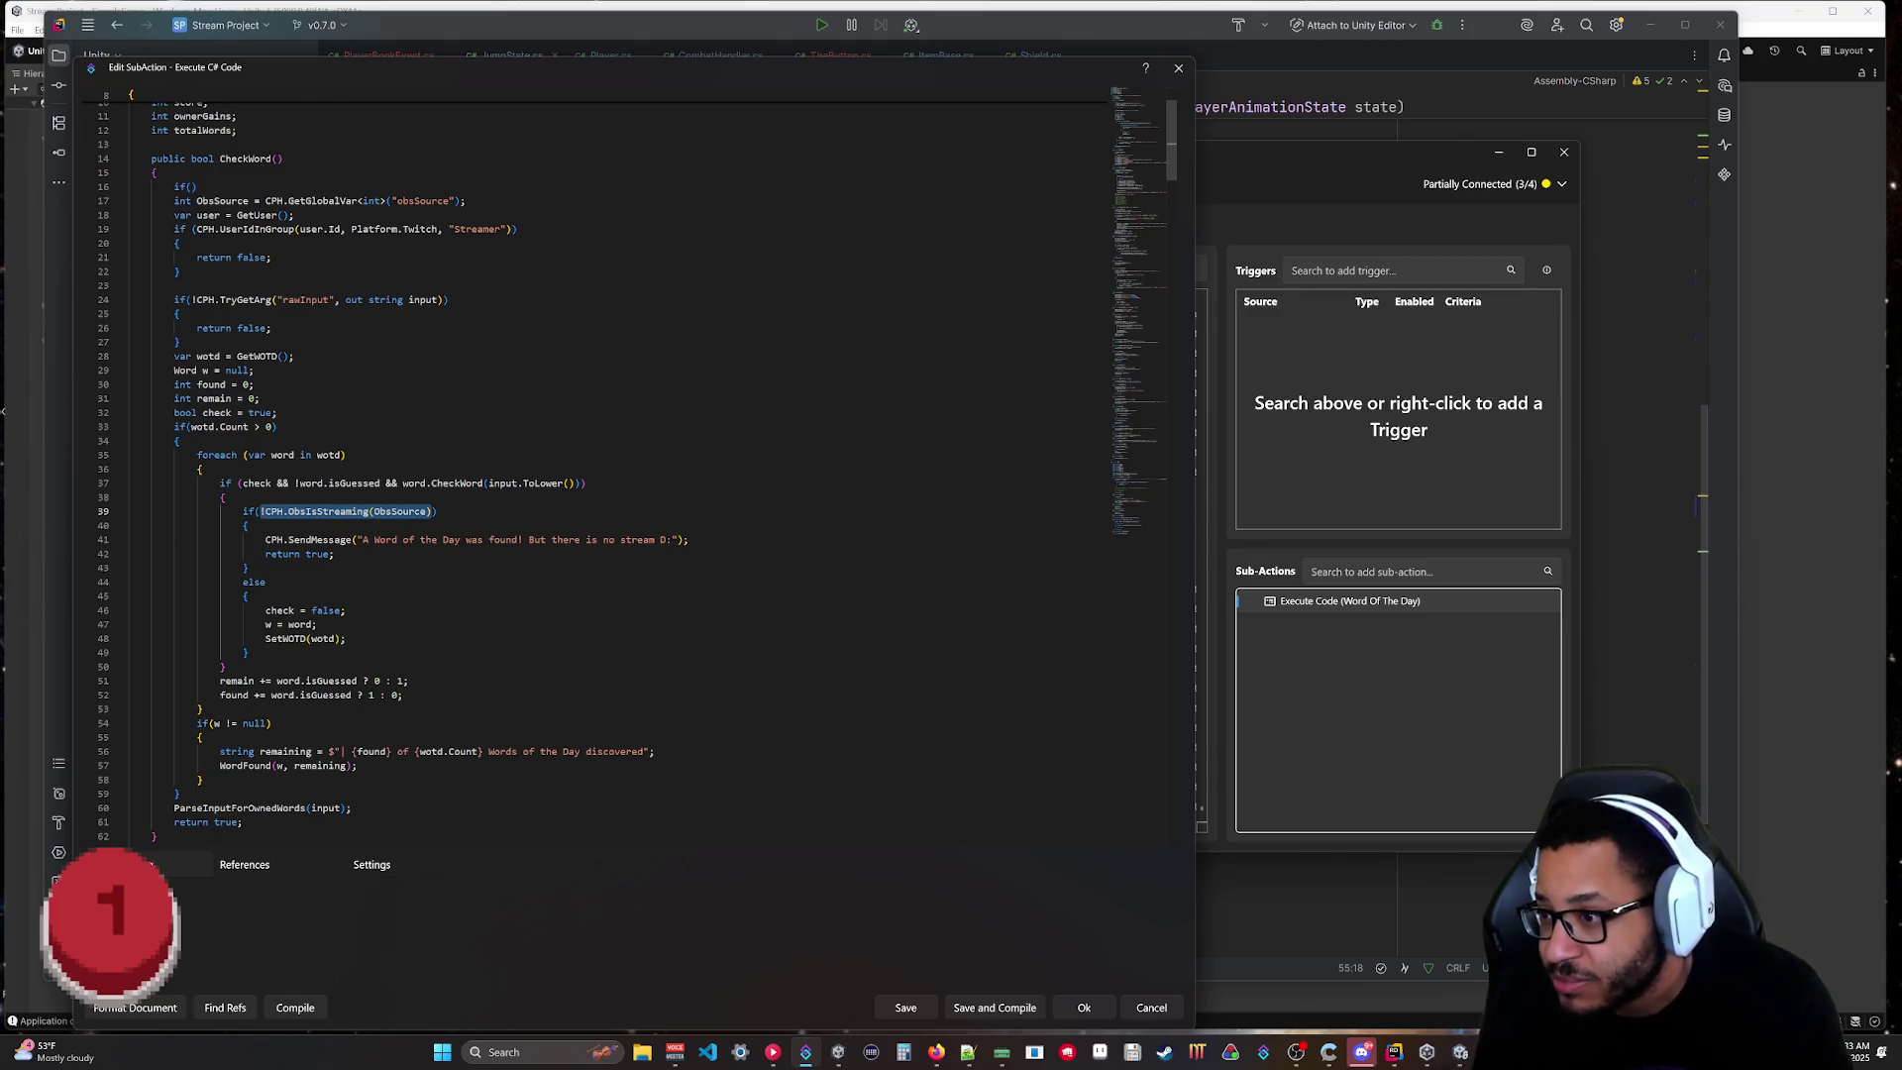
key(ctrl+x)
drag(198, 186, 174, 186)
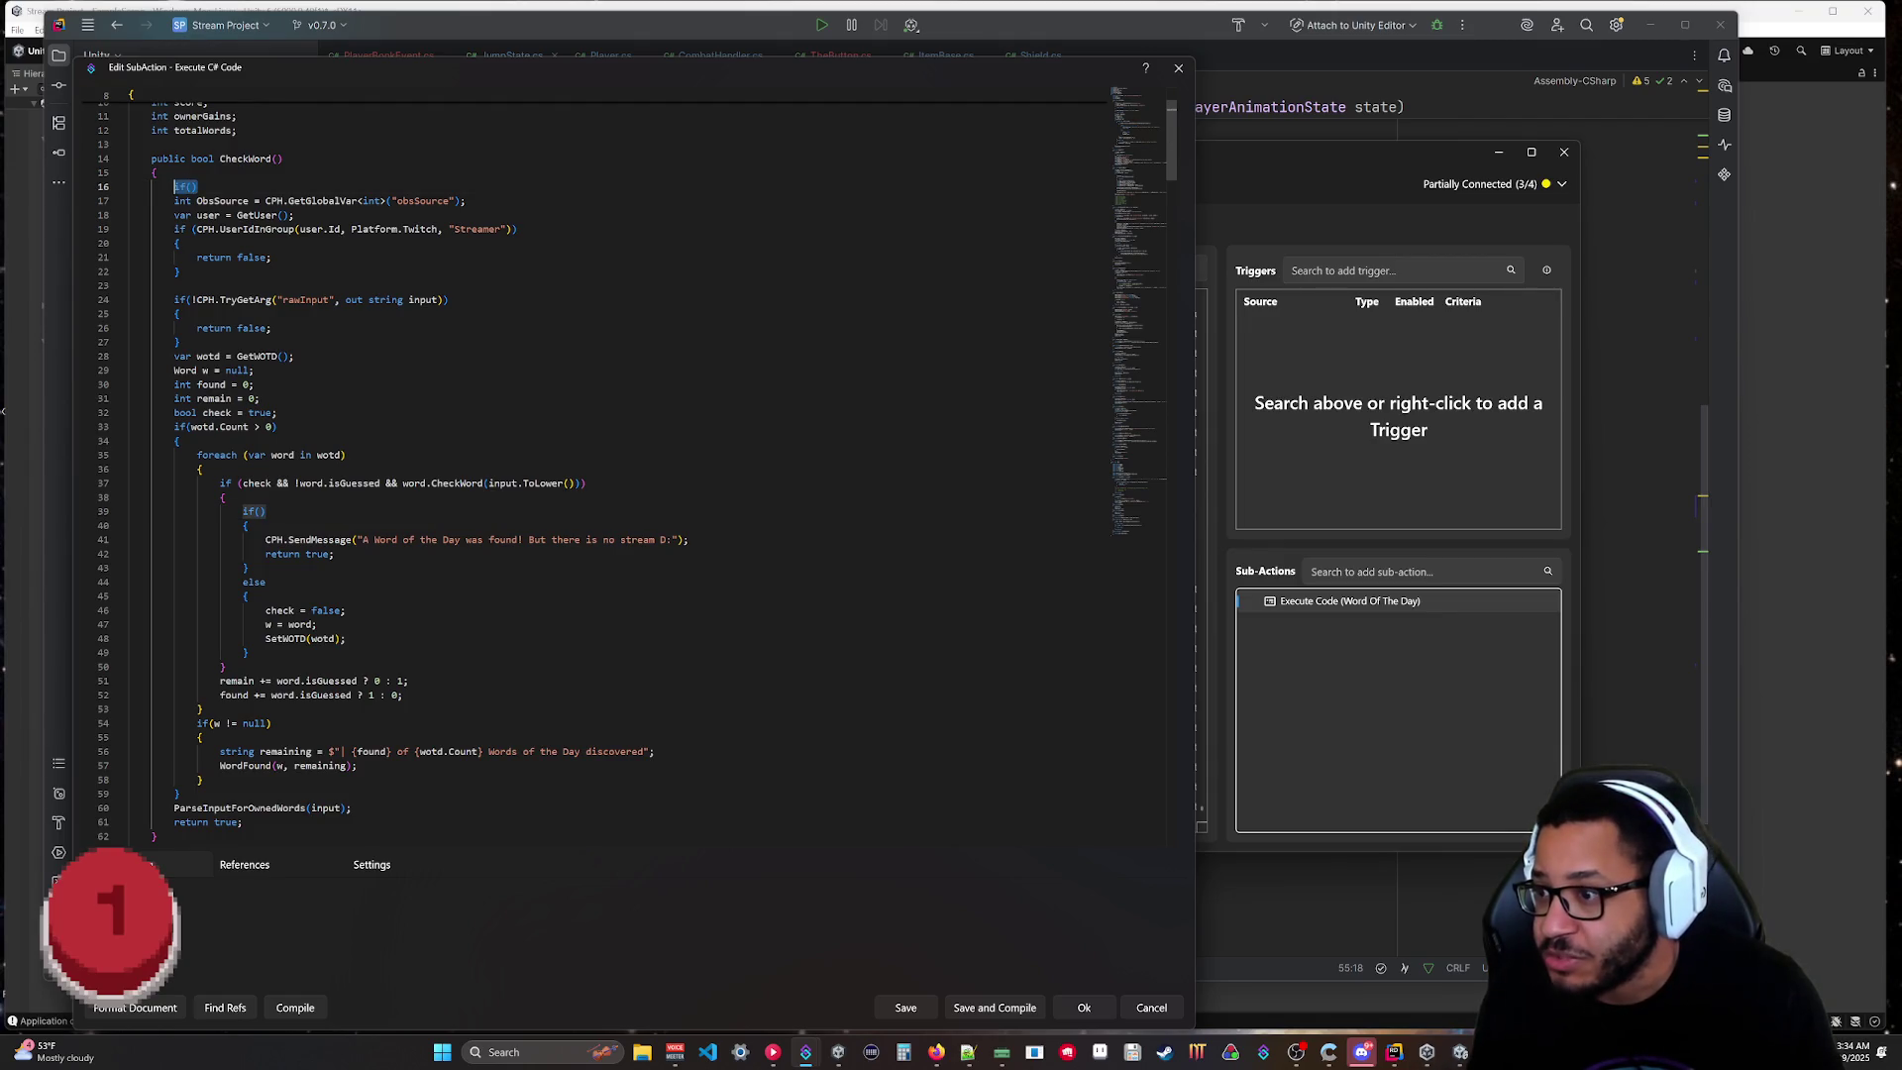
key(ctrl+v)
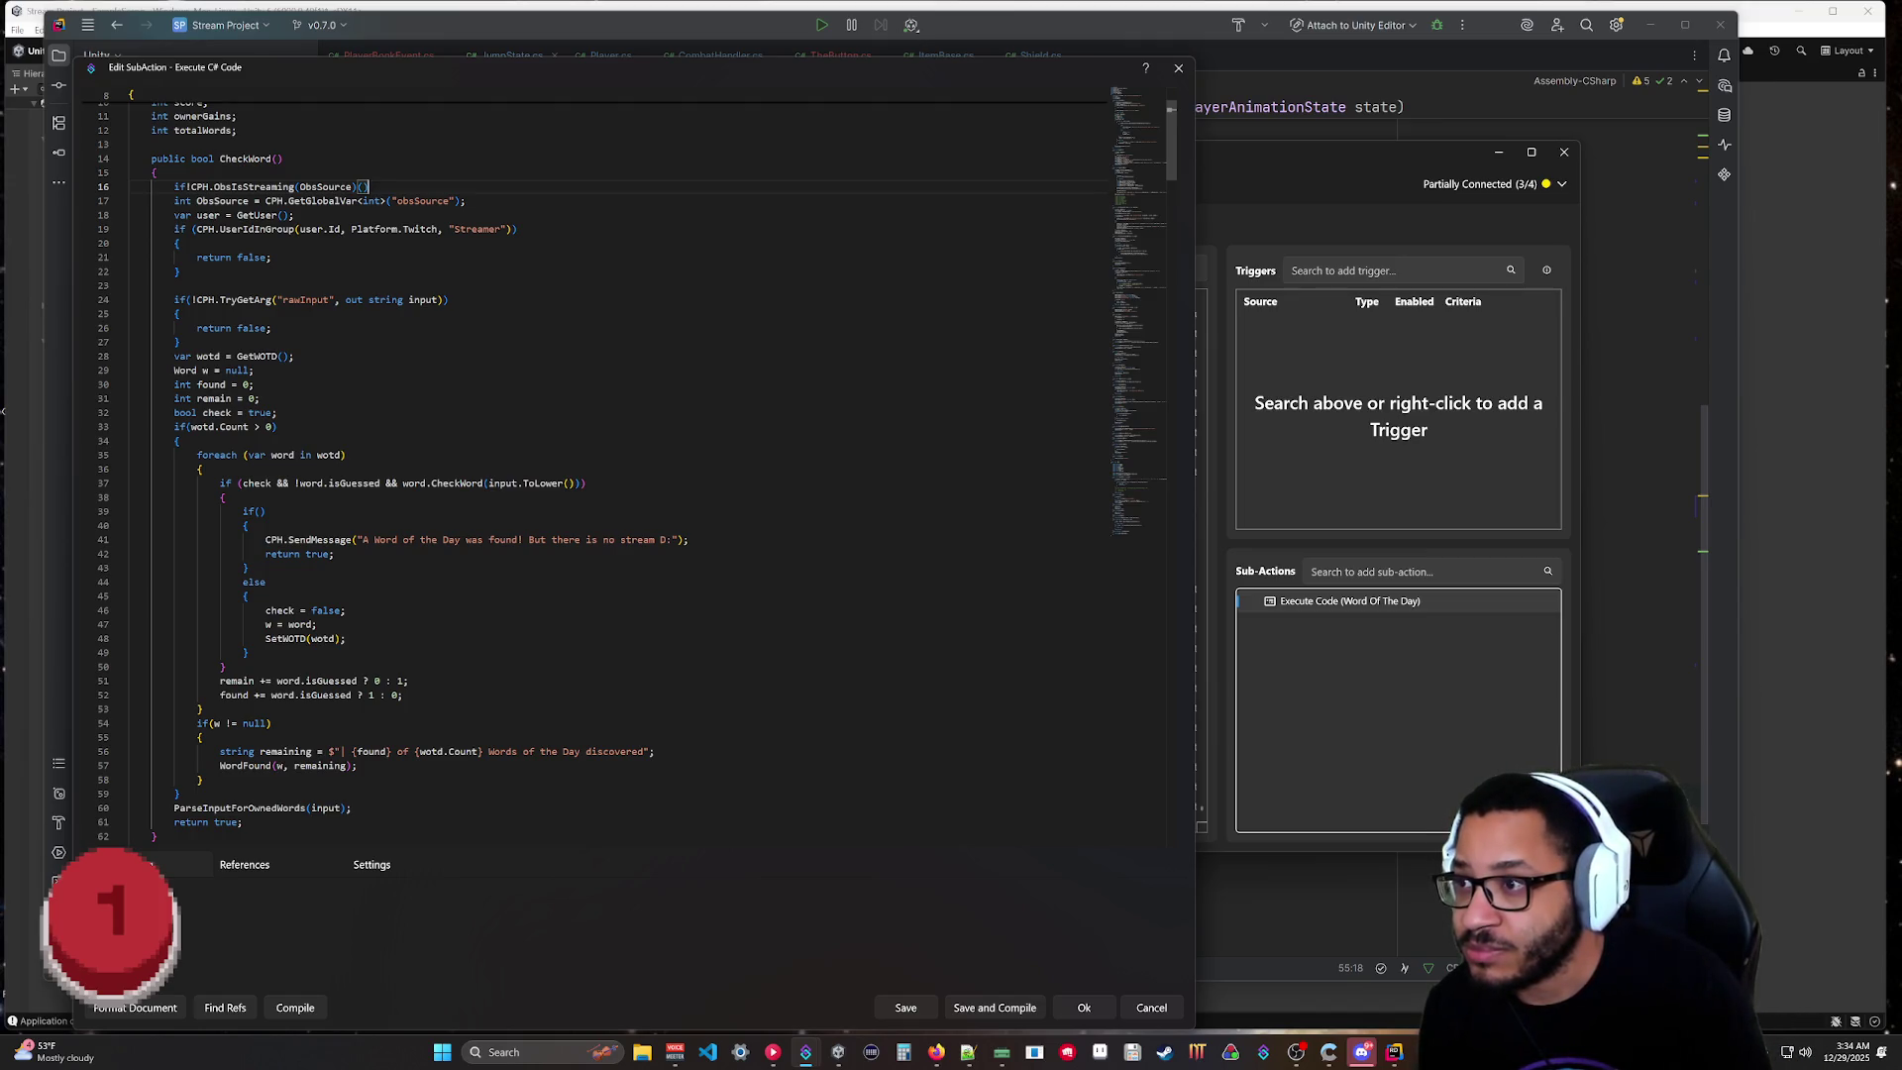
click(174, 186)
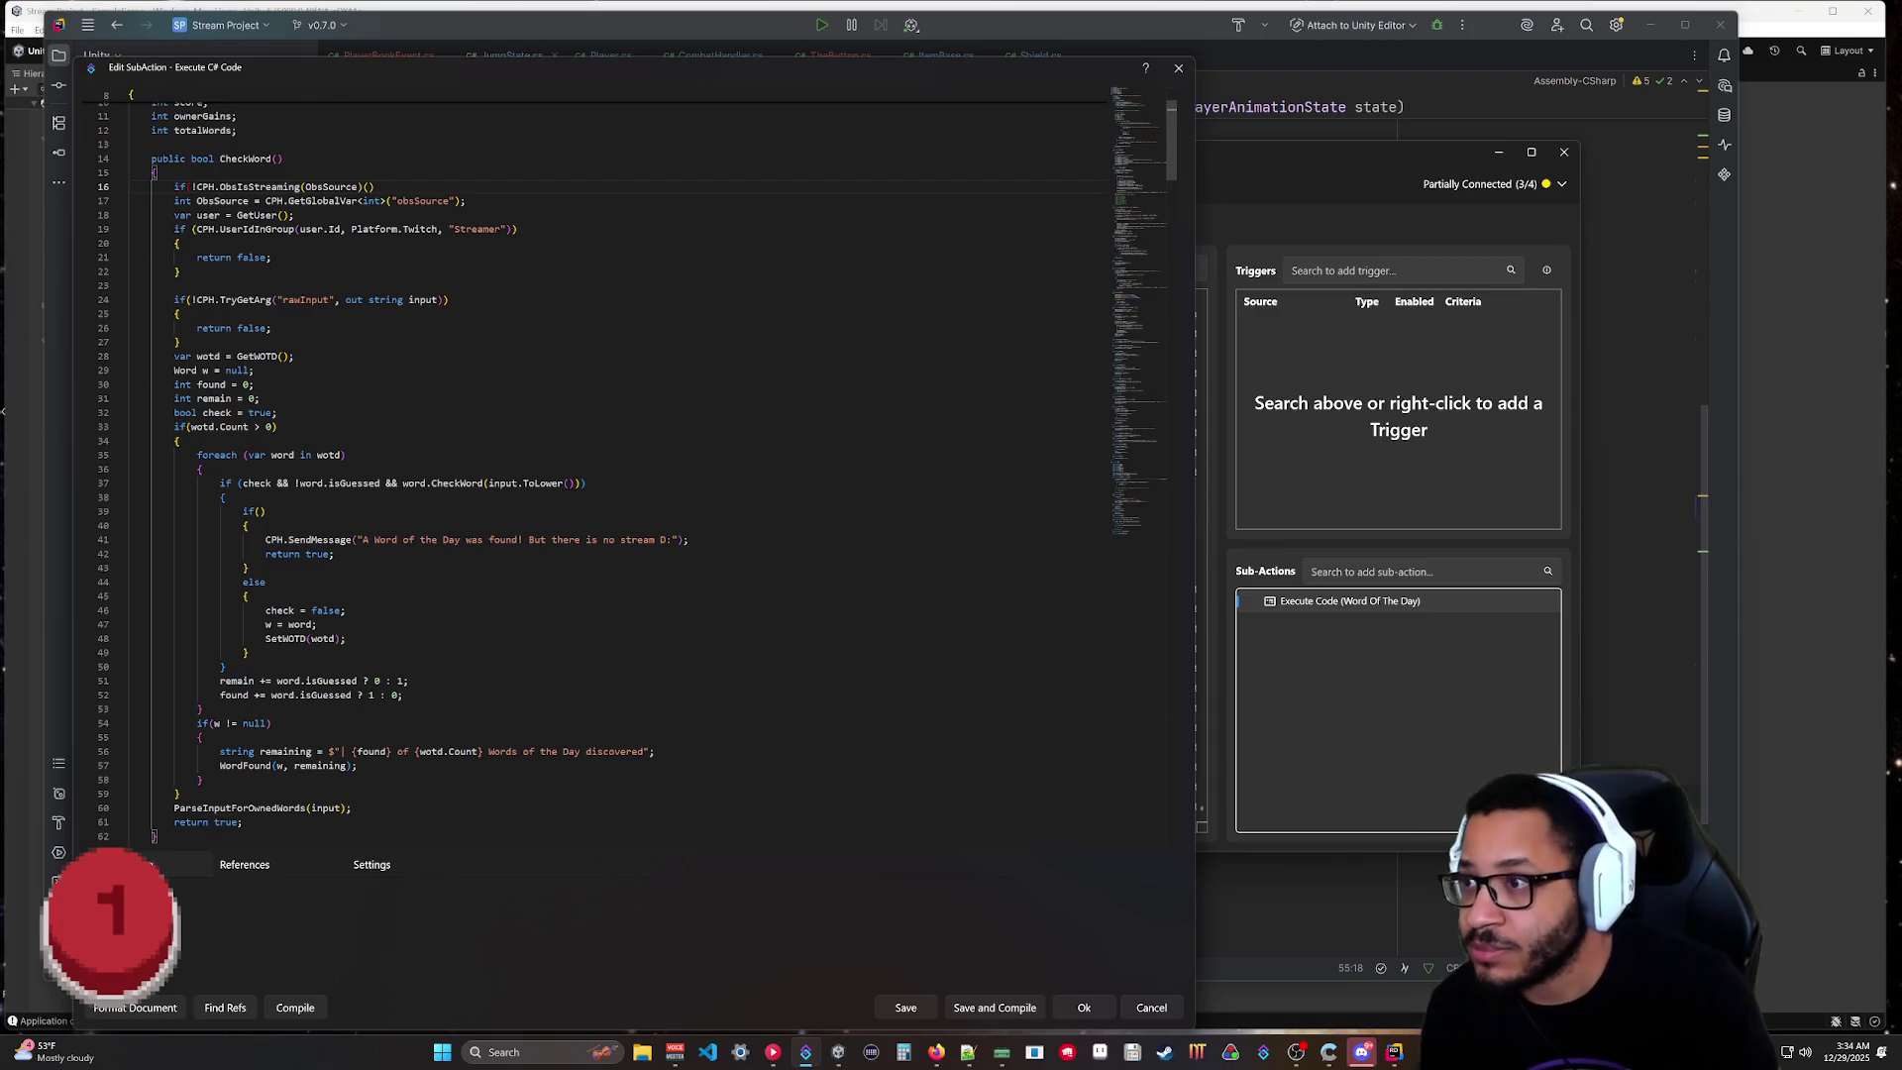
key(End)
click(191, 187)
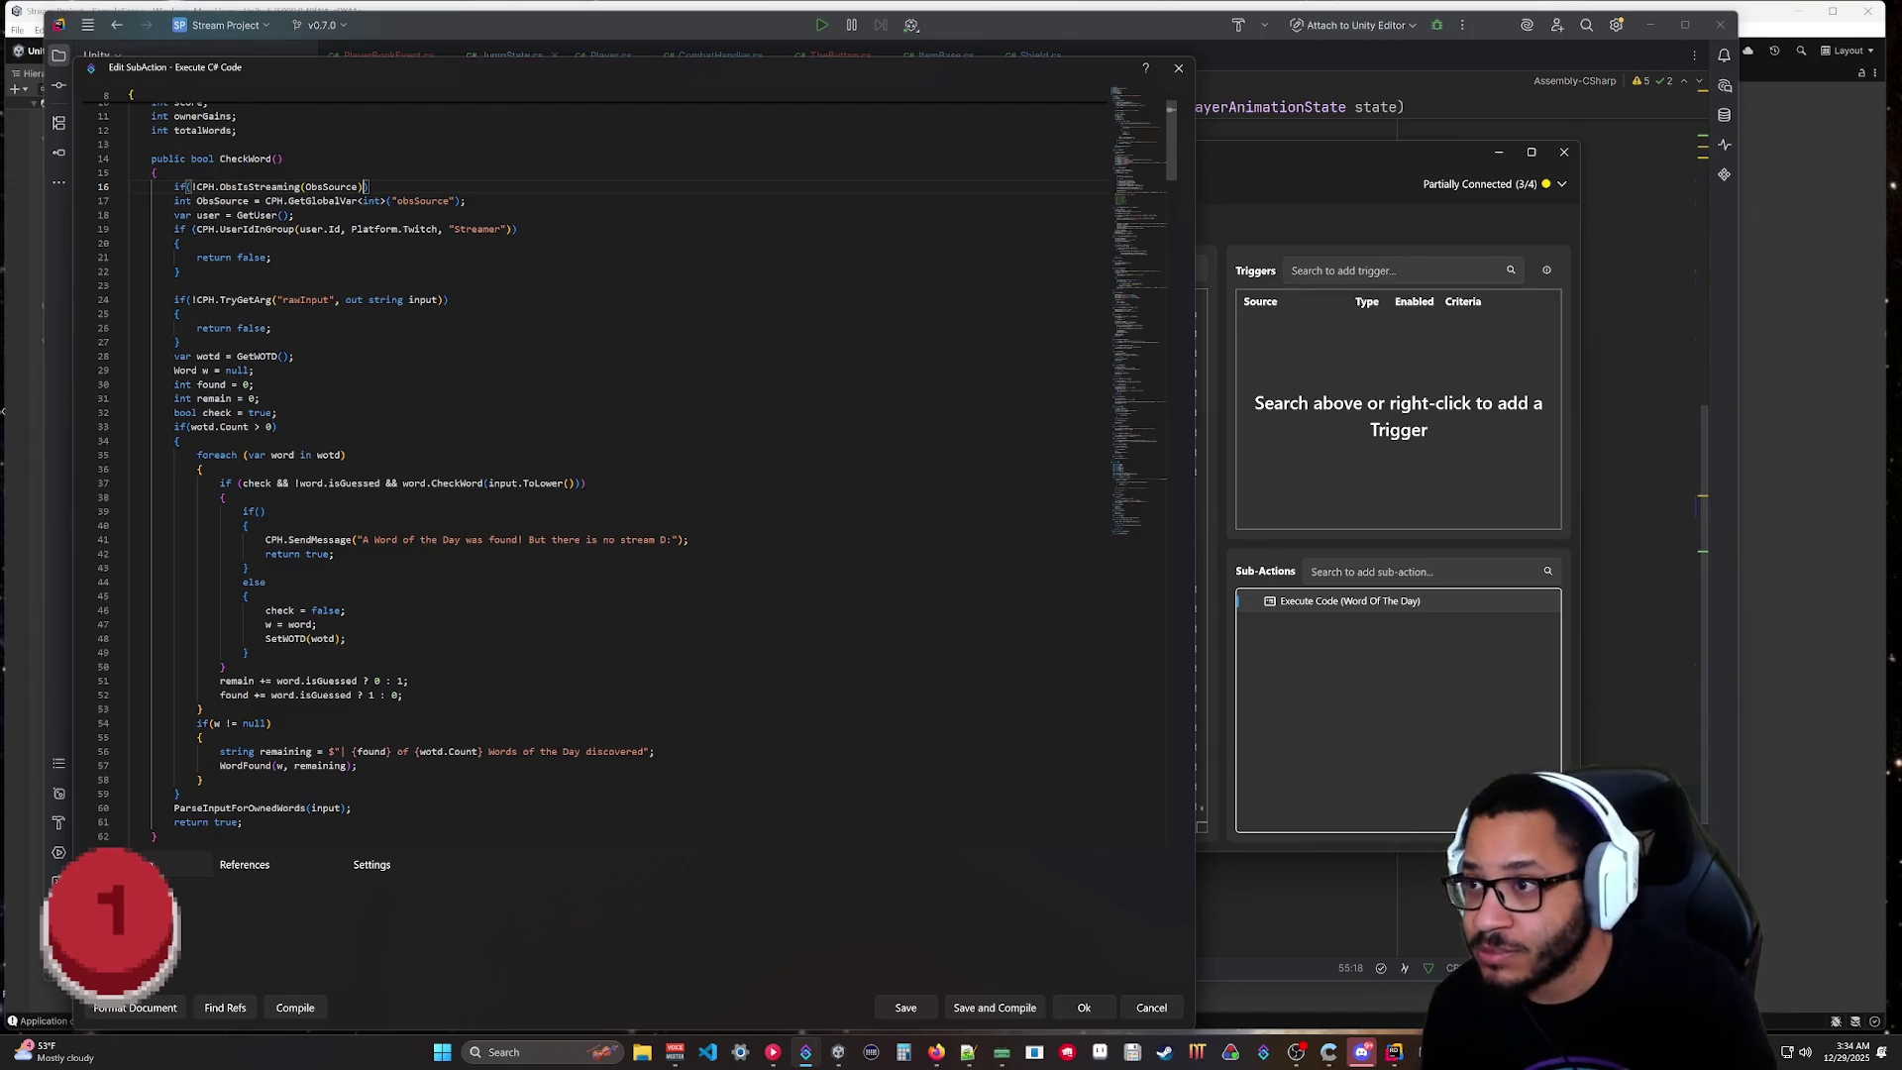
key(Return)
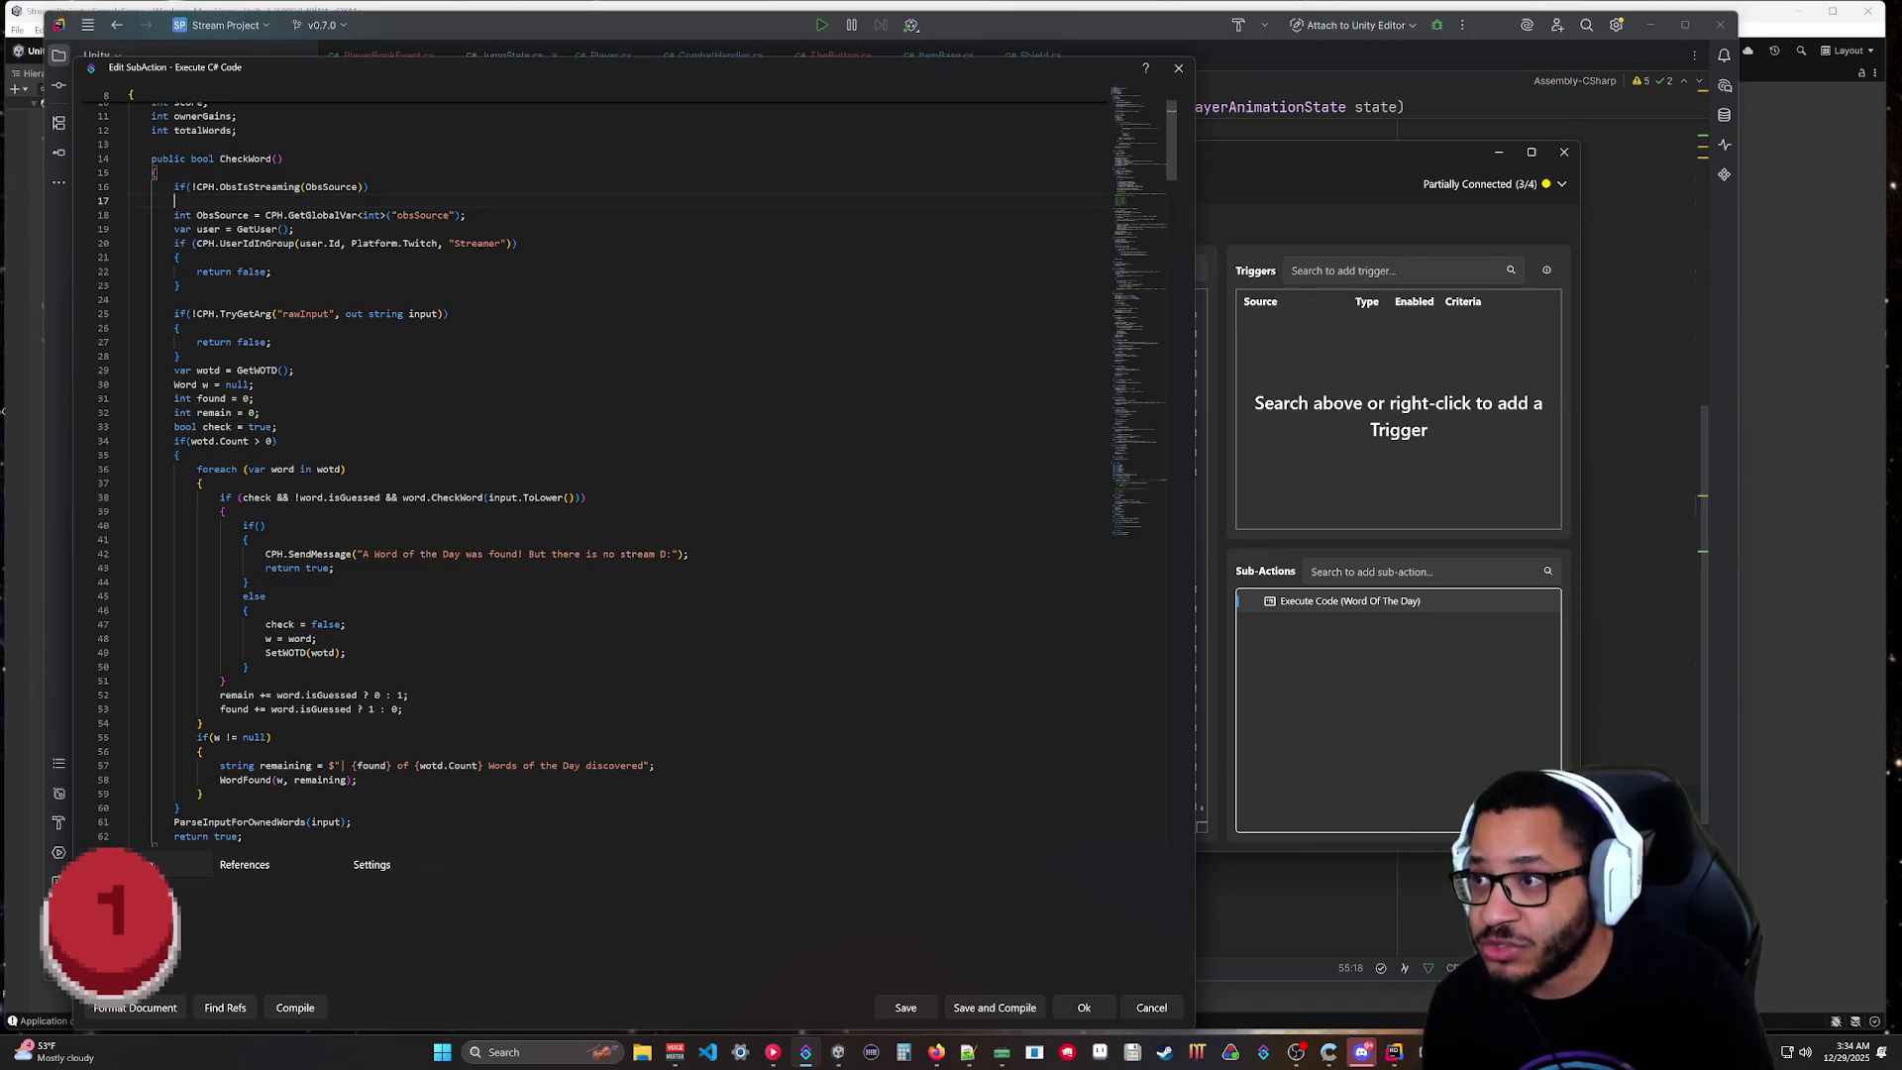
text({)
key(Return)
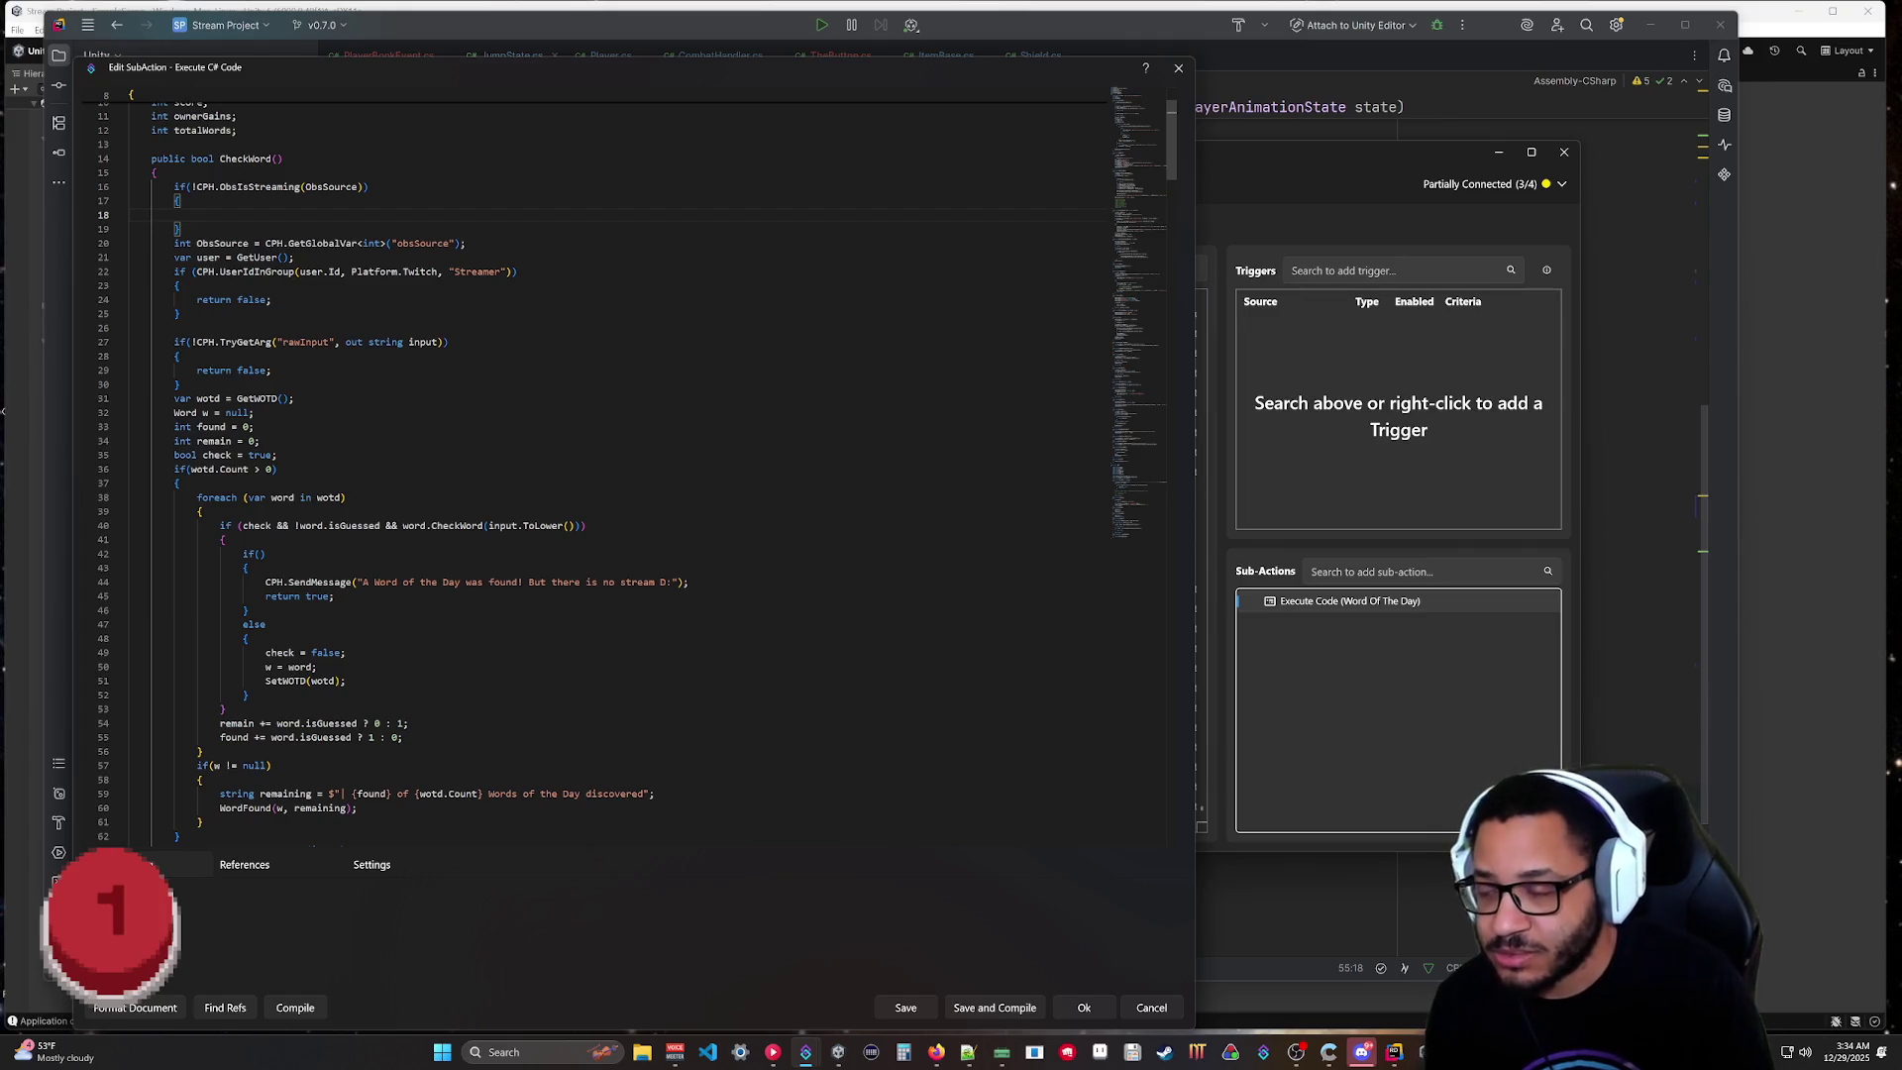
text(return true;)
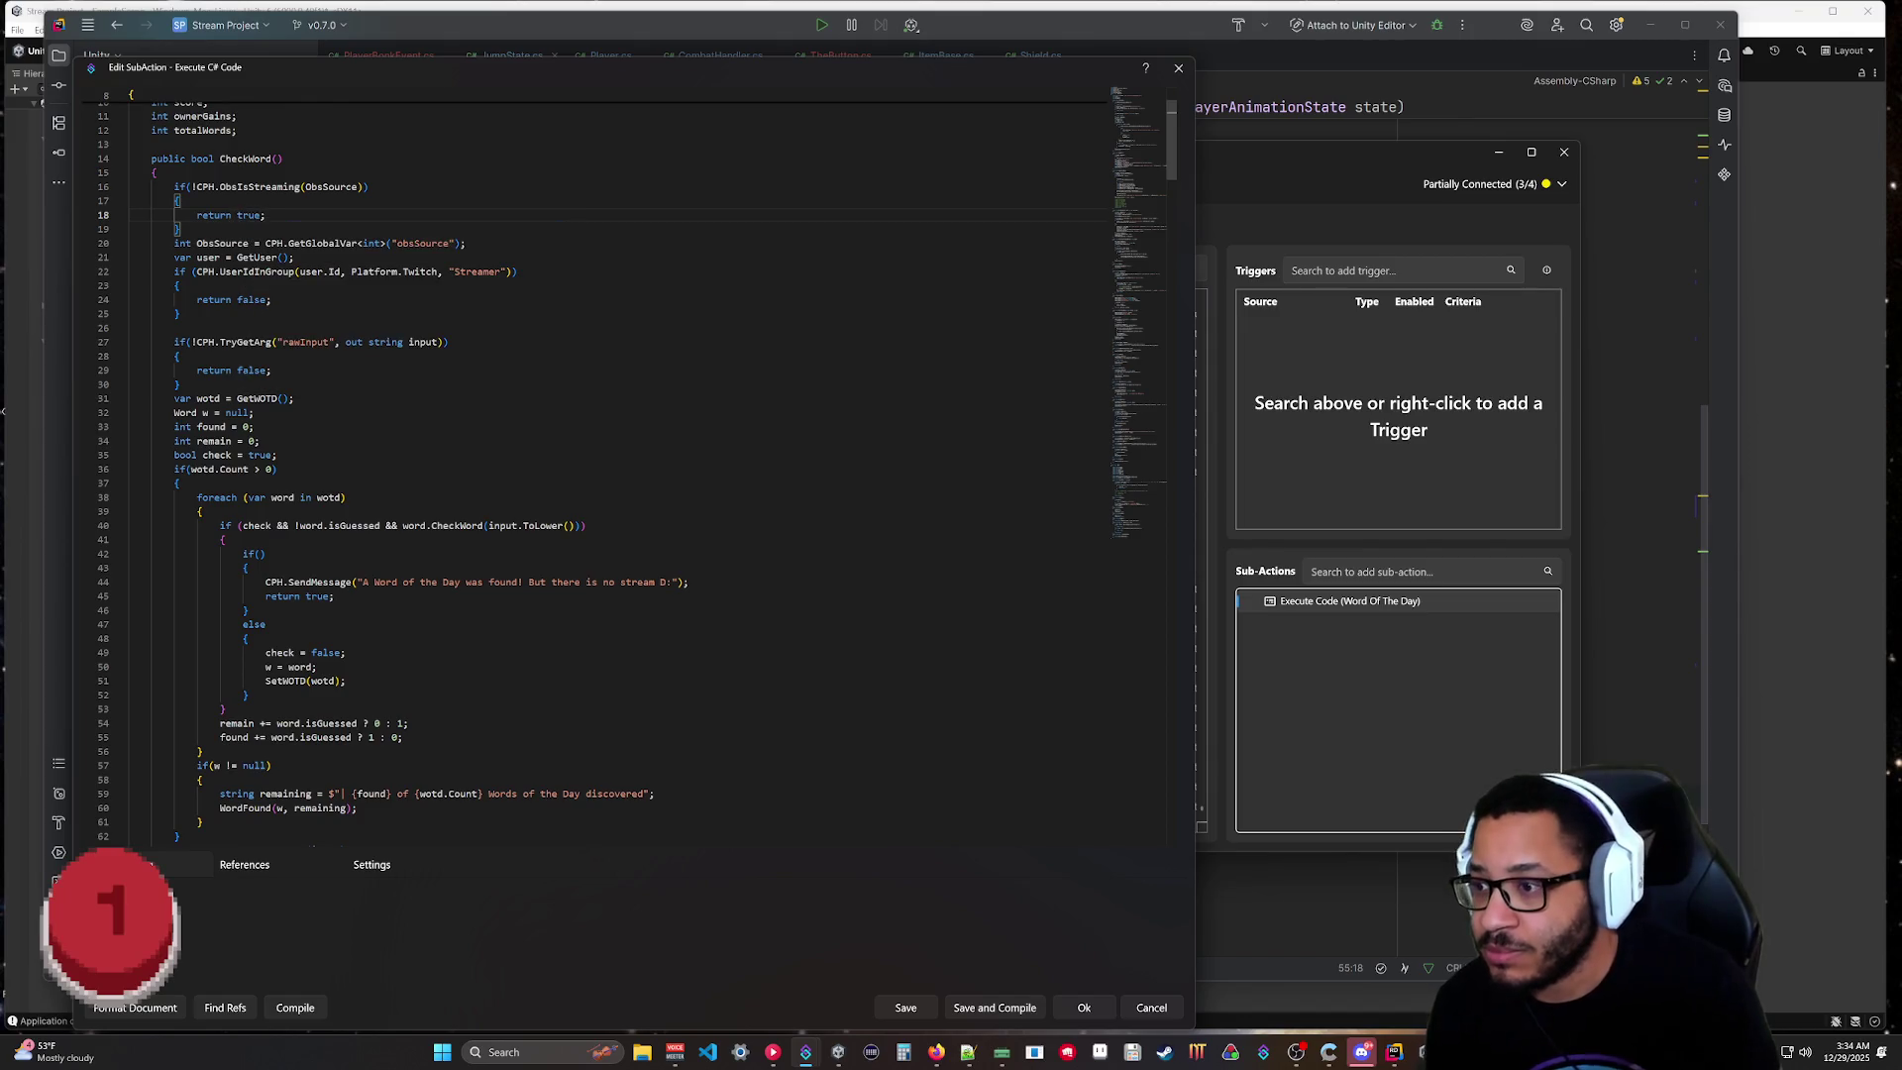
Delete the old inner streaming if/else, unindent the word-found lines, and compile.
drag(250, 638, 226, 540)
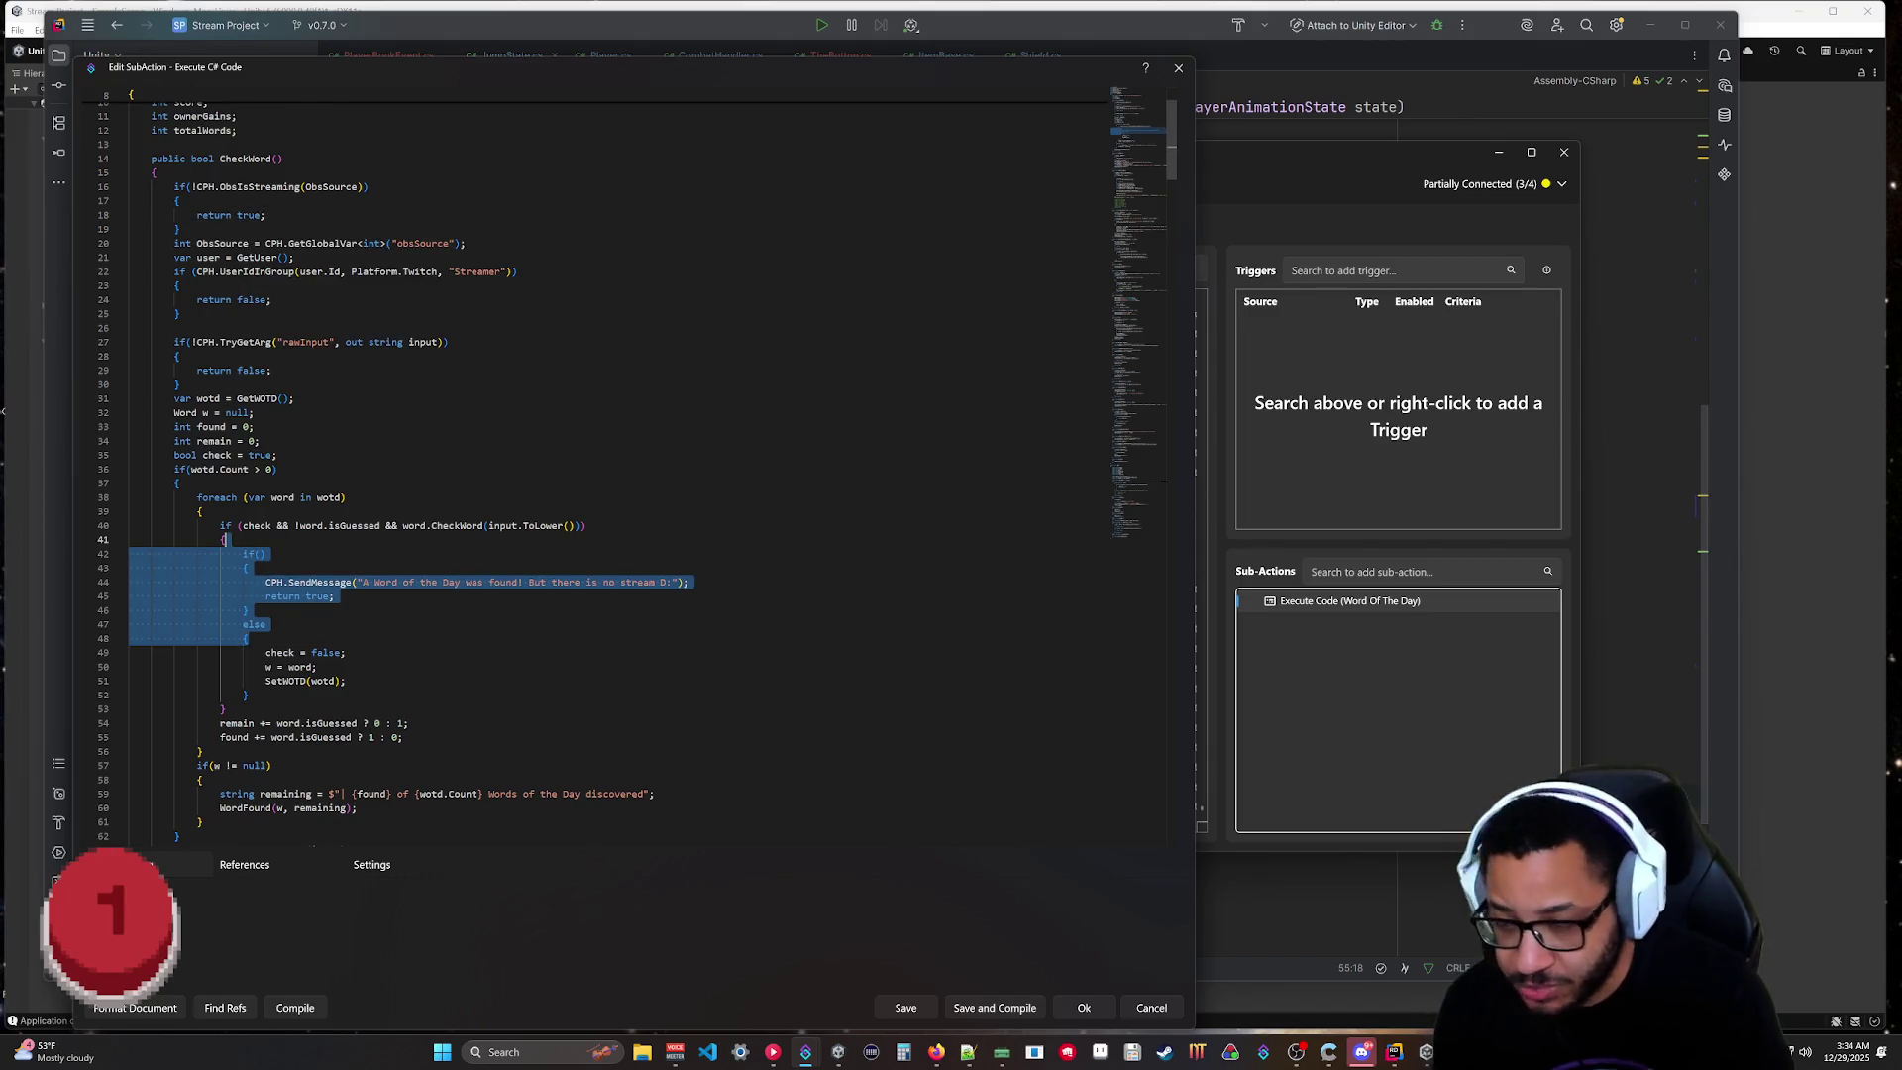
key(BackSpace)
click(250, 595)
key(BackSpace)
key(BackSpace)
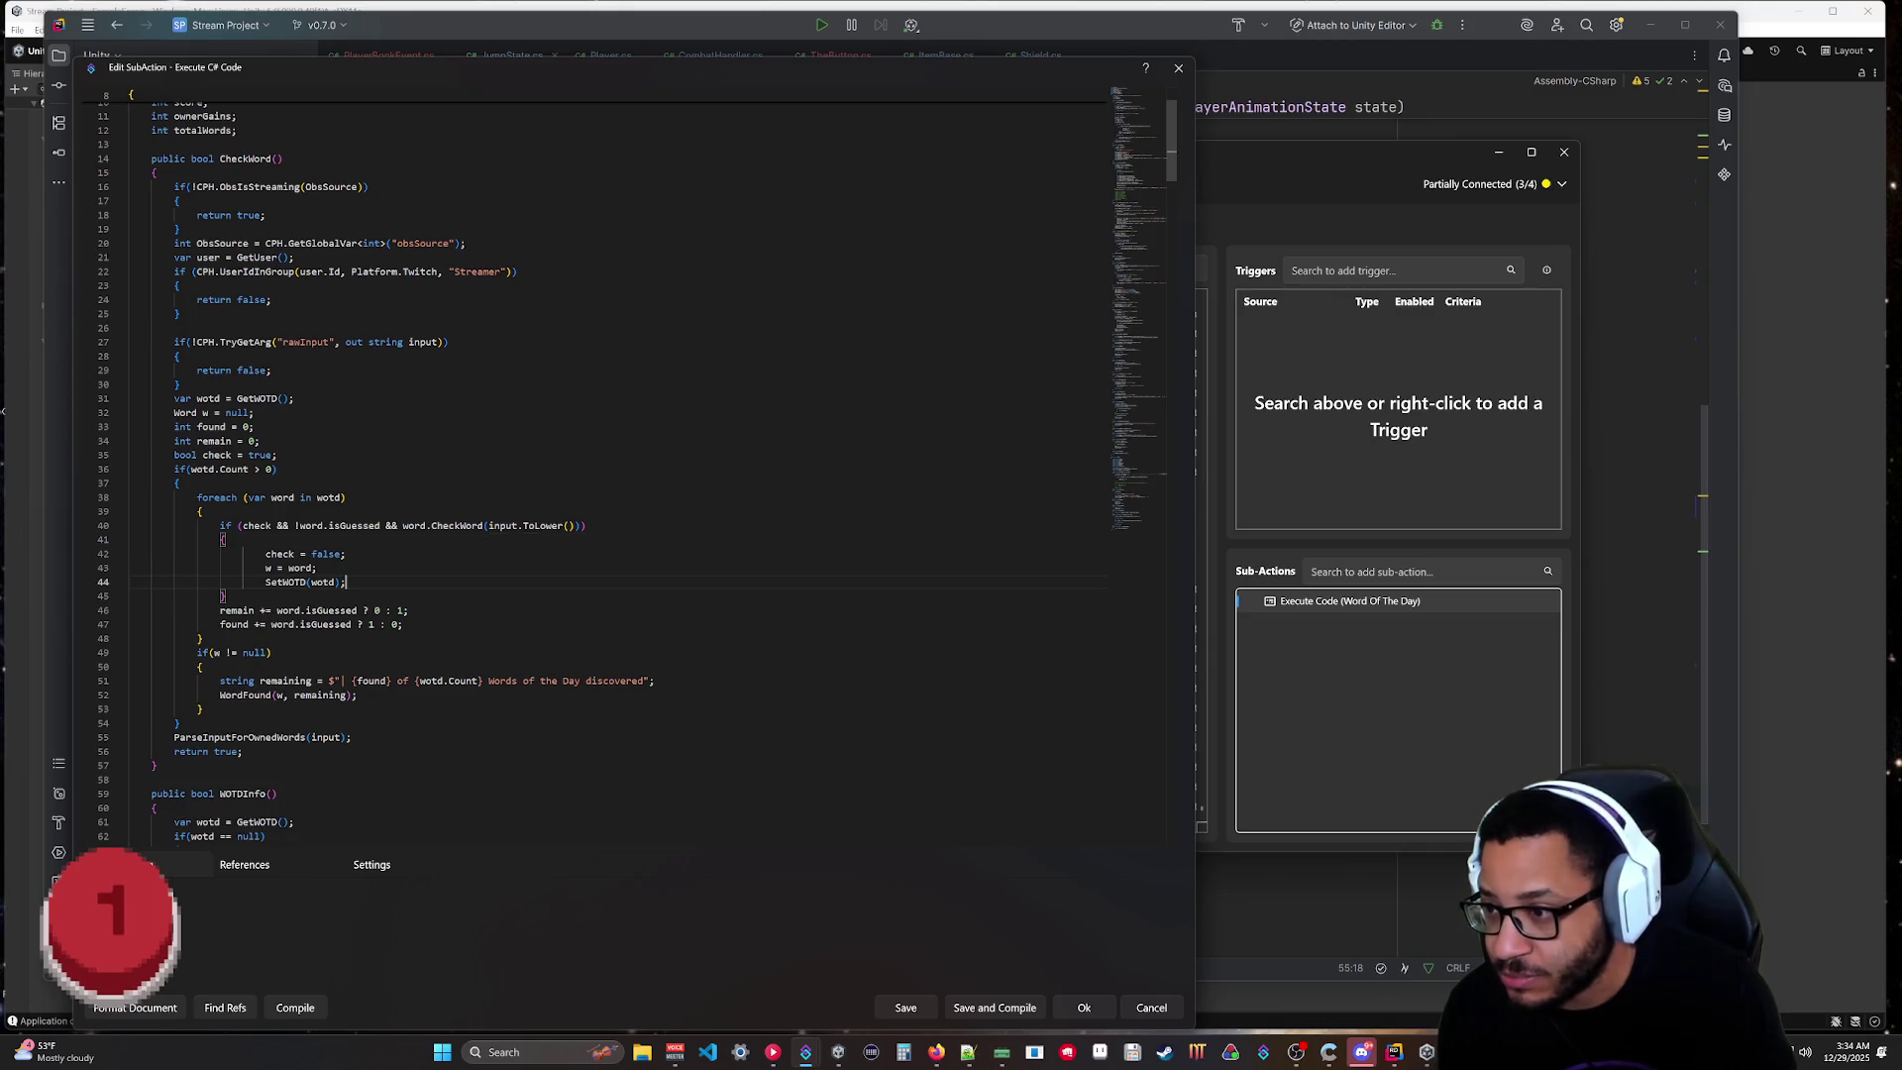
key(shift+Tab)
key(Up)
key(shift+Tab)
key(Up)
key(shift+Tab)
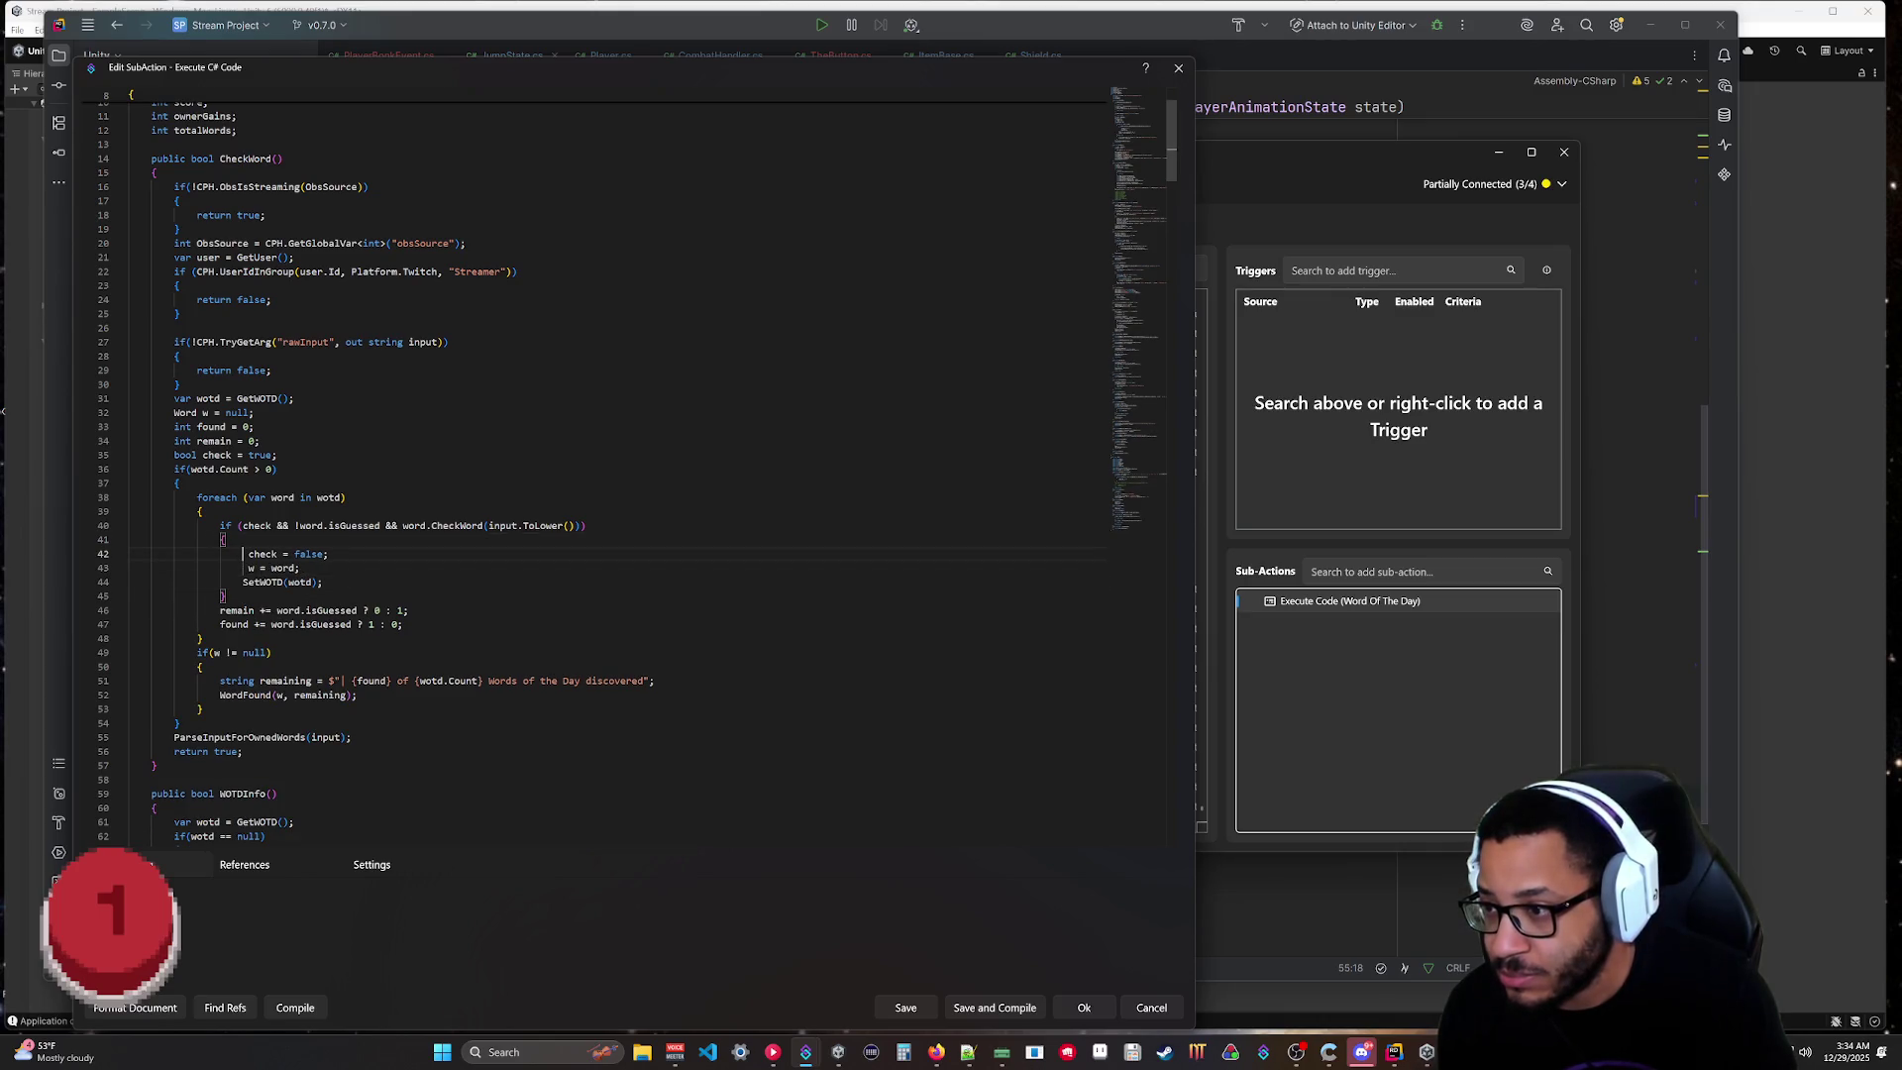
click(299, 1008)
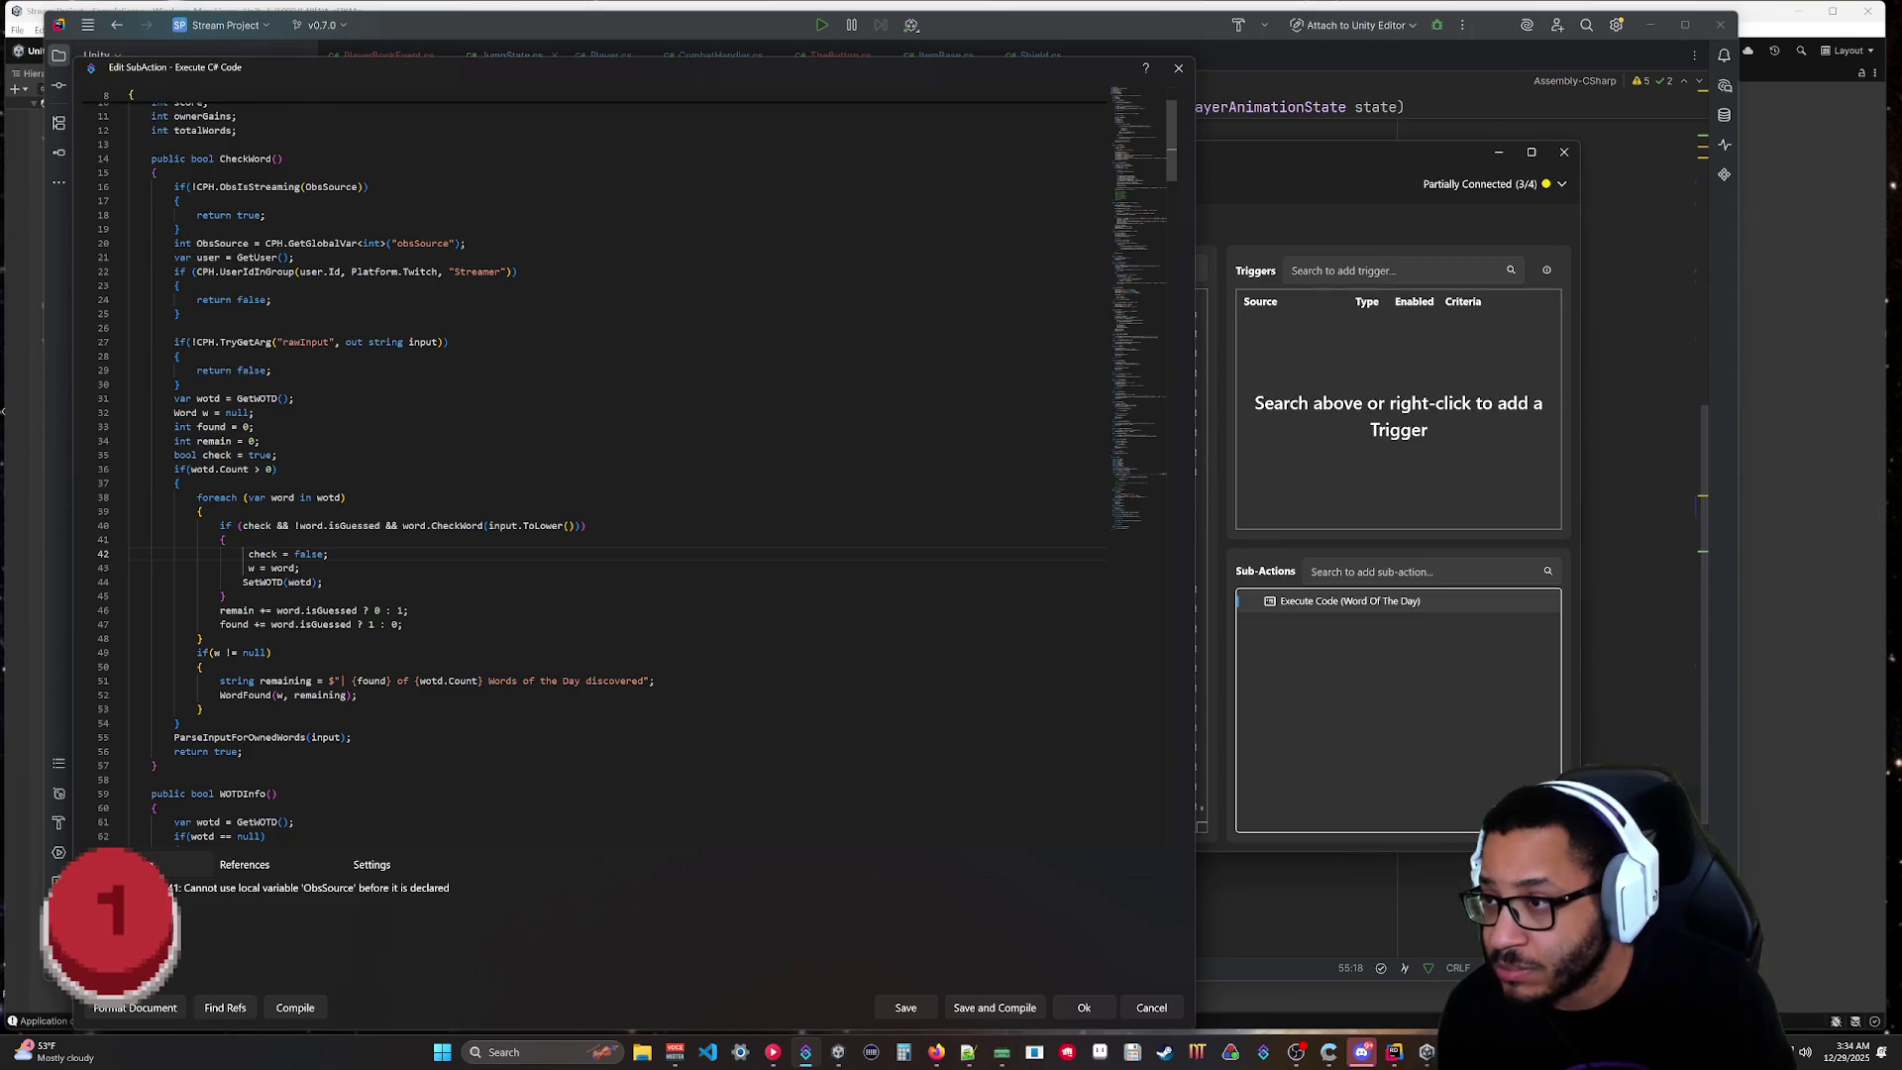
Move the streaming check below the ObsSource declaration, remove the blank line, and recompile.
mouse_move(181, 229)
mouse_down()
mouse_move(176, 201)
mouse_move(129, 186)
mouse_up()
key(ctrl+c)
key(Delete)
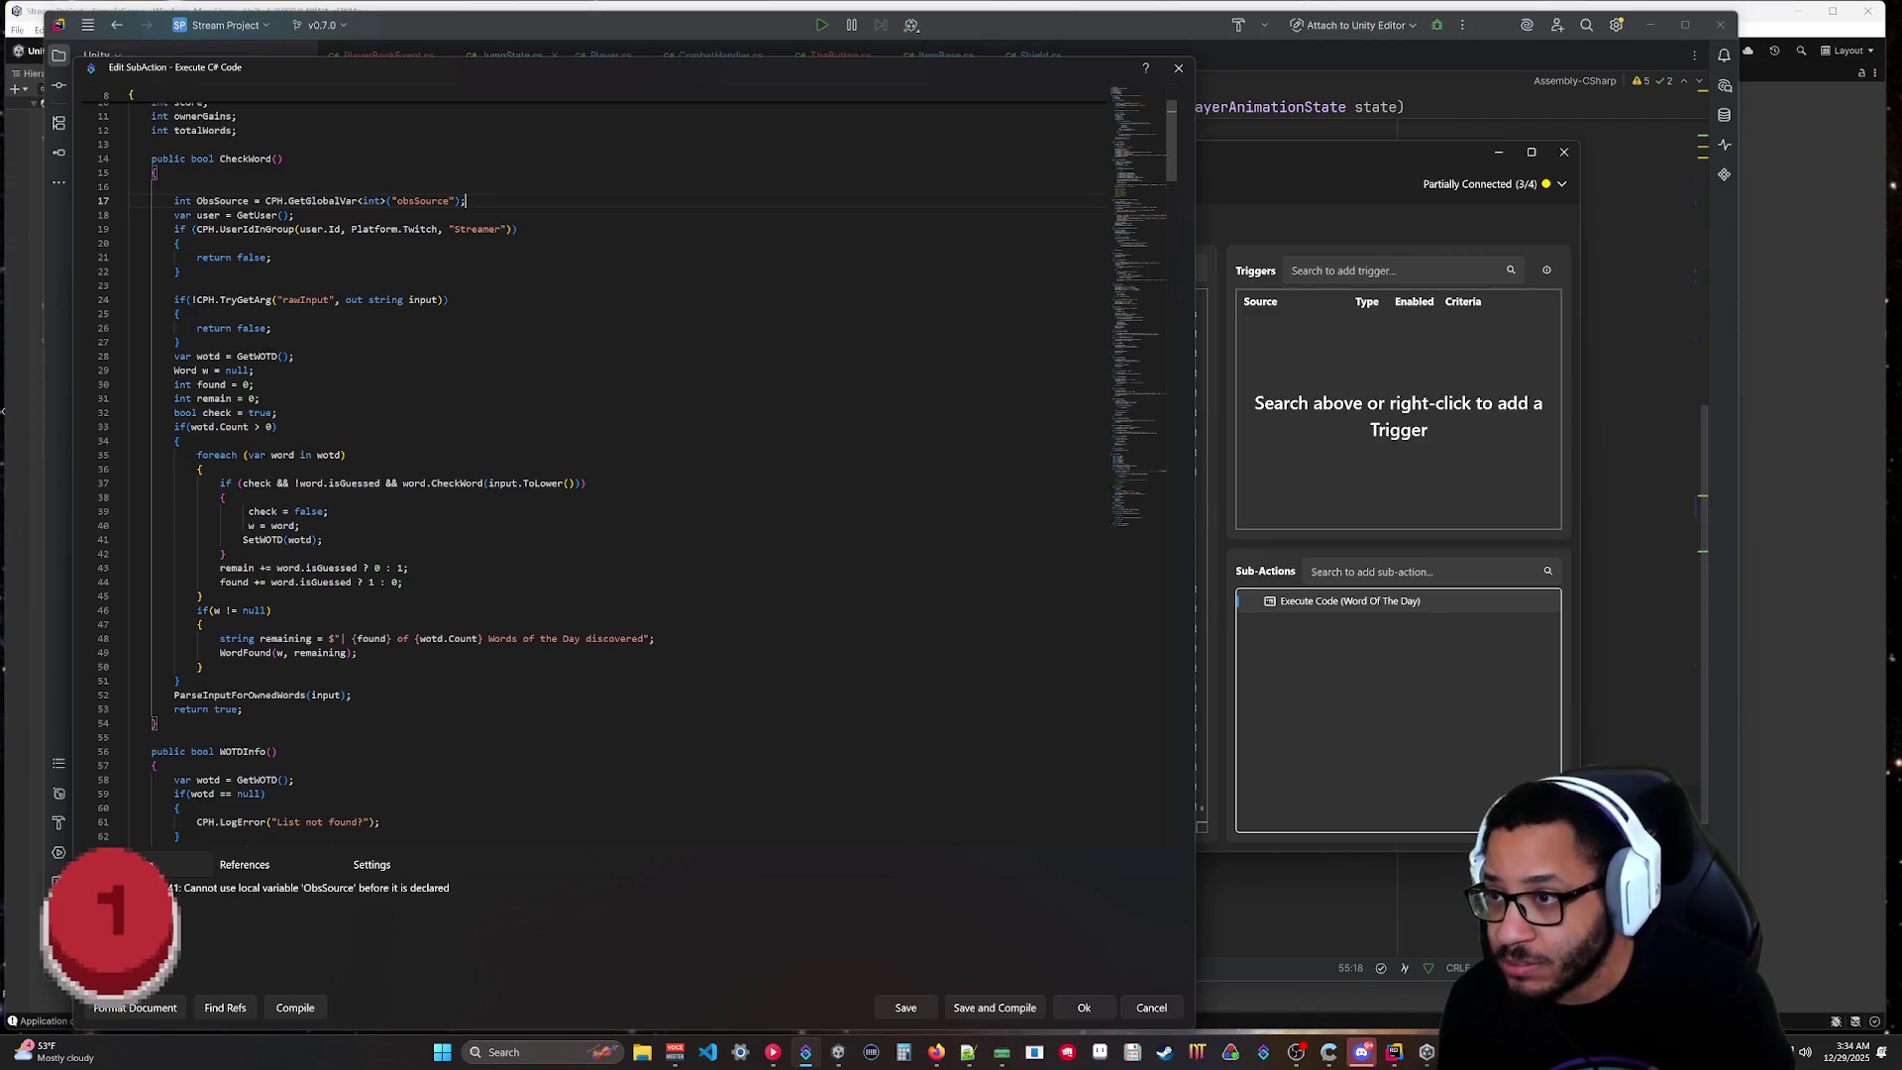
key(ctrl+v)
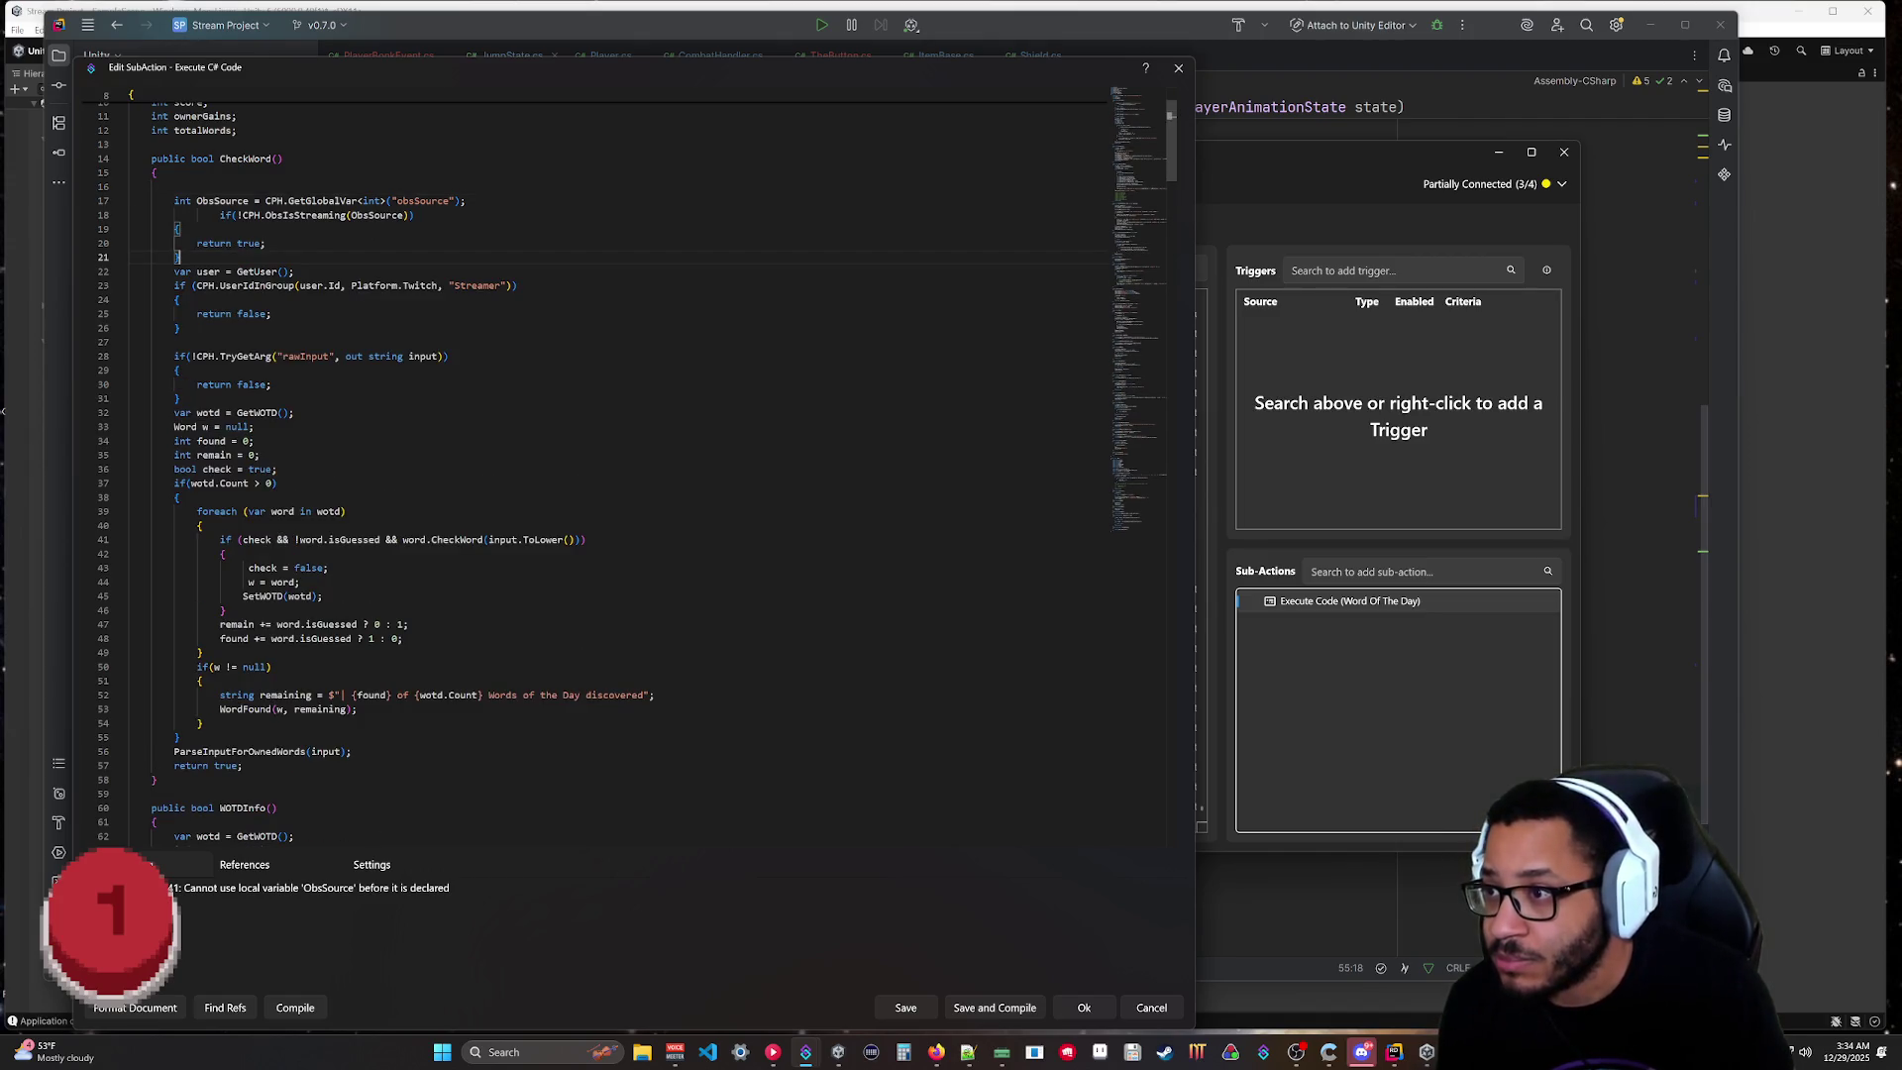
key(shift+Tab)
key(shift+Tab)
click(129, 187)
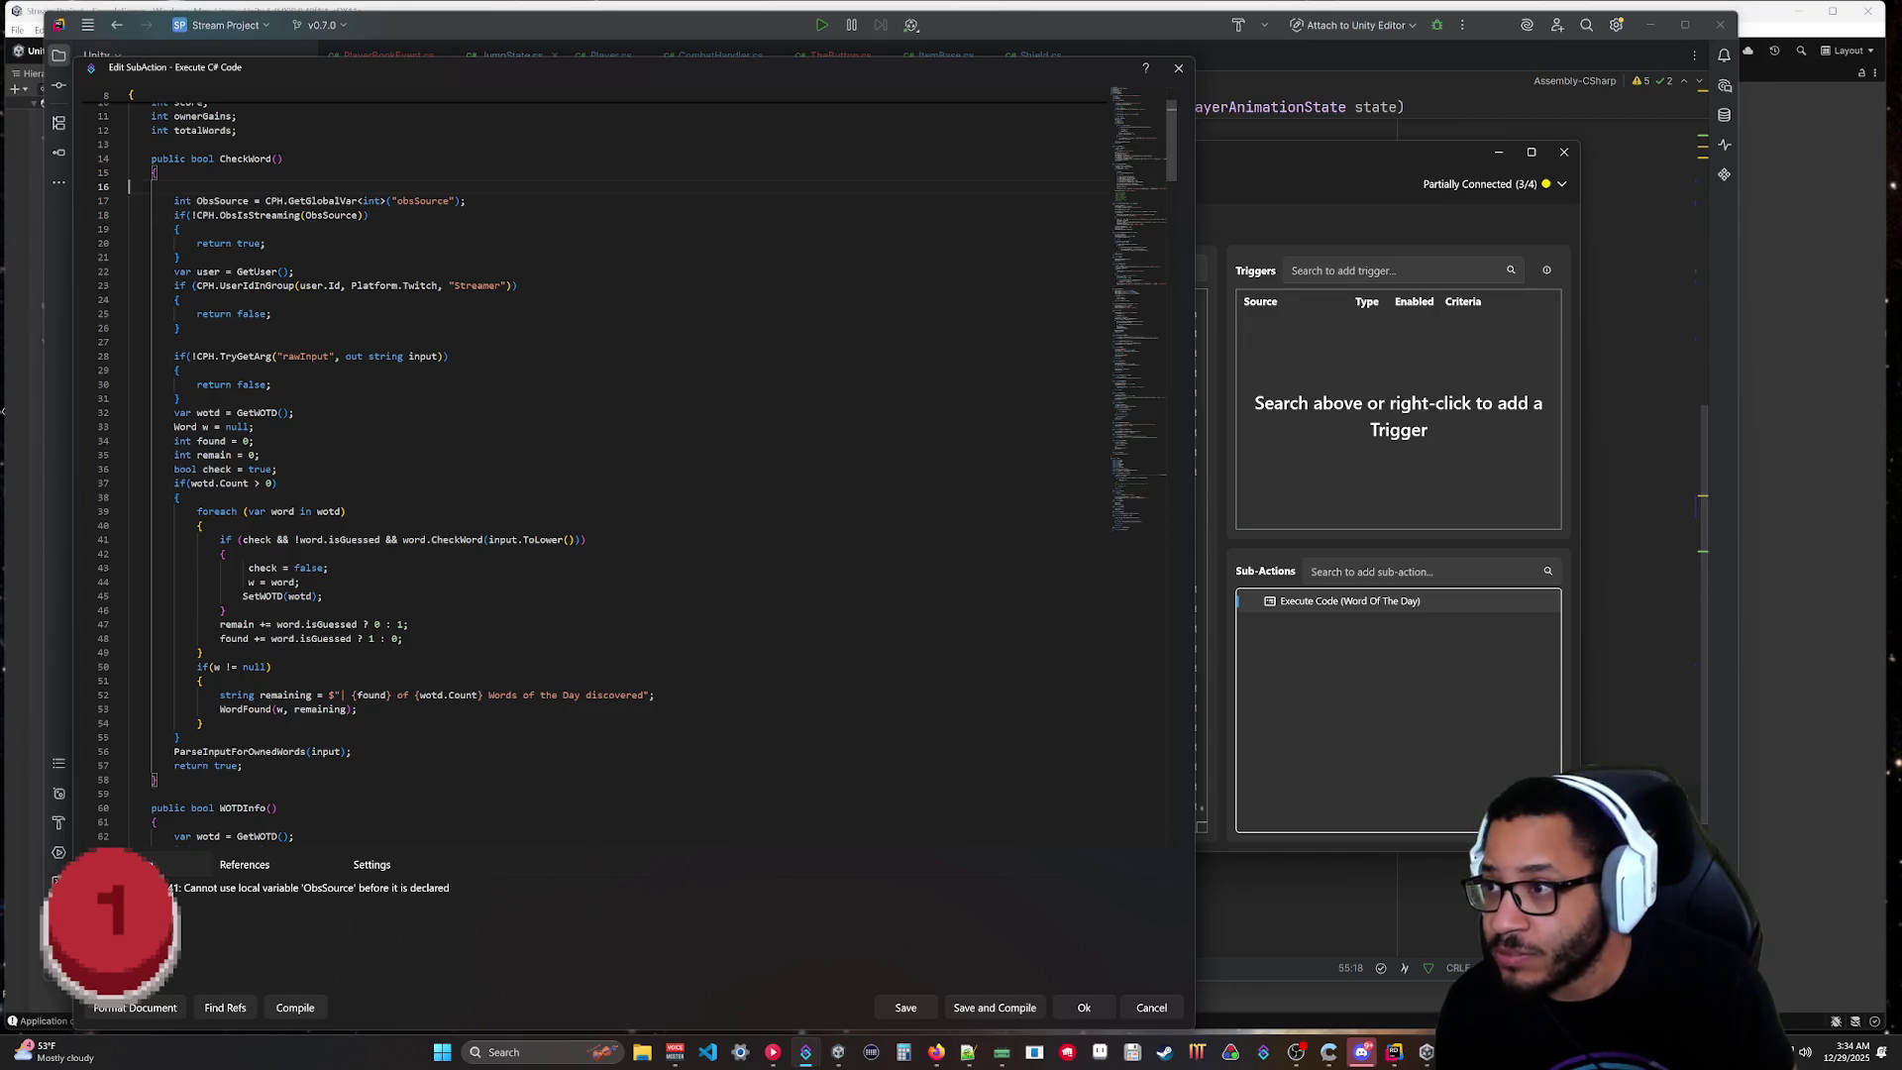
key(BackSpace)
click(295, 1008)
Close the code editor, run Test Trigger on Init WOTD's Core trigger, then minimize Streamer.bot.
click(982, 1005)
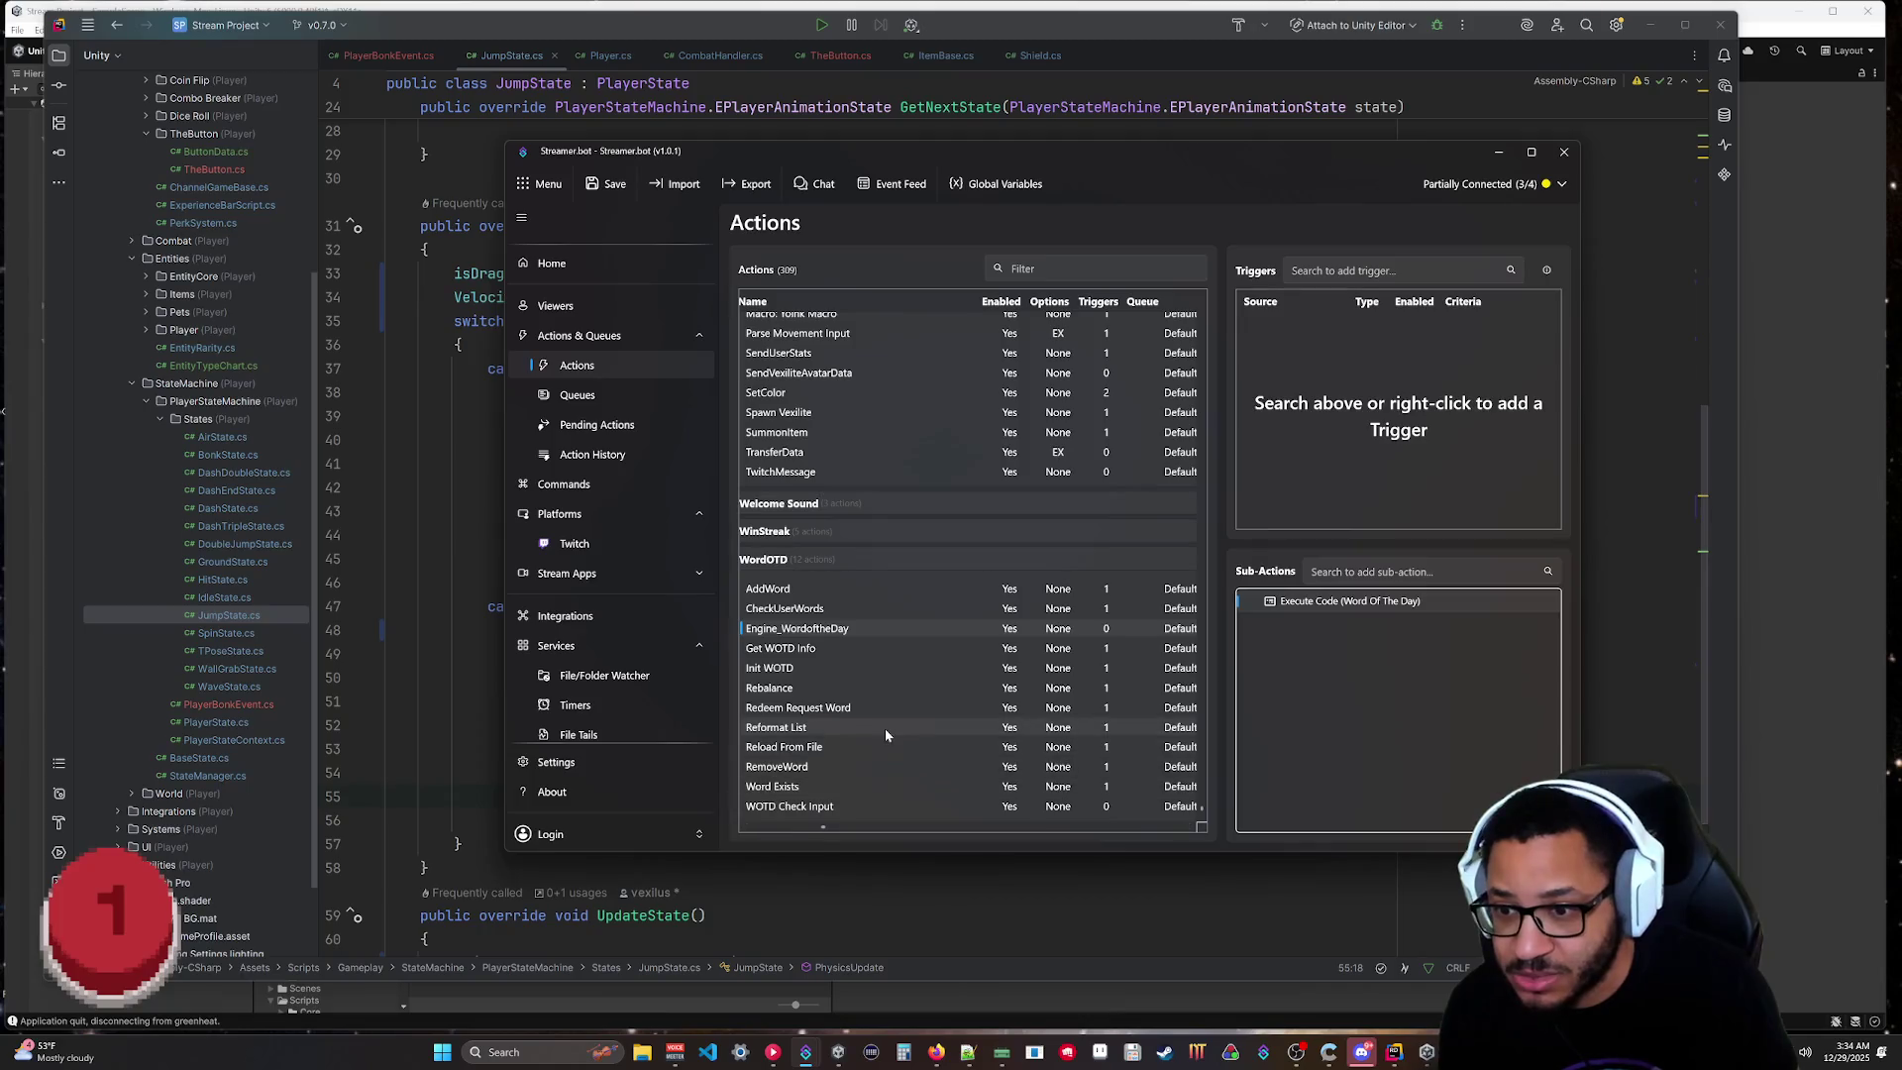
click(770, 667)
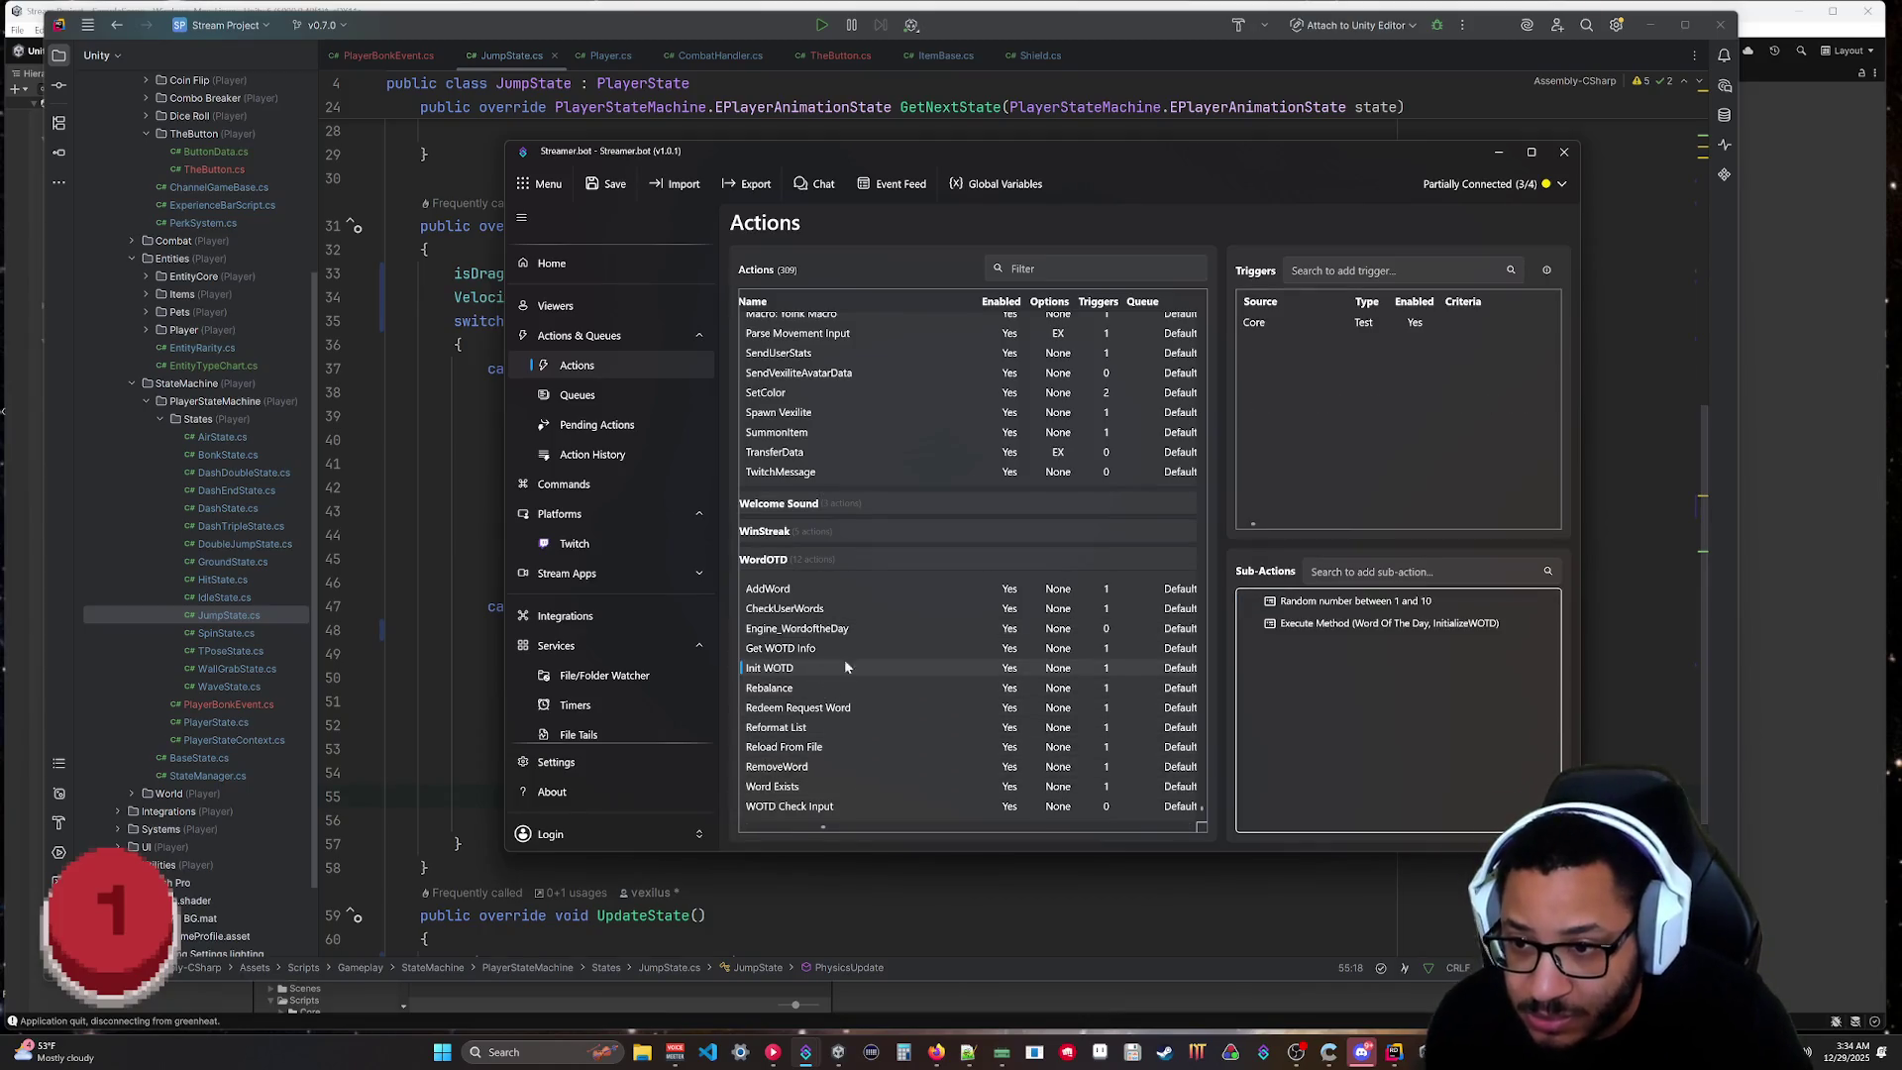
right_click(1353, 325)
click(1384, 336)
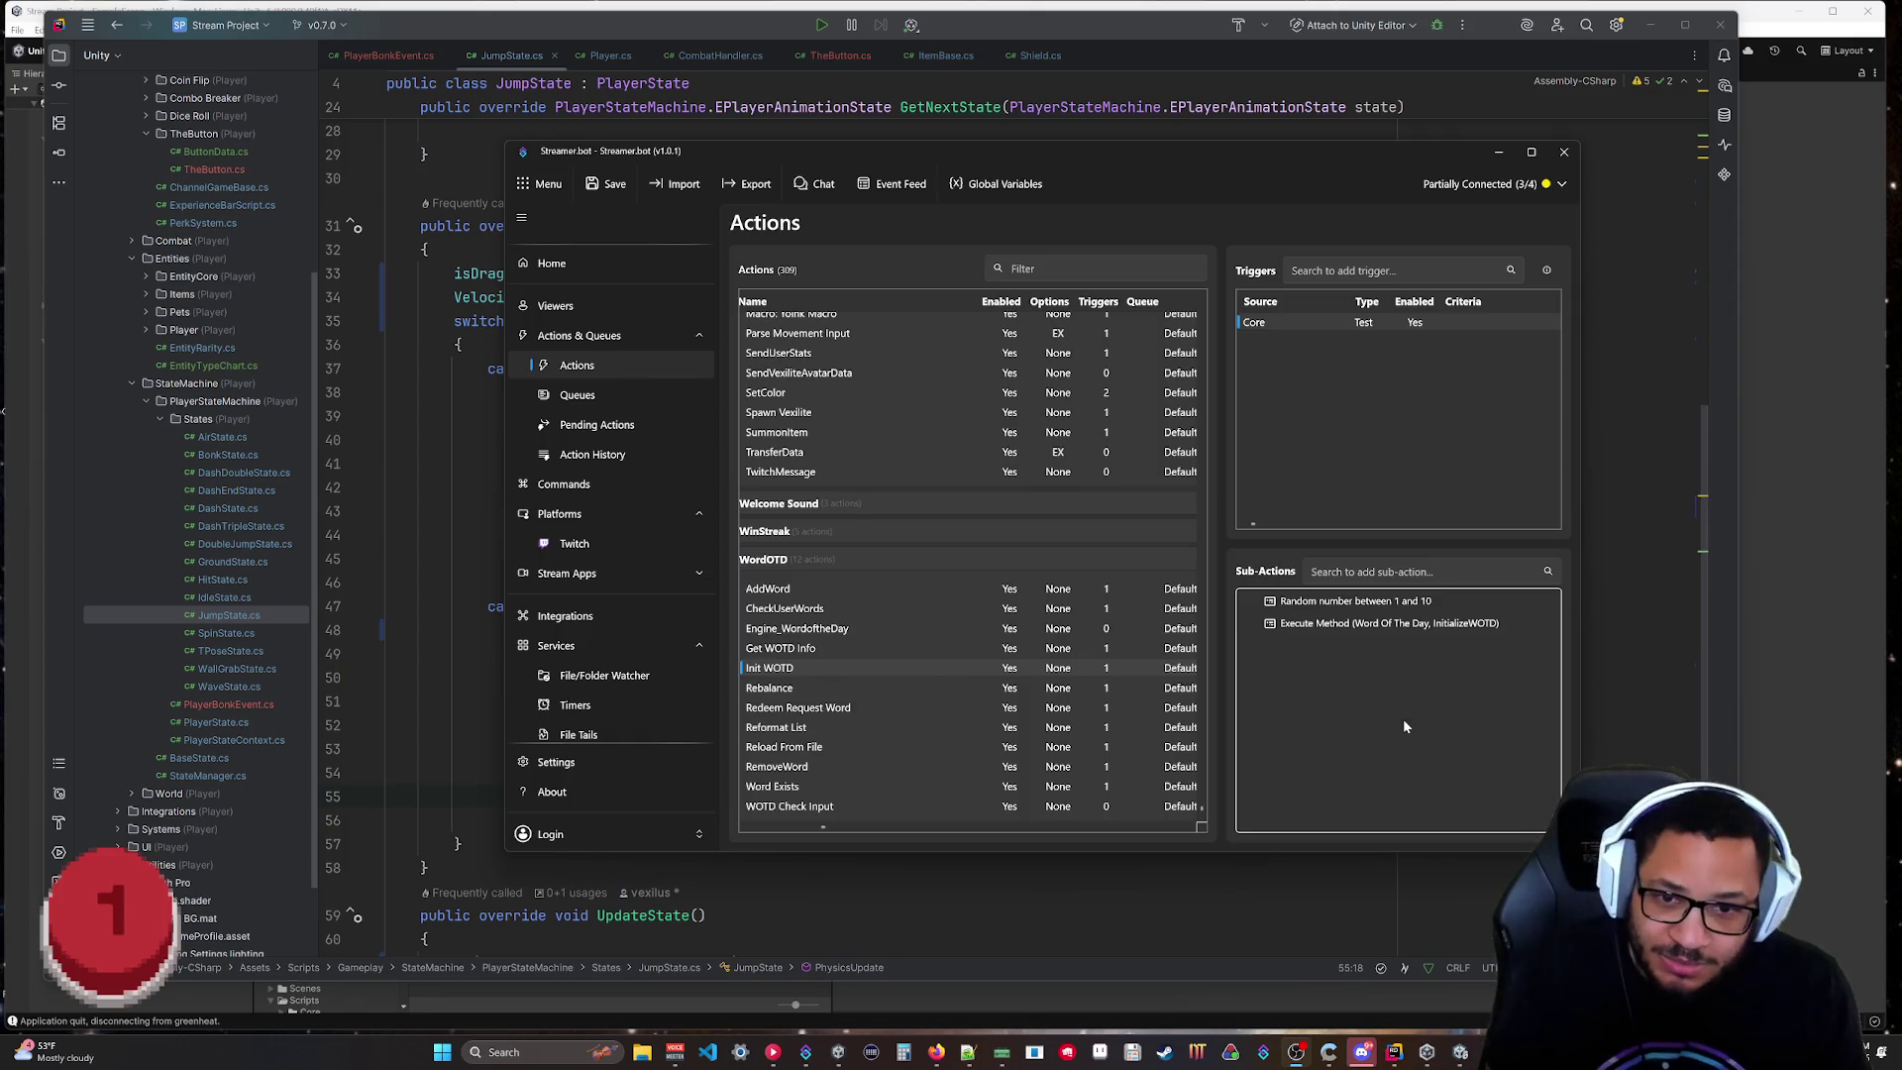
click(1501, 153)
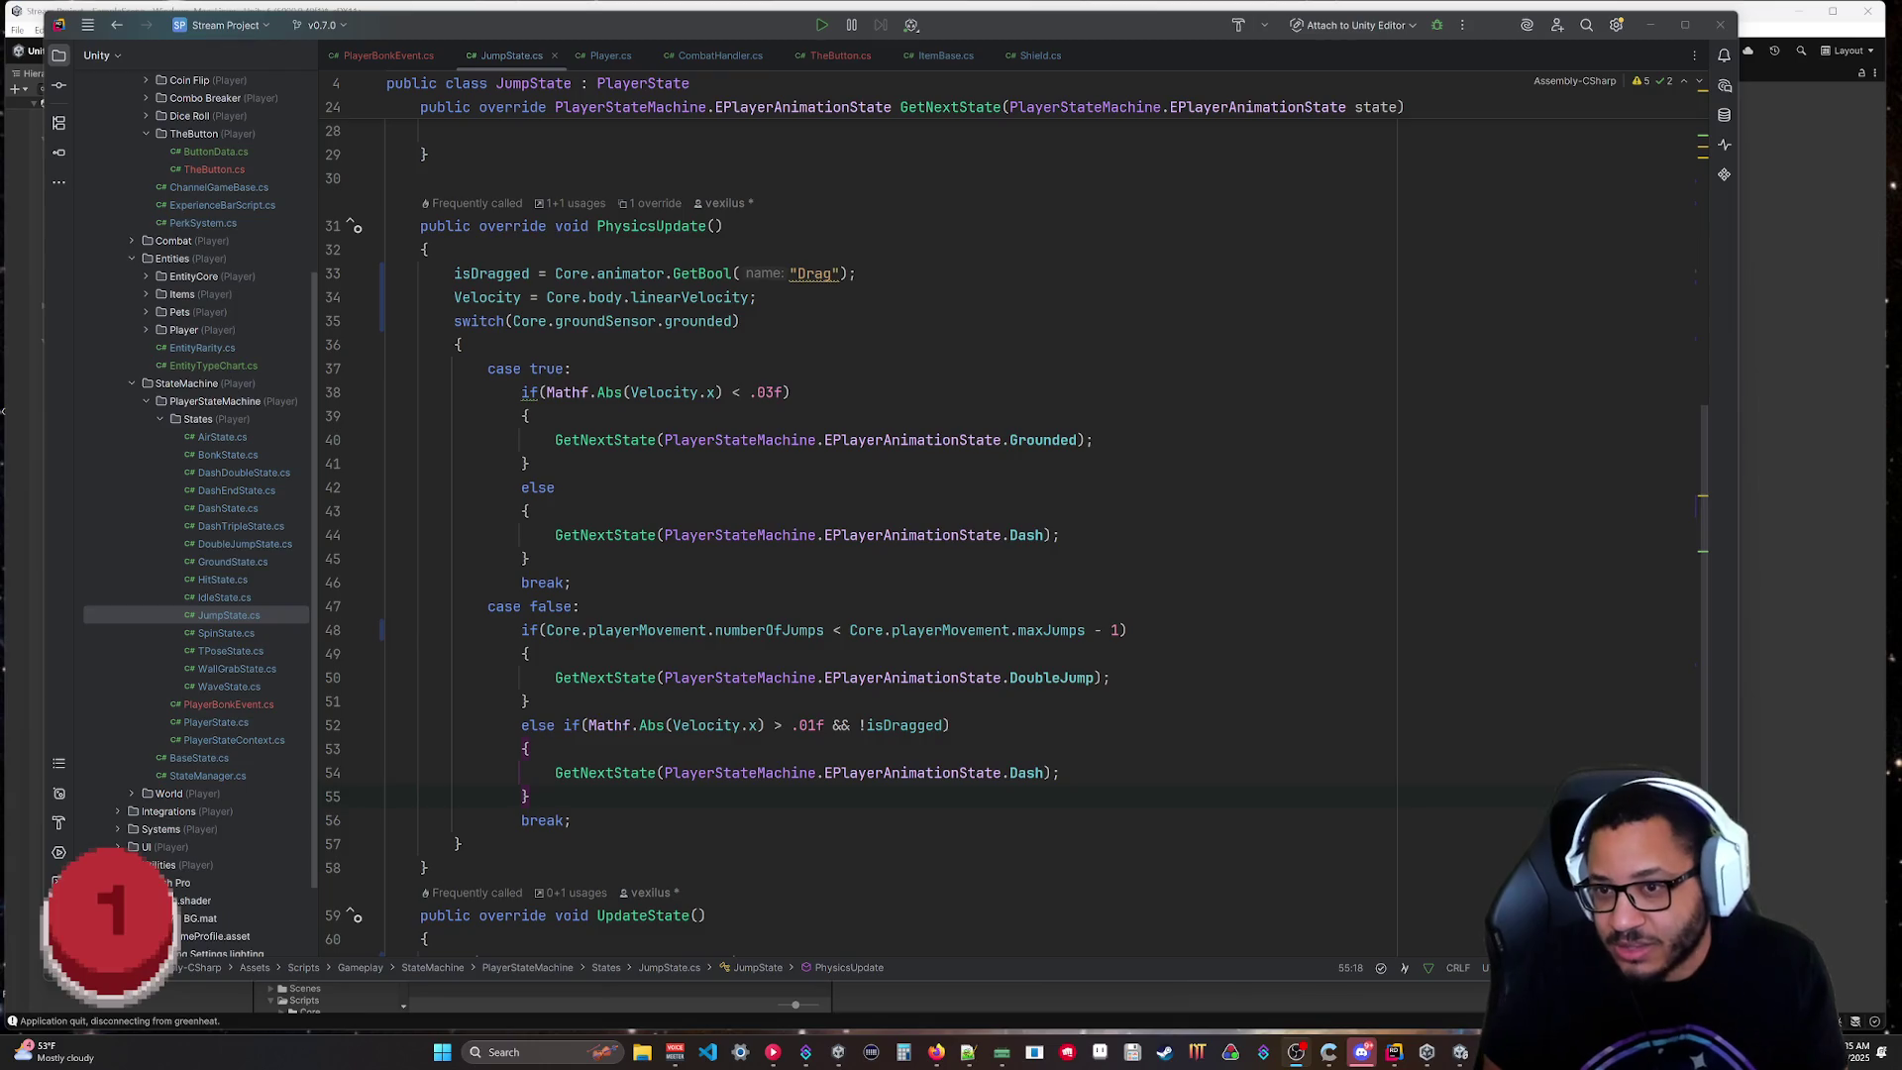
Change JumpState's line 48 max-jumps comparison to '> 1' and switch to Unity.
click(528, 654)
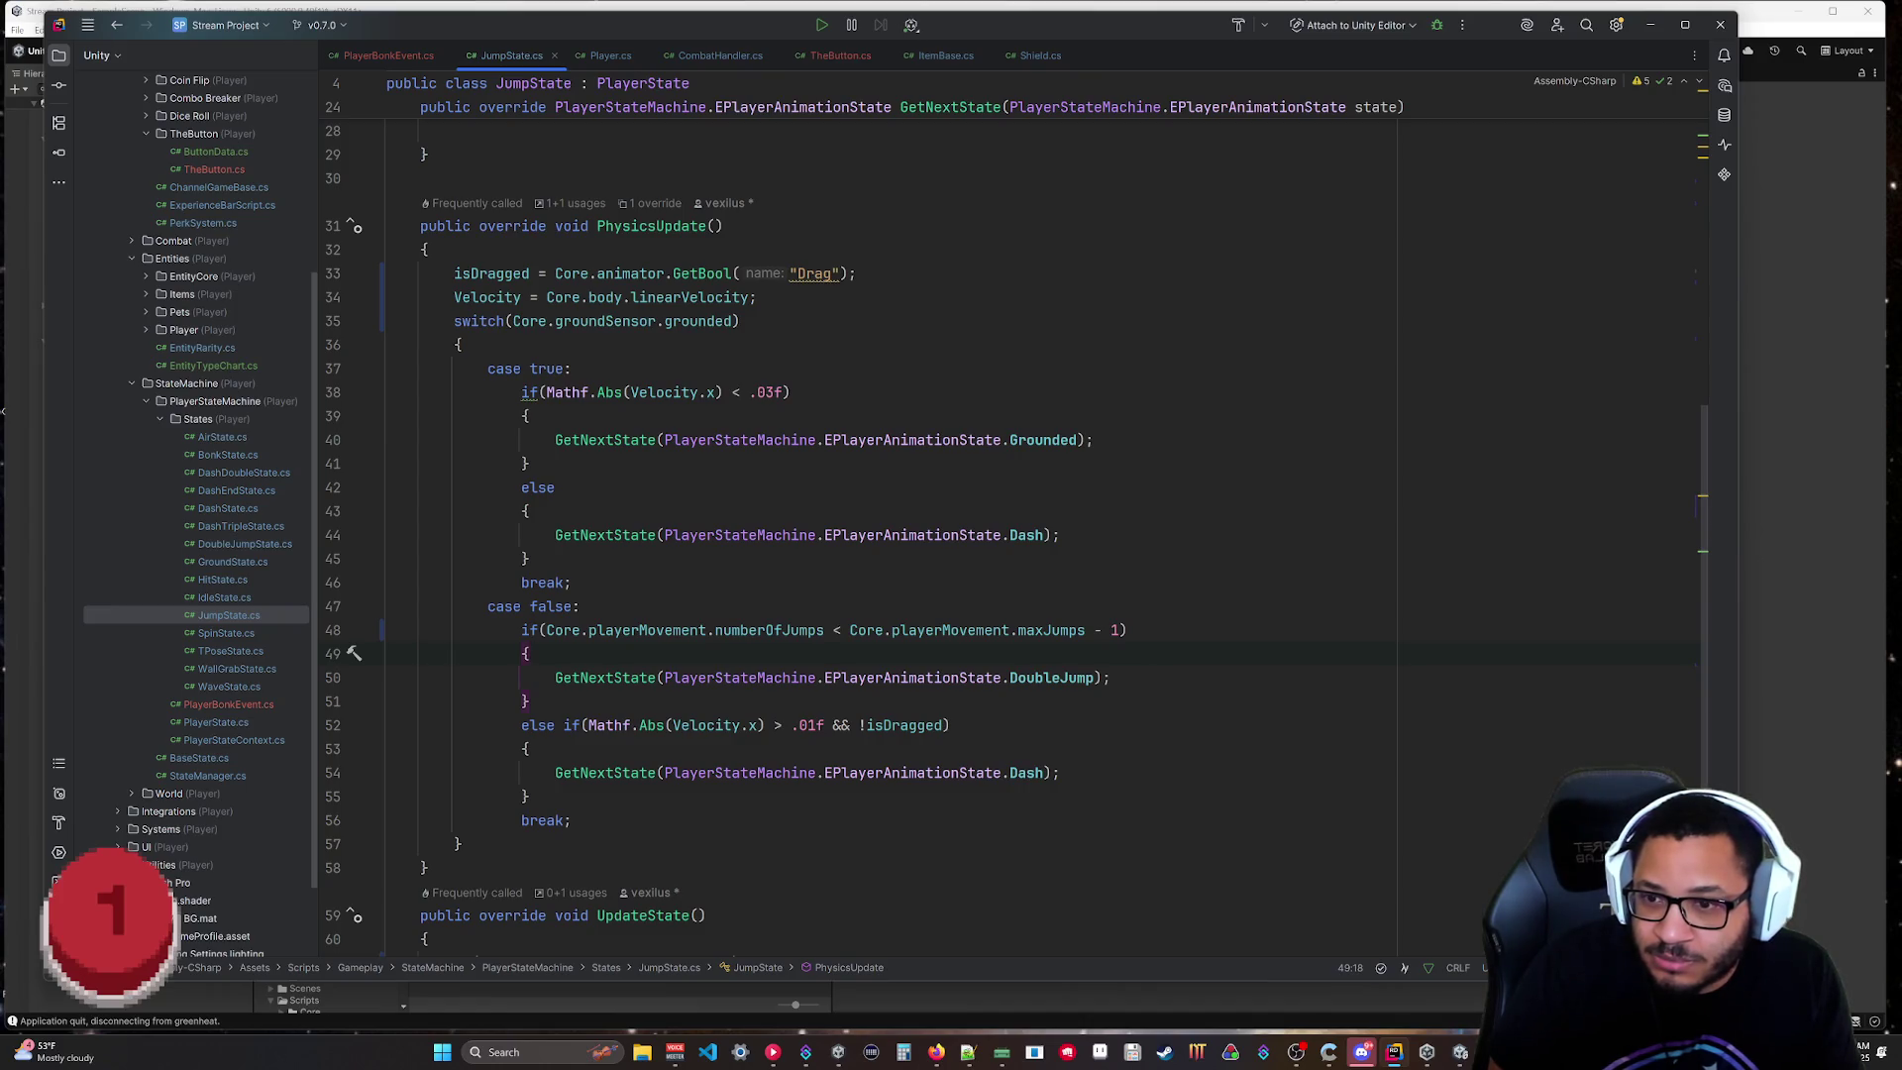
drag(1126, 630, 835, 632)
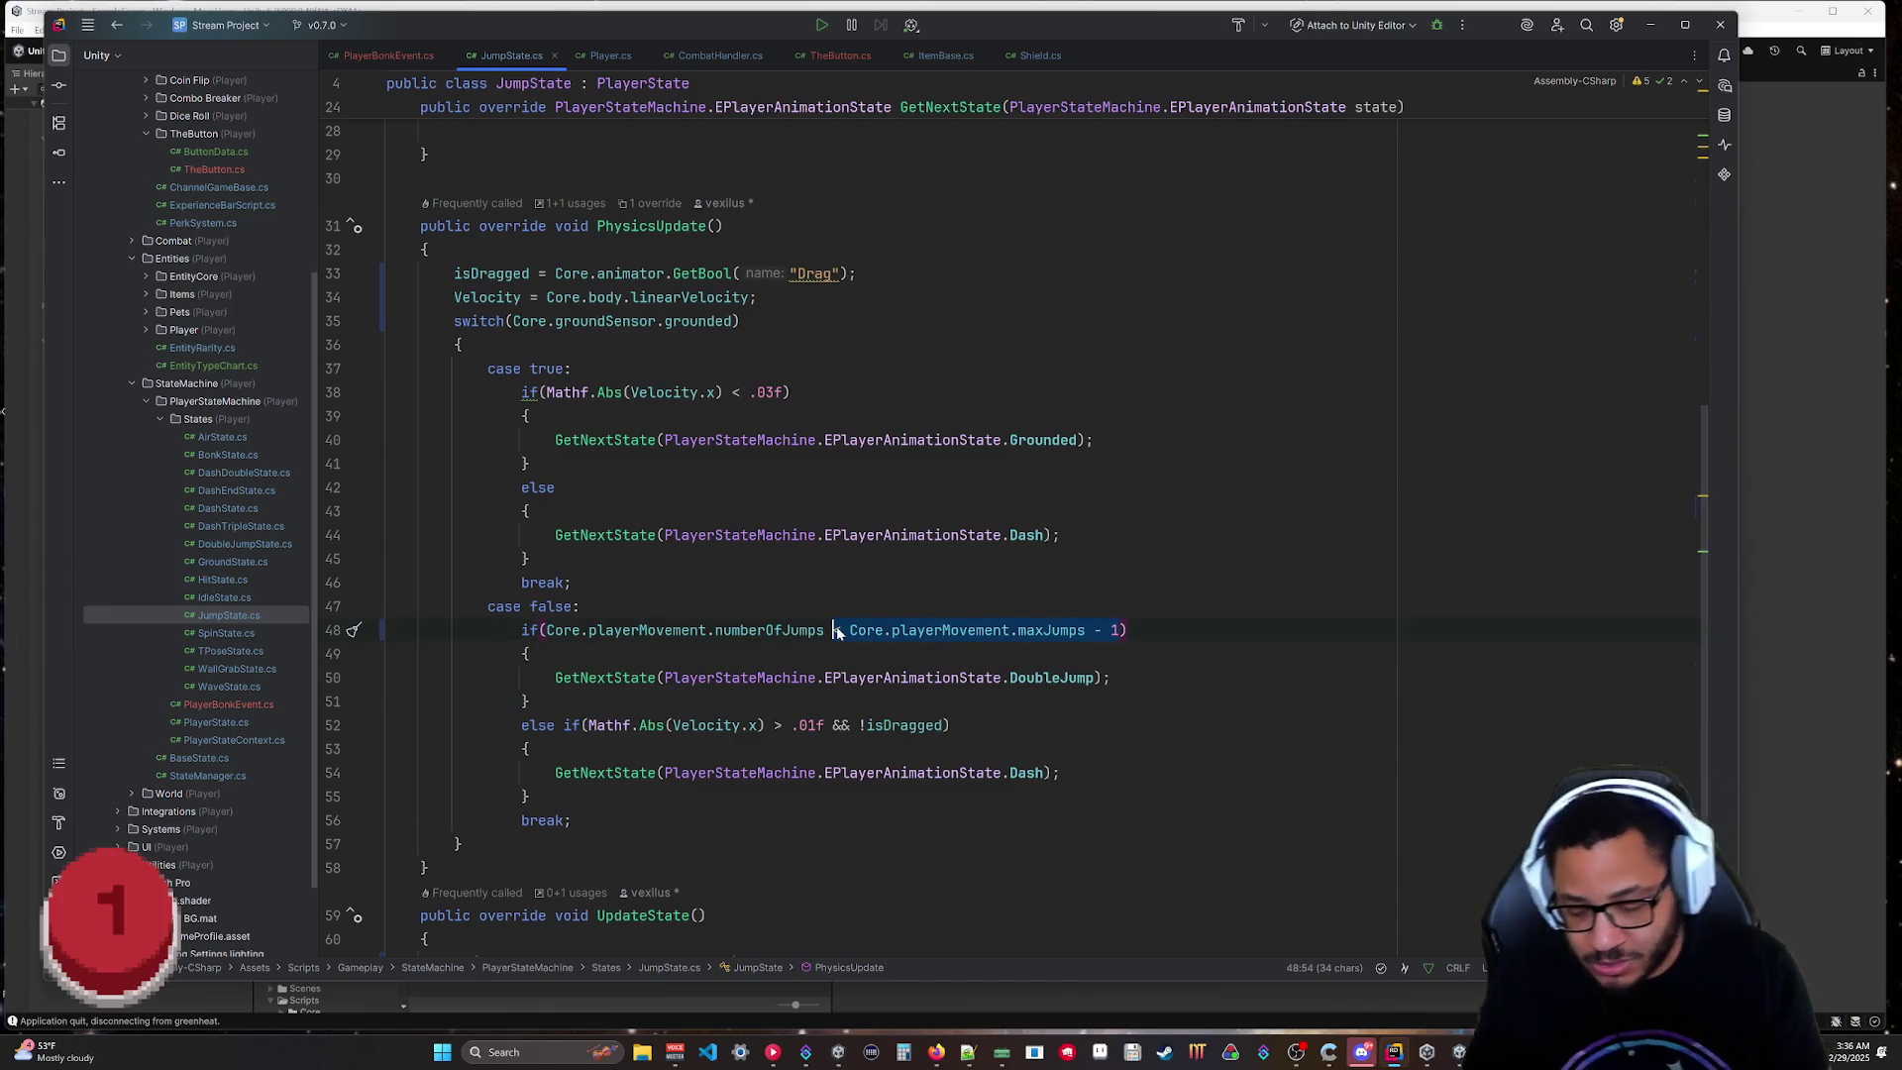
text(> 1)
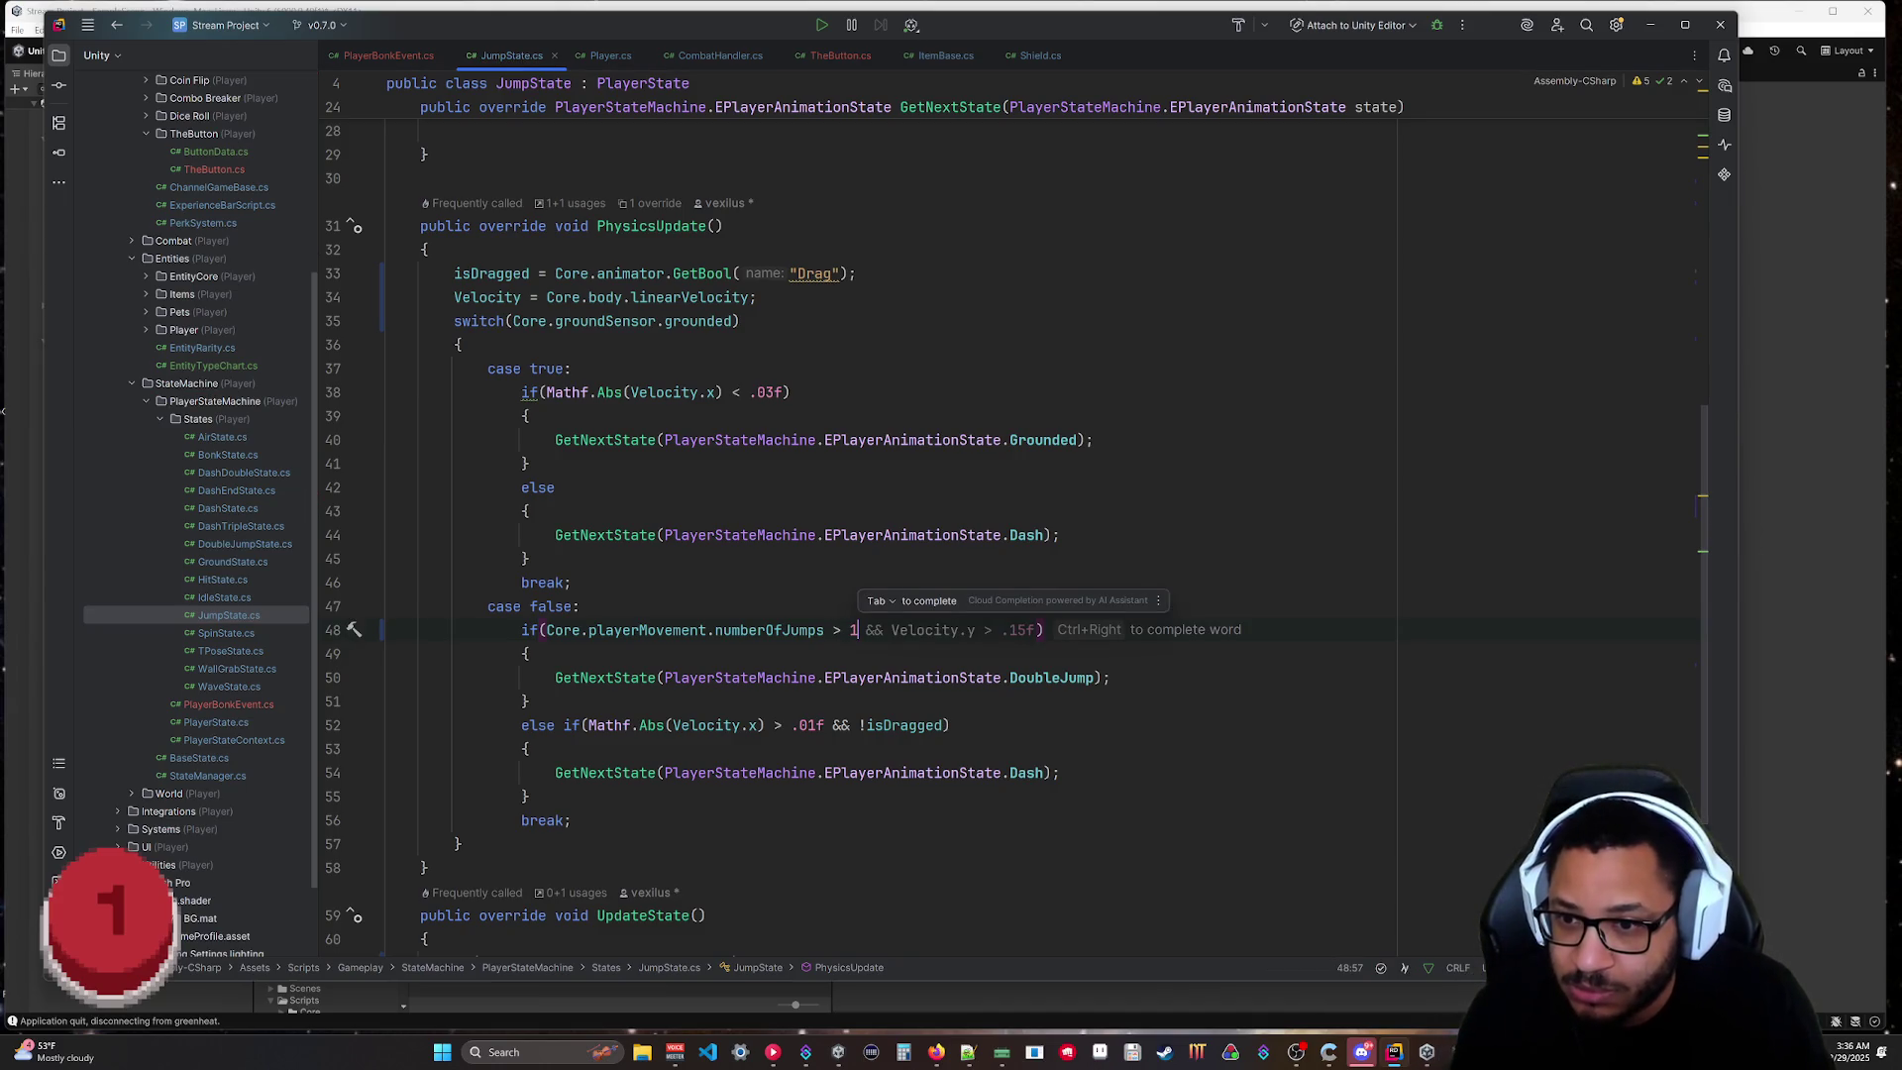
click(1112, 677)
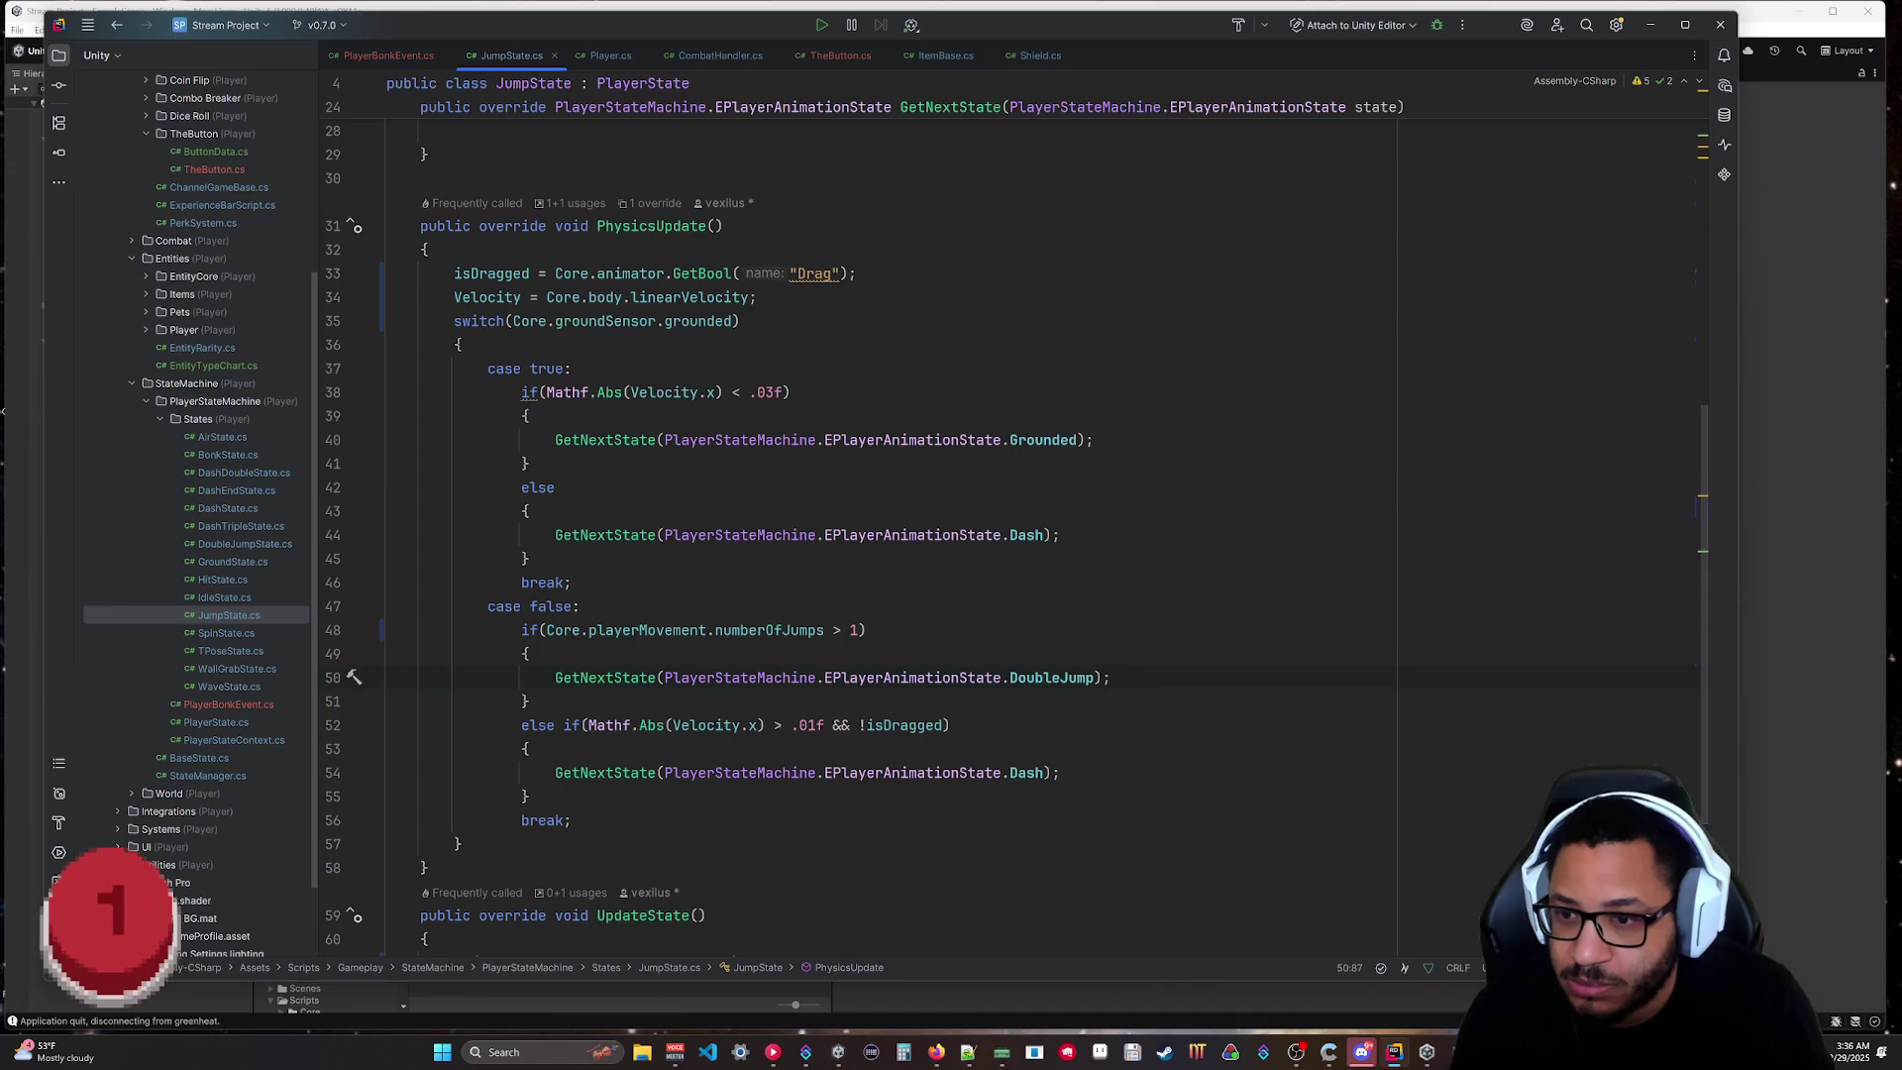
key(Down)
key(Down)
key(Down)
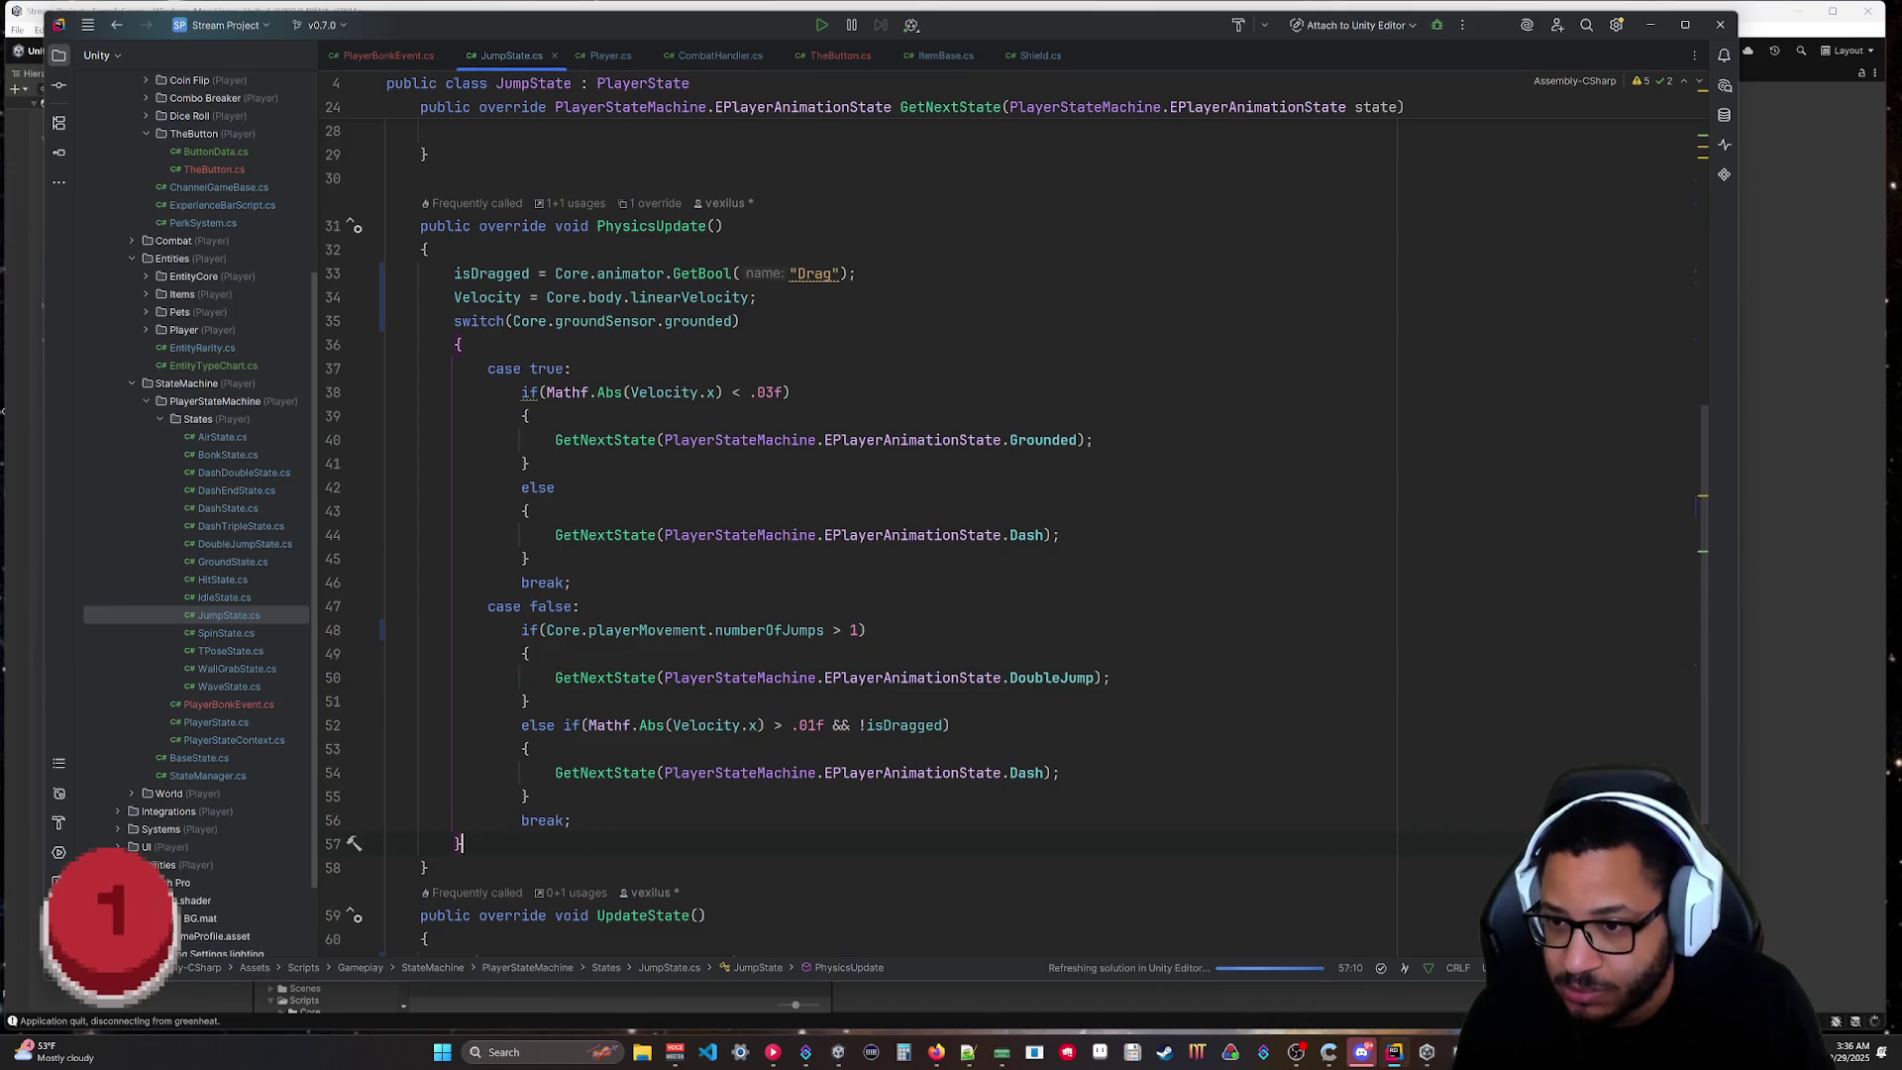
key(alt+Tab)
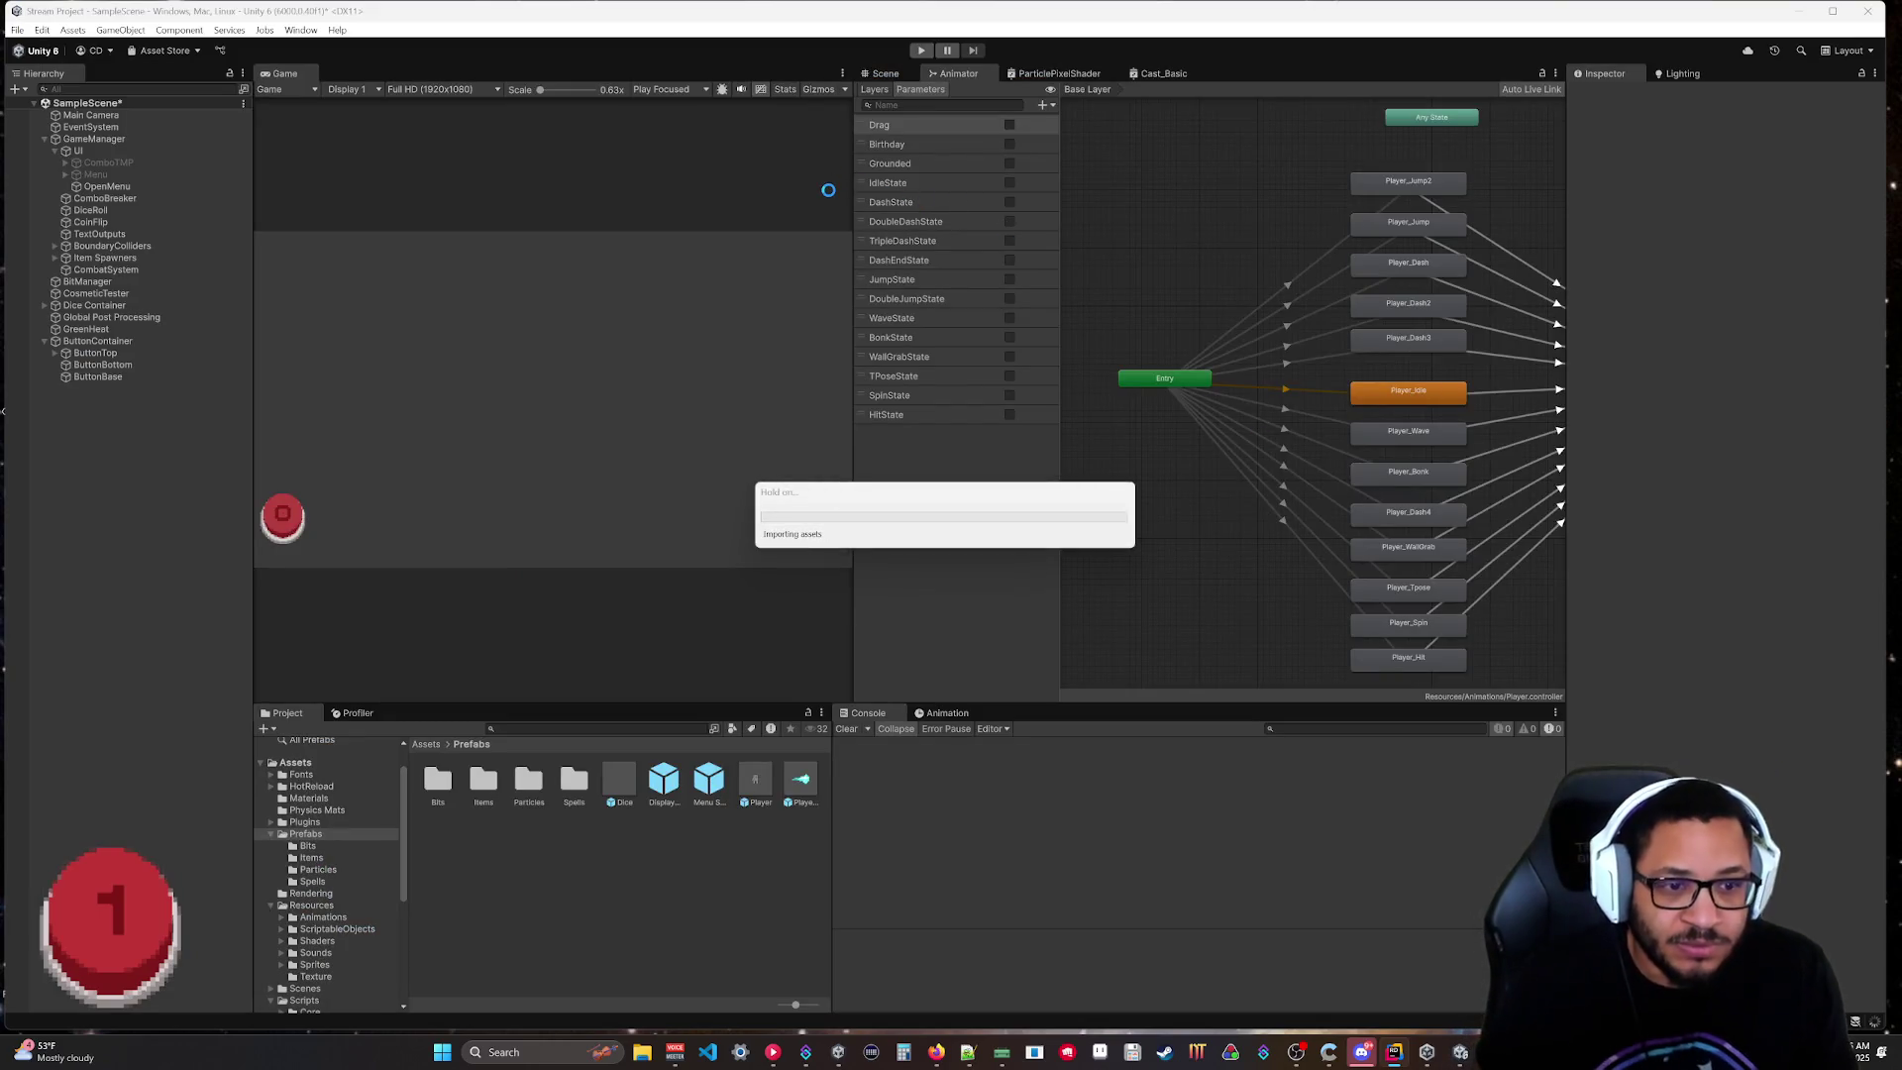
Play-test the scene, inspect Player(Clone) > Core > Movement, then stop play and return to Rider.
drag(854, 194, 1020, 176)
key(ctrl+p)
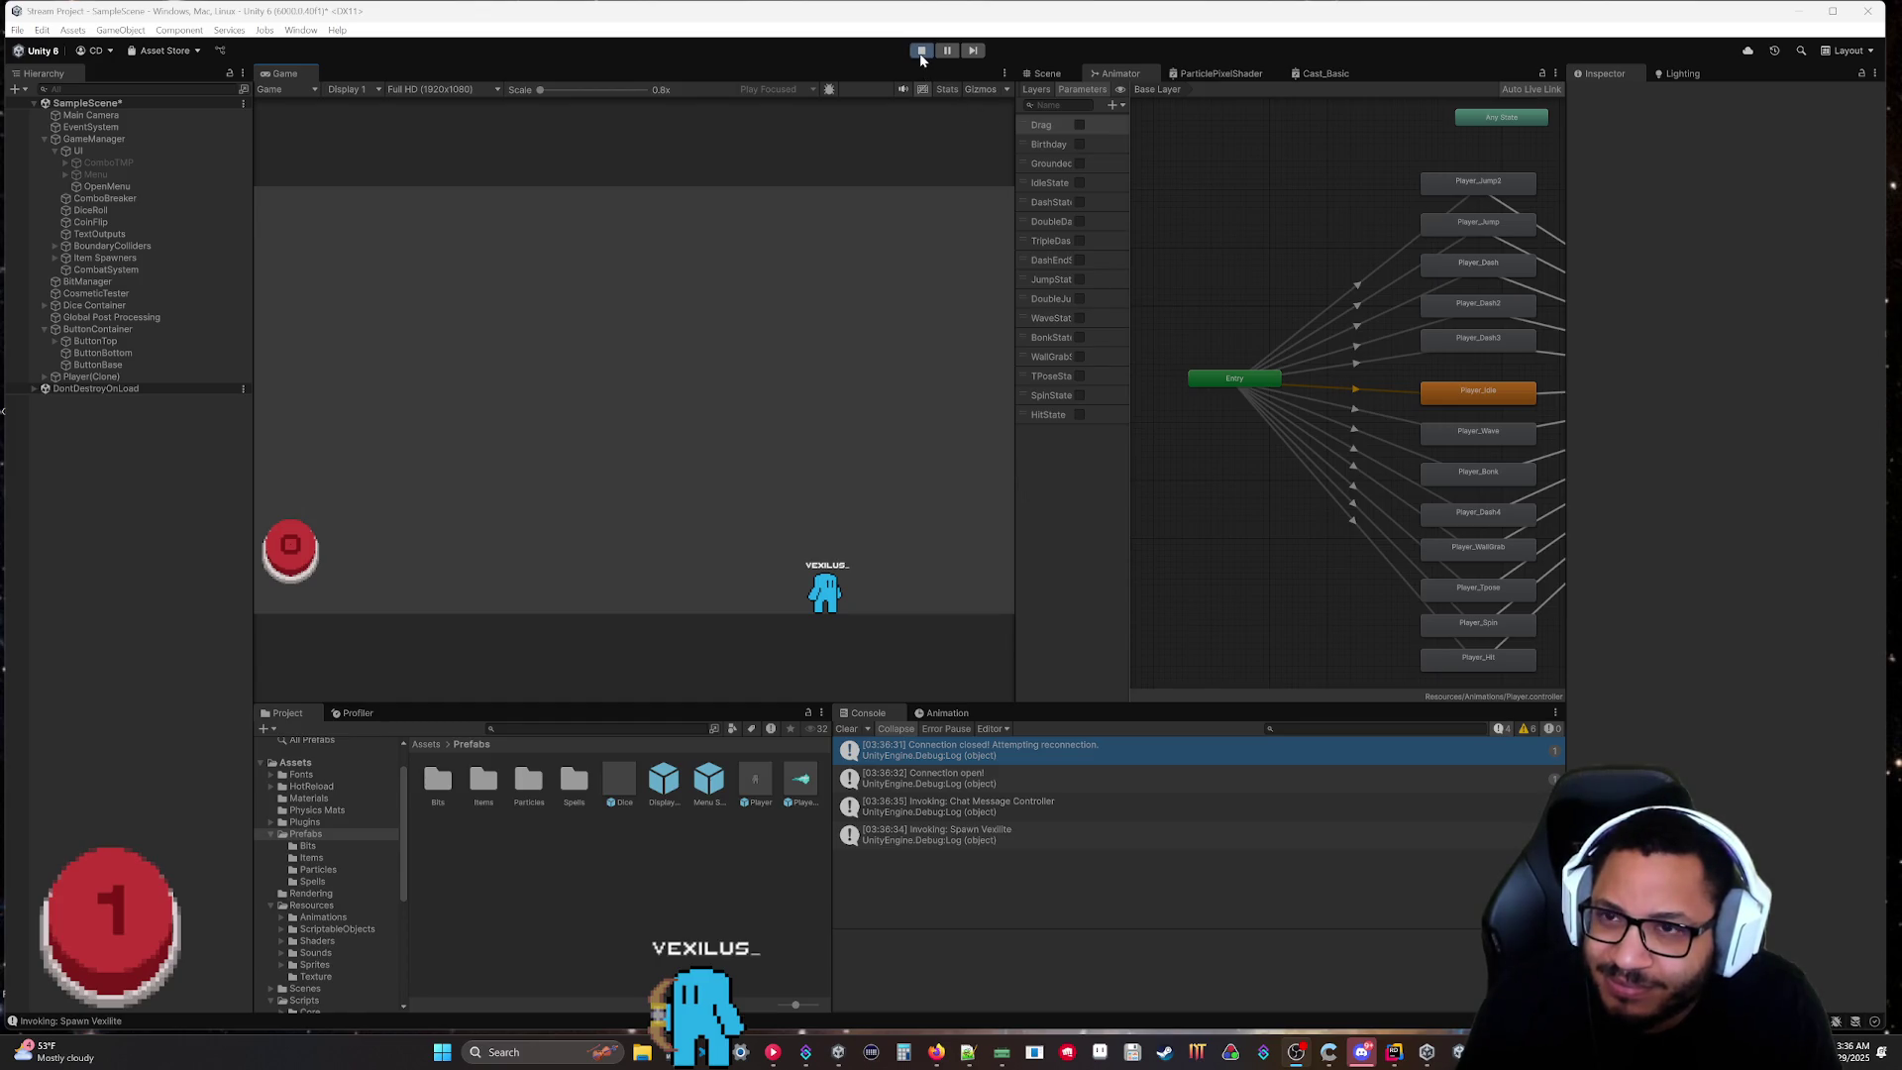
click(44, 376)
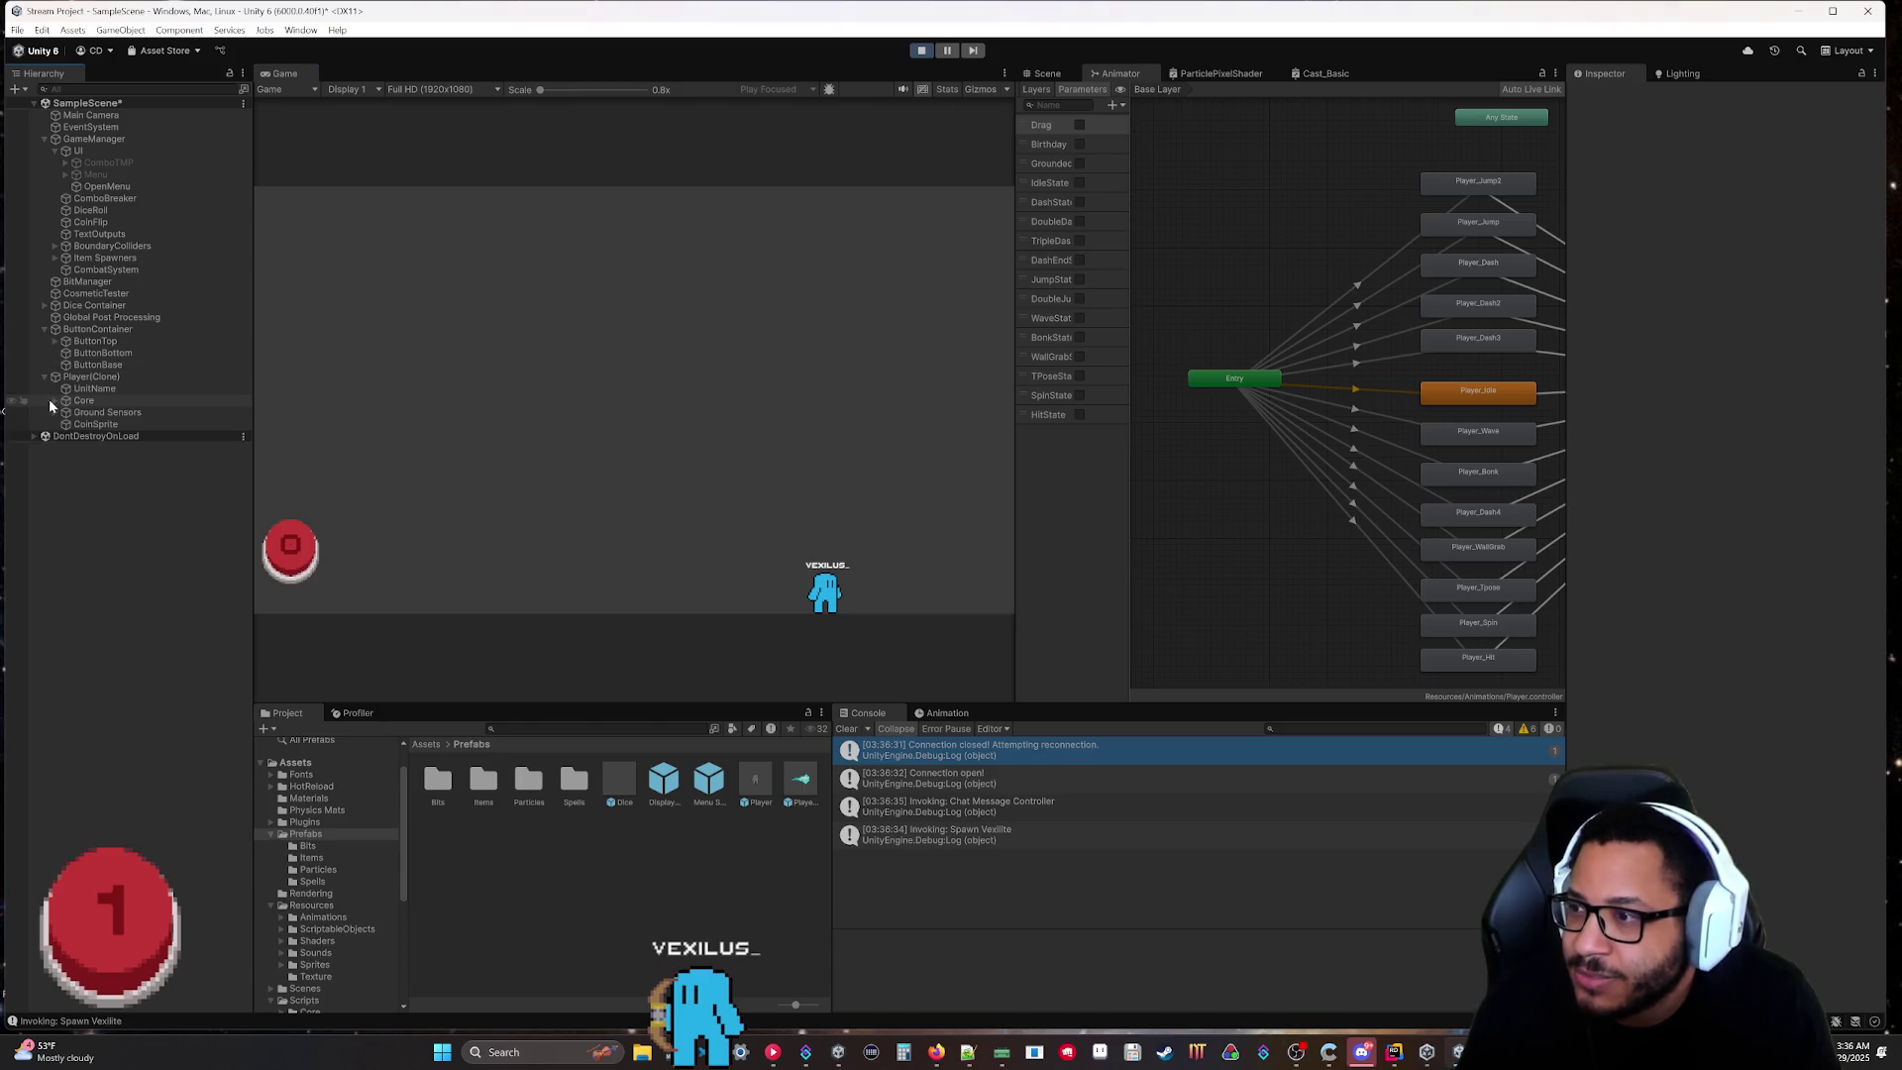
click(55, 400)
click(106, 459)
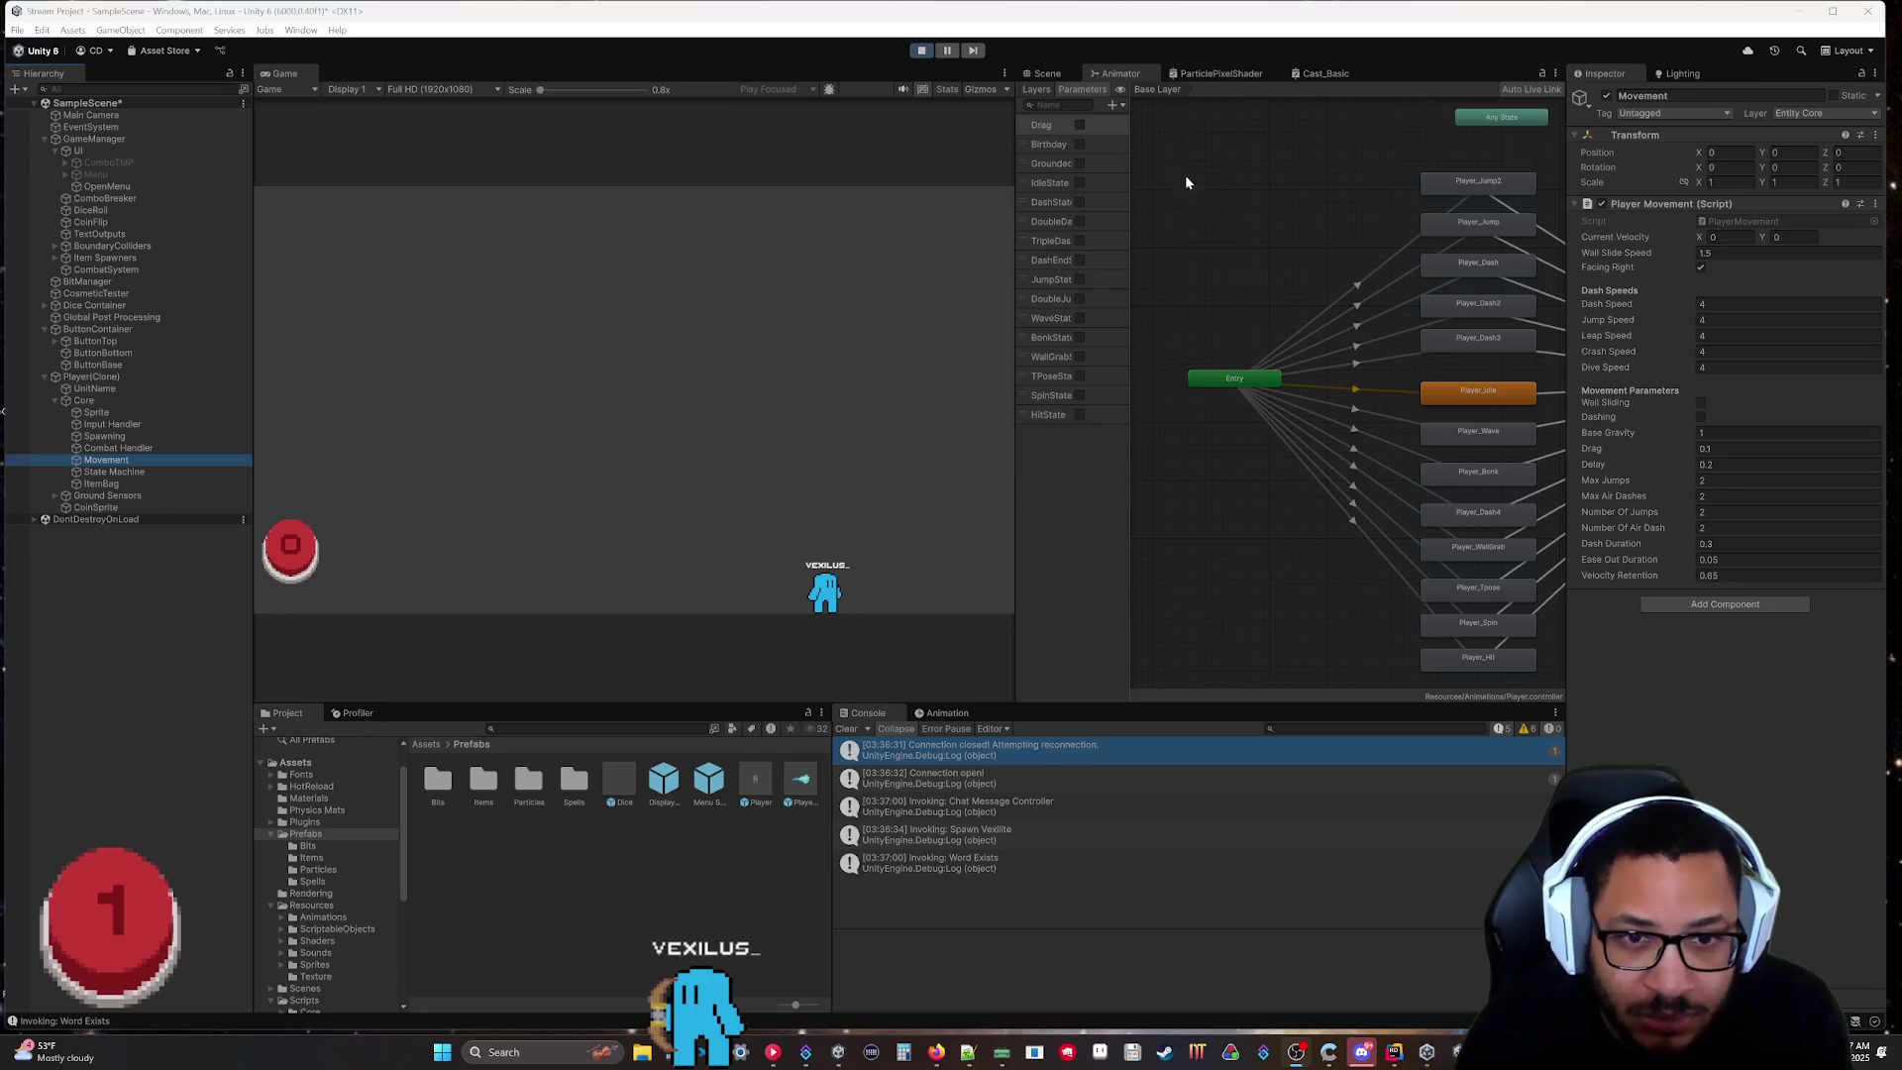
click(921, 51)
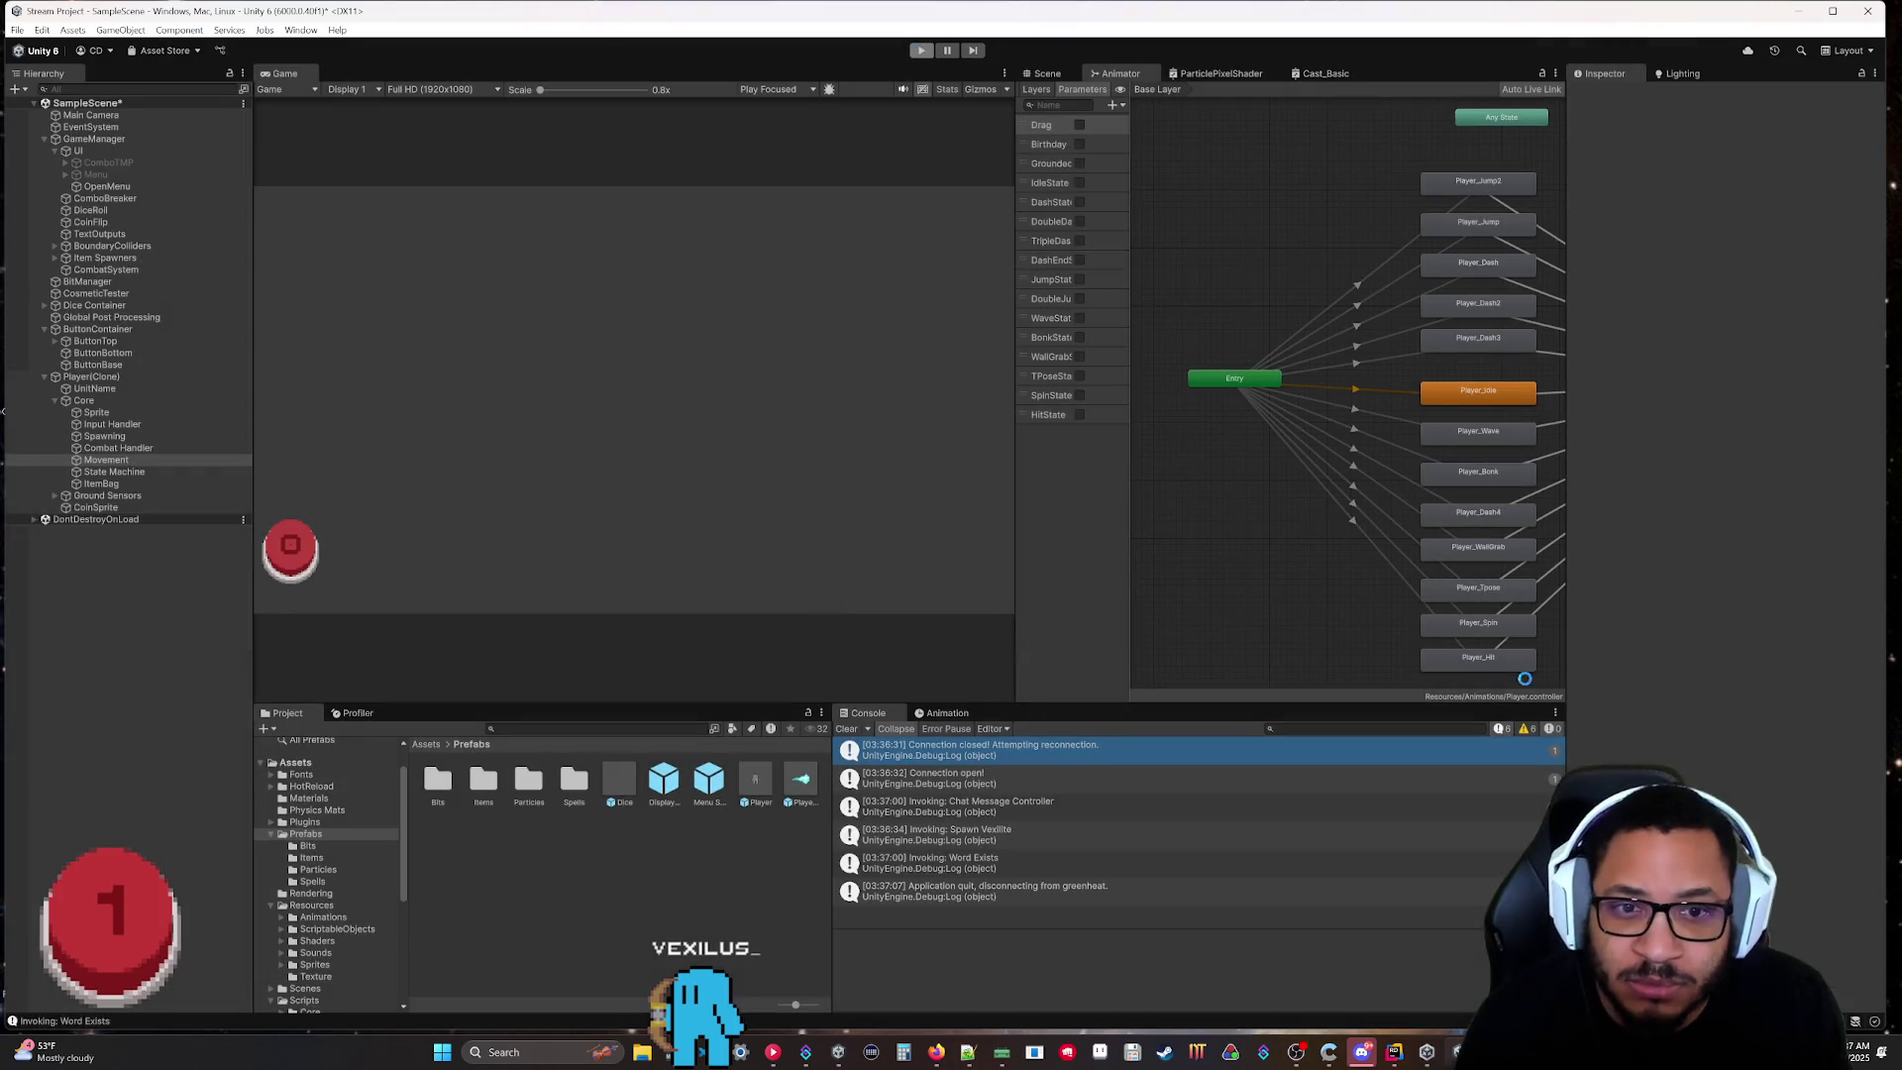
click(1393, 1051)
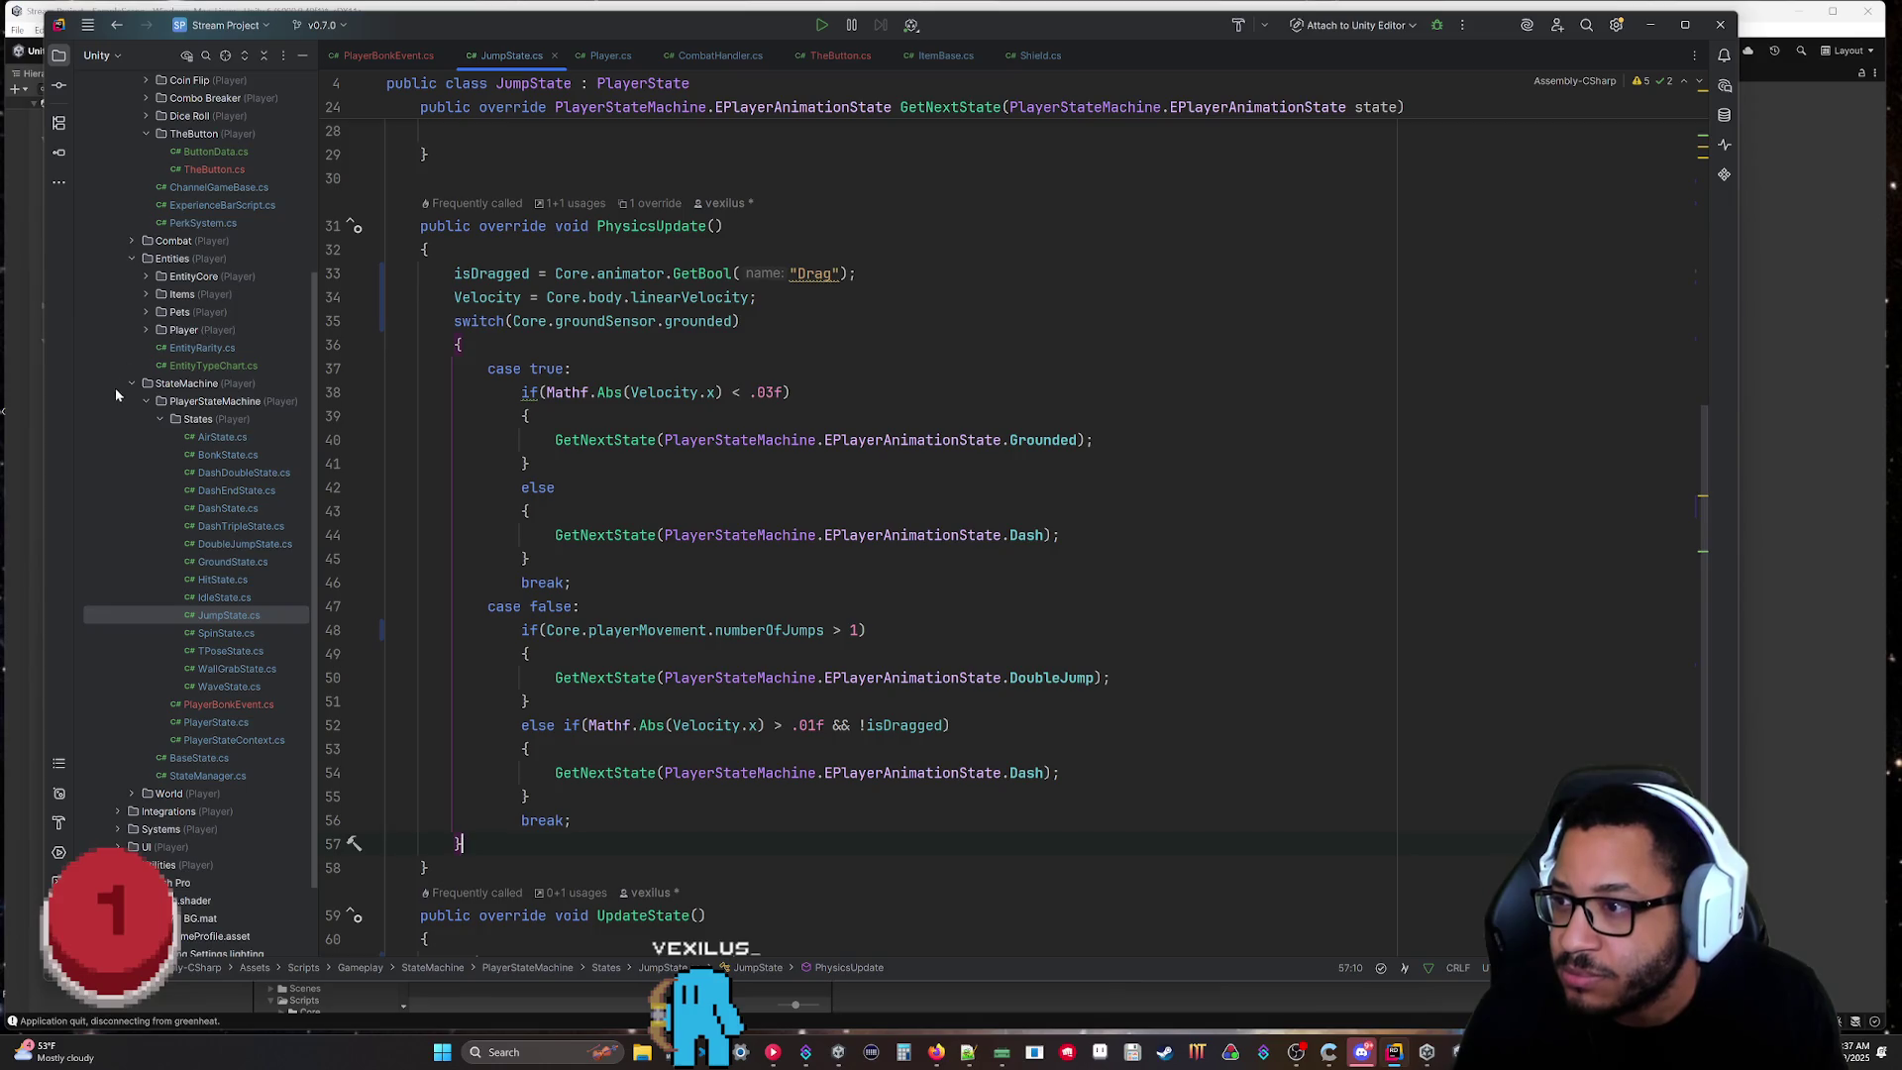
Open PlayerMovement.cs from the Player > Core scripts folder, then open the Player prefab in Unity.
click(146, 277)
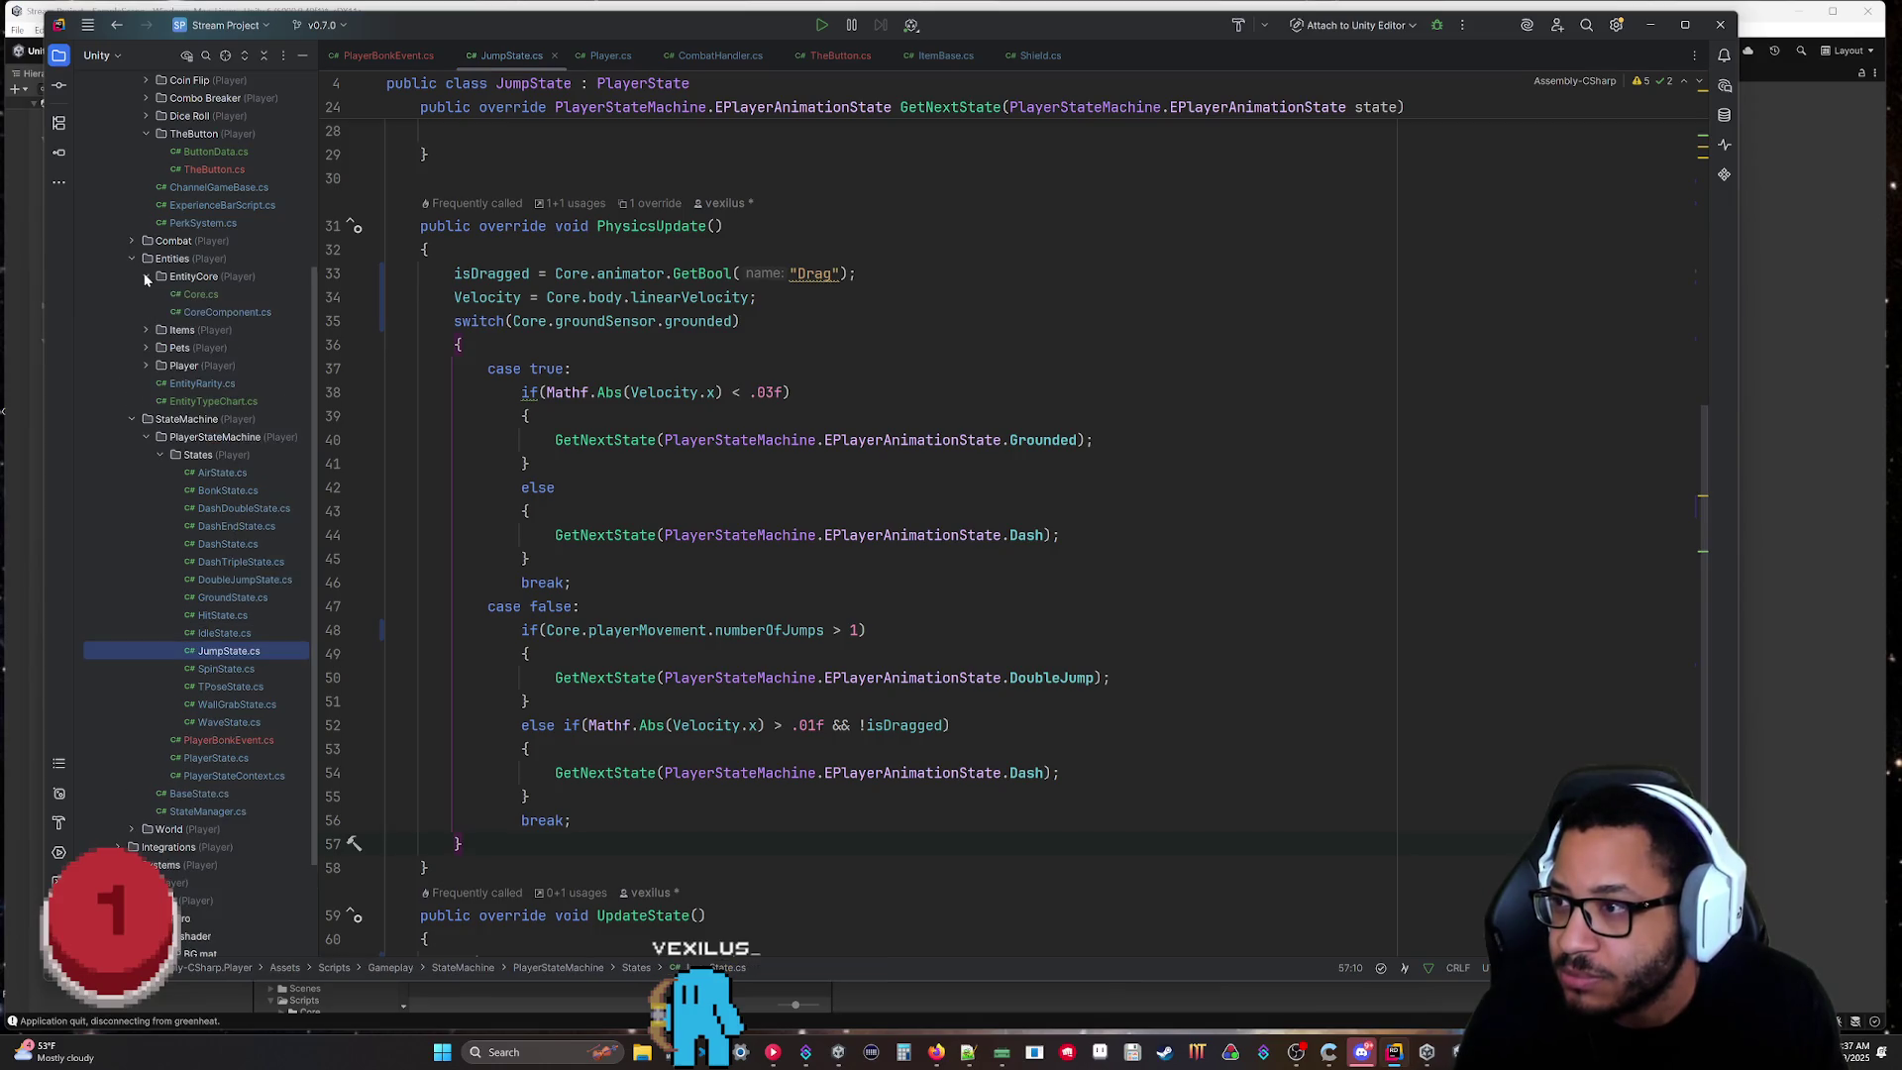
click(146, 278)
click(146, 330)
click(160, 347)
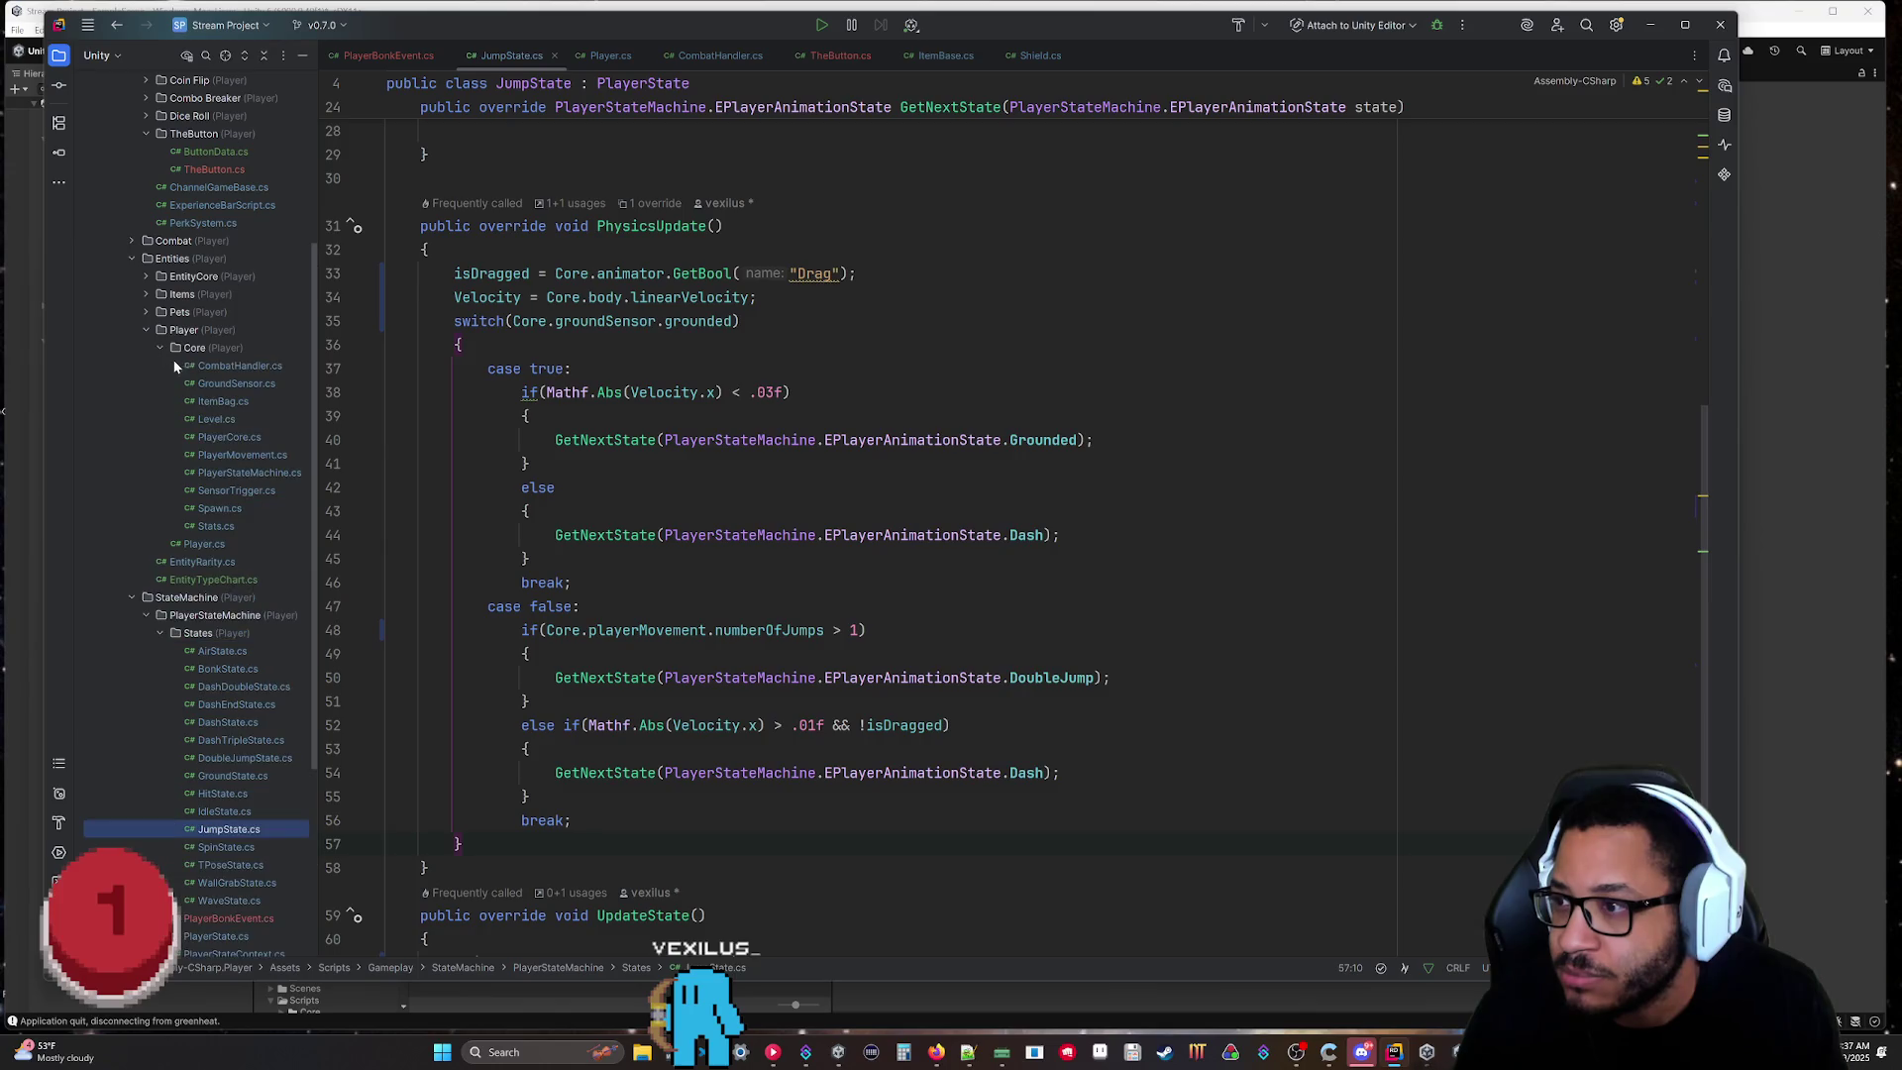
double_click(240, 454)
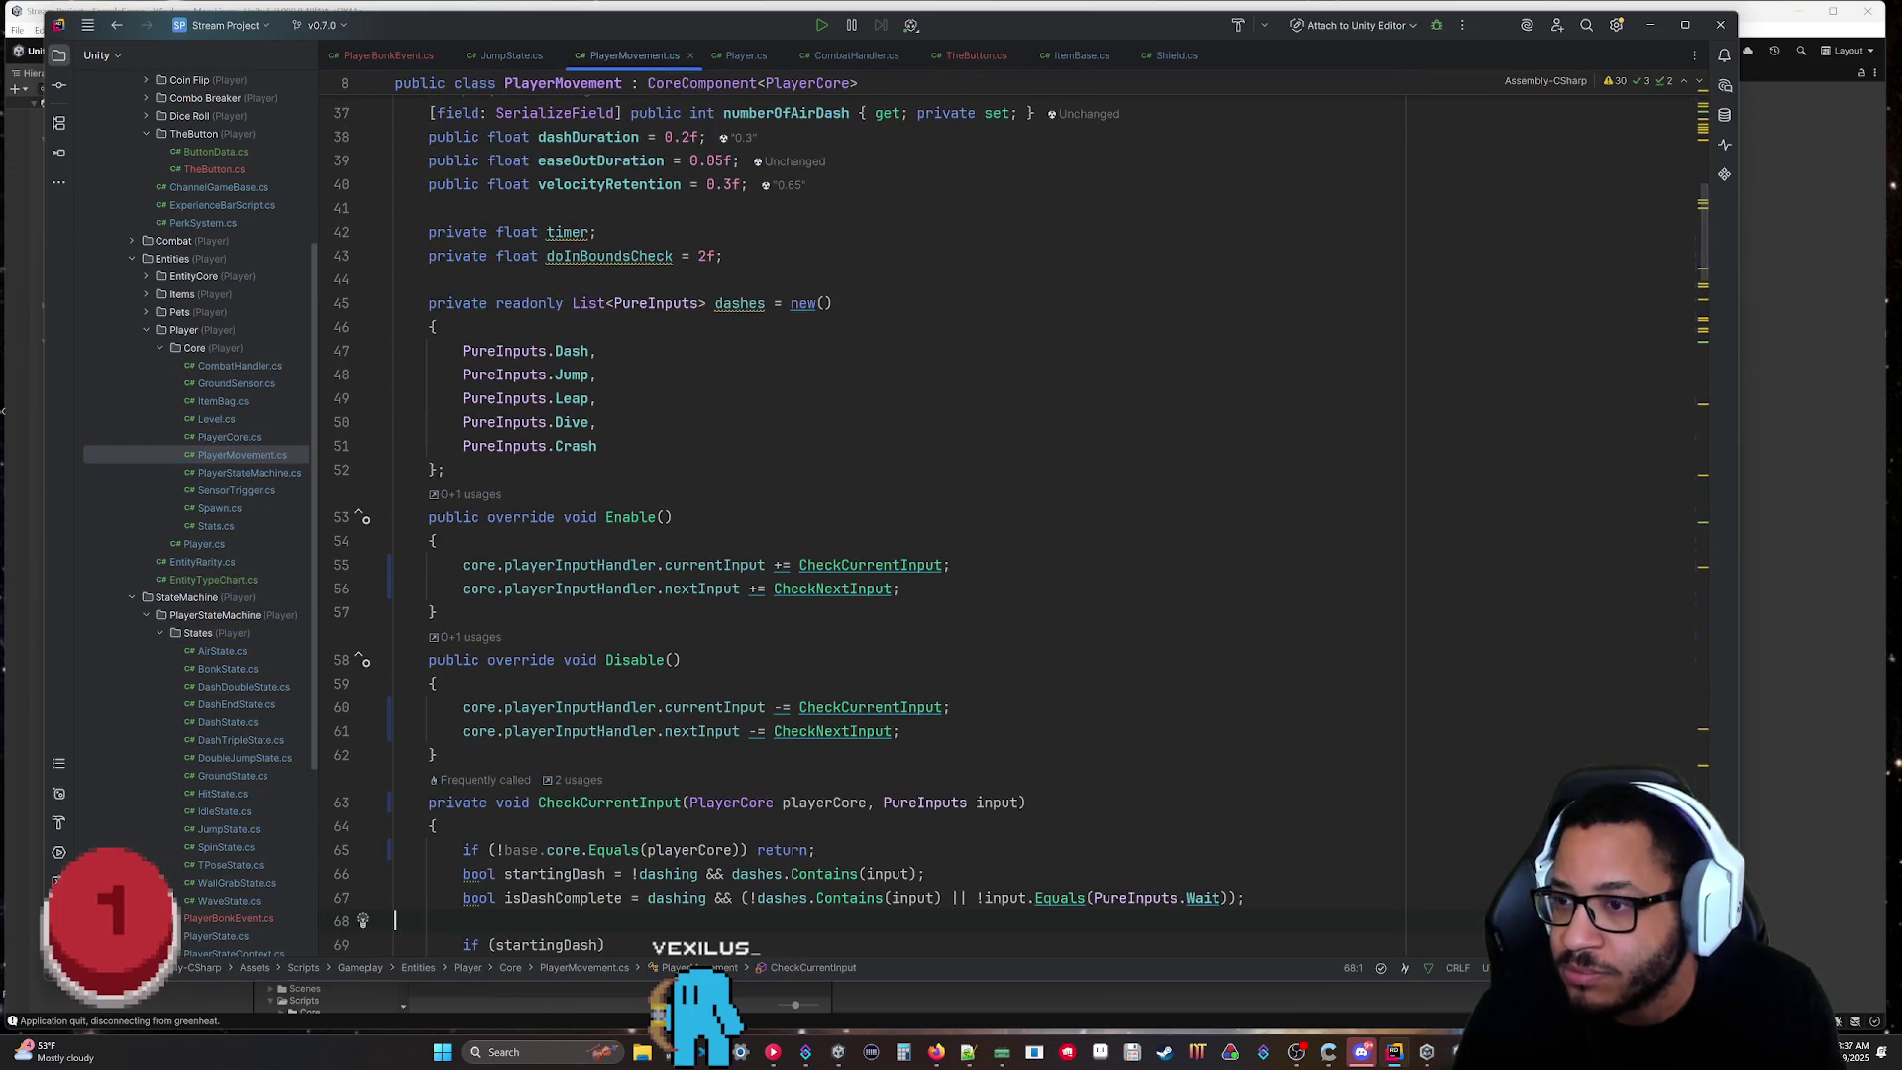
scroll(862, 515, up, 3)
scroll(861, 515, down, 3)
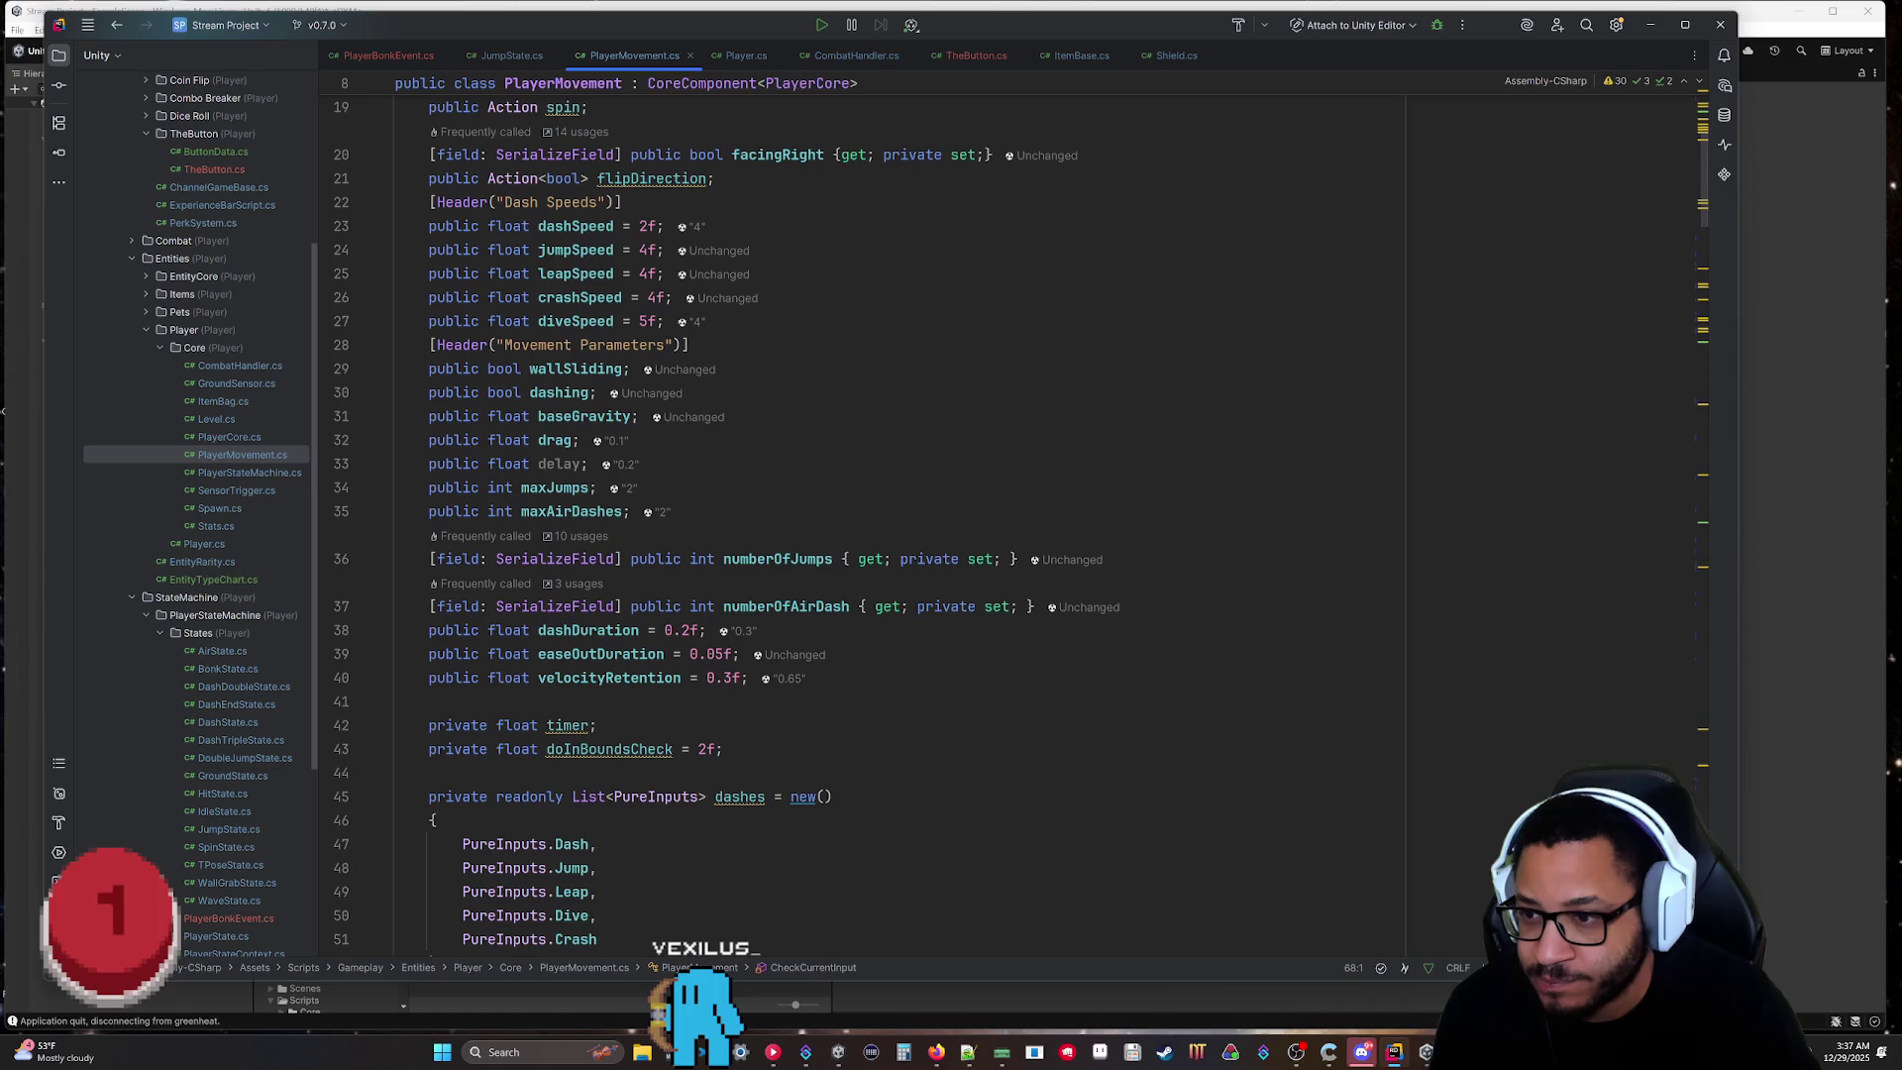
key(alt+Tab)
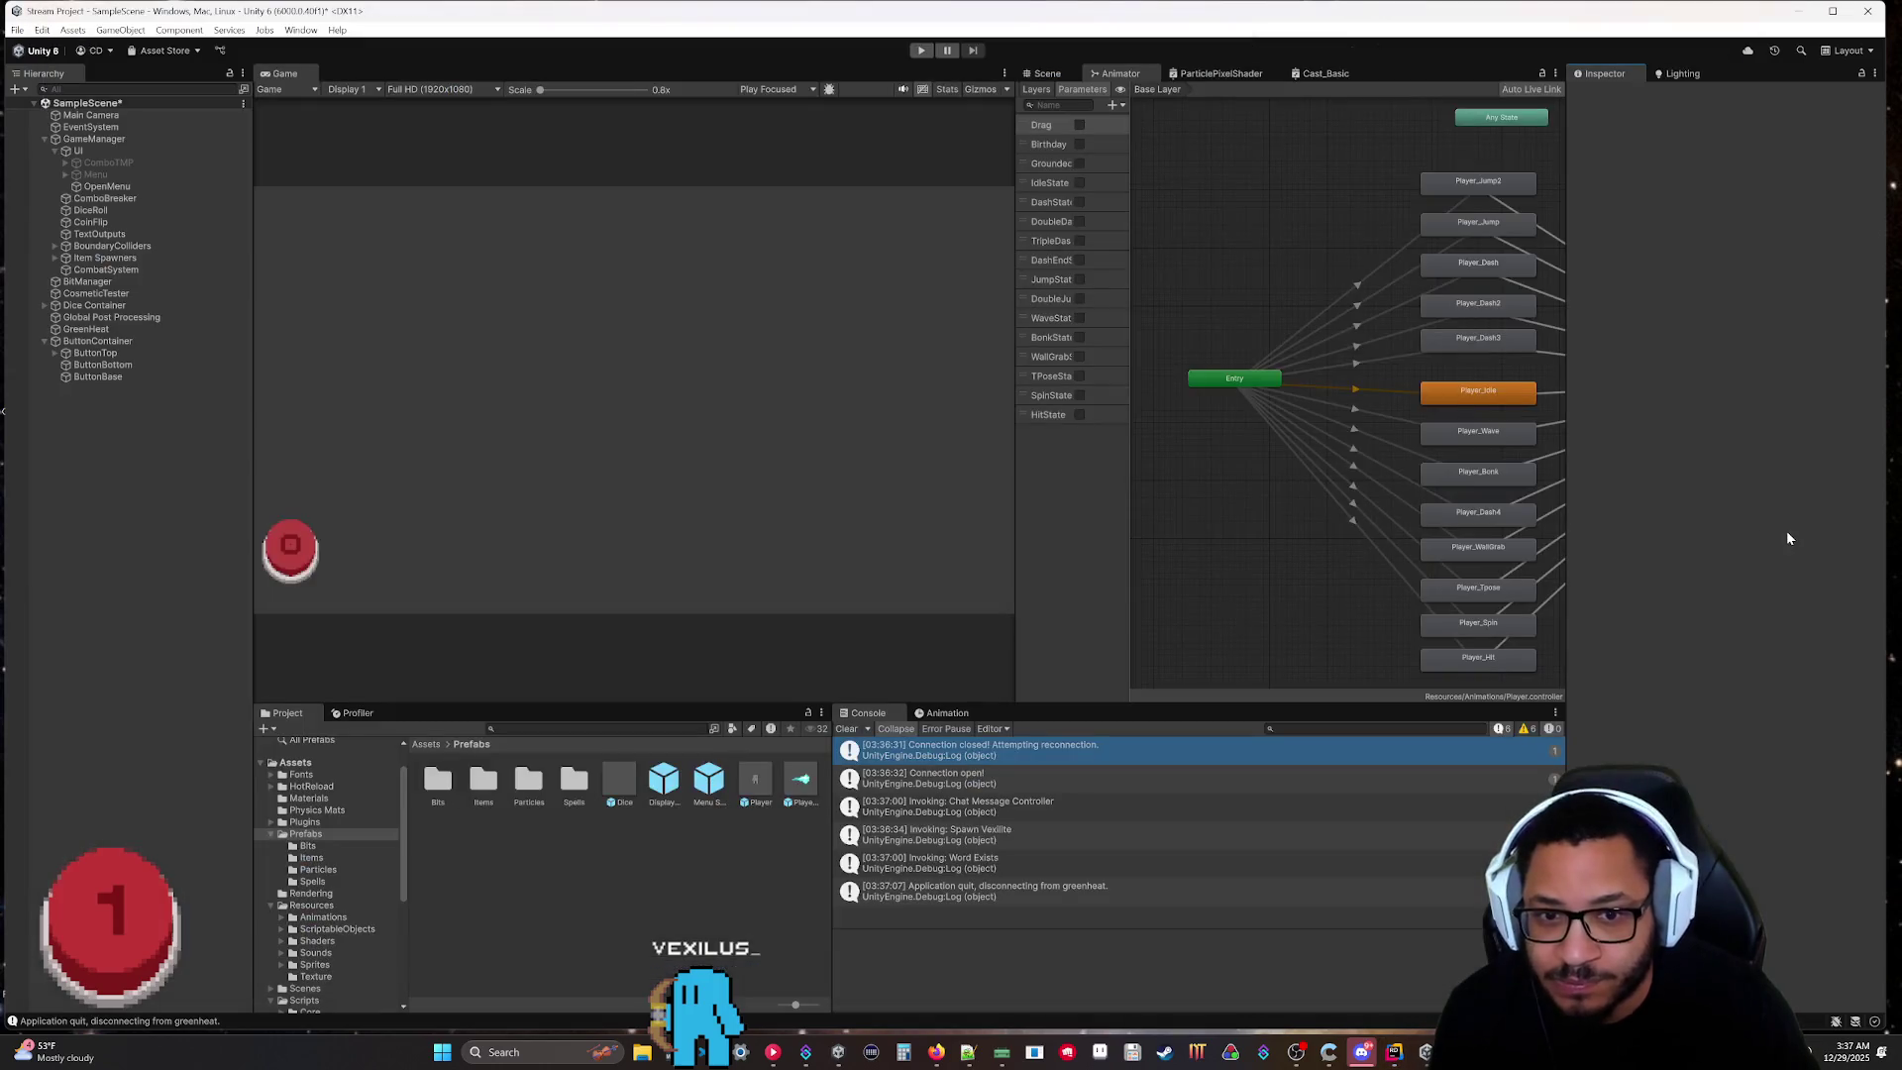
double_click(758, 781)
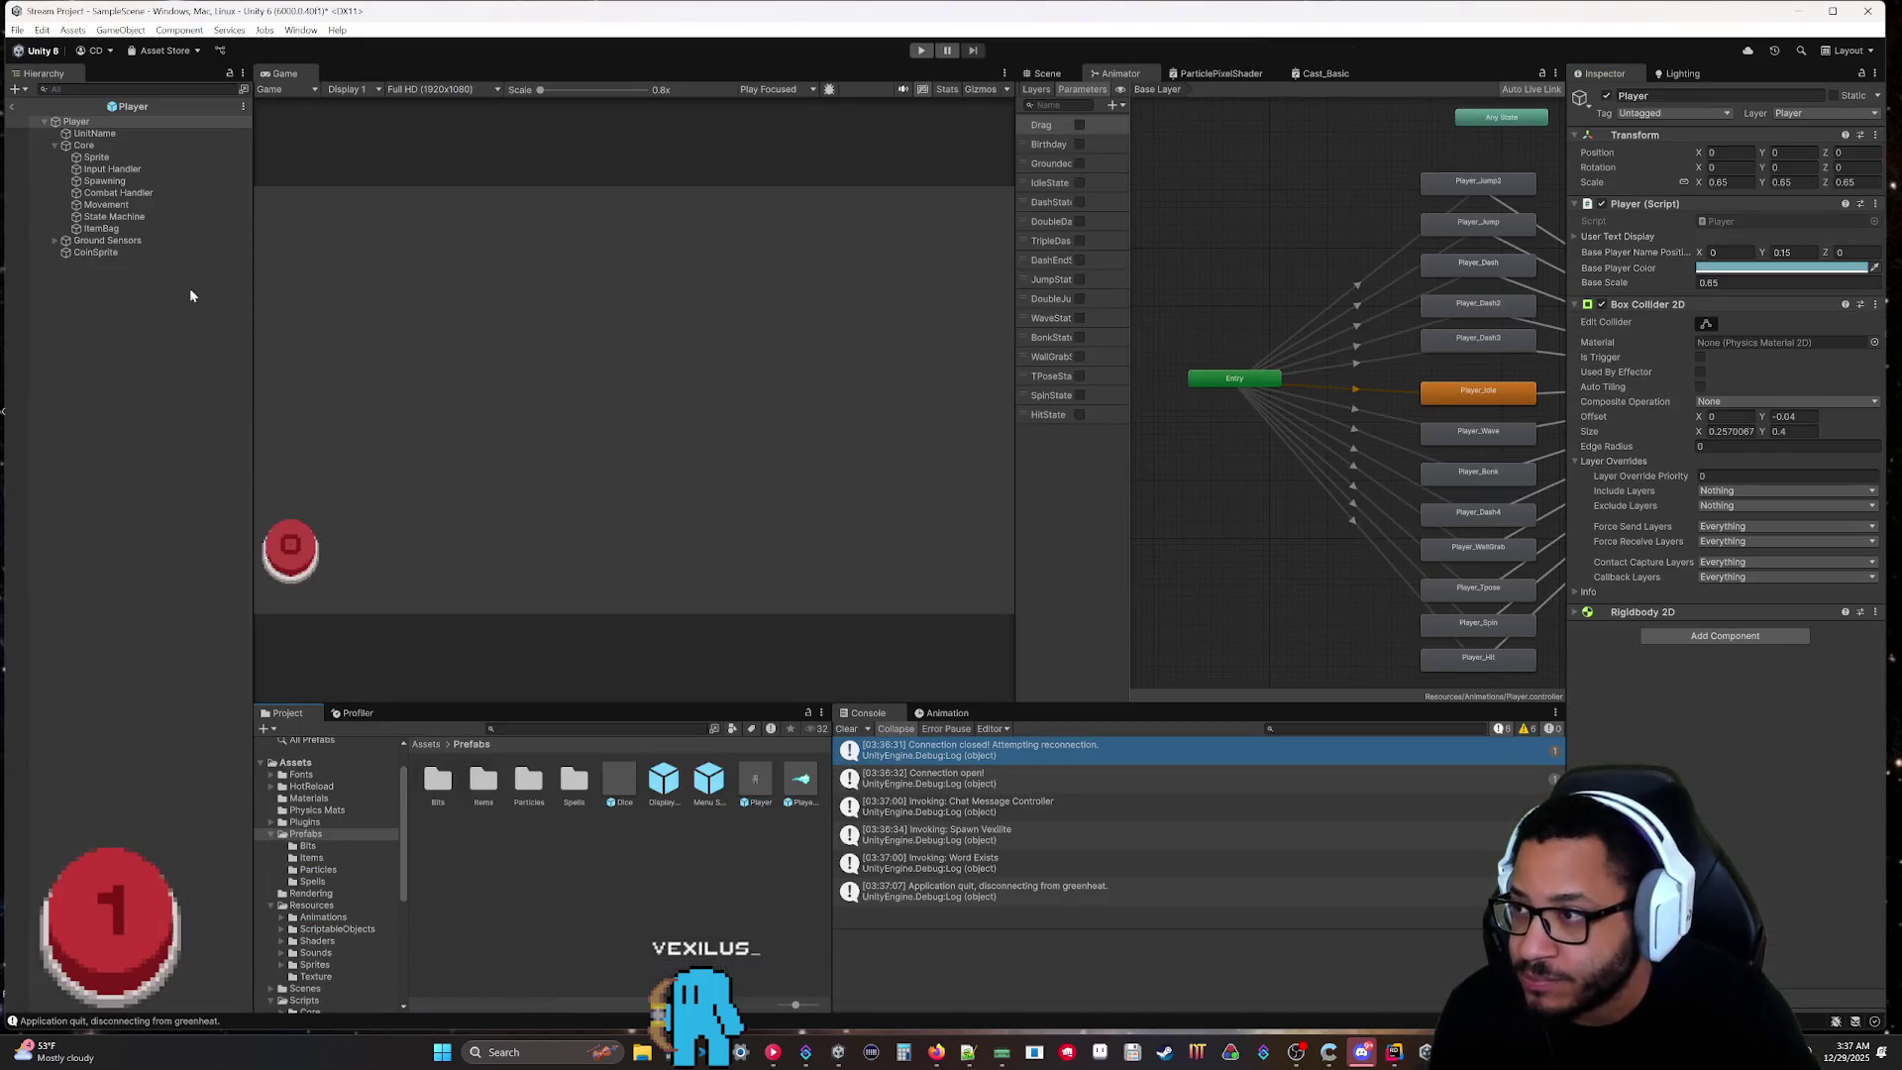
Select the Player prefab's Movement object to check its values, then return to Rider.
click(79, 204)
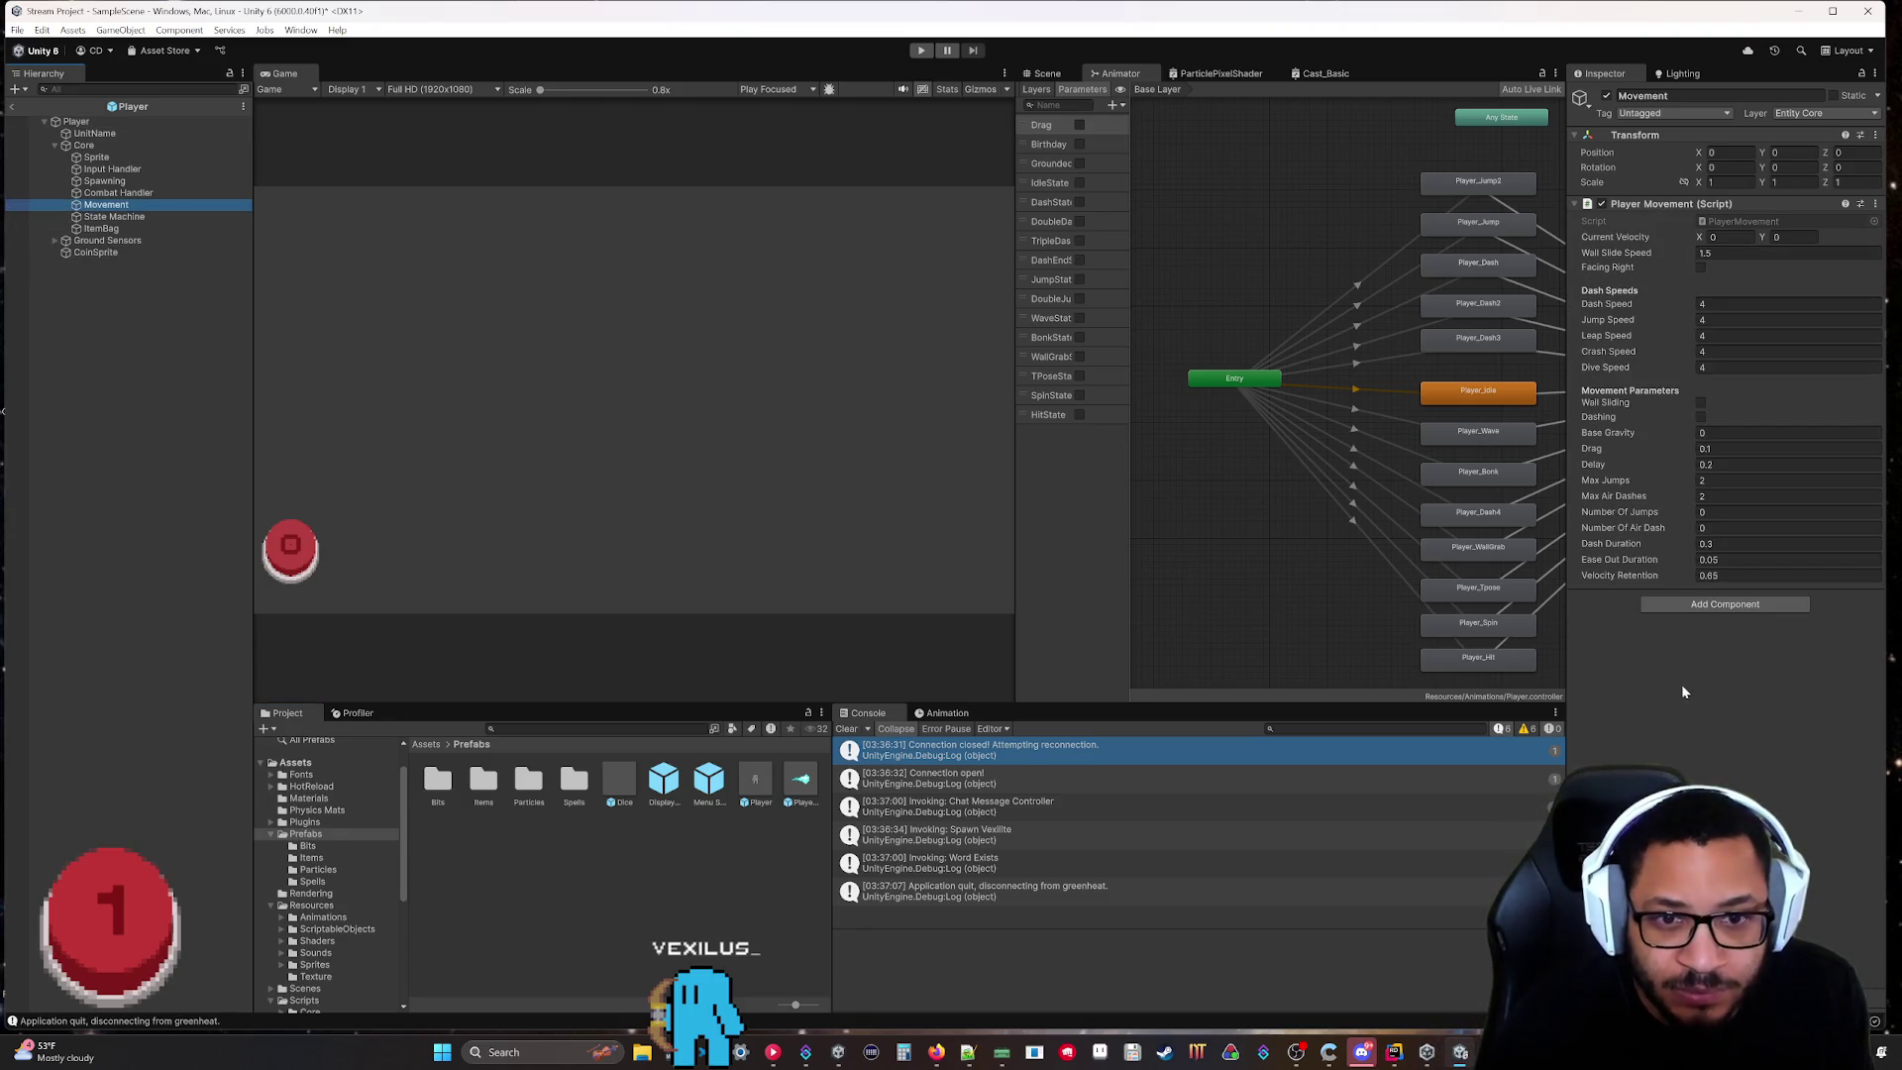
mouse_move(1460, 1055)
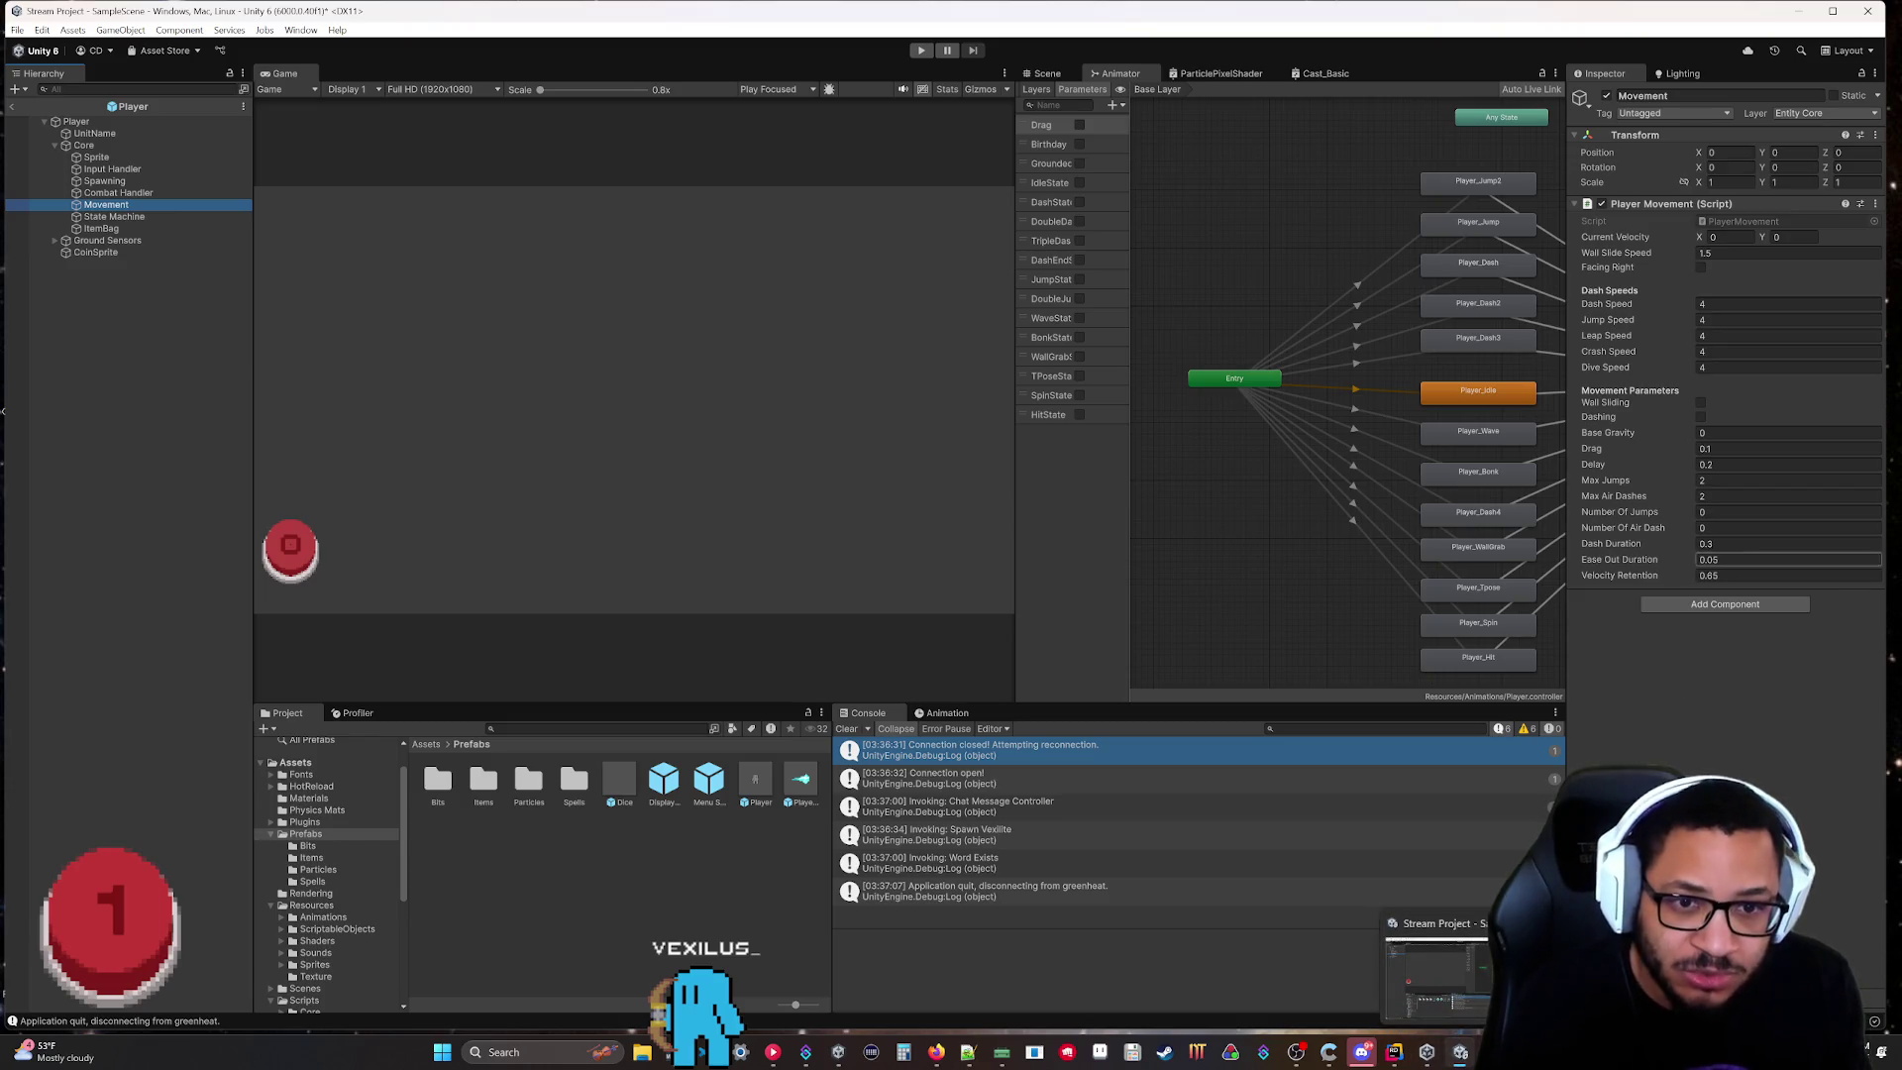
click(1394, 1052)
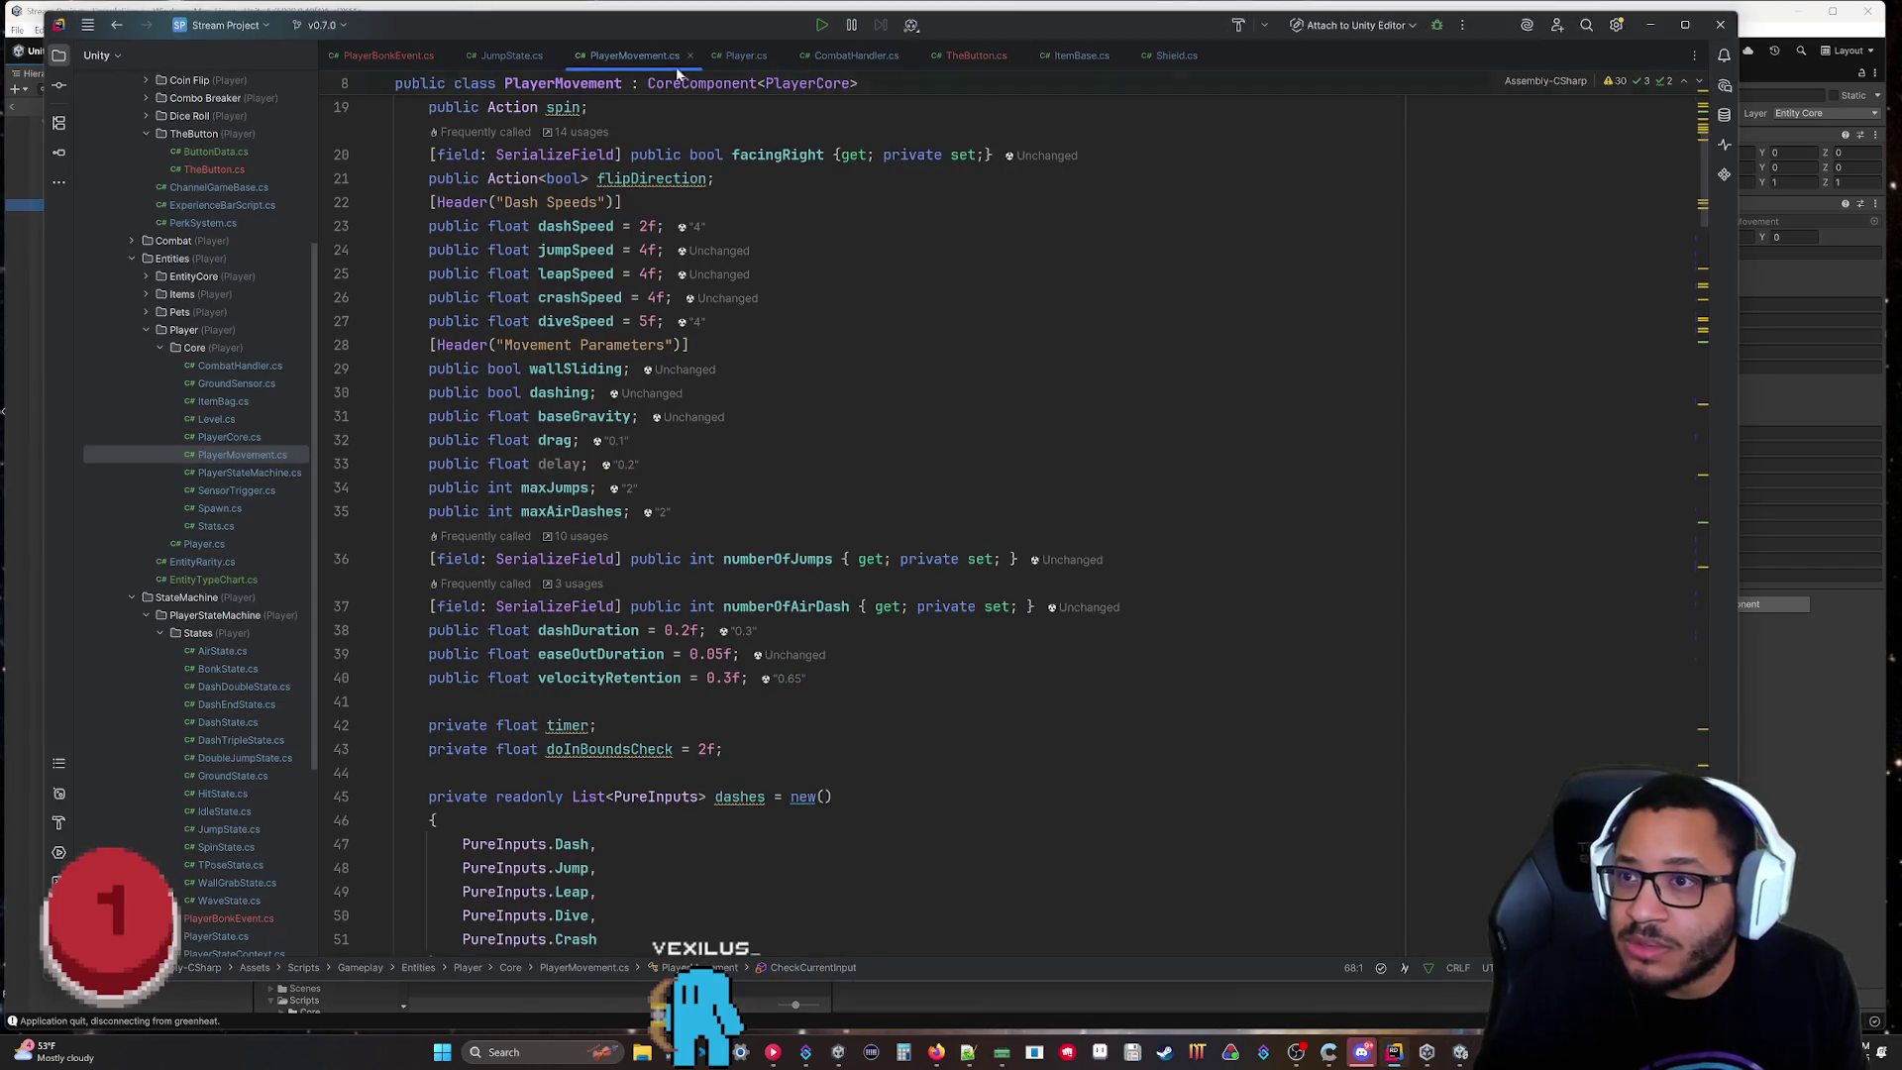
In JumpState.cs replace line 48's '> 1' with '< 1', then switch to Unity.
click(510, 56)
scroll(852, 495, down, 3)
scroll(852, 495, up, 3)
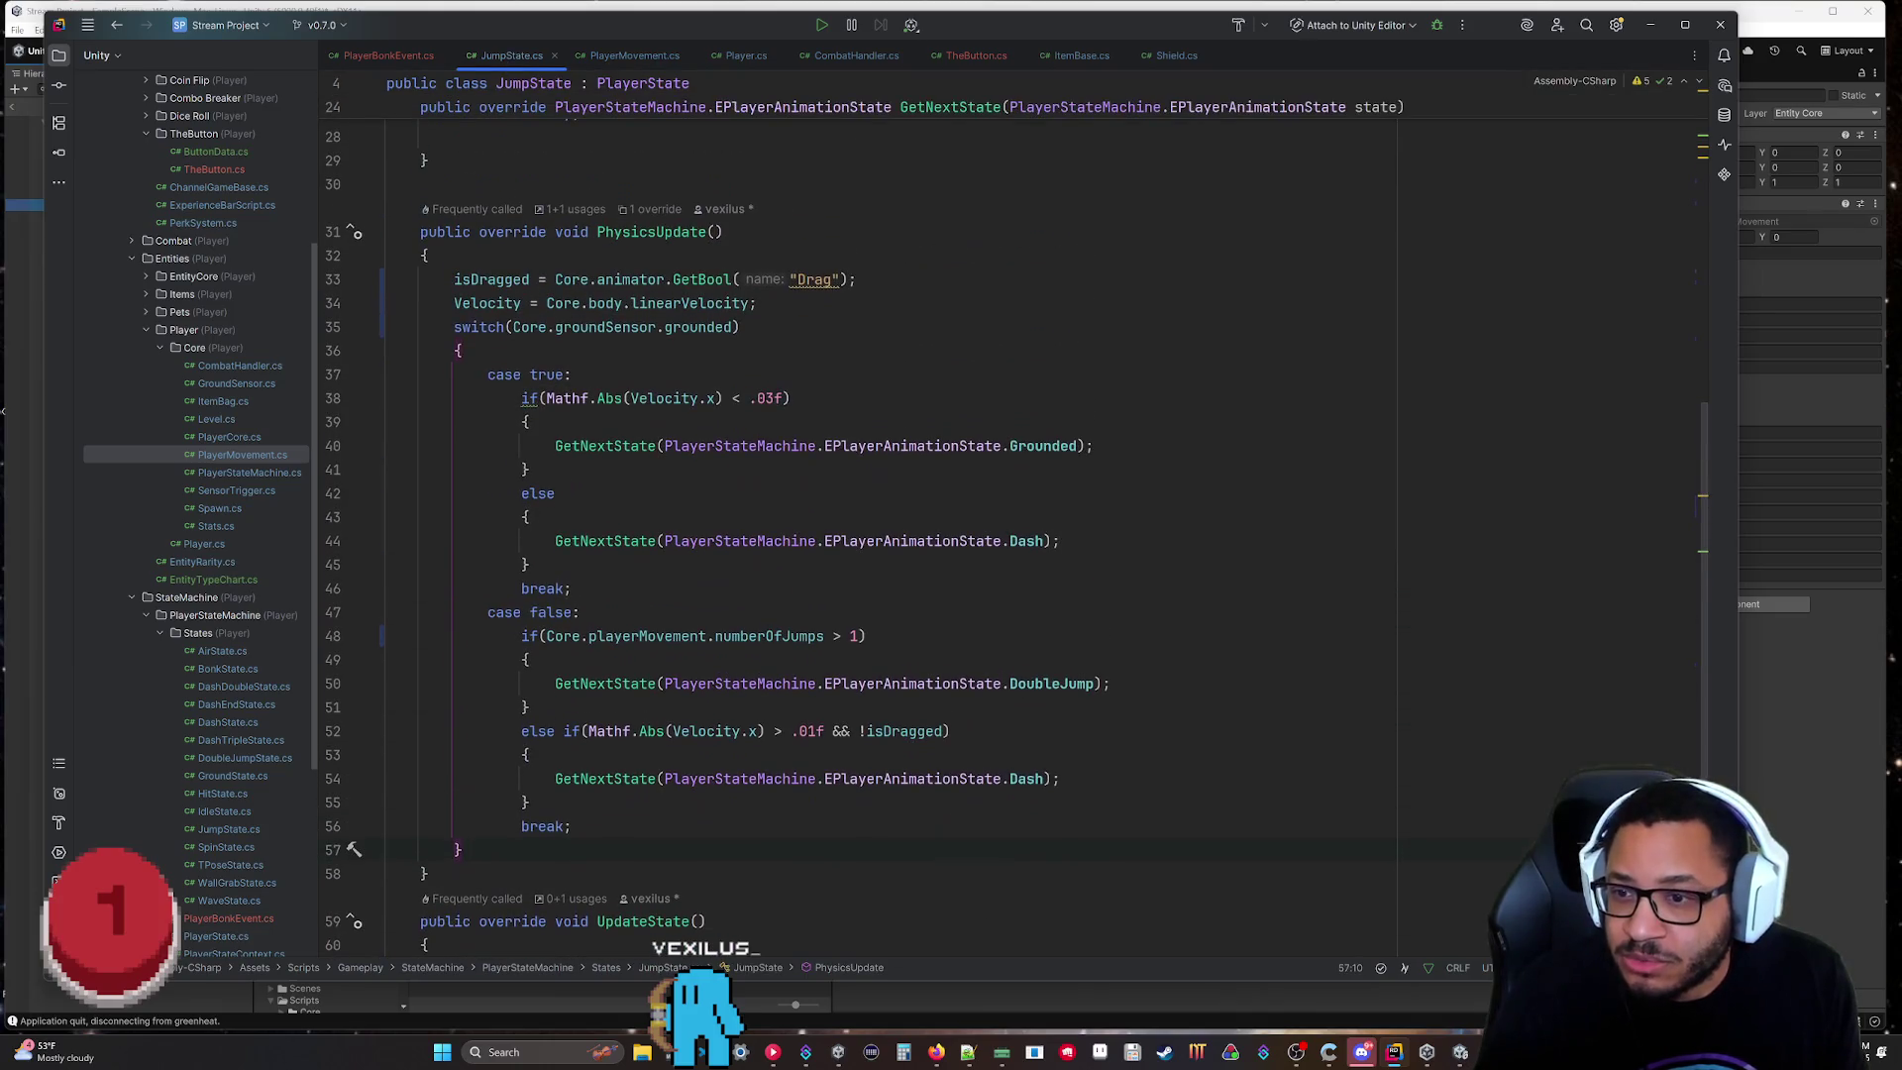
drag(834, 636, 857, 636)
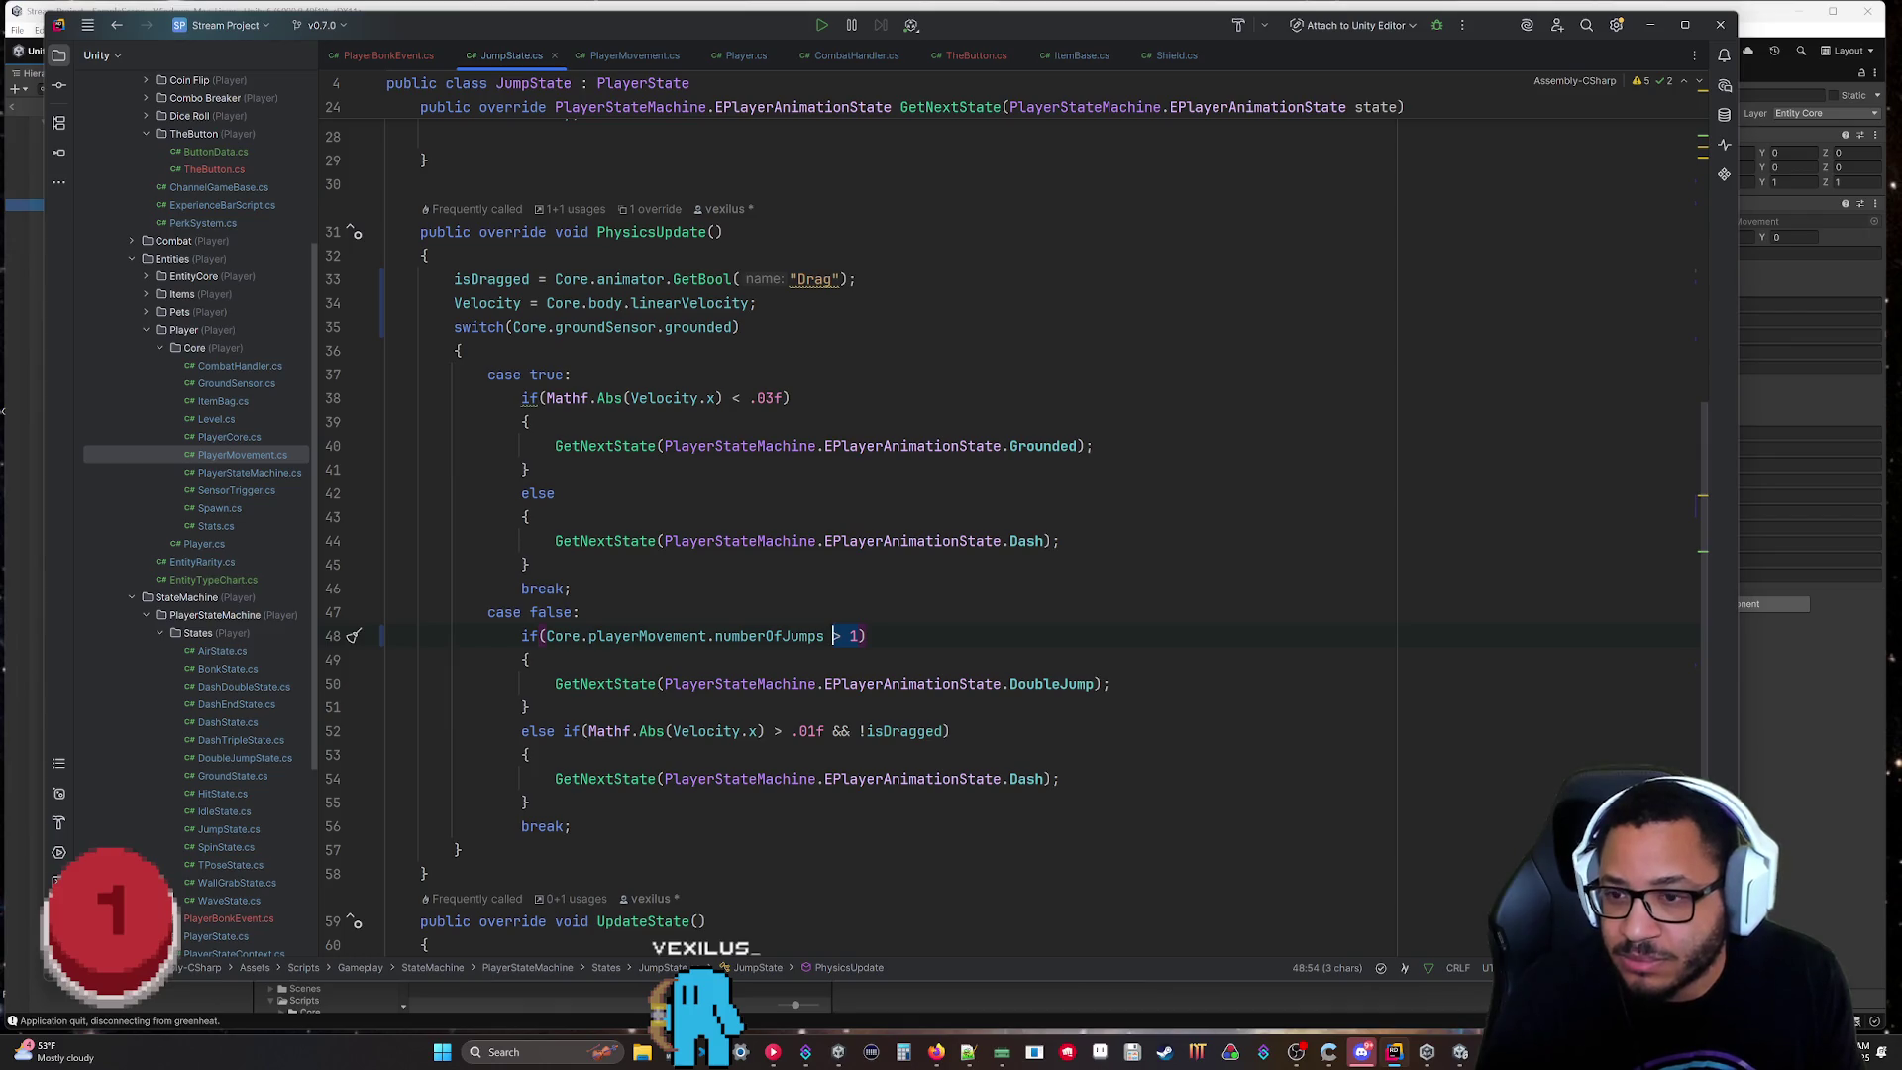
text(< 1)
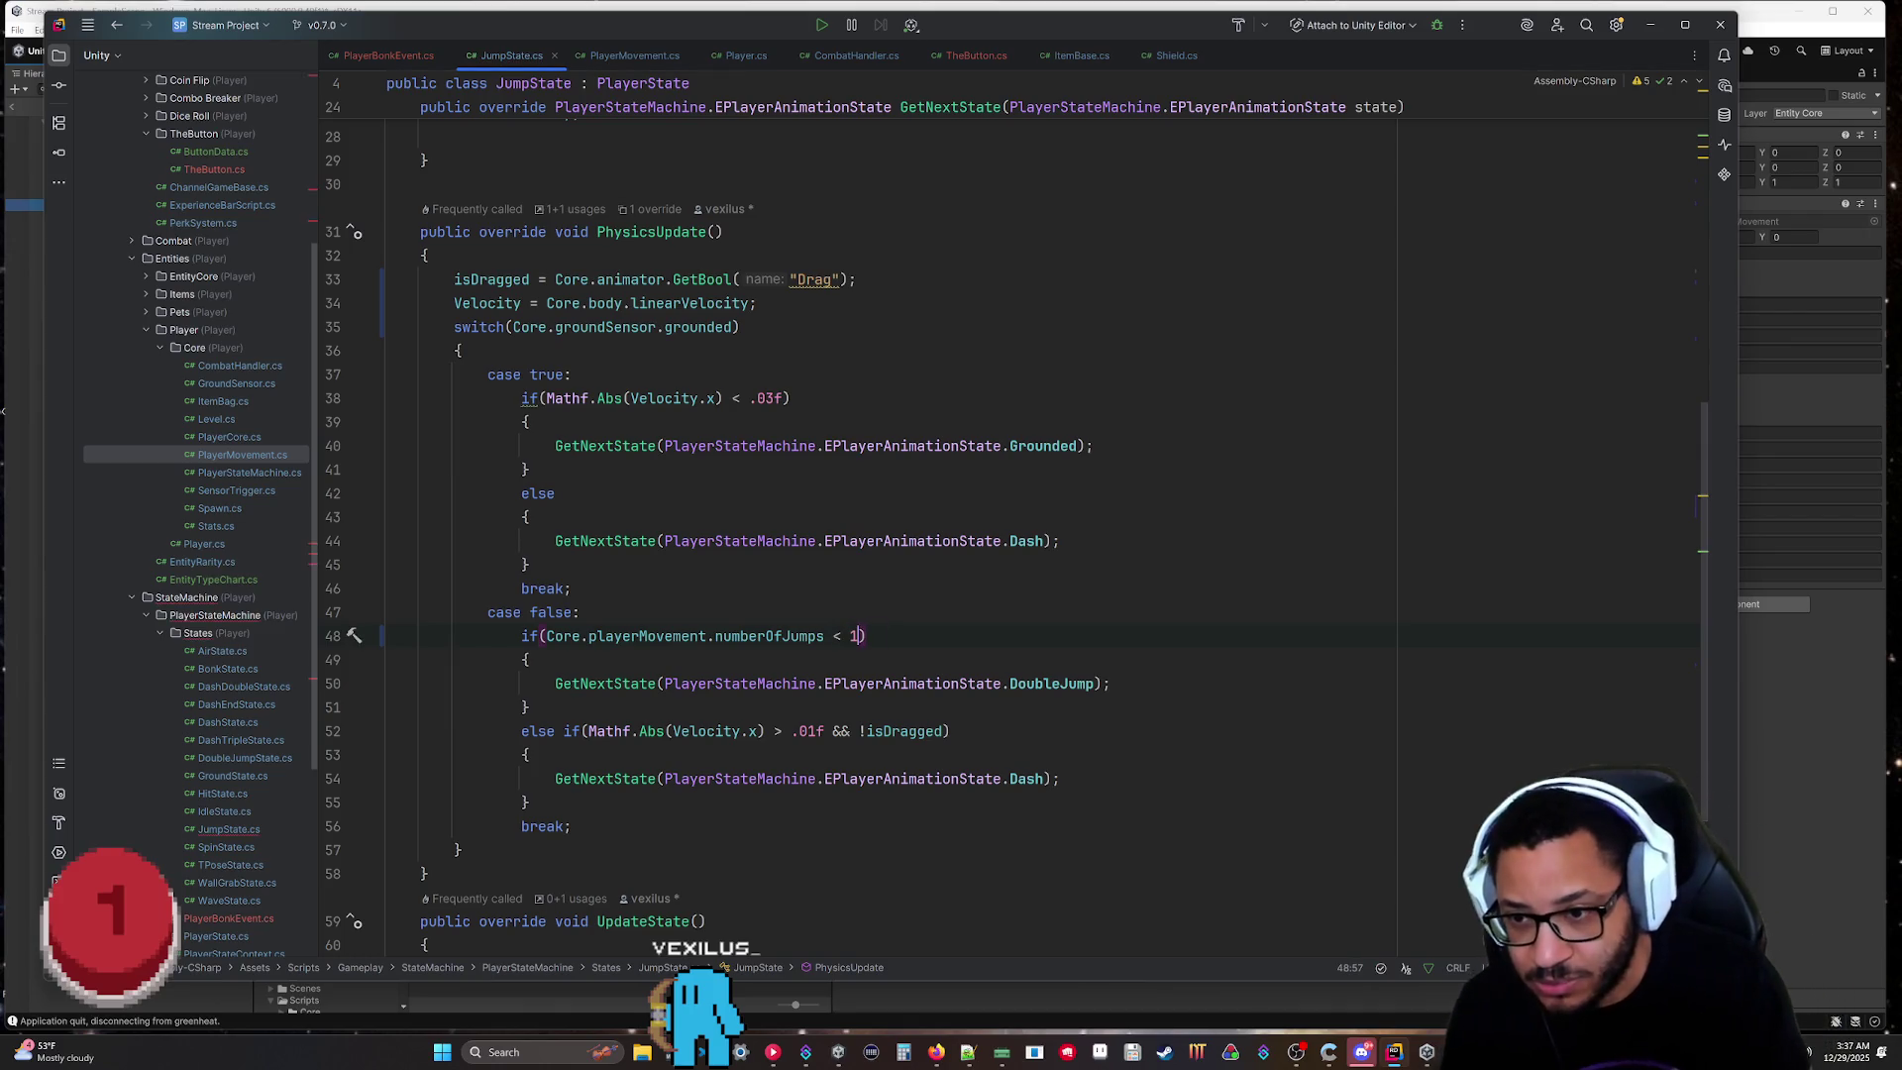
click(528, 707)
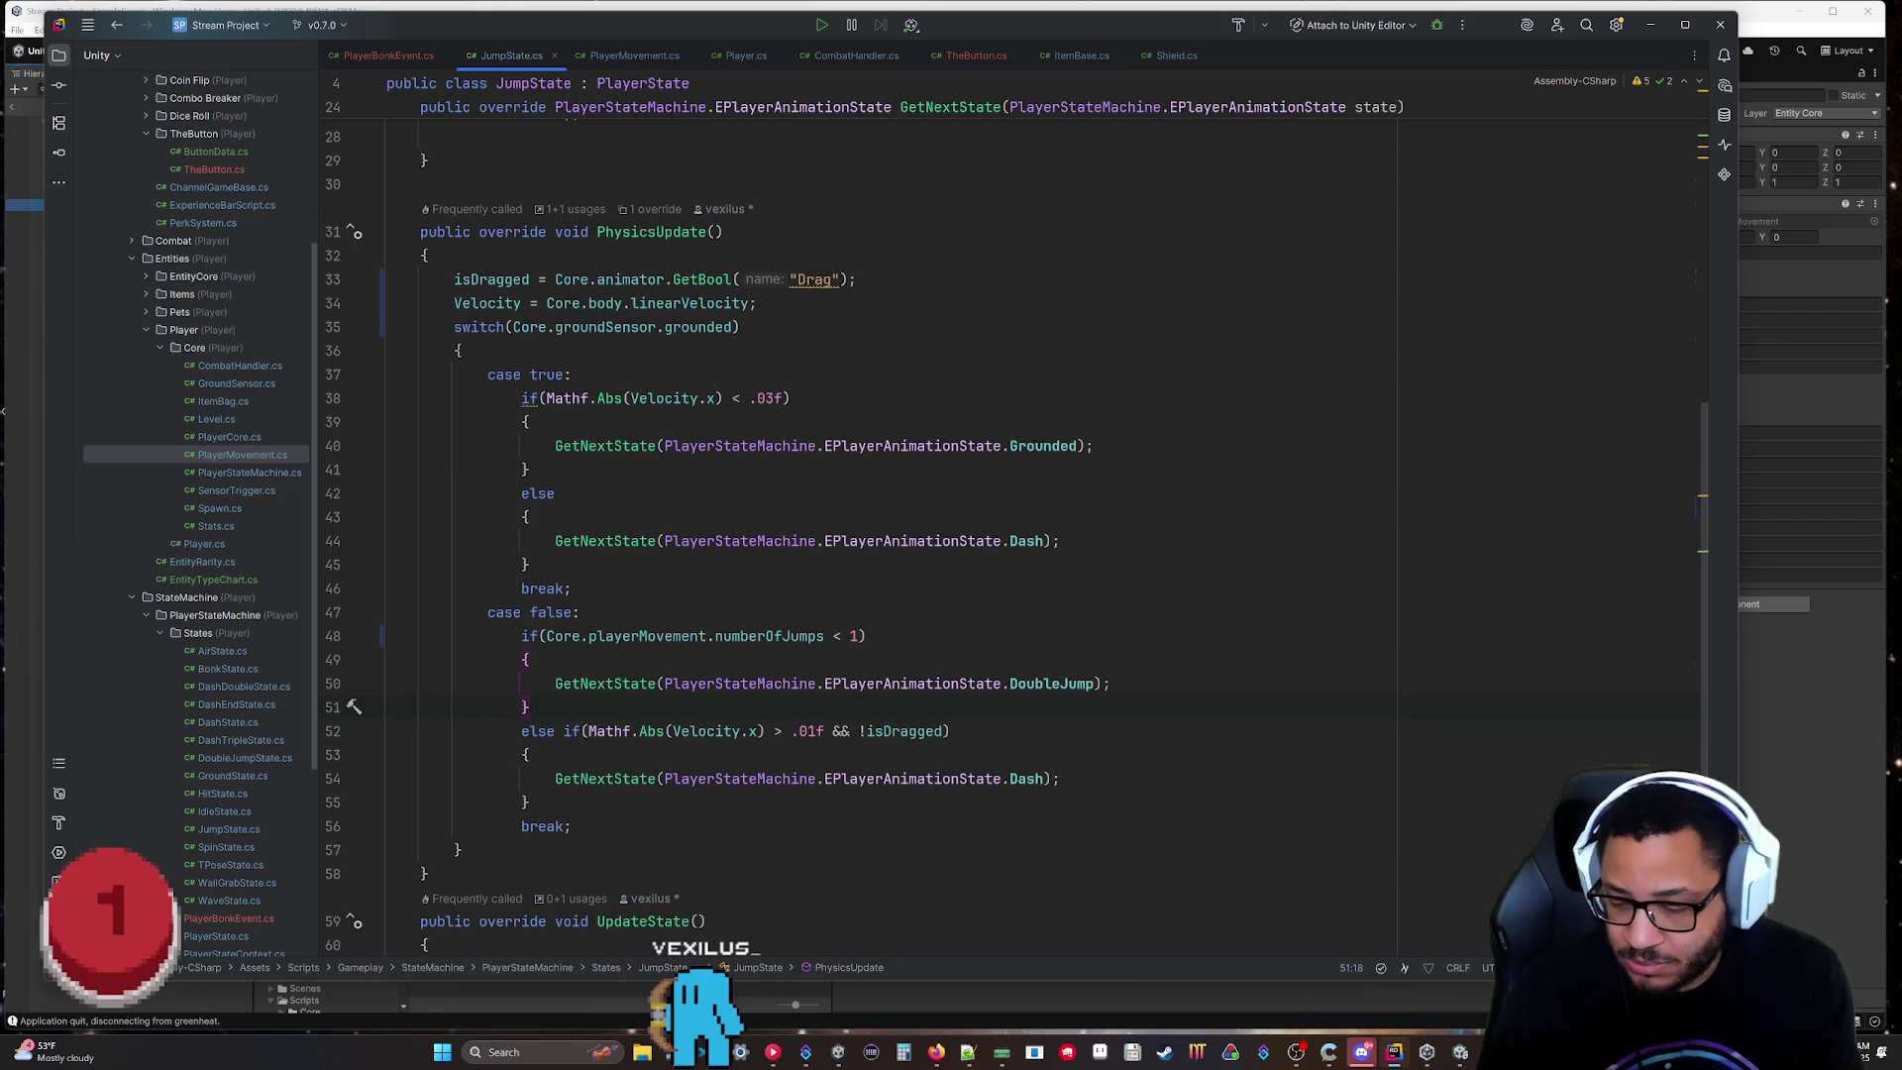
key(alt+Tab)
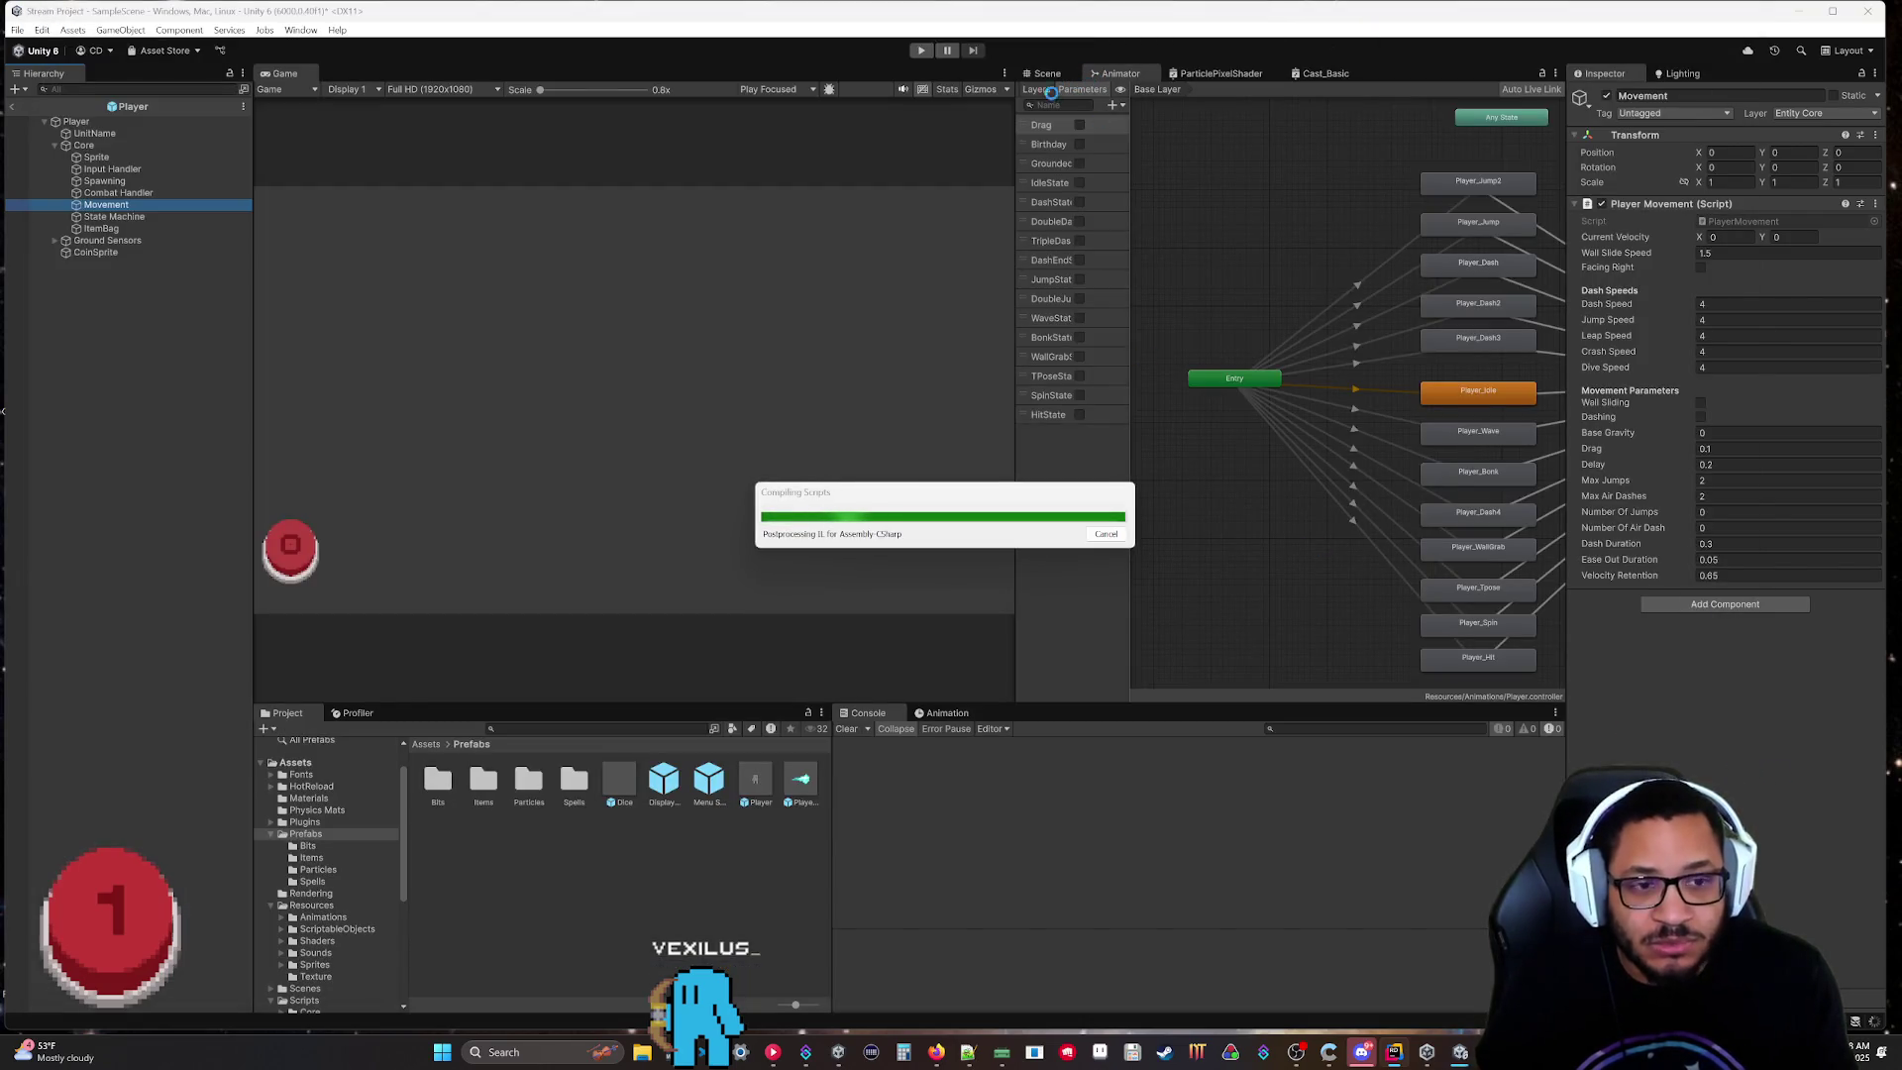
Run and stop a Play test of the new jump code, then minimize Unity.
click(920, 49)
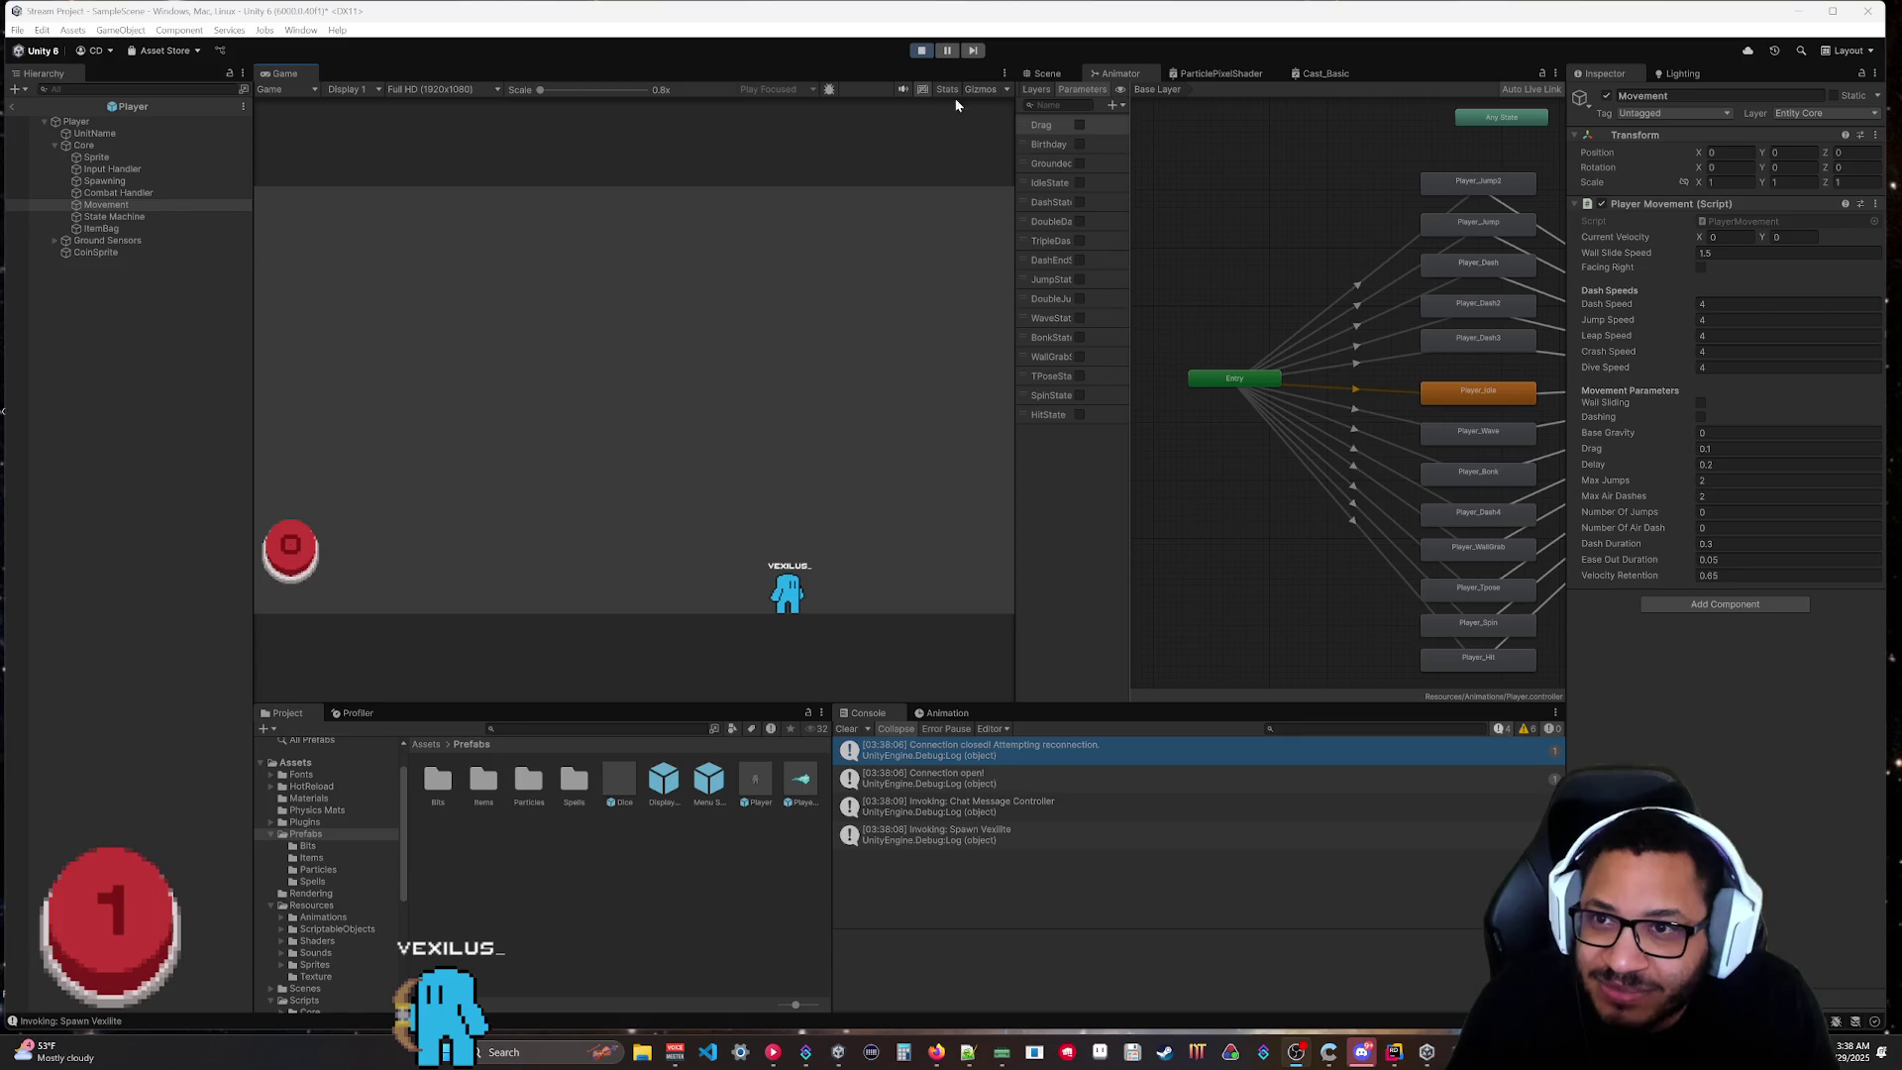
click(921, 50)
click(1790, 14)
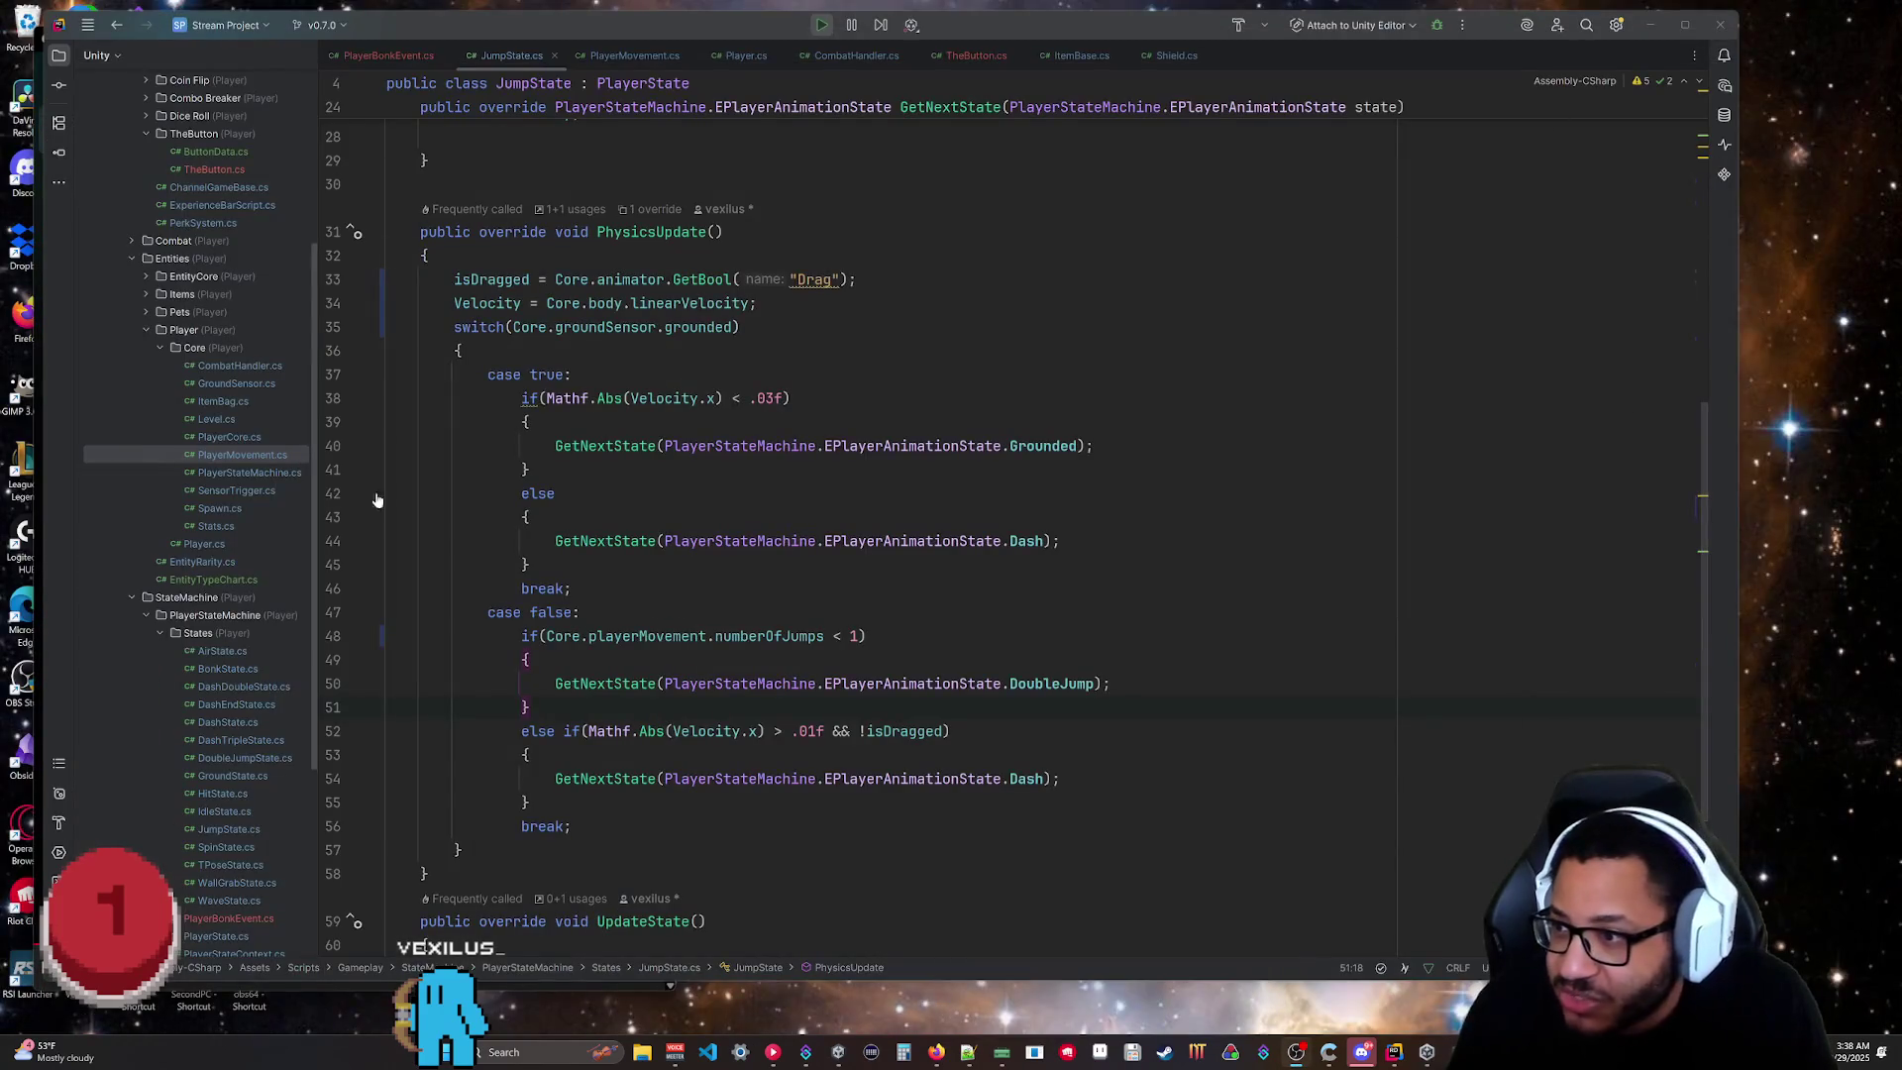
Open DashState.cs and read through its PhysicsUpdate state transitions.
double_click(230, 721)
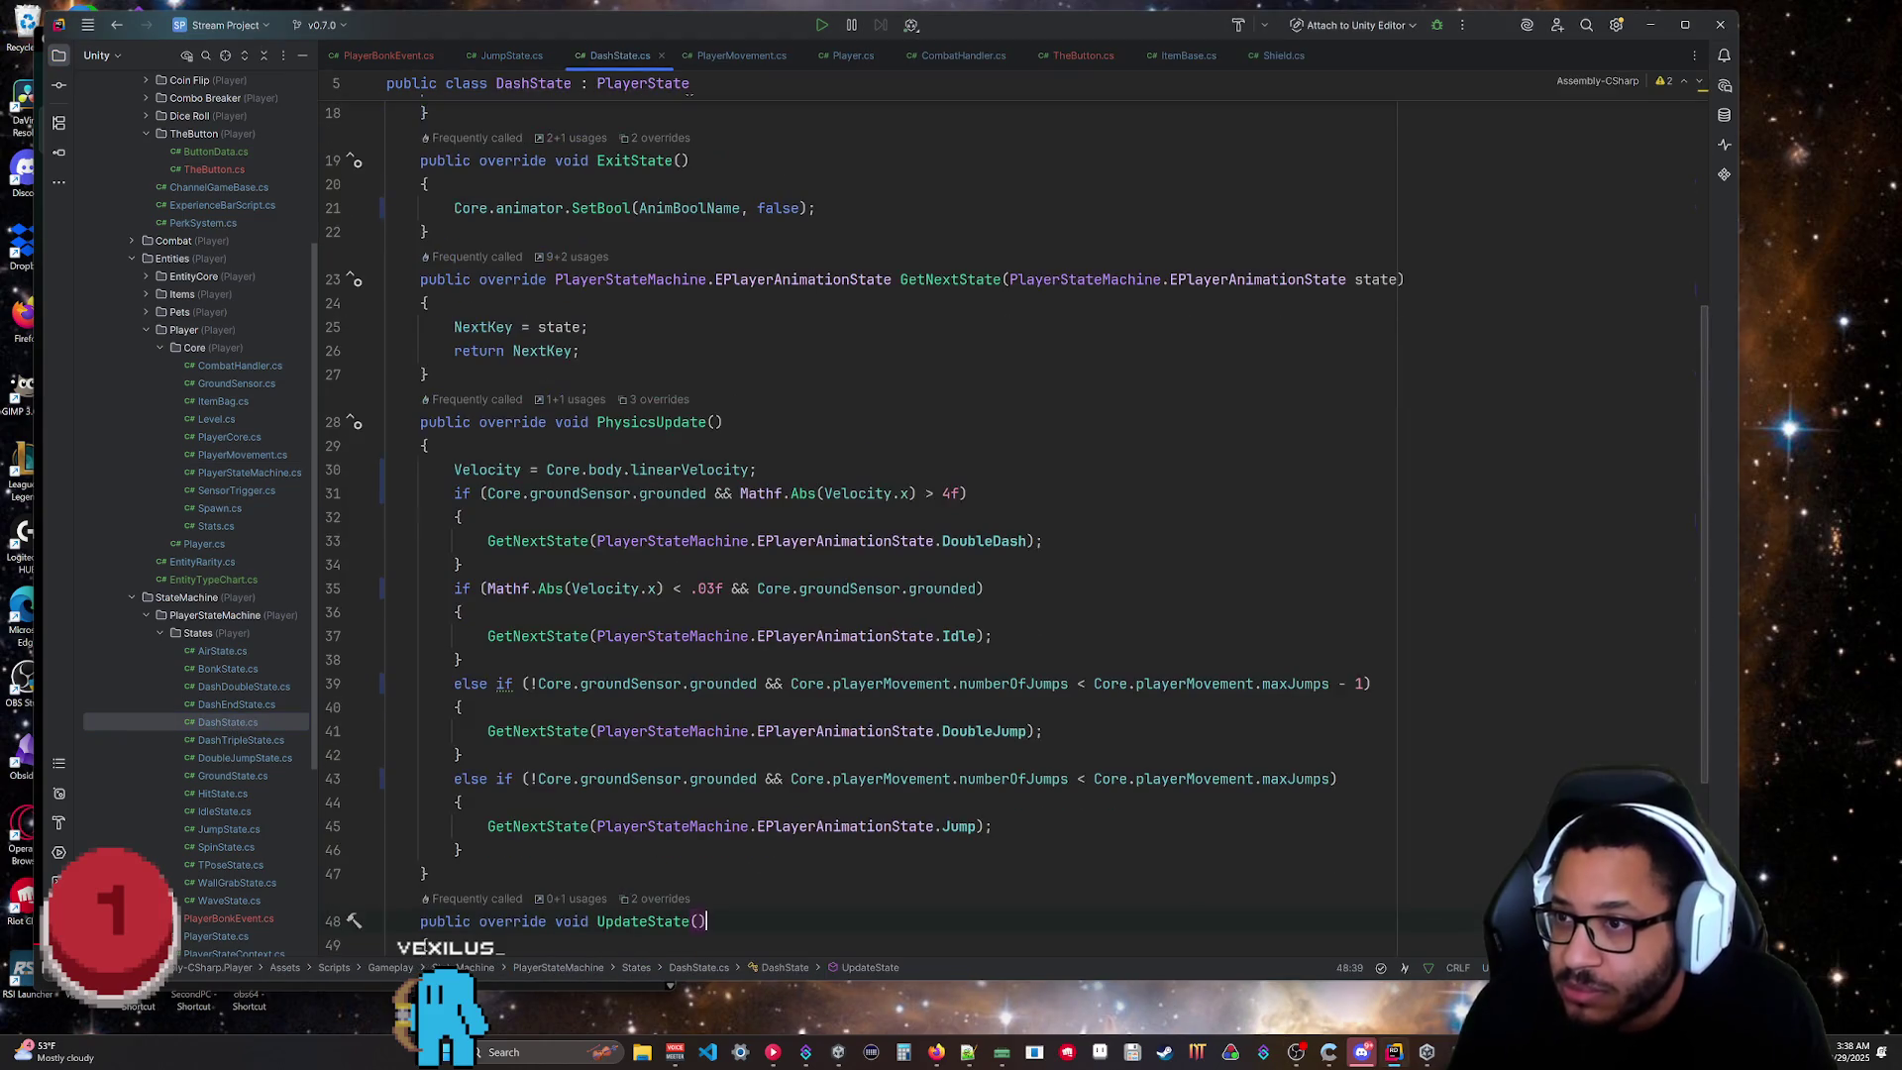
scroll(991, 515, down, 4)
scroll(990, 515, up, 9)
scroll(990, 515, down, 6)
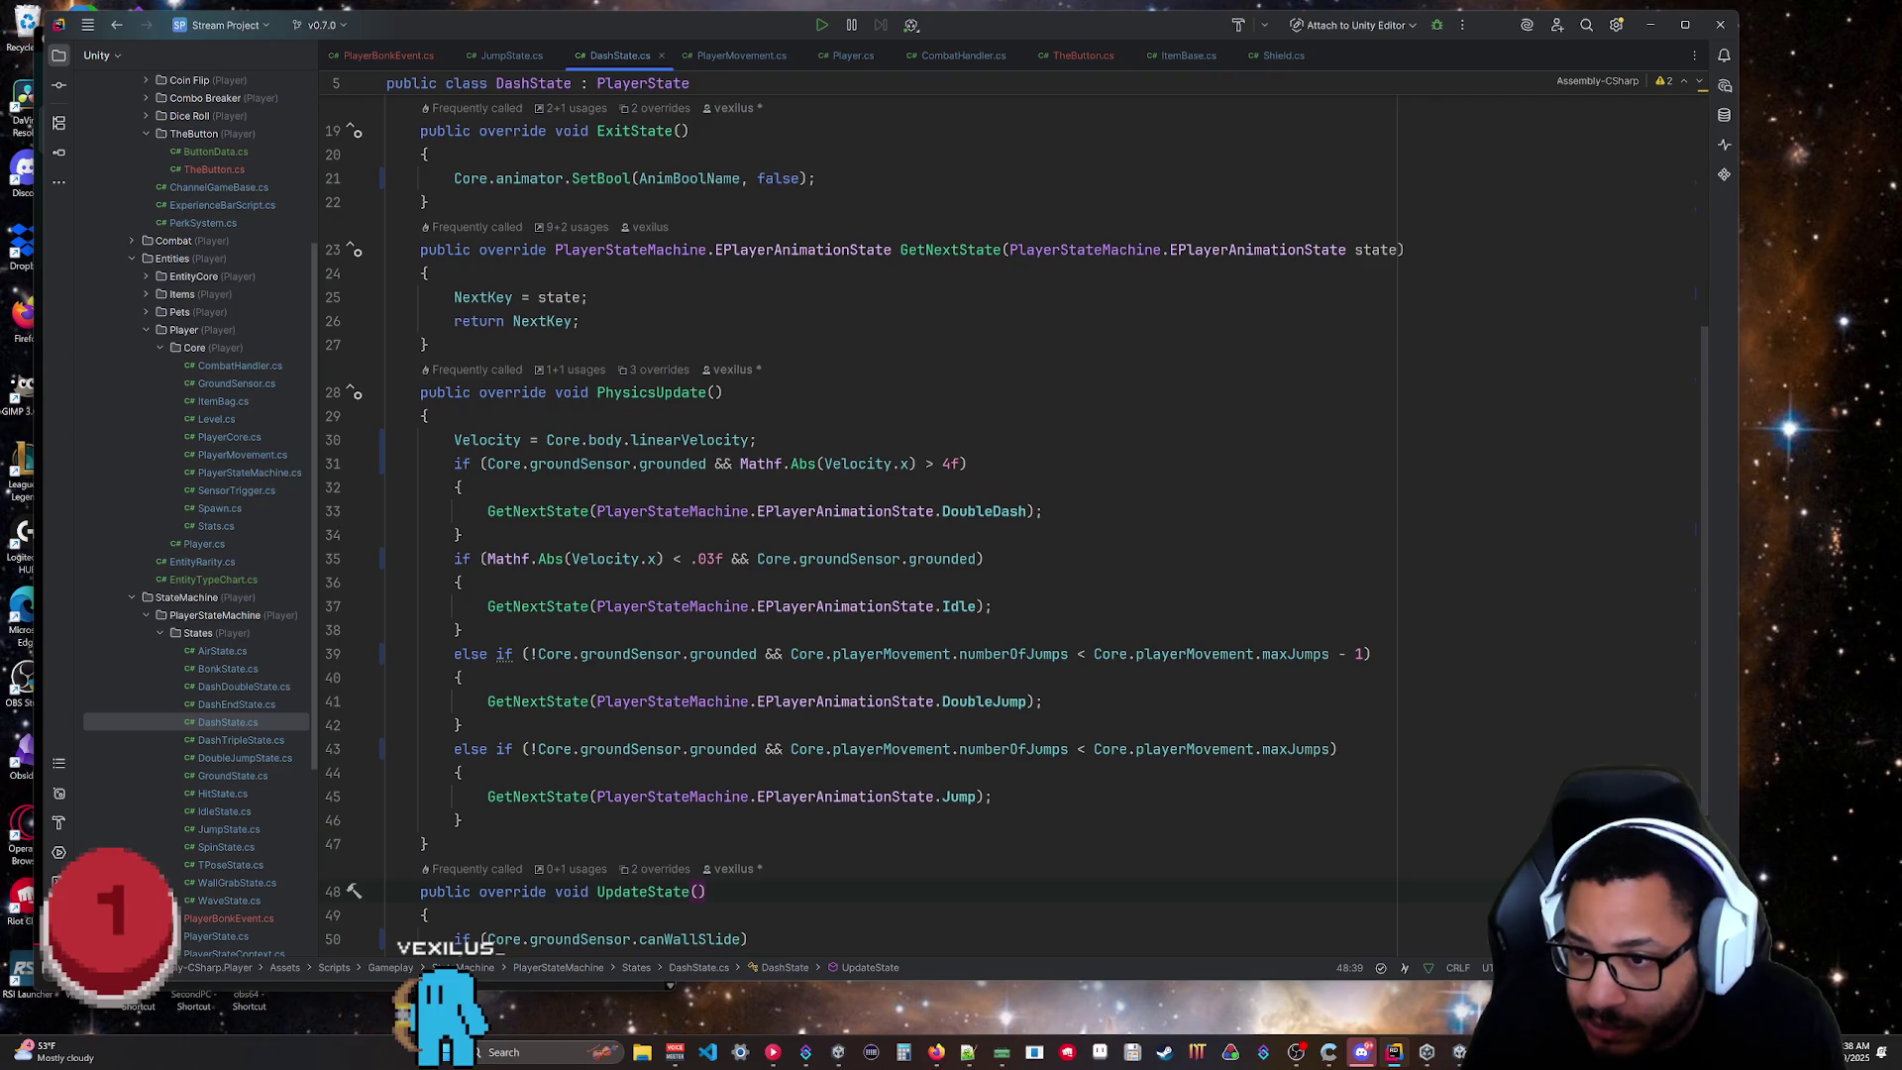
click(756, 440)
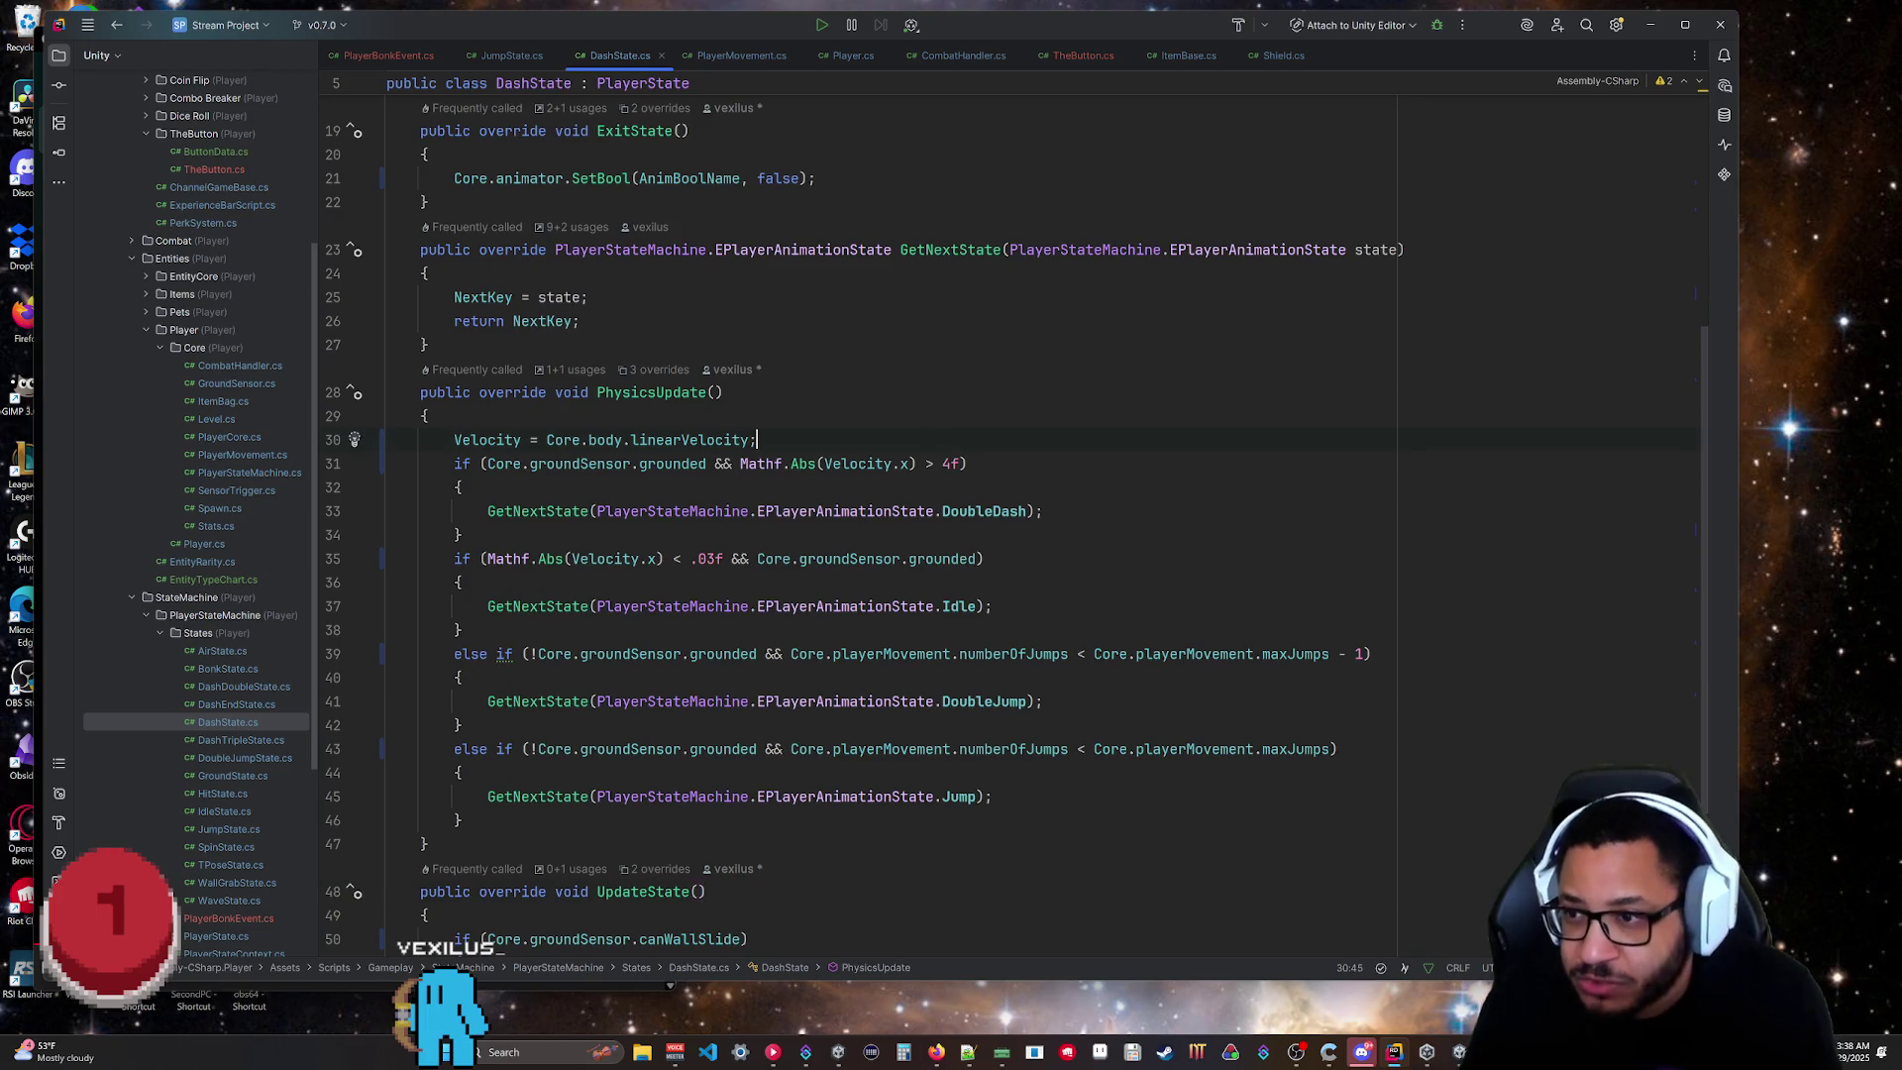
Move the grounded check out of the dash condition into a new if block below the Velocity line.
key(Return)
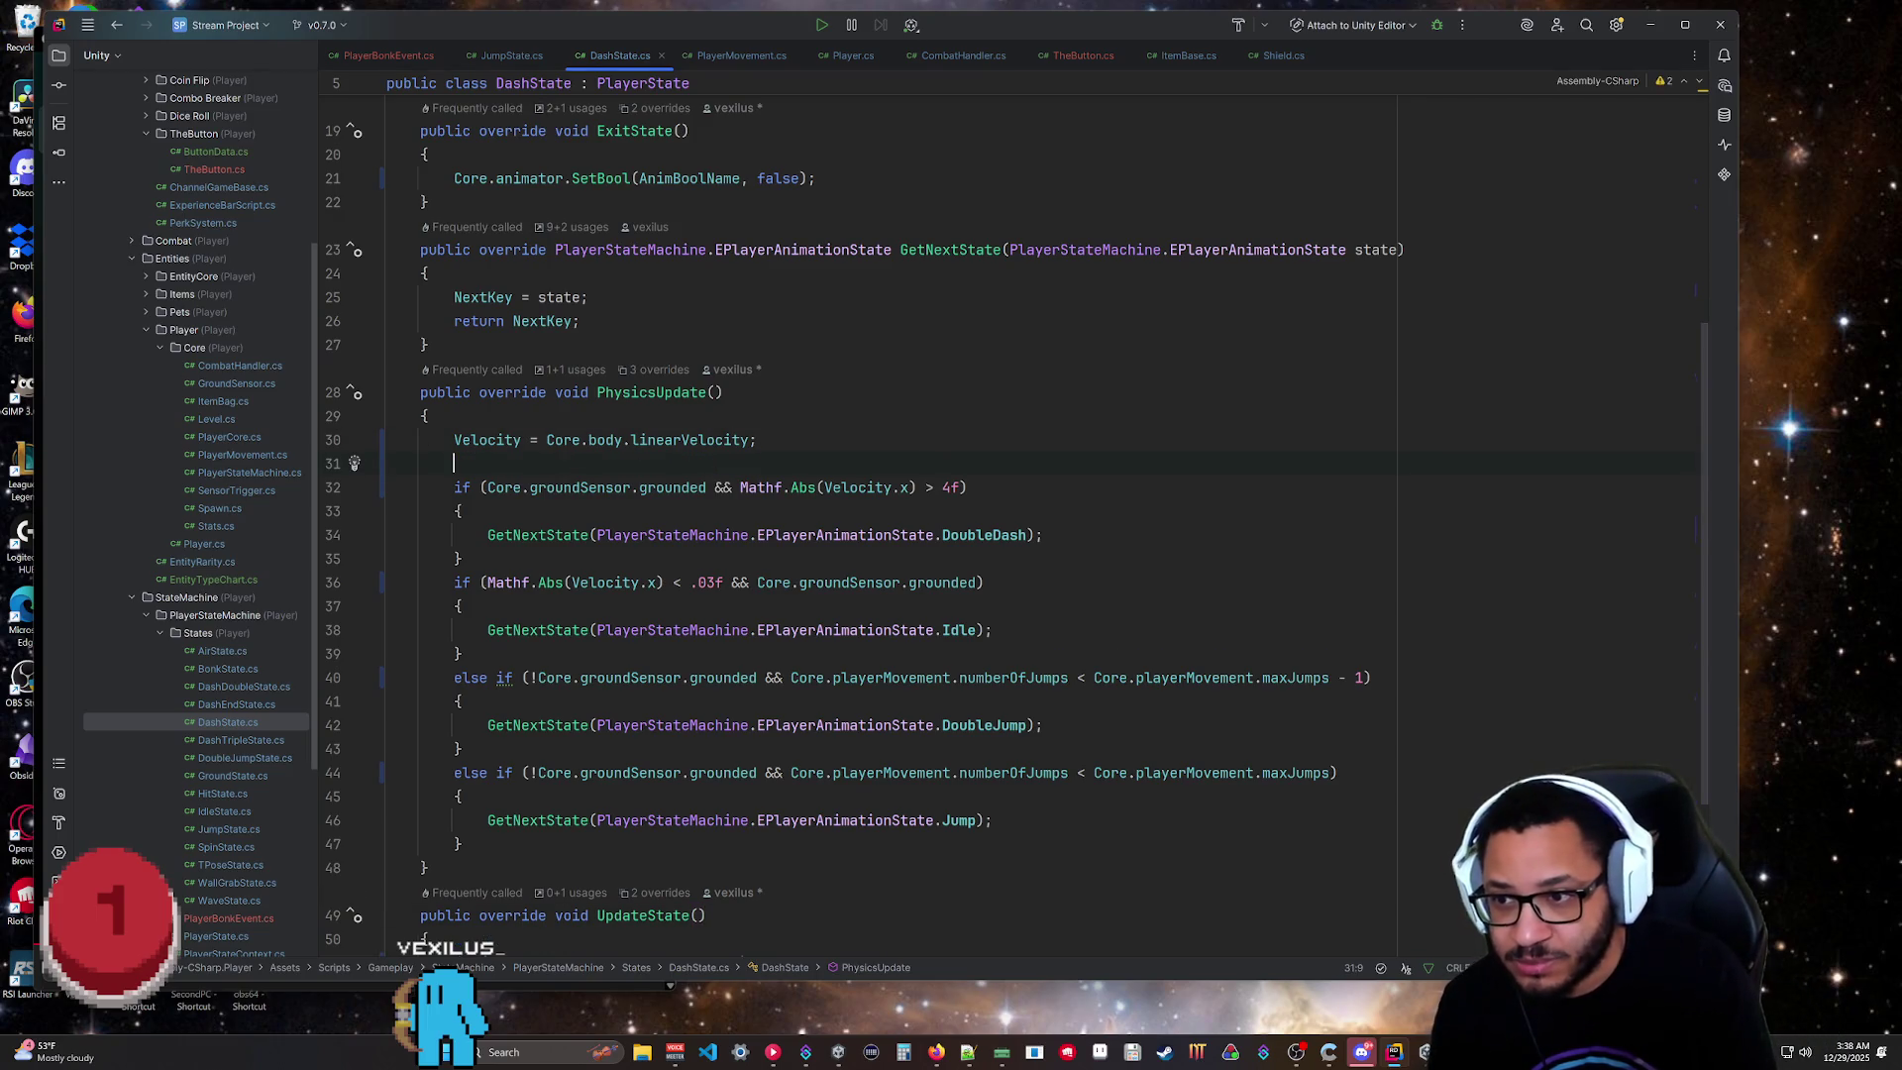
text(if()
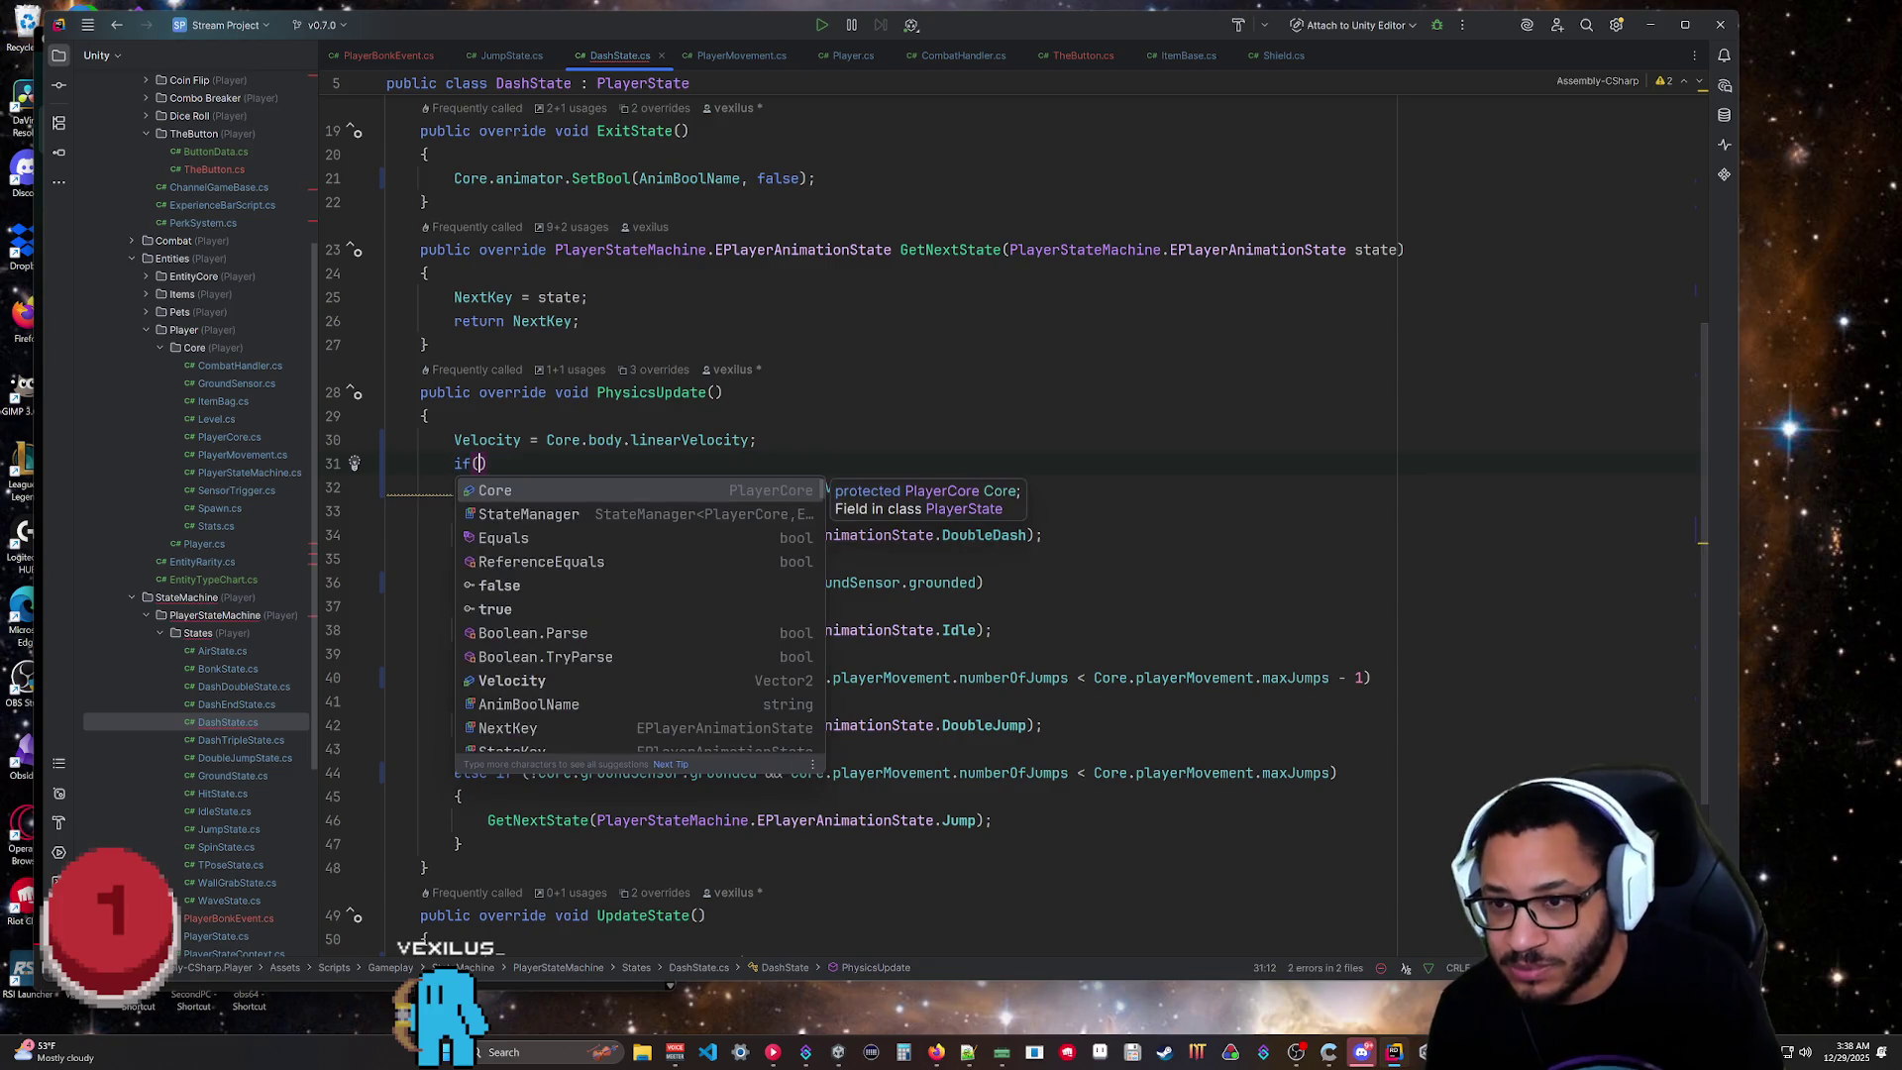
click(428, 416)
drag(706, 487, 484, 487)
key(ctrl+c)
key(BackSpace)
click(480, 463)
key(ctrl+v)
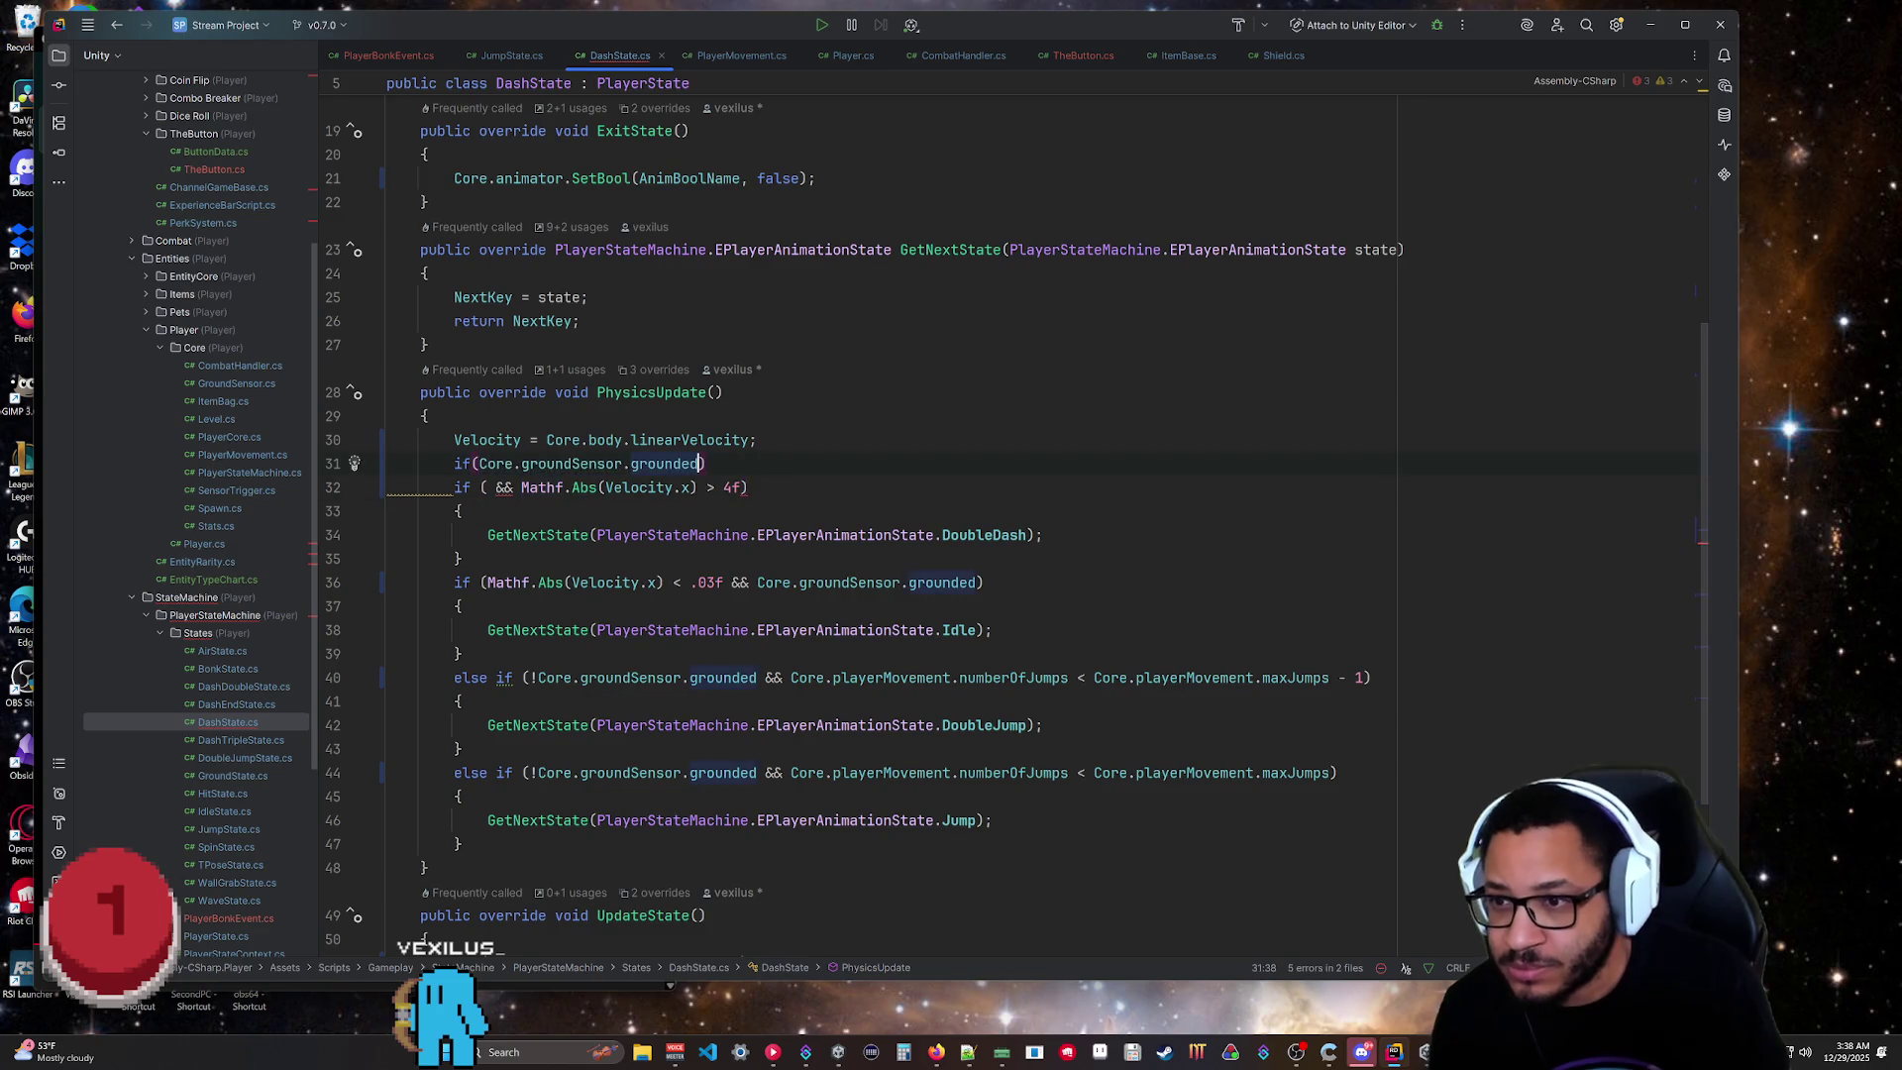
click(522, 487)
key(BackSpace)
key(BackSpace)
key(BackSpace)
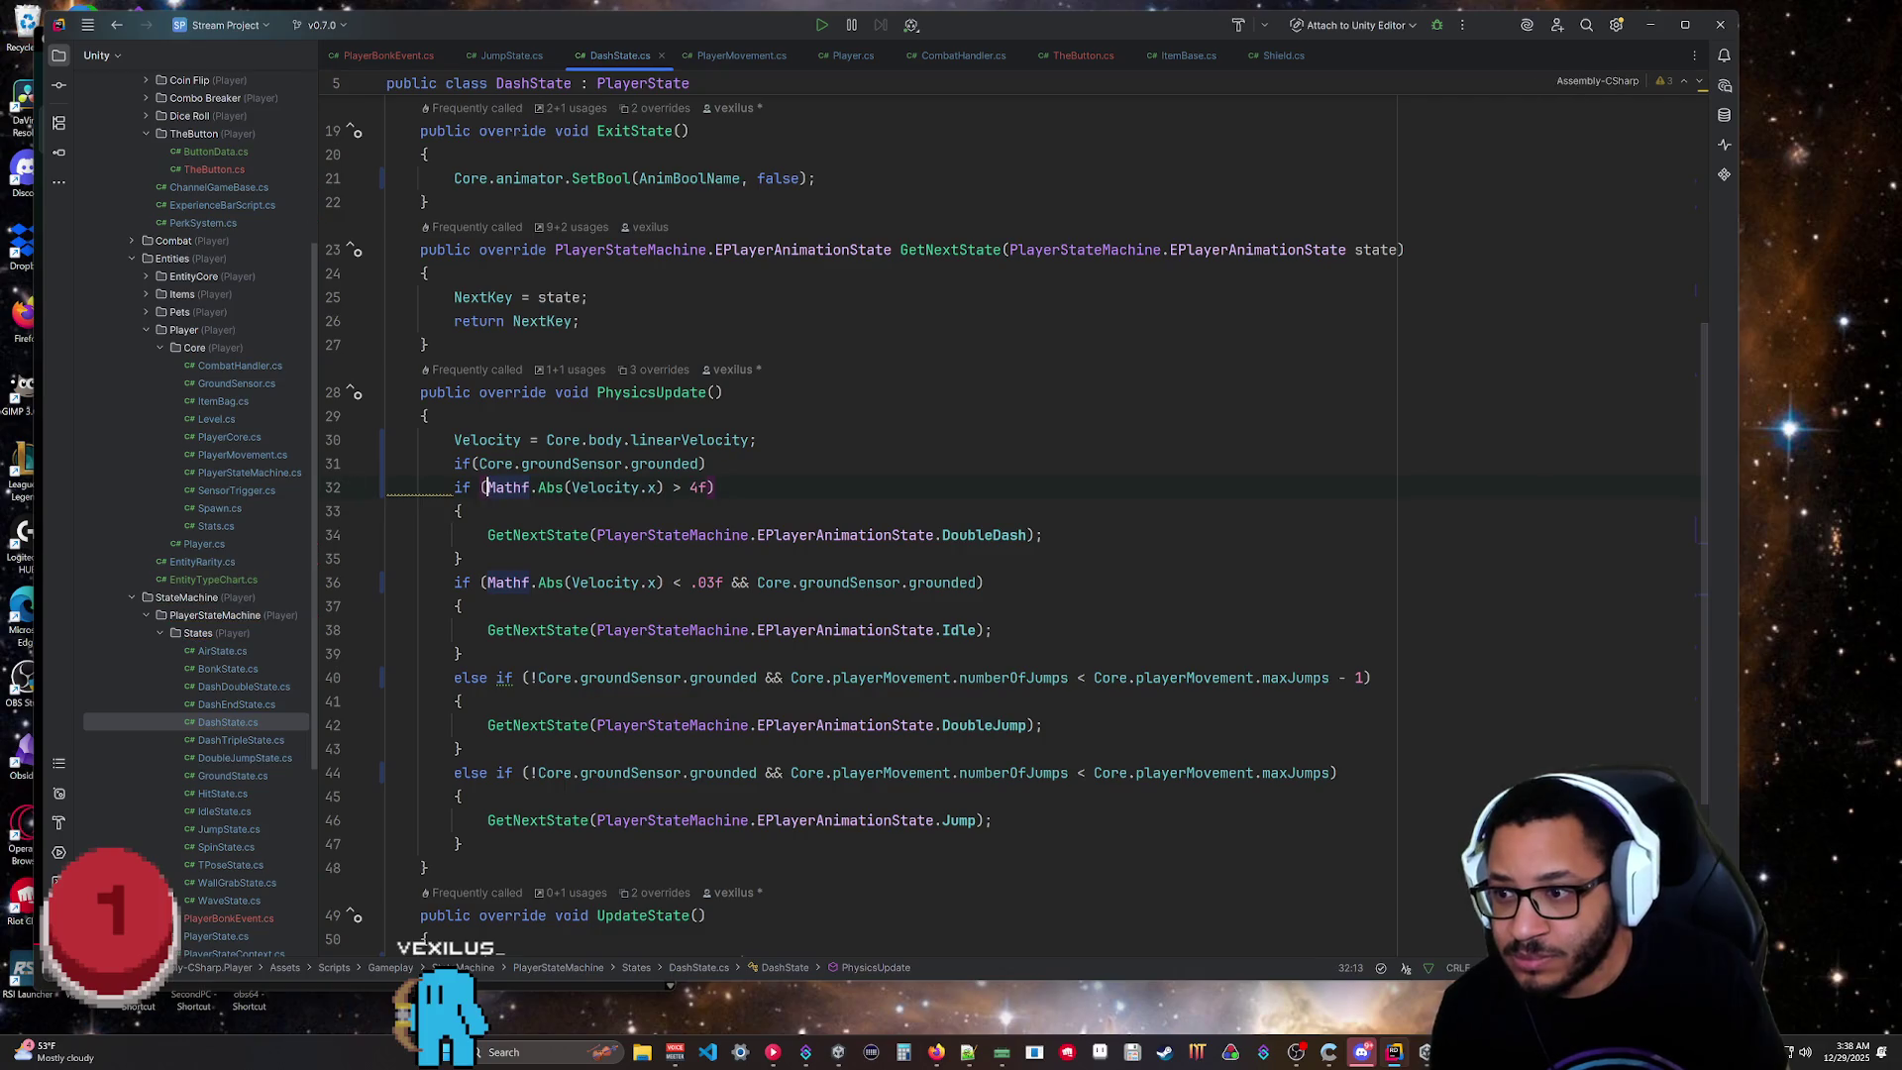
key(Return)
text(})
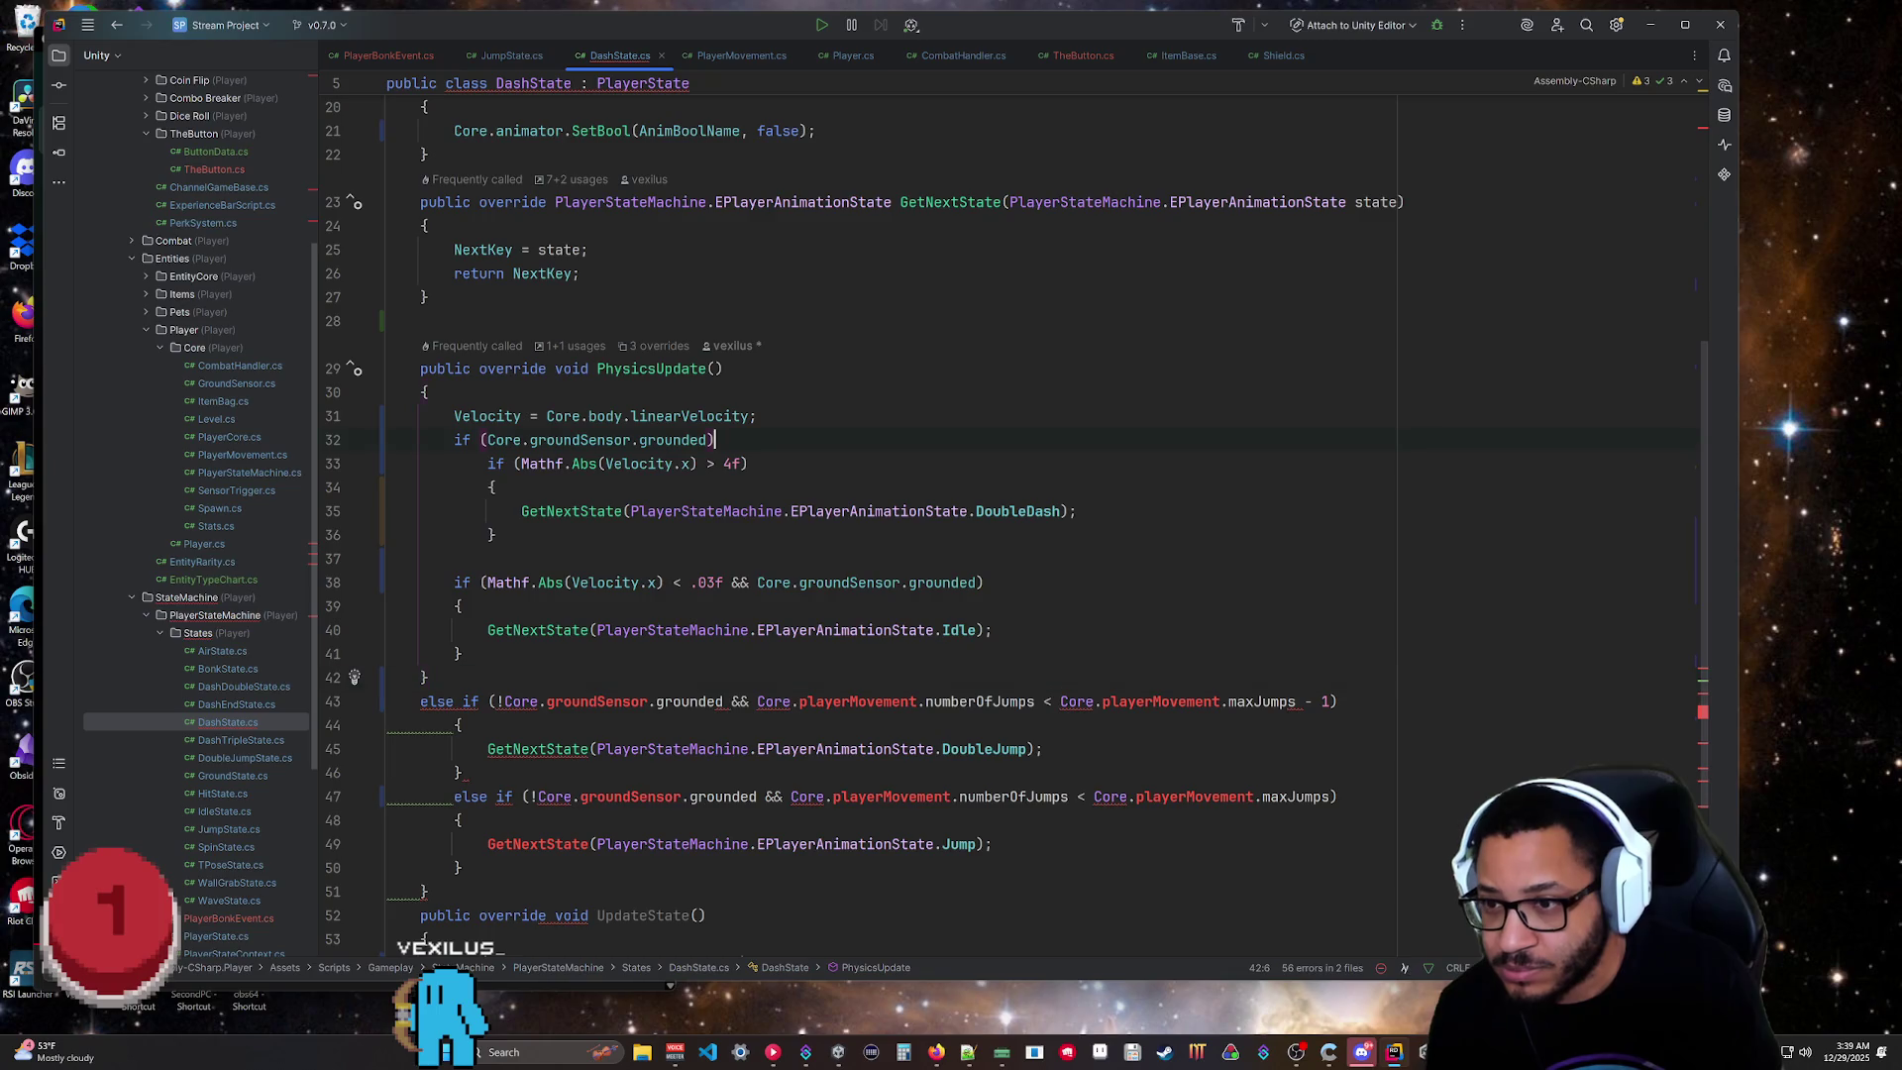
key(Return)
text({)
Indent the Idle check into the grounded branch and delete its '&& Core.groundSensor.grounded'.
click(456, 700)
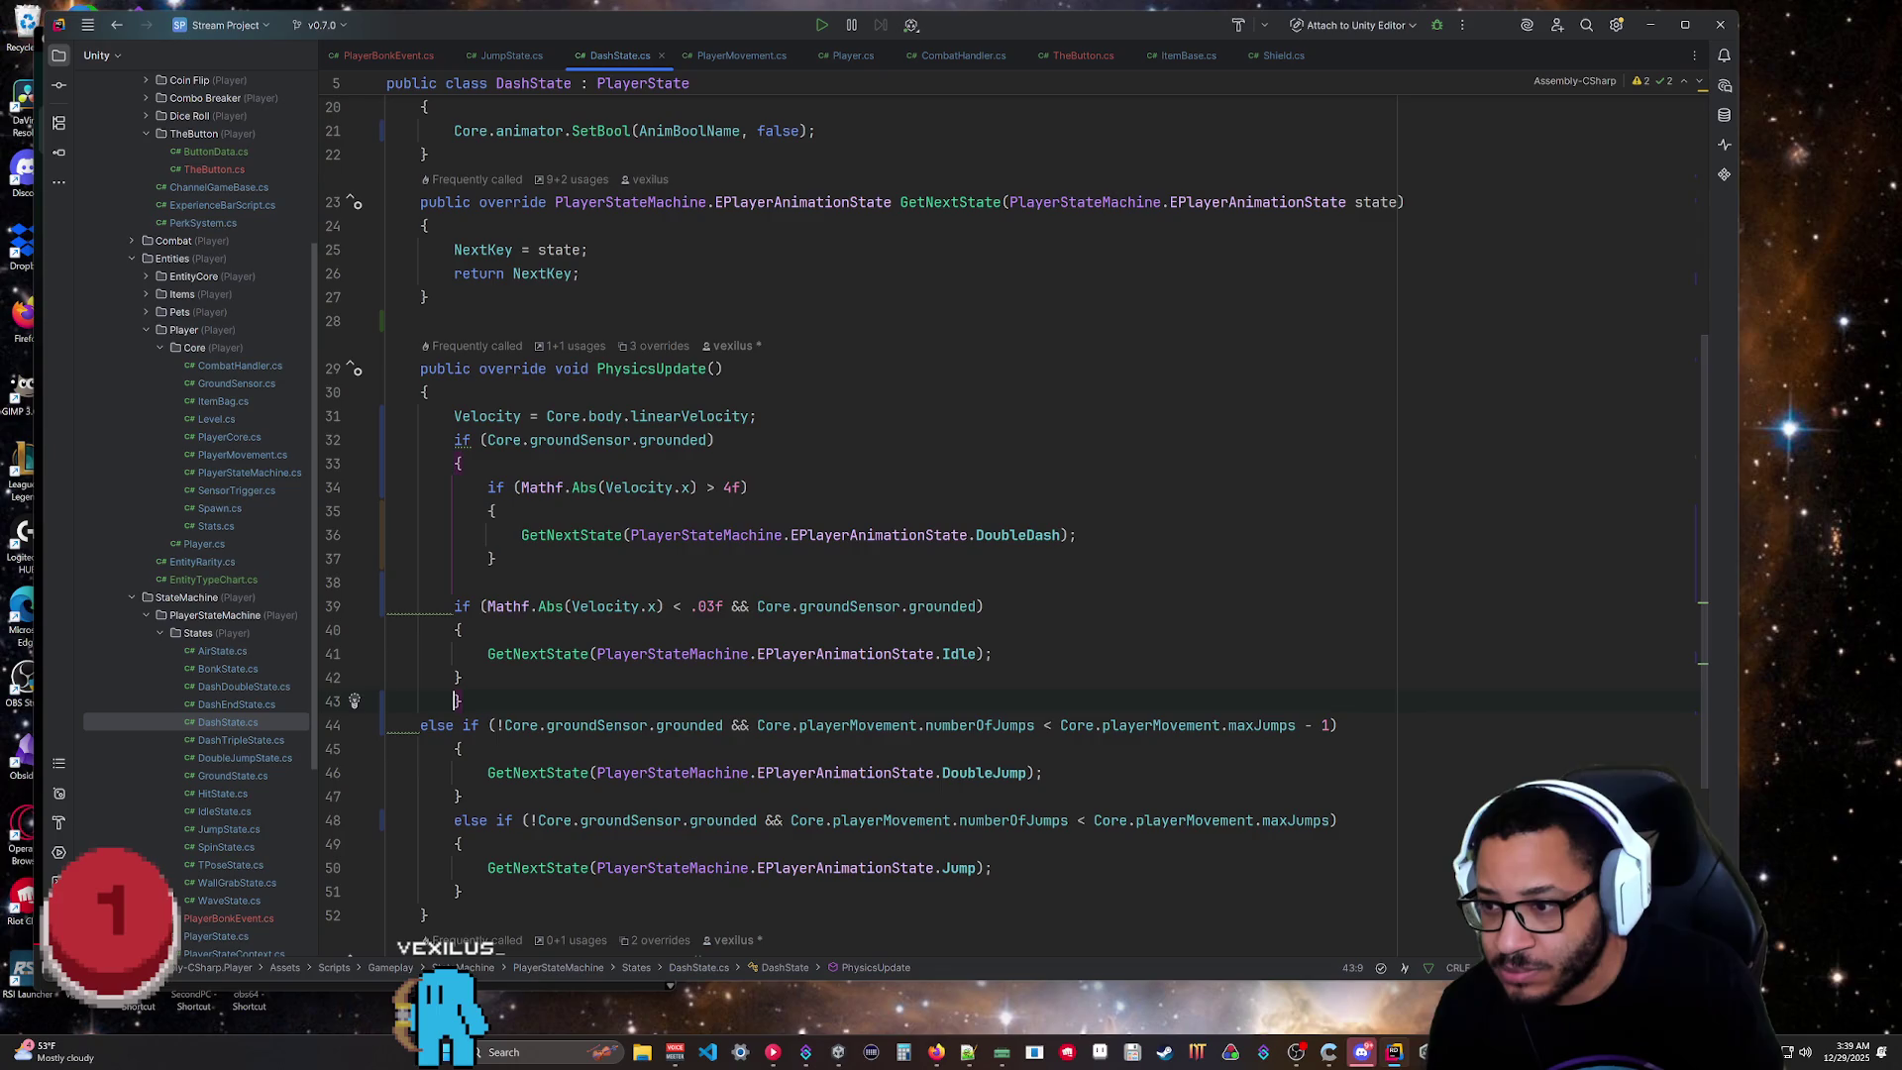
key(shift+alt+Up)
key(shift+alt+Up)
key(shift+alt+Up)
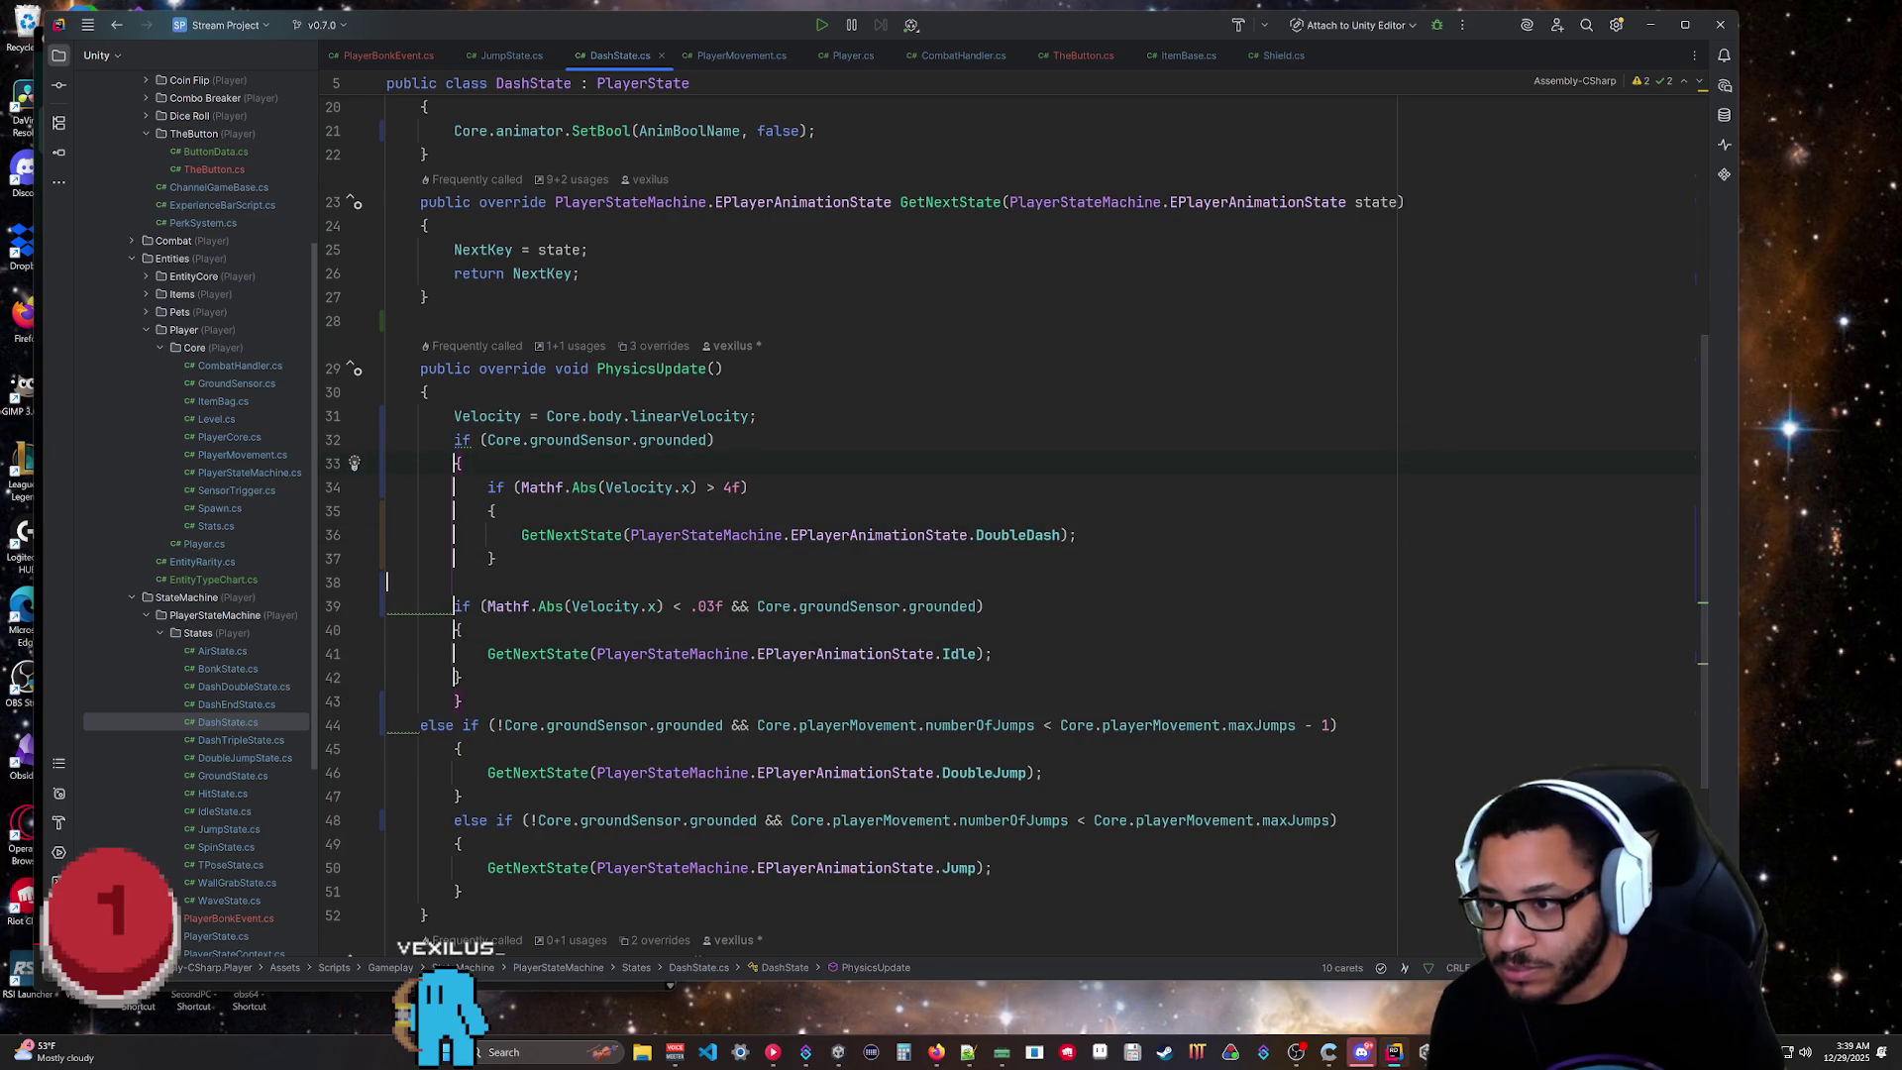
click(456, 630)
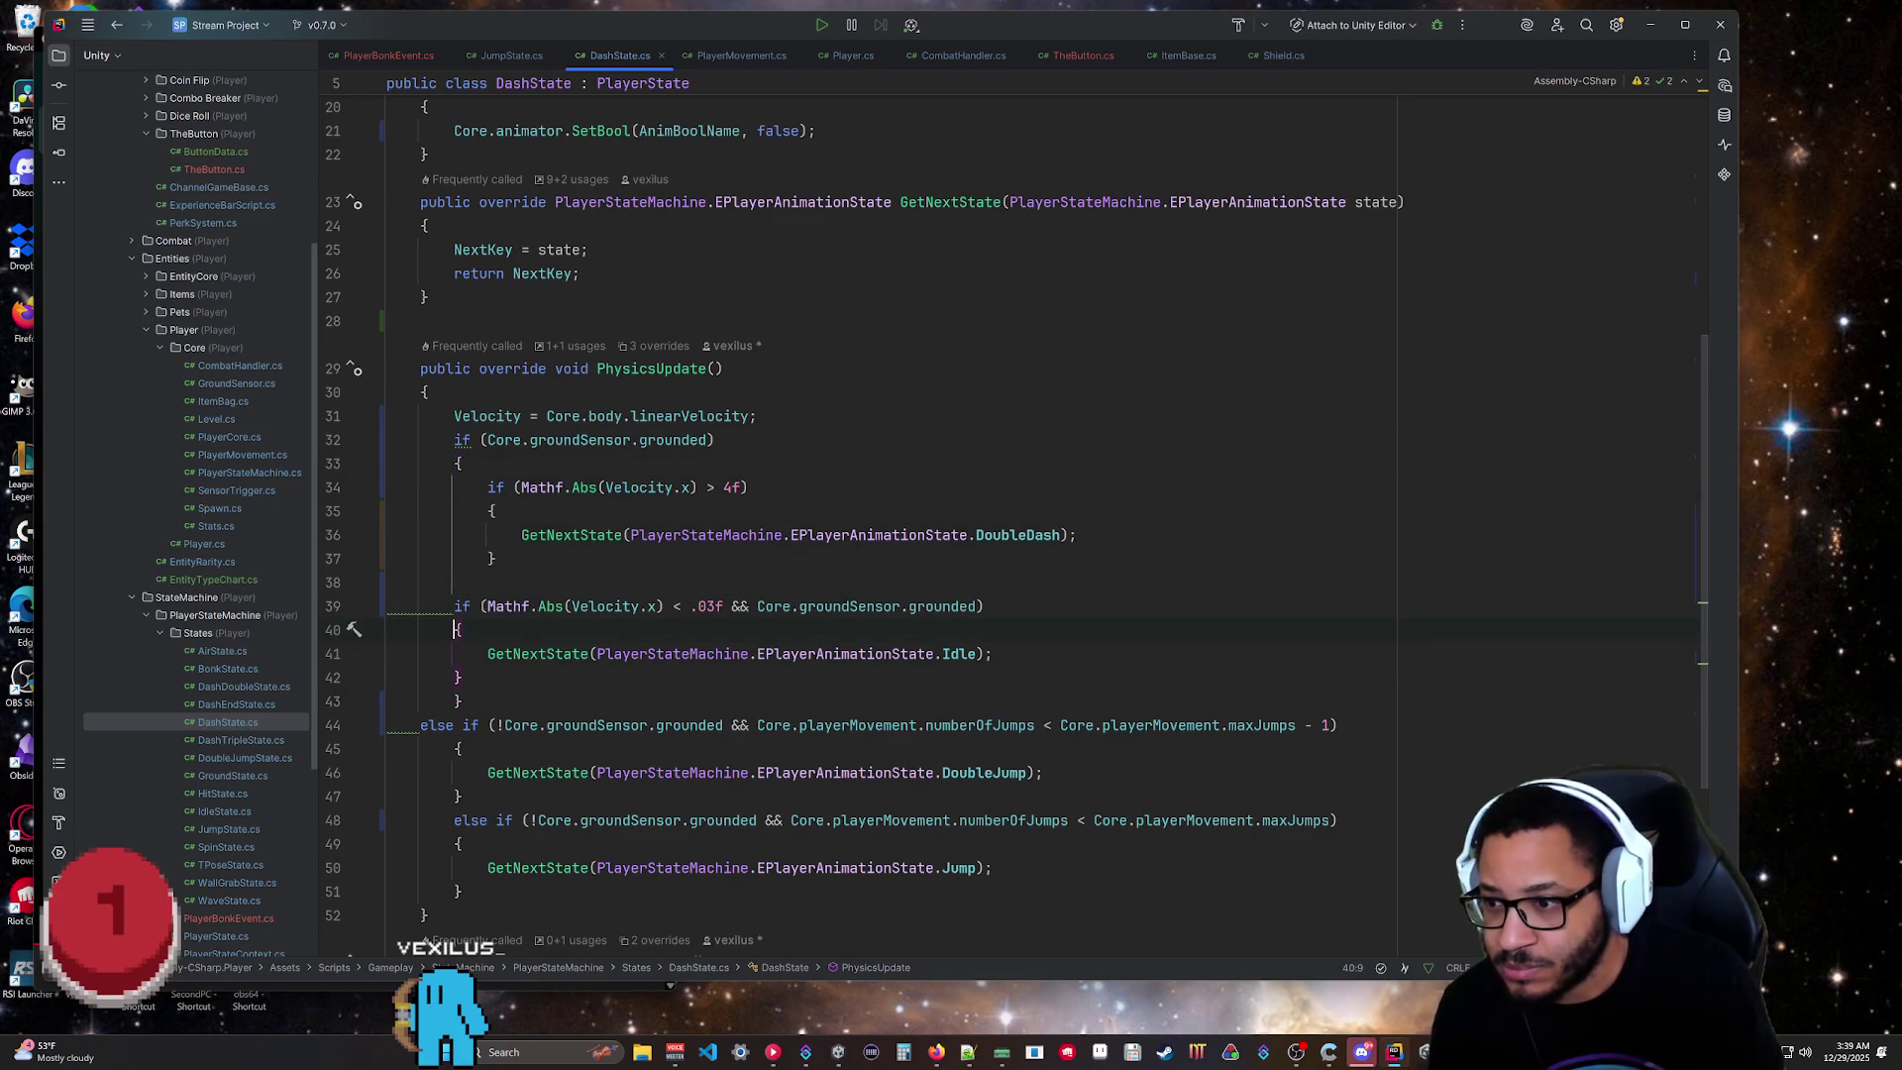
key(Tab)
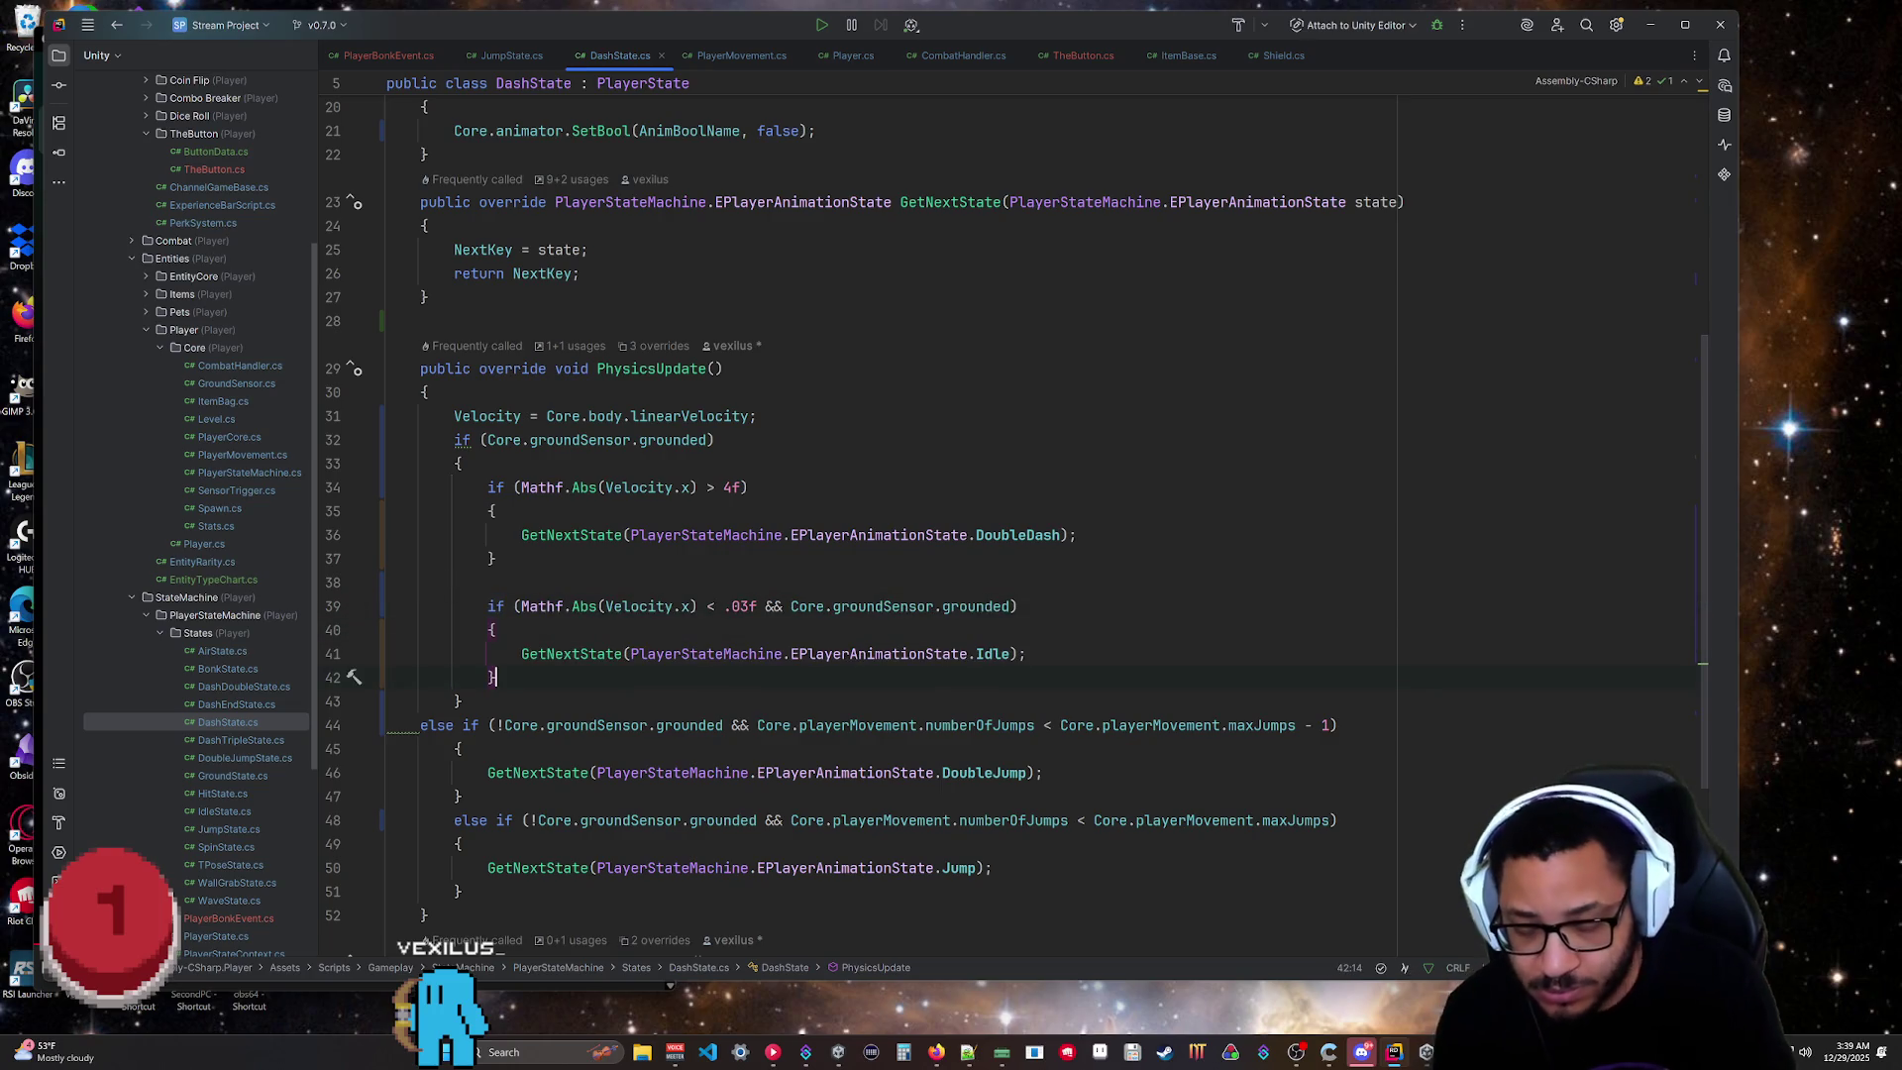
drag(1016, 606, 759, 606)
key(BackSpace)
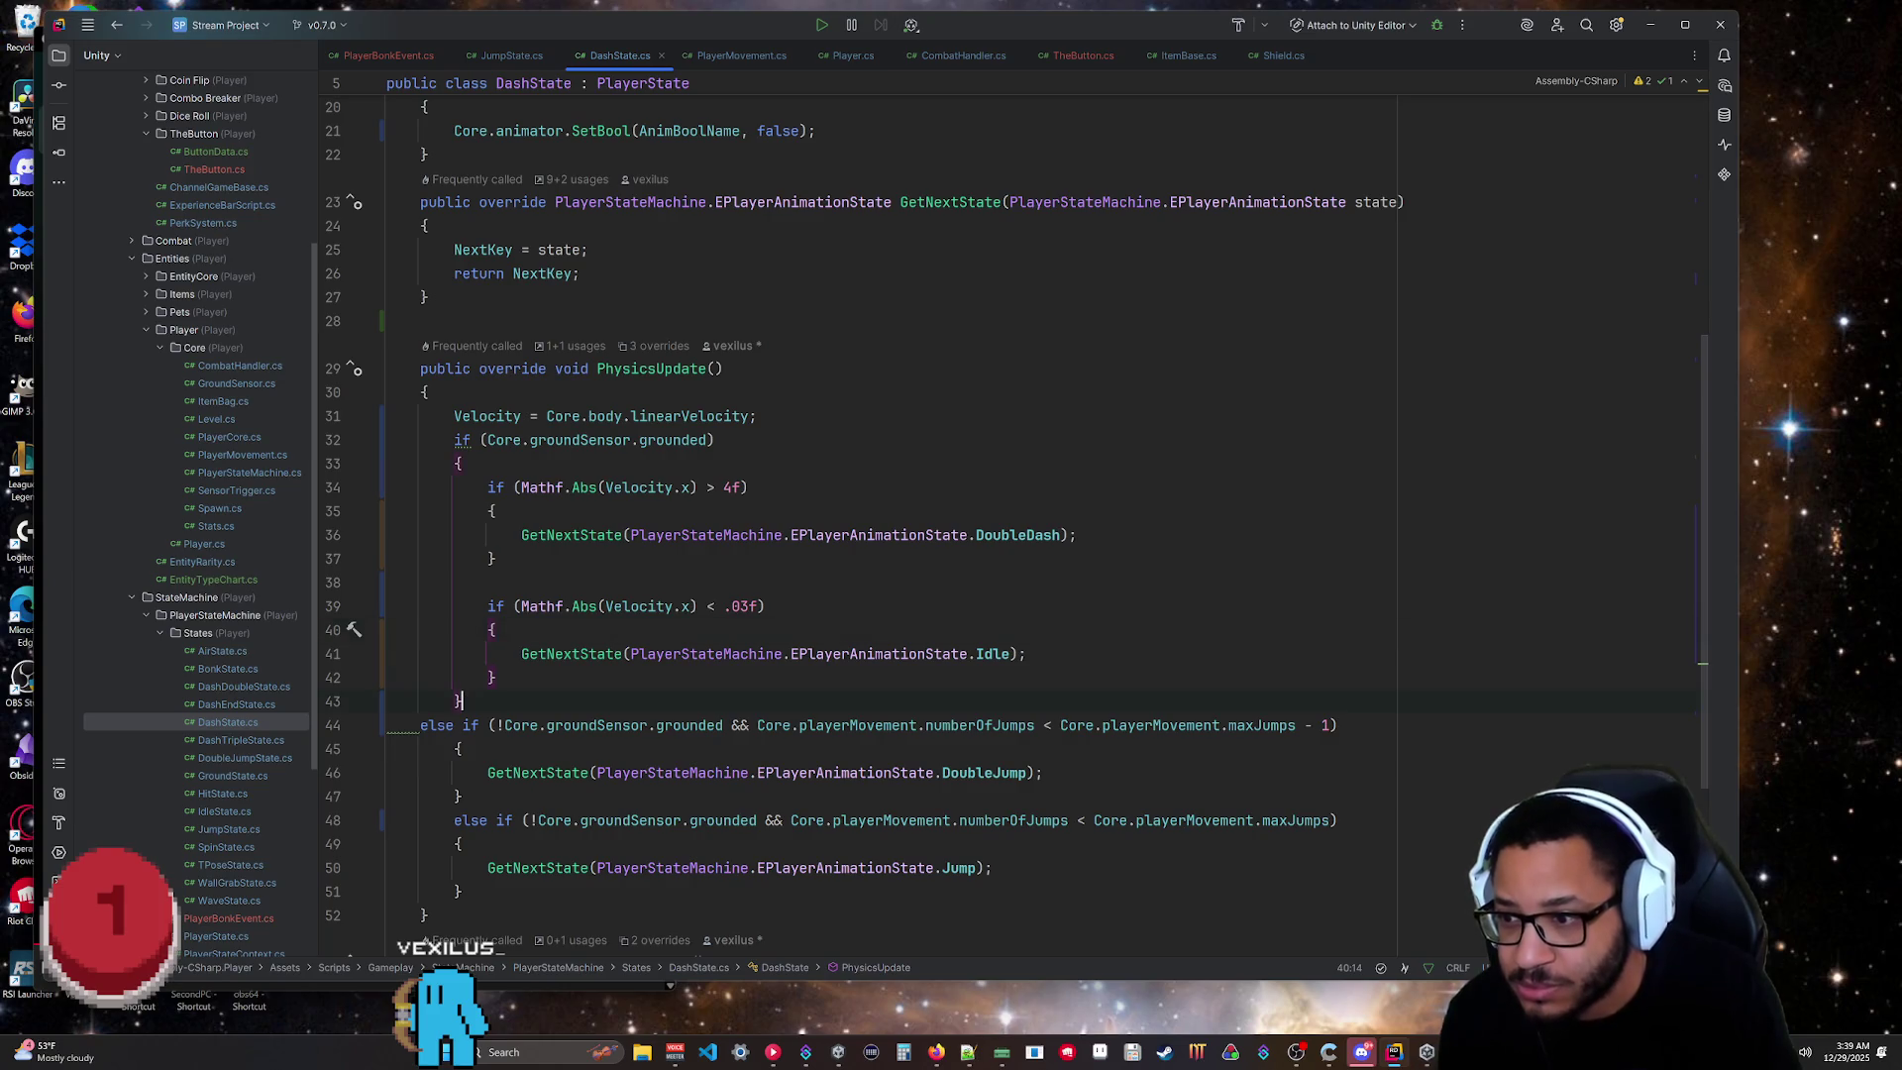
Add an else block and move the DoubleJump/Jump checks inside it.
key(Return)
text(else)
key(Return)
text({)
key(Return)
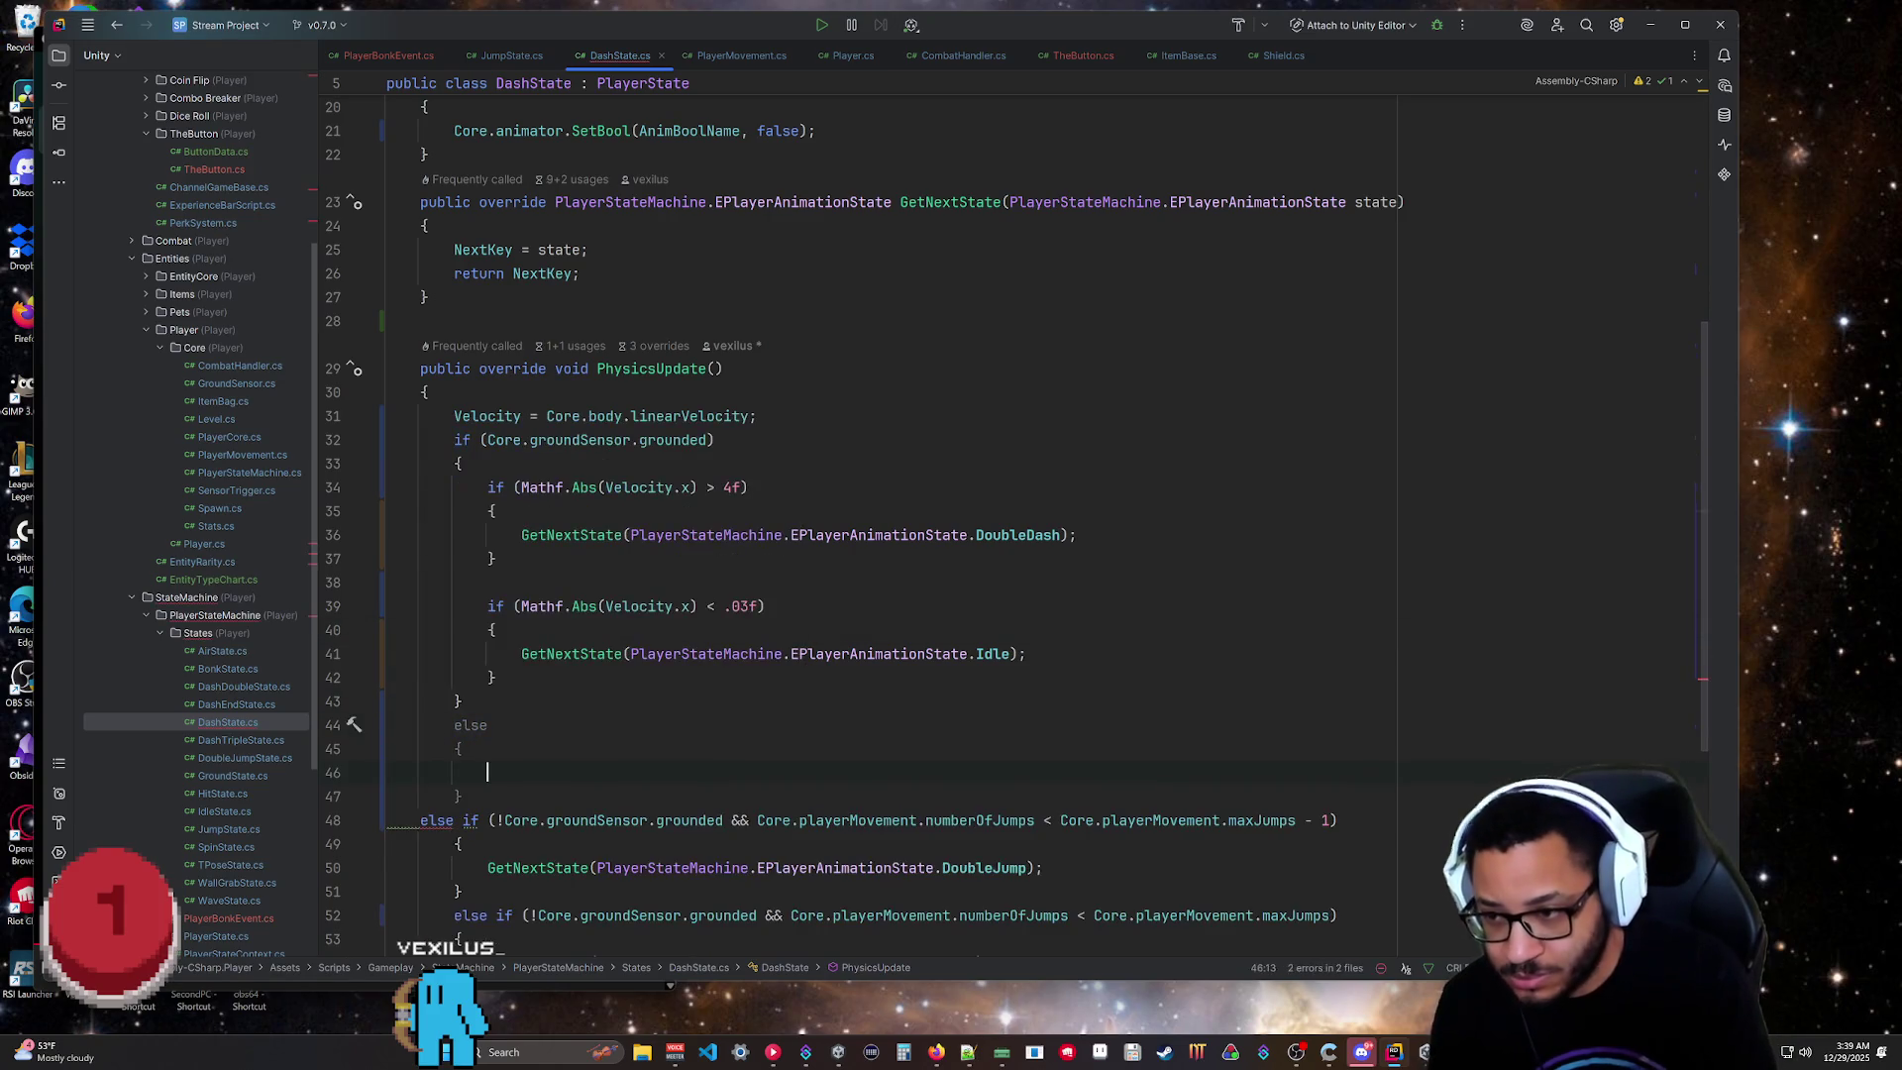
scroll(891, 495, down, 4)
click(420, 535)
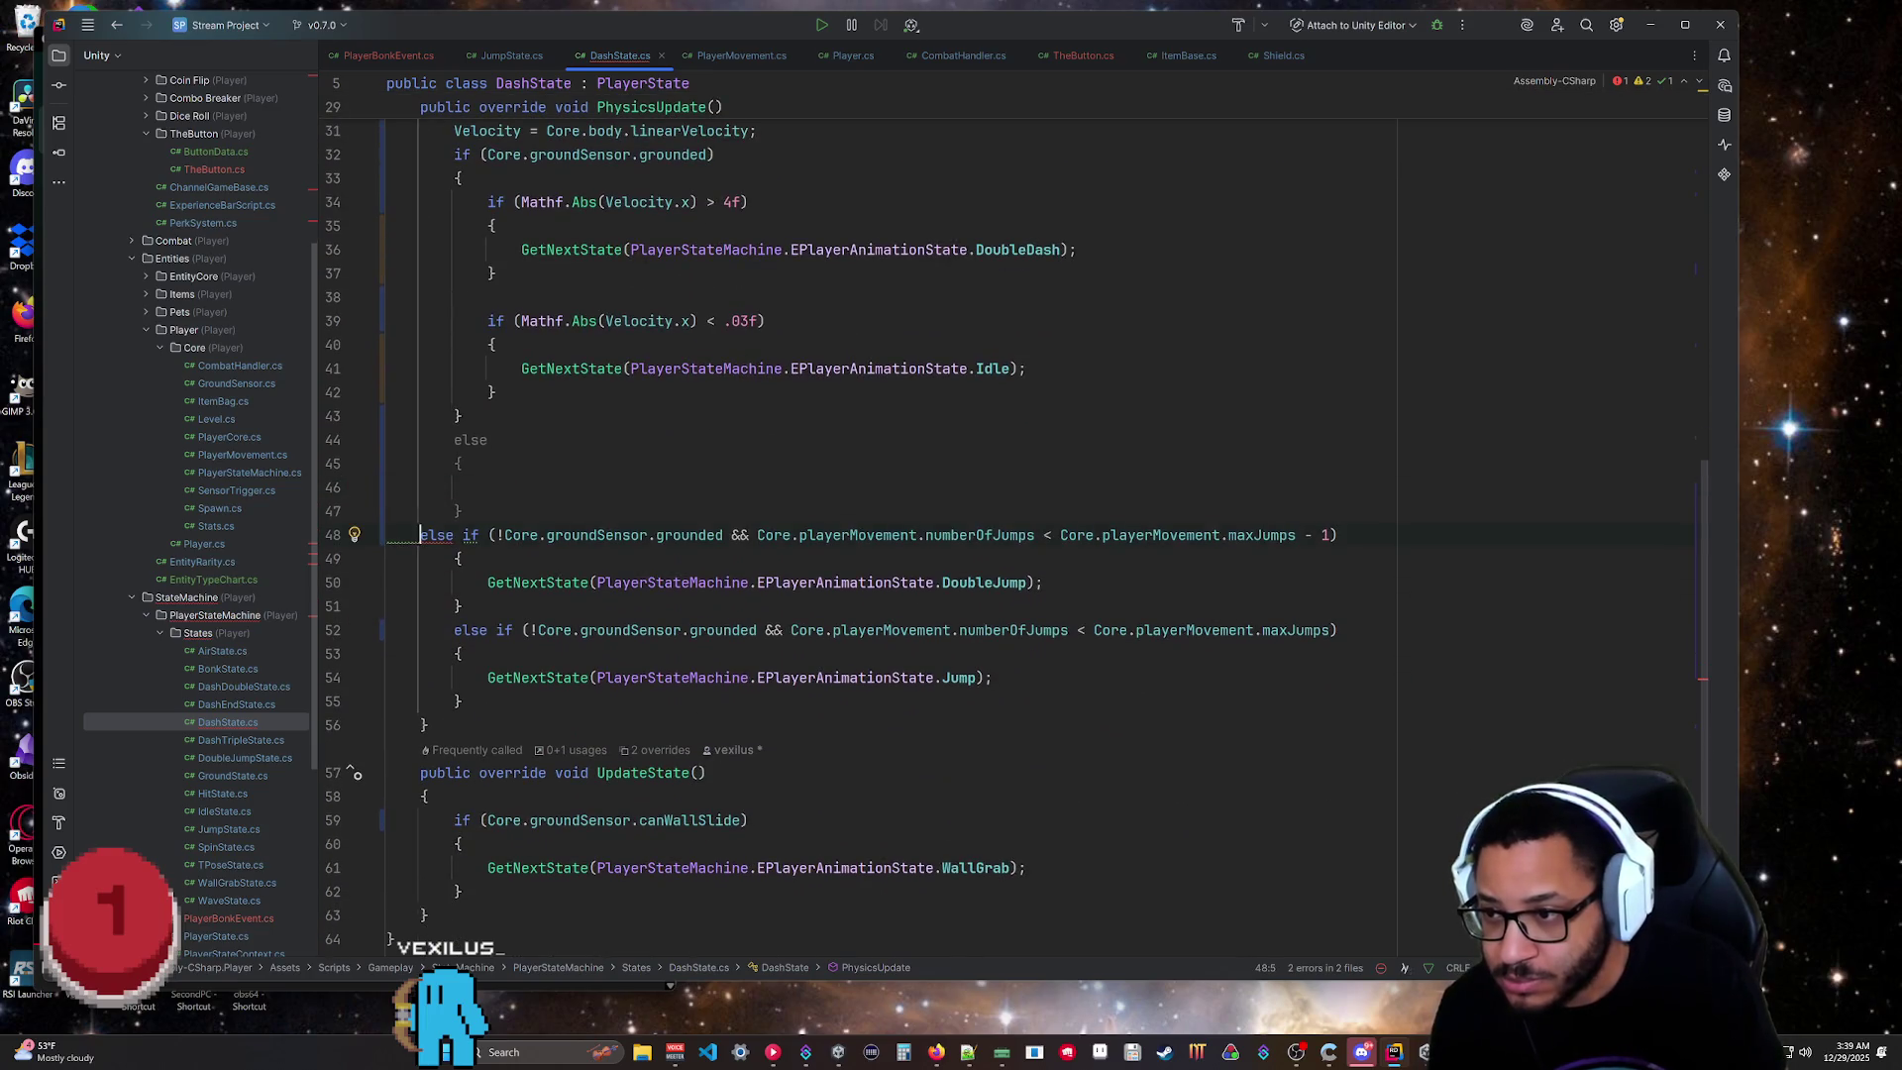
key(Tab)
key(BackSpace)
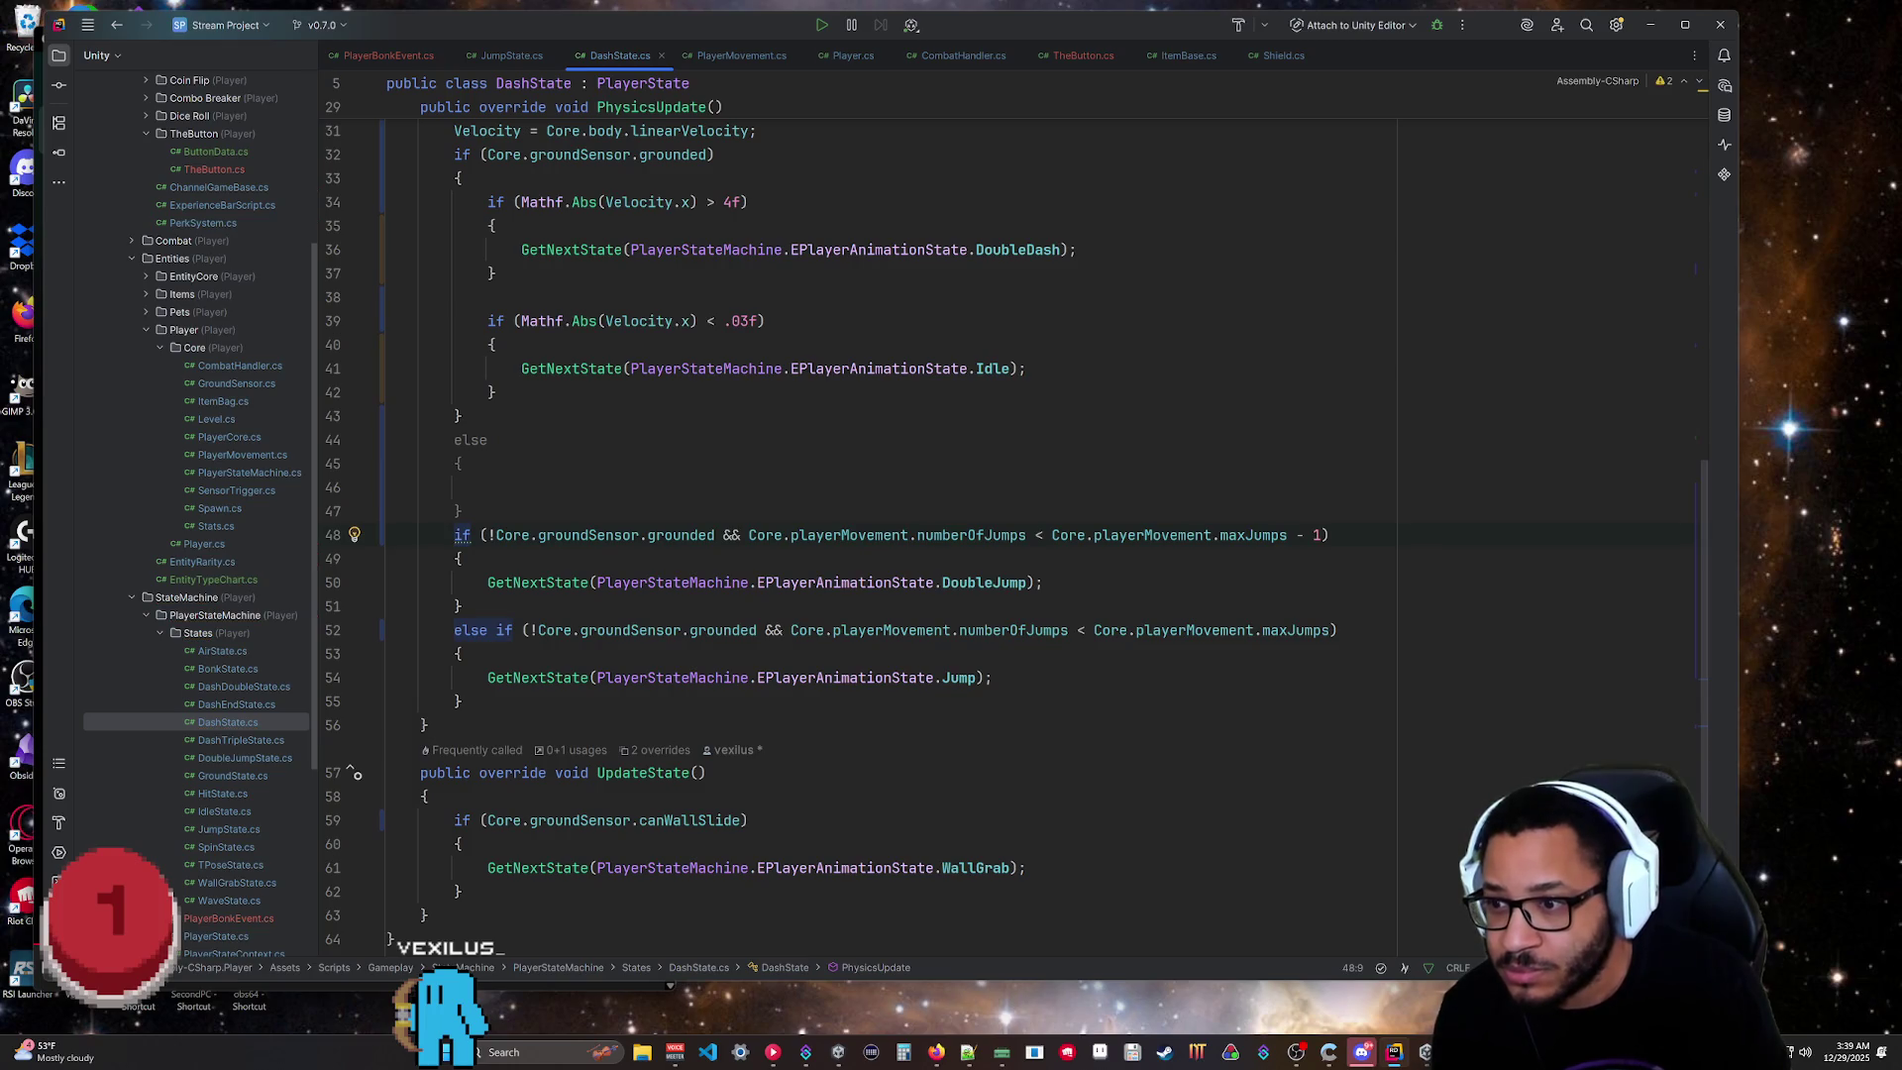
key(ctrl+w)
key(ctrl+w)
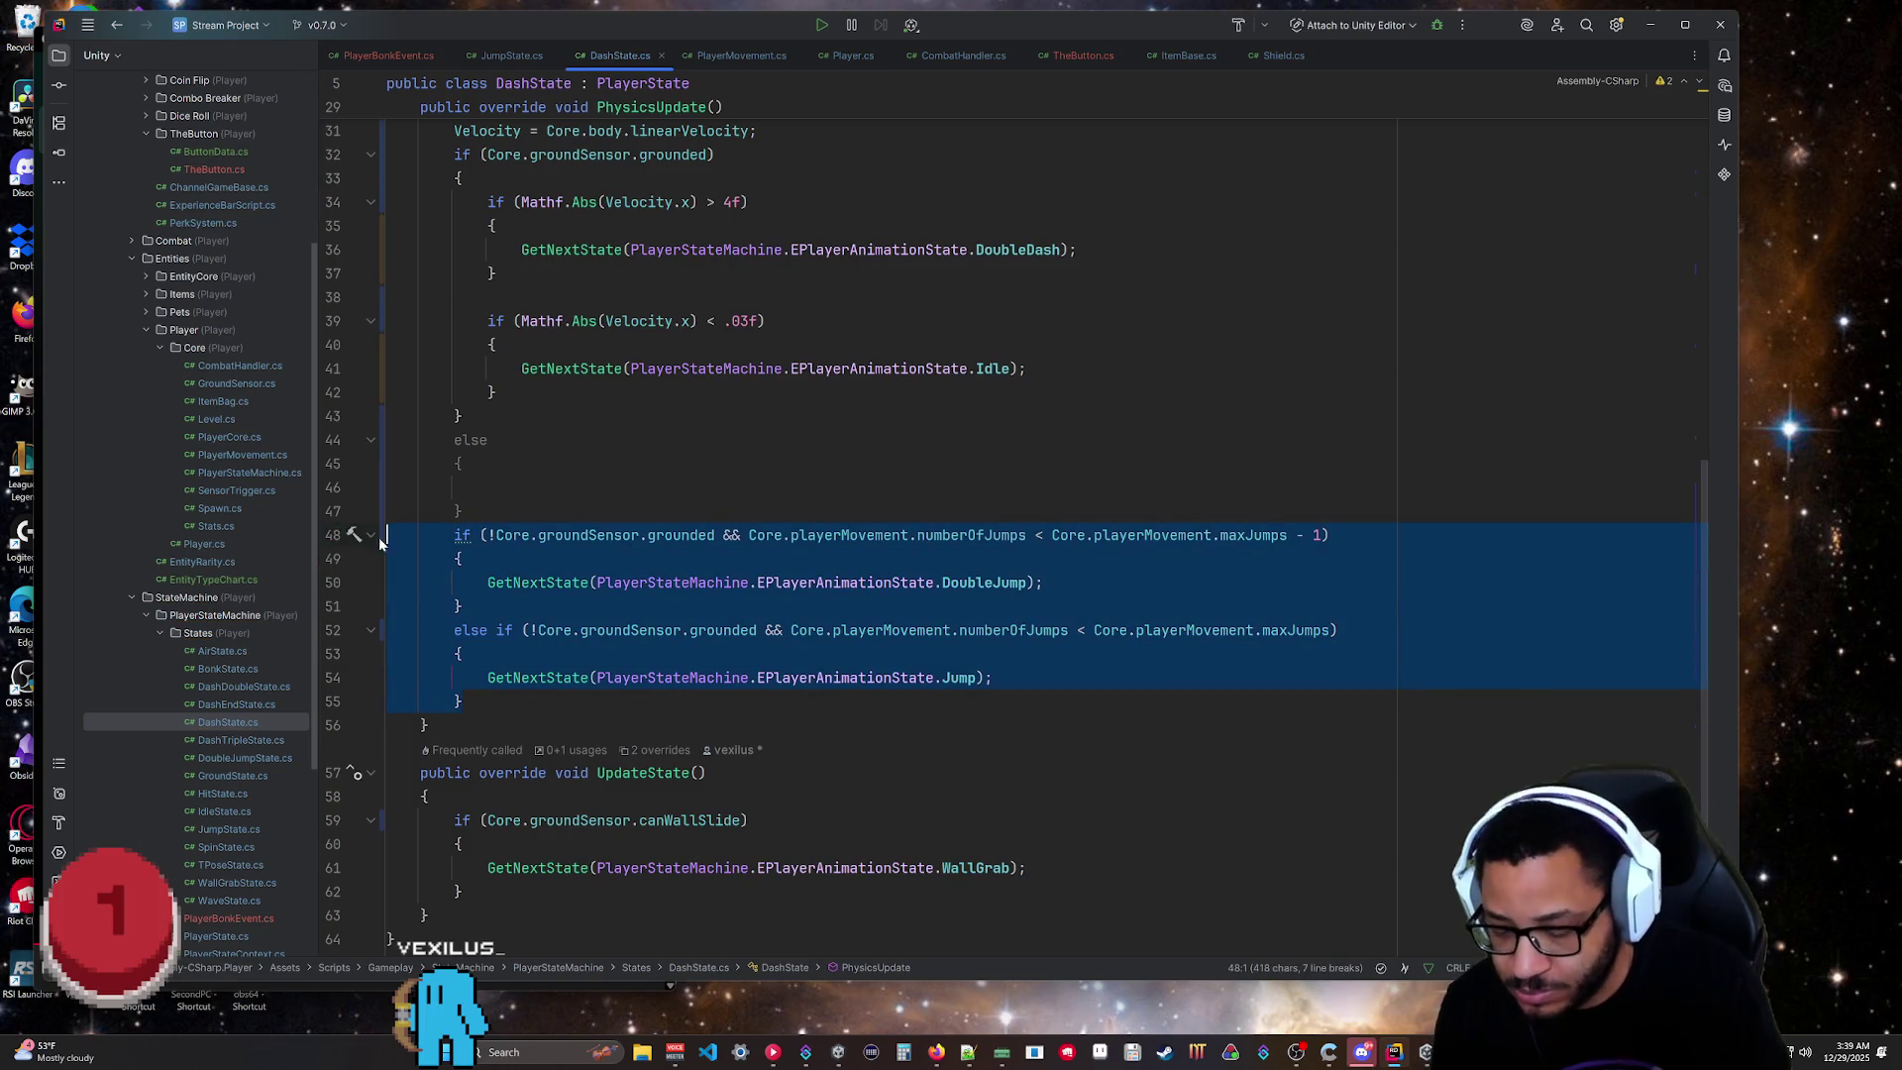
key(ctrl+x)
key(Up)
key(Up)
key(ctrl+v)
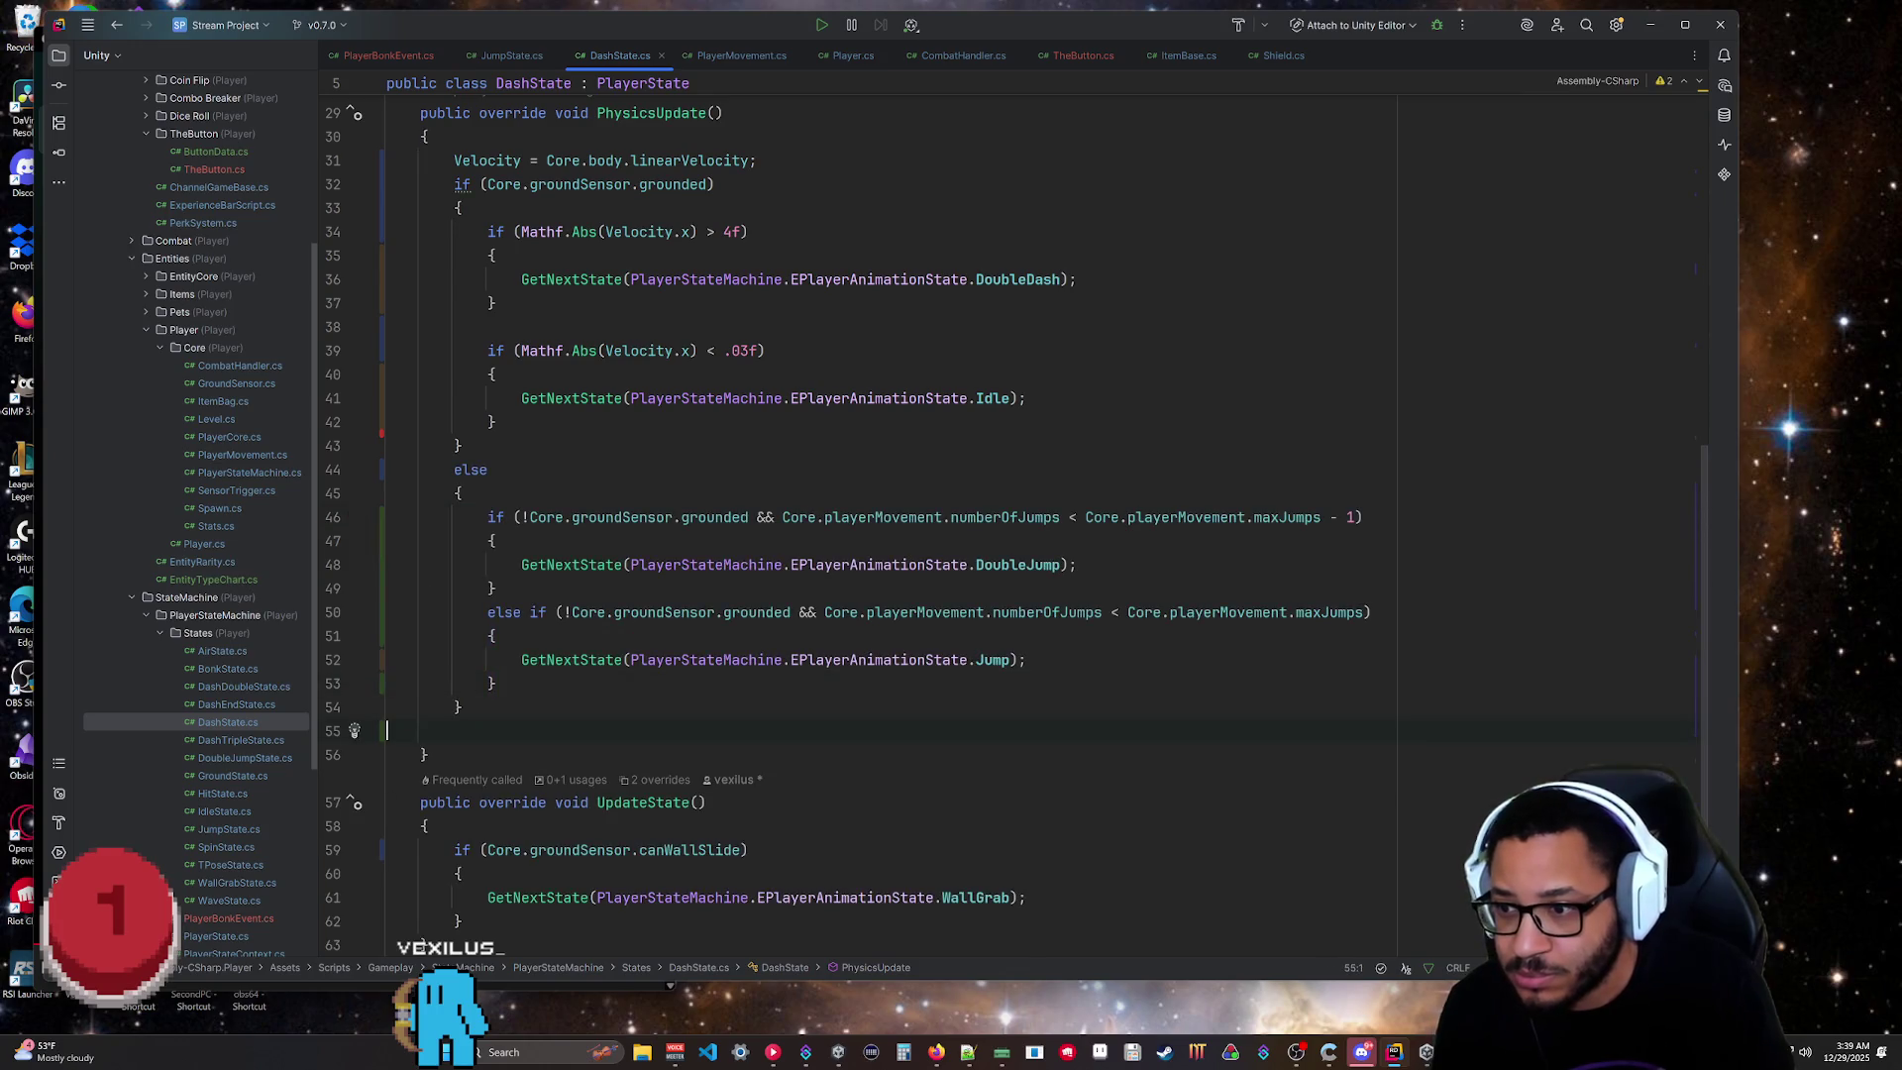
key(BackSpace)
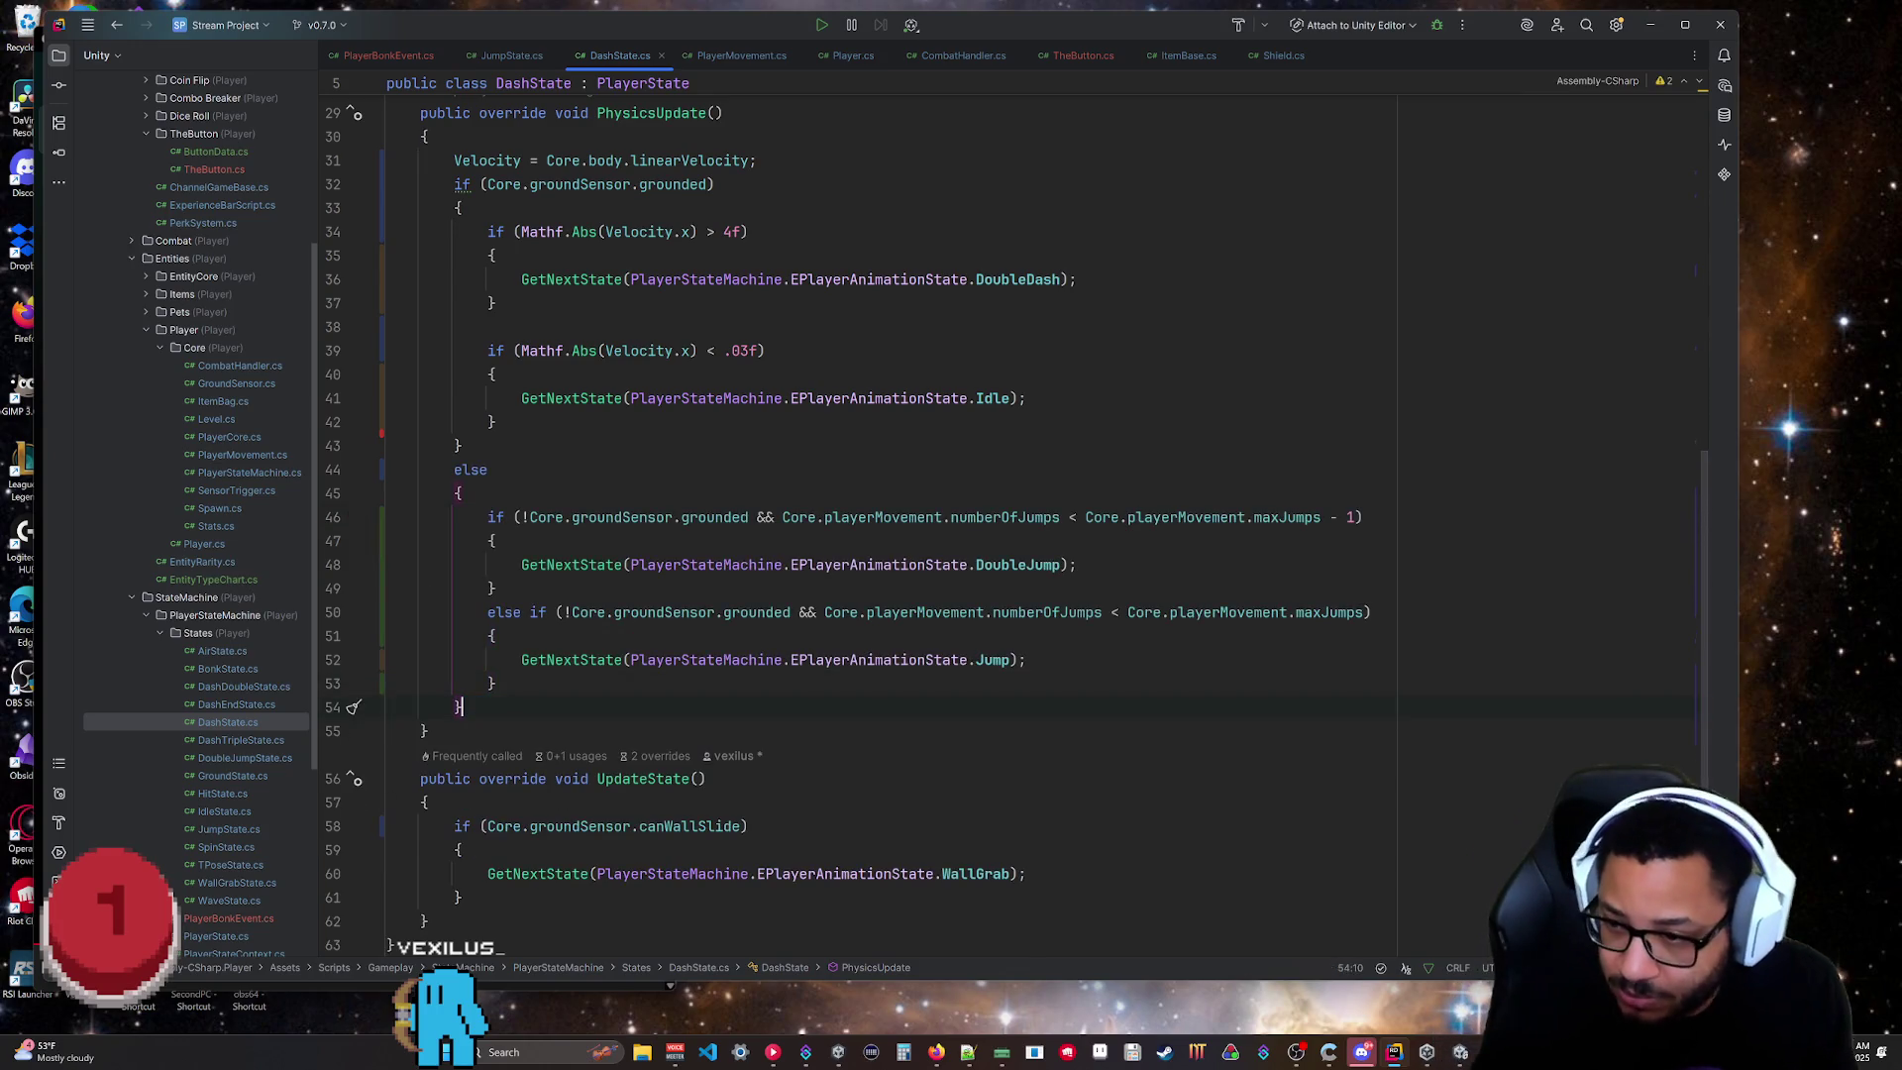
scroll(892, 495, up, 3)
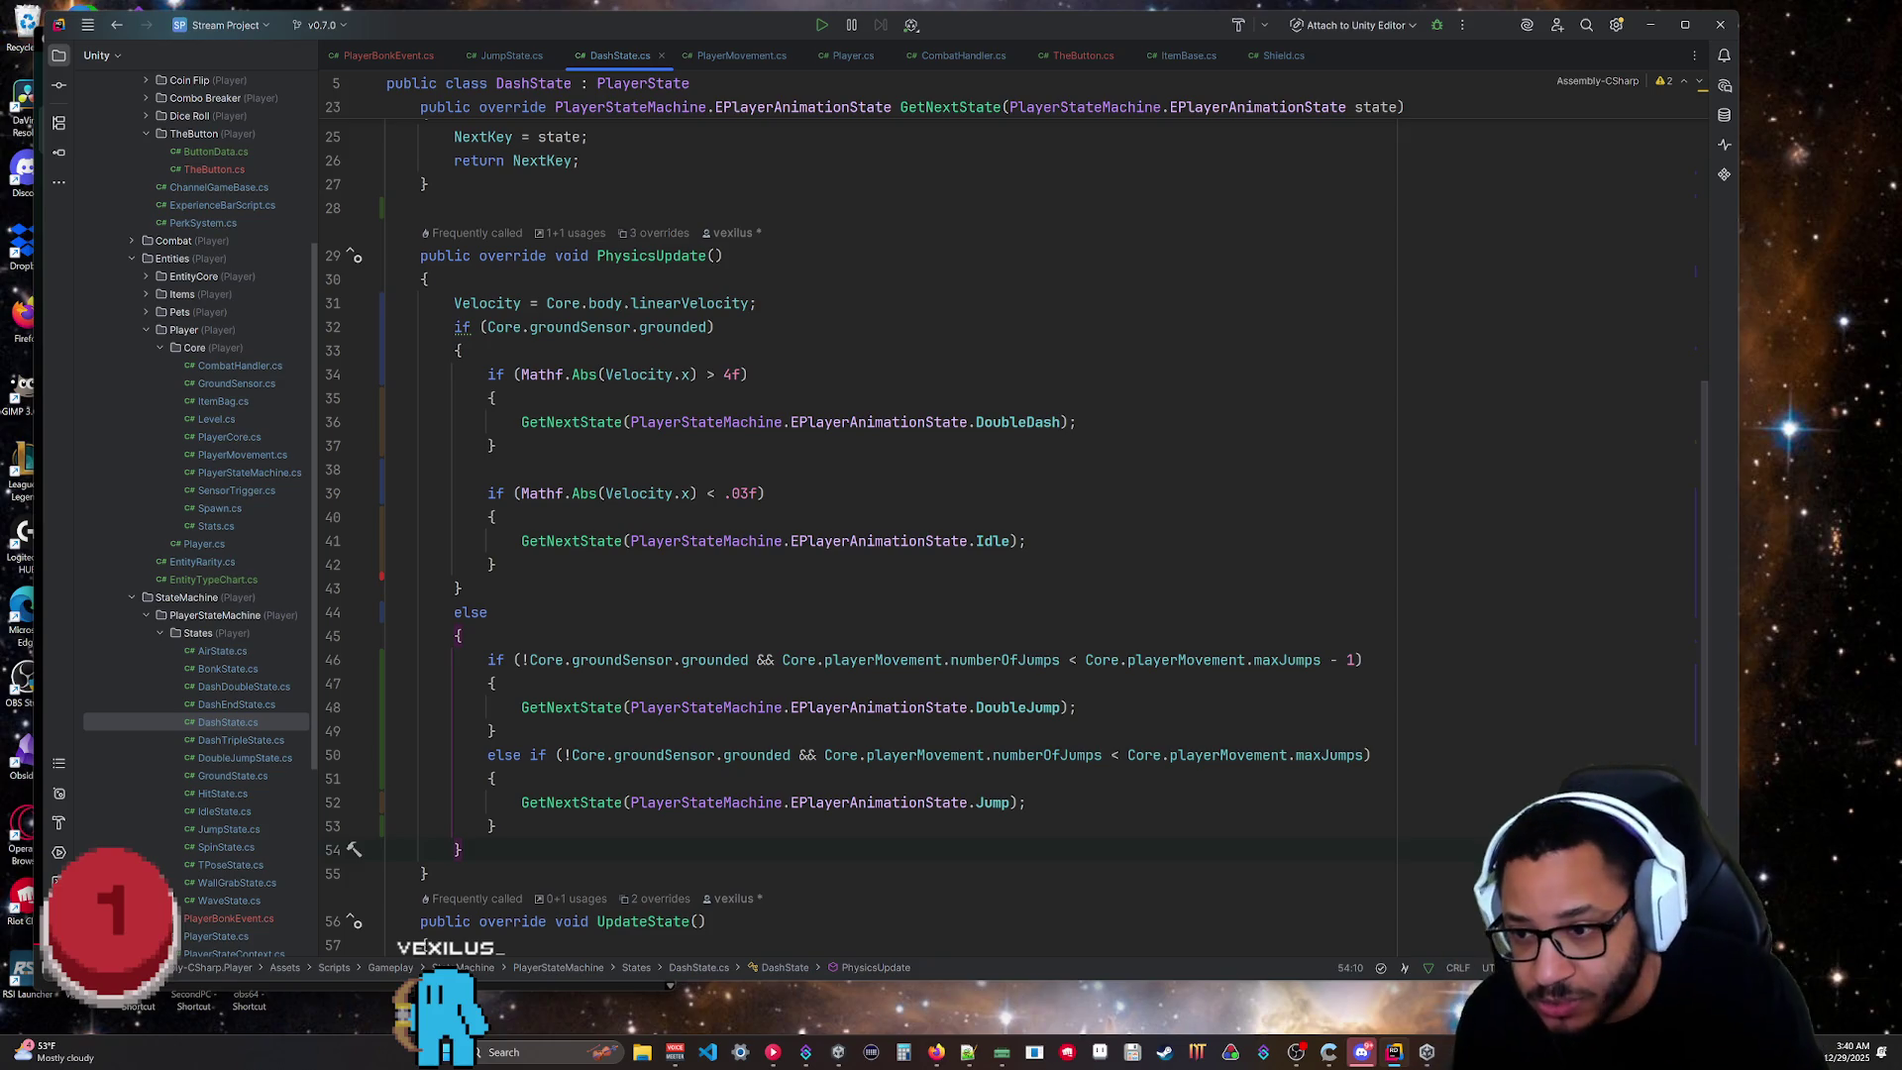
Delete '!Core.groundSensor.grounded && ' from the DoubleJump and Jump conditions in DashState's else block.
drag(782, 660, 522, 660)
key(BackSpace)
drag(563, 755, 824, 755)
key(BackSpace)
click(705, 921)
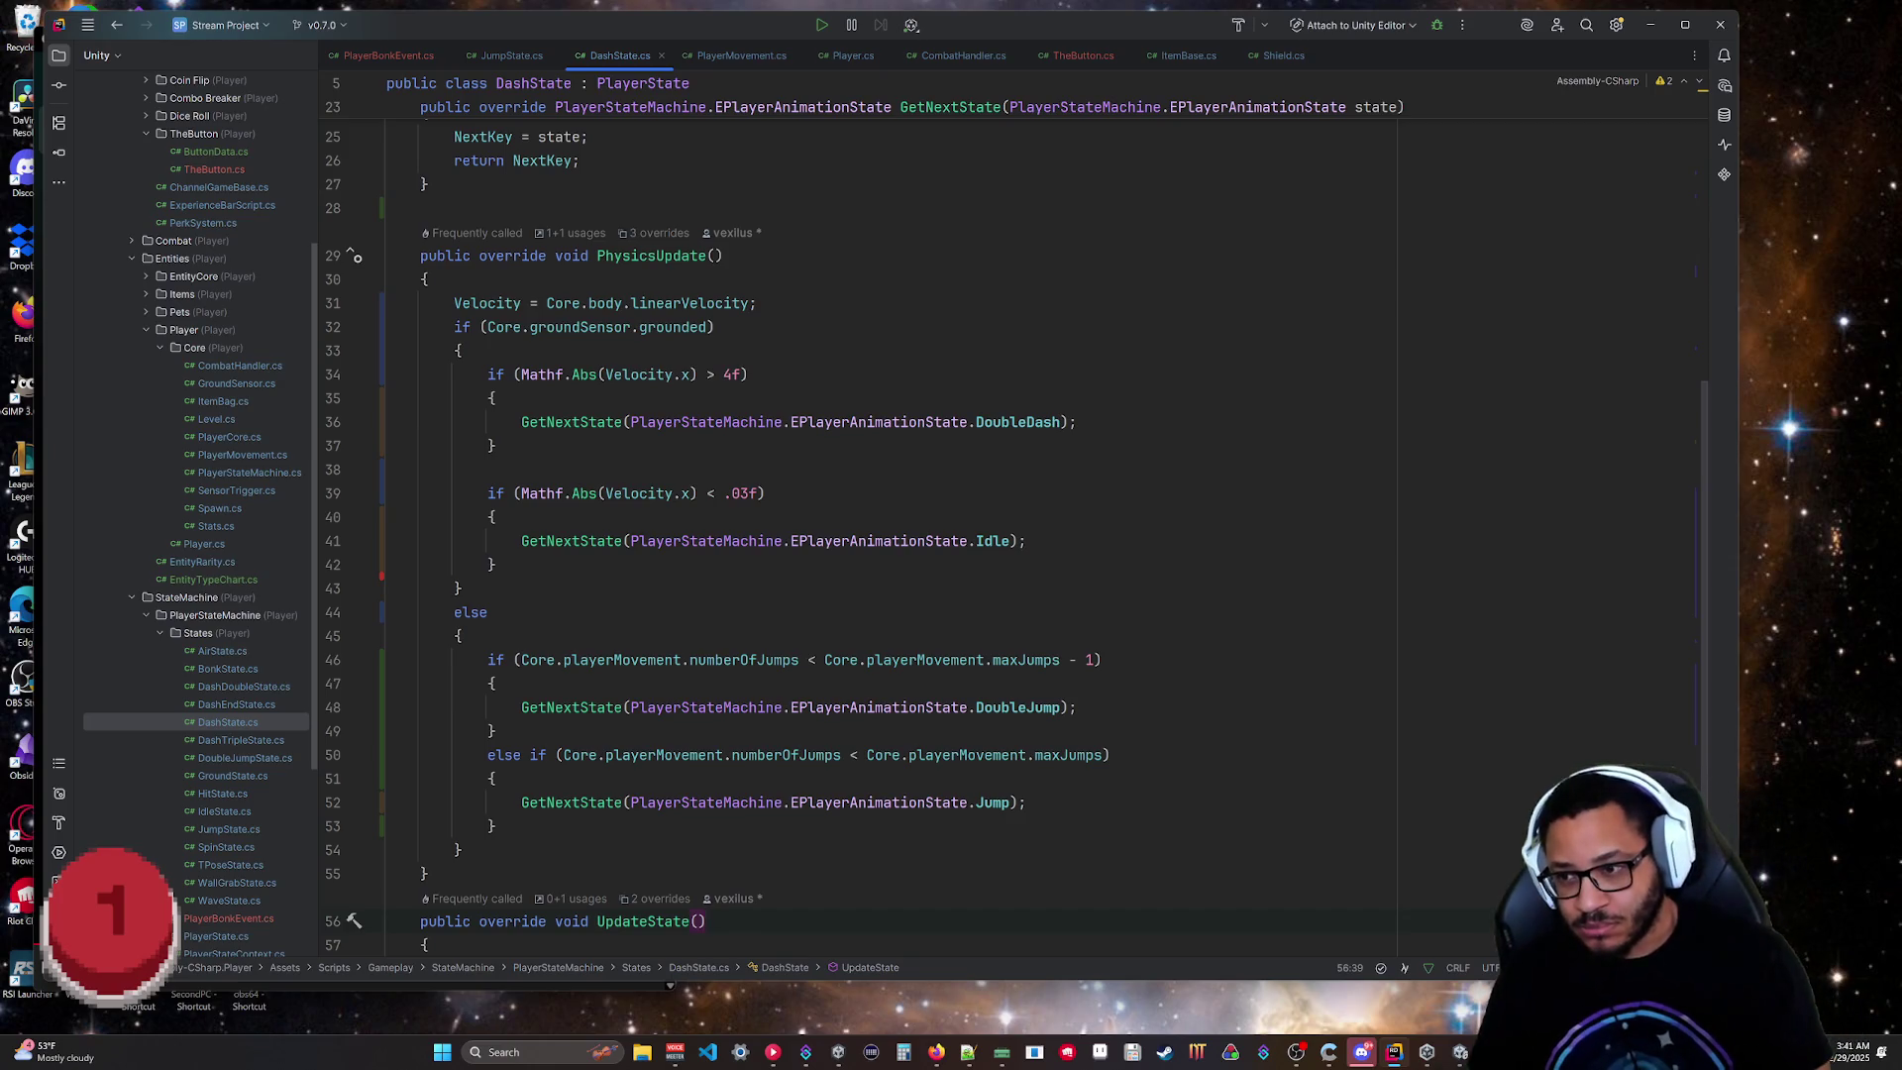
click(462, 635)
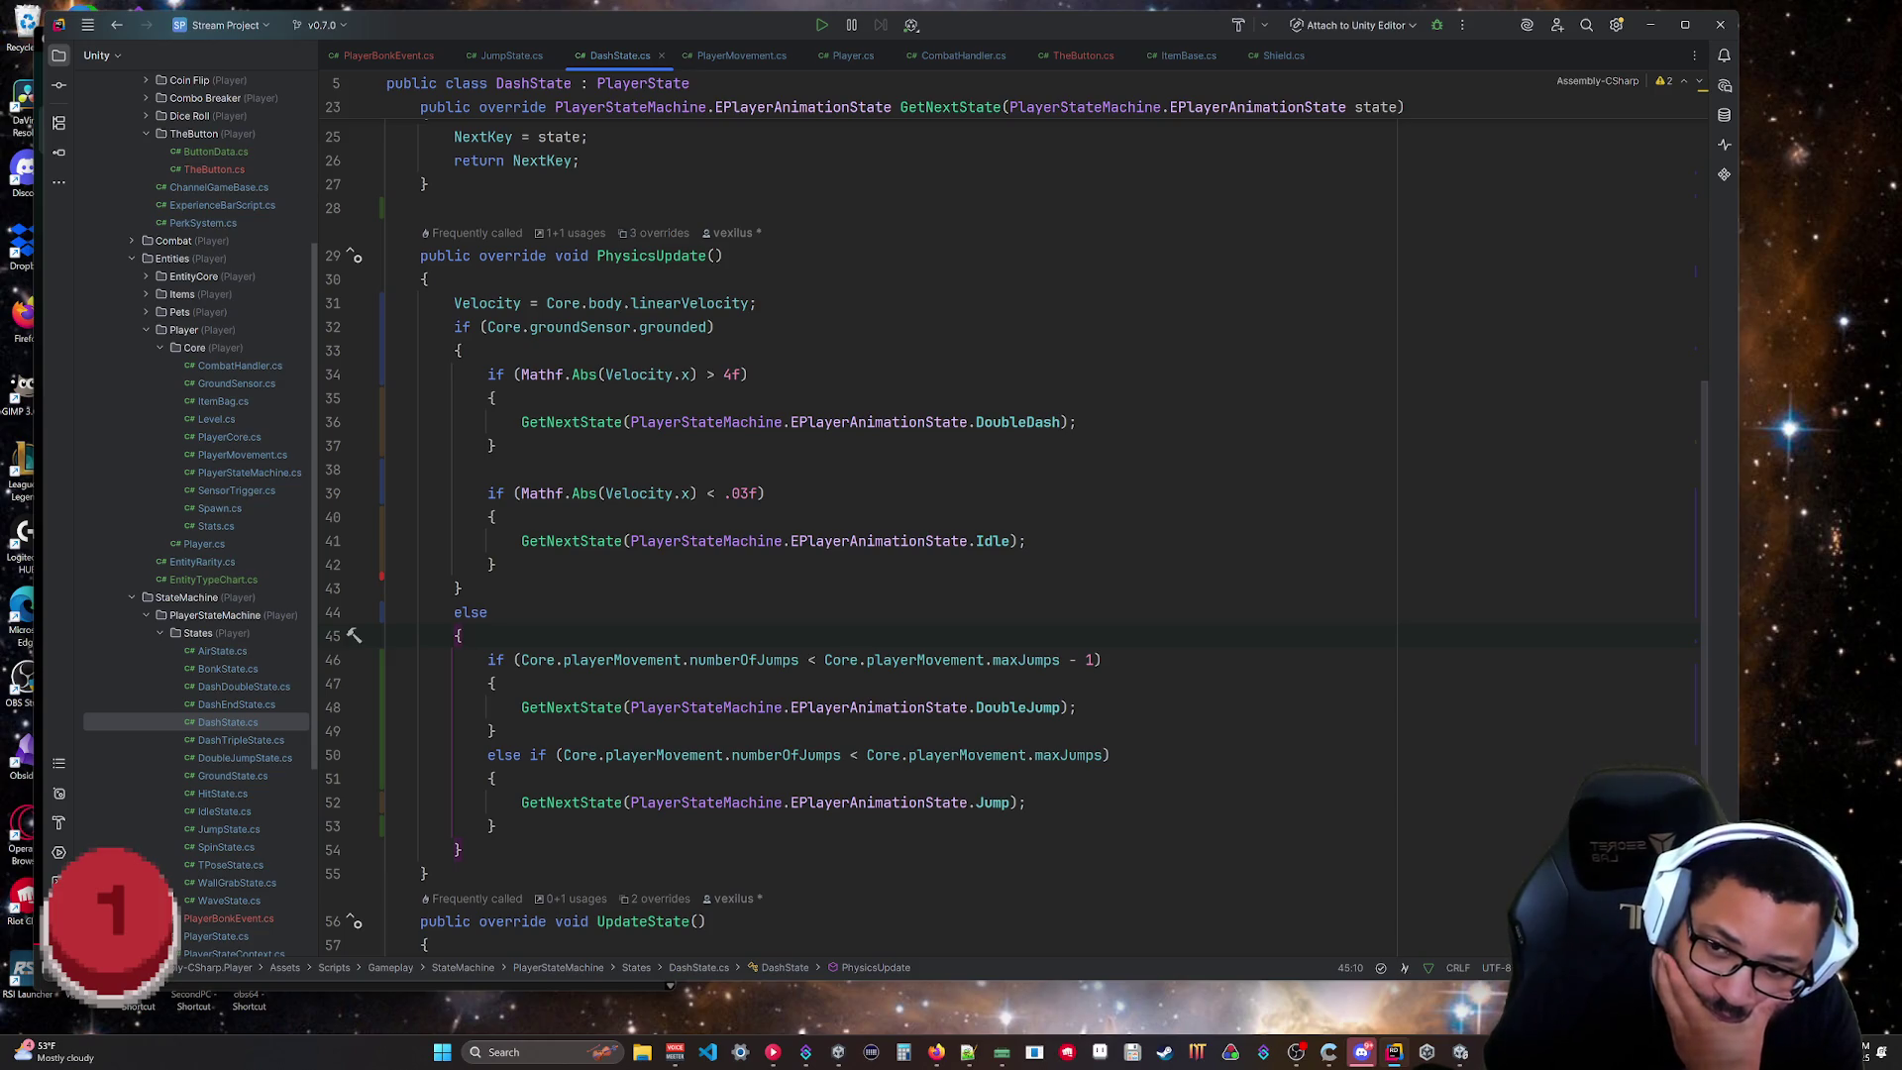
Copy 'Mathf.Abs(Velocity.x) > .01f' from JumpState.cs and paste it into DashState's else branch.
click(503, 56)
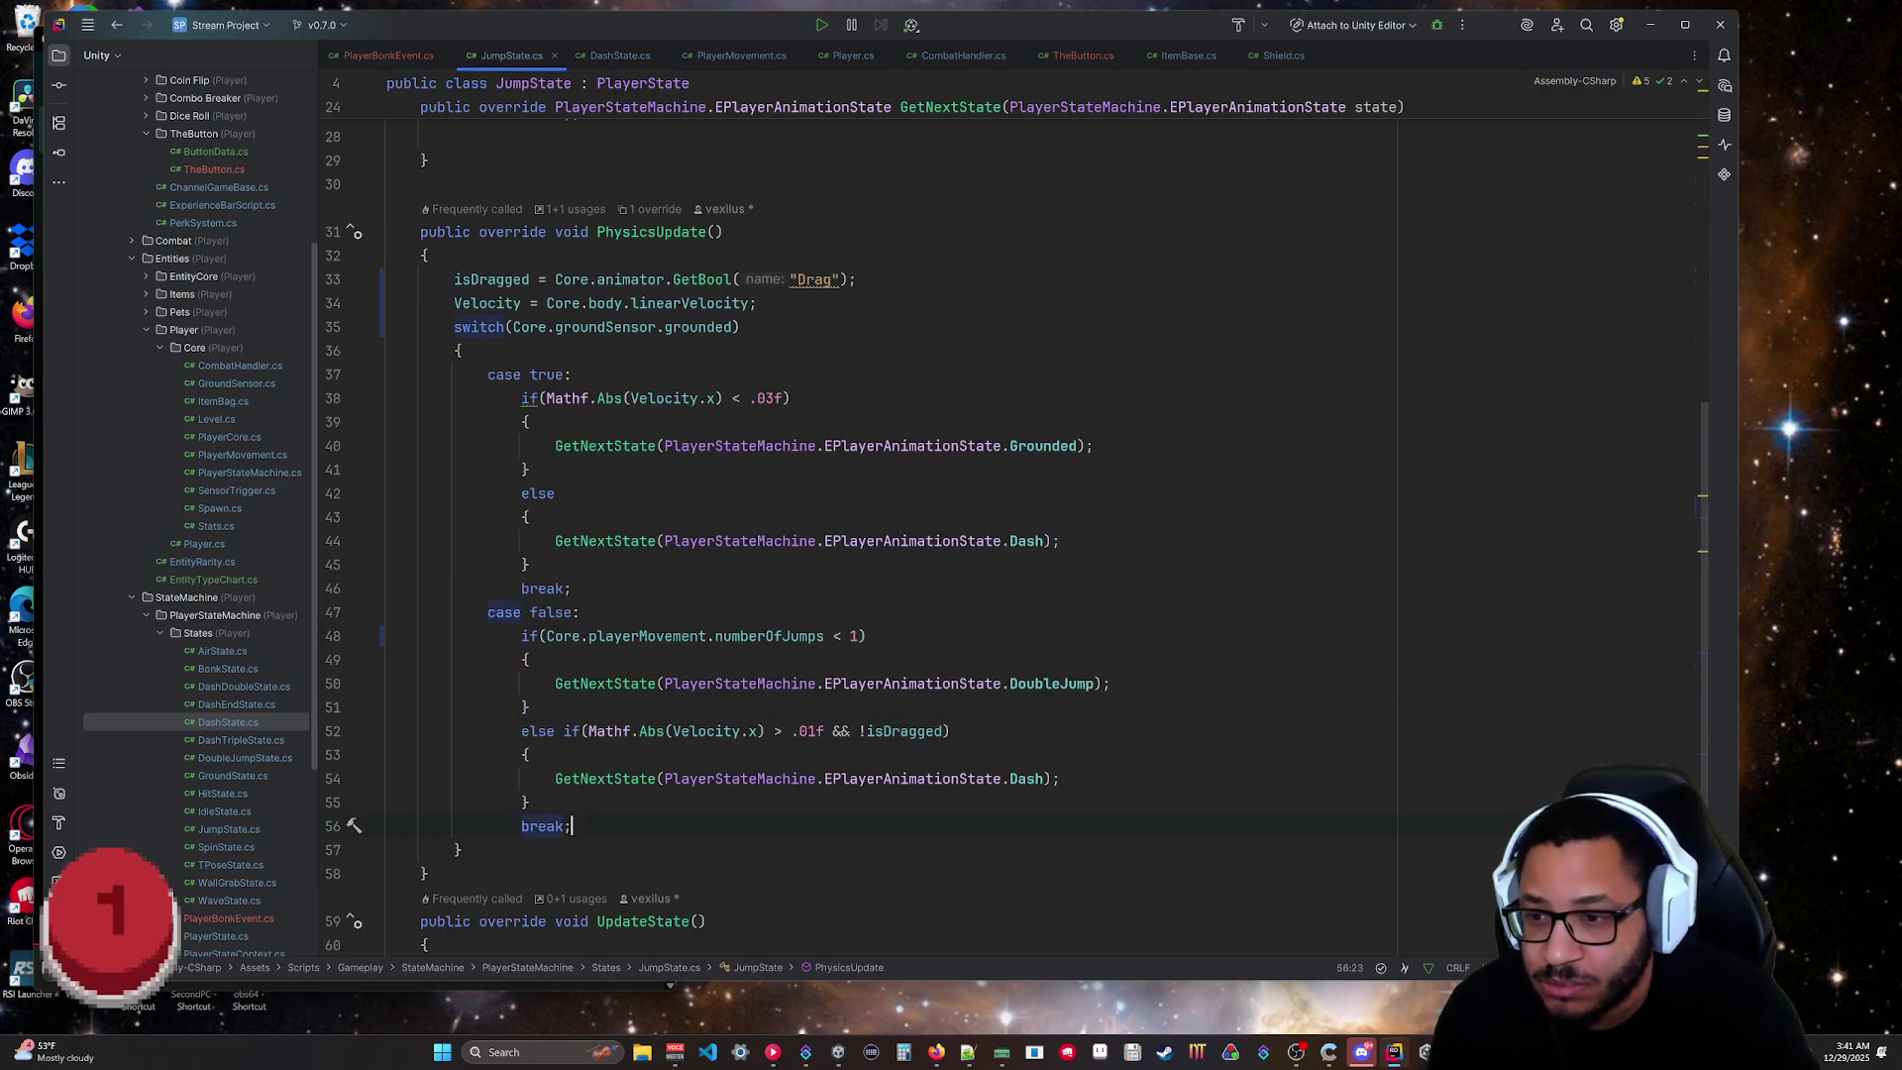
drag(832, 731, 585, 731)
key(ctrl+c)
click(706, 921)
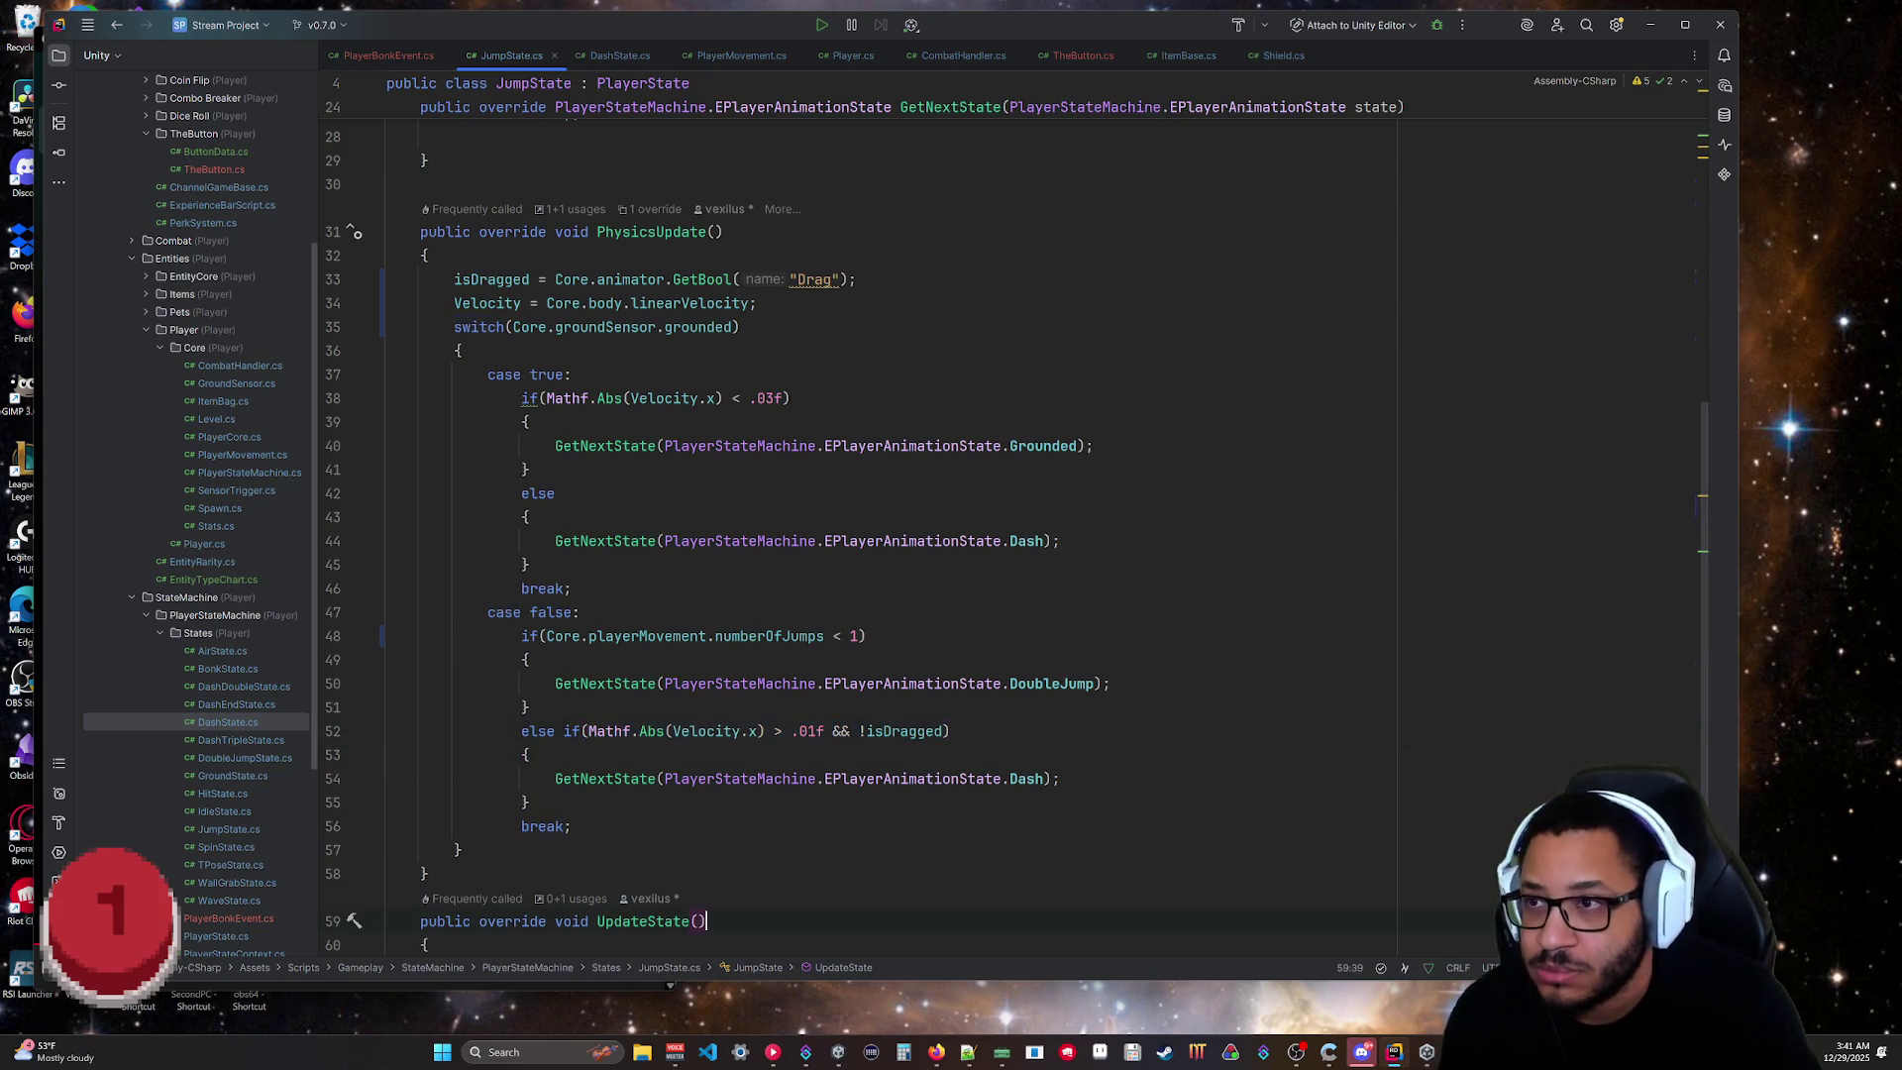
click(616, 56)
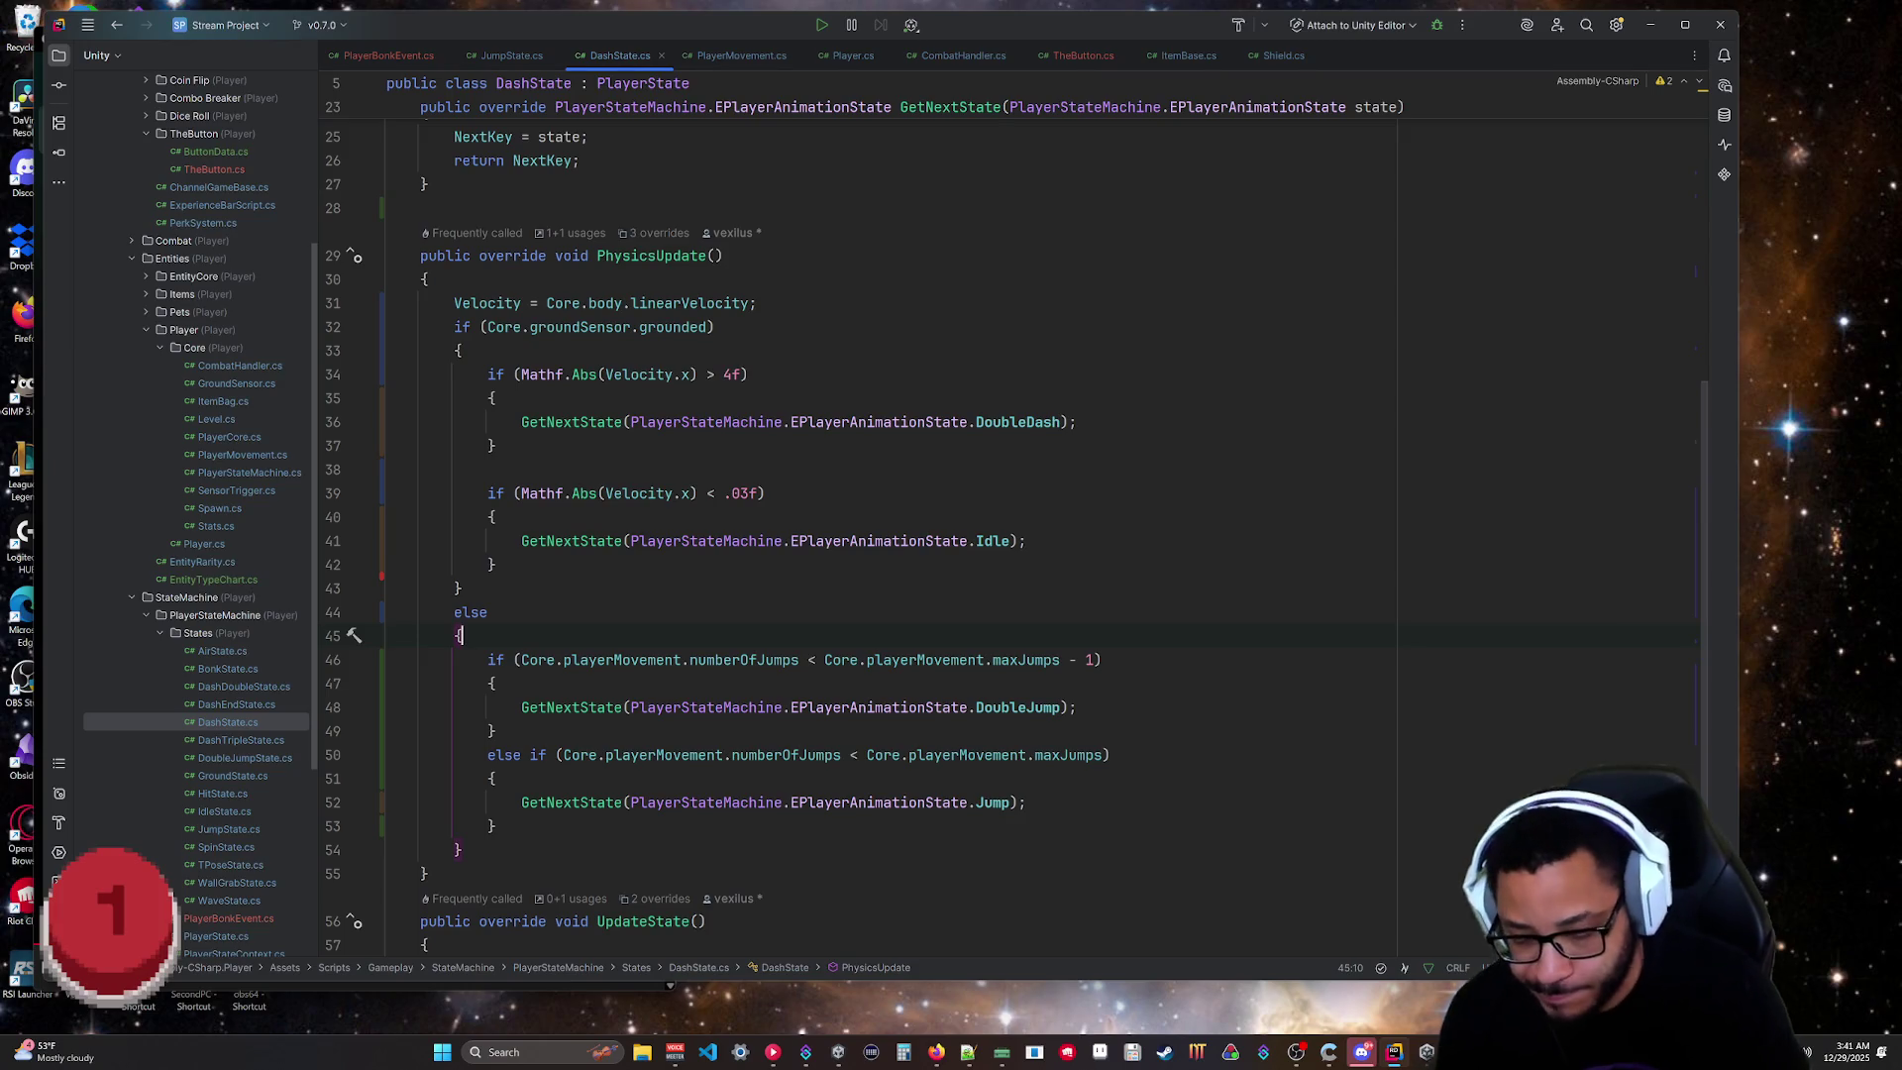
key(Return)
key(ctrl+v)
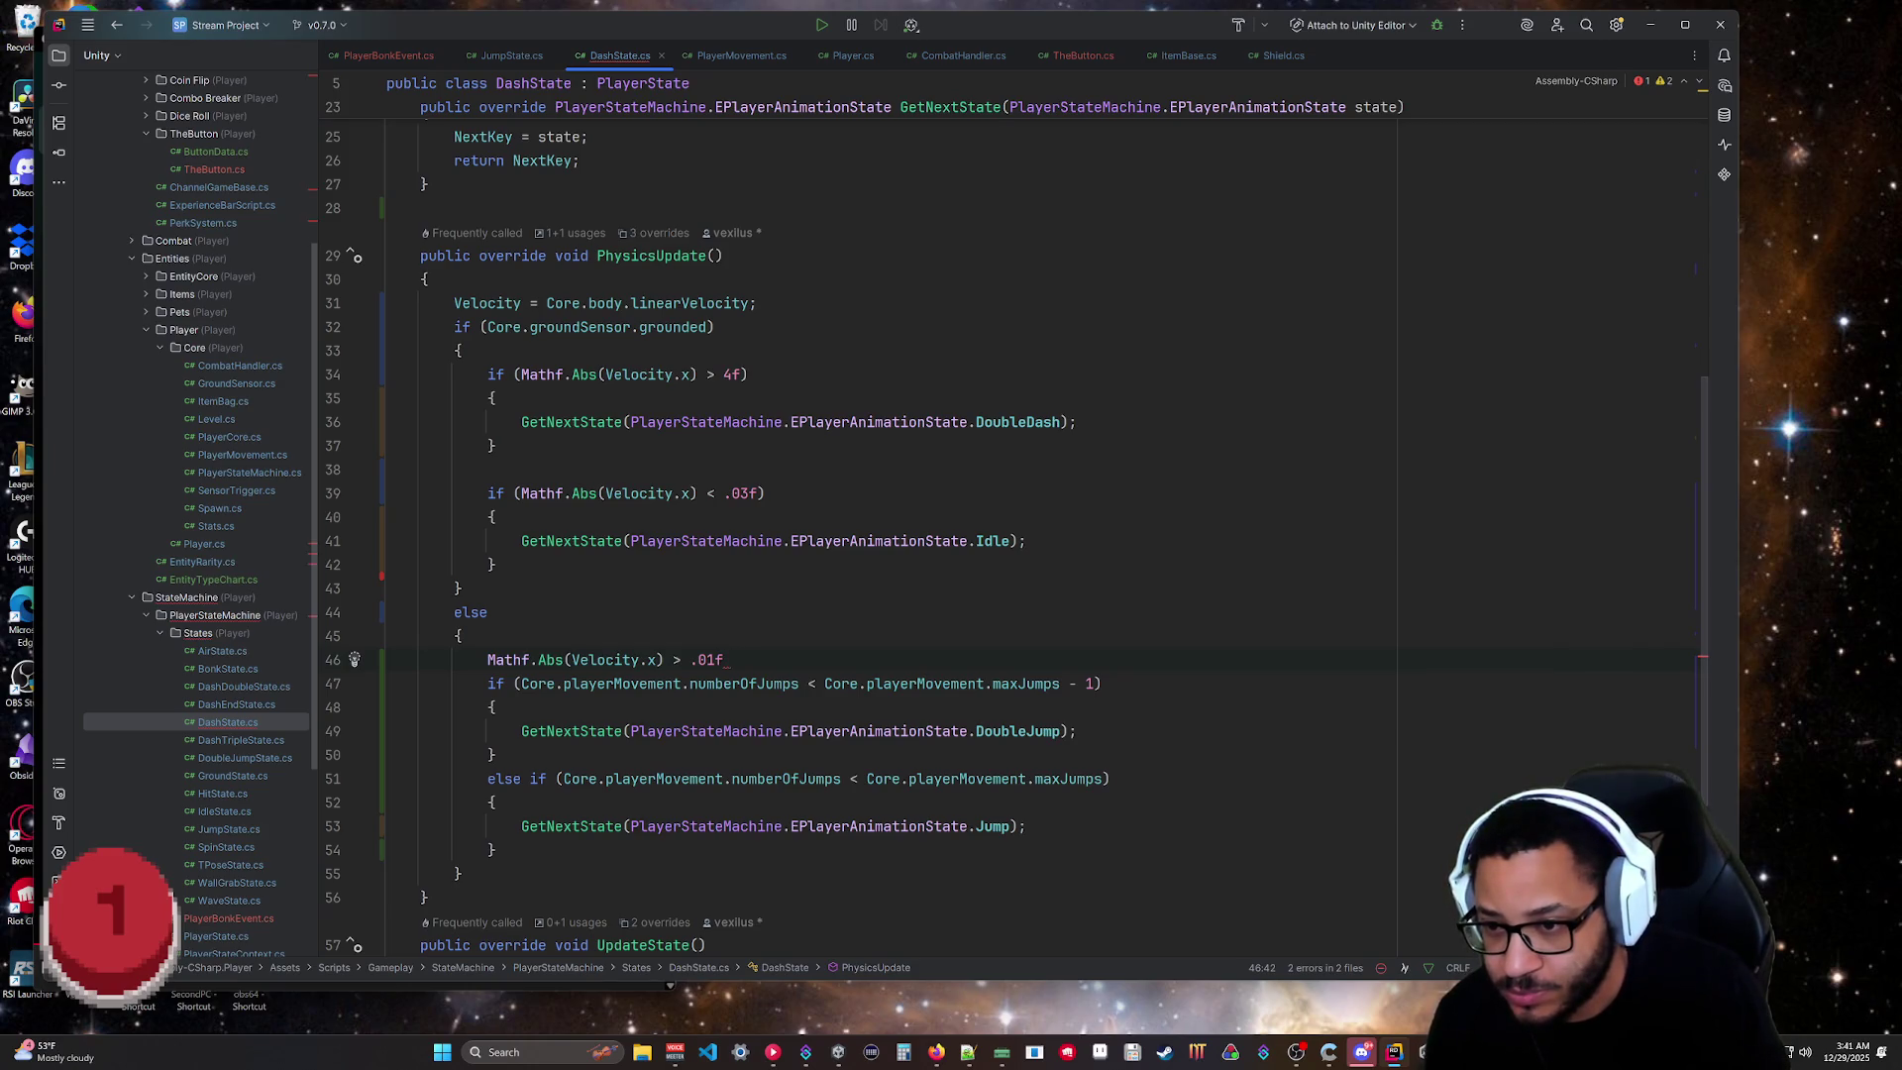
Make the pasted text an if condition with braces enclosing the jump checks.
key(Home)
text(if()
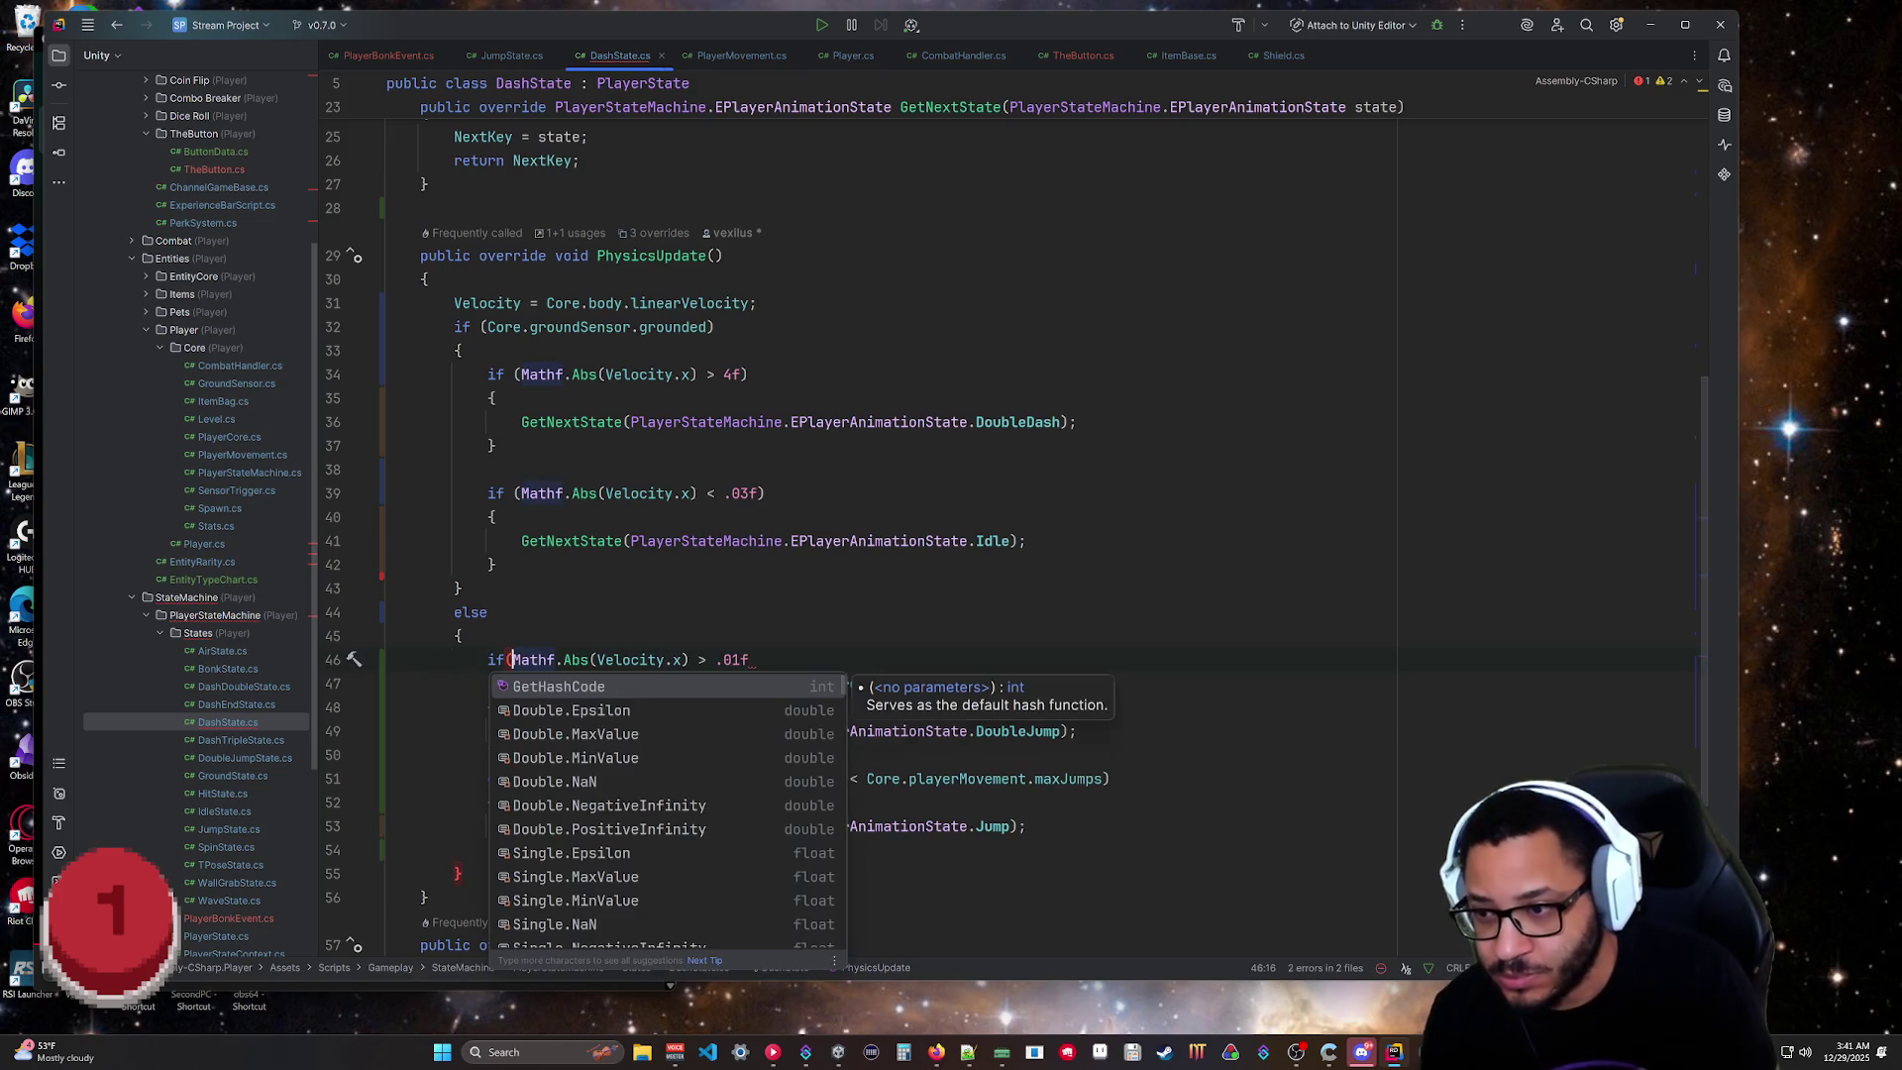
key(End)
text())
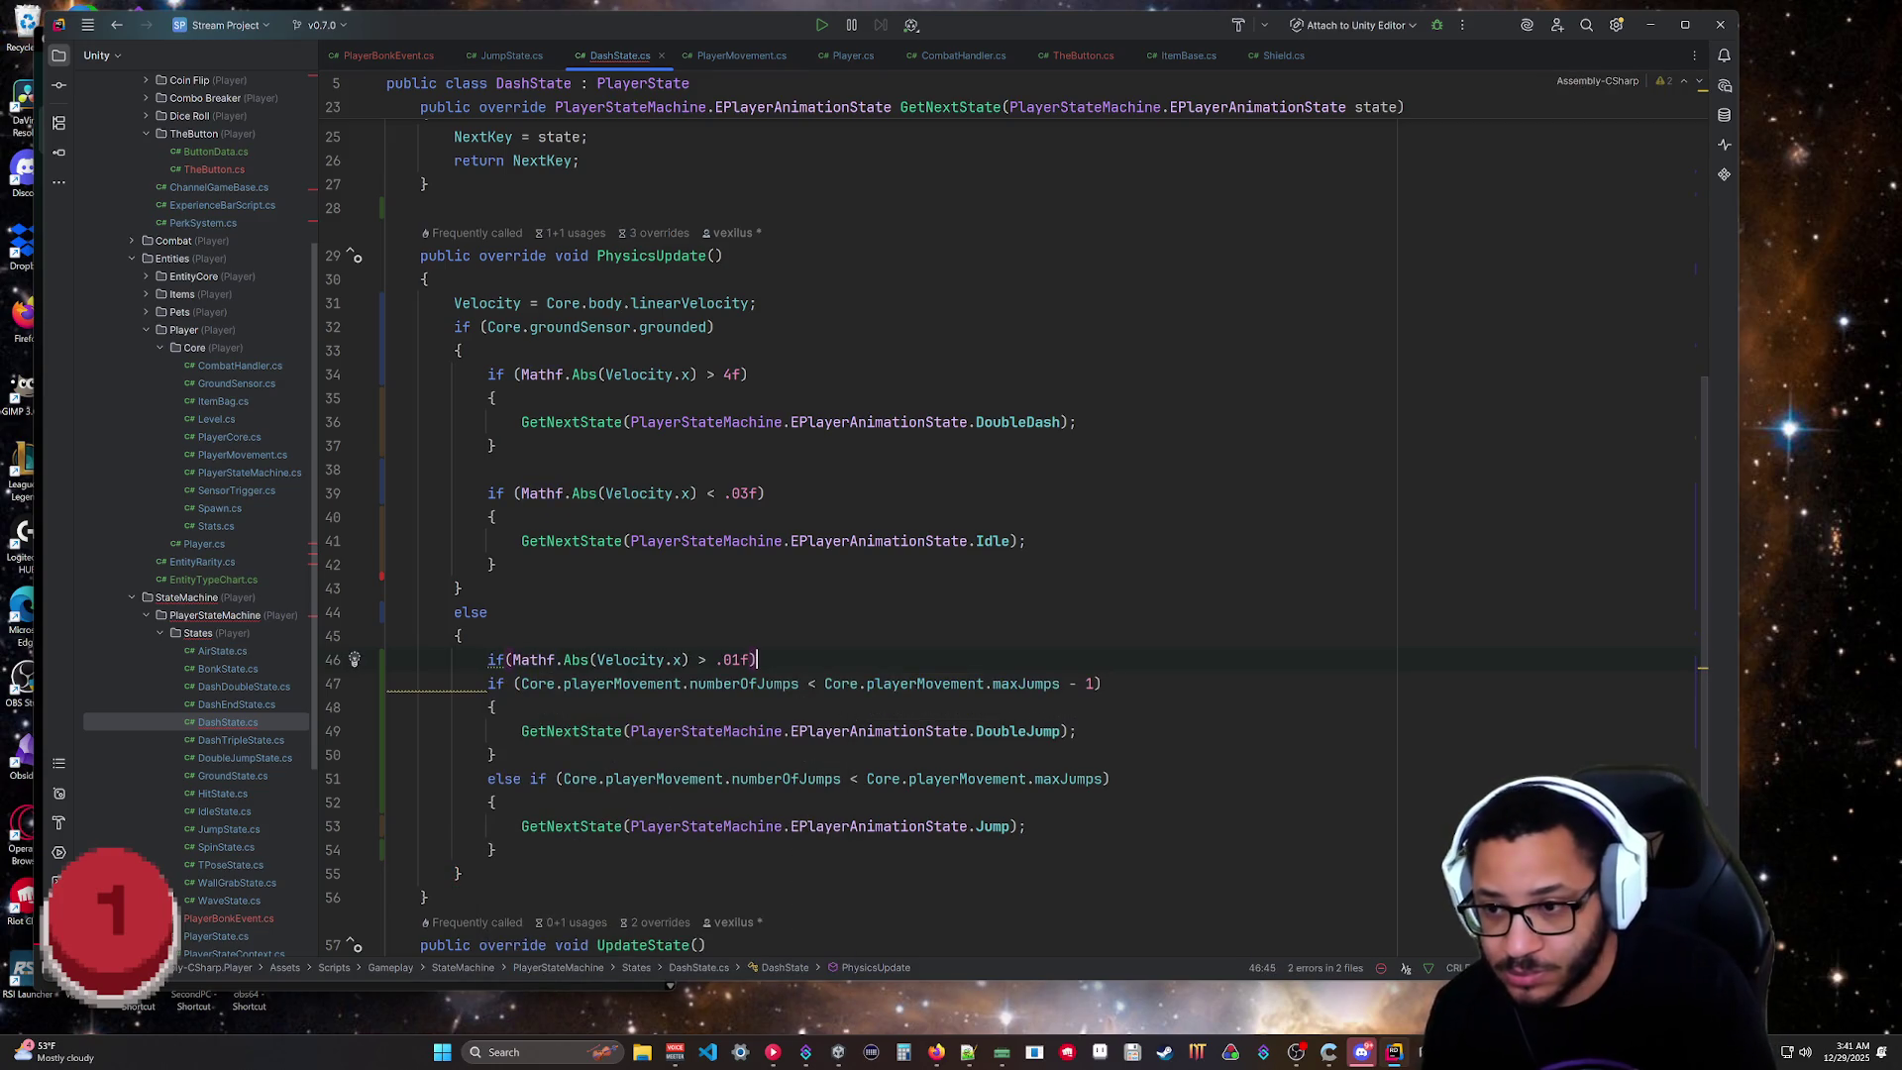
key(Return)
text({)
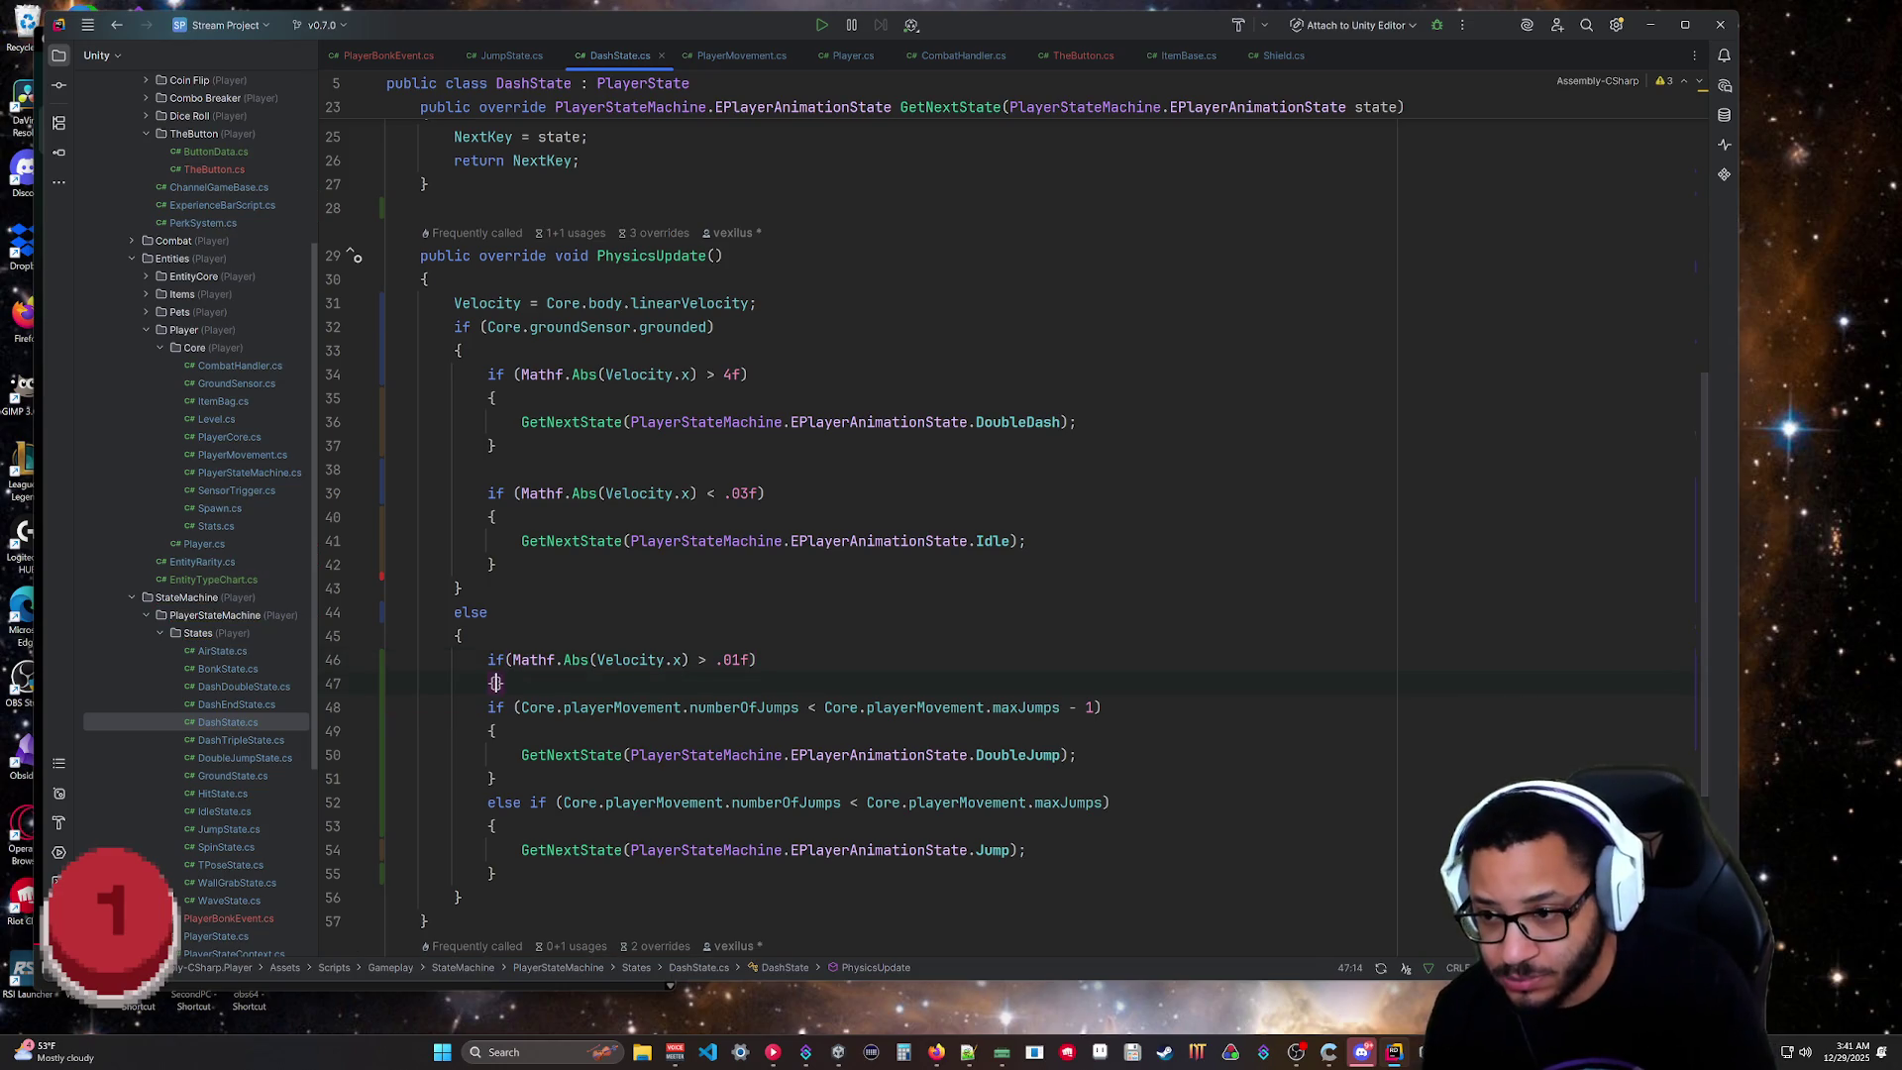
click(538, 872)
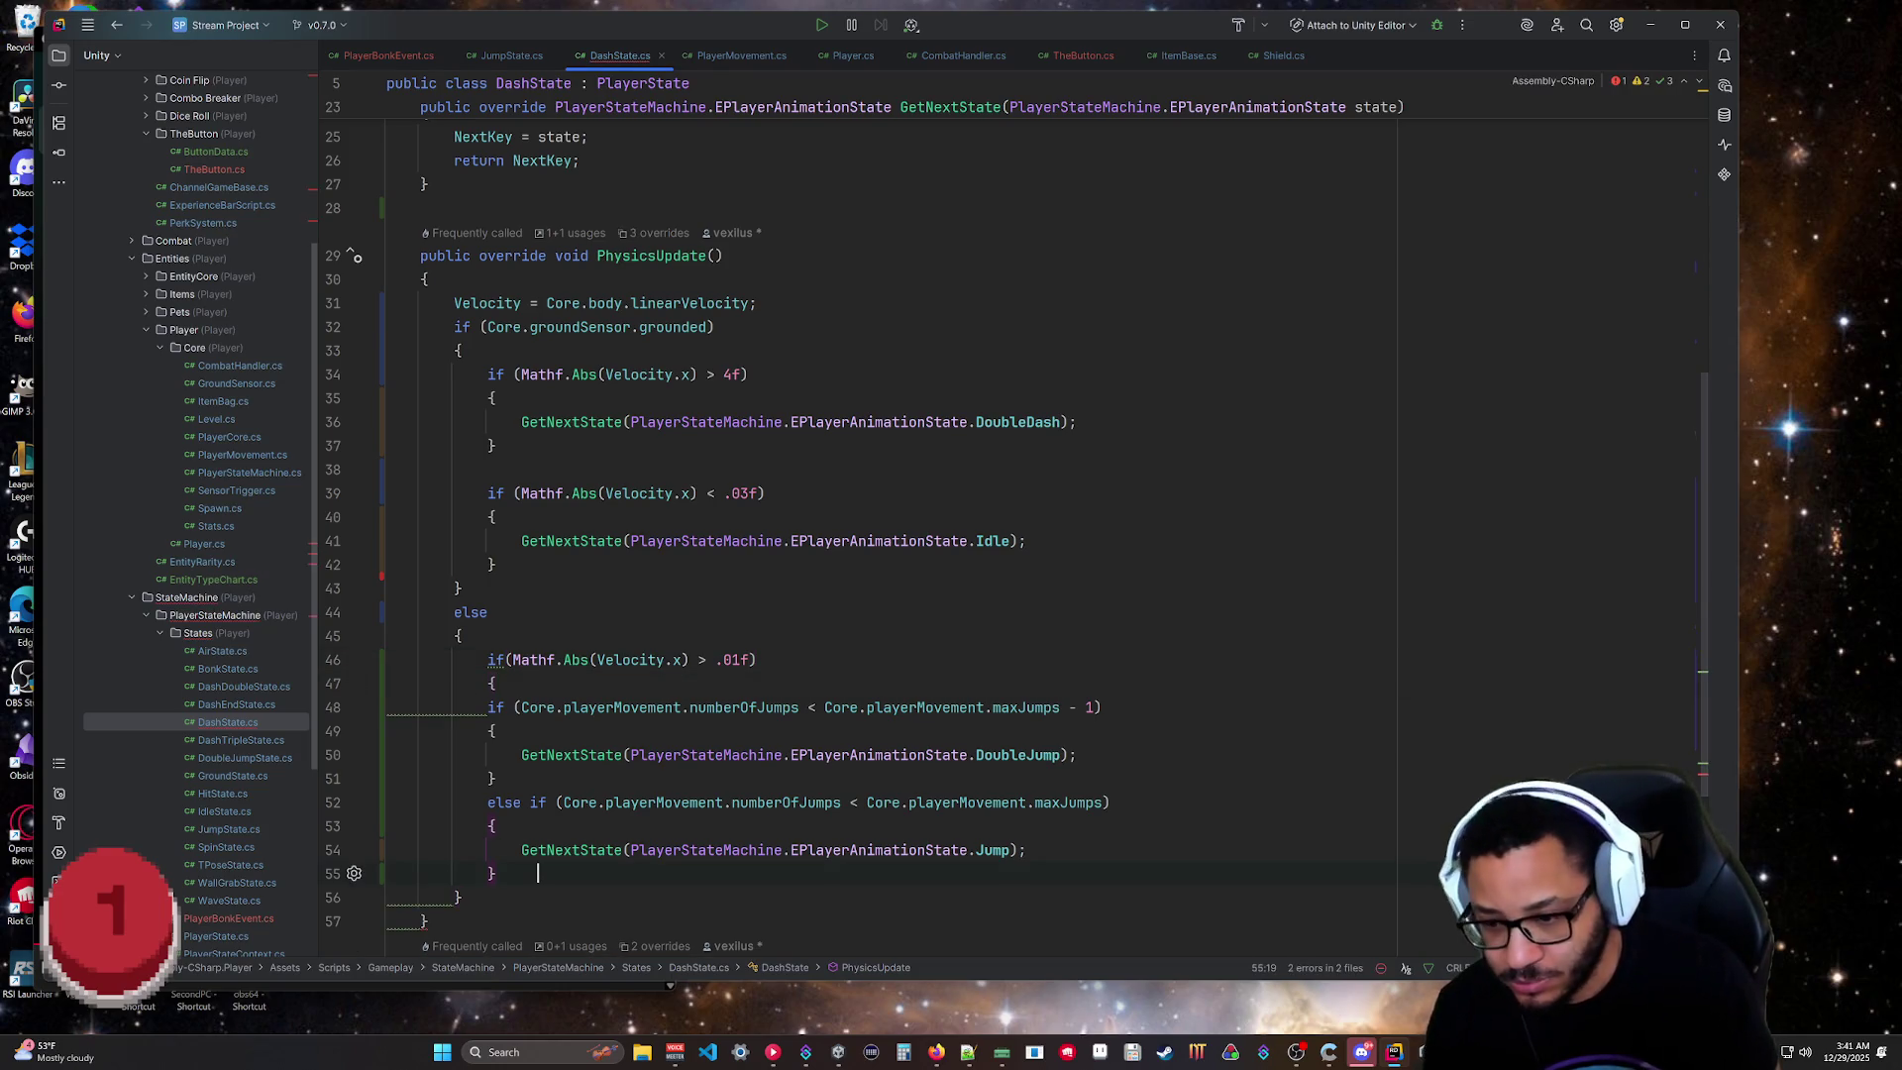
key(Return)
text(})
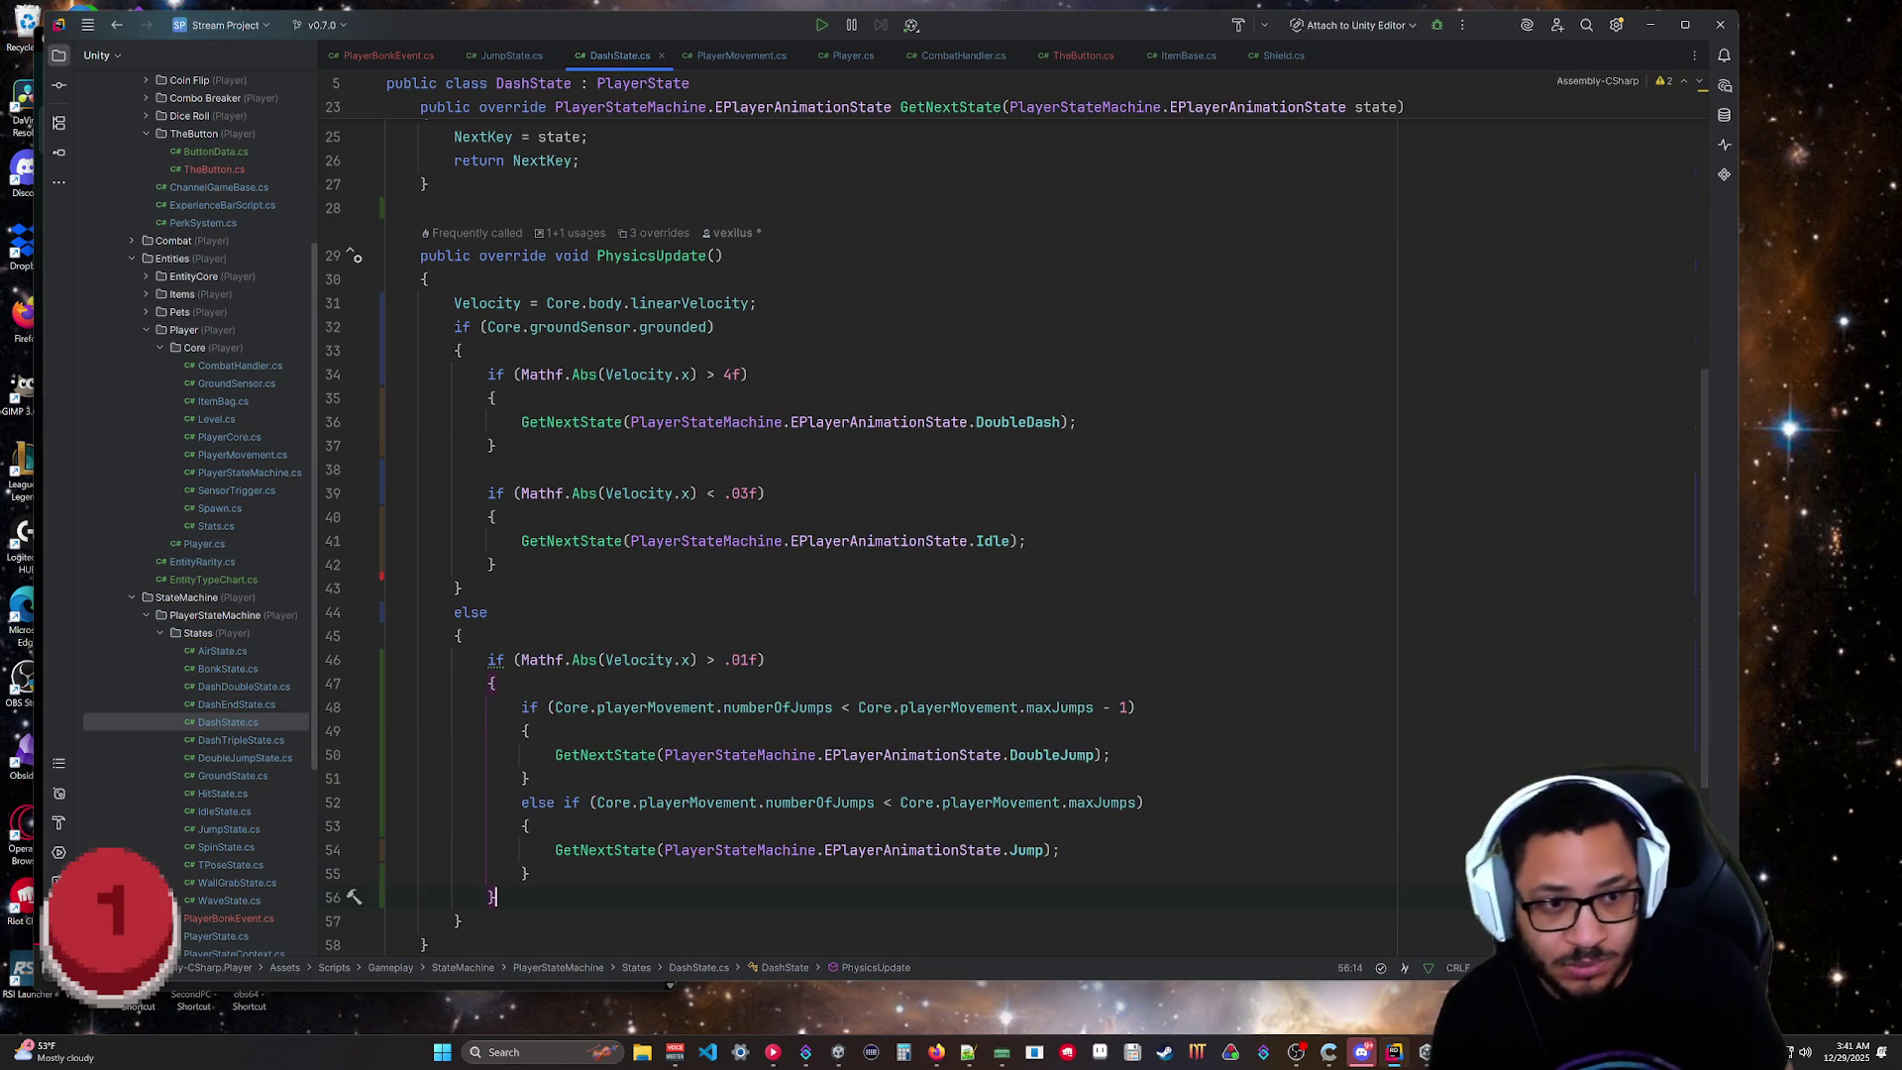
Briefly flip the comparison to <, remove an extra closing brace, and restore > .01f.
click(766, 660)
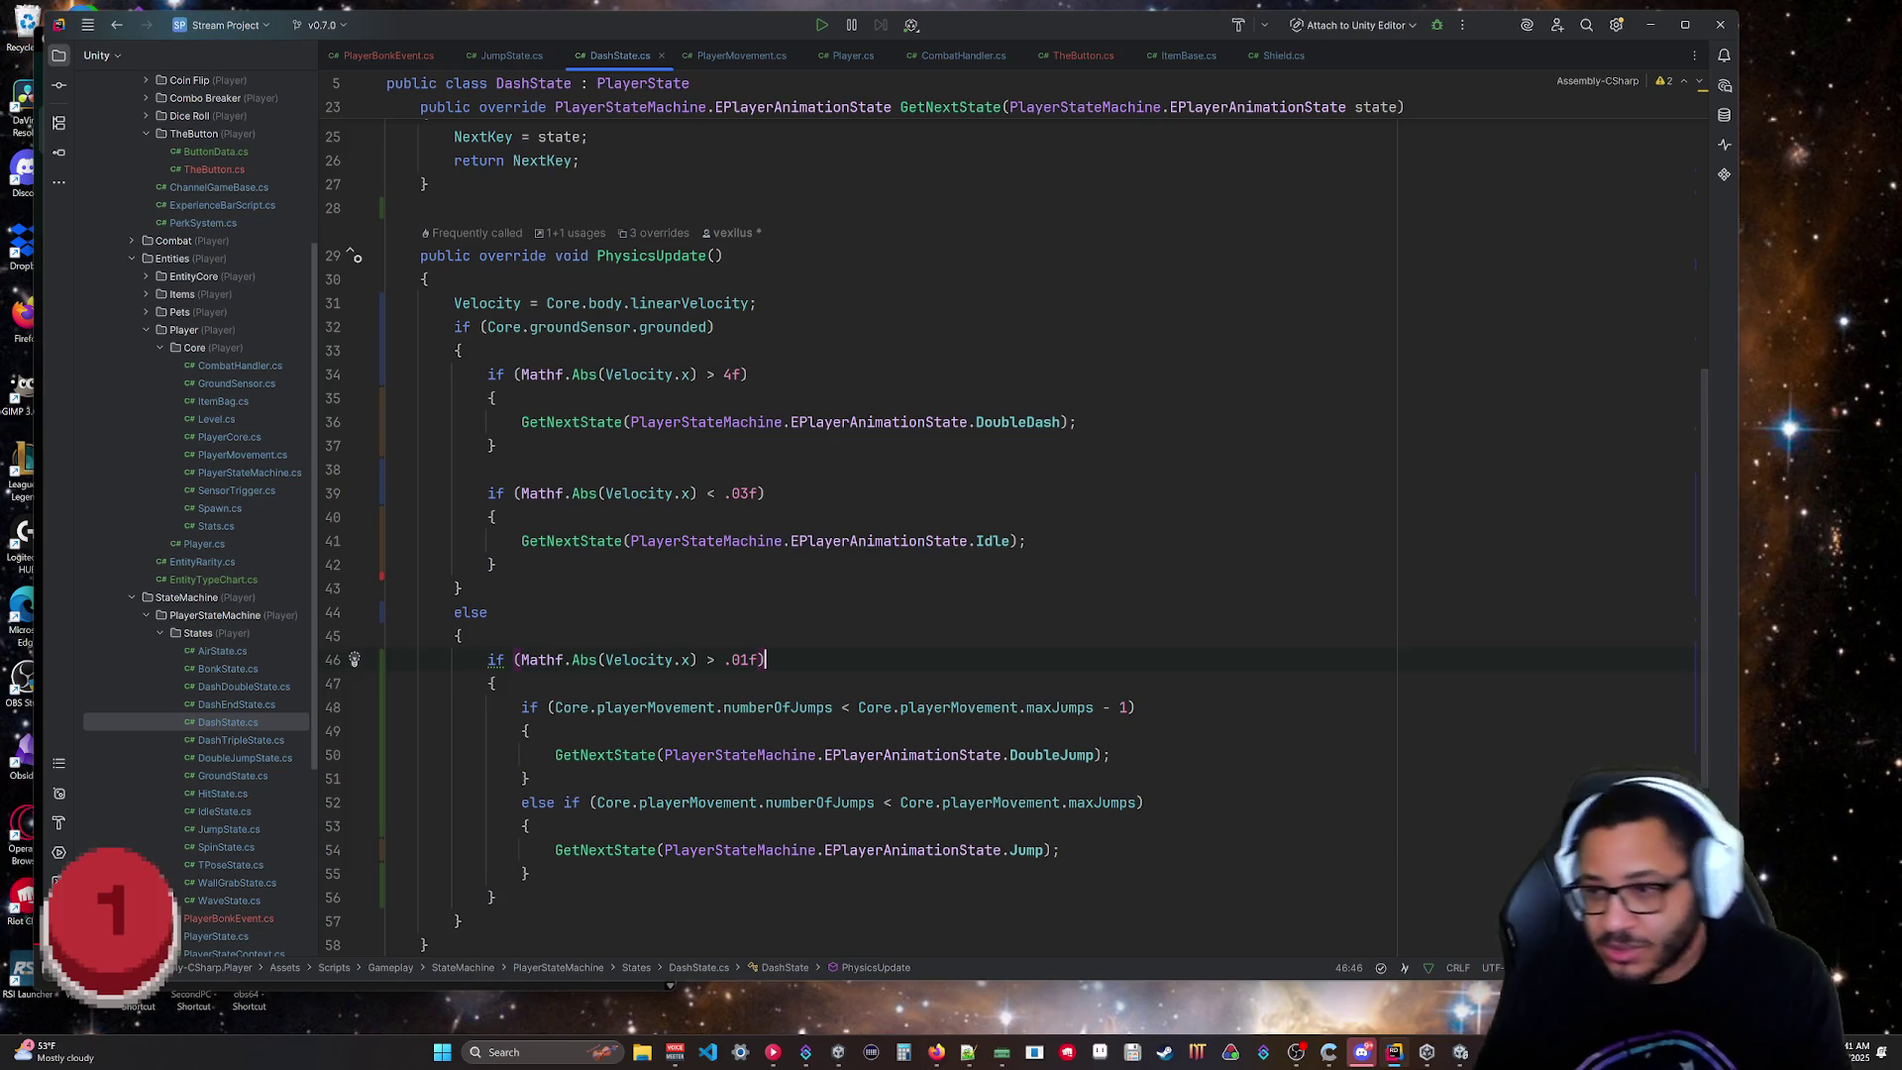
key(BackSpace)
text(<)
click(461, 636)
click(530, 873)
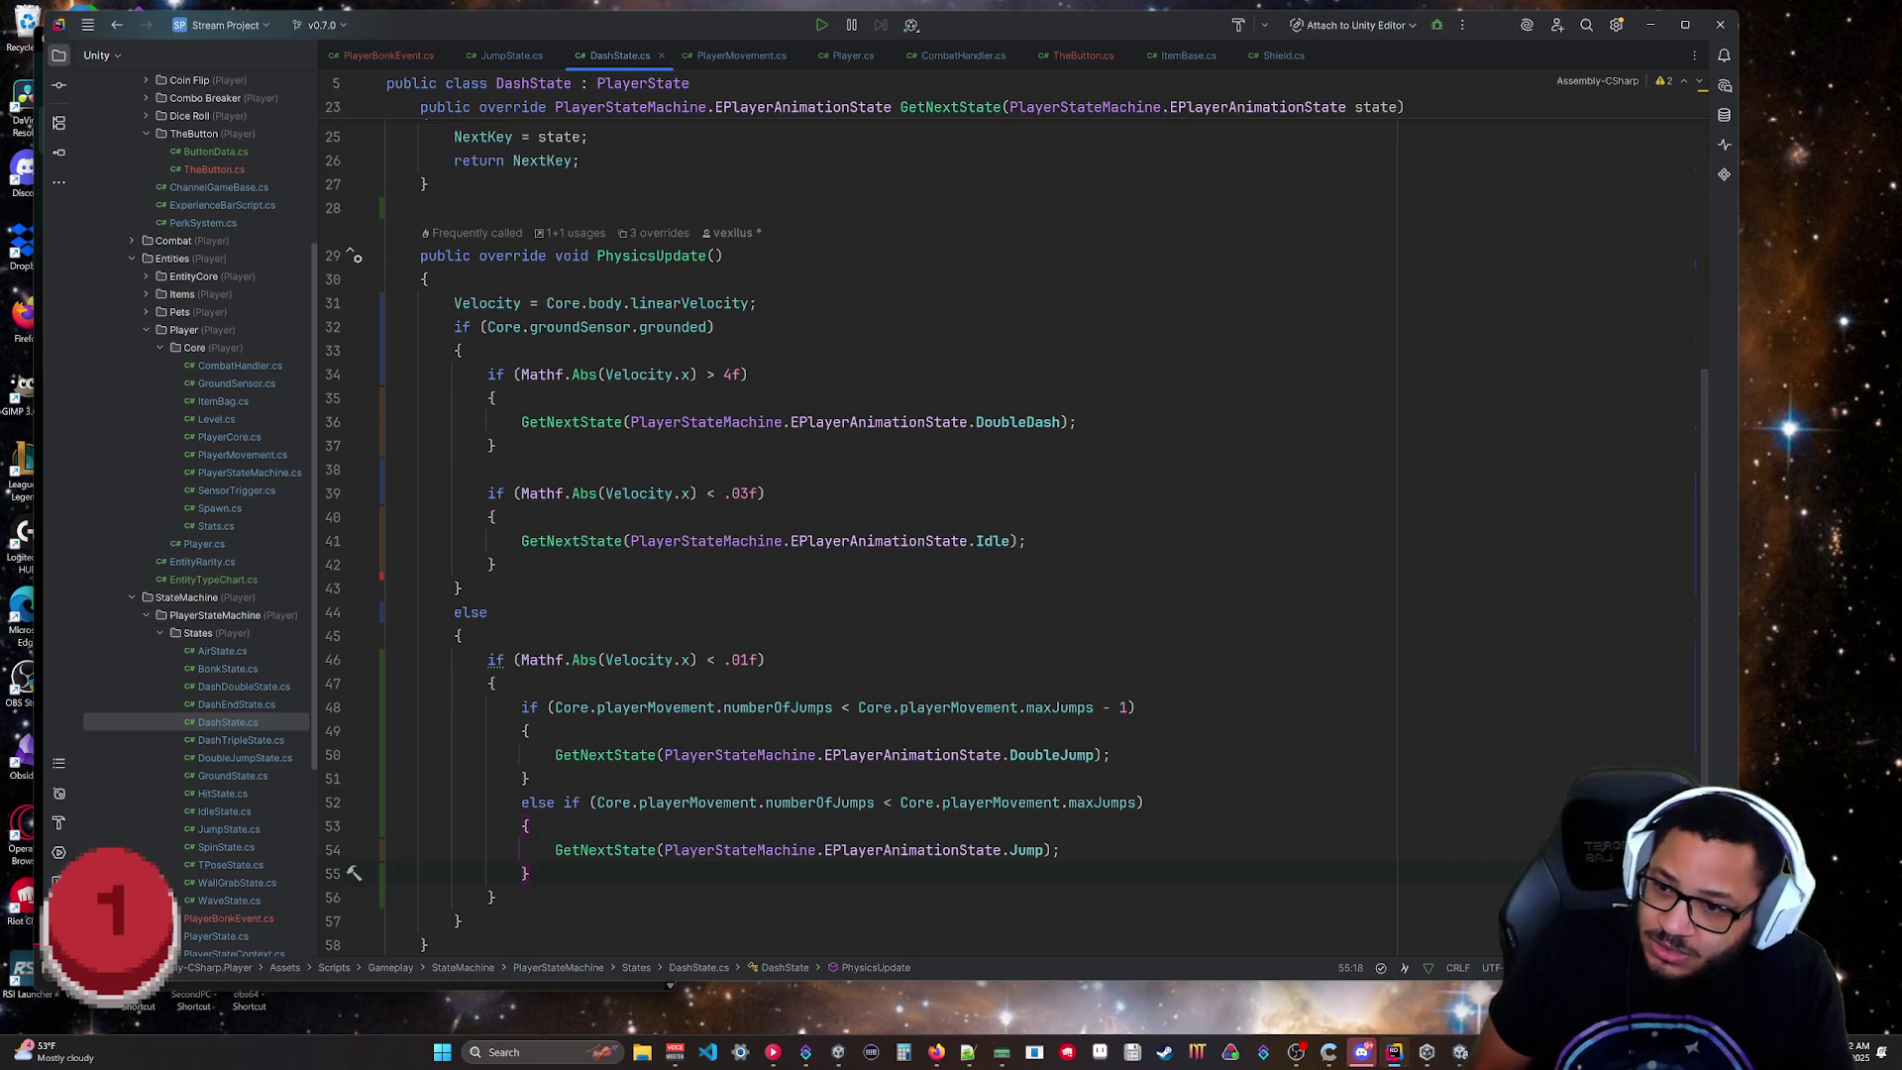
key(Delete)
key(Delete)
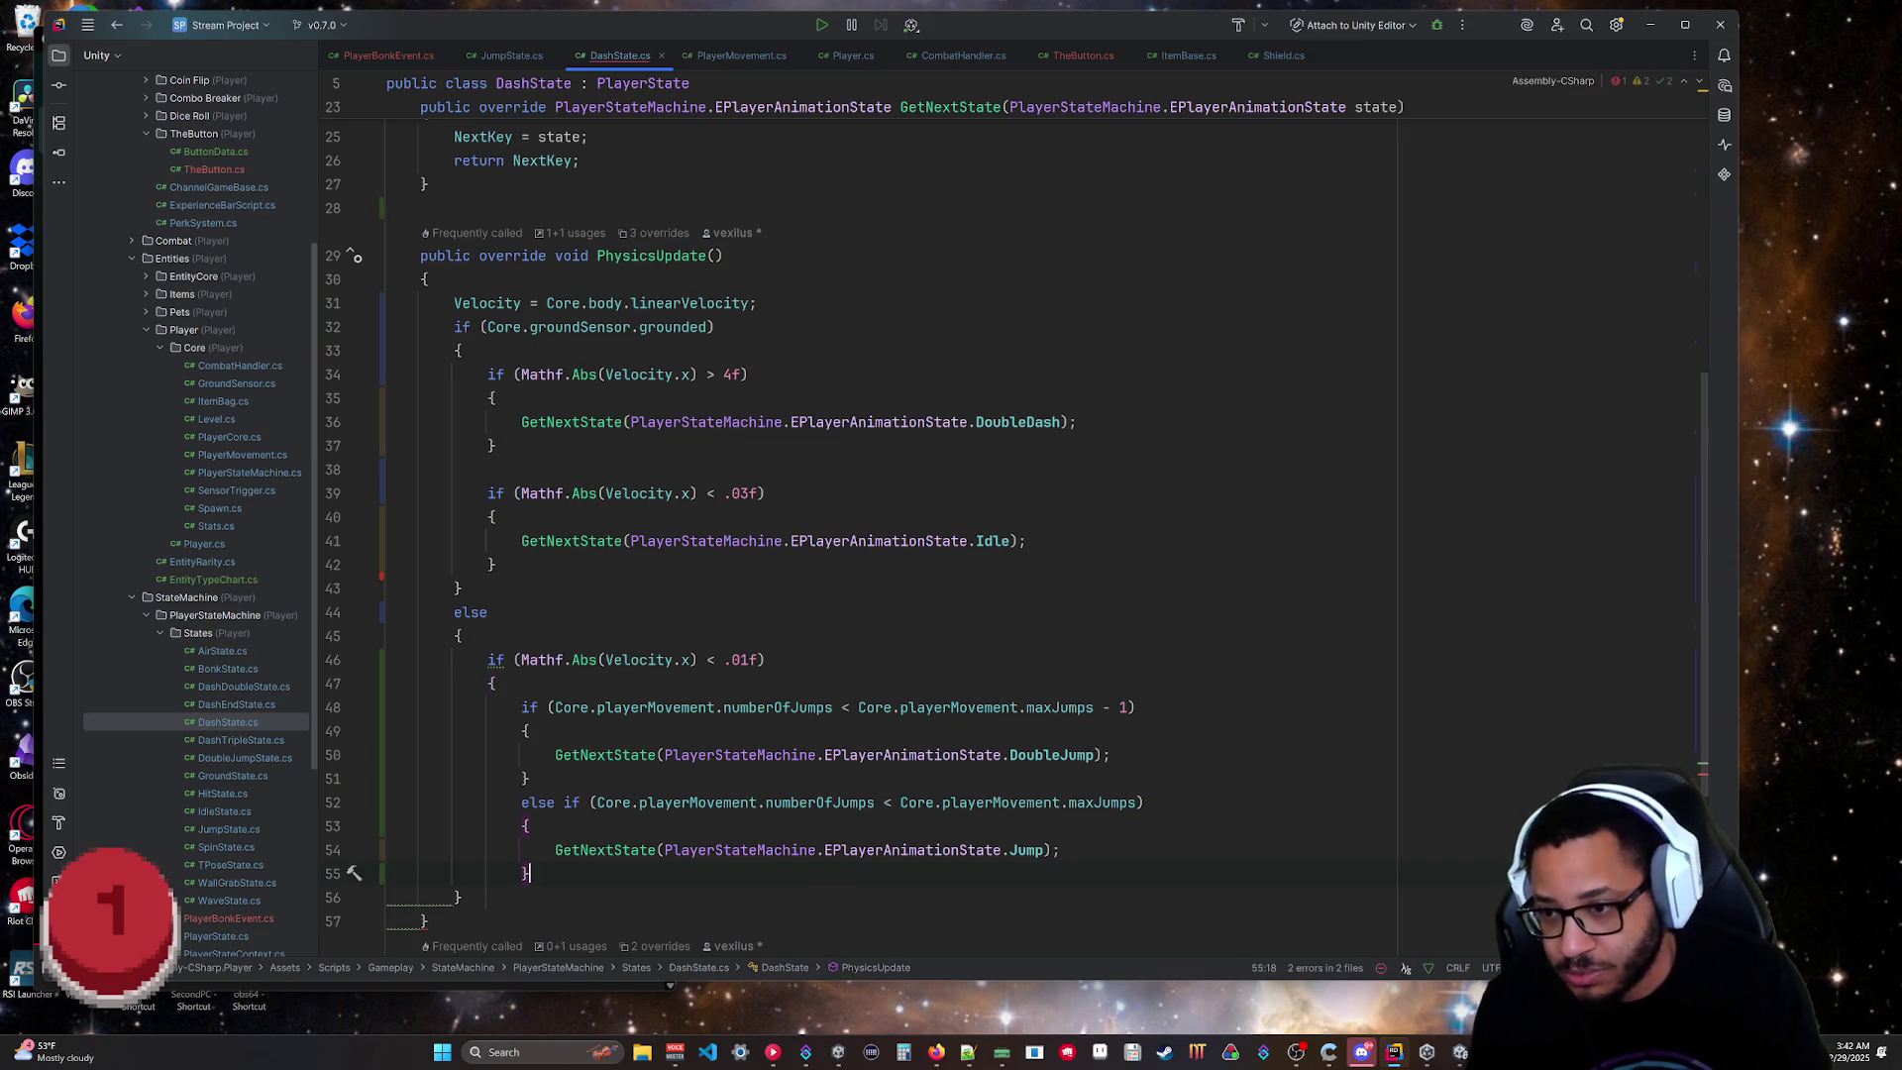
click(714, 659)
key(BackSpace)
text(>)
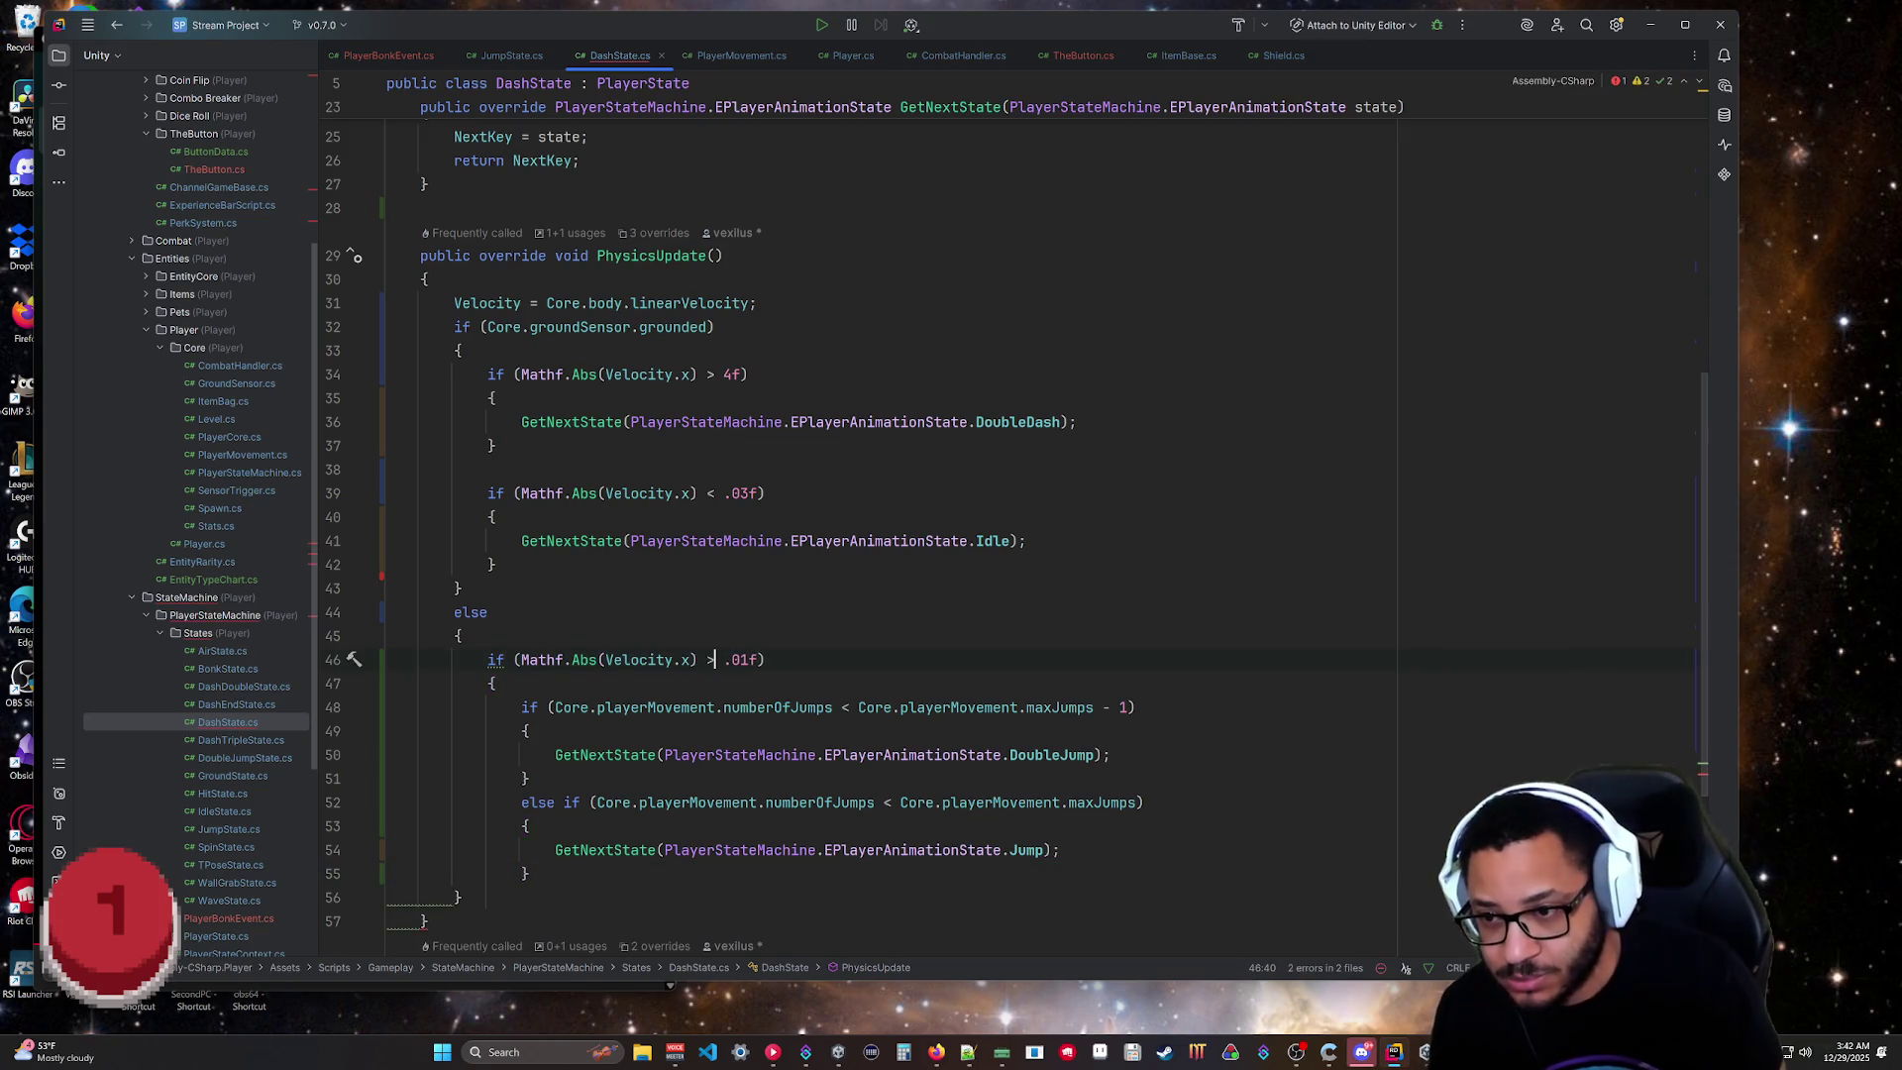
drag(522, 872, 495, 683)
Unindent the jump checks and close the speed block with a return; inside it.
key(shift+Tab)
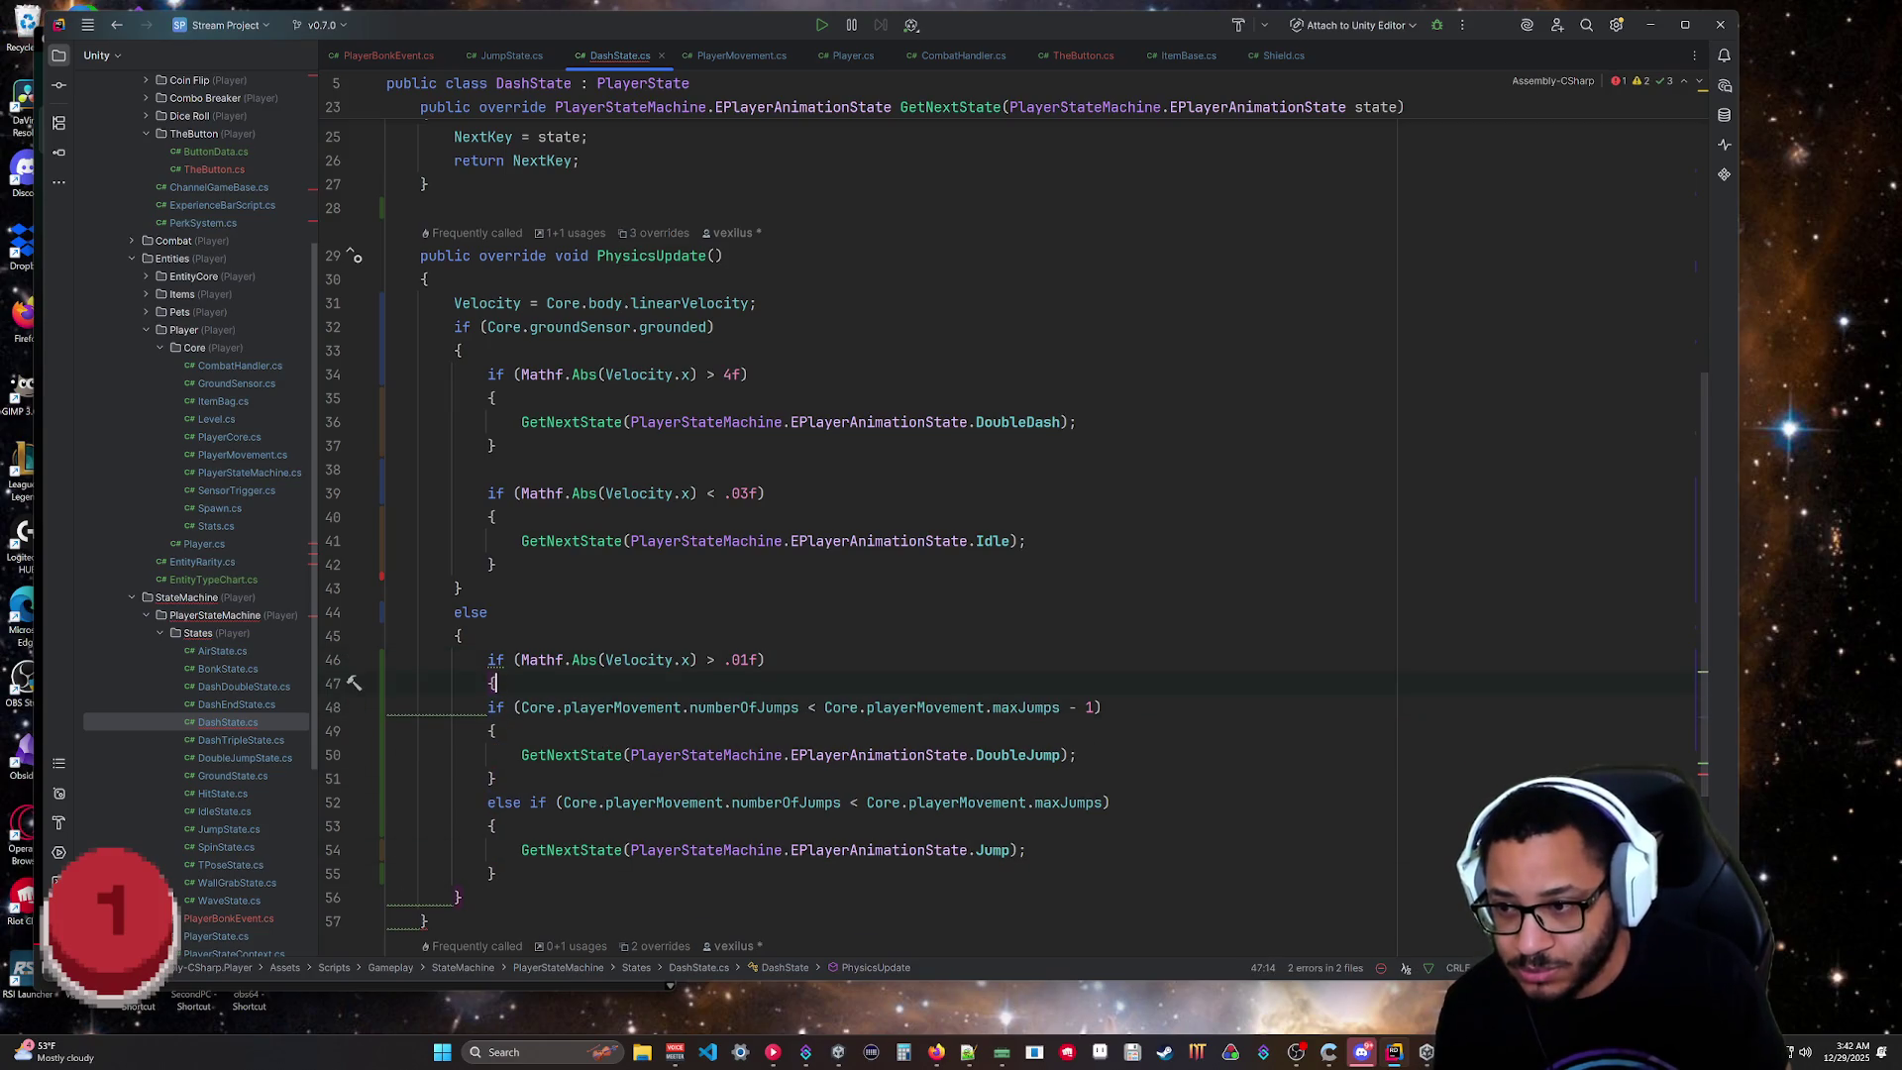
key(Return)
text(})
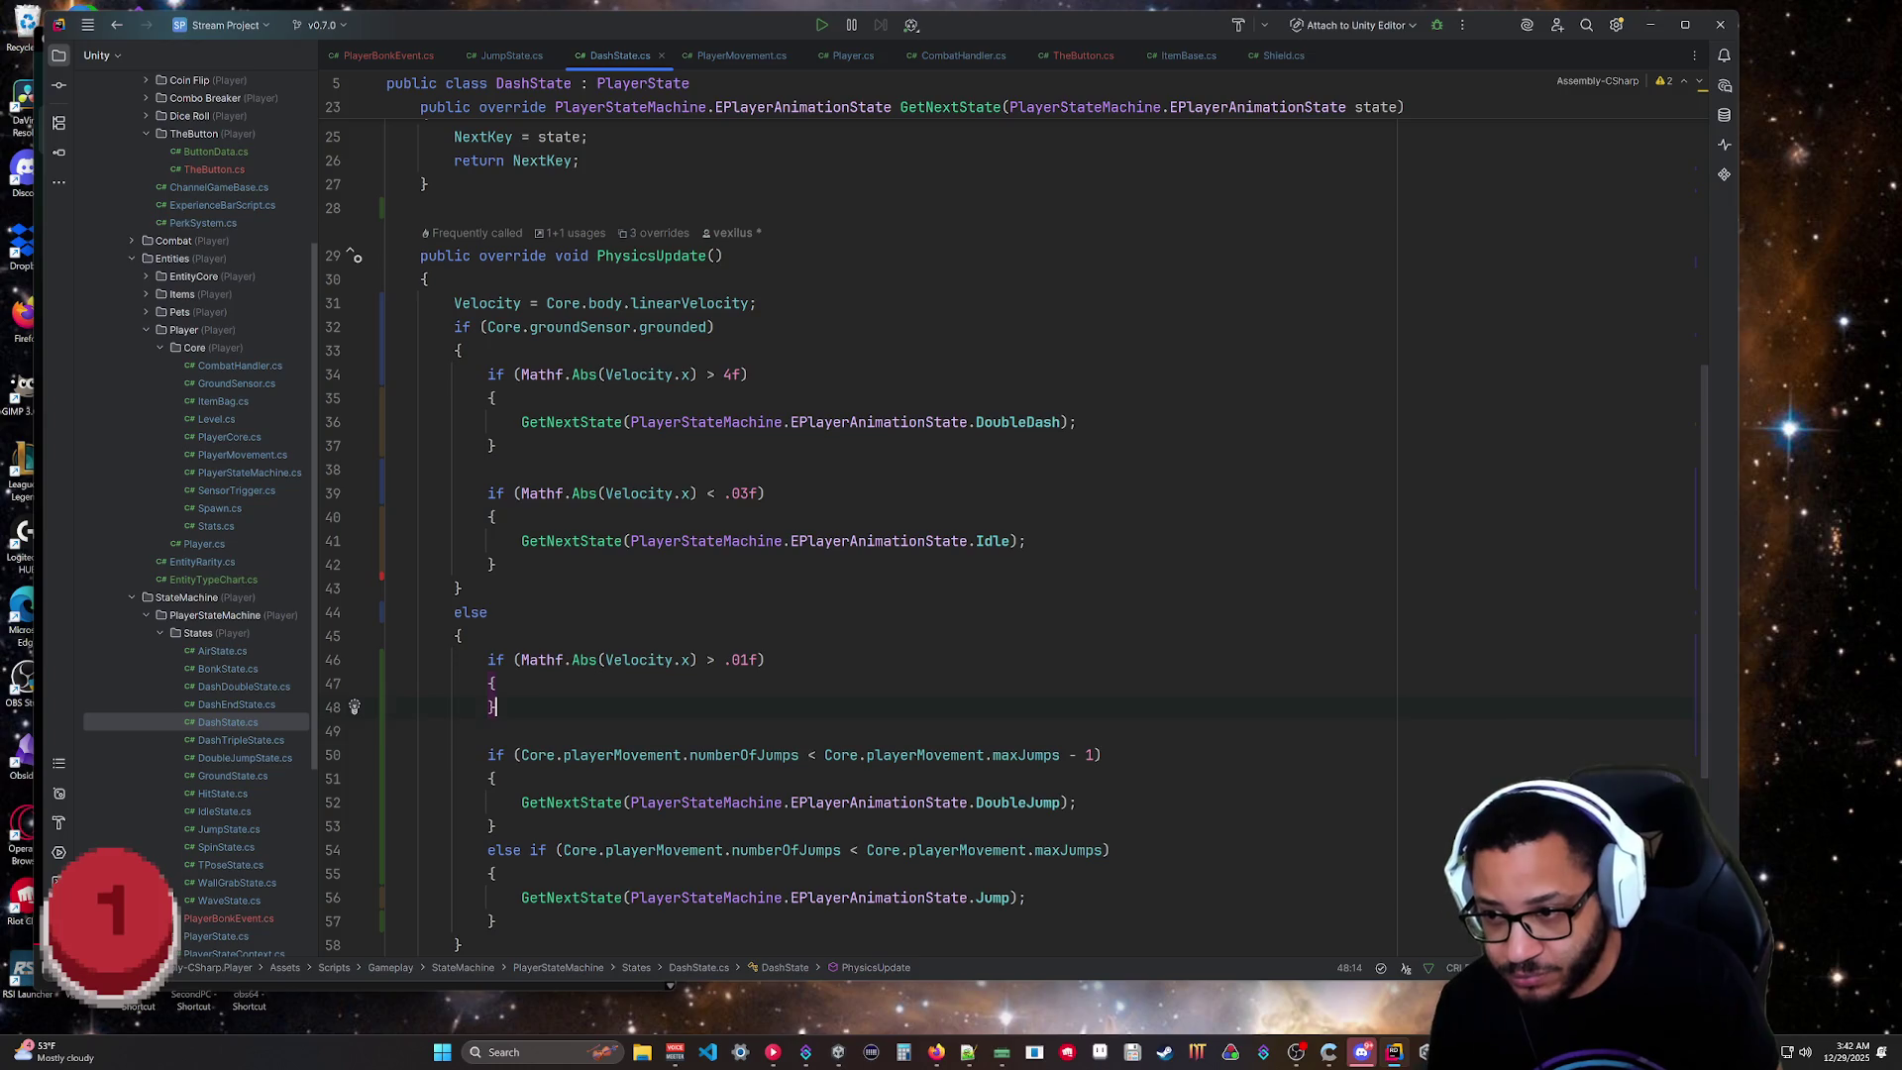
key(Delete)
key(Left)
key(Return)
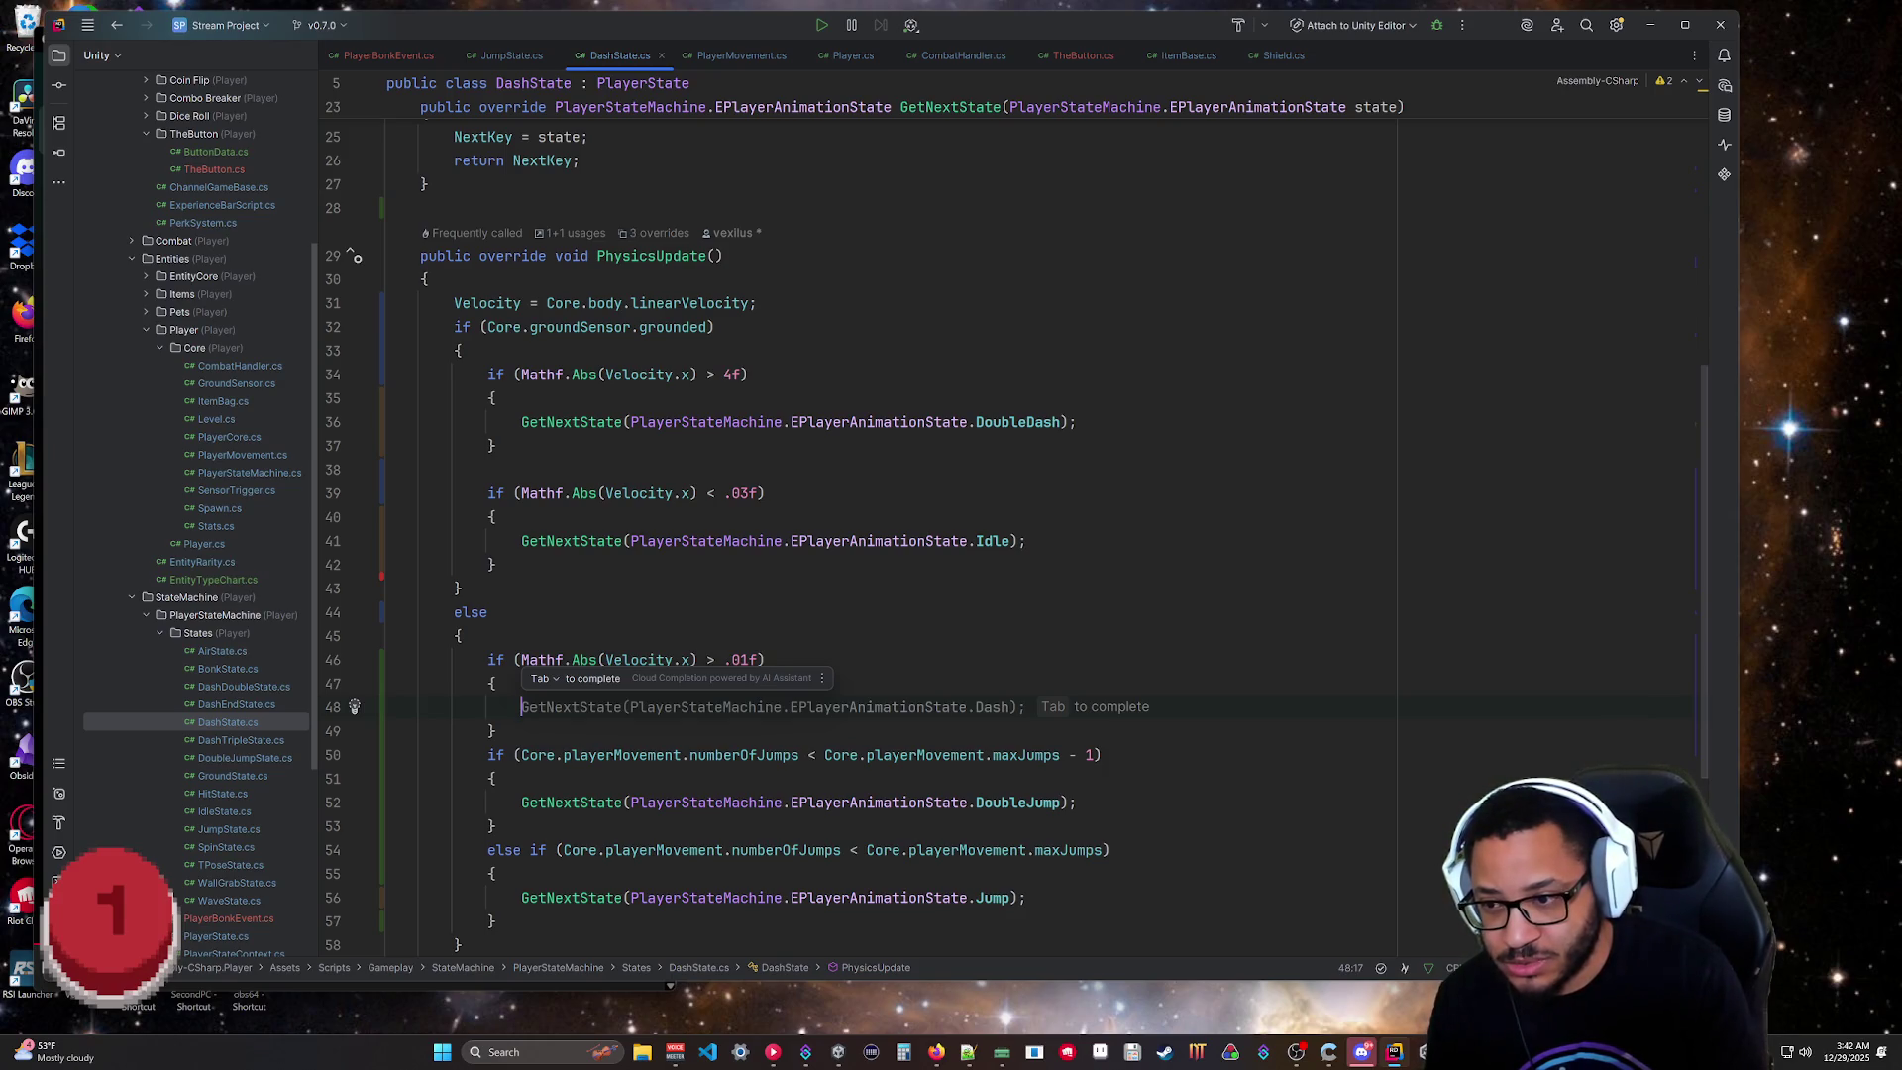
key(Down)
key(Down)
key(Down)
scroll(990, 495, down, 5)
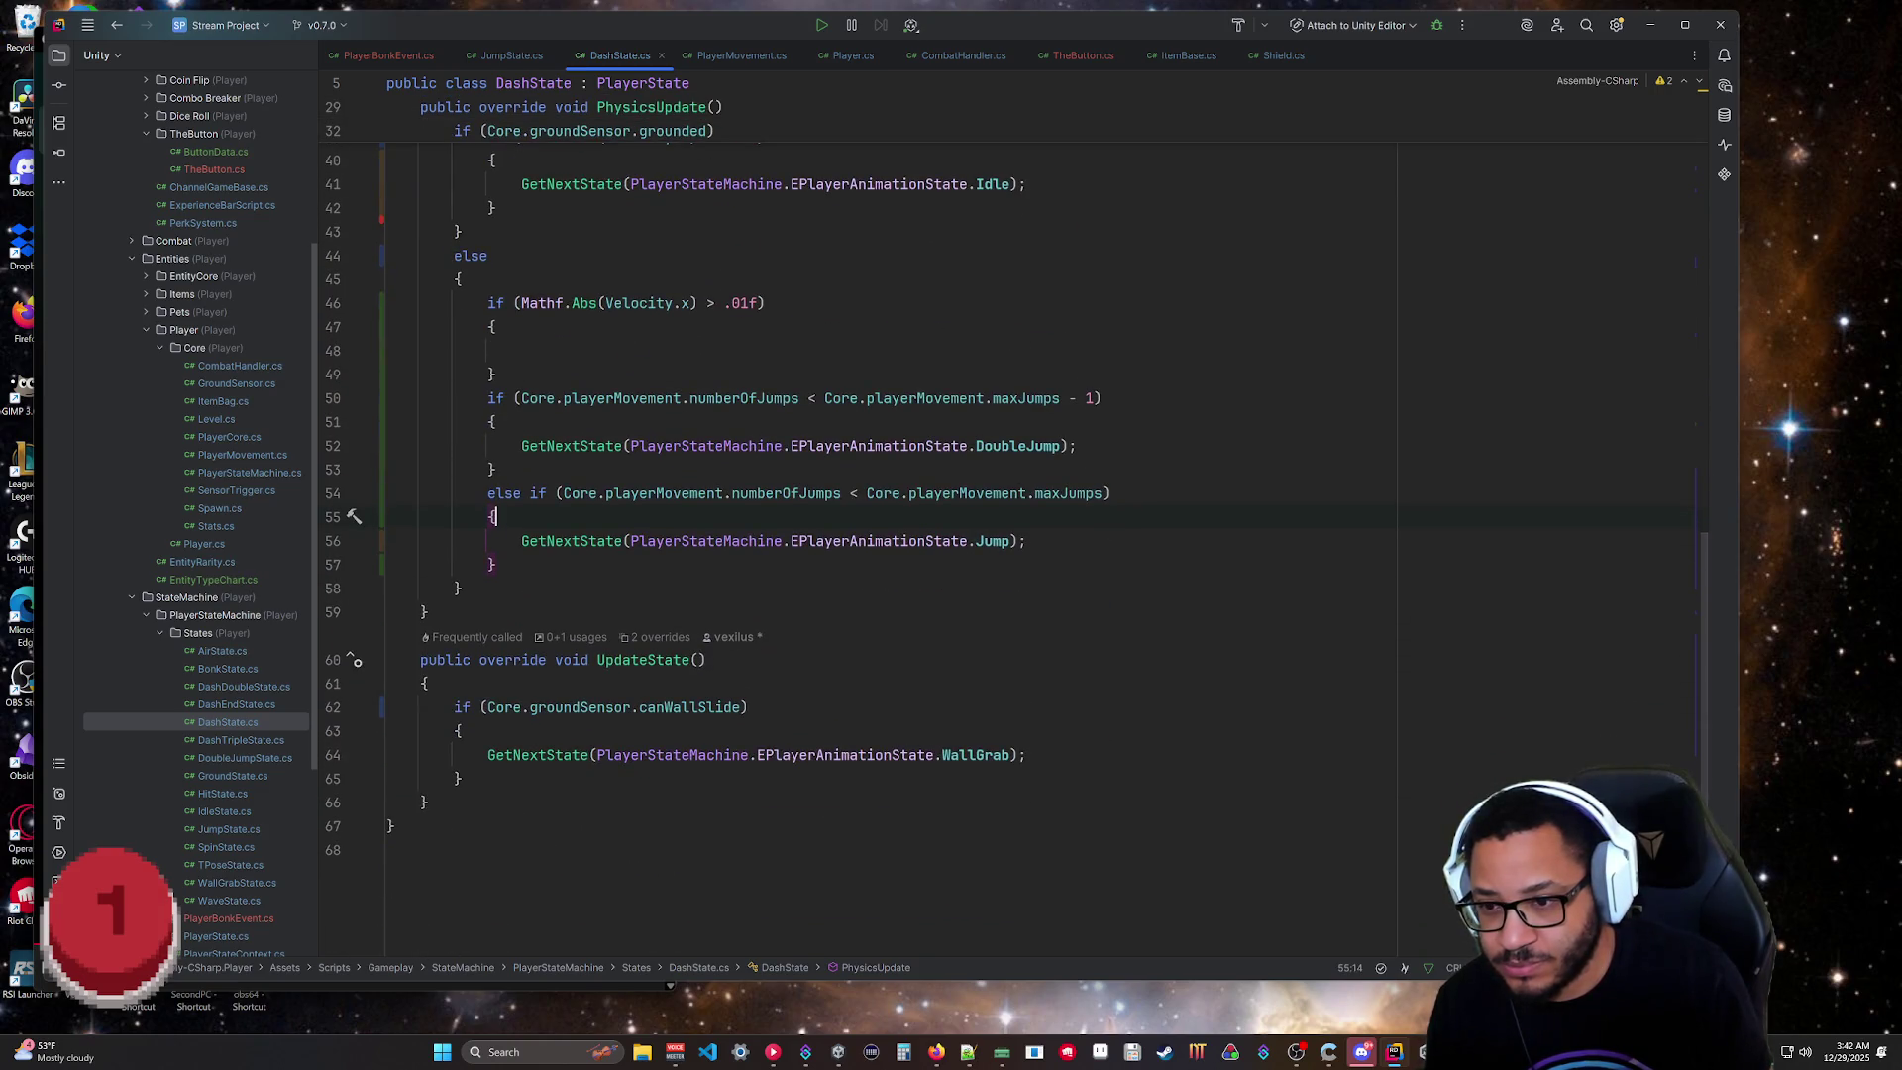
scroll(991, 495, up, 4)
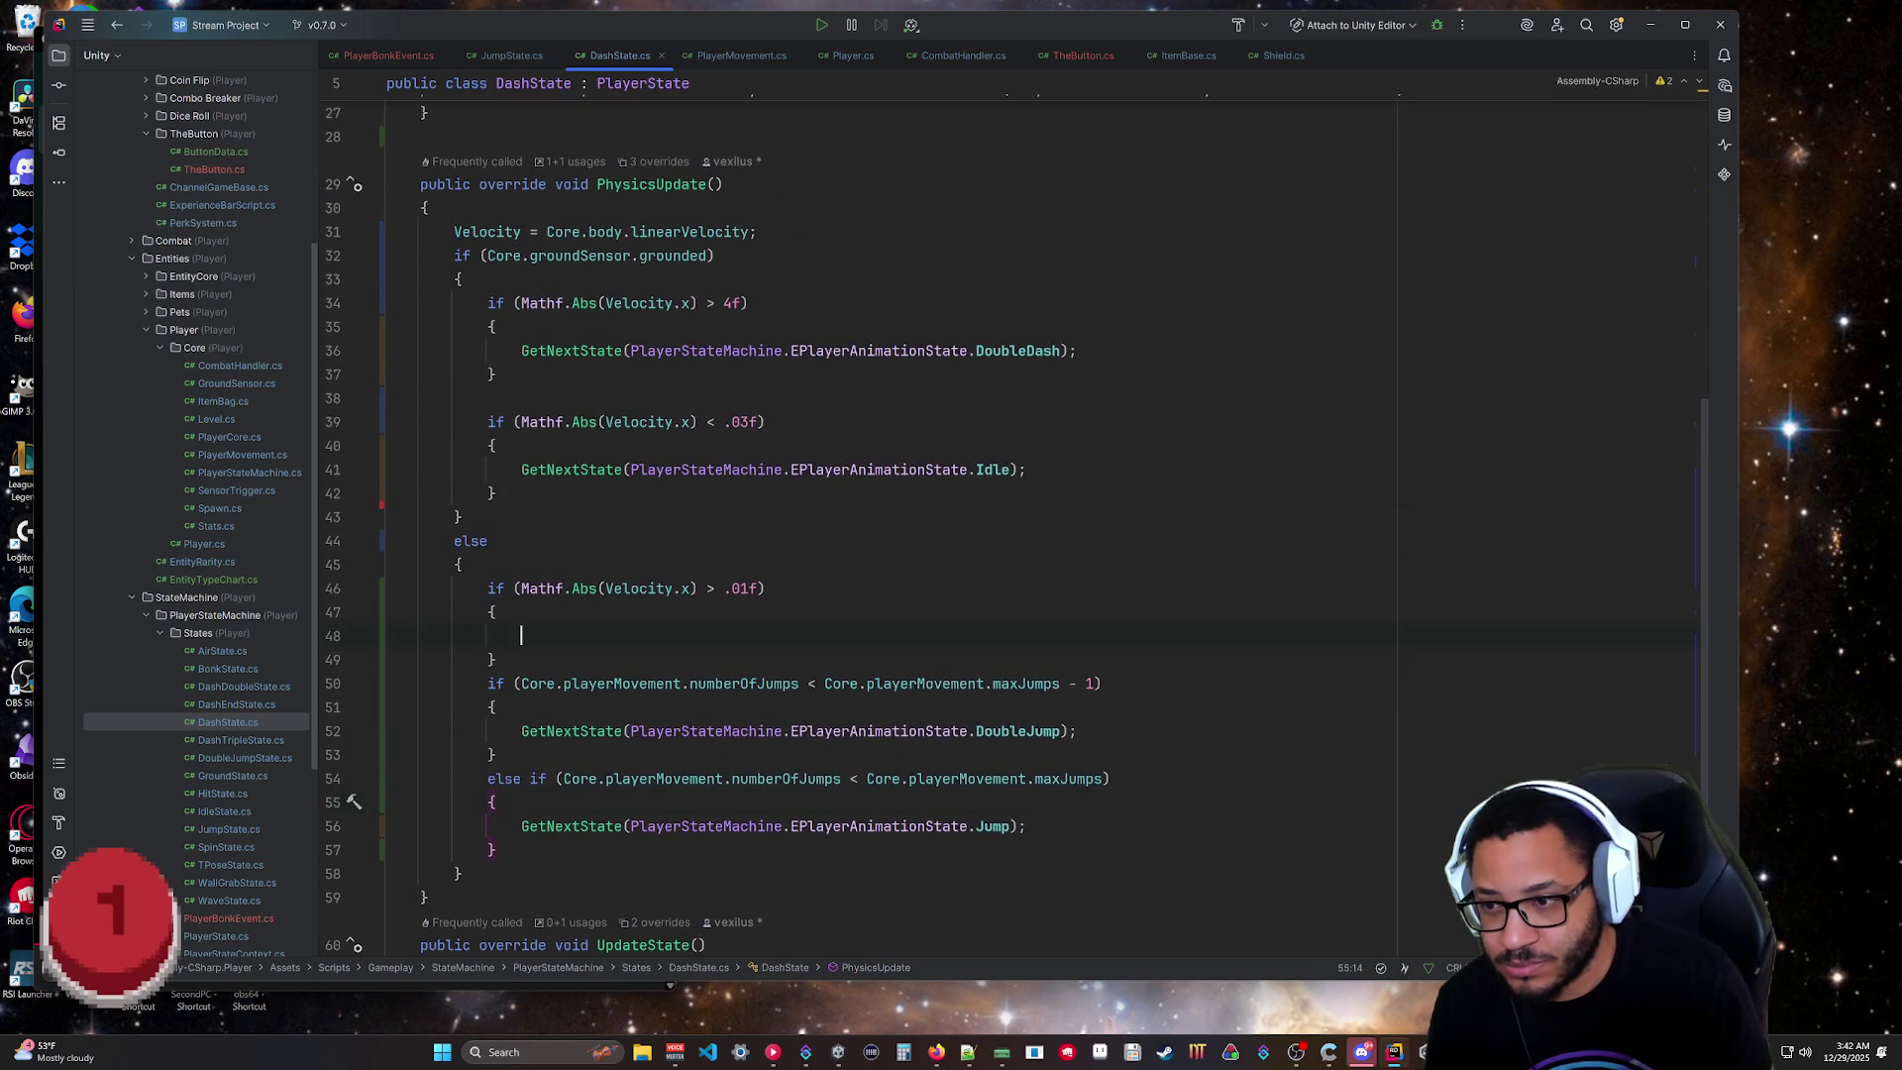
scroll(990, 495, up, 8)
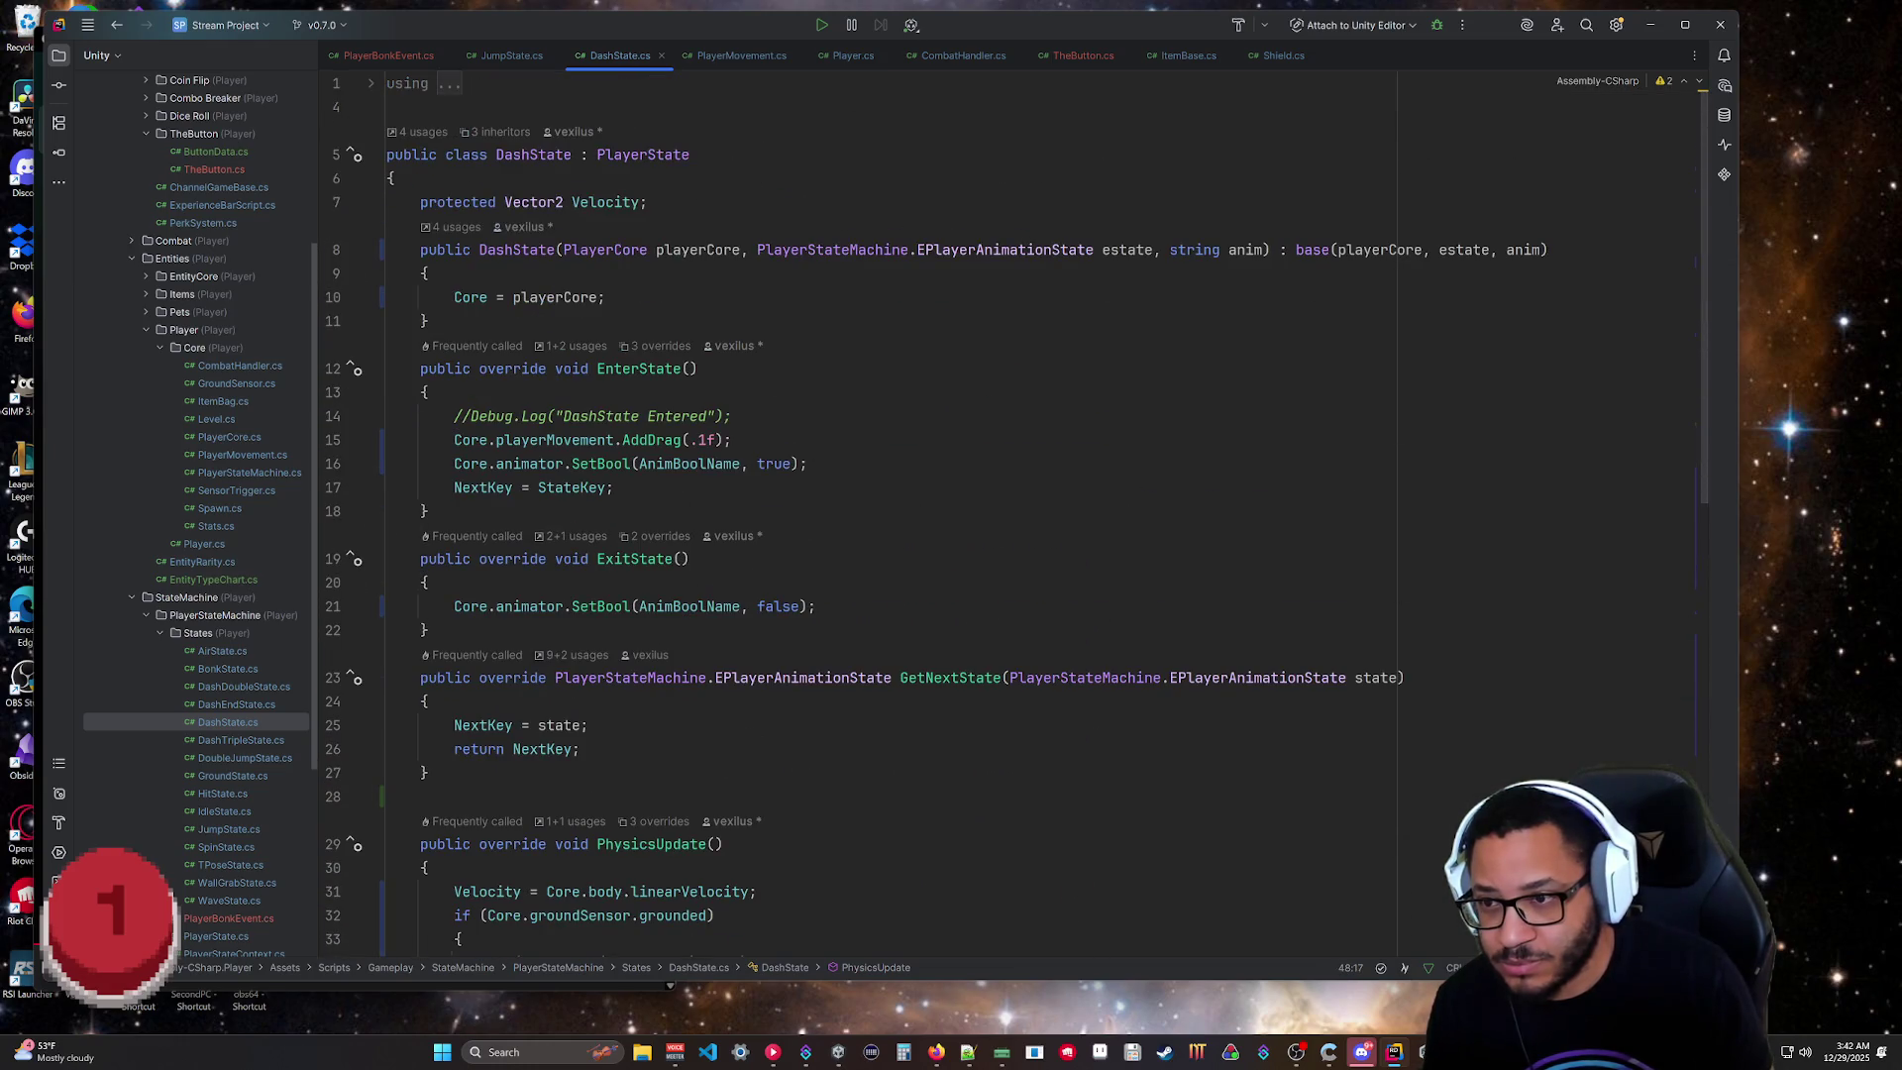
text(retu)
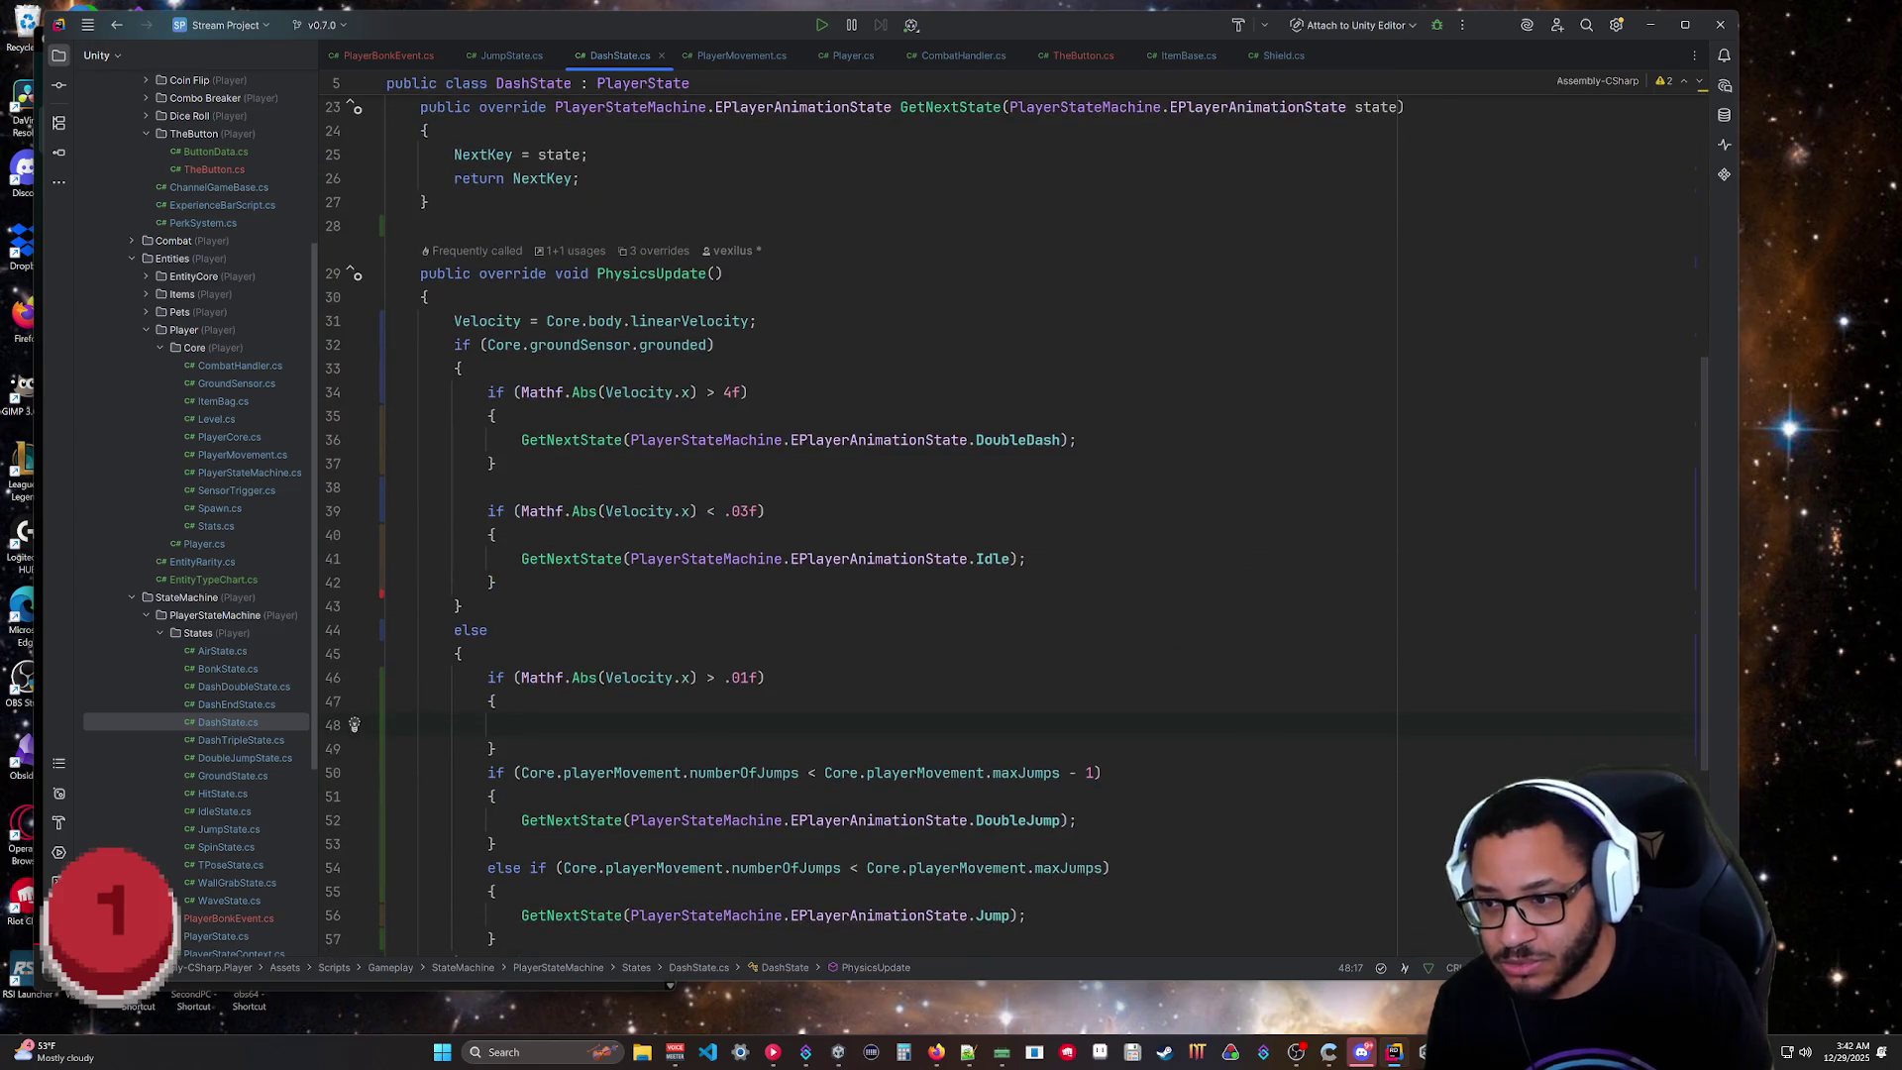
key(Return)
Add an else block with braces right after the early-return block.
click(462, 605)
scroll(990, 515, down, 3)
click(487, 559)
click(496, 535)
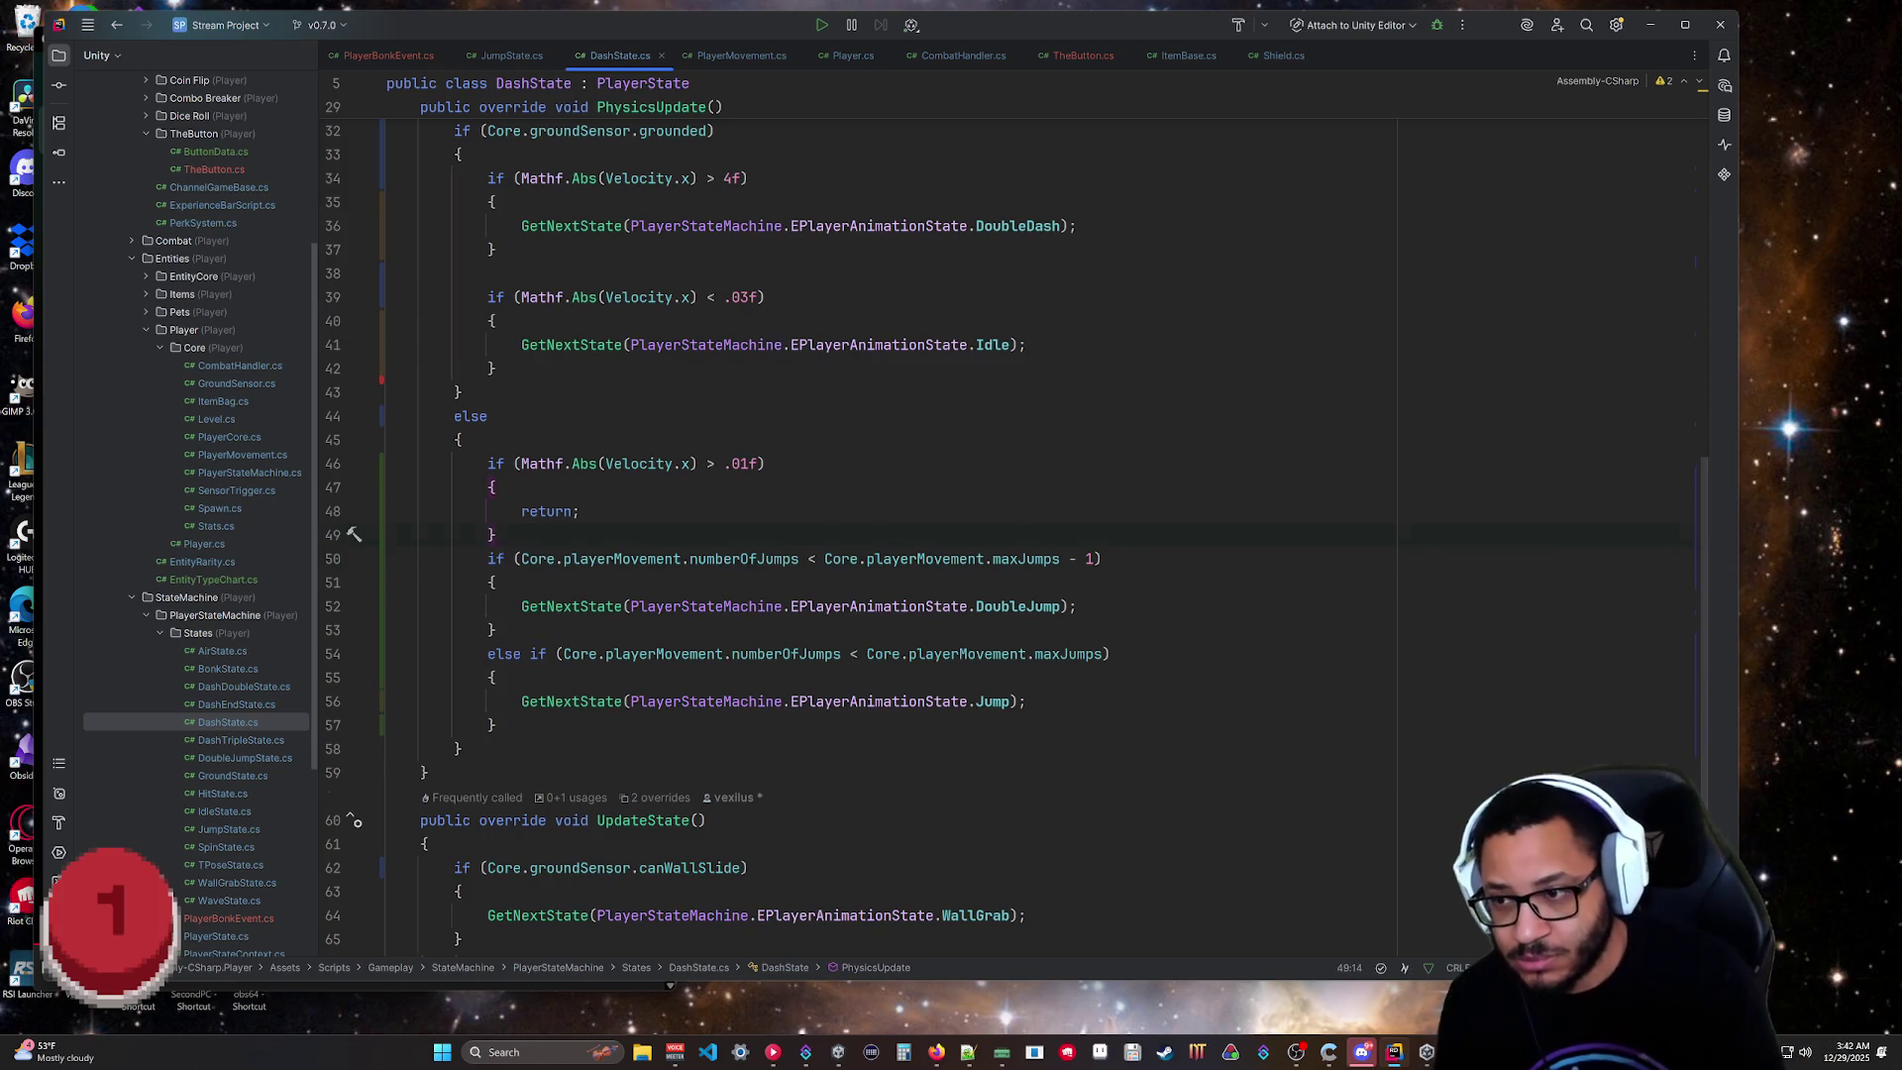
key(Return)
text(else)
key(Return)
text({)
key(Return)
Move the DoubleJump and Jump checks into the new else block.
mouse_move(500, 867)
mouse_down()
mouse_move(391, 844)
mouse_move(366, 699)
mouse_up()
key(ctrl+c)
key(BackSpace)
key(Up)
key(Up)
key(Up)
key(shift+Down)
key(shift+Down)
key(shift+Down)
key(ctrl+v)
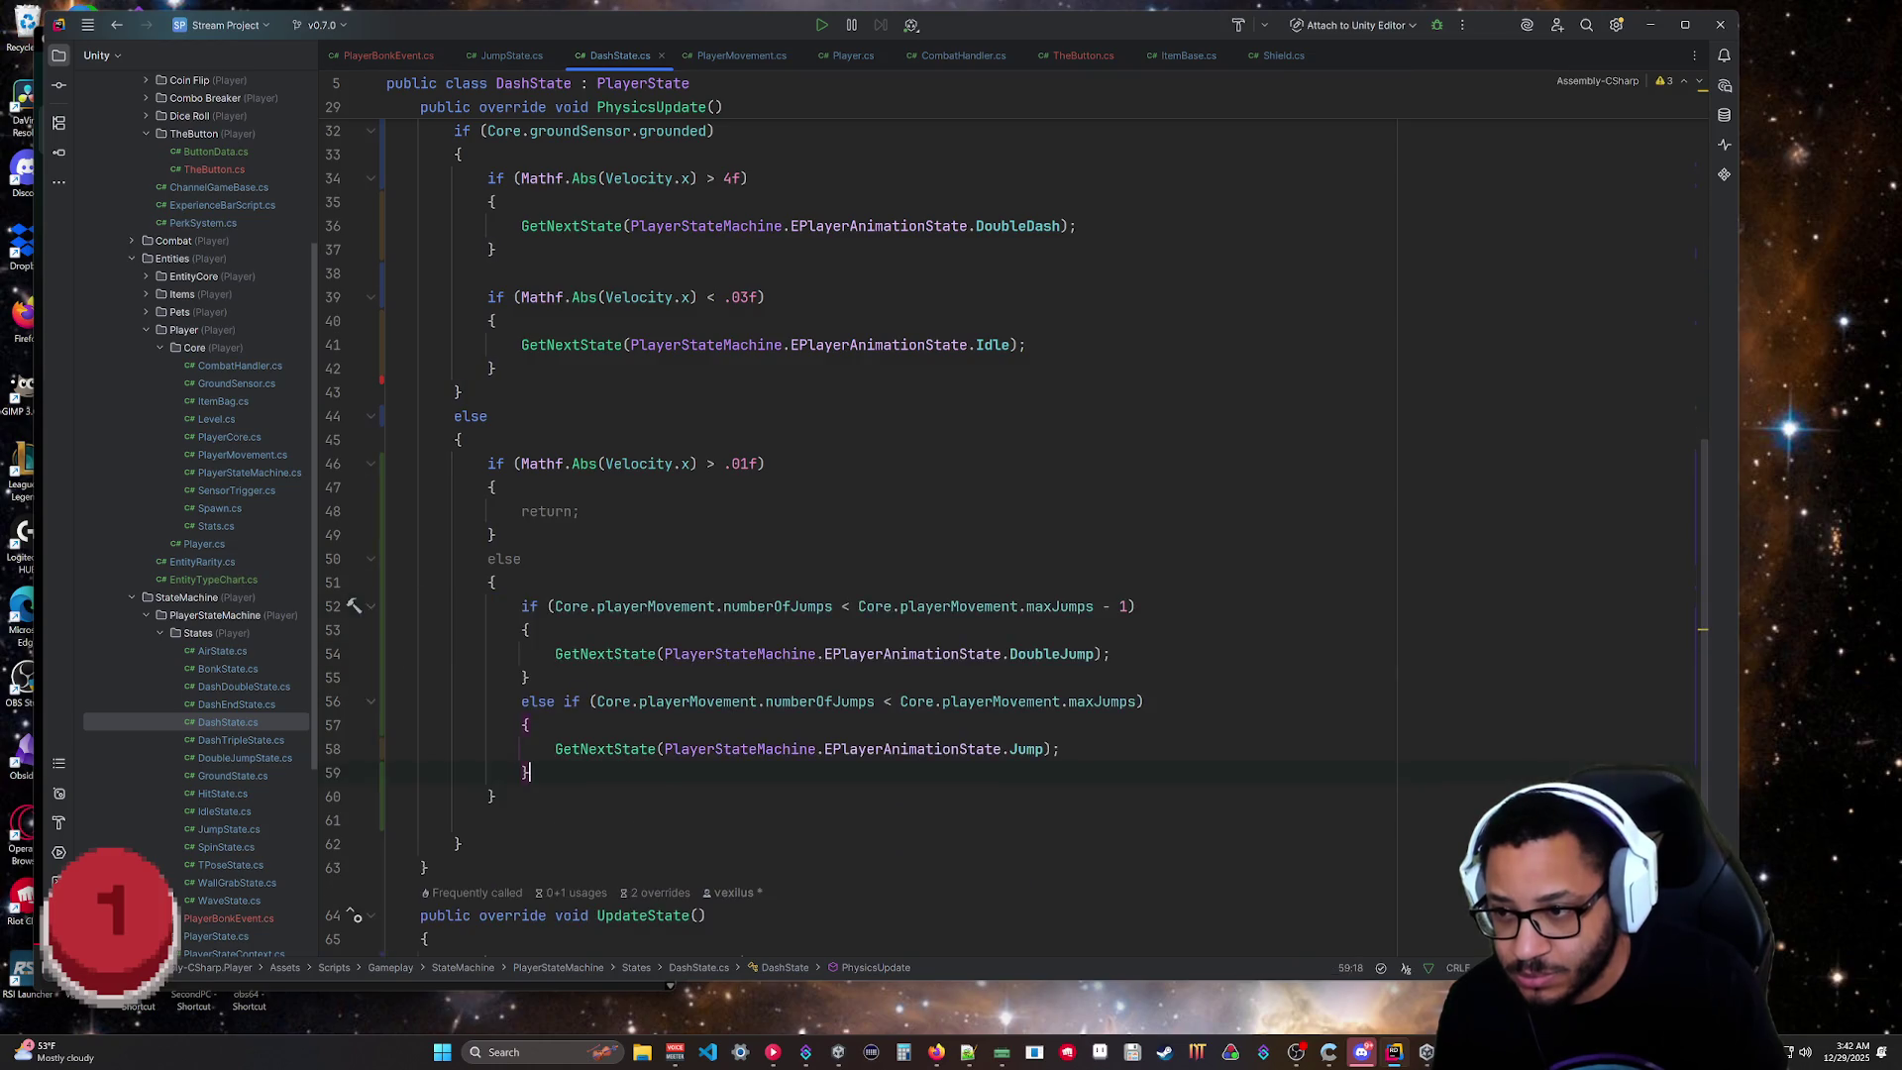
key(Down)
key(Down)
key(Down)
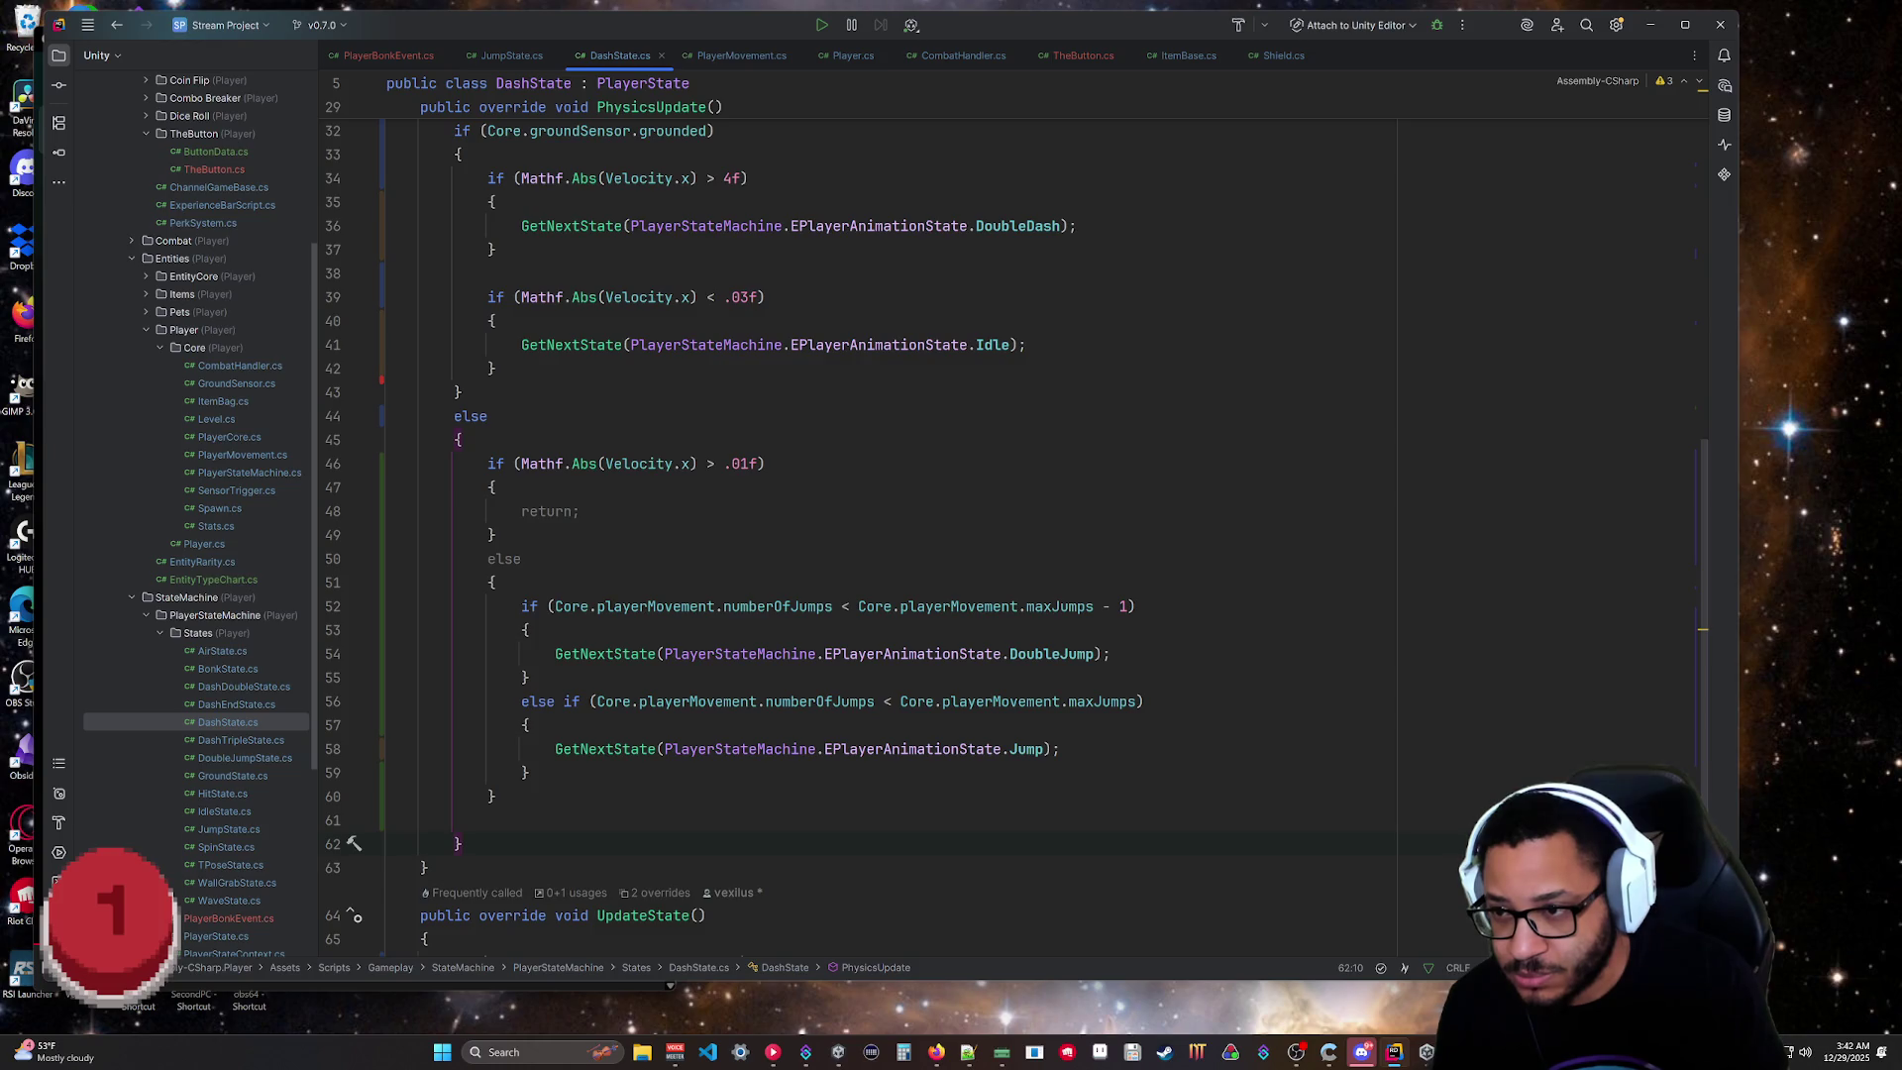
Undo the move, delete the empty else block, and save DashState.cs.
key(ctrl+z)
key(ctrl+z)
key(ctrl+z)
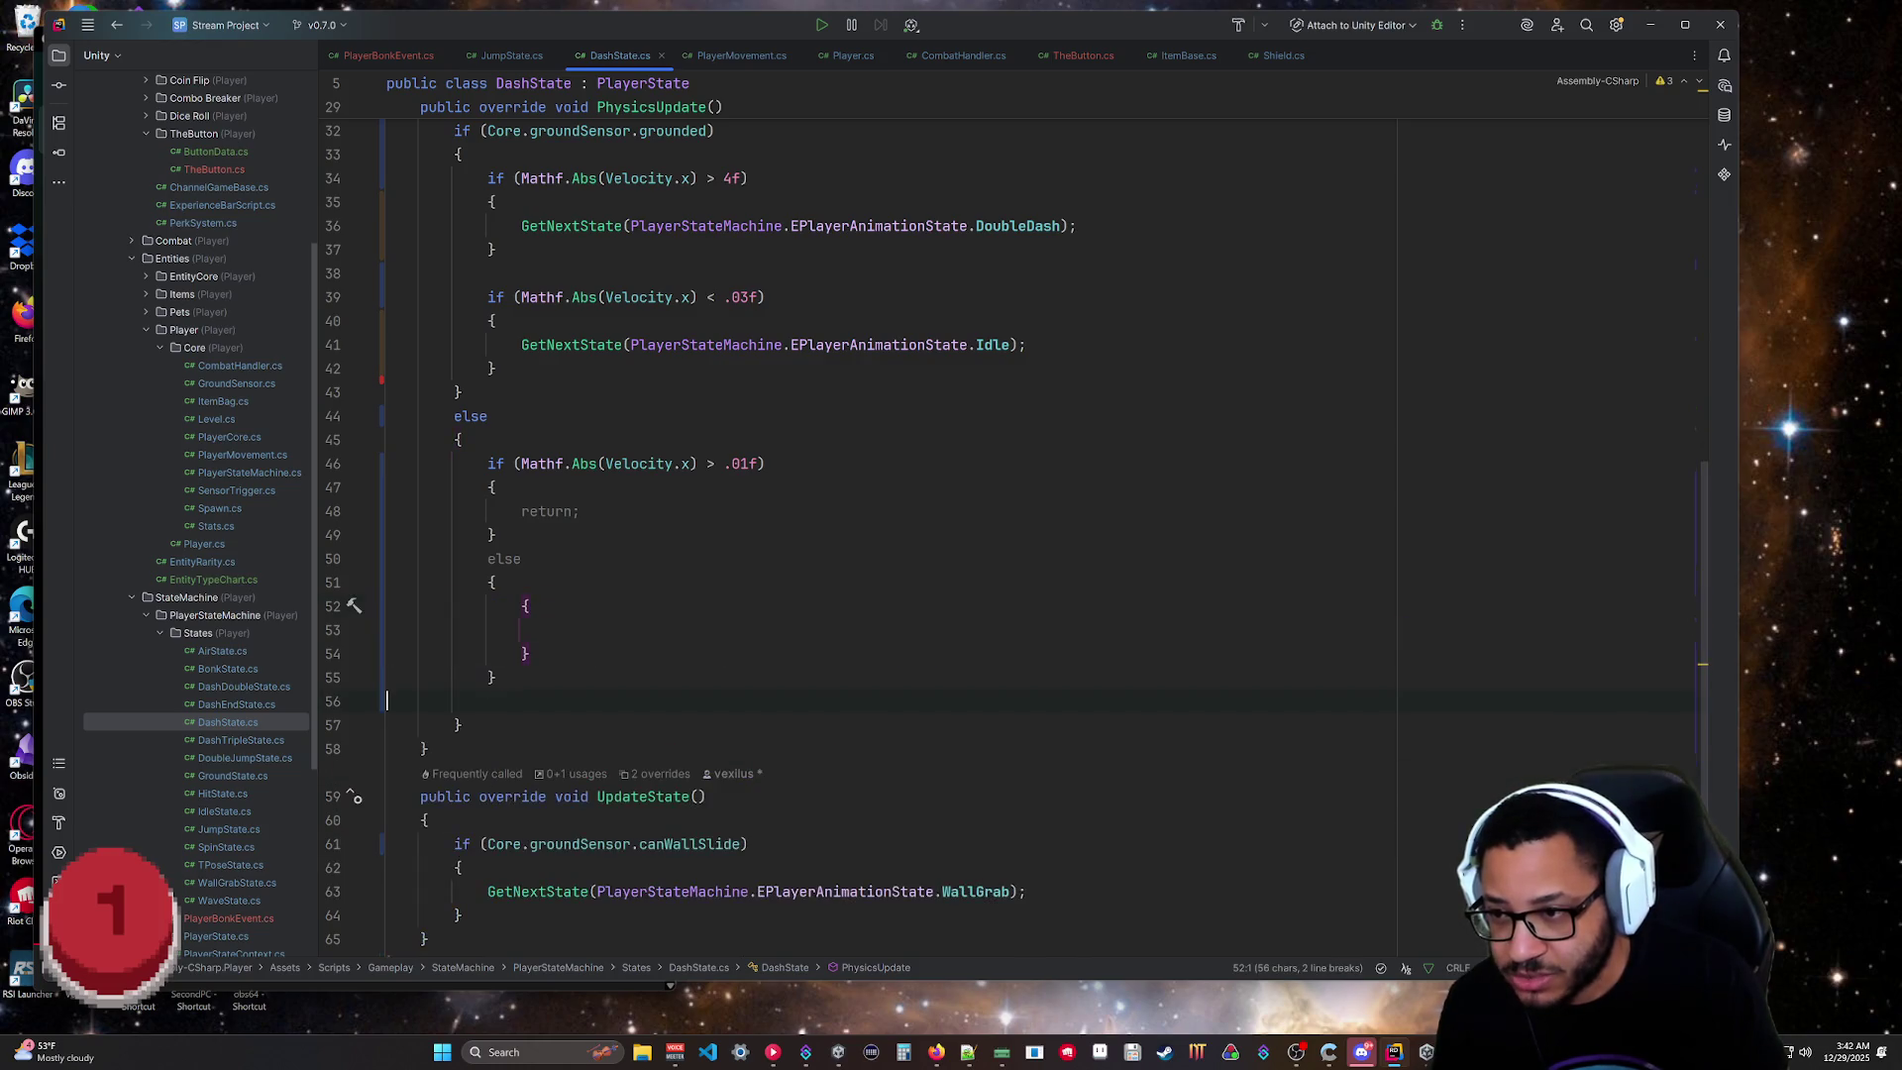
key(ctrl+z)
drag(498, 630, 494, 535)
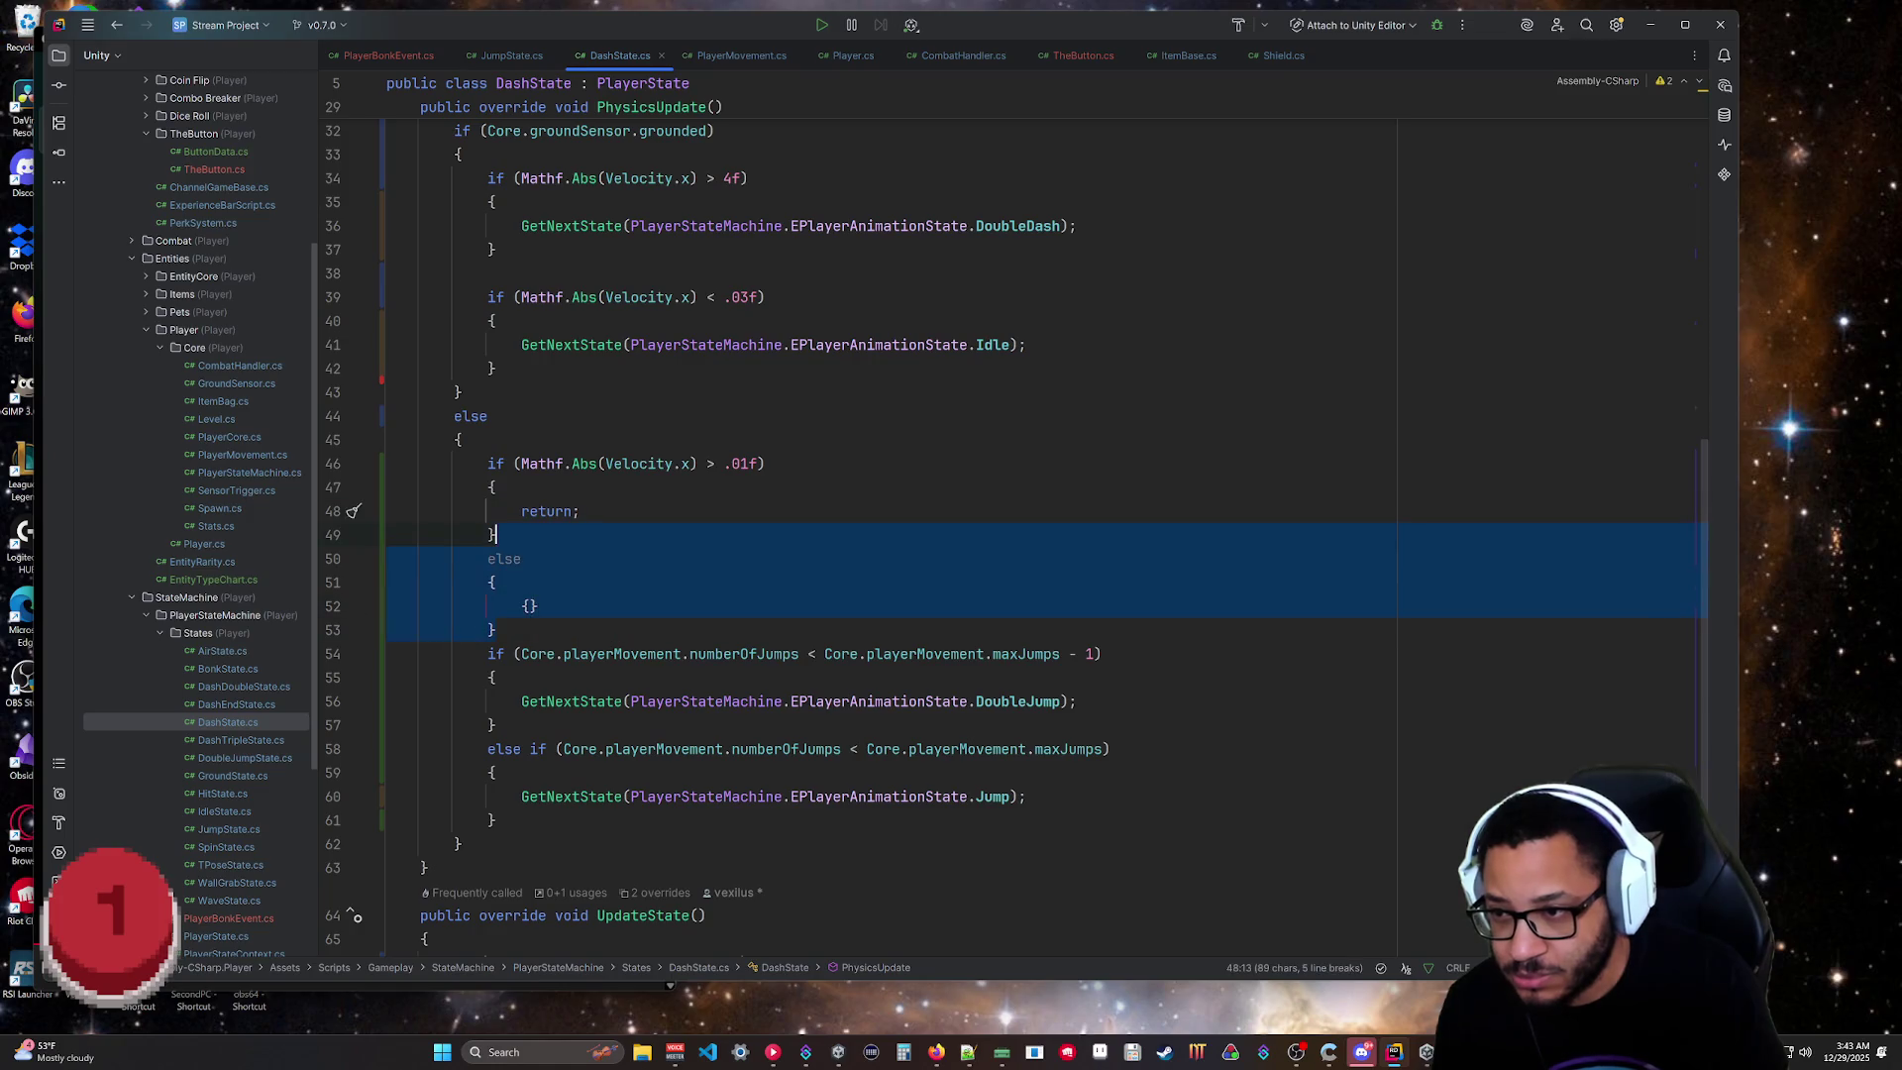
key(BackSpace)
key(Return)
click(705, 844)
key(ctrl+s)
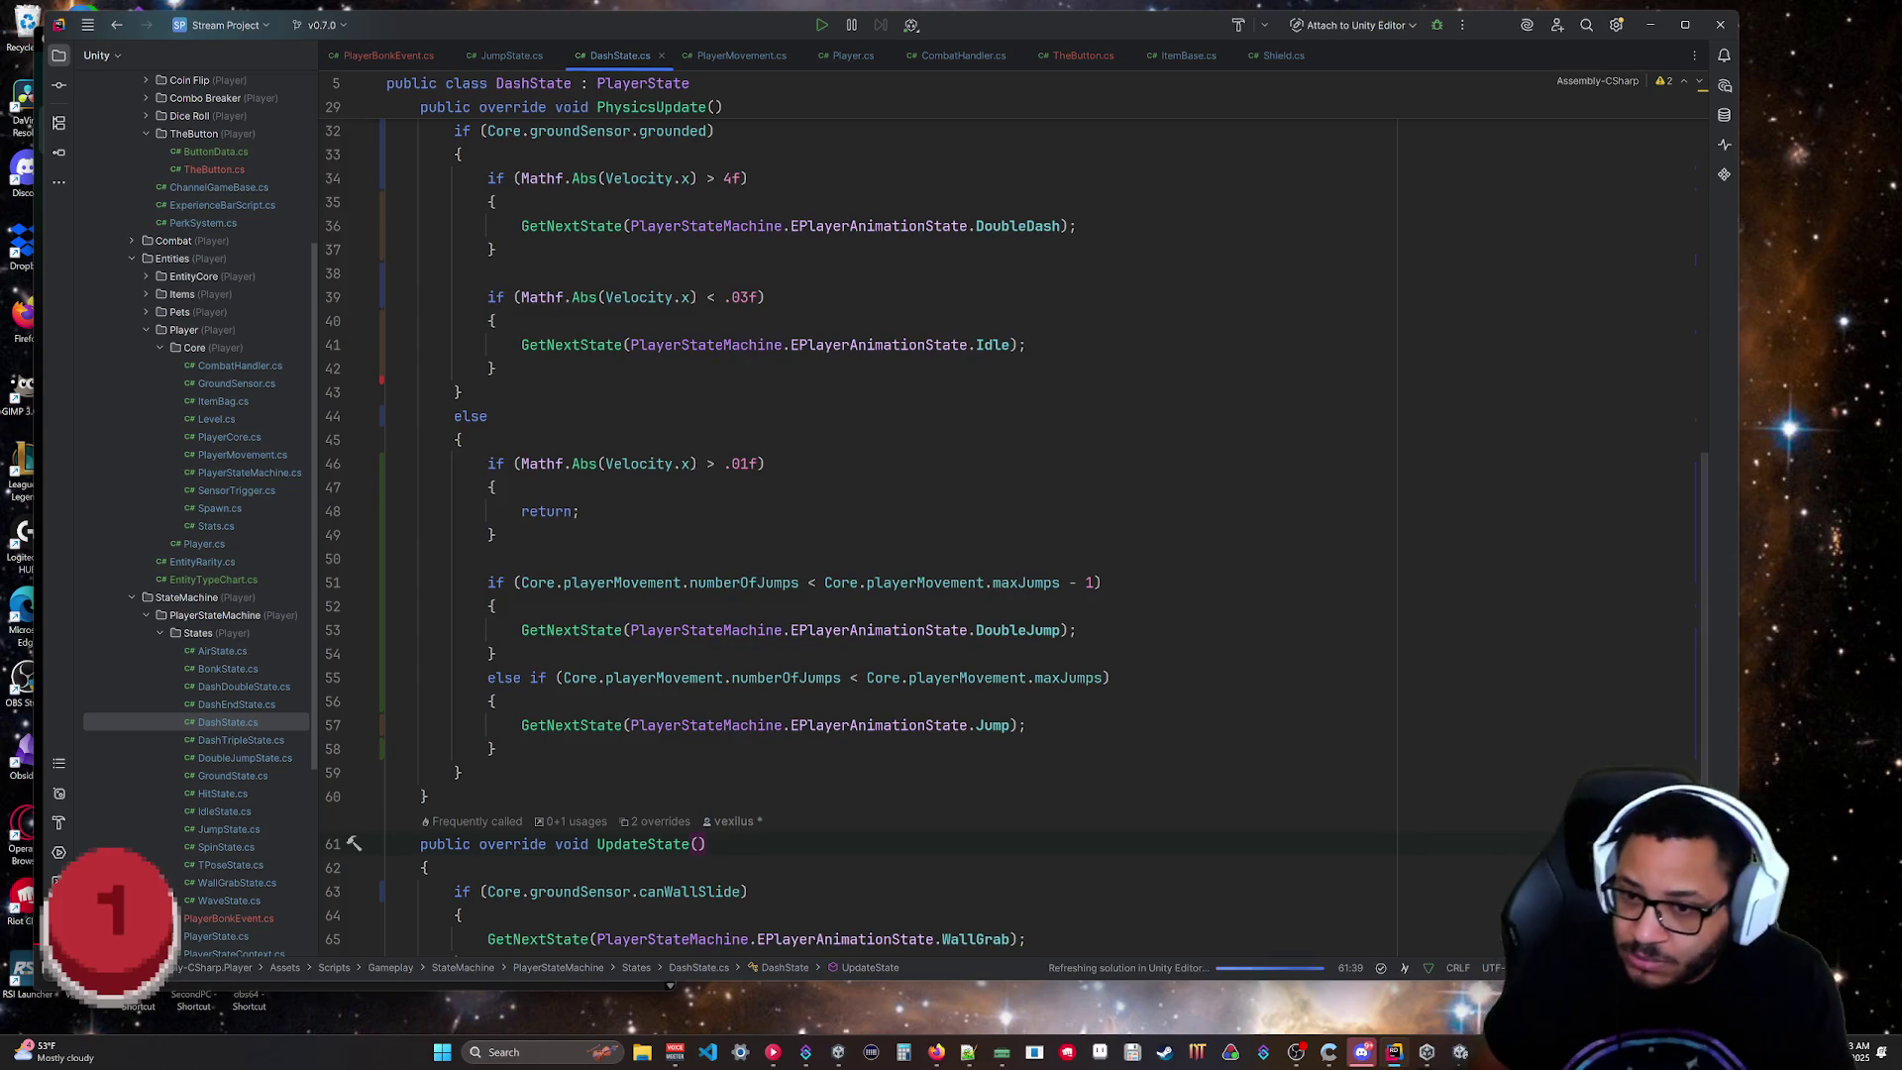
Switch to the Unity editor and start a play test of the game.
mouse_move(1459, 1060)
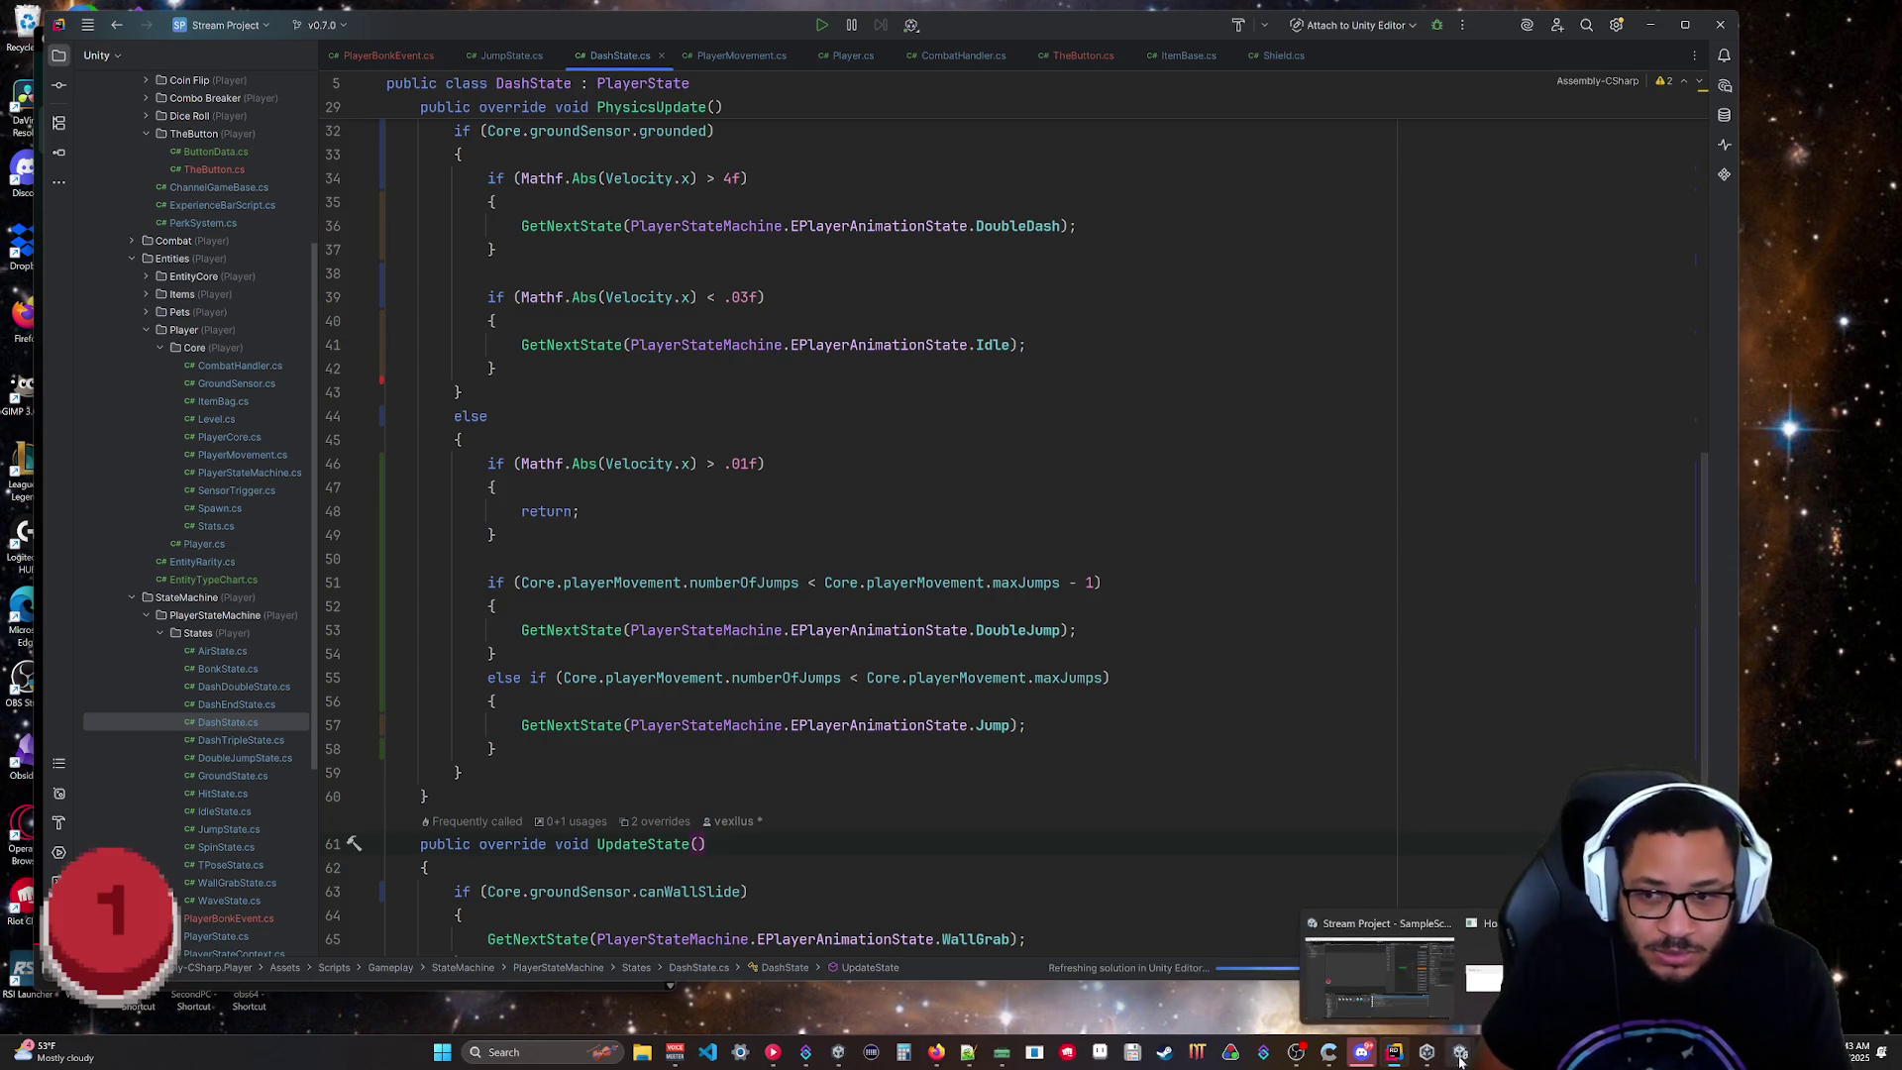
click(1380, 976)
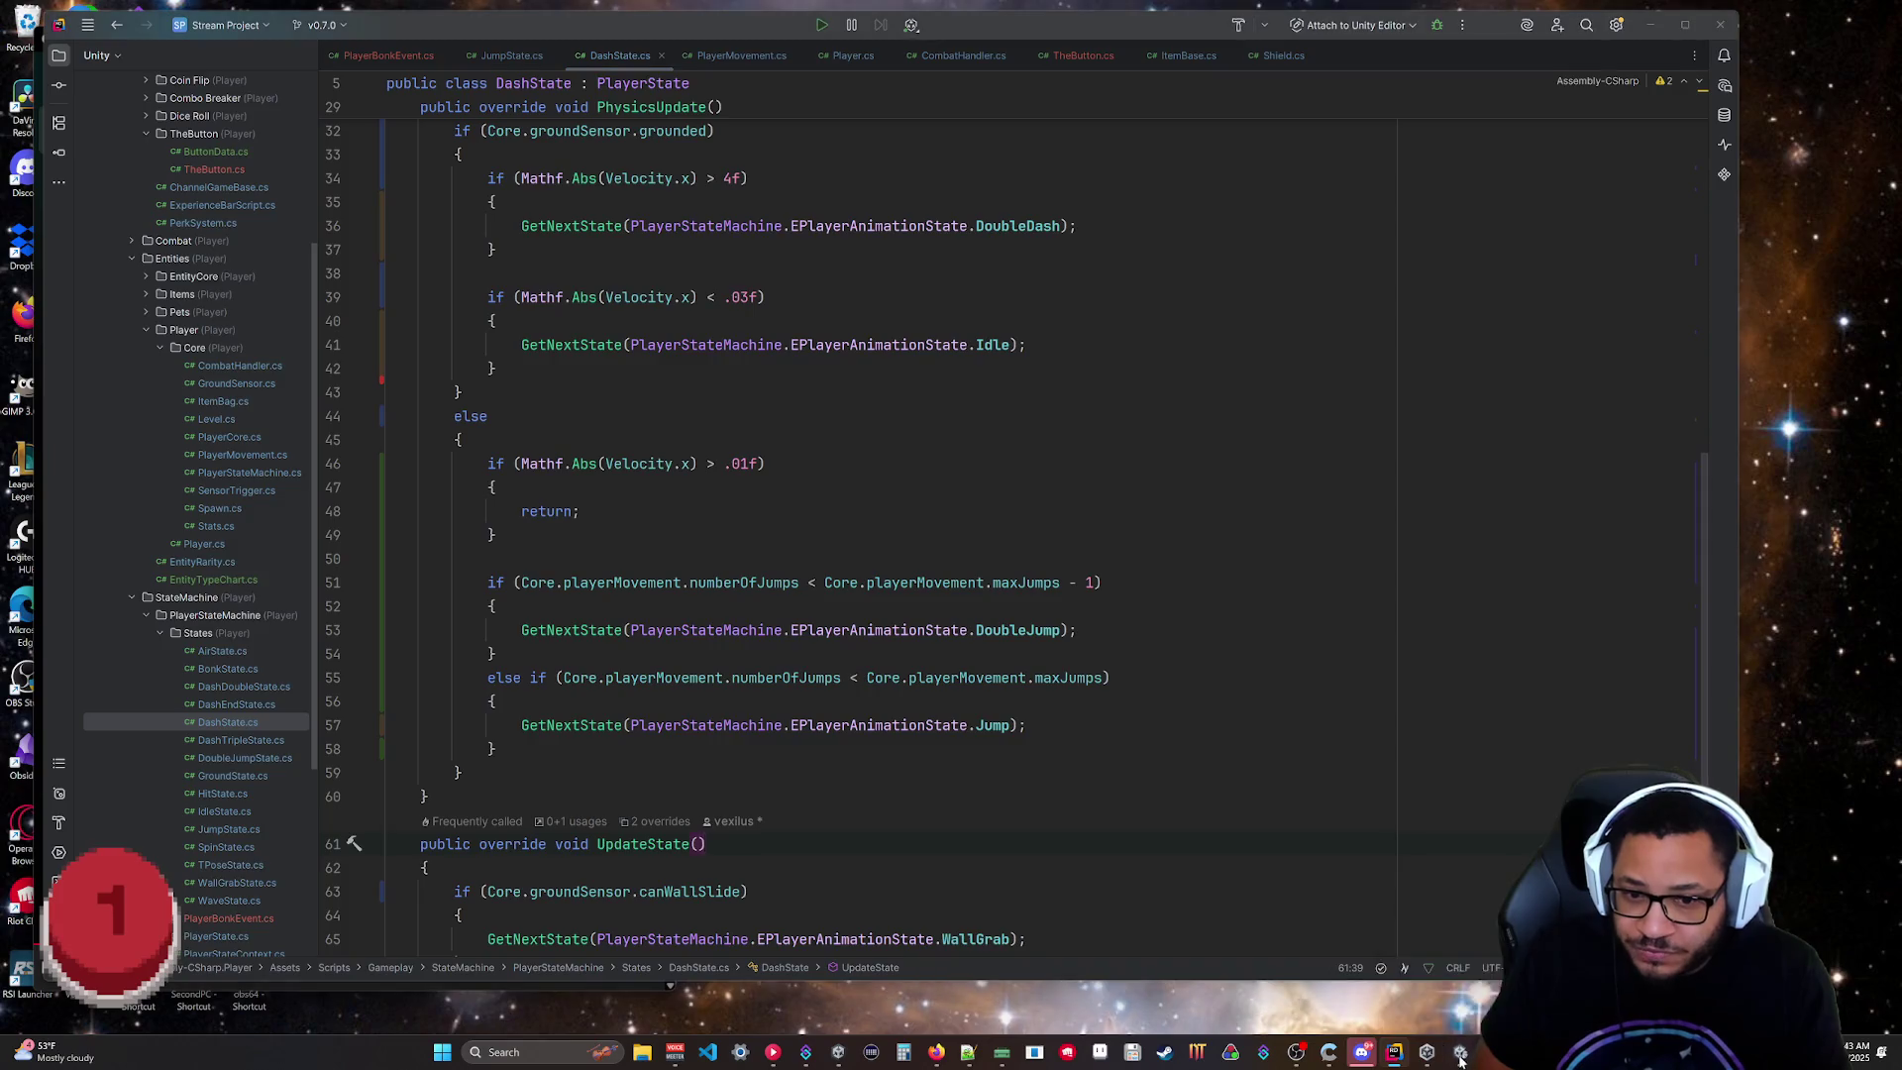
click(920, 50)
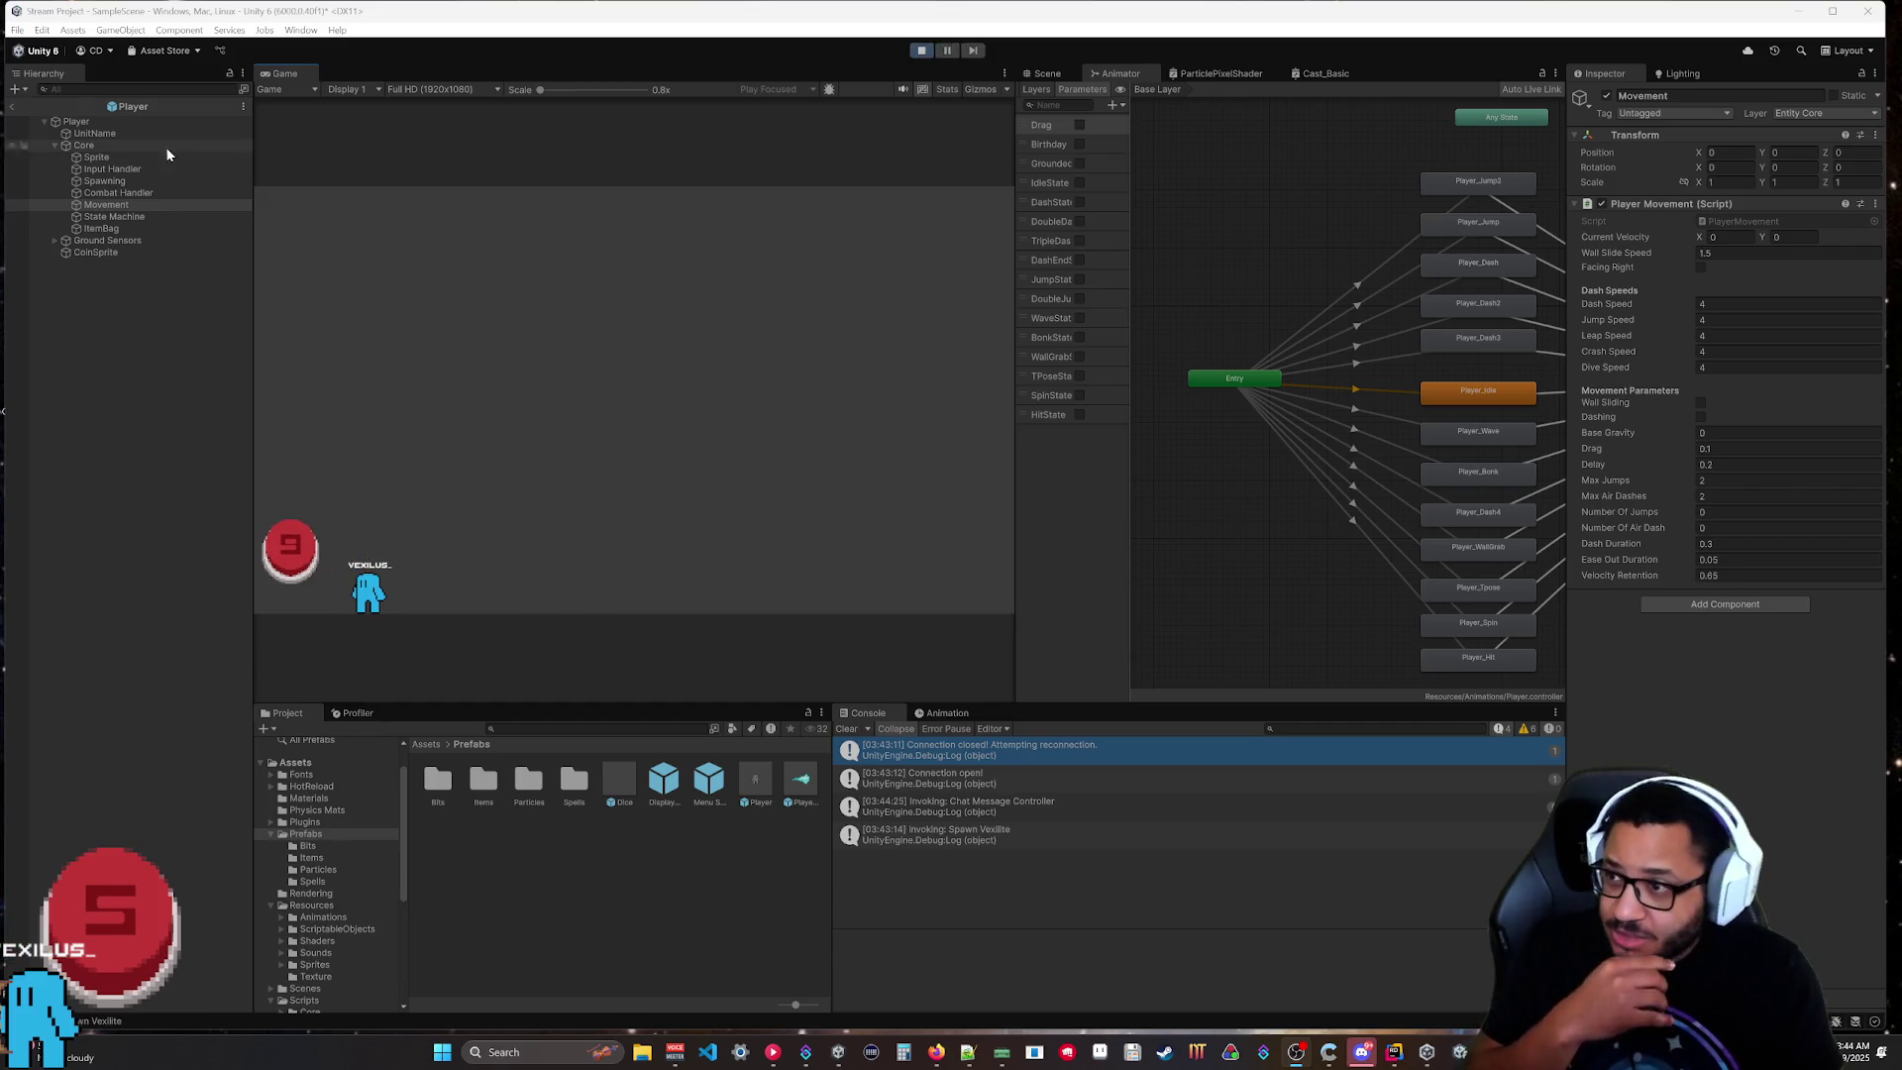
Leave the Player prefab and inspect the Box Collider 2D on the player's Core > Sprite.
click(12, 107)
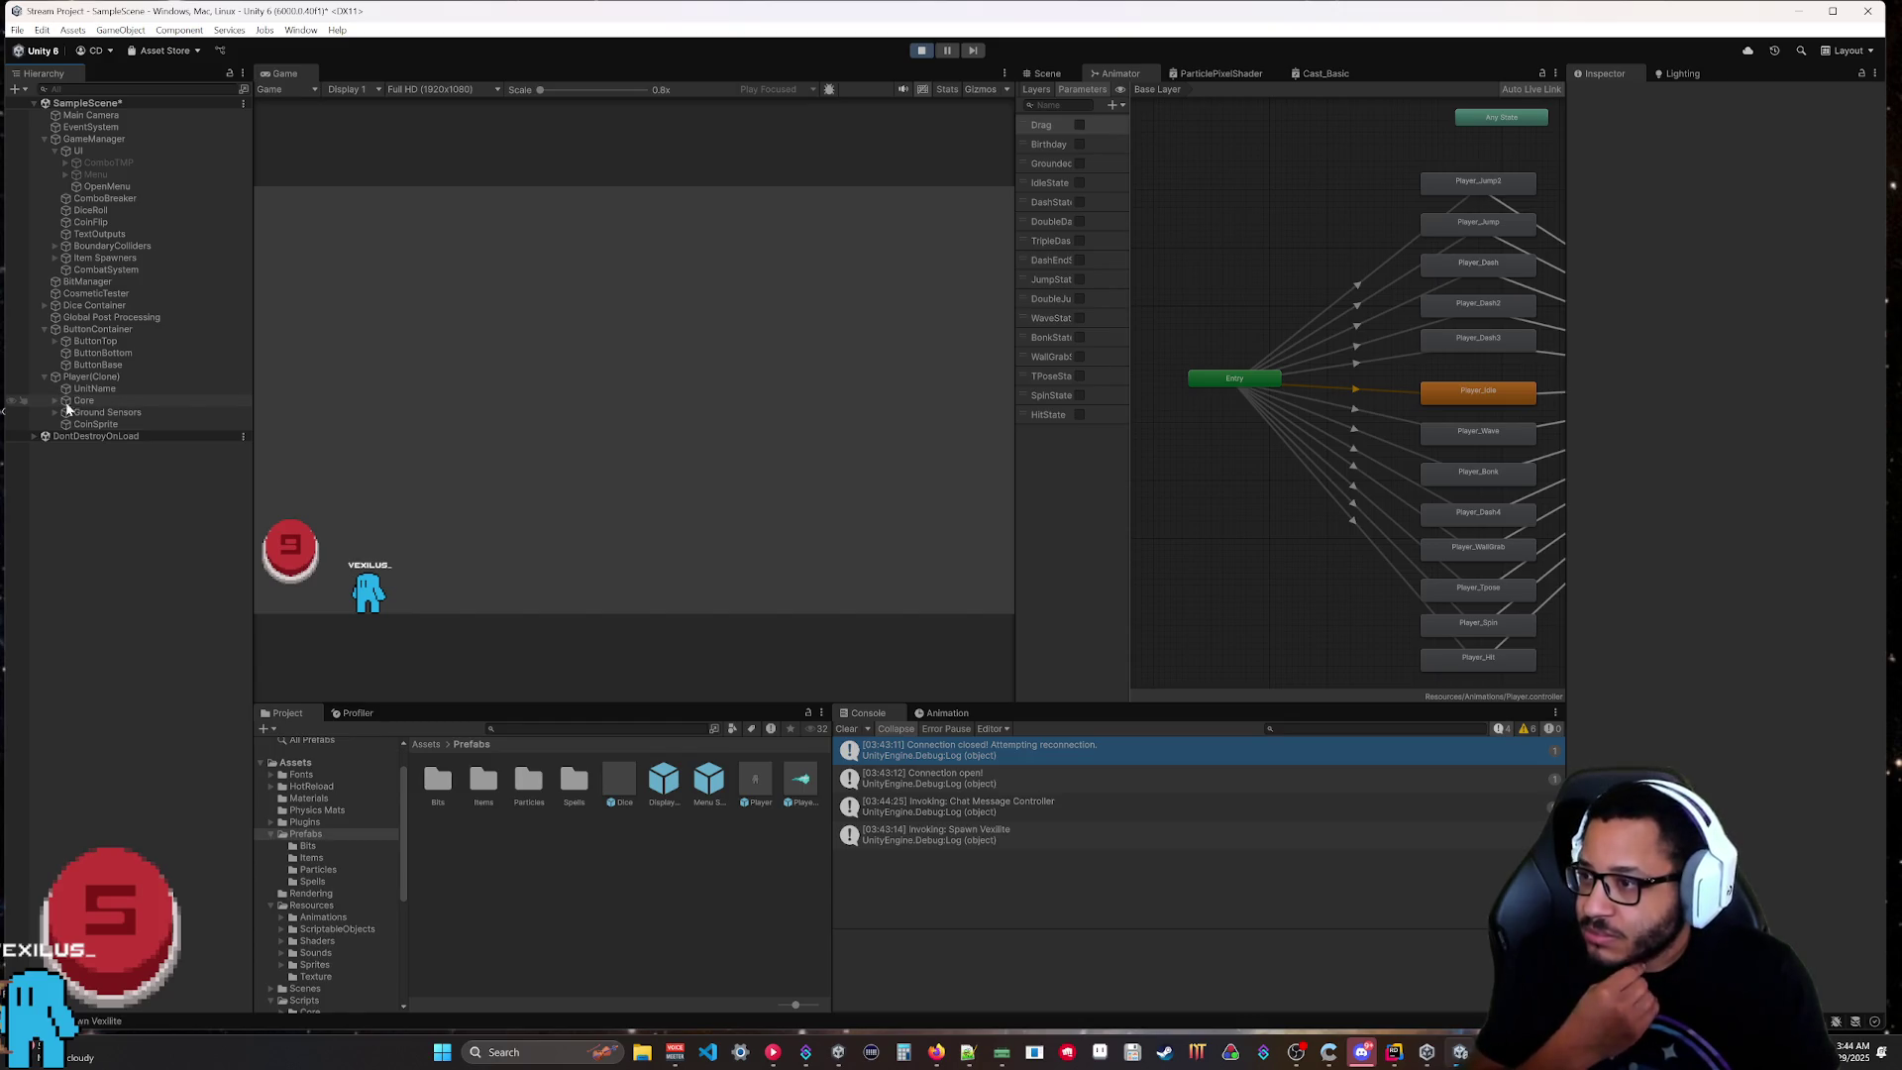
click(54, 400)
click(60, 412)
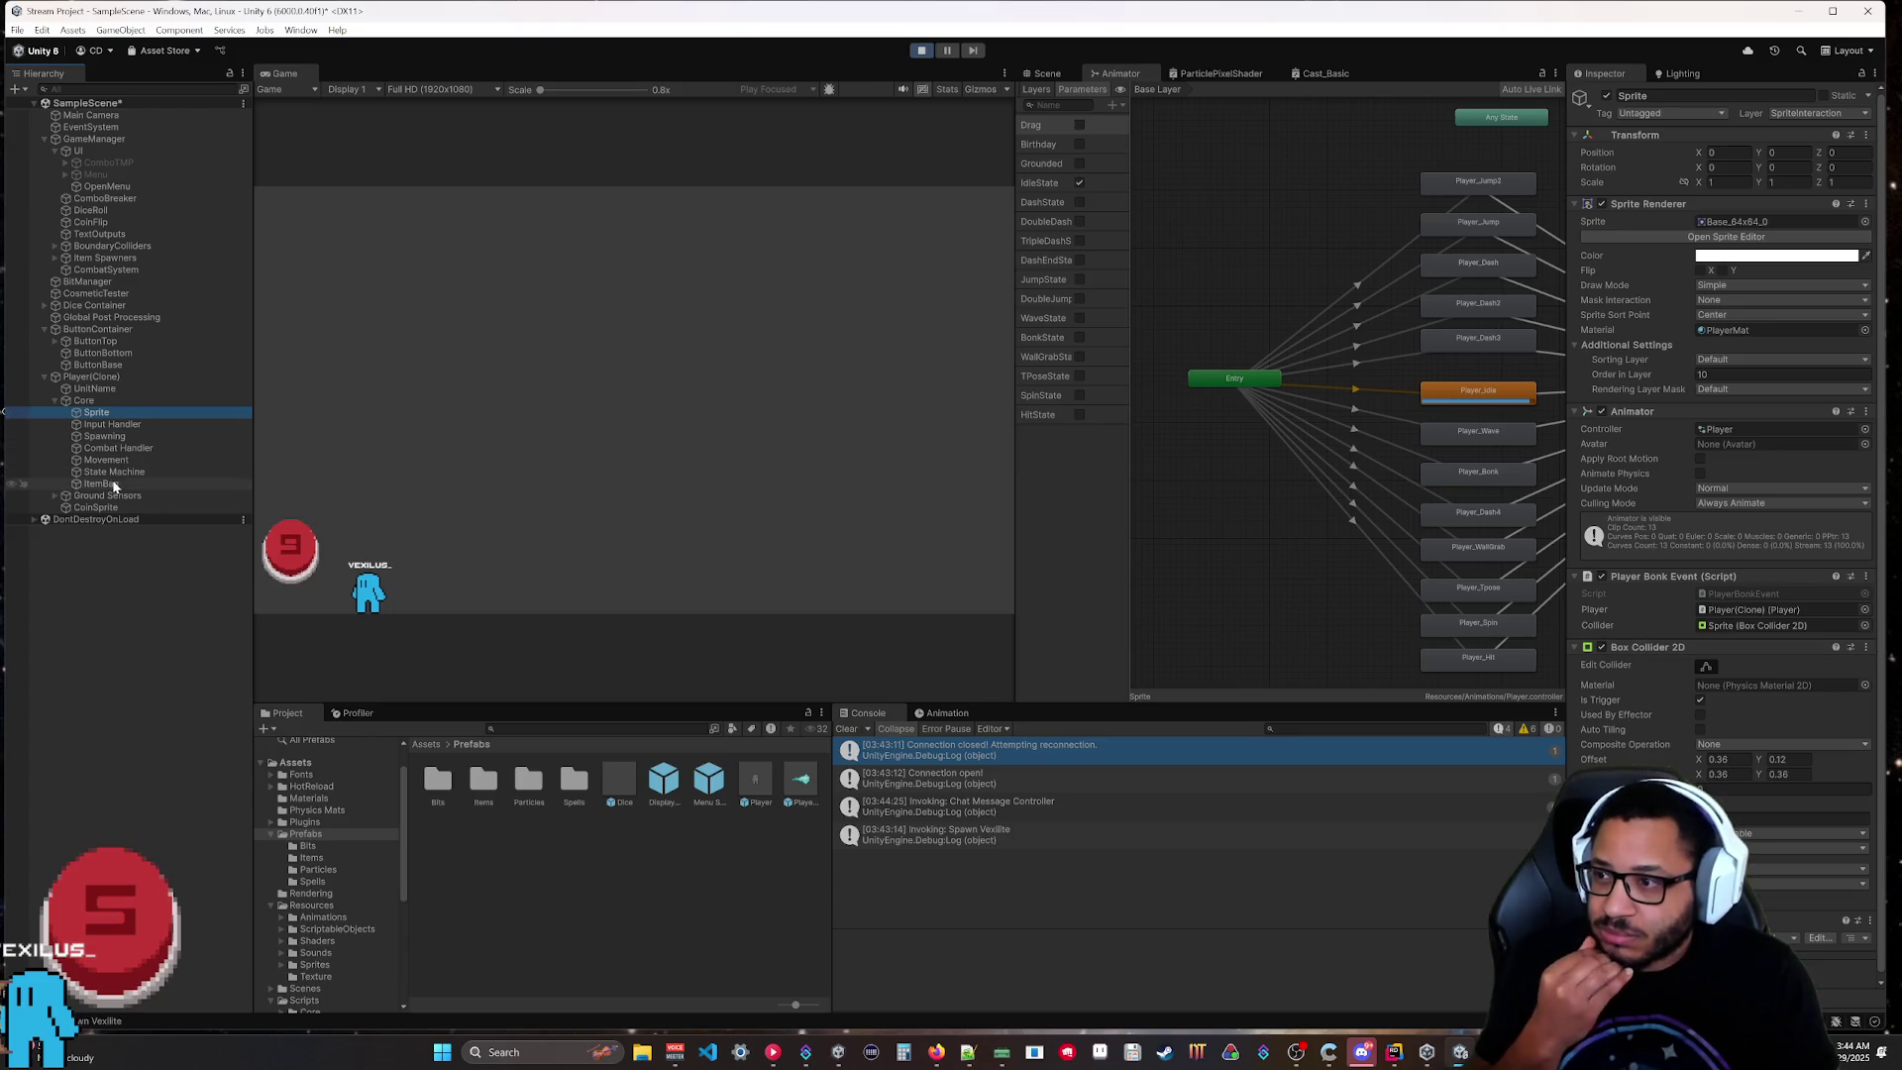
click(1757, 625)
In the Scene view, compare the ButtonContainer and player Sprite colliders.
click(1042, 76)
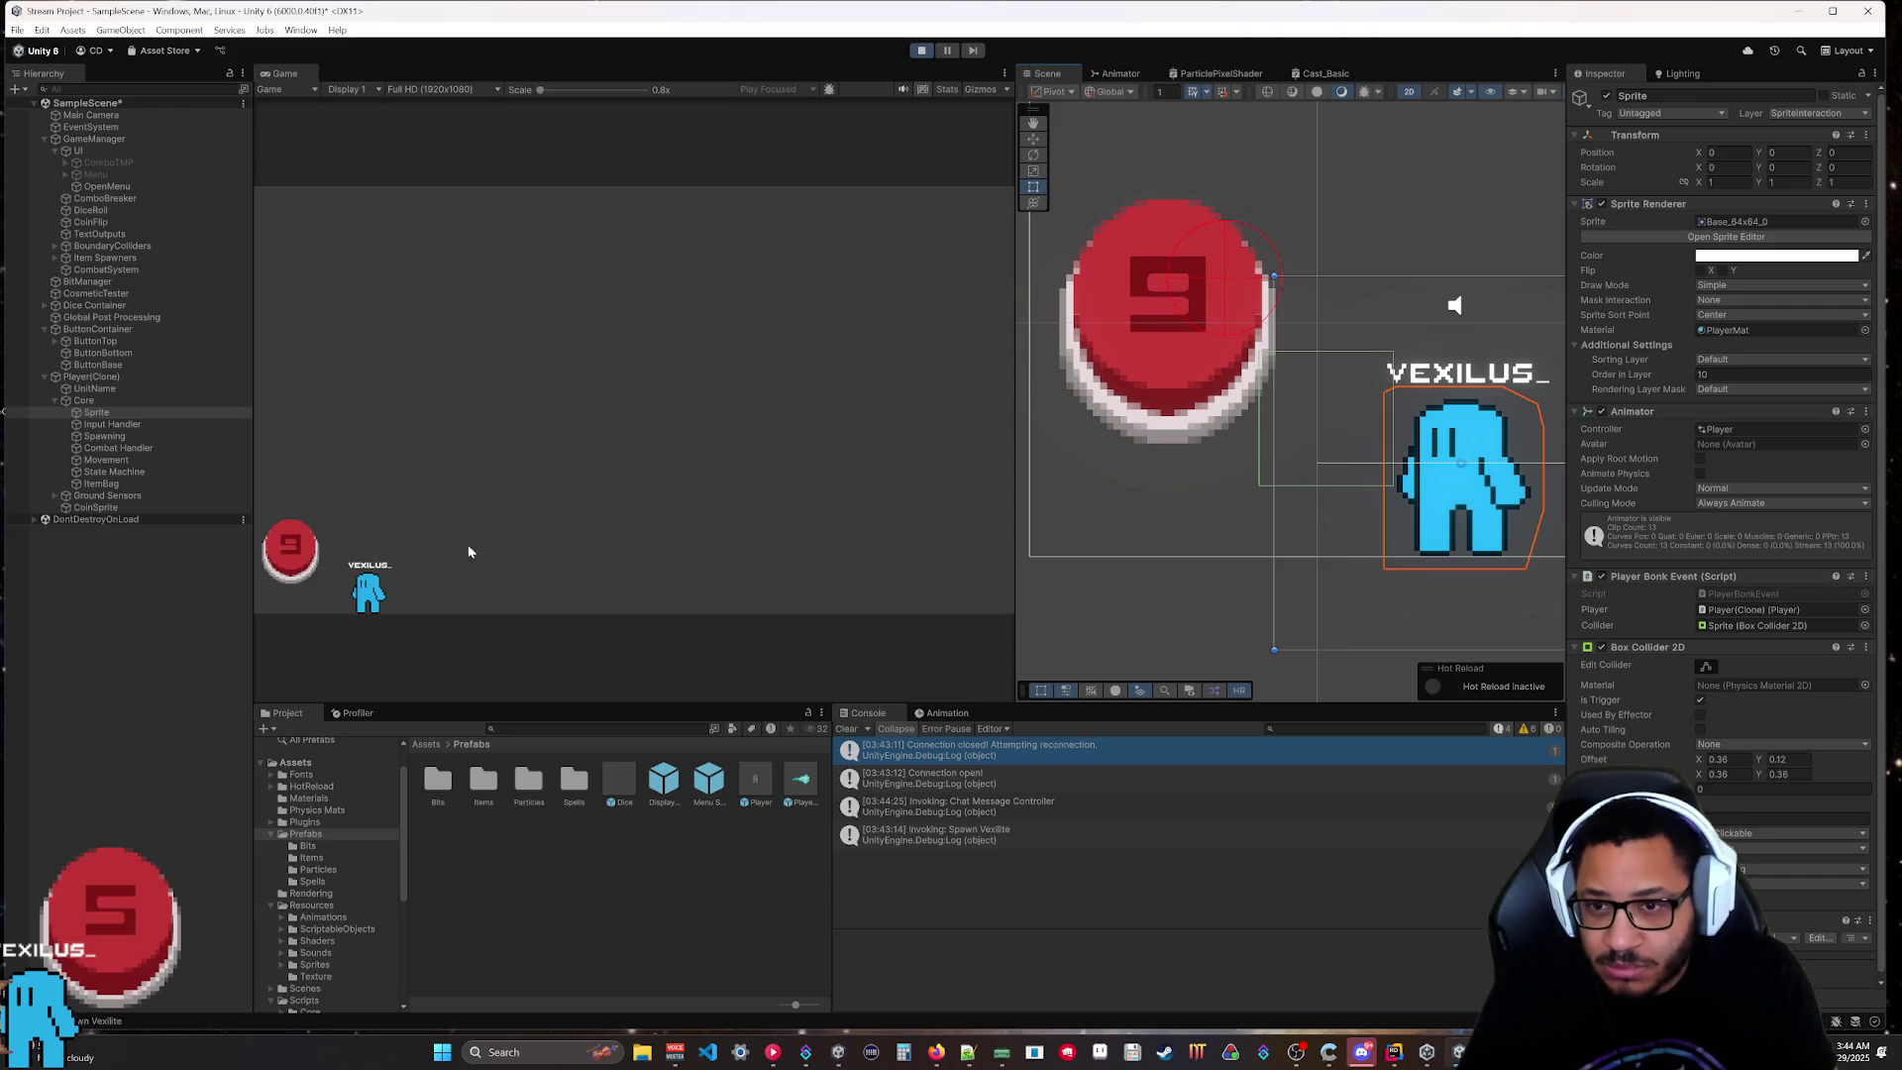
click(1143, 228)
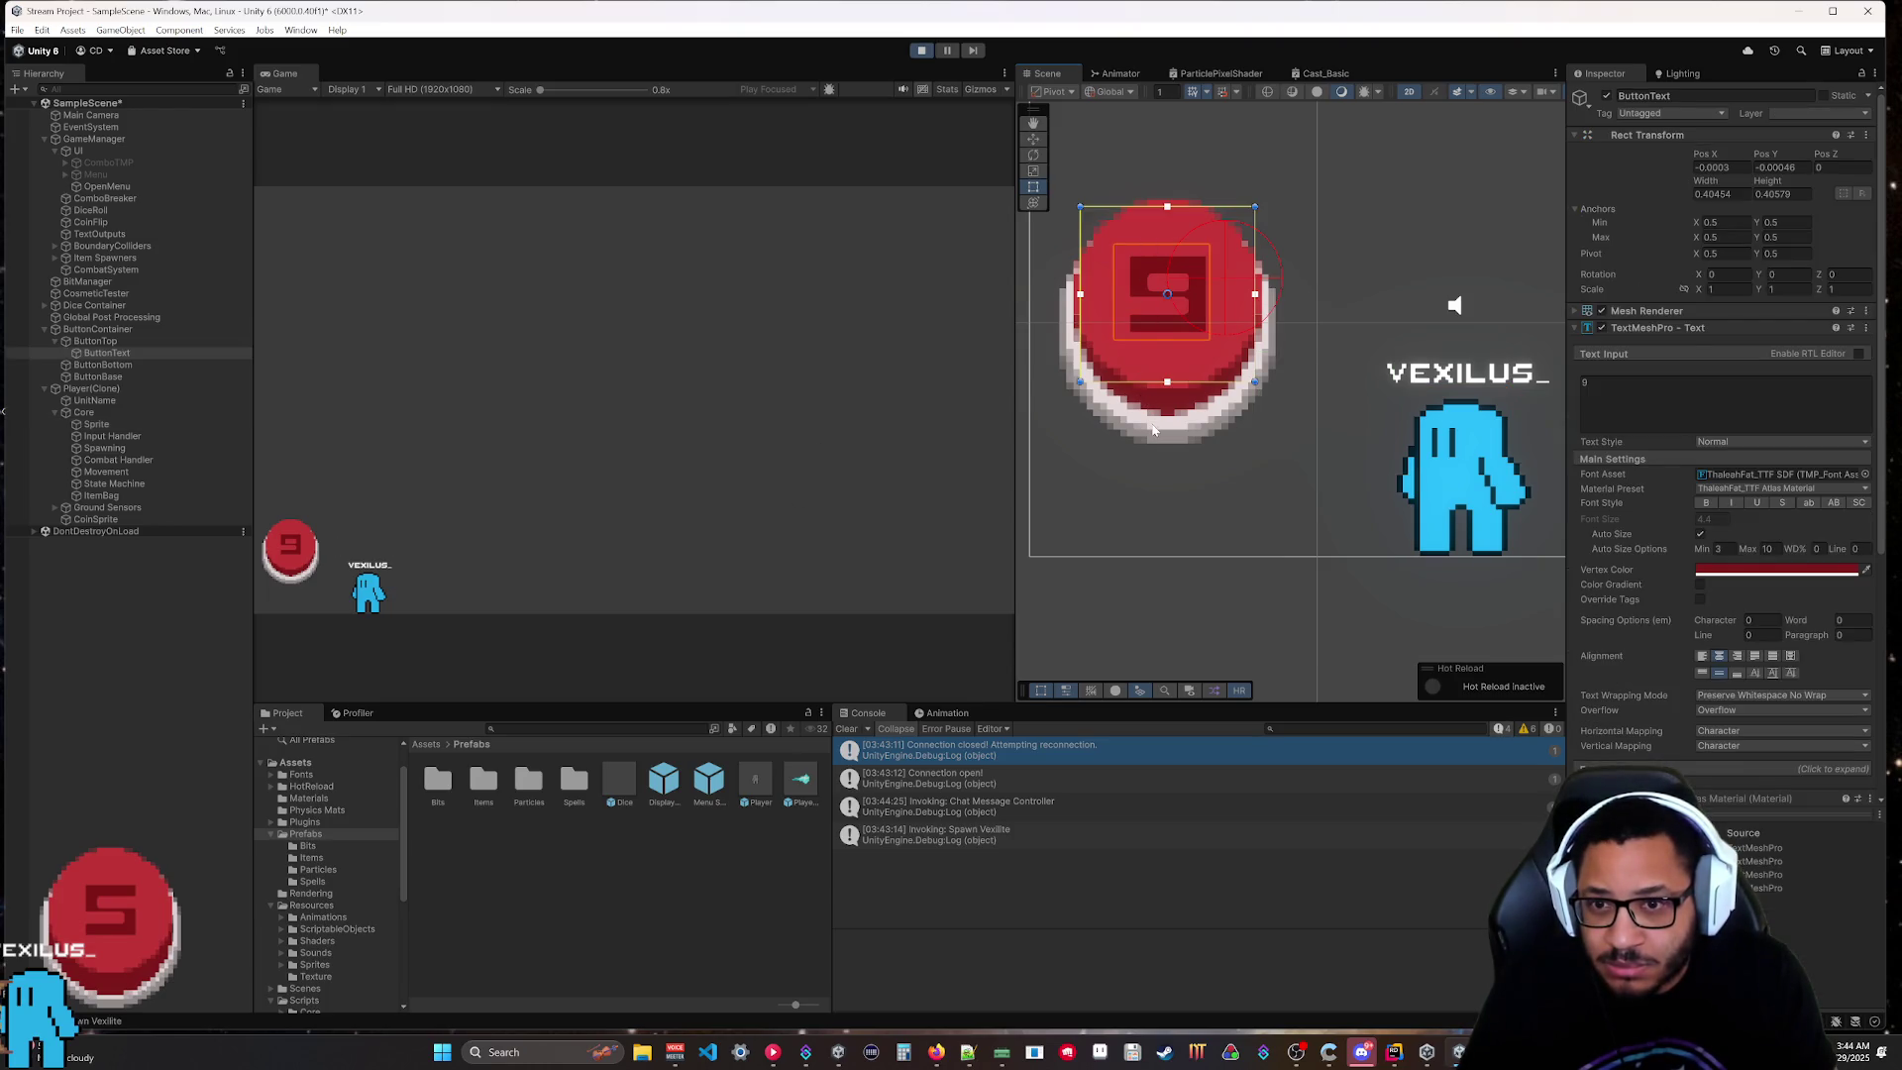
click(79, 150)
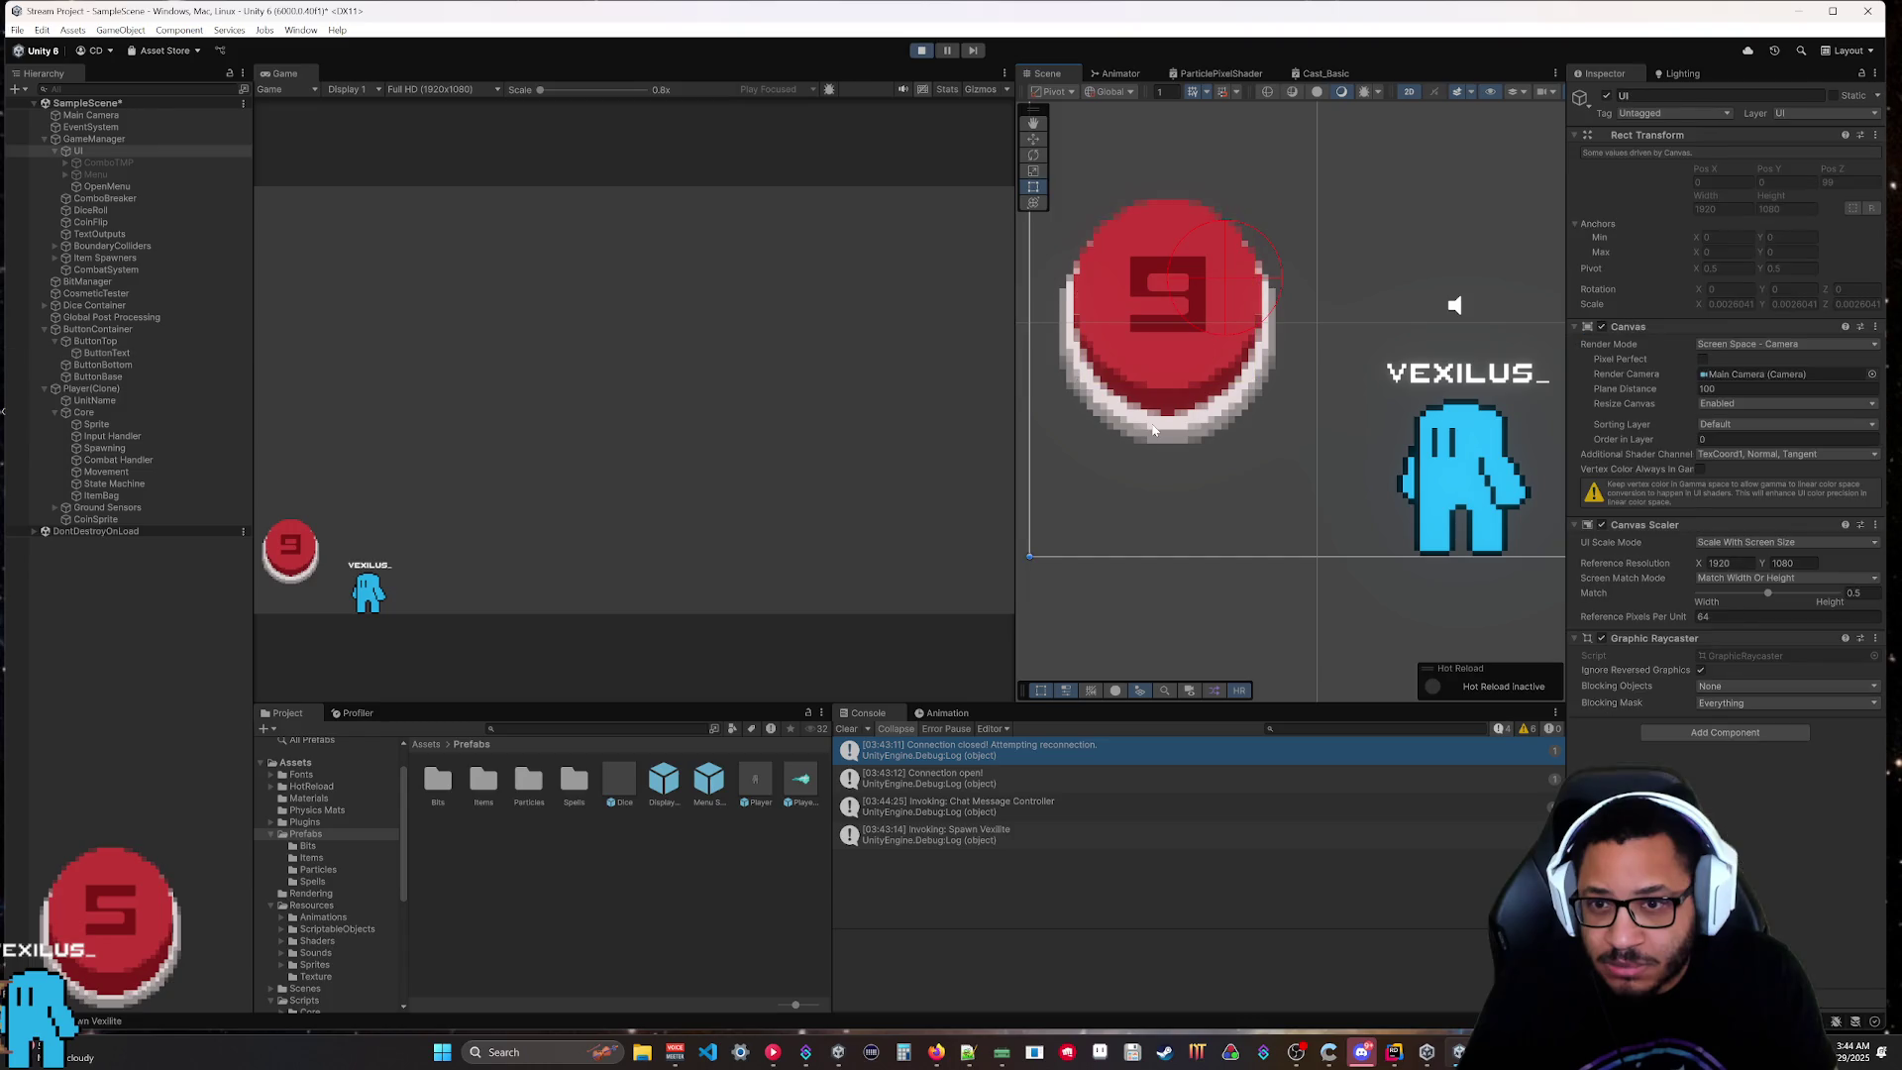
click(99, 329)
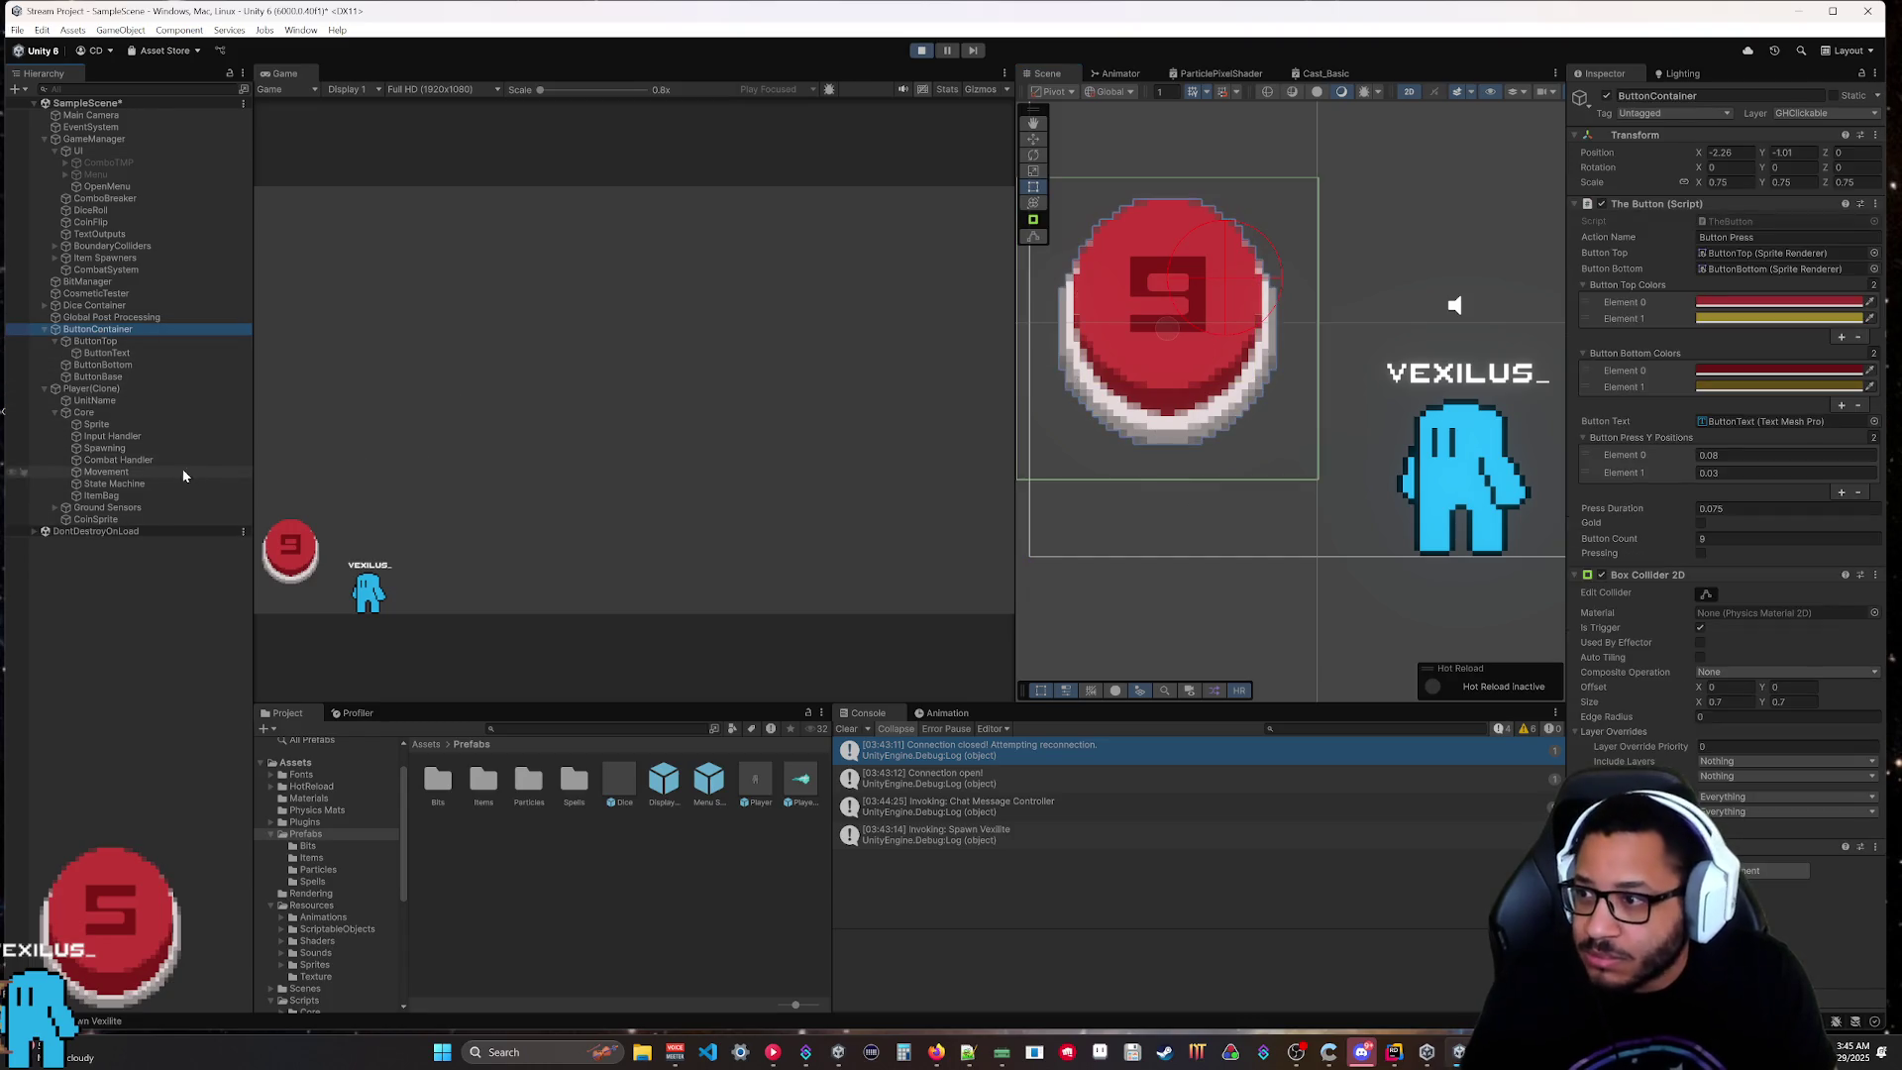
ctrl+click(106, 426)
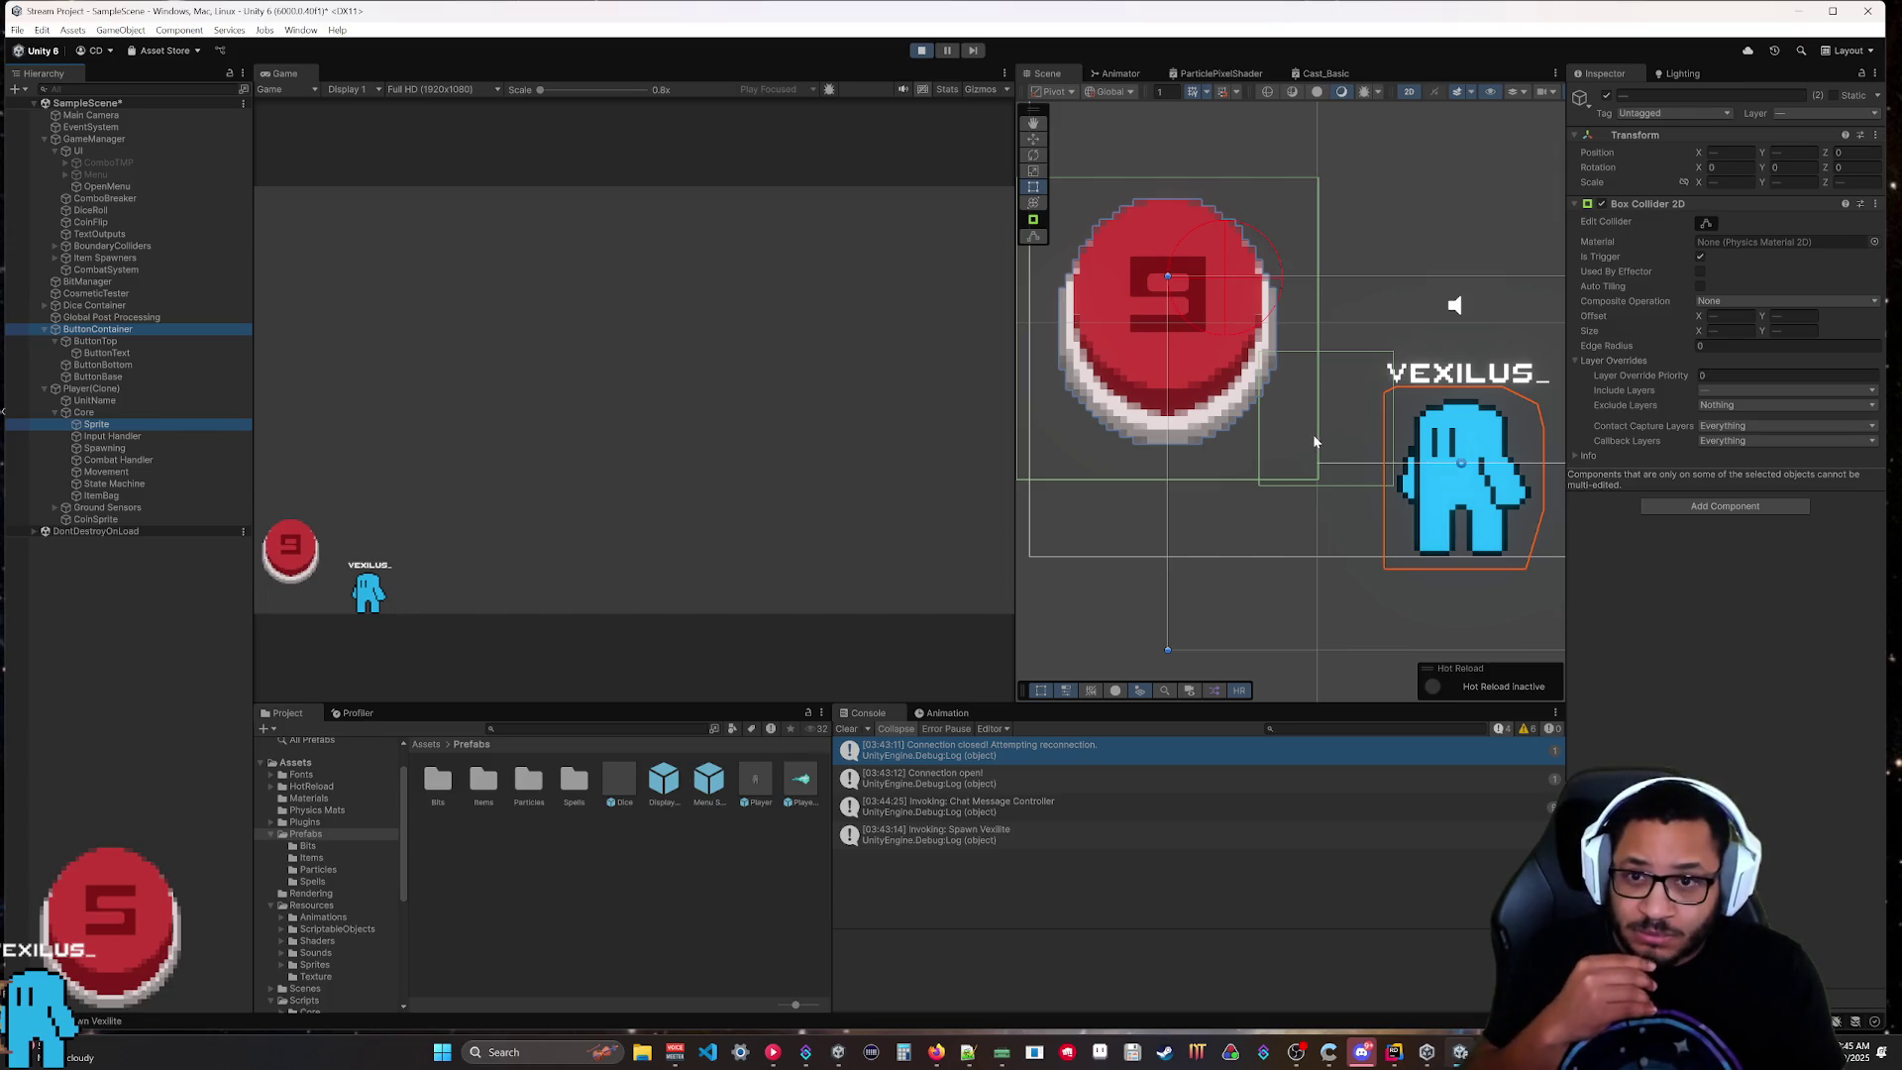
click(1231, 594)
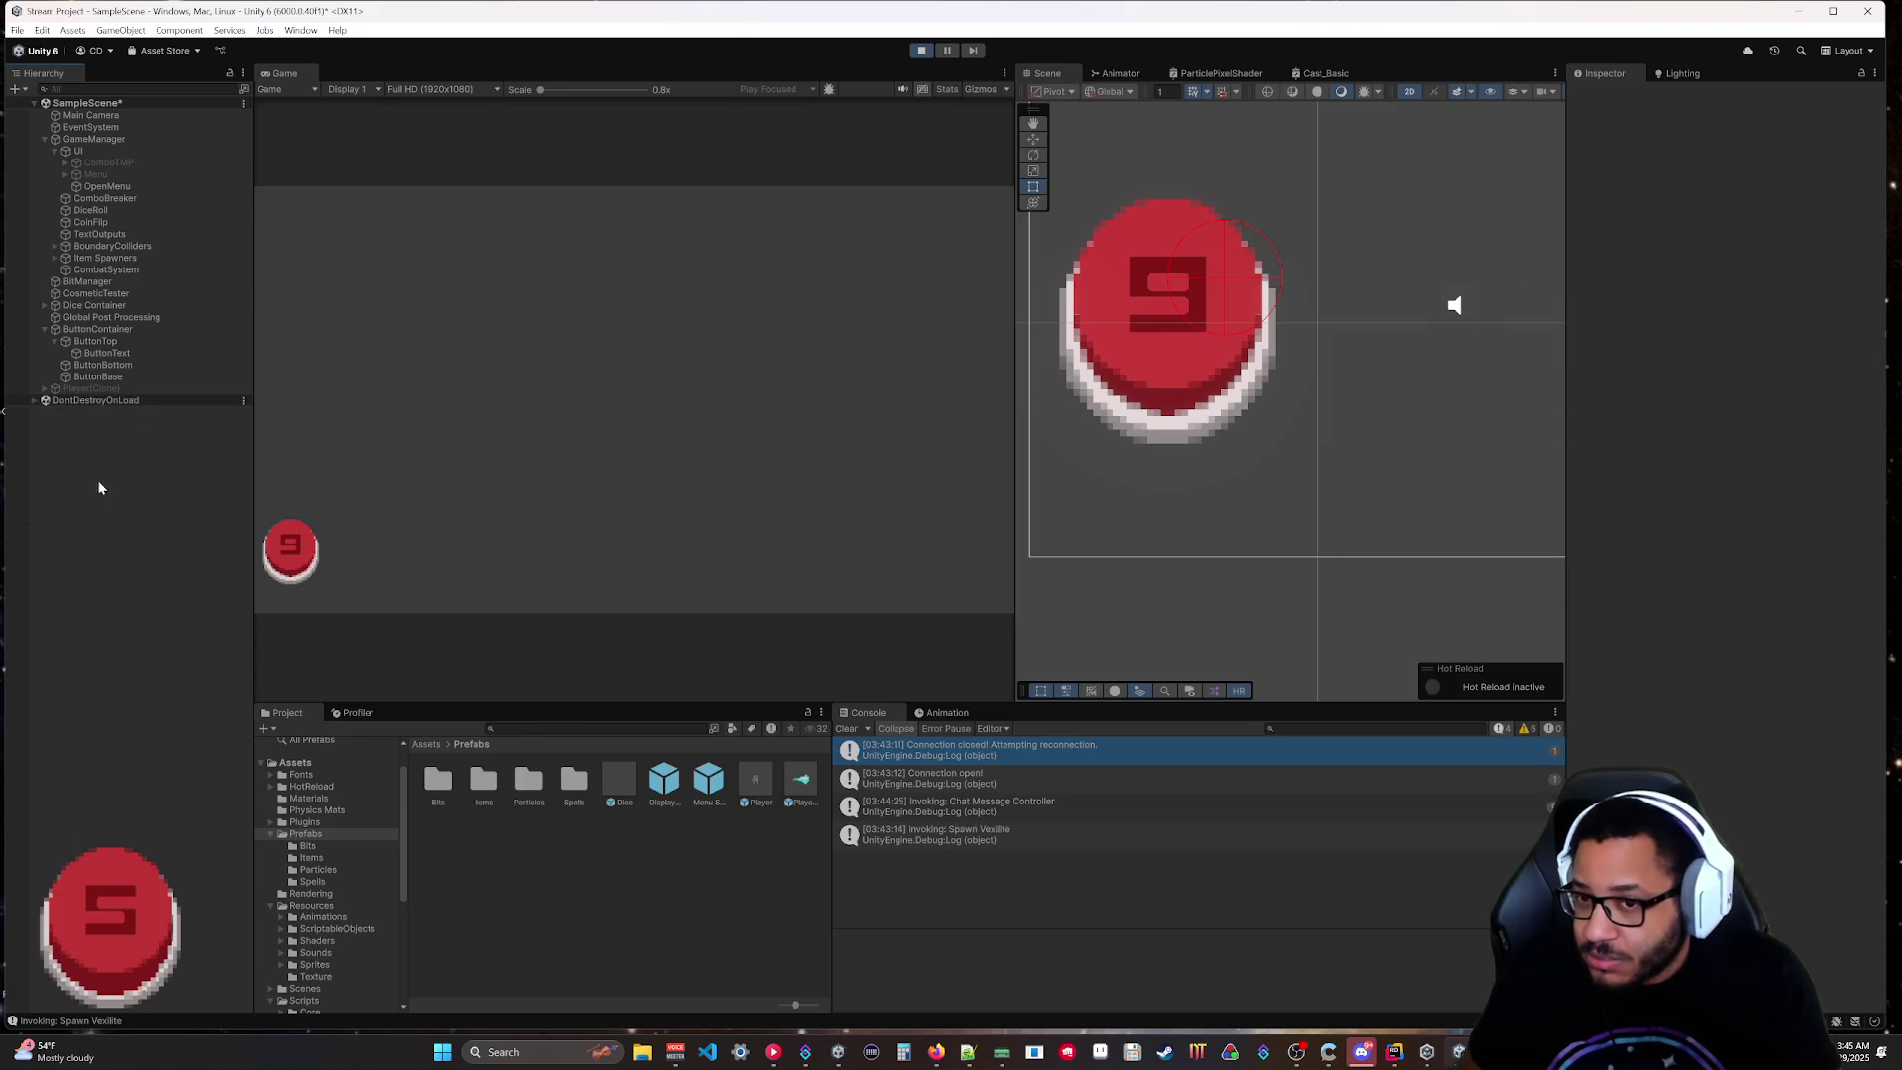
Stop play and replace ButtonContainer's Box Collider 2D with a Circle Collider 2D.
click(921, 52)
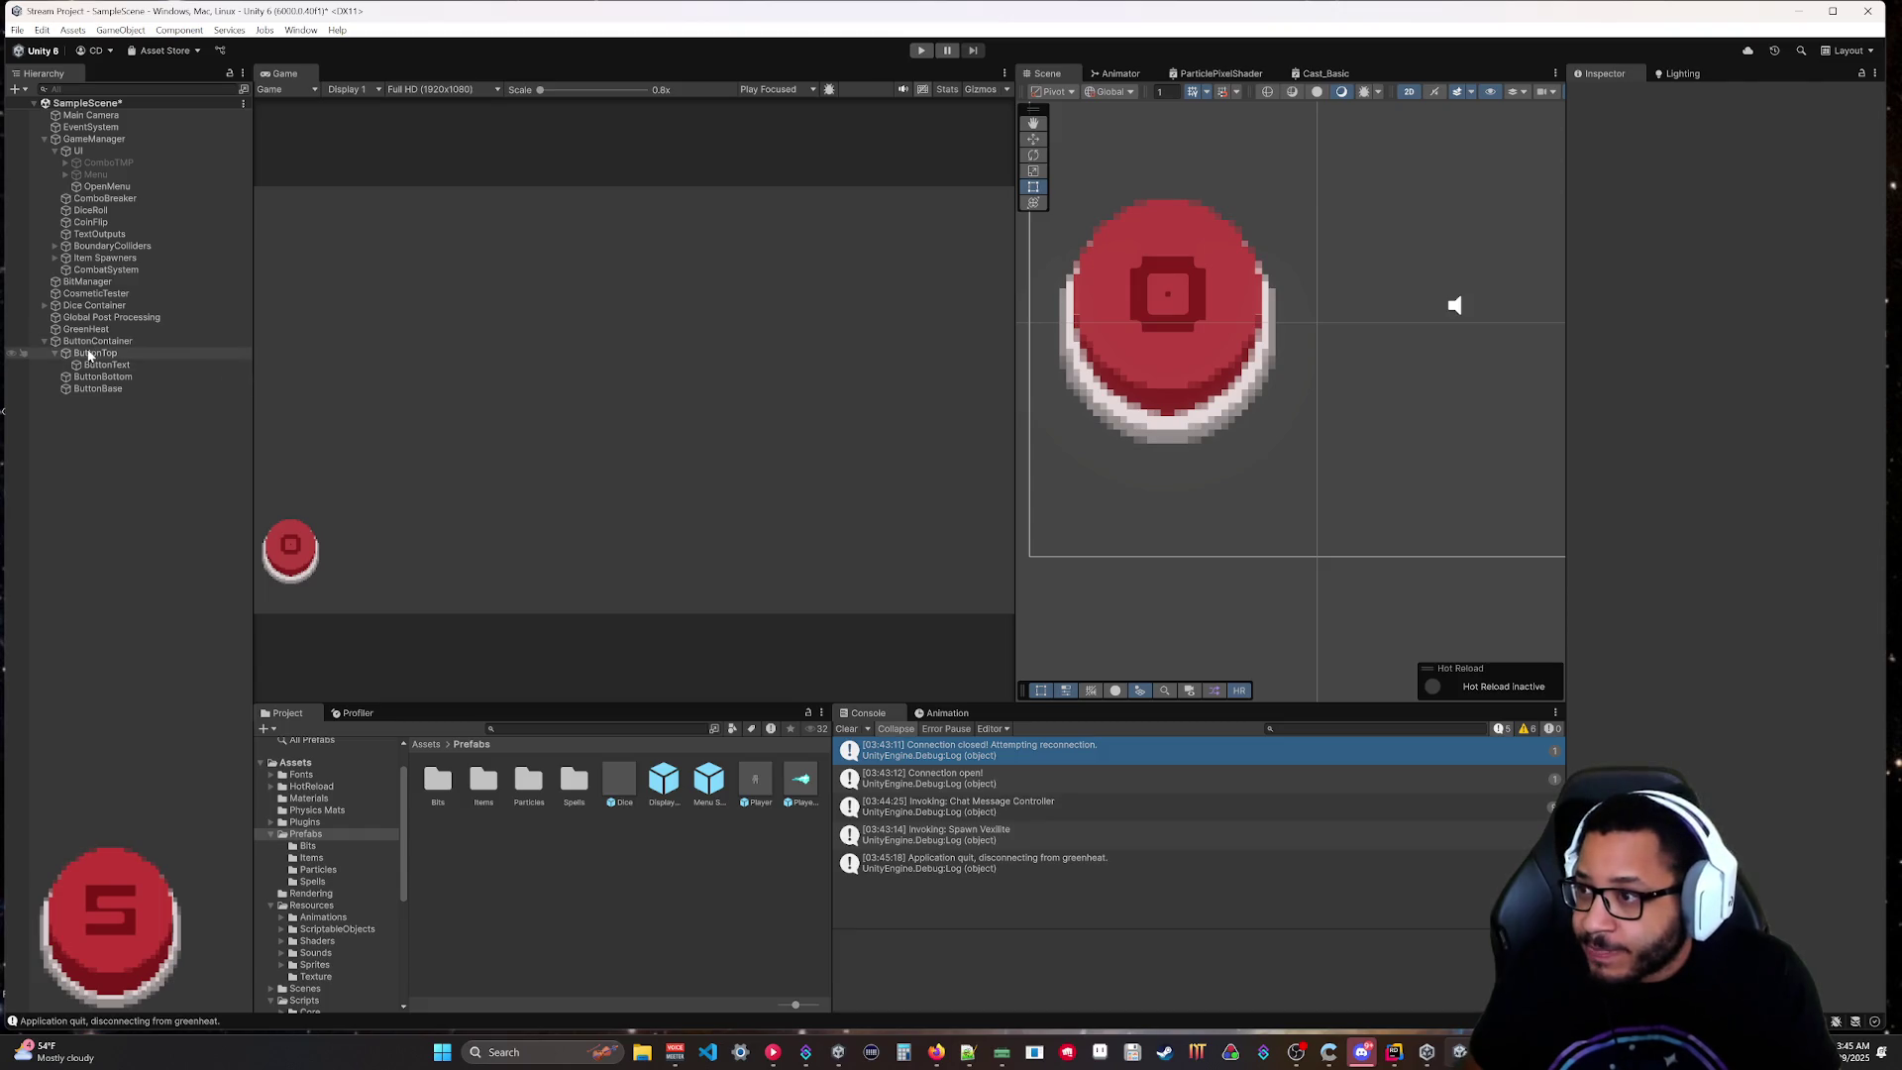
click(109, 342)
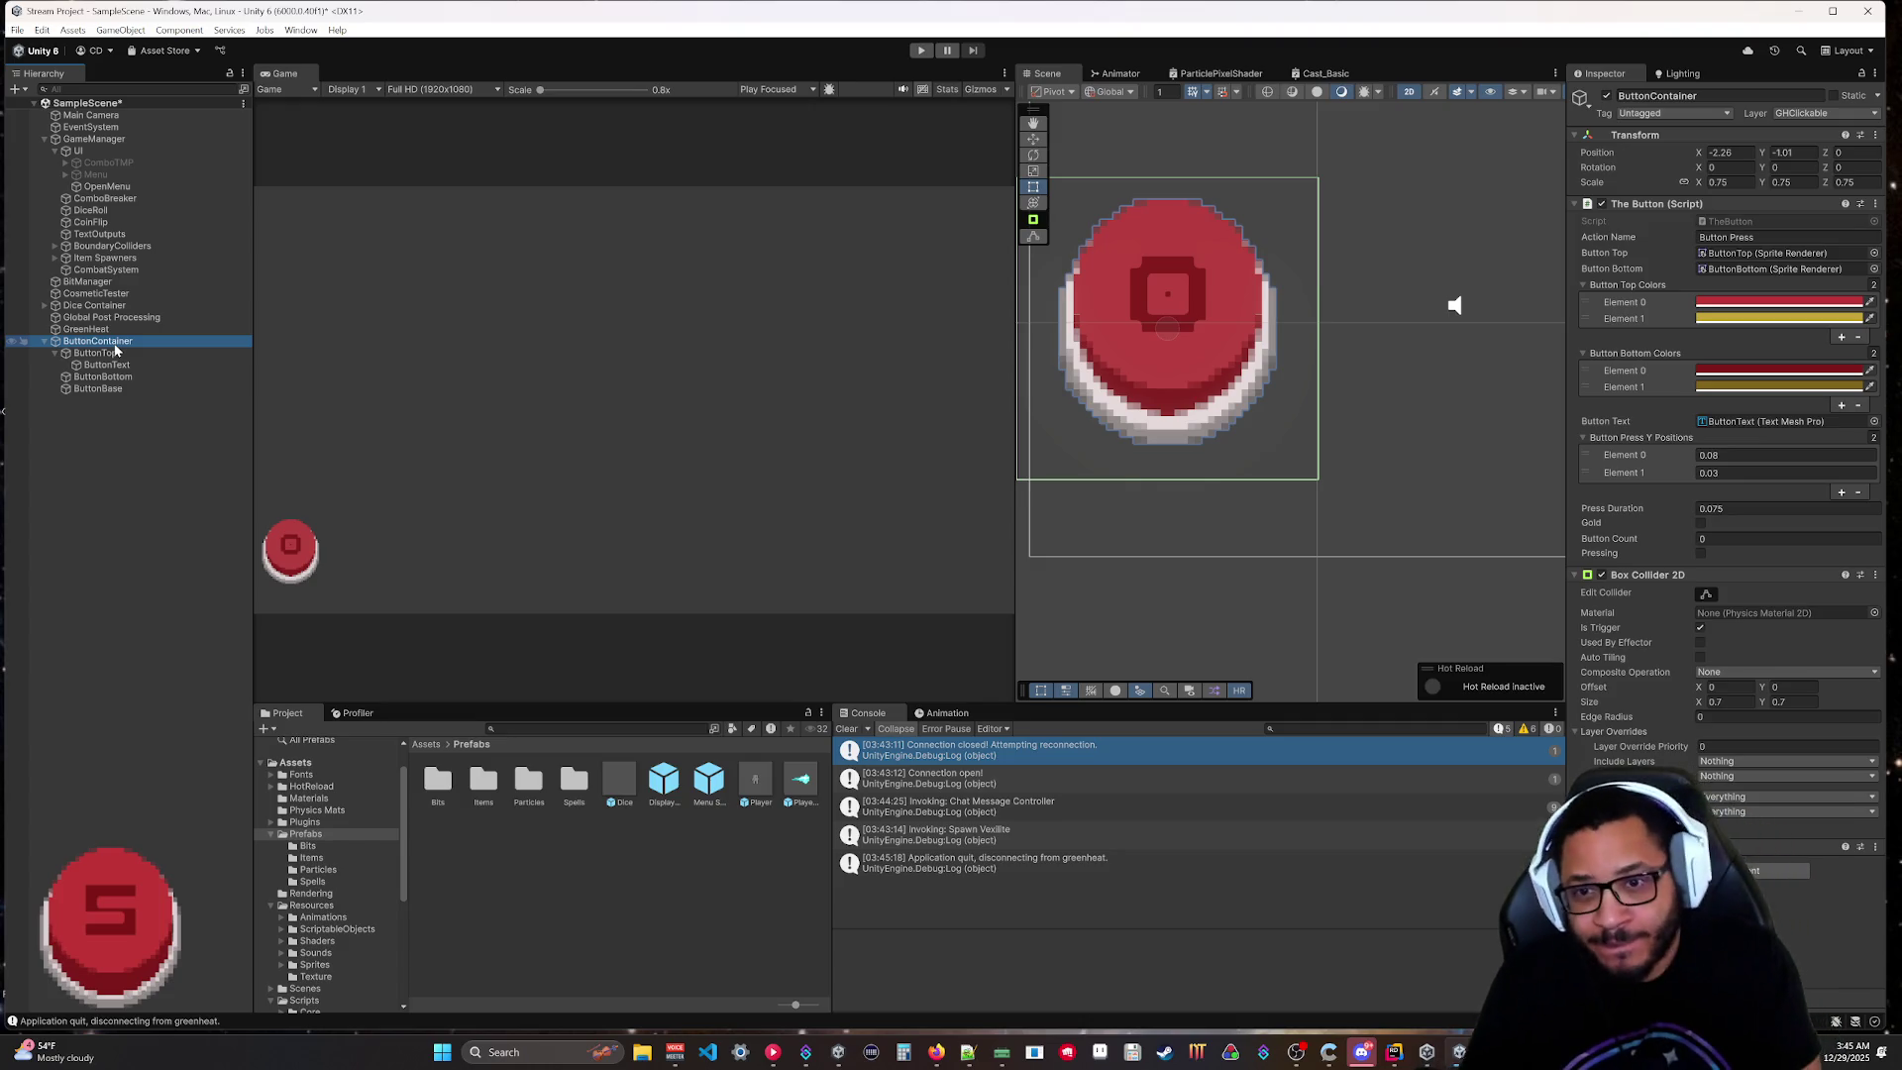
right_click(1665, 575)
click(1733, 638)
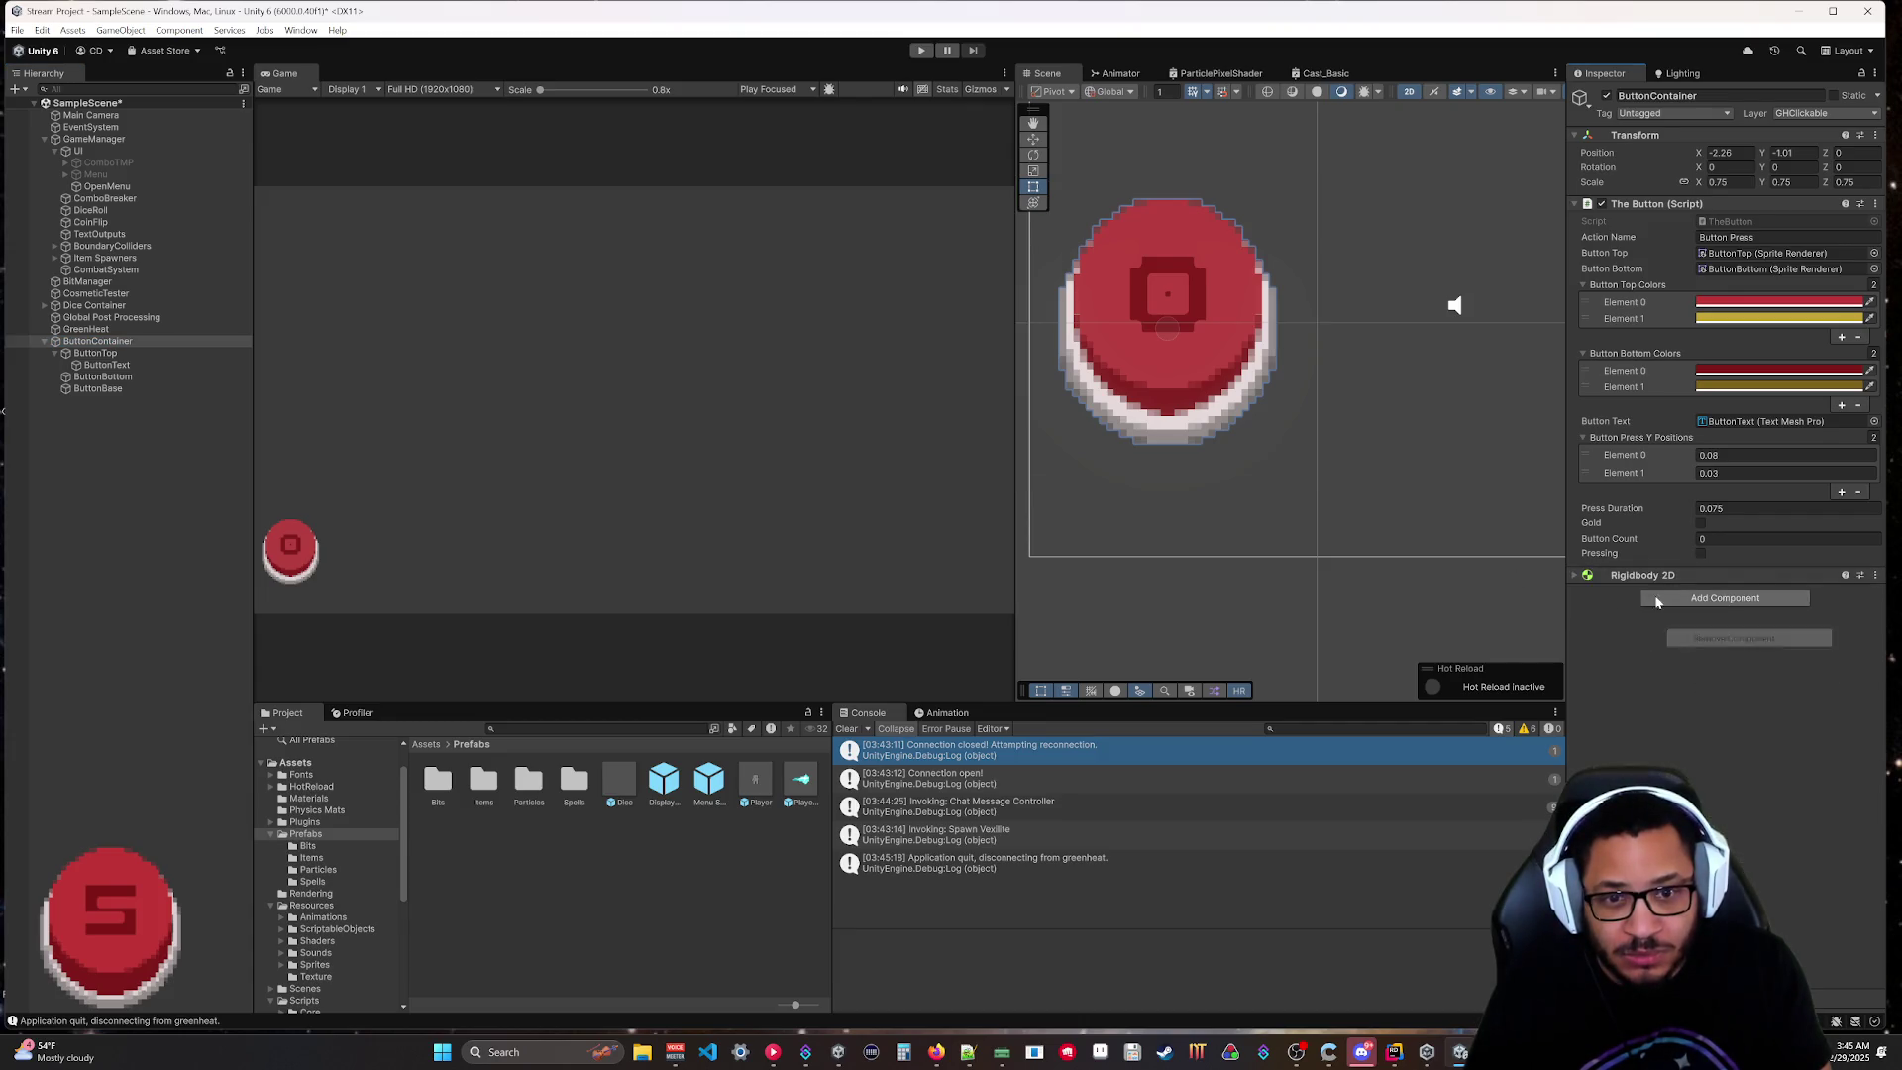
click(1724, 598)
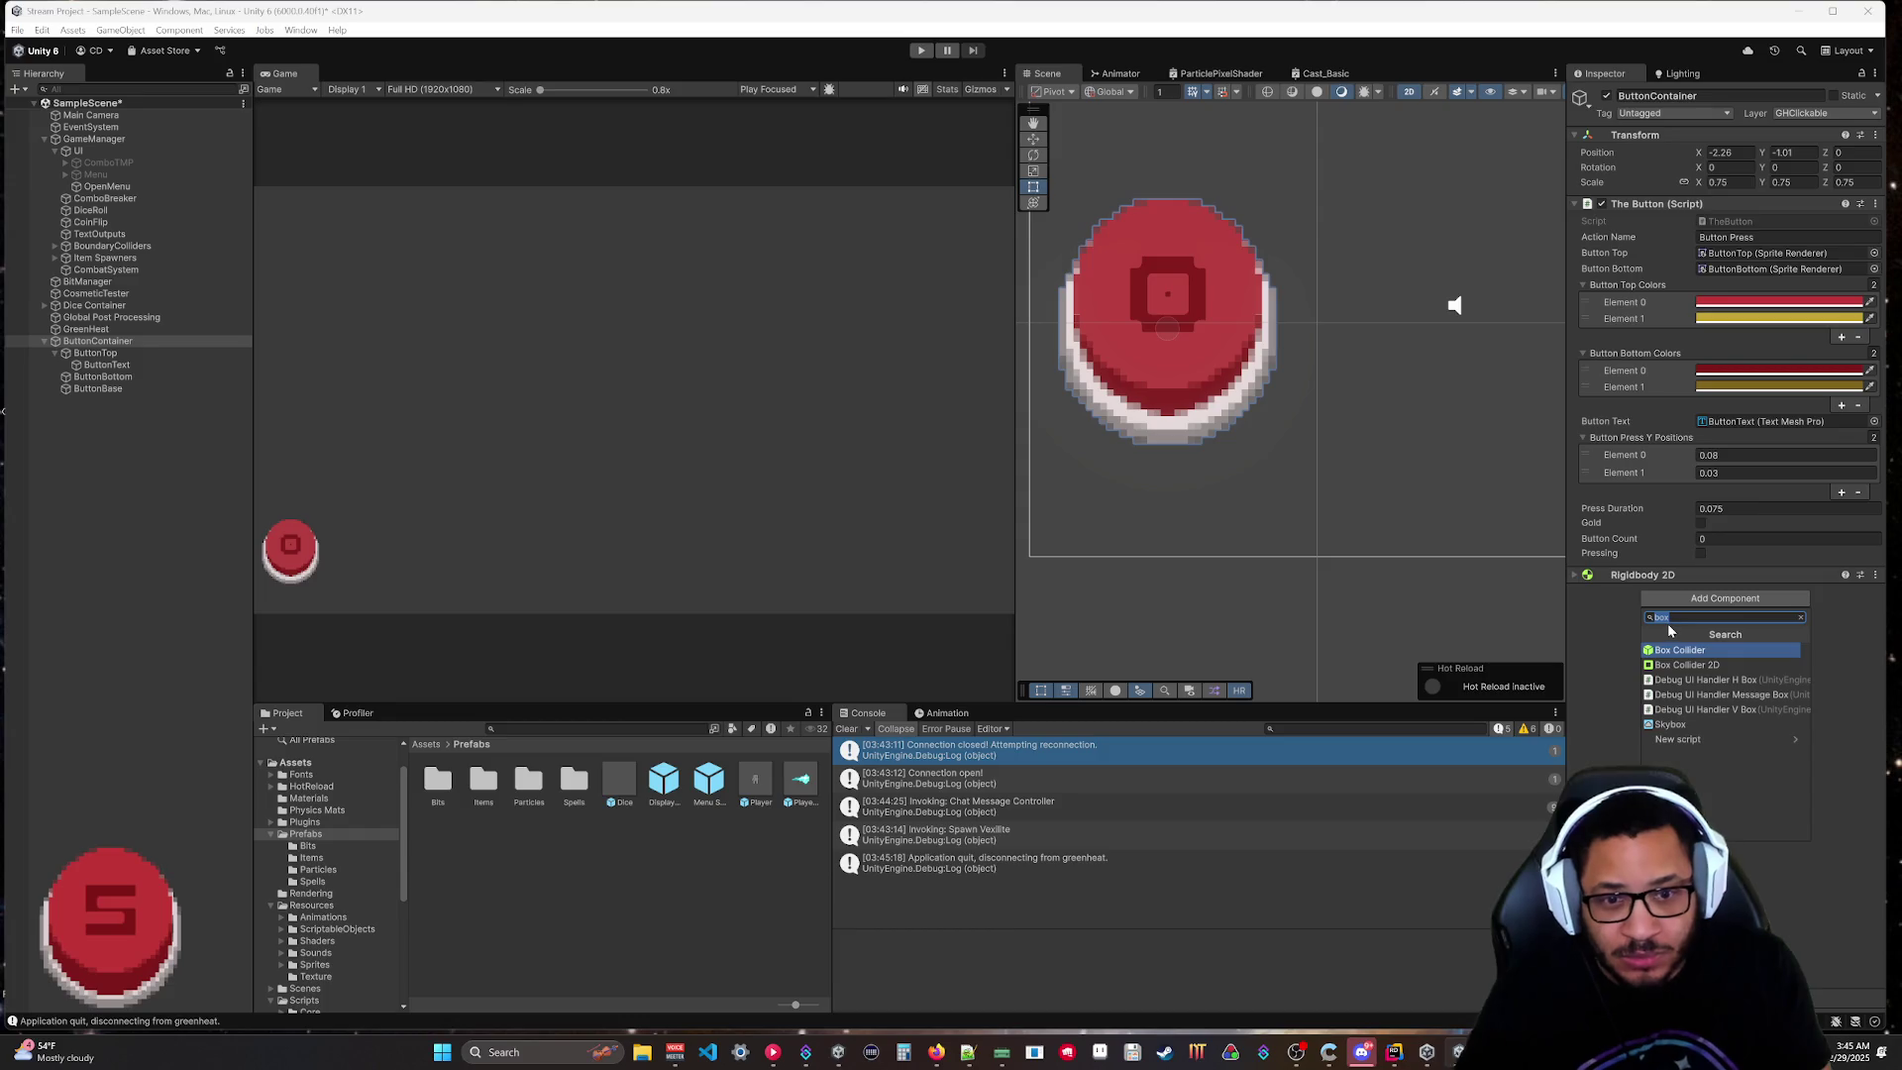
text(circl)
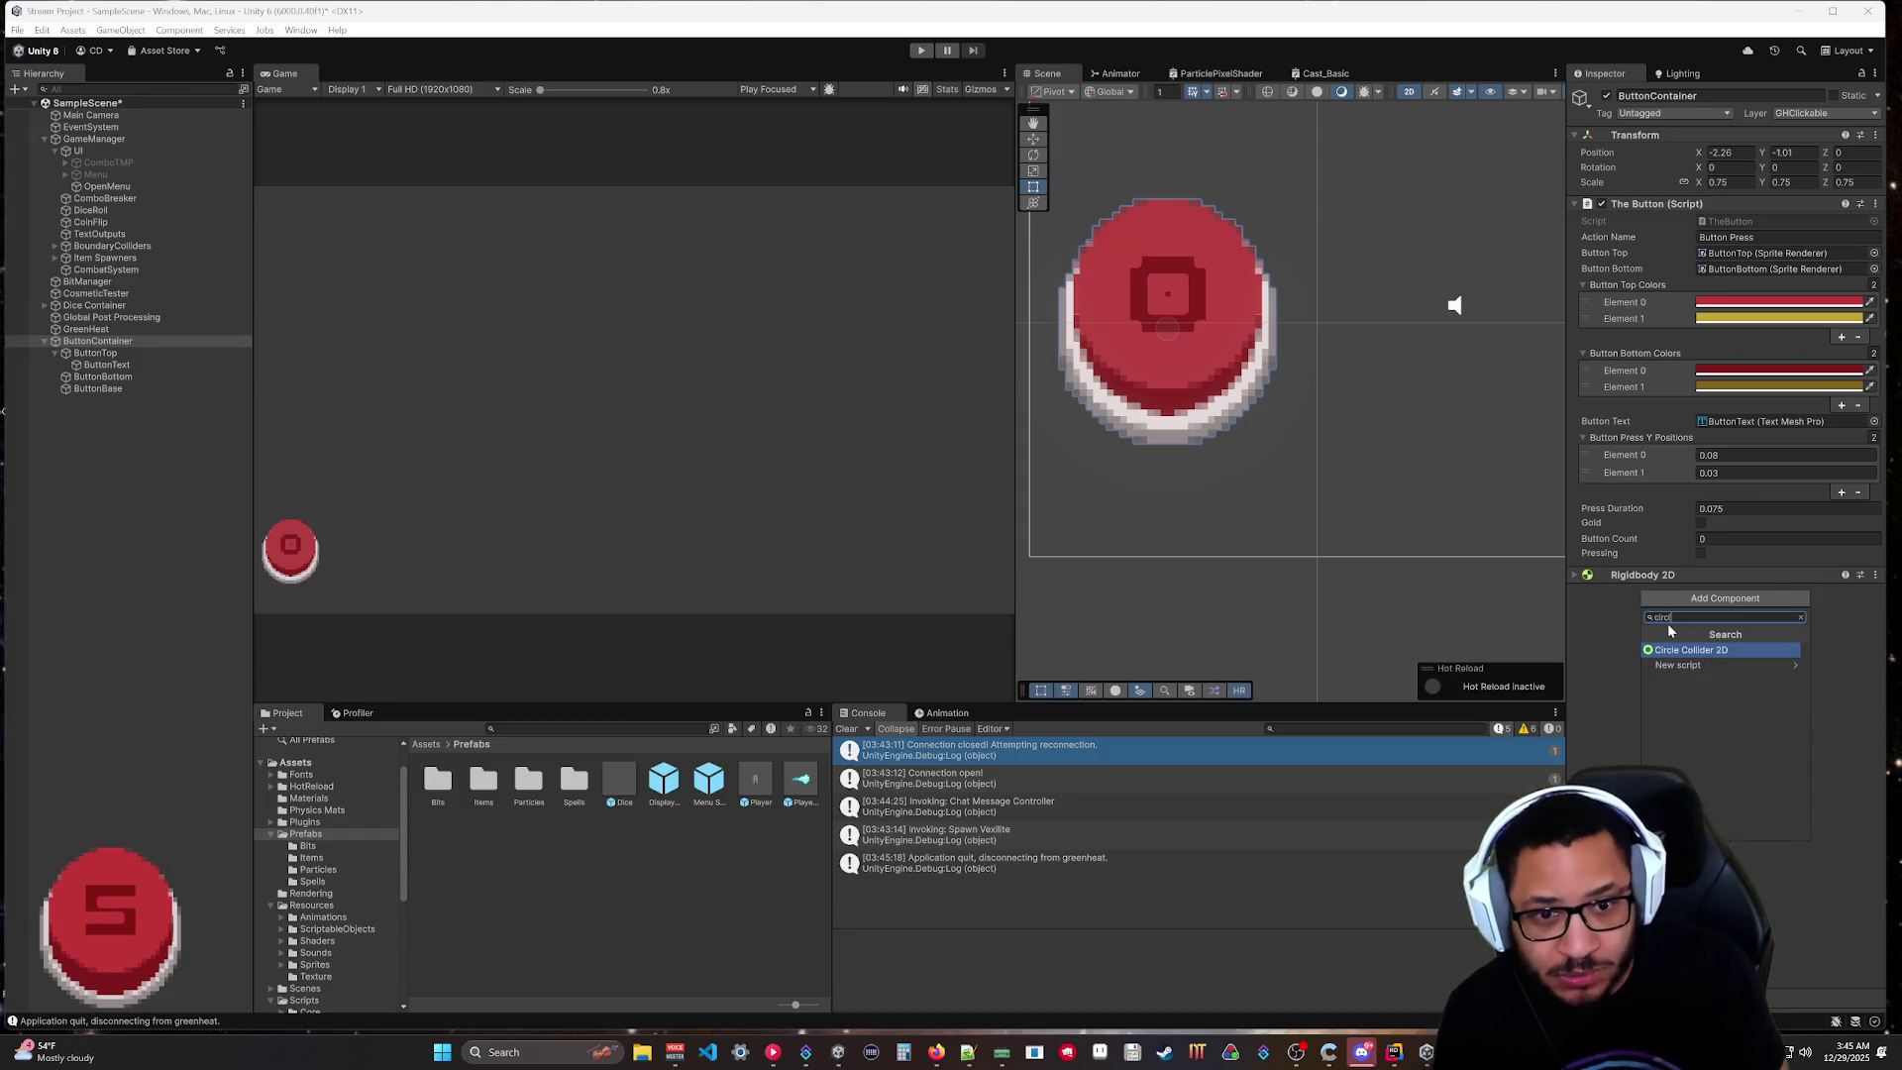
key(Return)
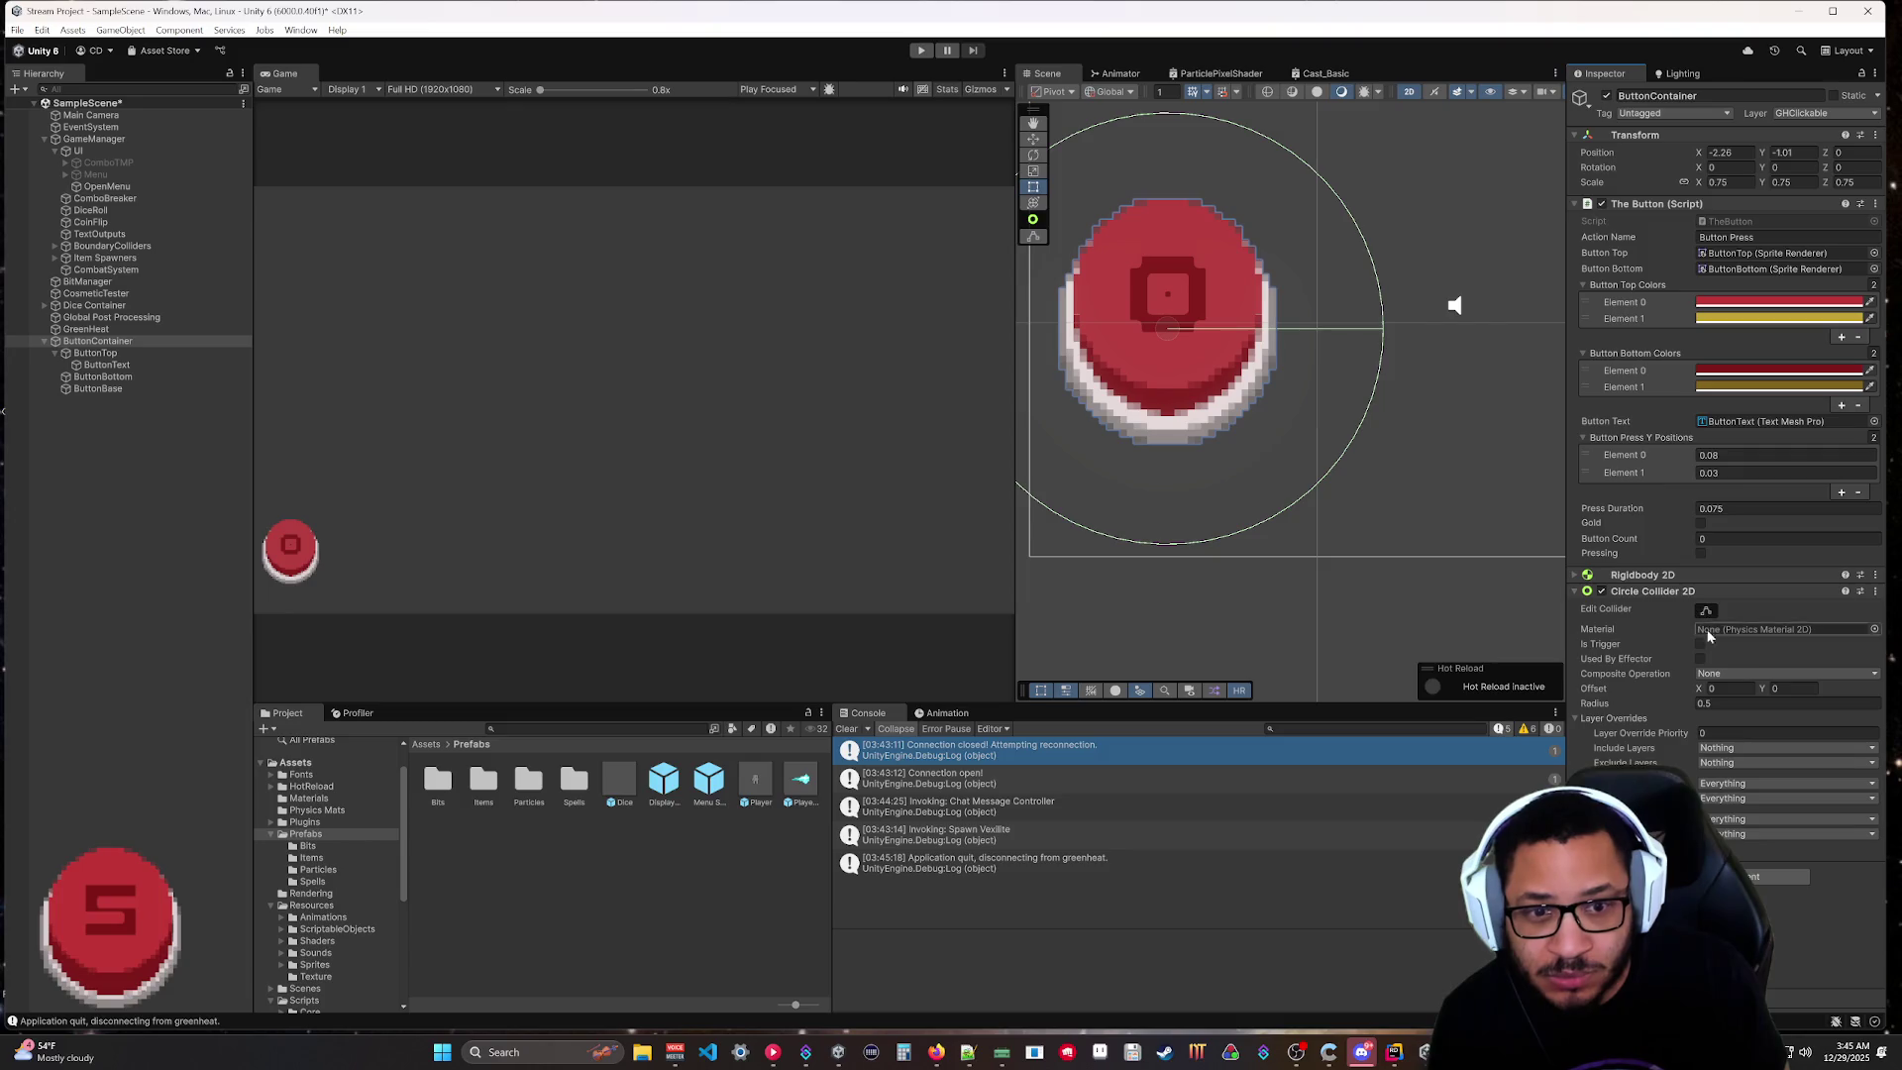
Set the circle collider radius to 0.3, lower the button to Y -1.16, and play-test.
drag(1682, 709, 1673, 765)
click(1726, 706)
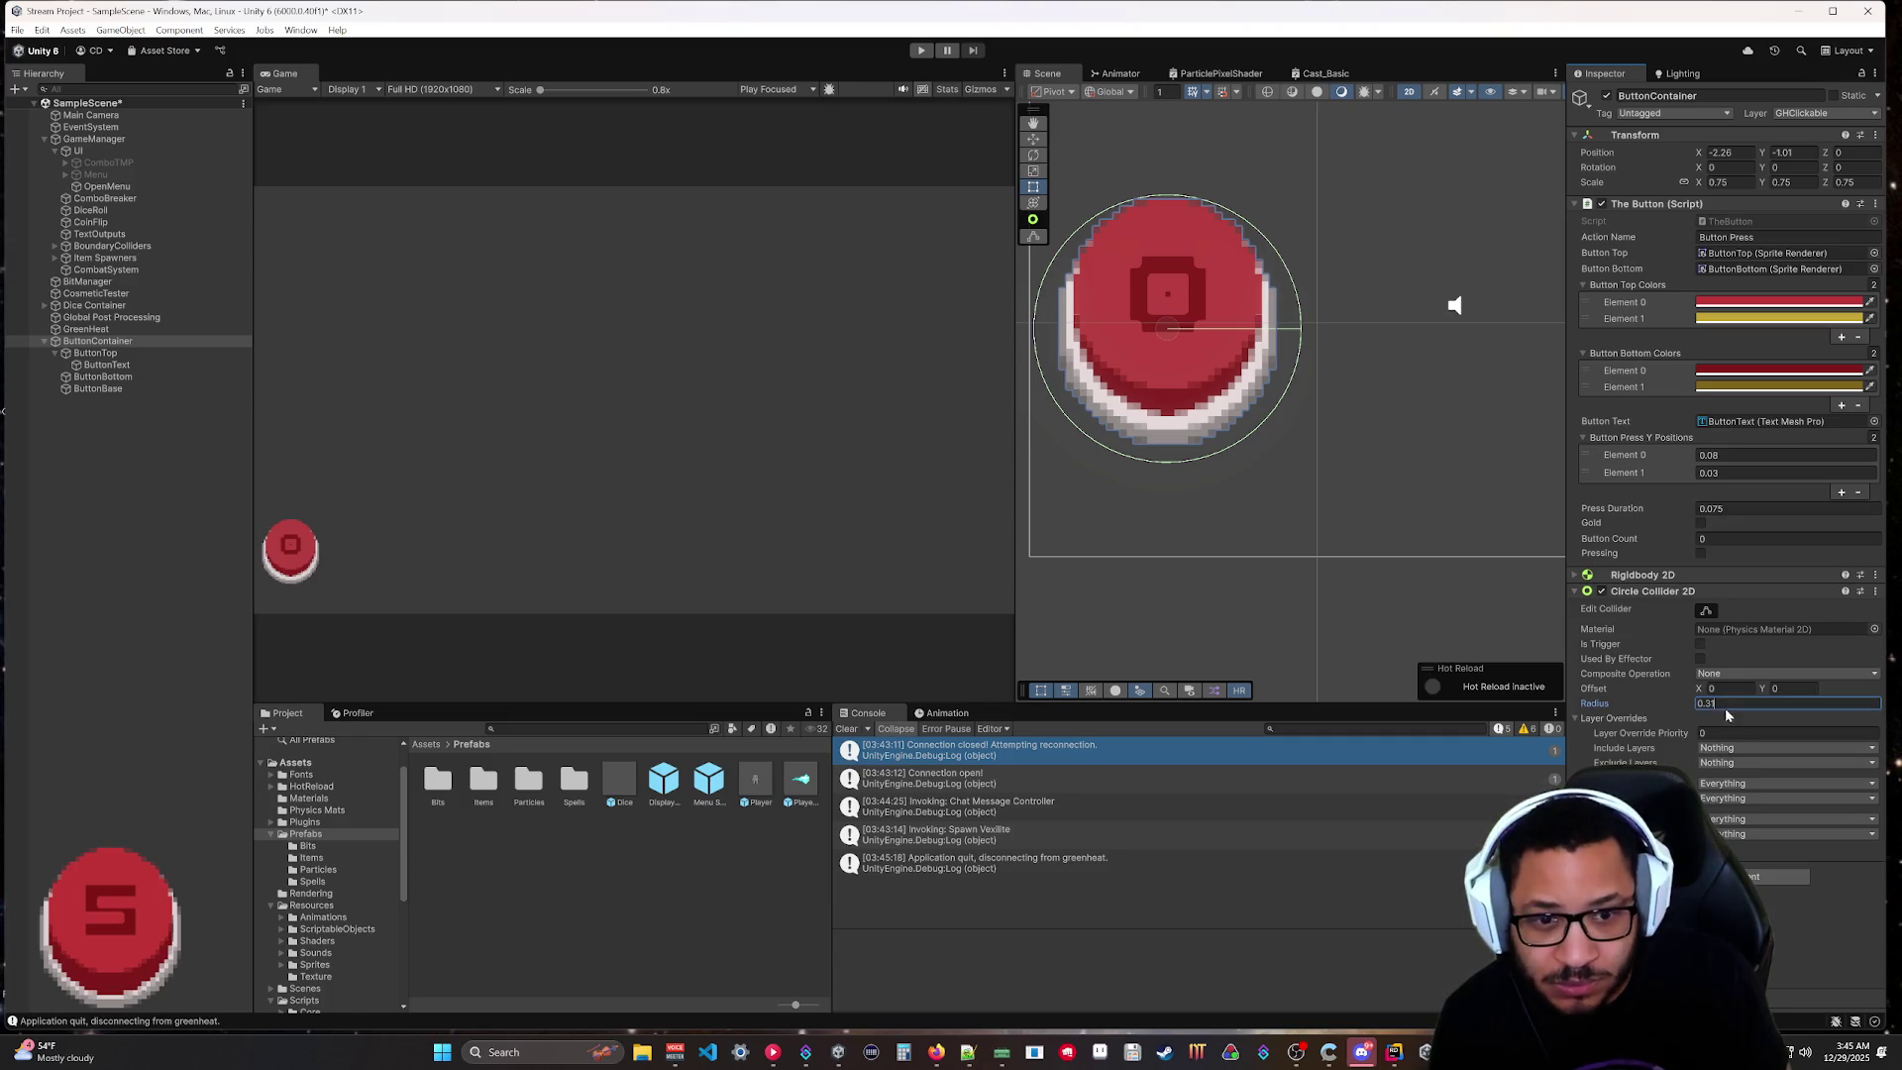
key(BackSpace)
key(Return)
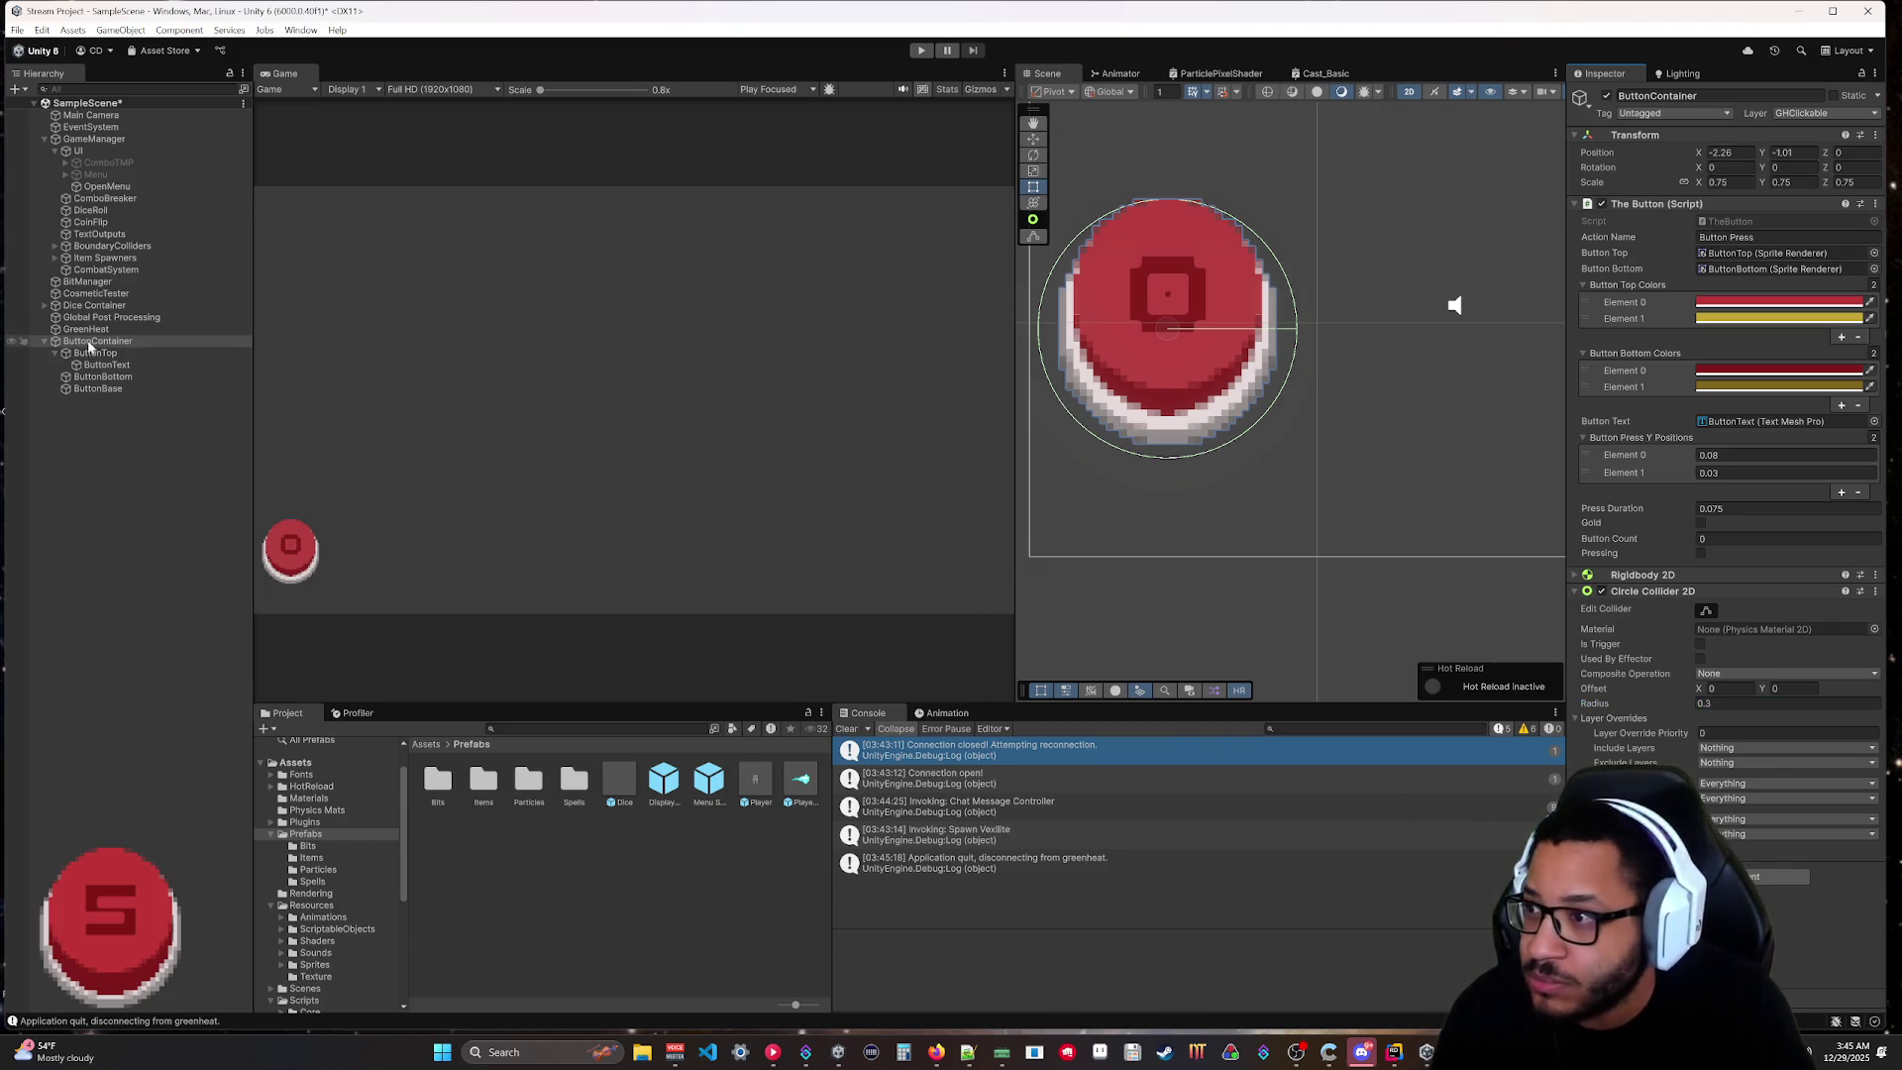
drag(1761, 155, 1755, 155)
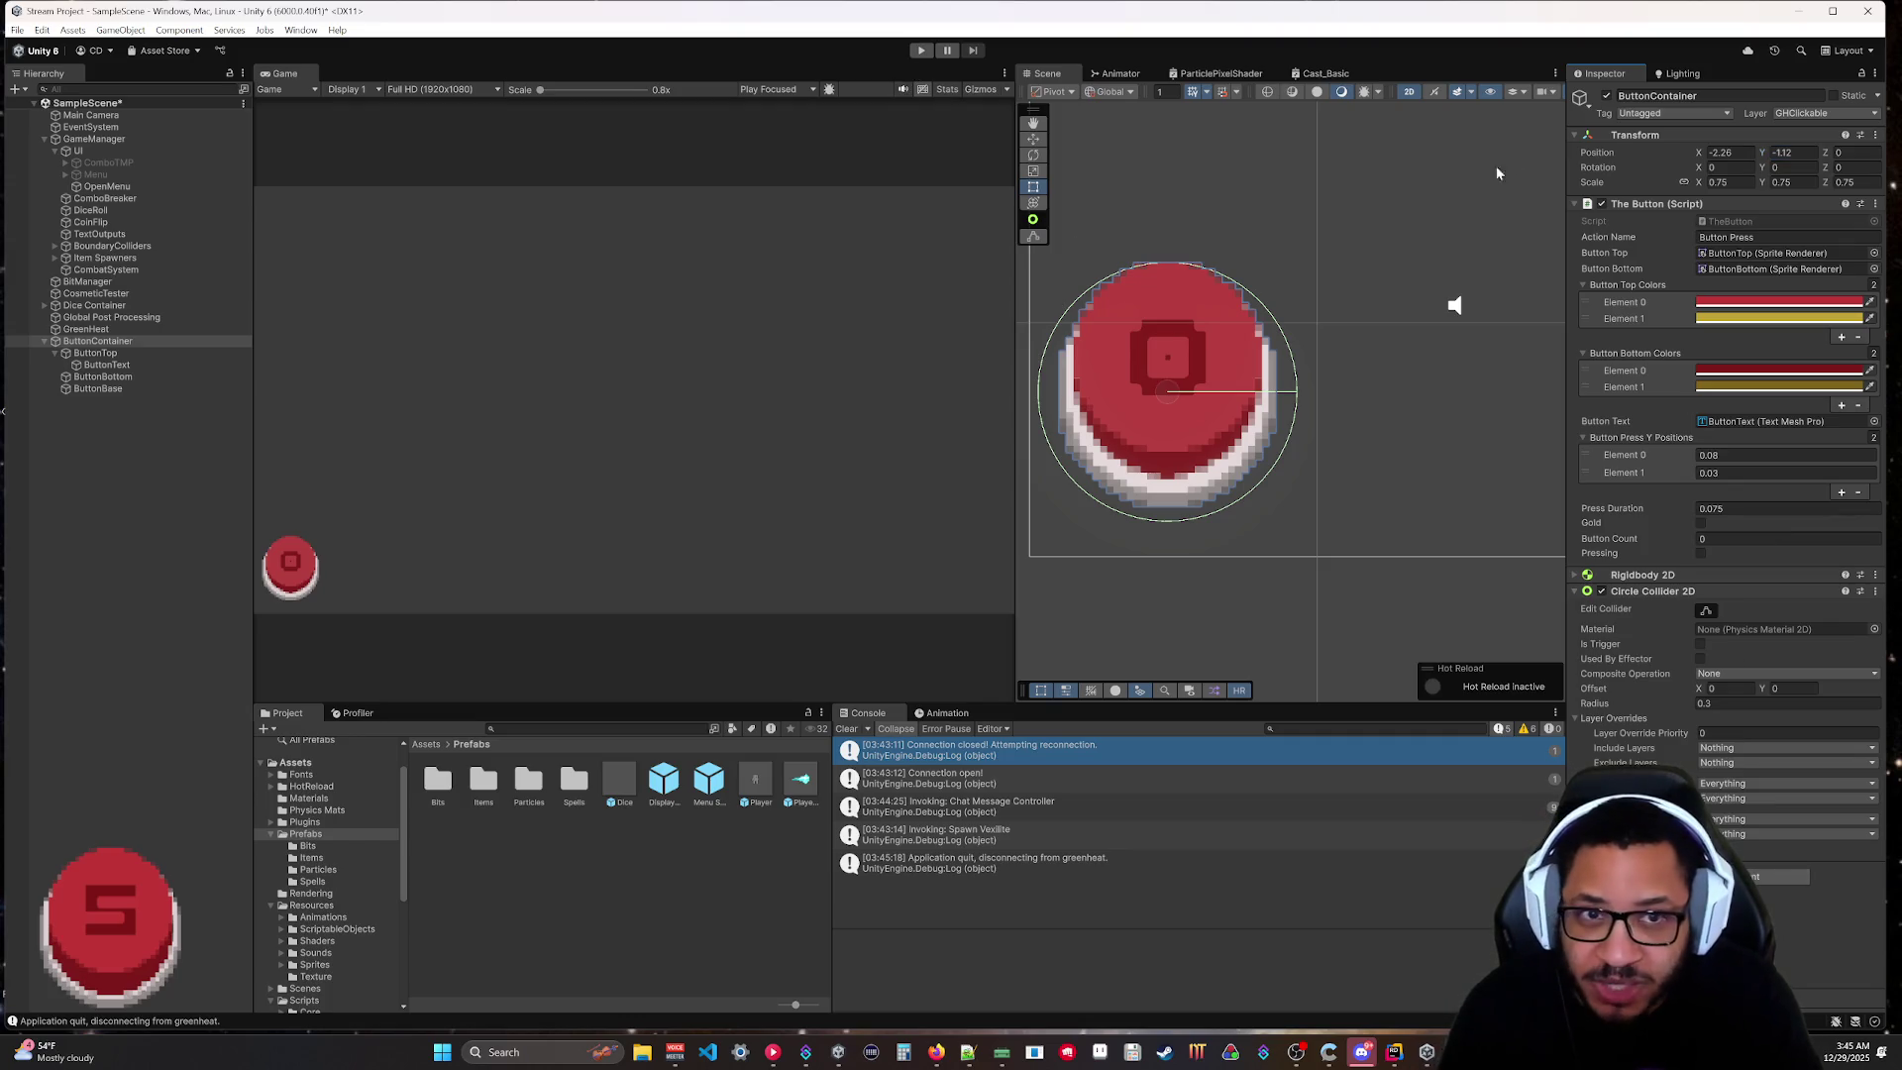
drag(1761, 154, 1762, 155)
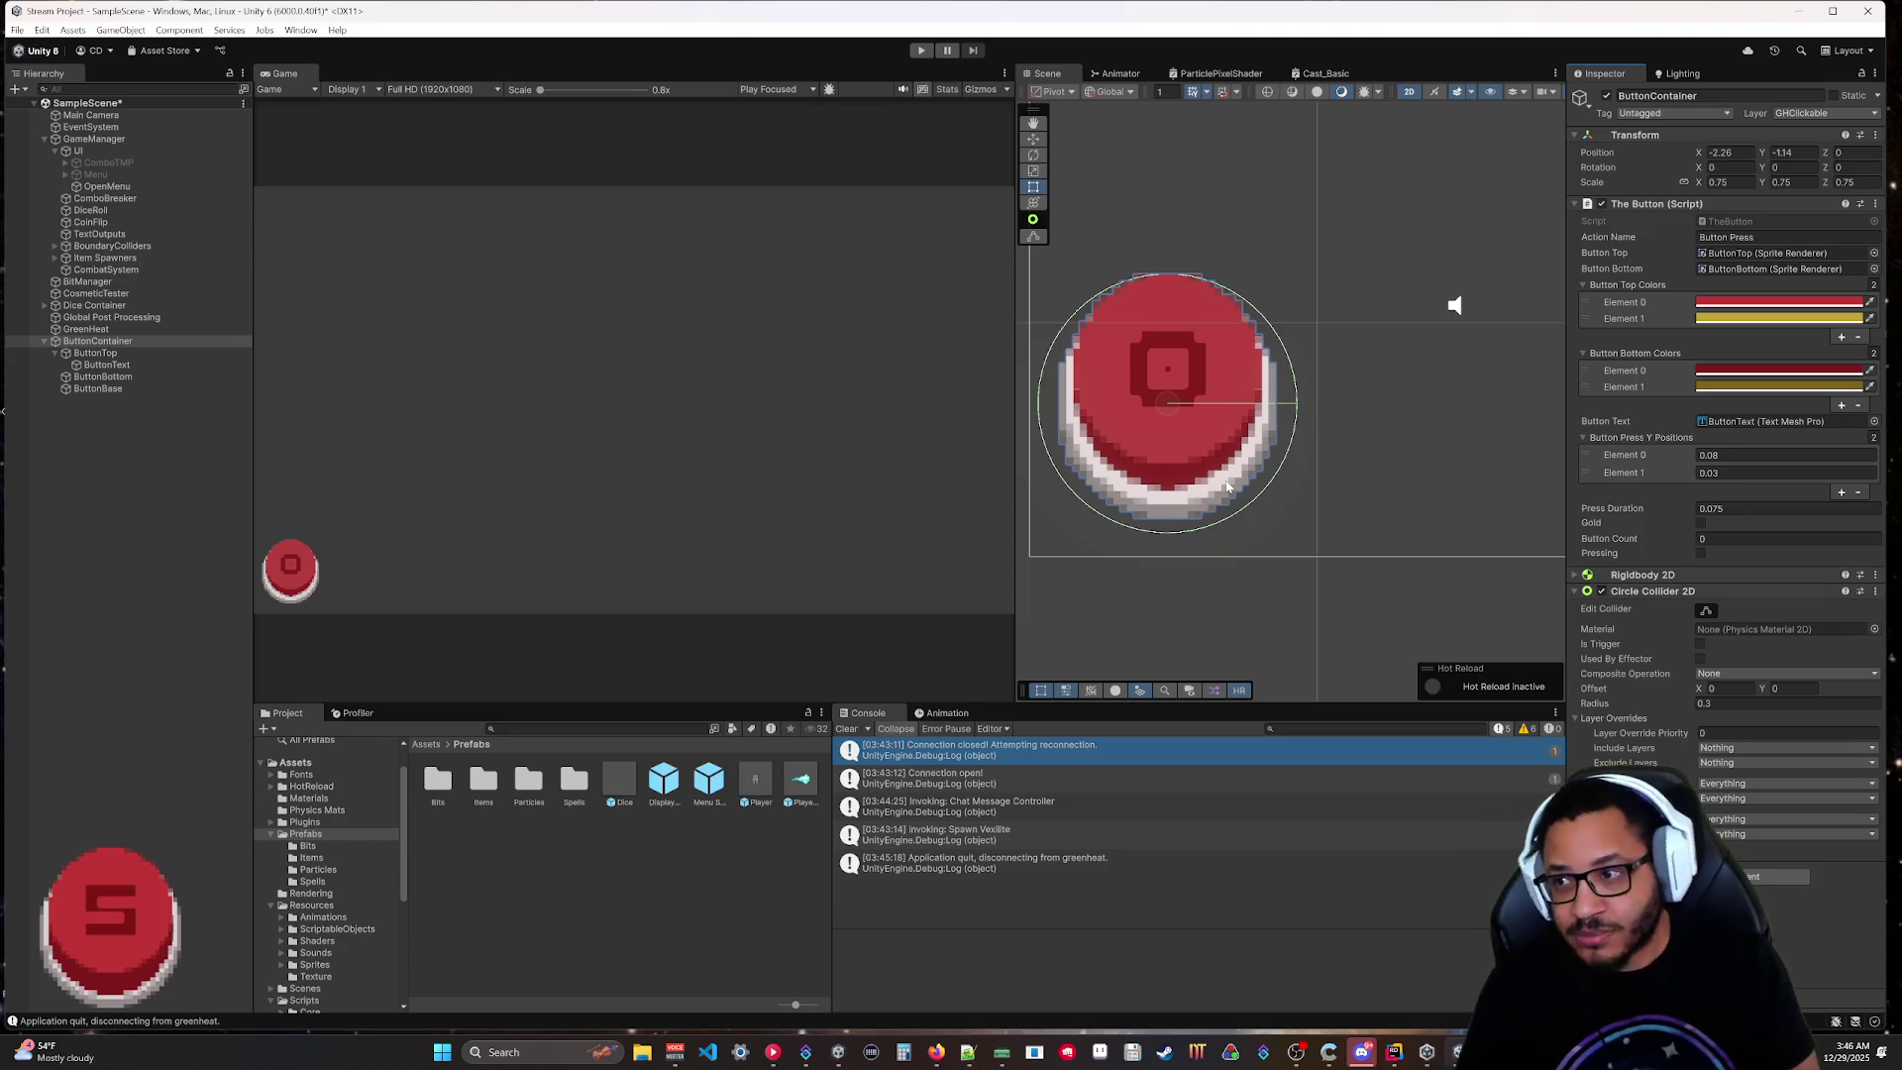
click(920, 52)
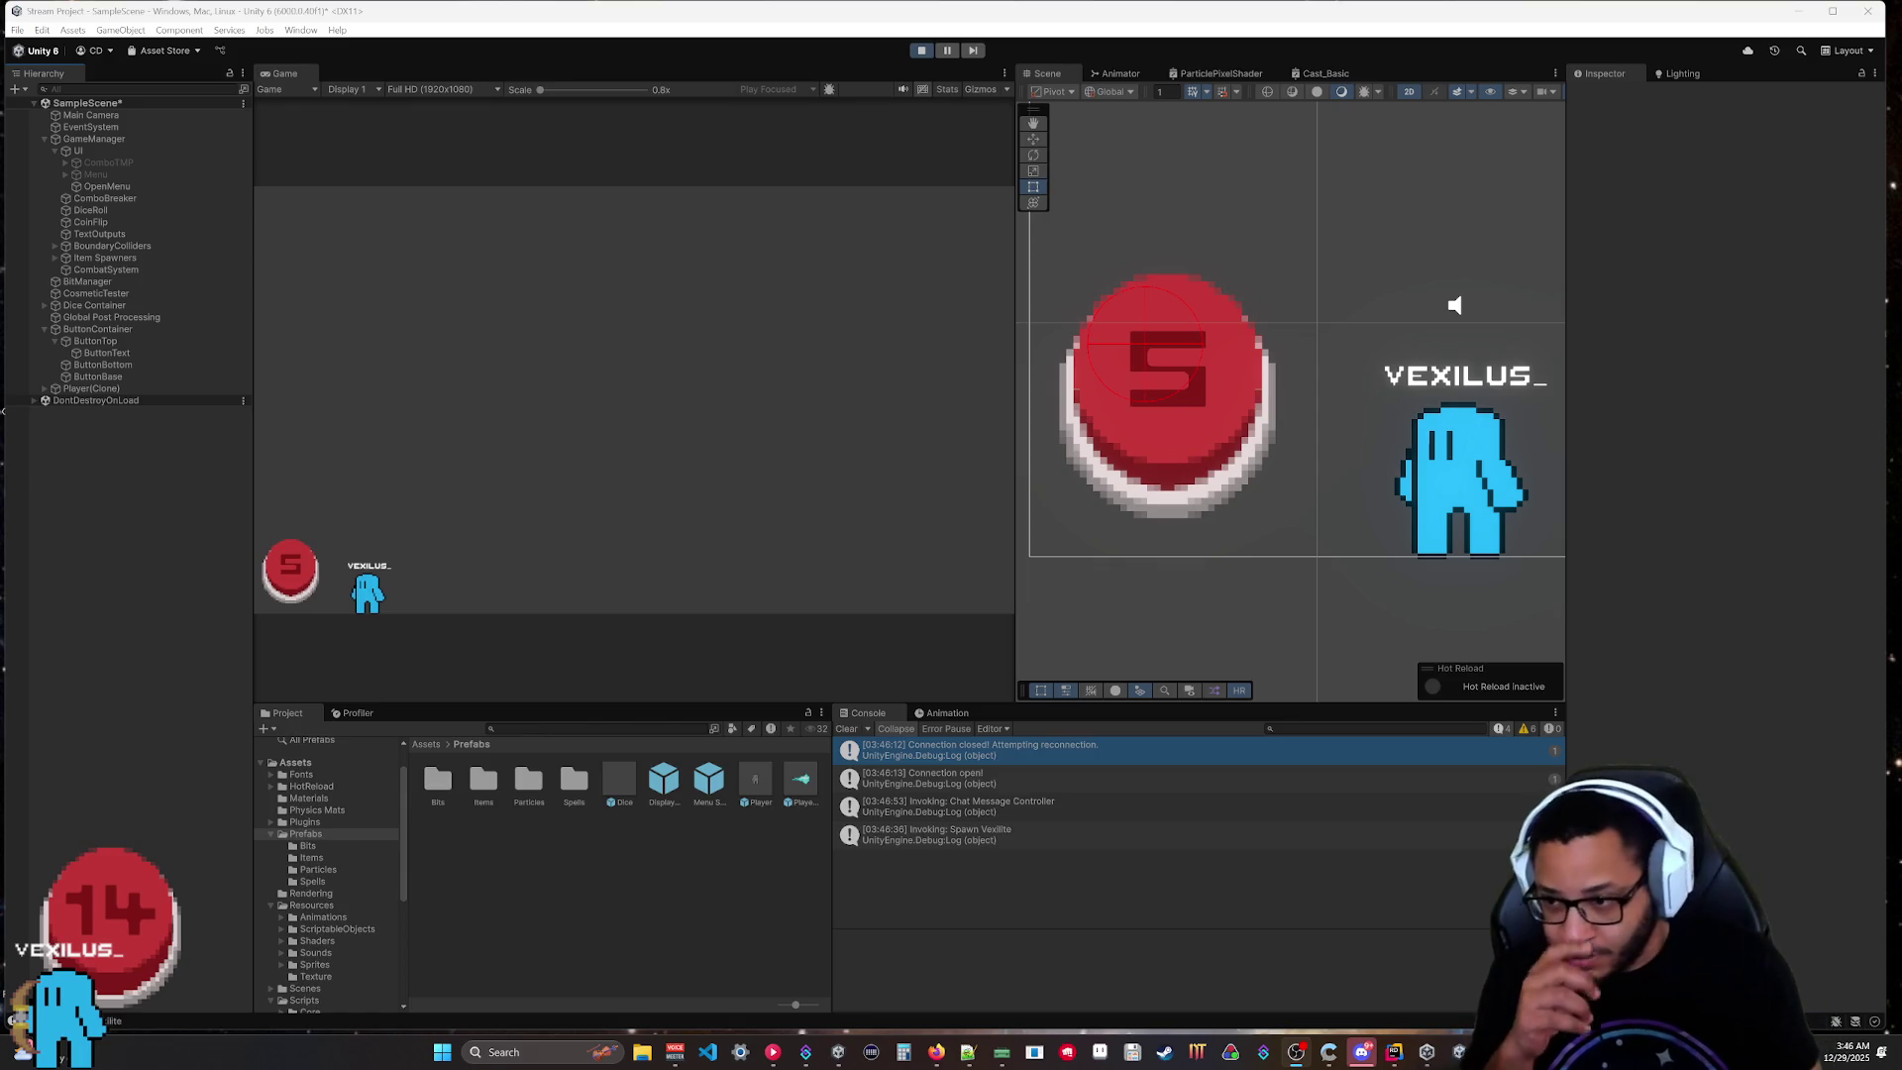
click(920, 49)
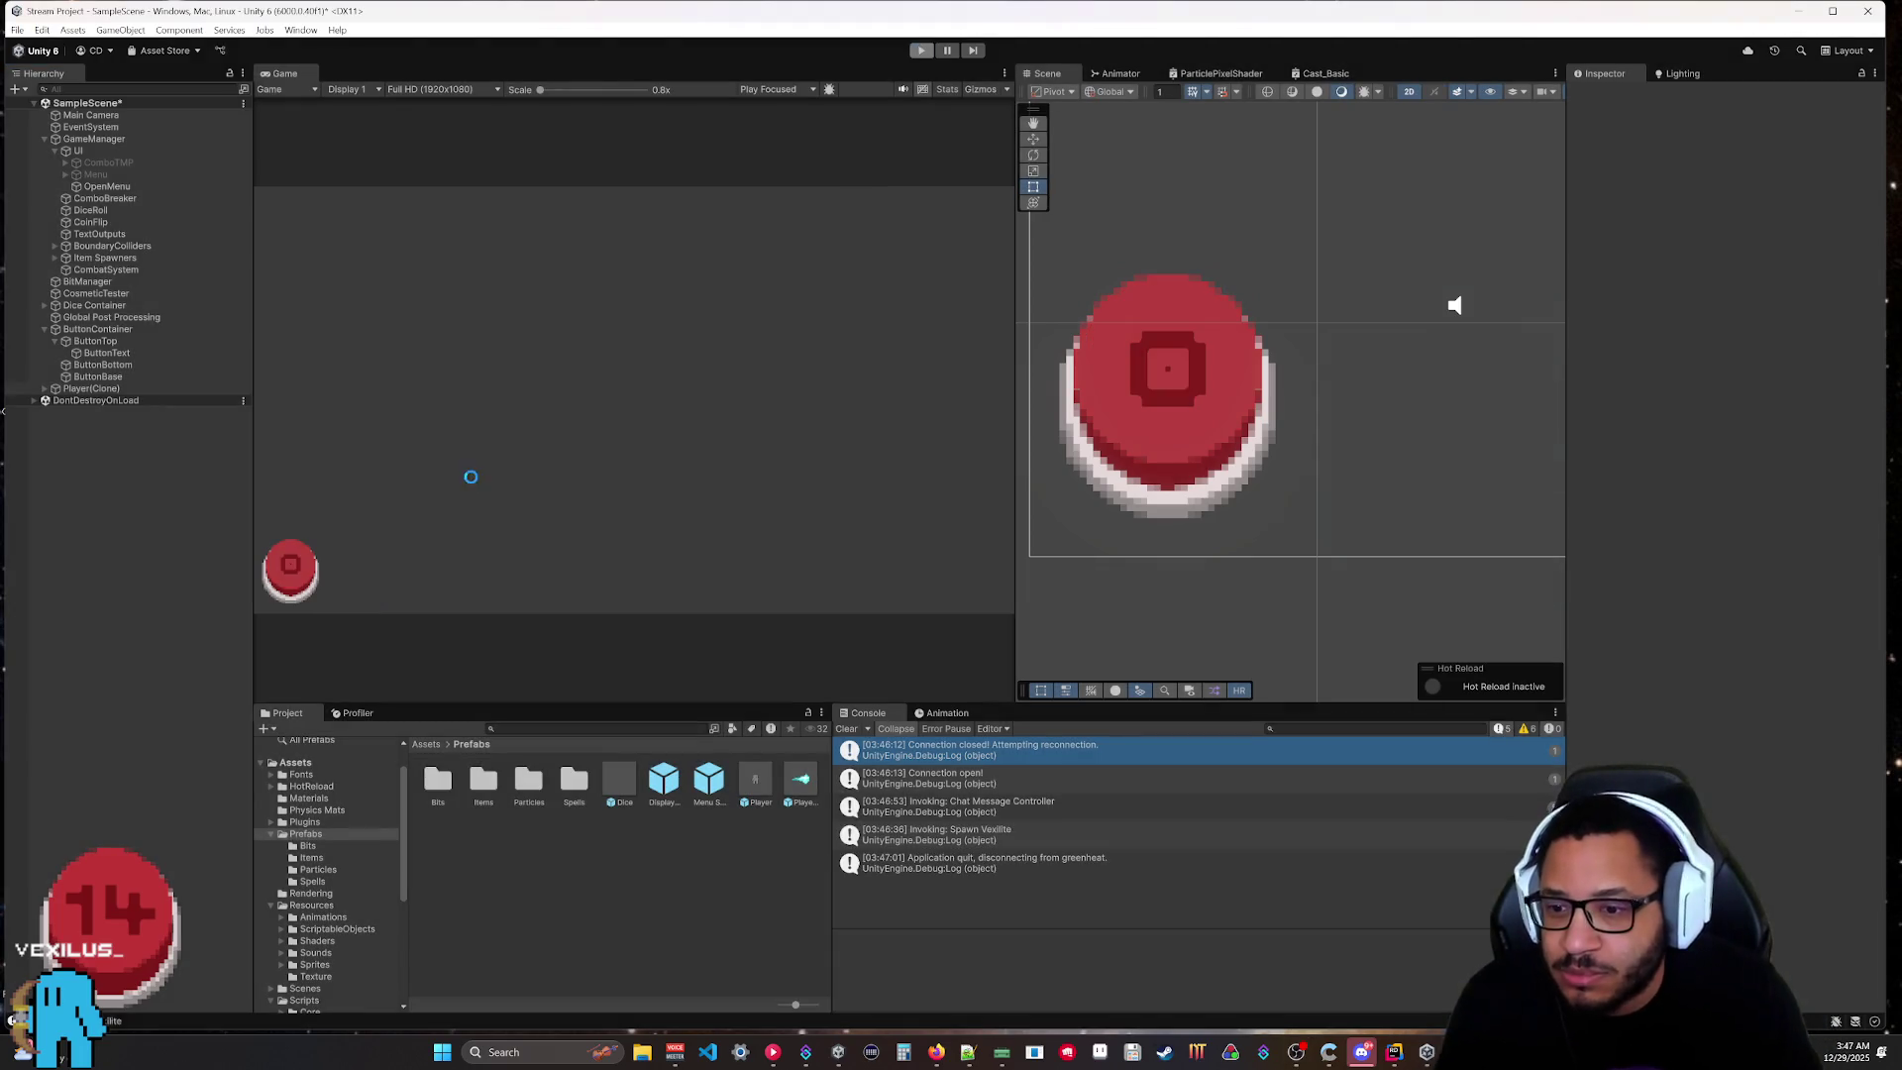
double_click(756, 782)
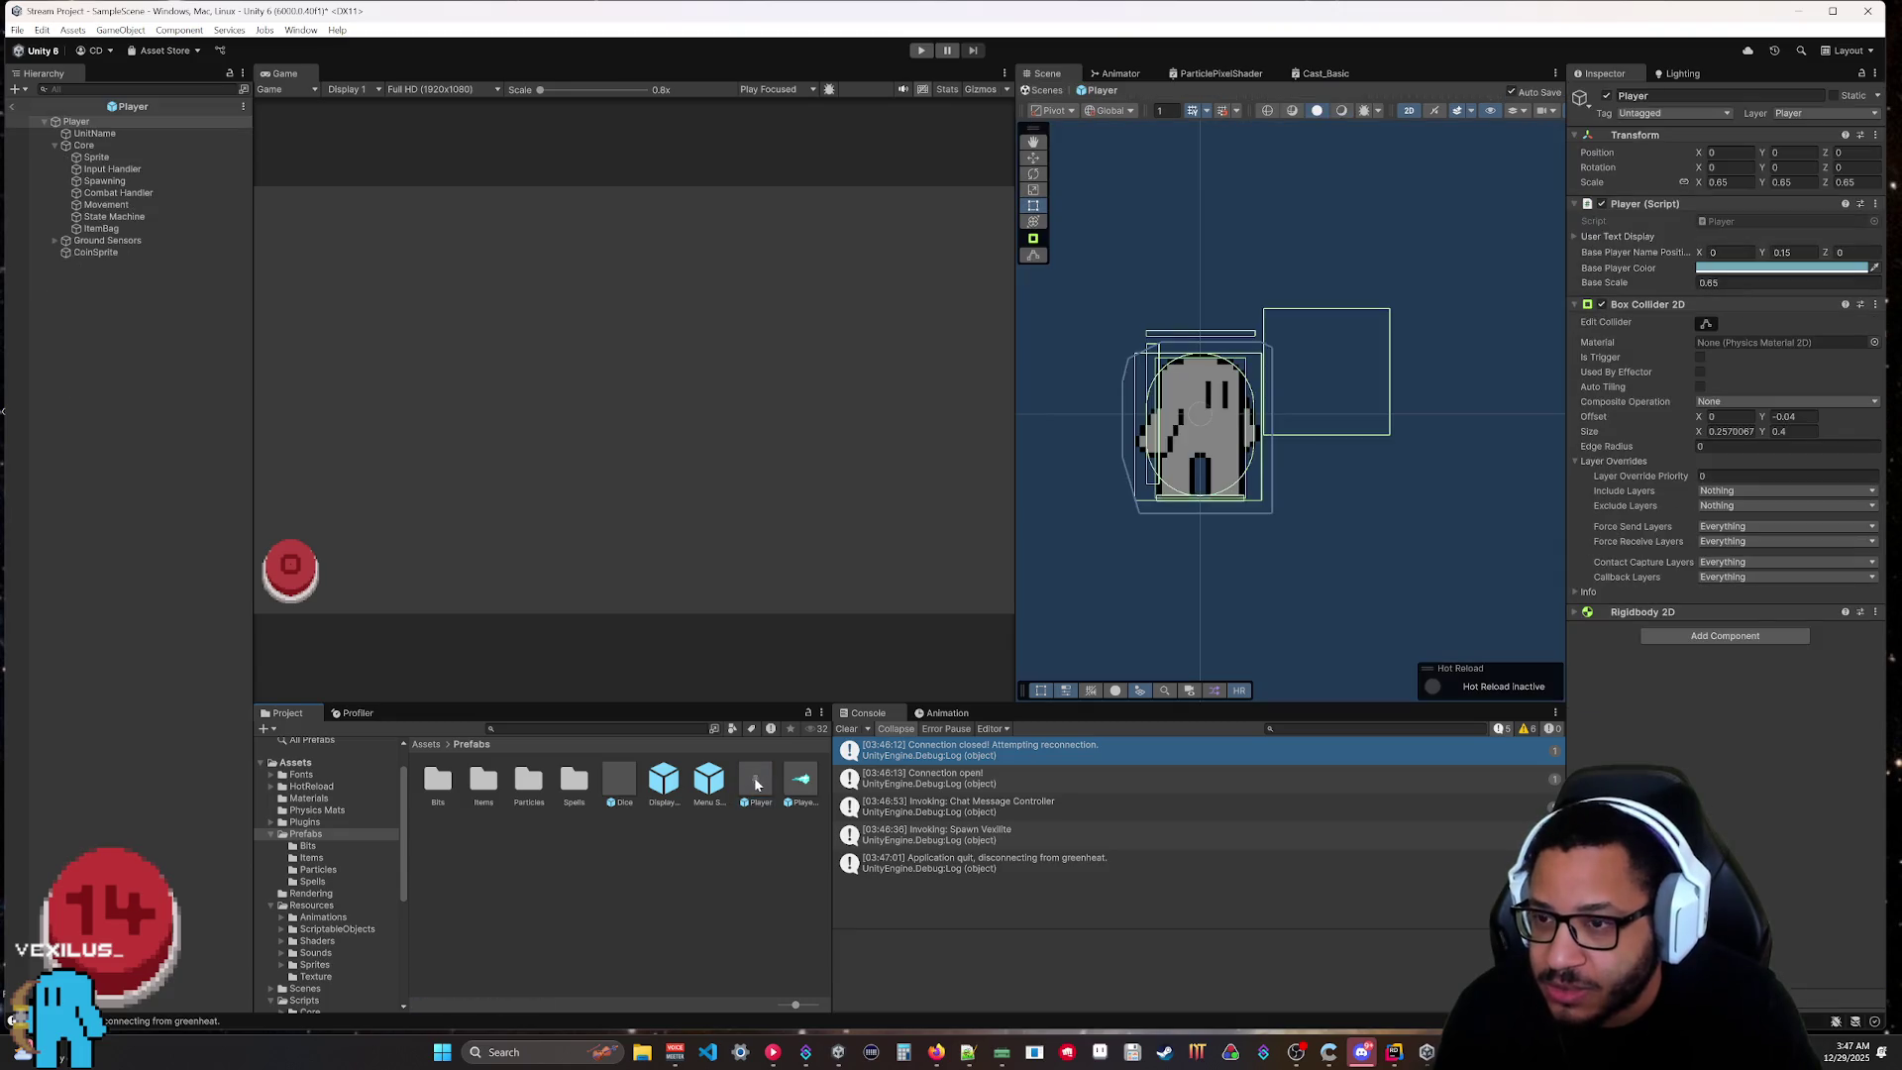
Preview the Player_Bonk clip at frame 34 and turn on Edit Collider for the Sprite's Box Collider 2D.
click(93, 159)
click(1706, 657)
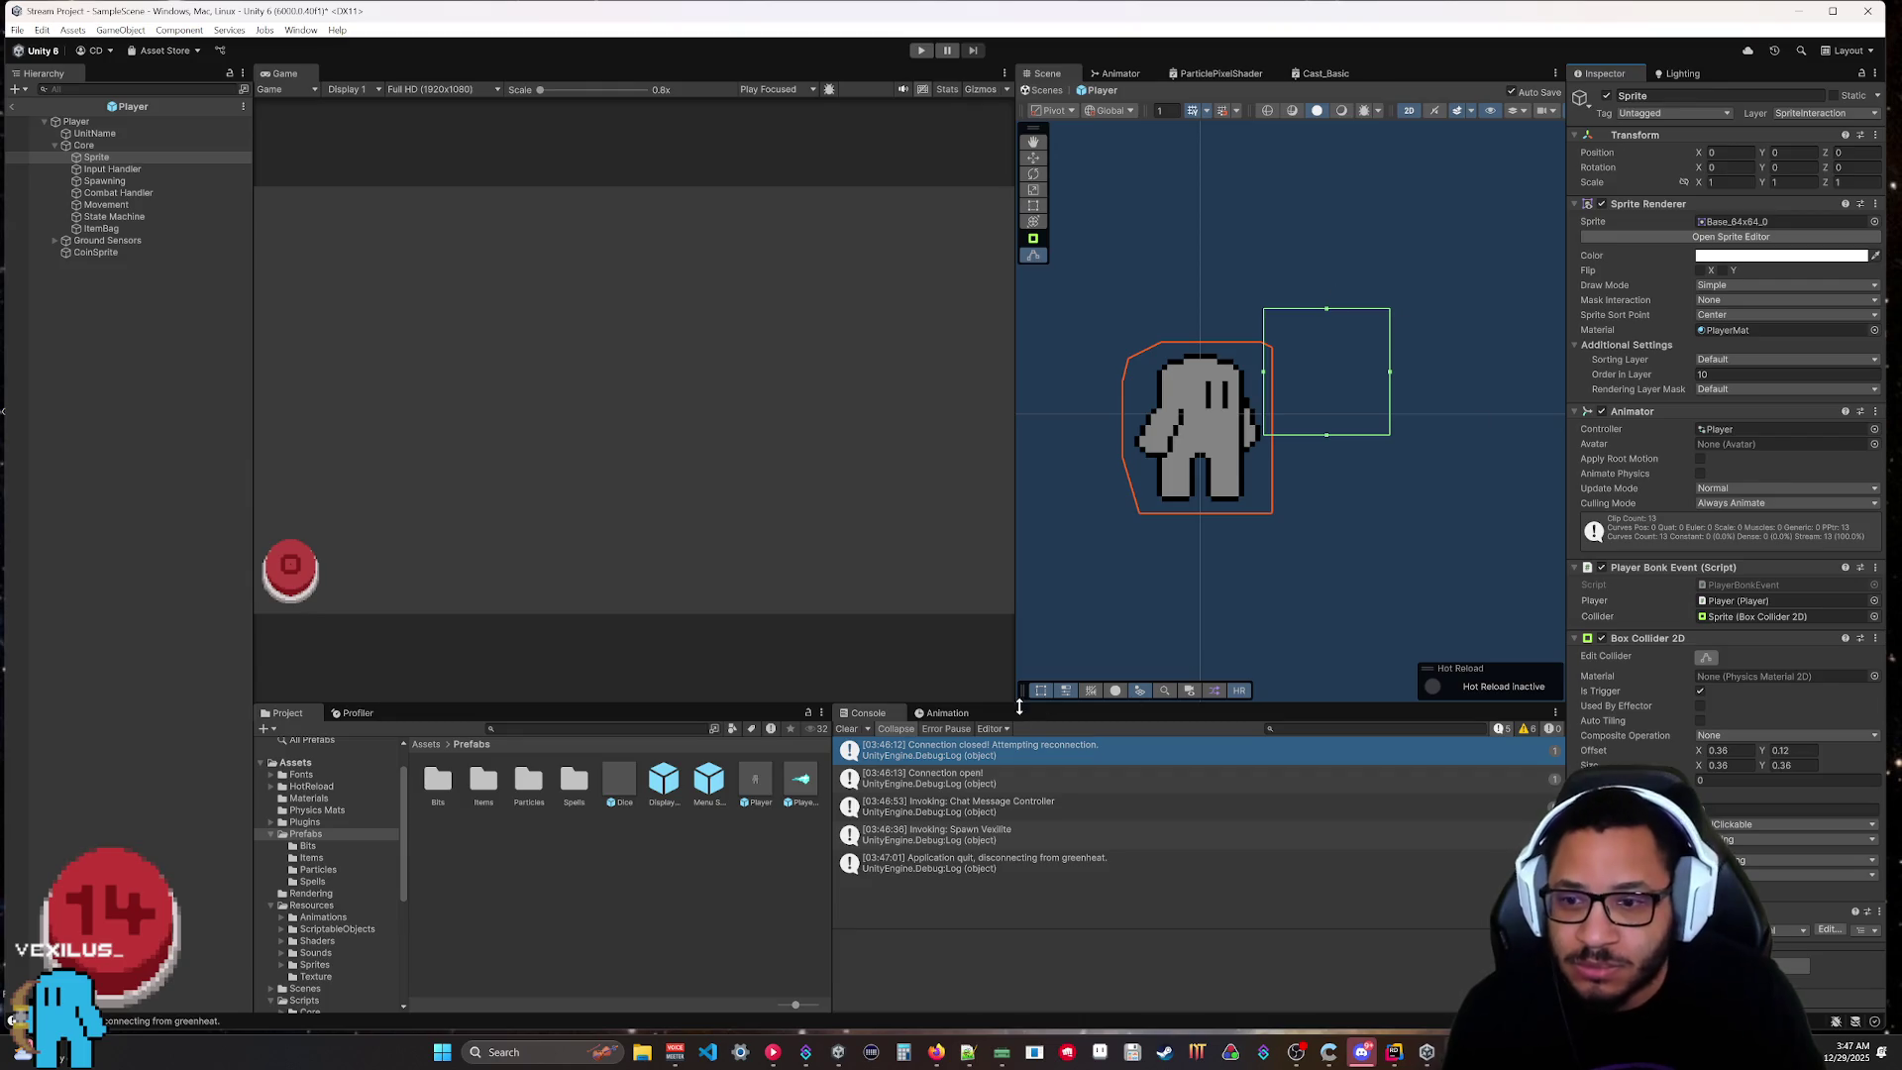
click(946, 713)
click(904, 744)
click(896, 760)
click(1356, 742)
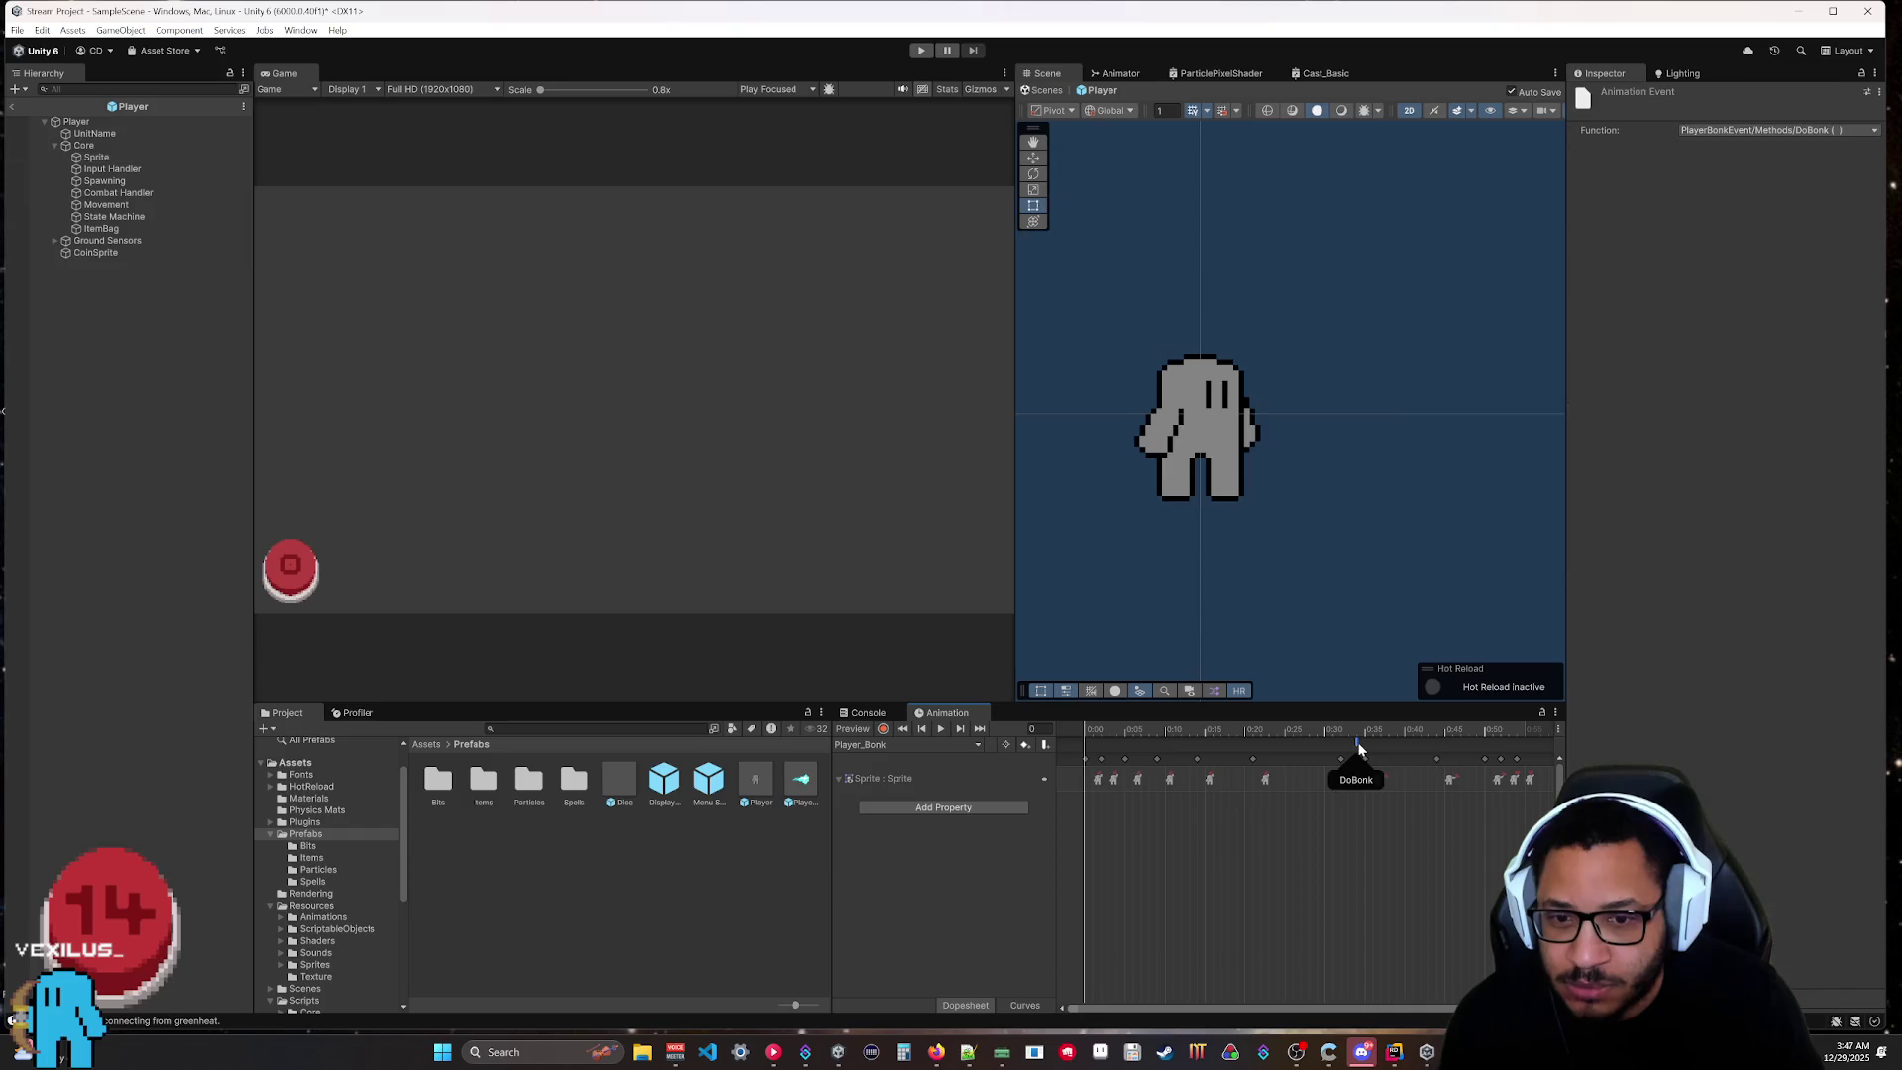
click(1357, 815)
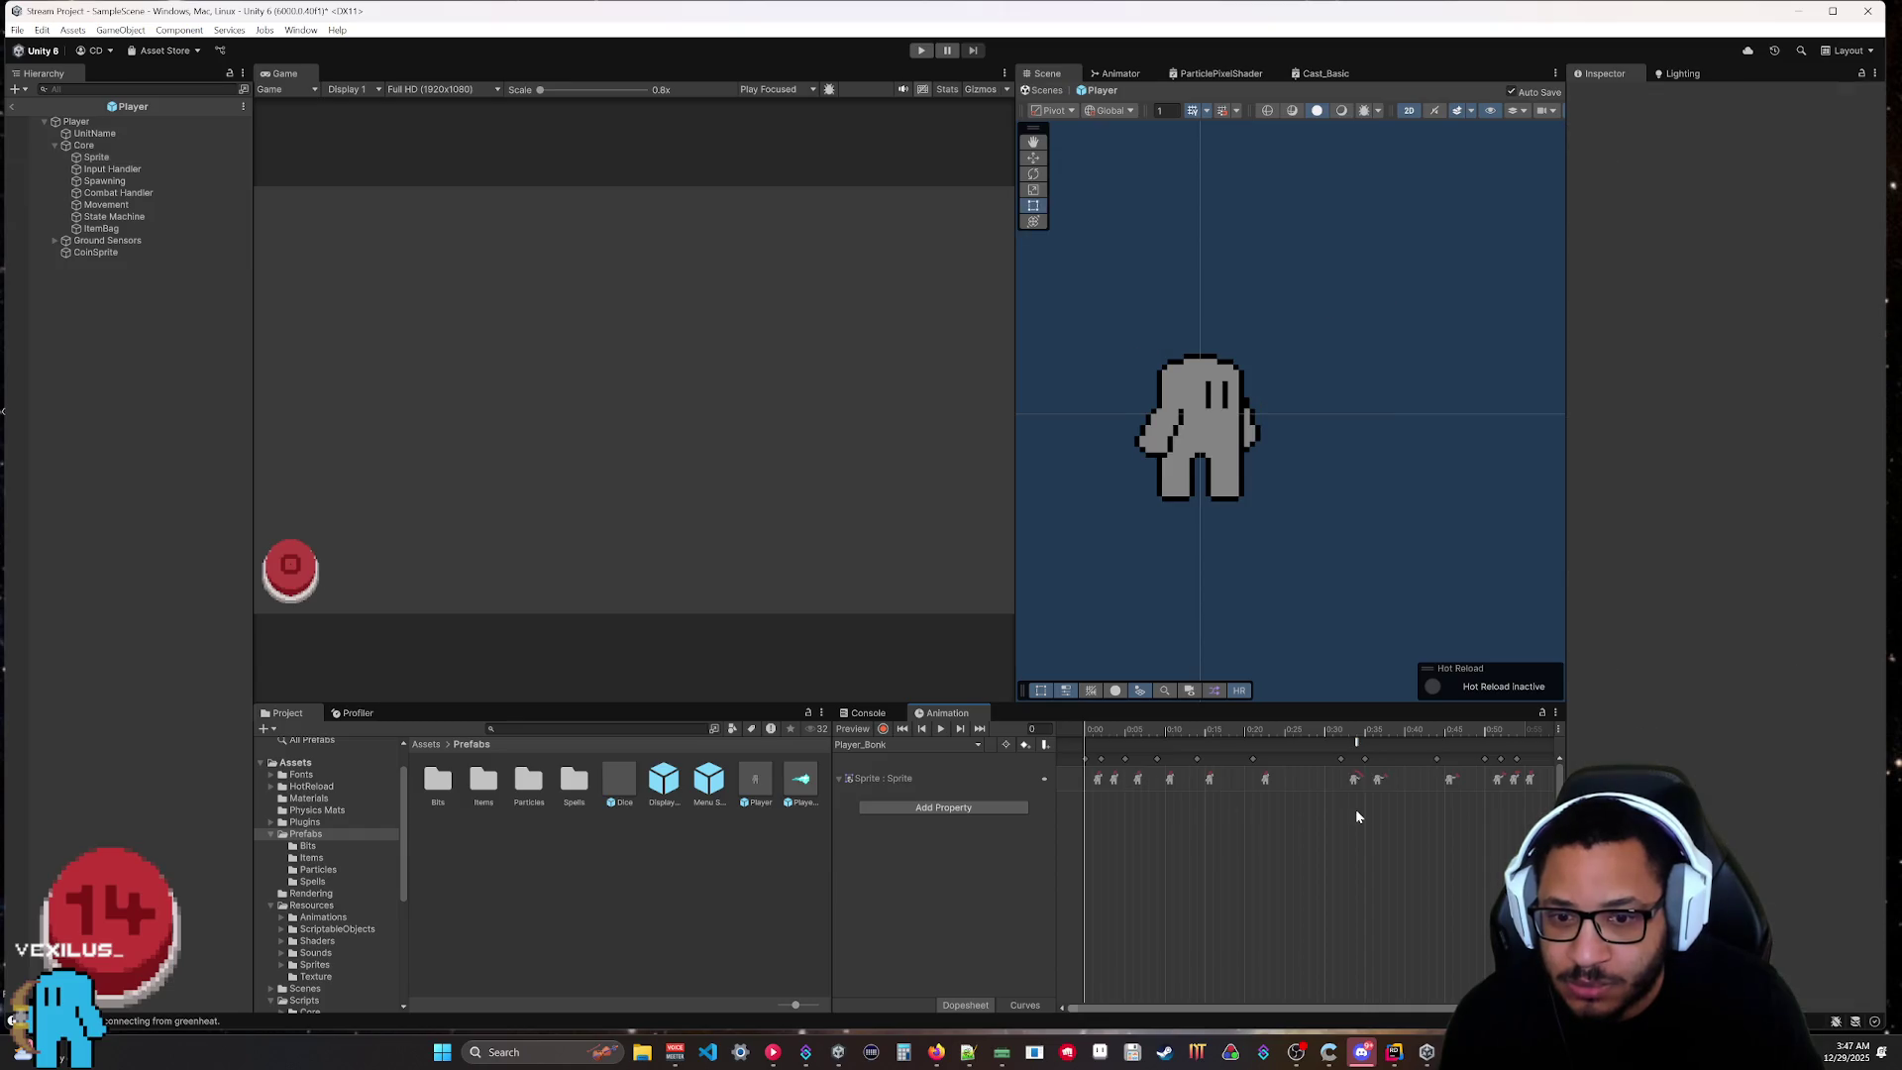
click(1355, 730)
click(96, 156)
click(1706, 658)
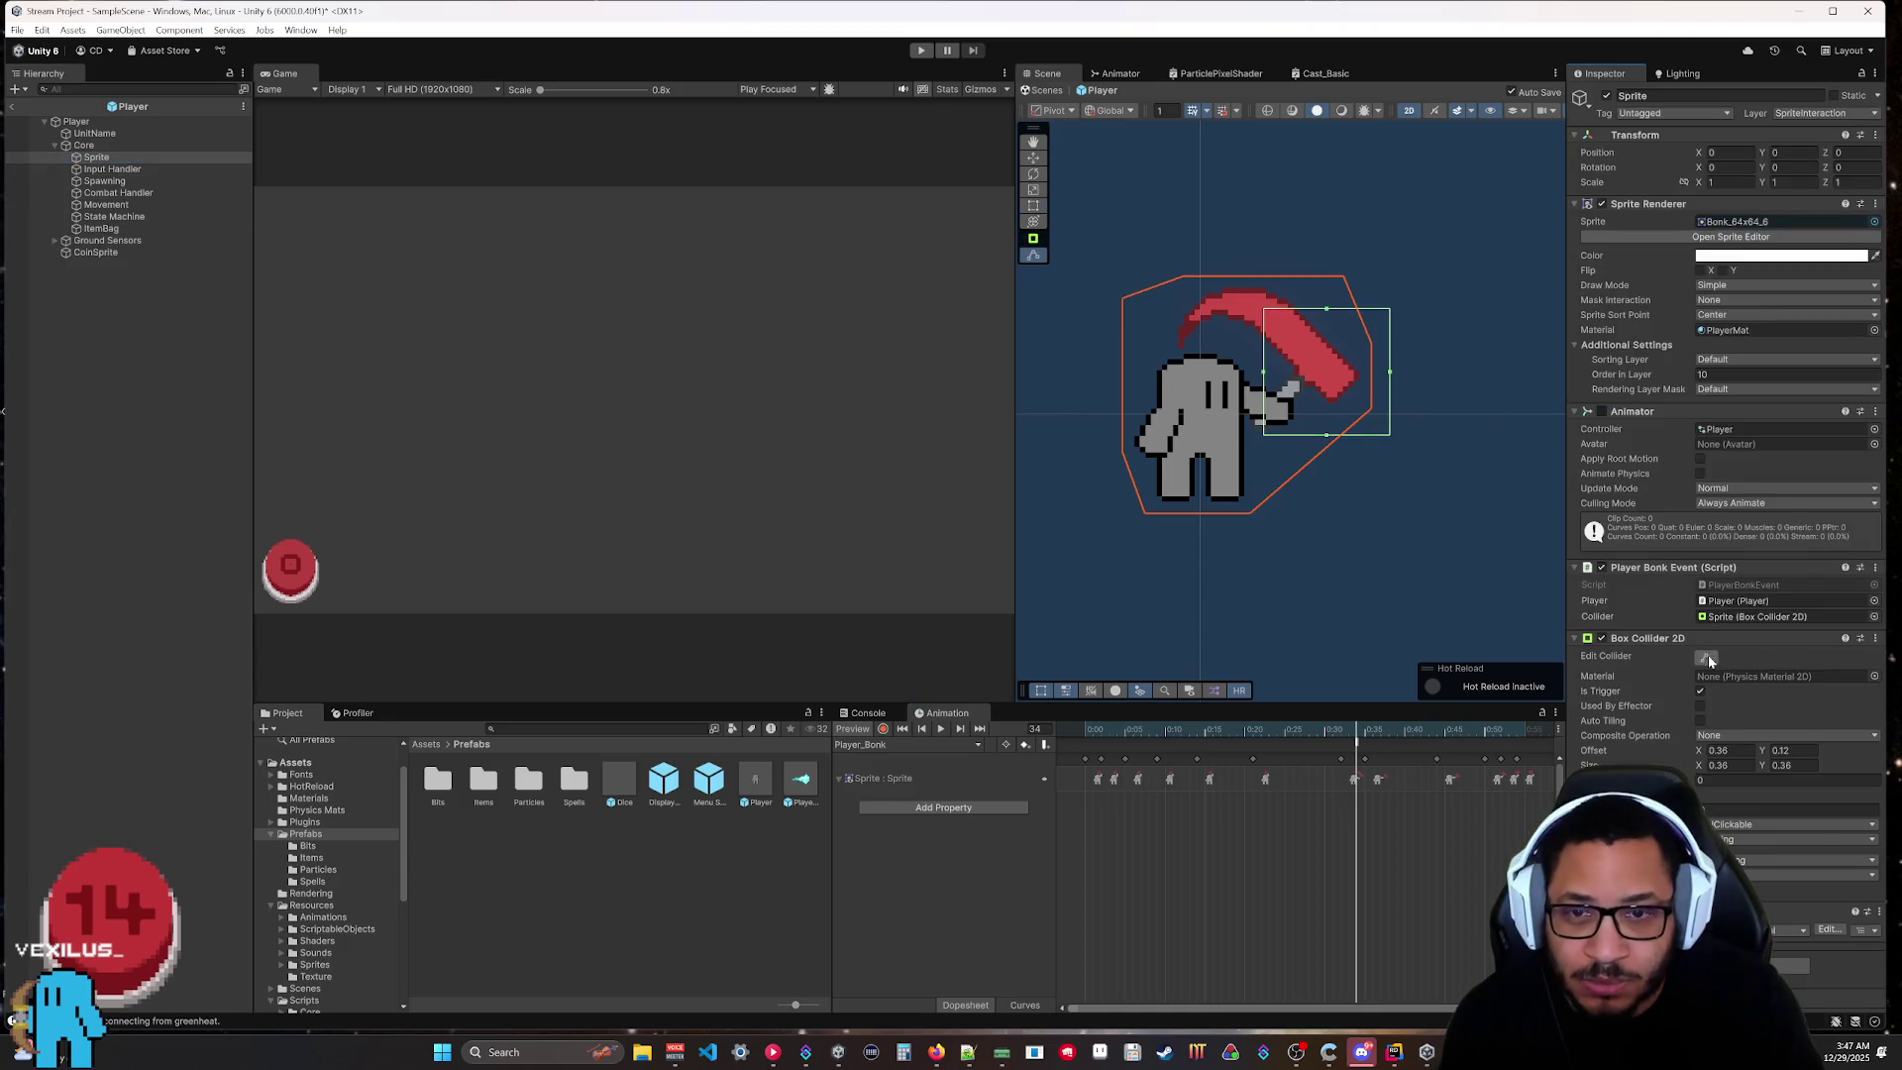
Drag the Box Collider 2D edges onto the hammer head and save the Player prefab.
drag(1390, 375, 1370, 377)
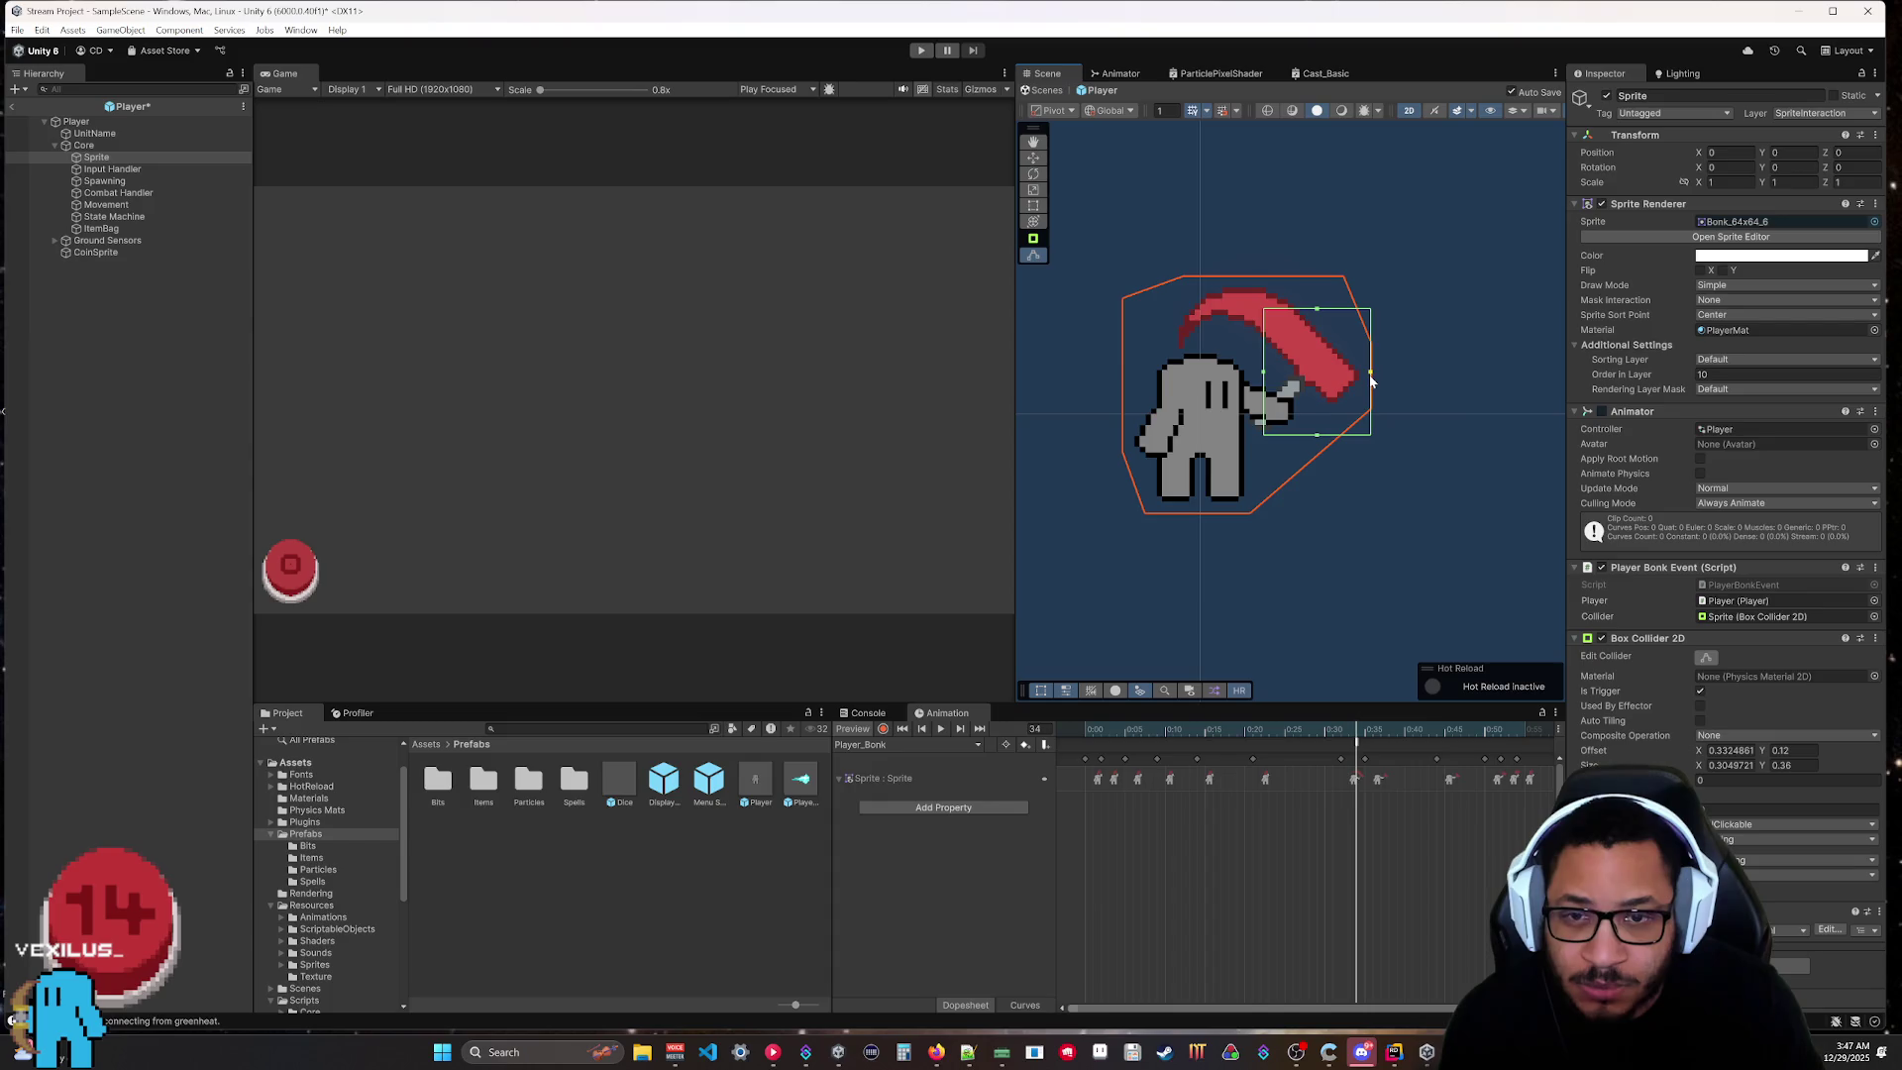
mouse_move(1264, 373)
mouse_down()
mouse_move(1334, 363)
mouse_move(1334, 328)
mouse_up()
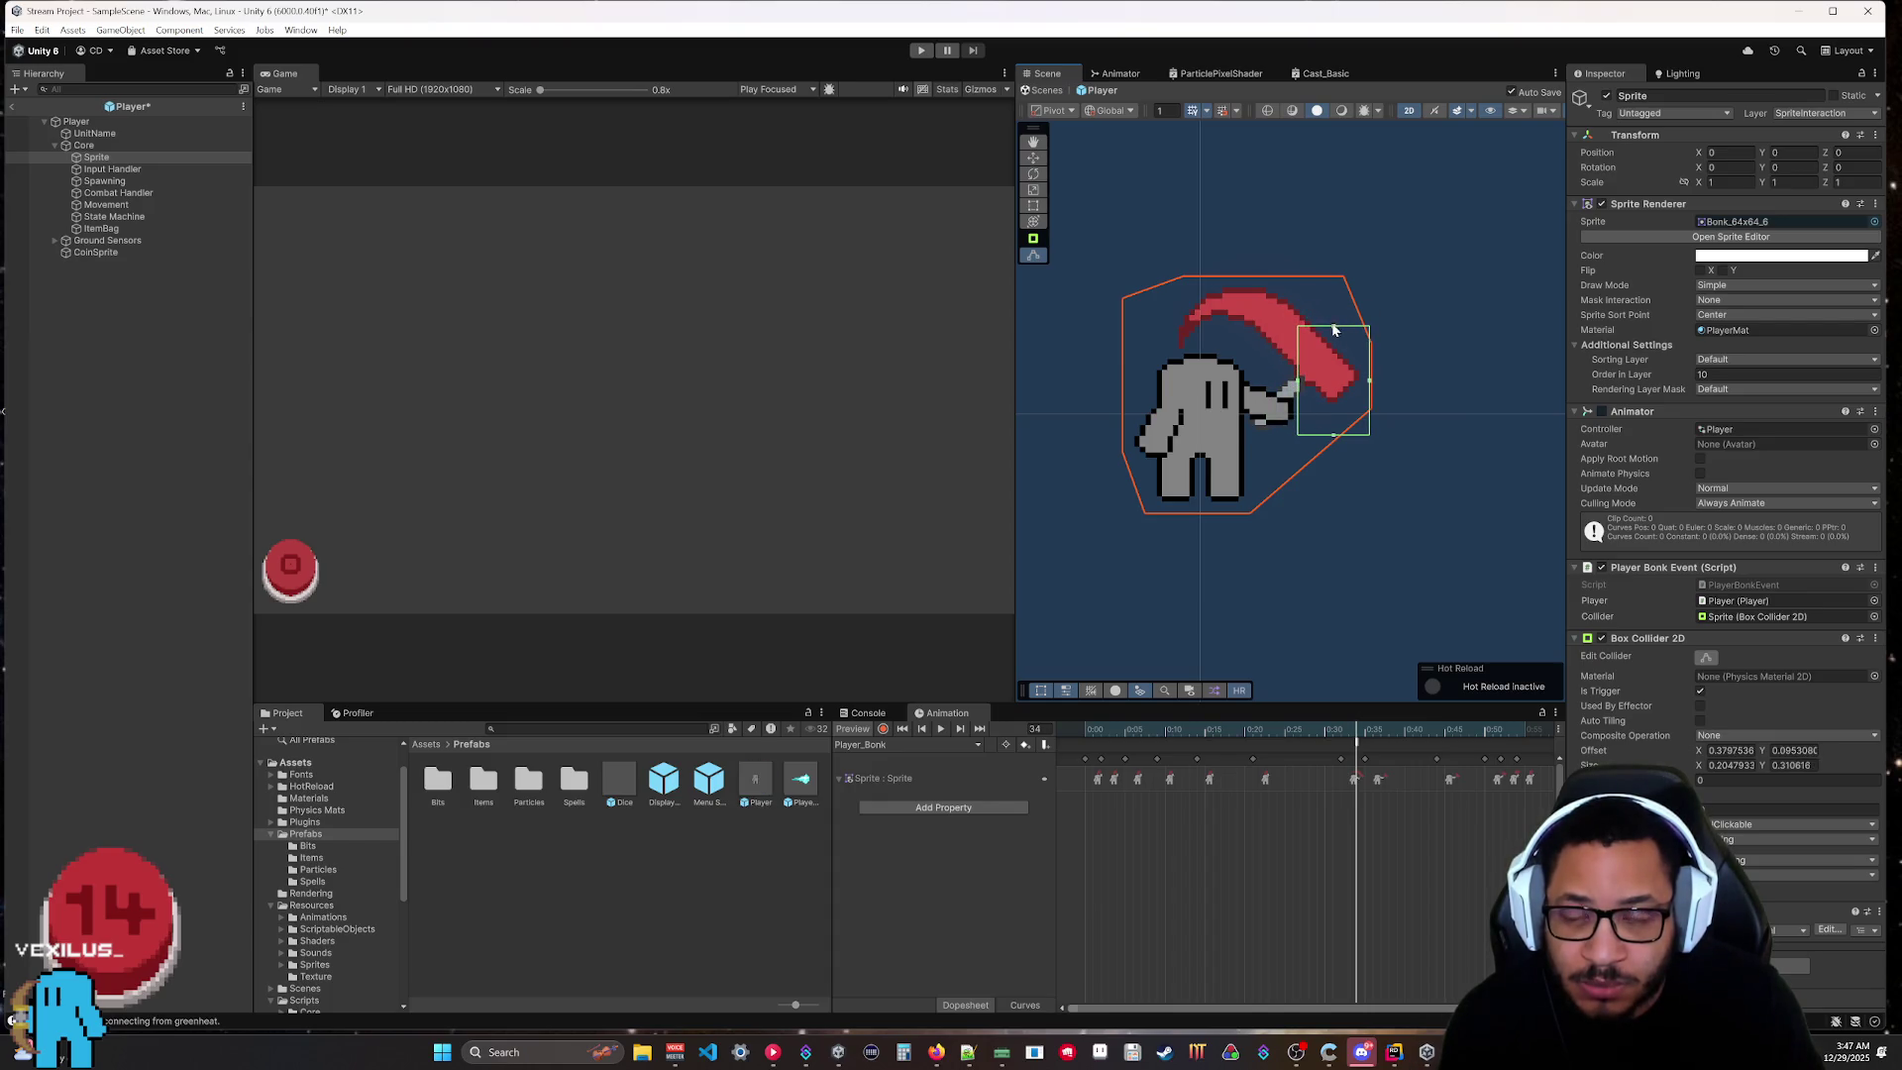
click(1331, 436)
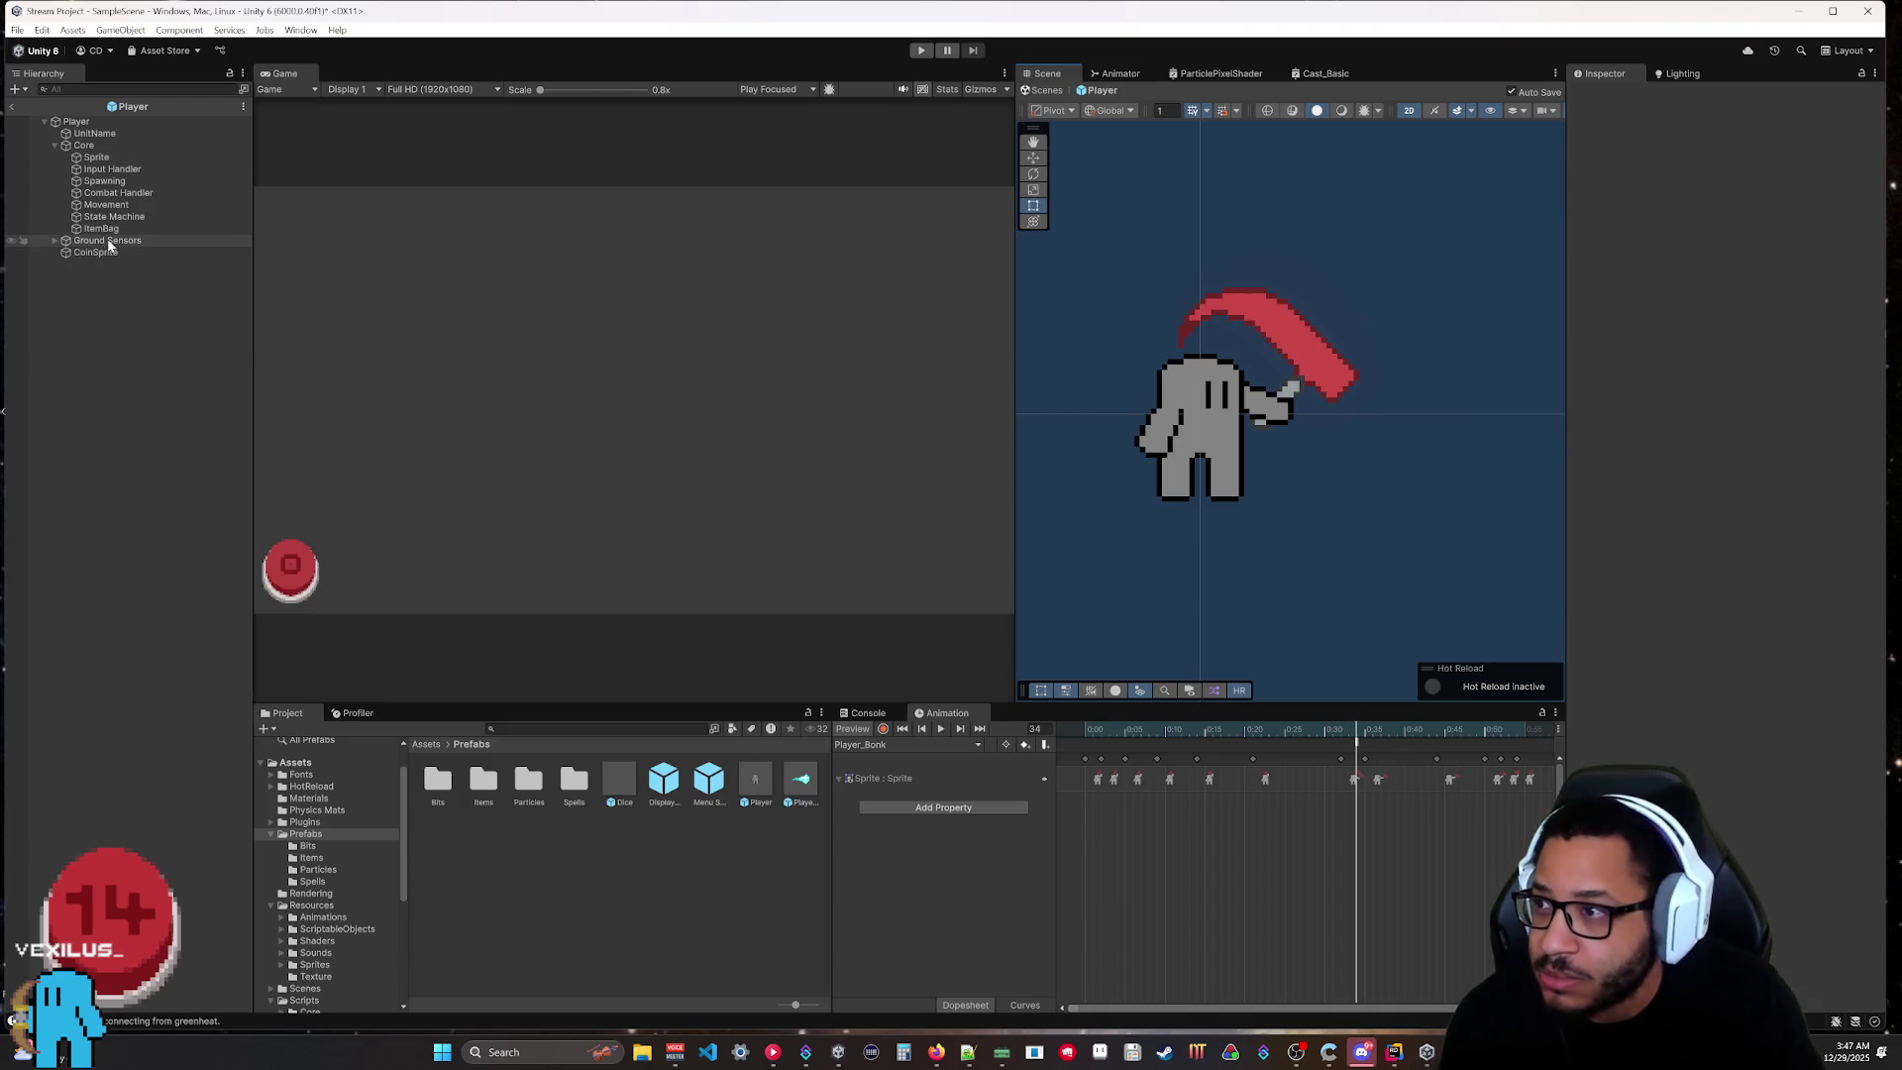
click(97, 157)
click(1706, 657)
drag(1333, 438, 1333, 422)
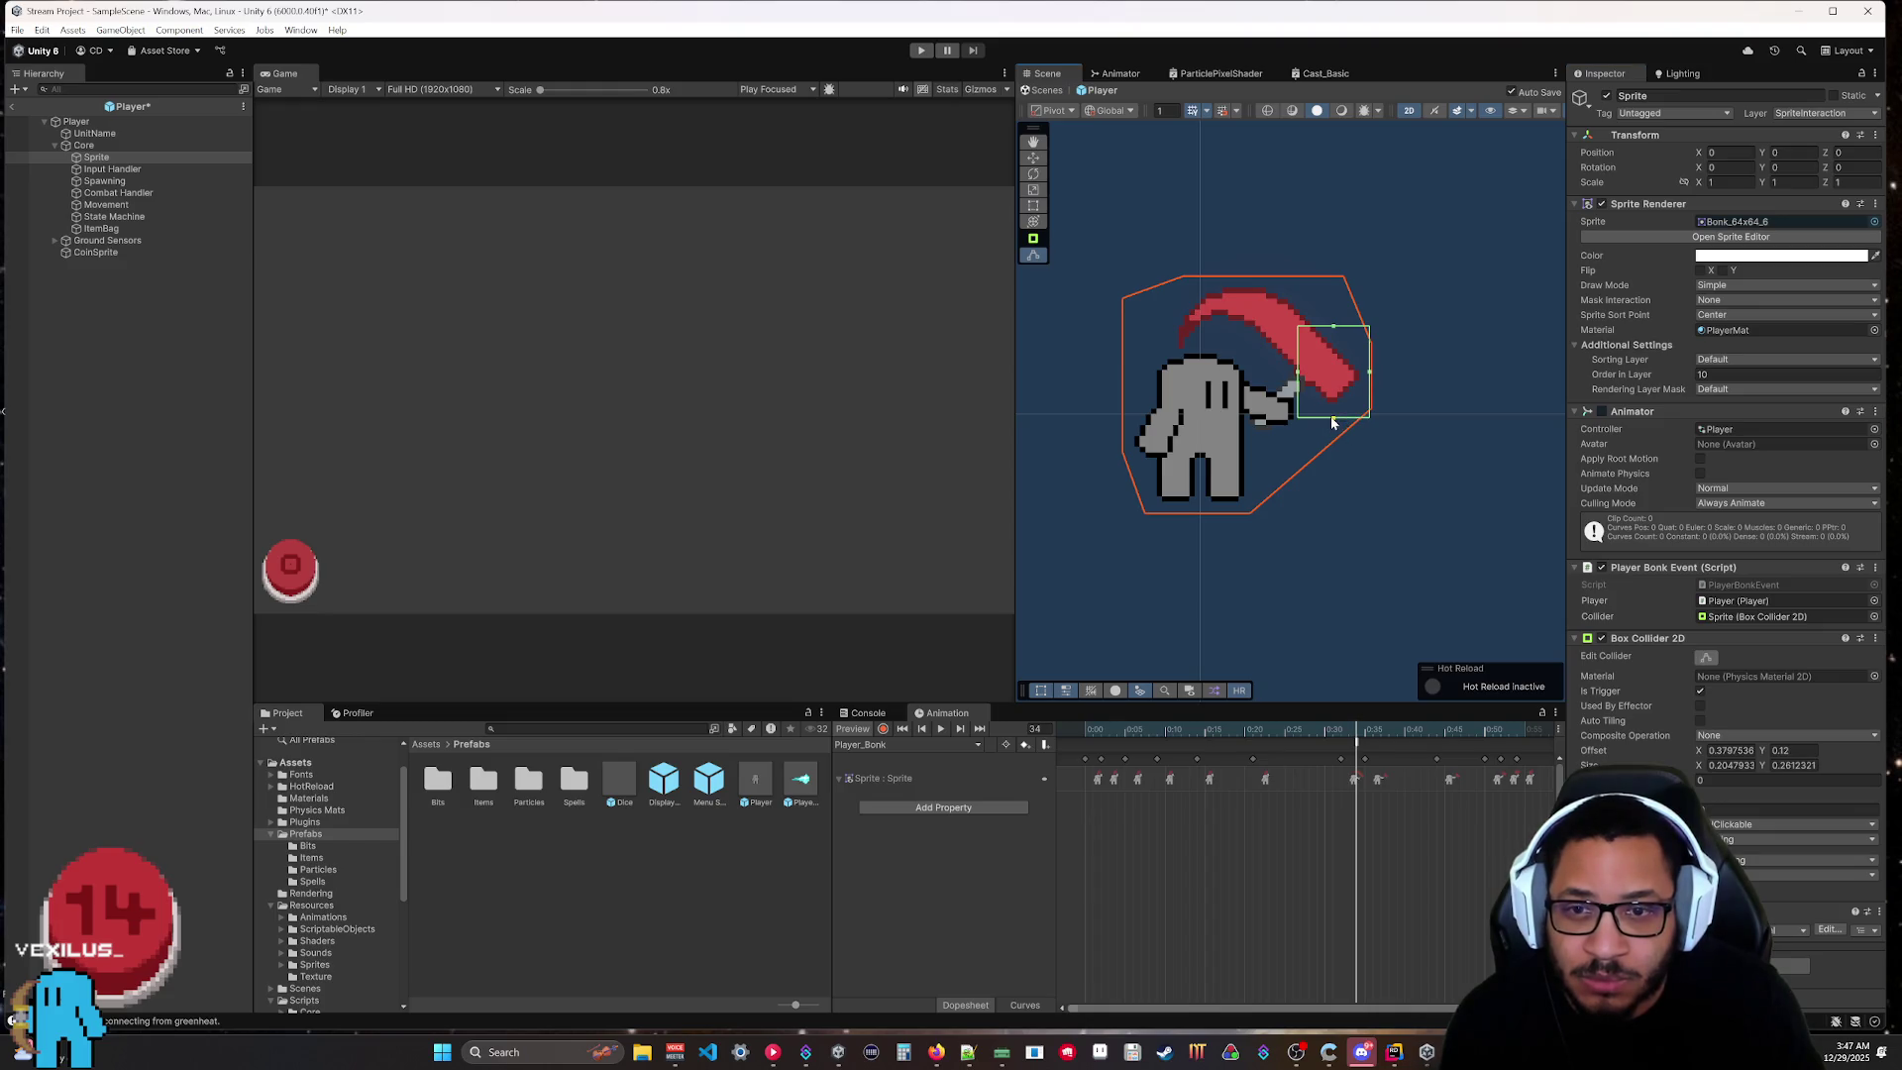
drag(1333, 326, 1333, 328)
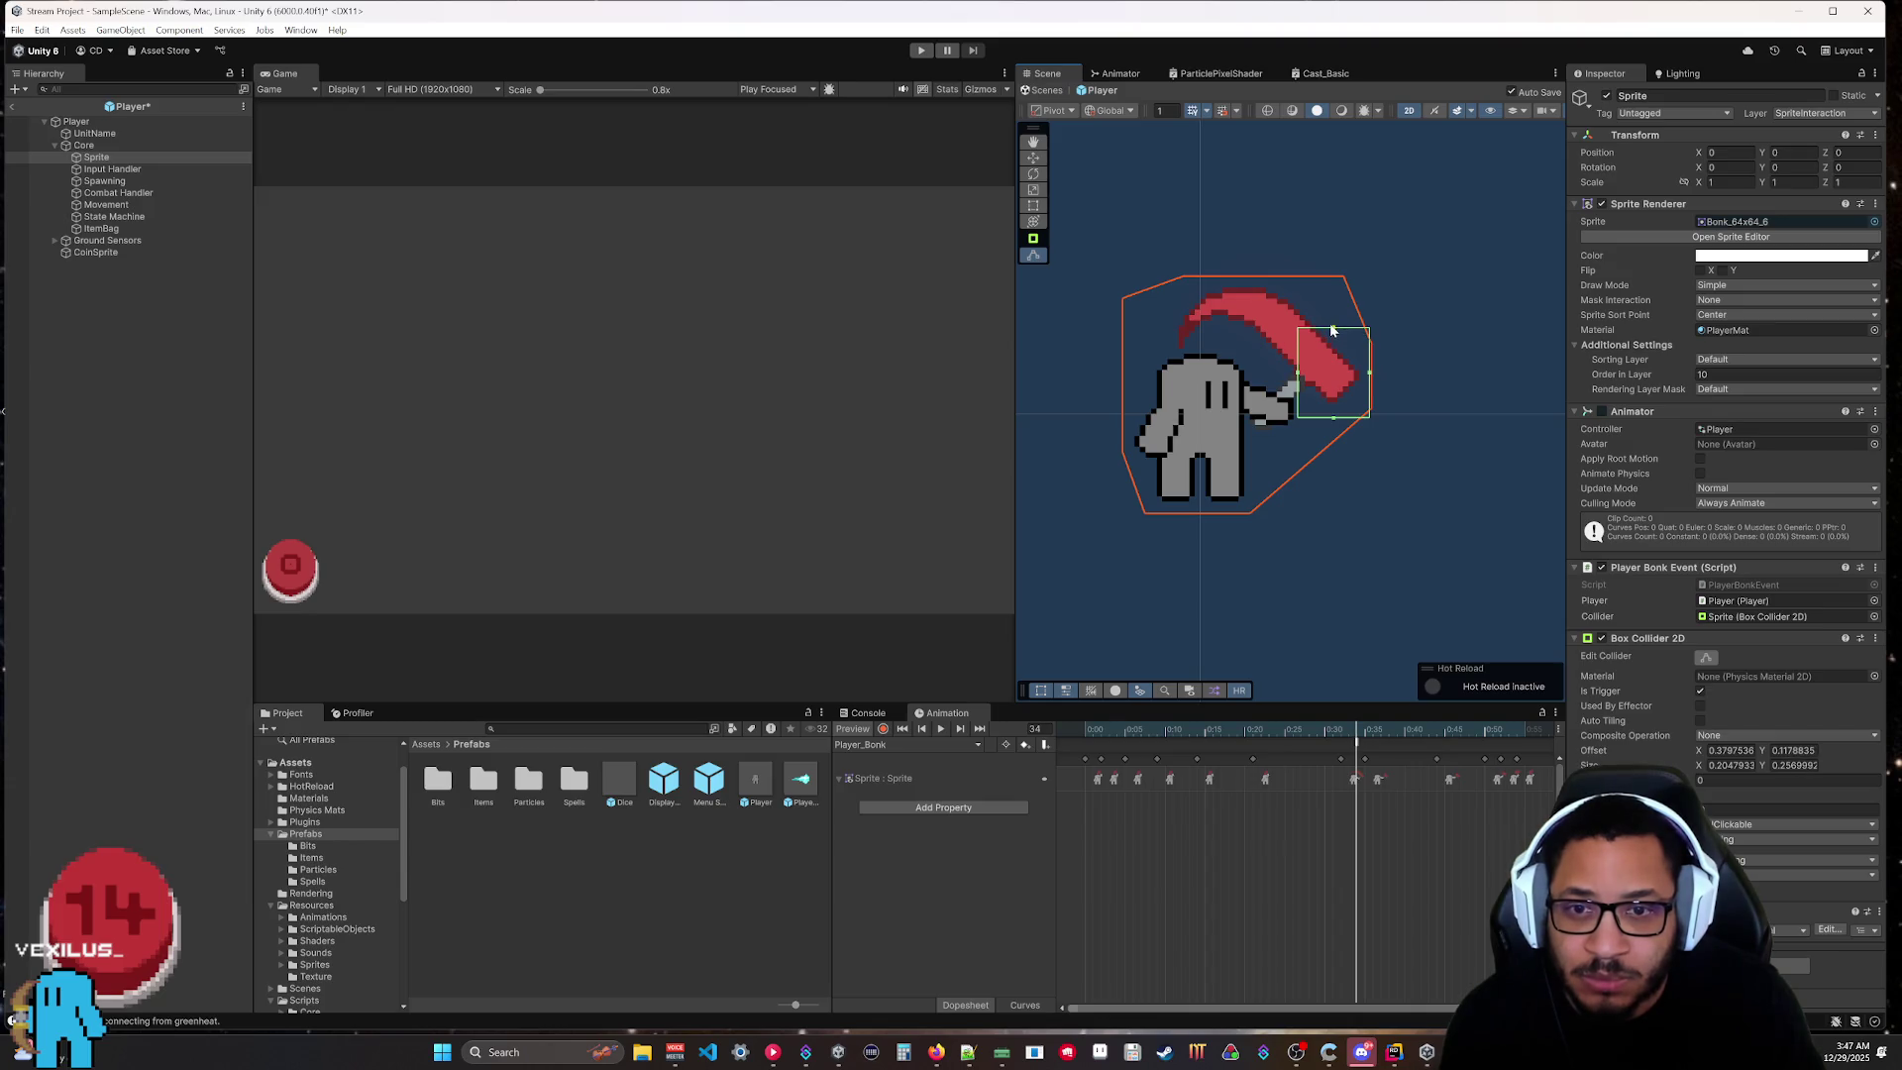
mouse_move(1335, 428)
mouse_down()
mouse_move(1373, 378)
mouse_move(1282, 382)
mouse_up()
key(ctrl+s)
Type collider Size 0.25 × 0.25 and Offset X 0.35, then return to SampleScene.
click(1800, 765)
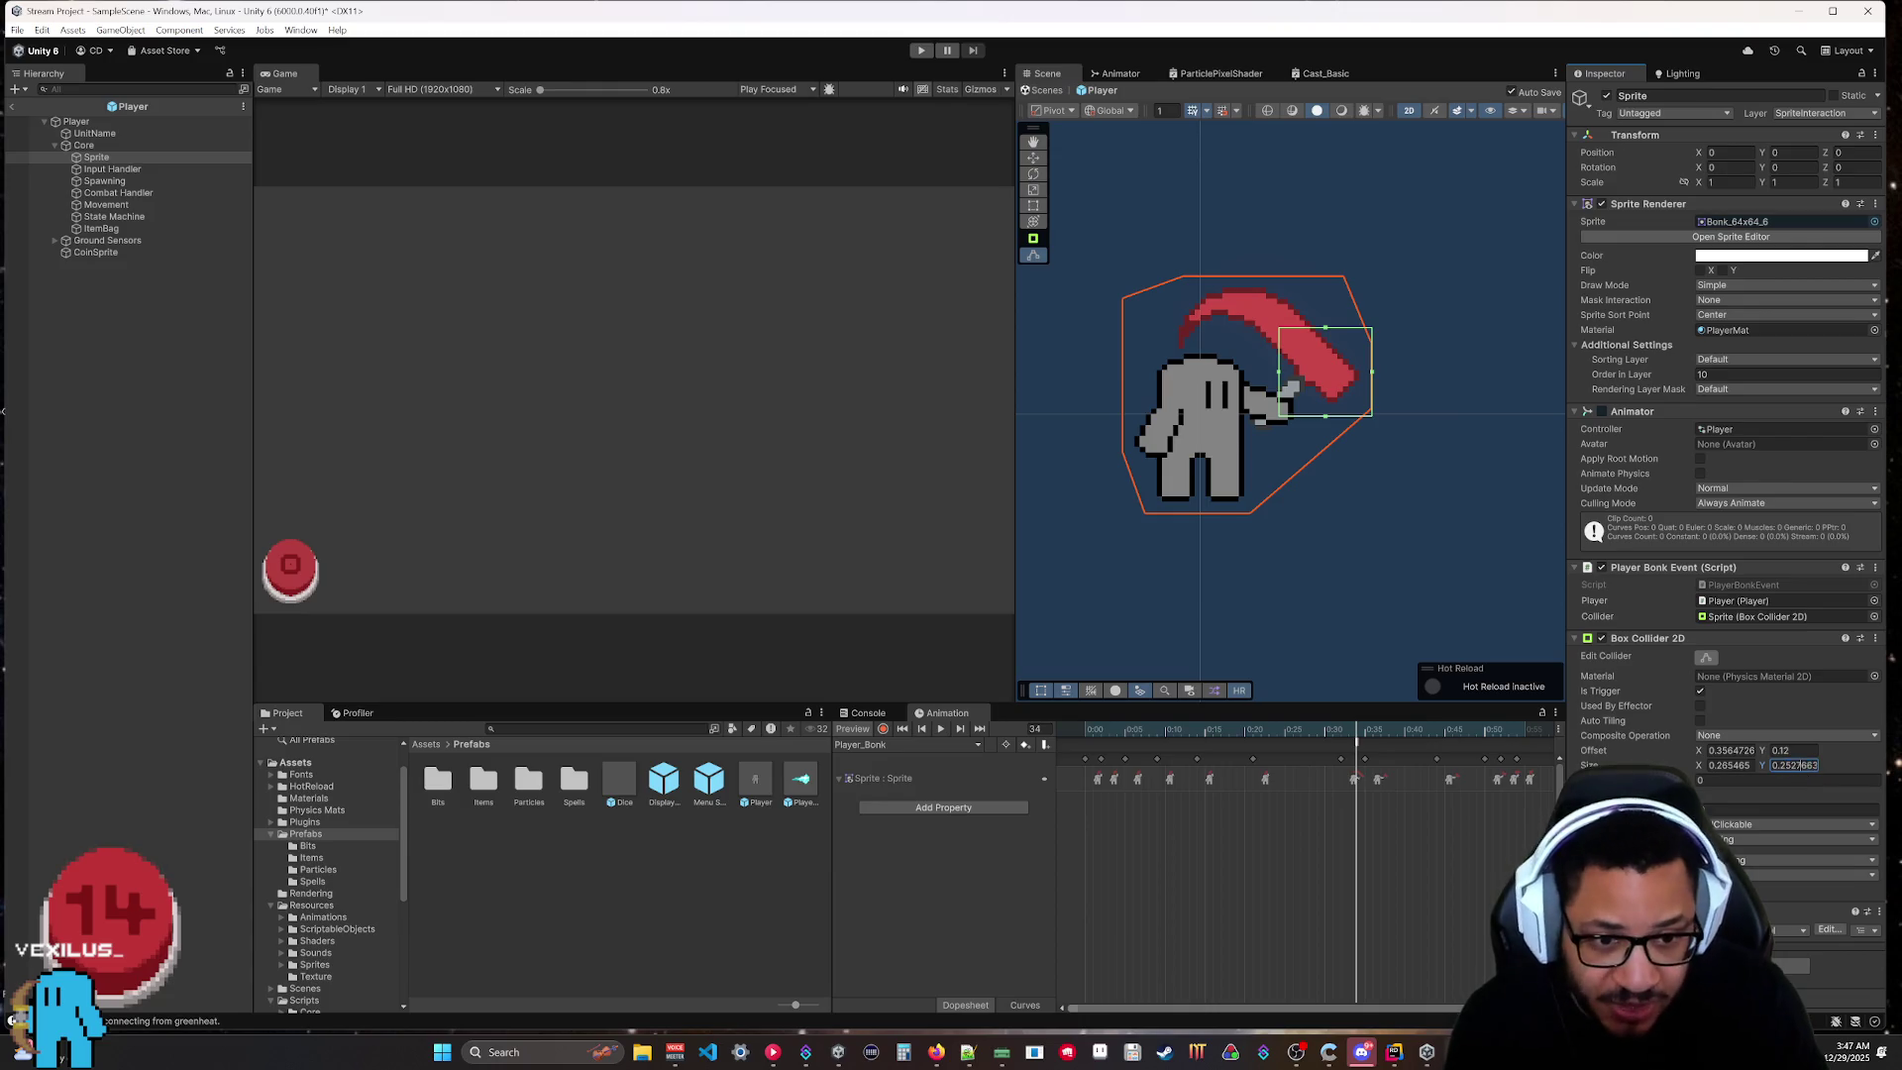
key(ctrl+a)
text(0.25)
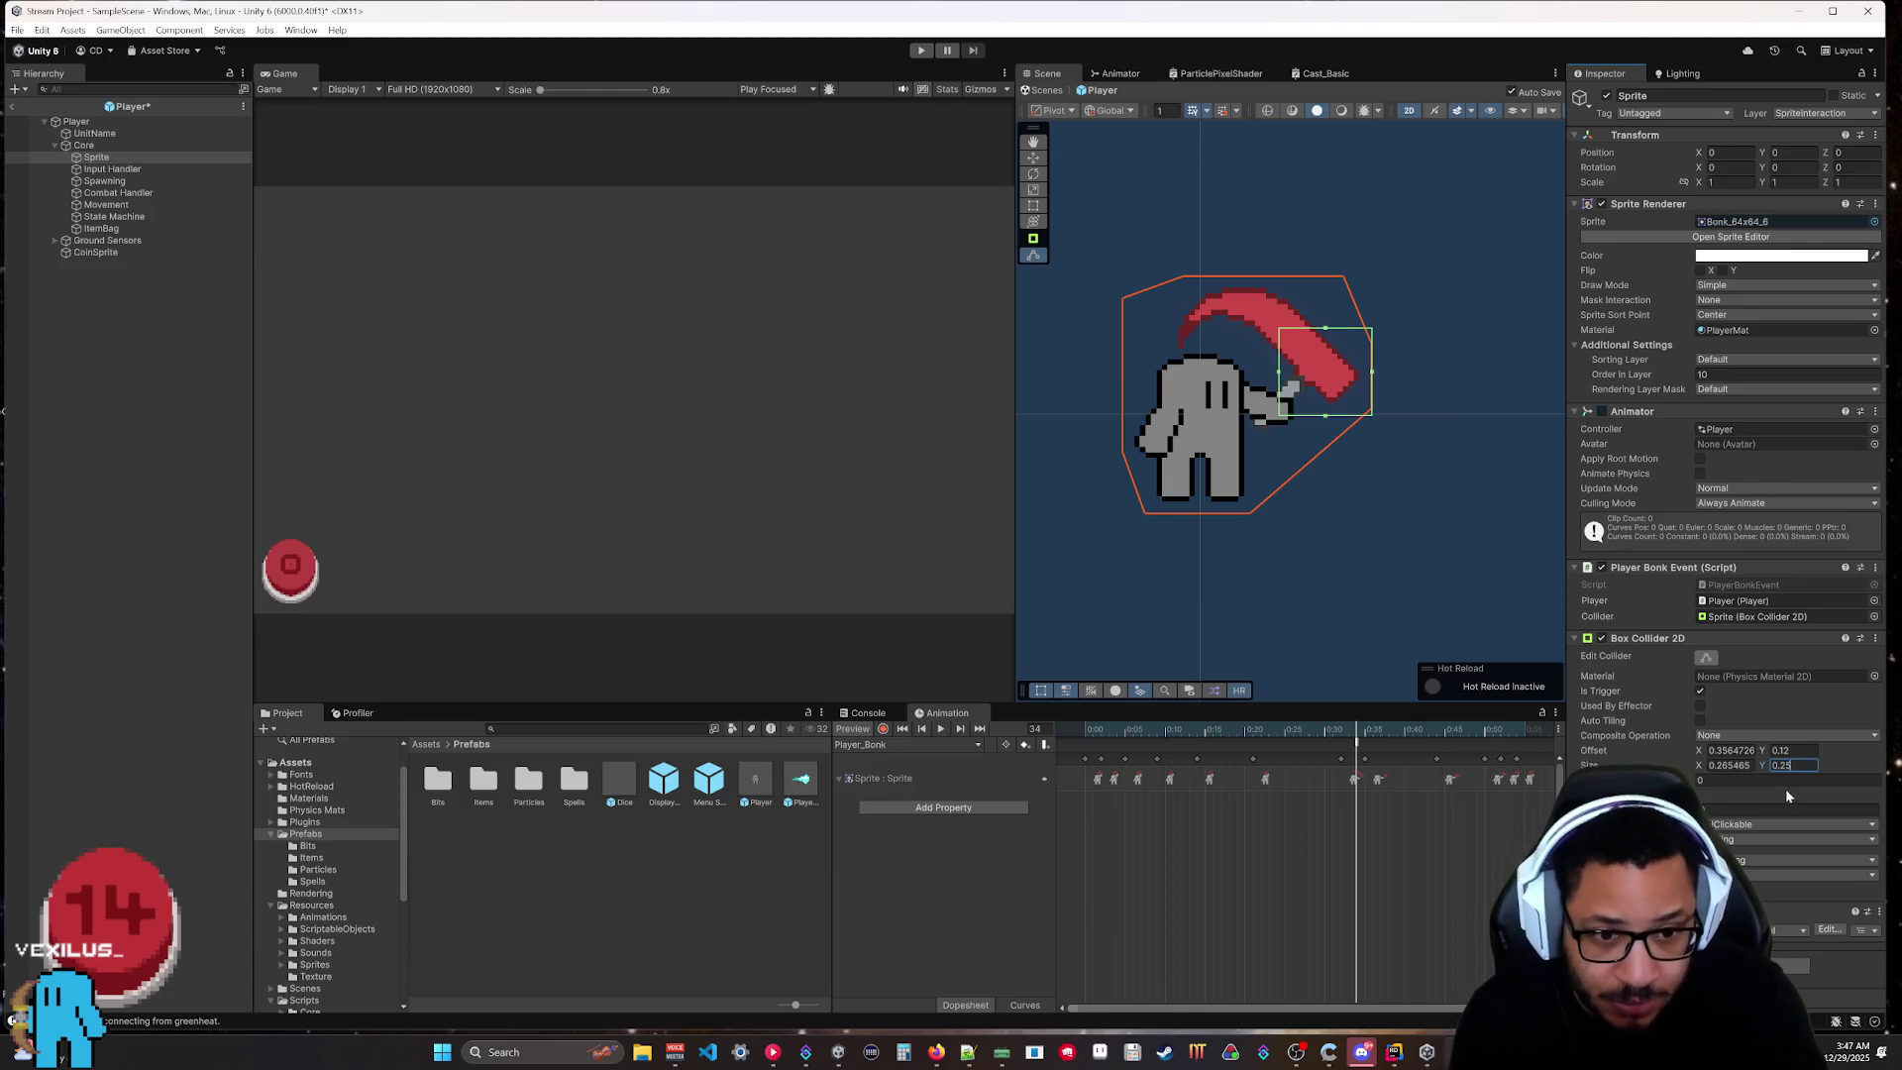
click(1722, 767)
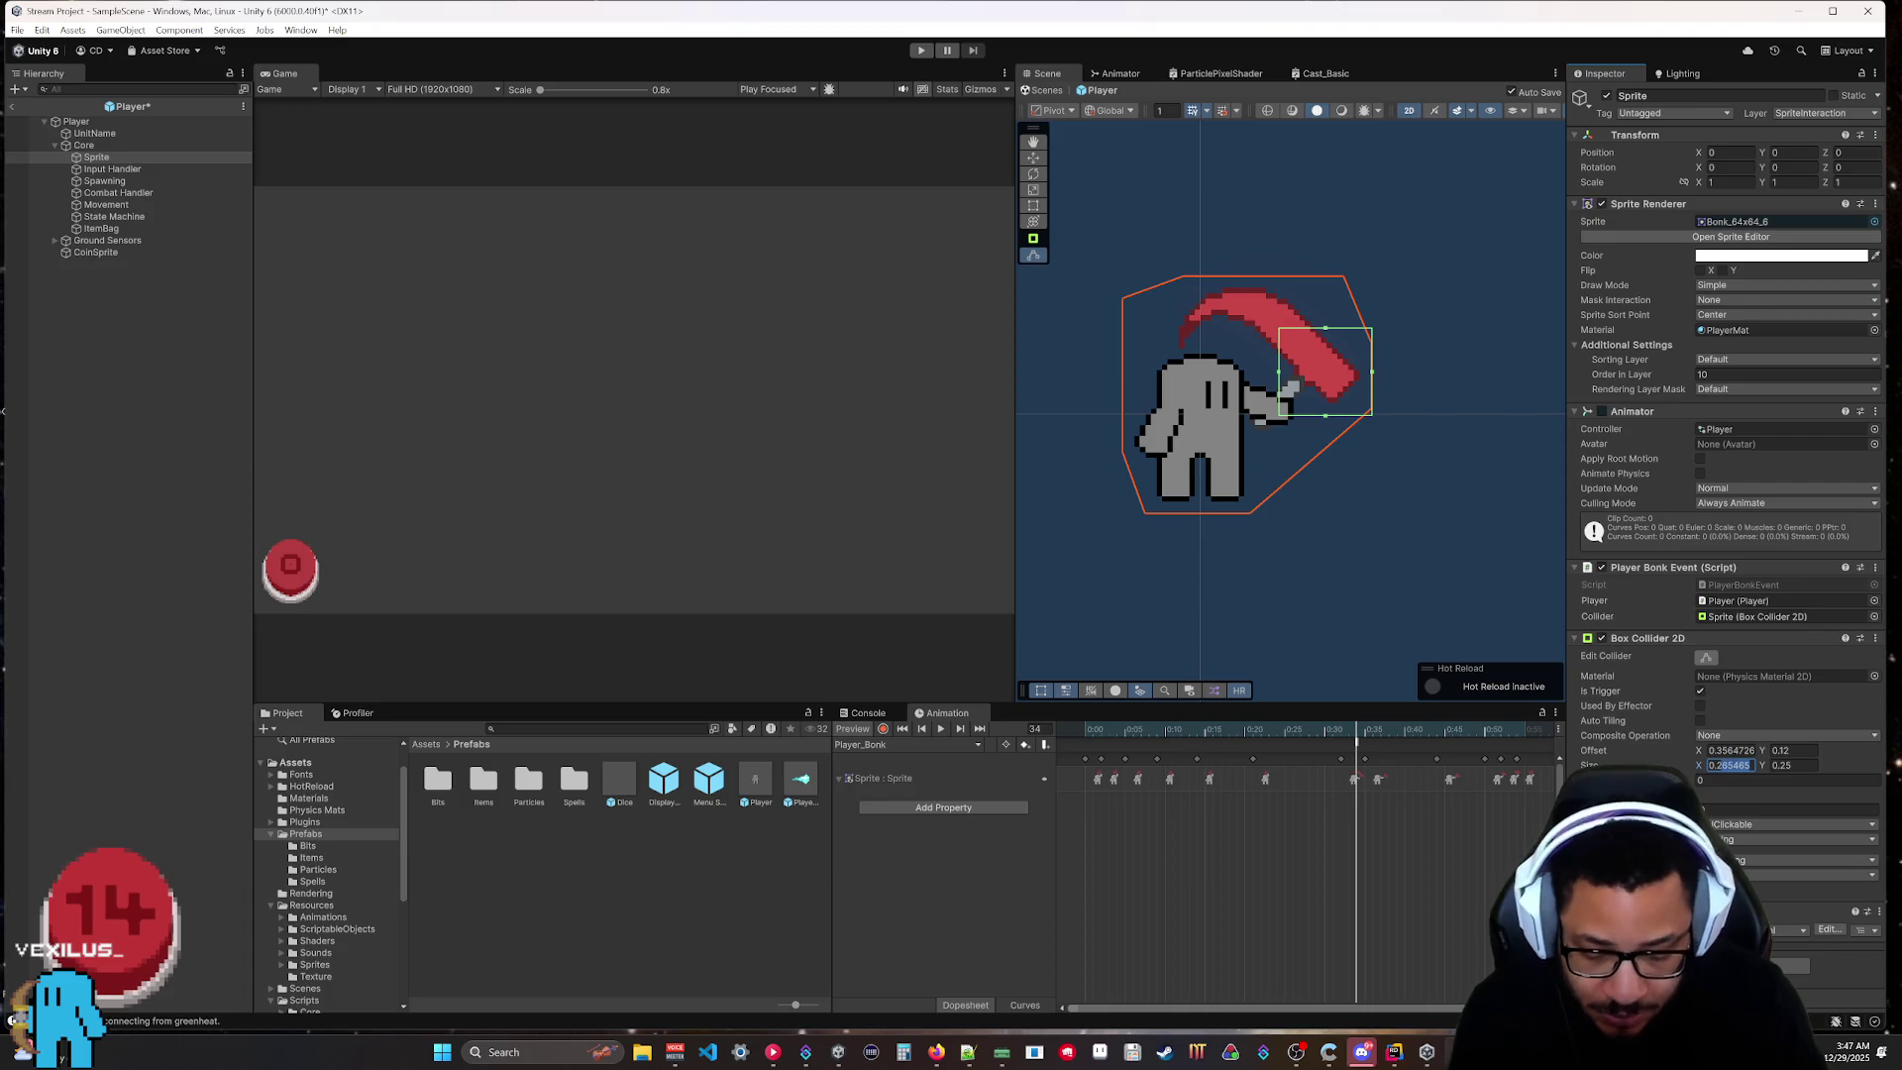
text(0.25)
click(1728, 750)
text(0.35)
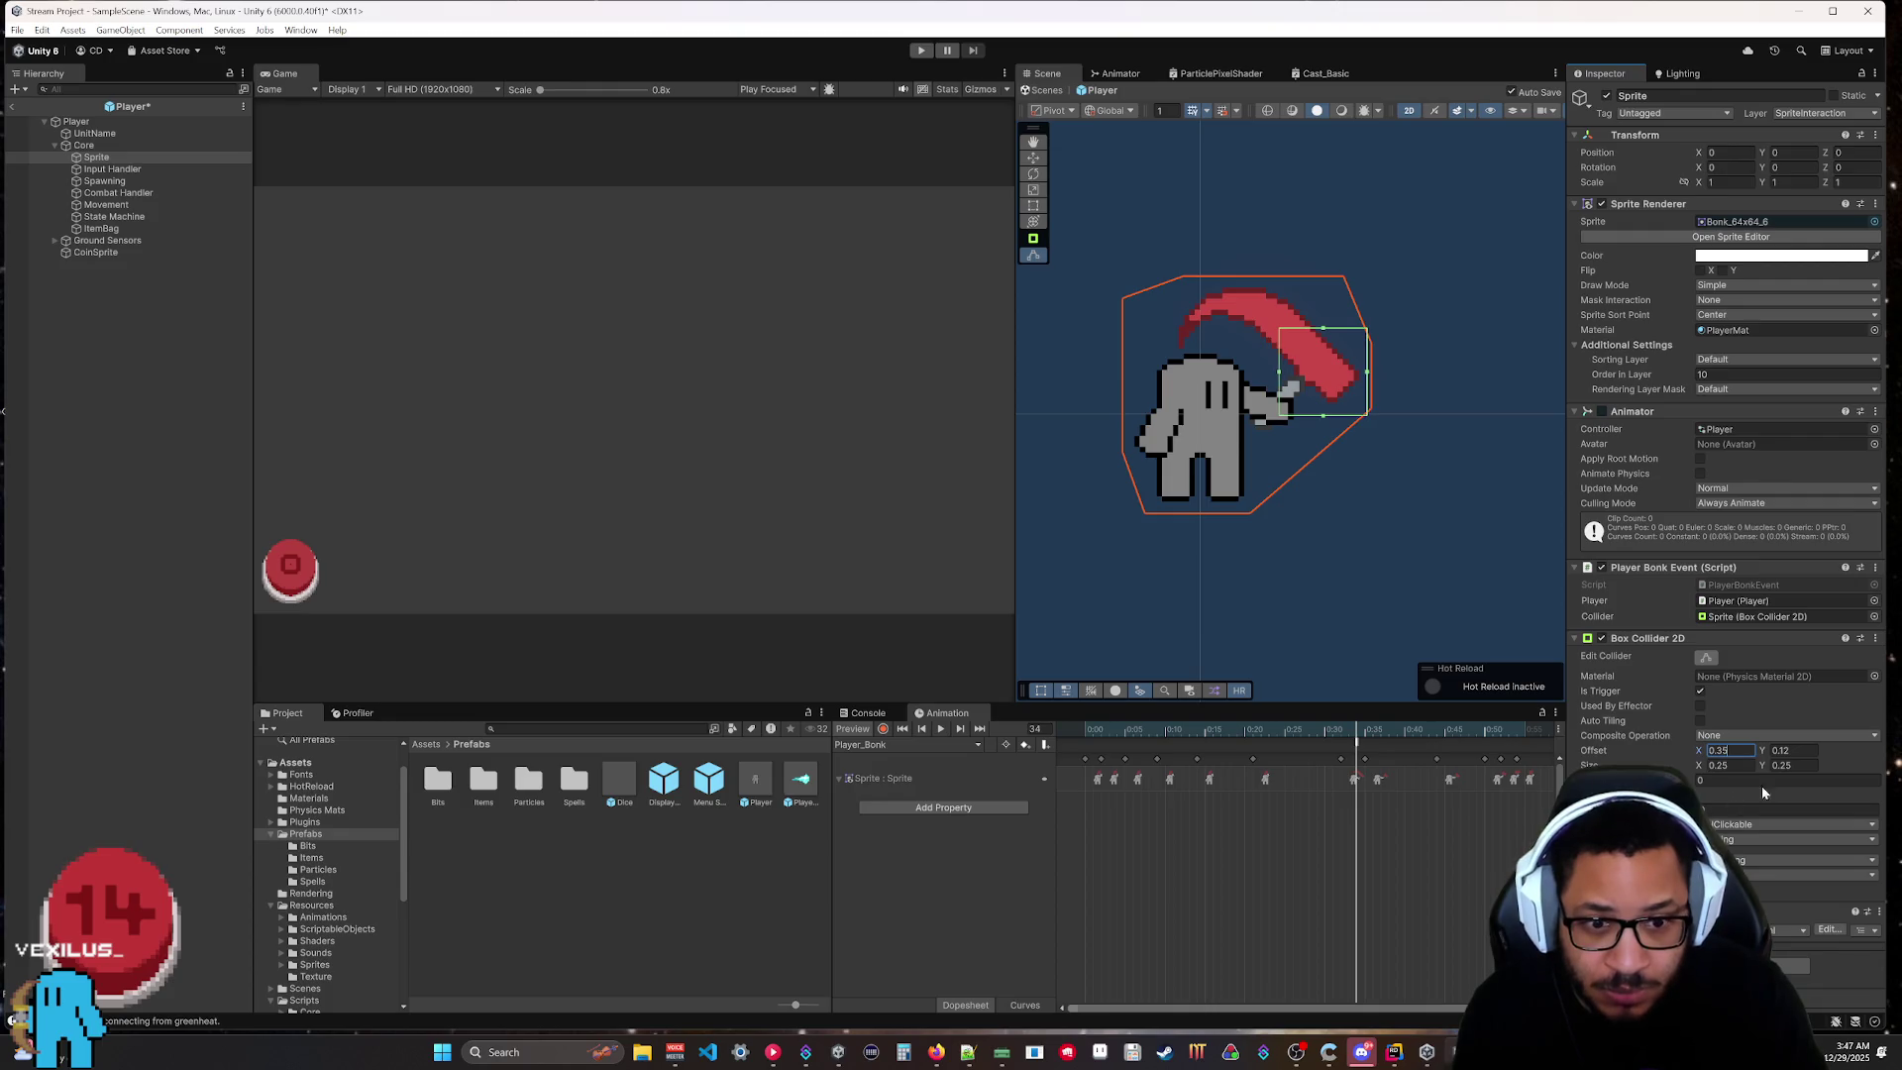
key(Return)
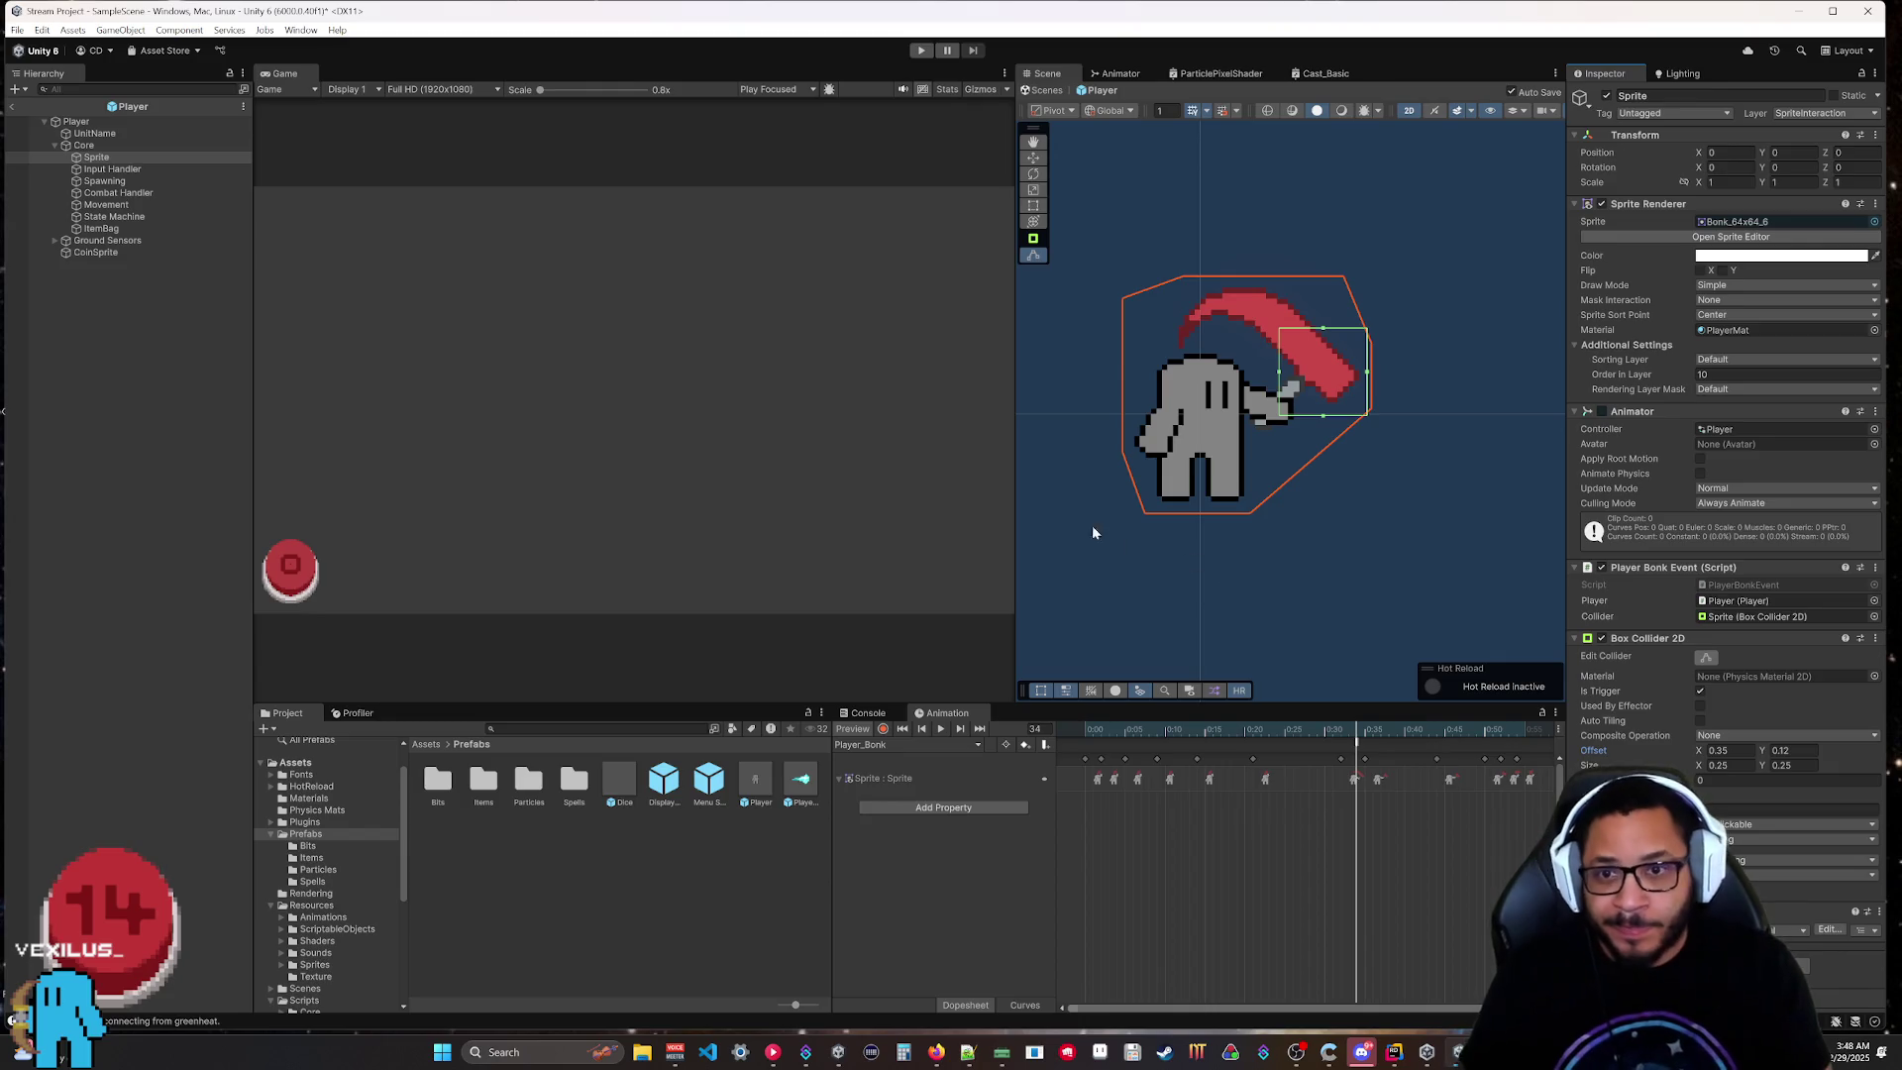
click(11, 107)
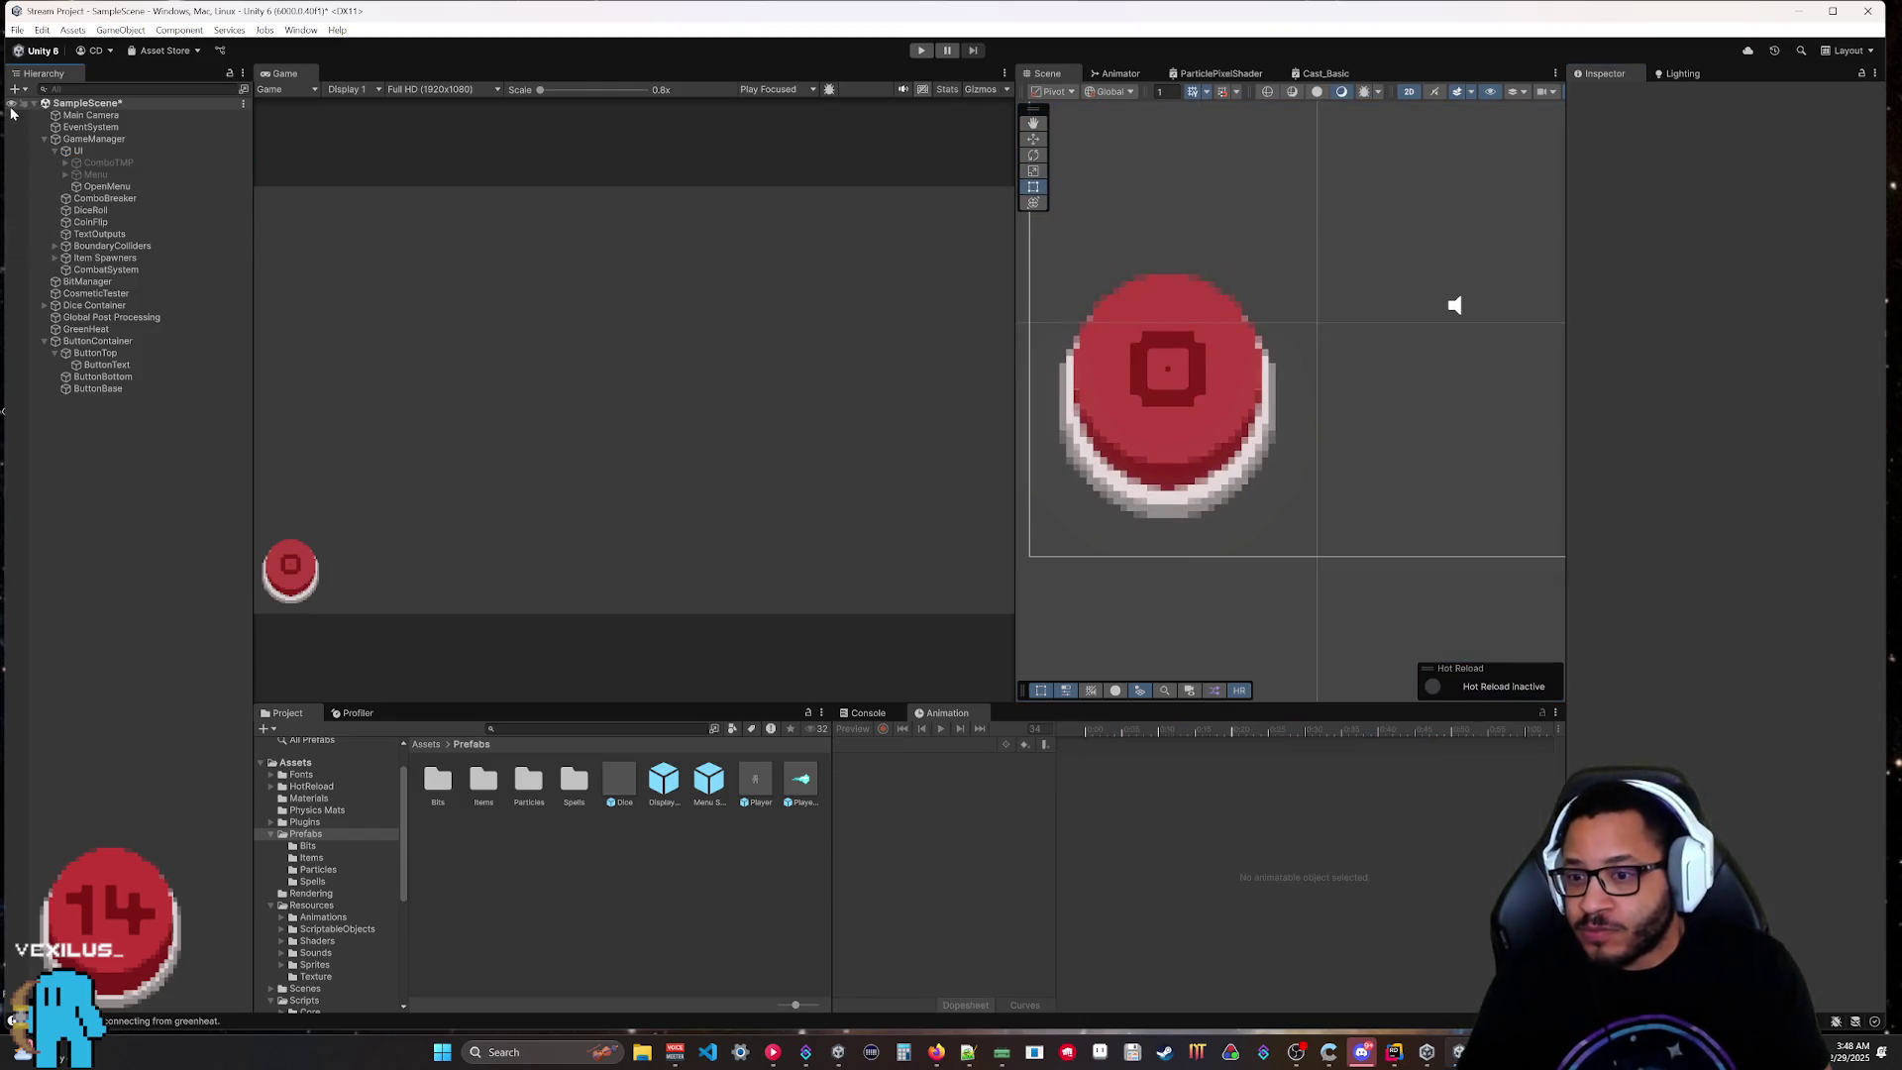
Play-test the resized hammer collider, stop play, and select ButtonContainer.
click(920, 50)
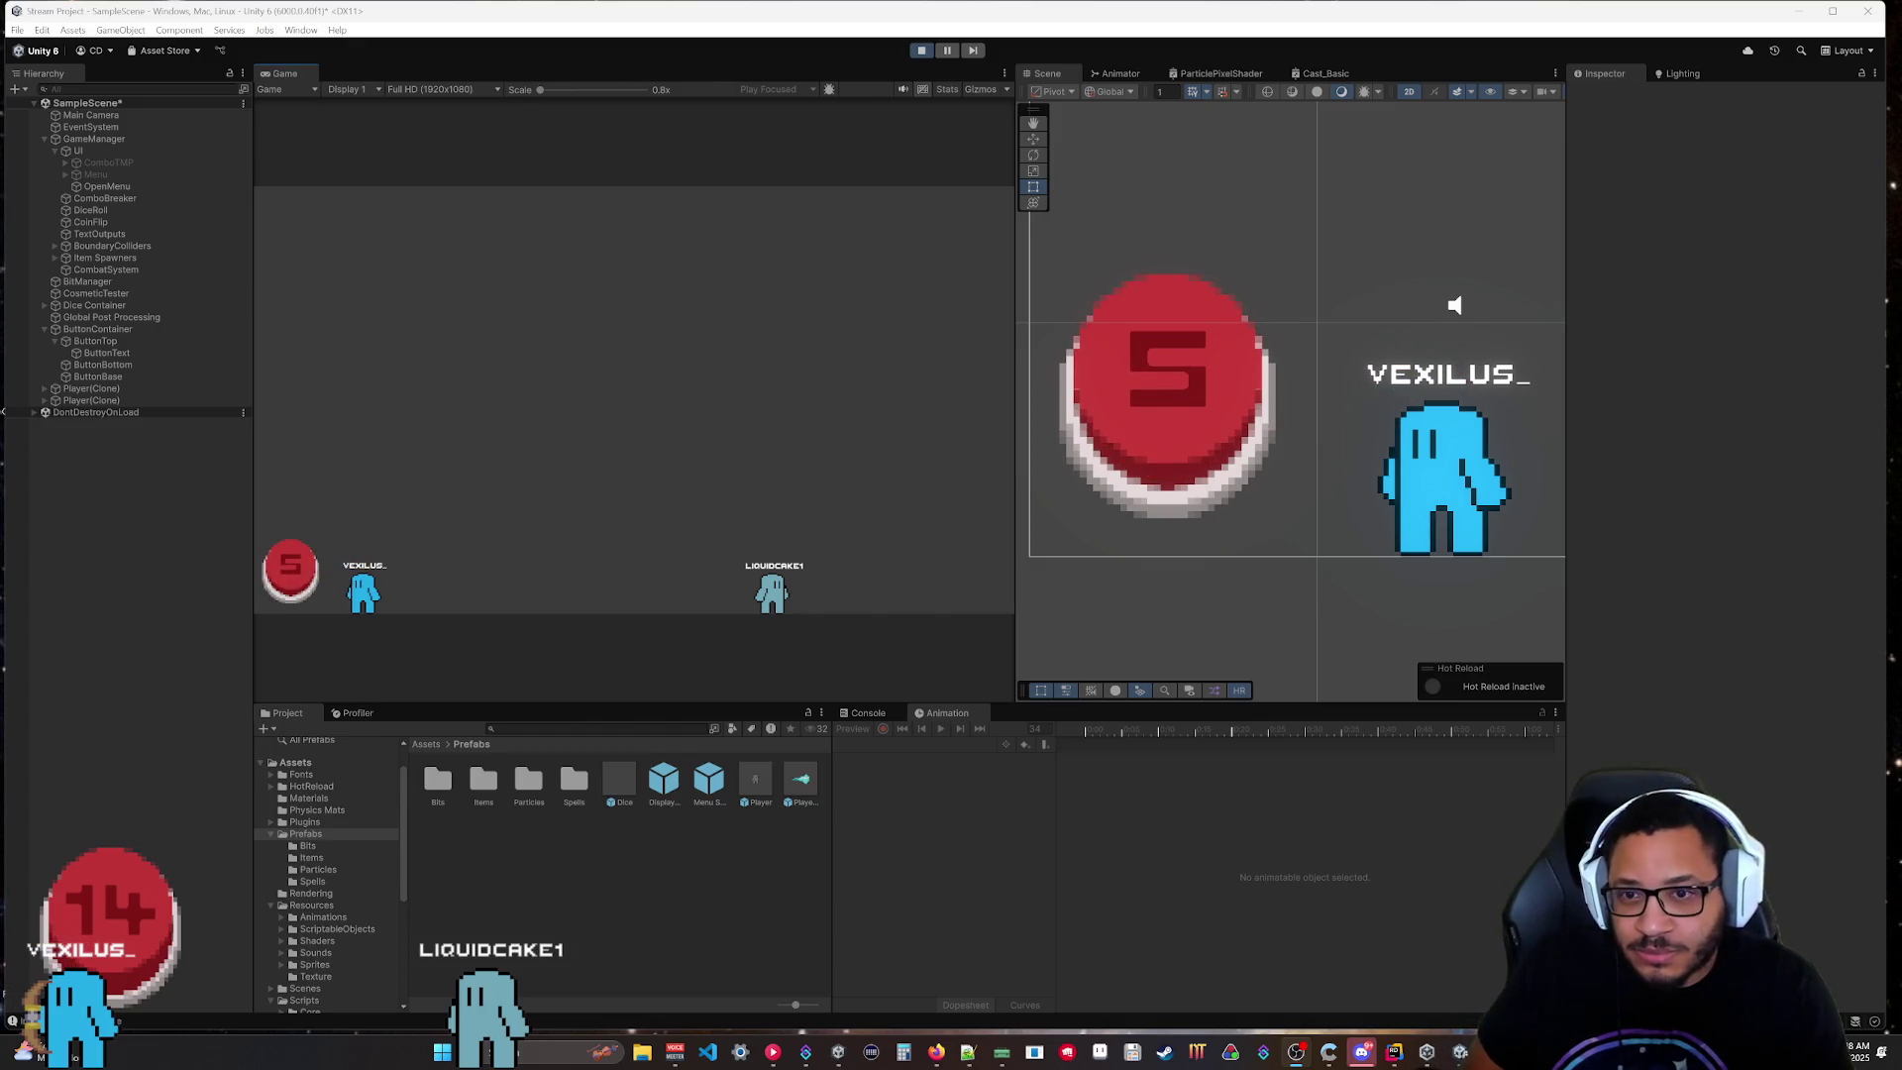
click(920, 51)
click(93, 341)
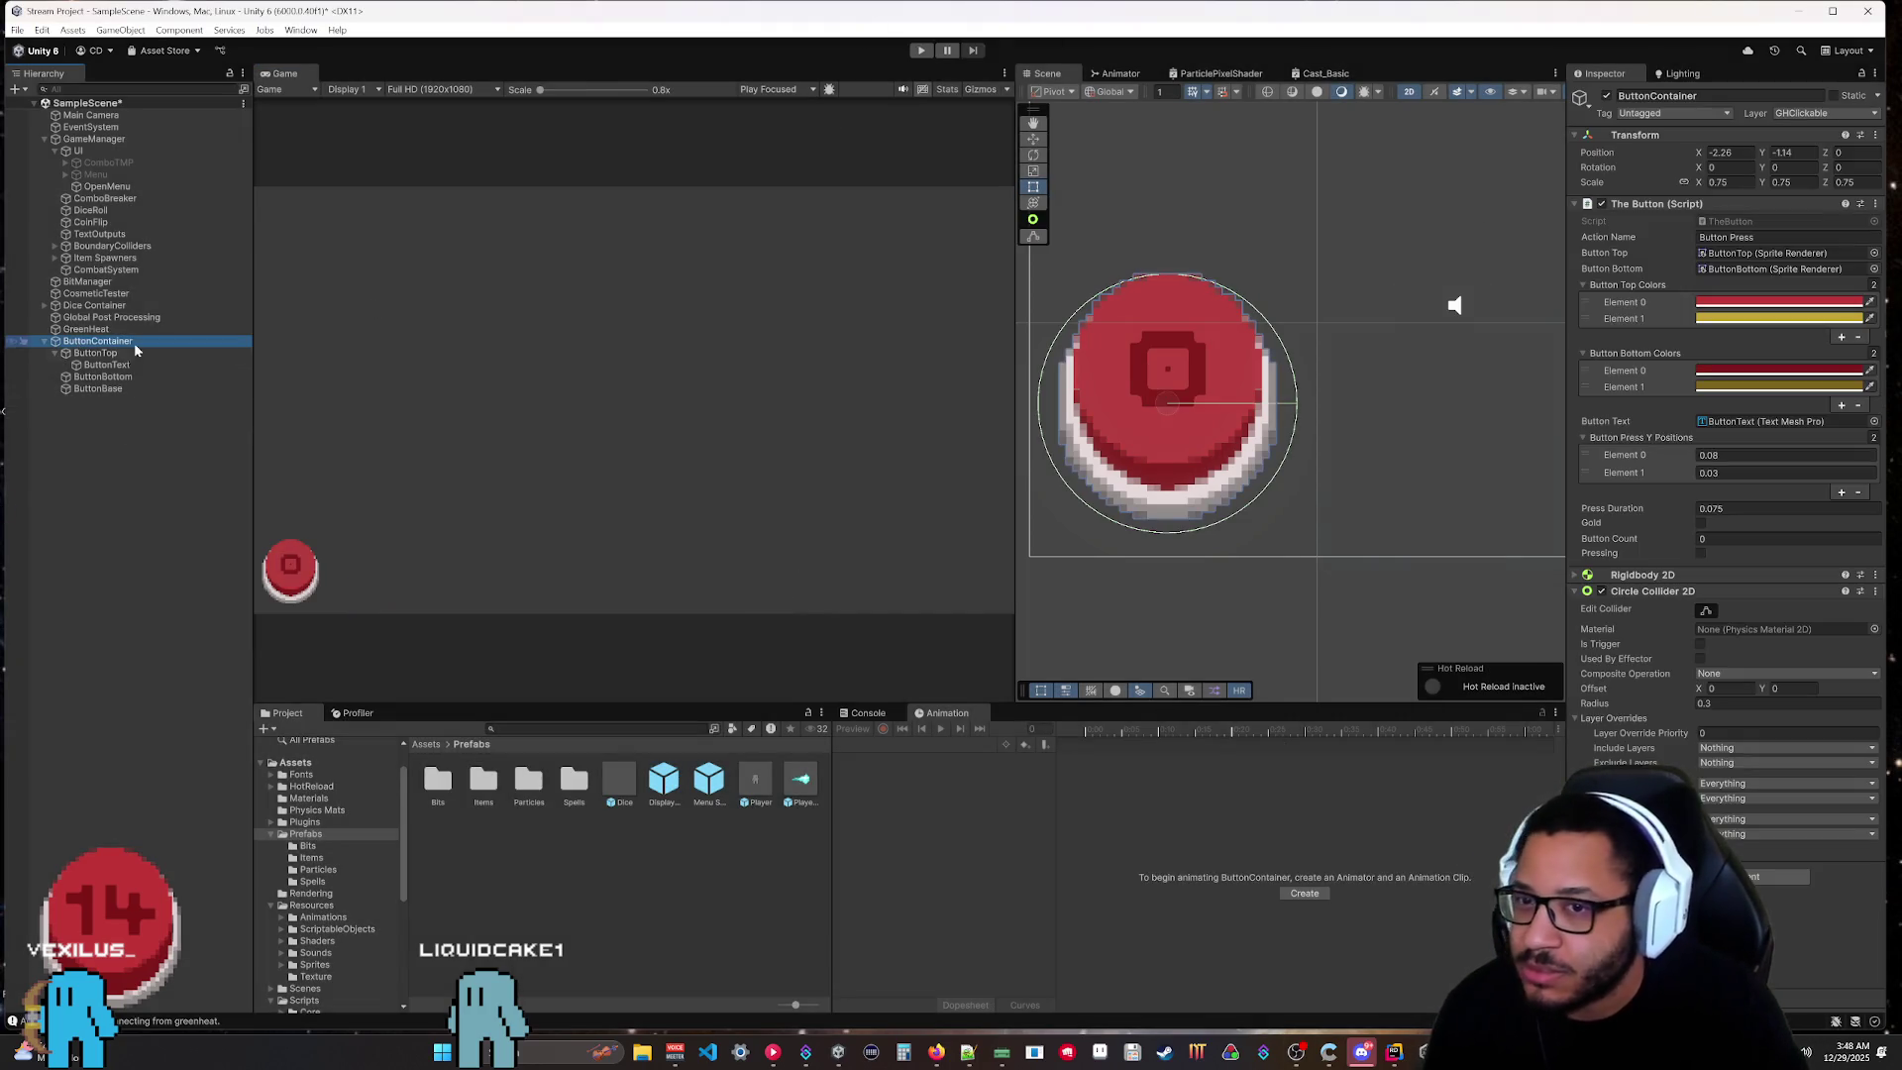
Reshape the button's circle collider by dragging its edges and setting Offset Y to 0.05.
click(1703, 610)
drag(1165, 532, 1116, 476)
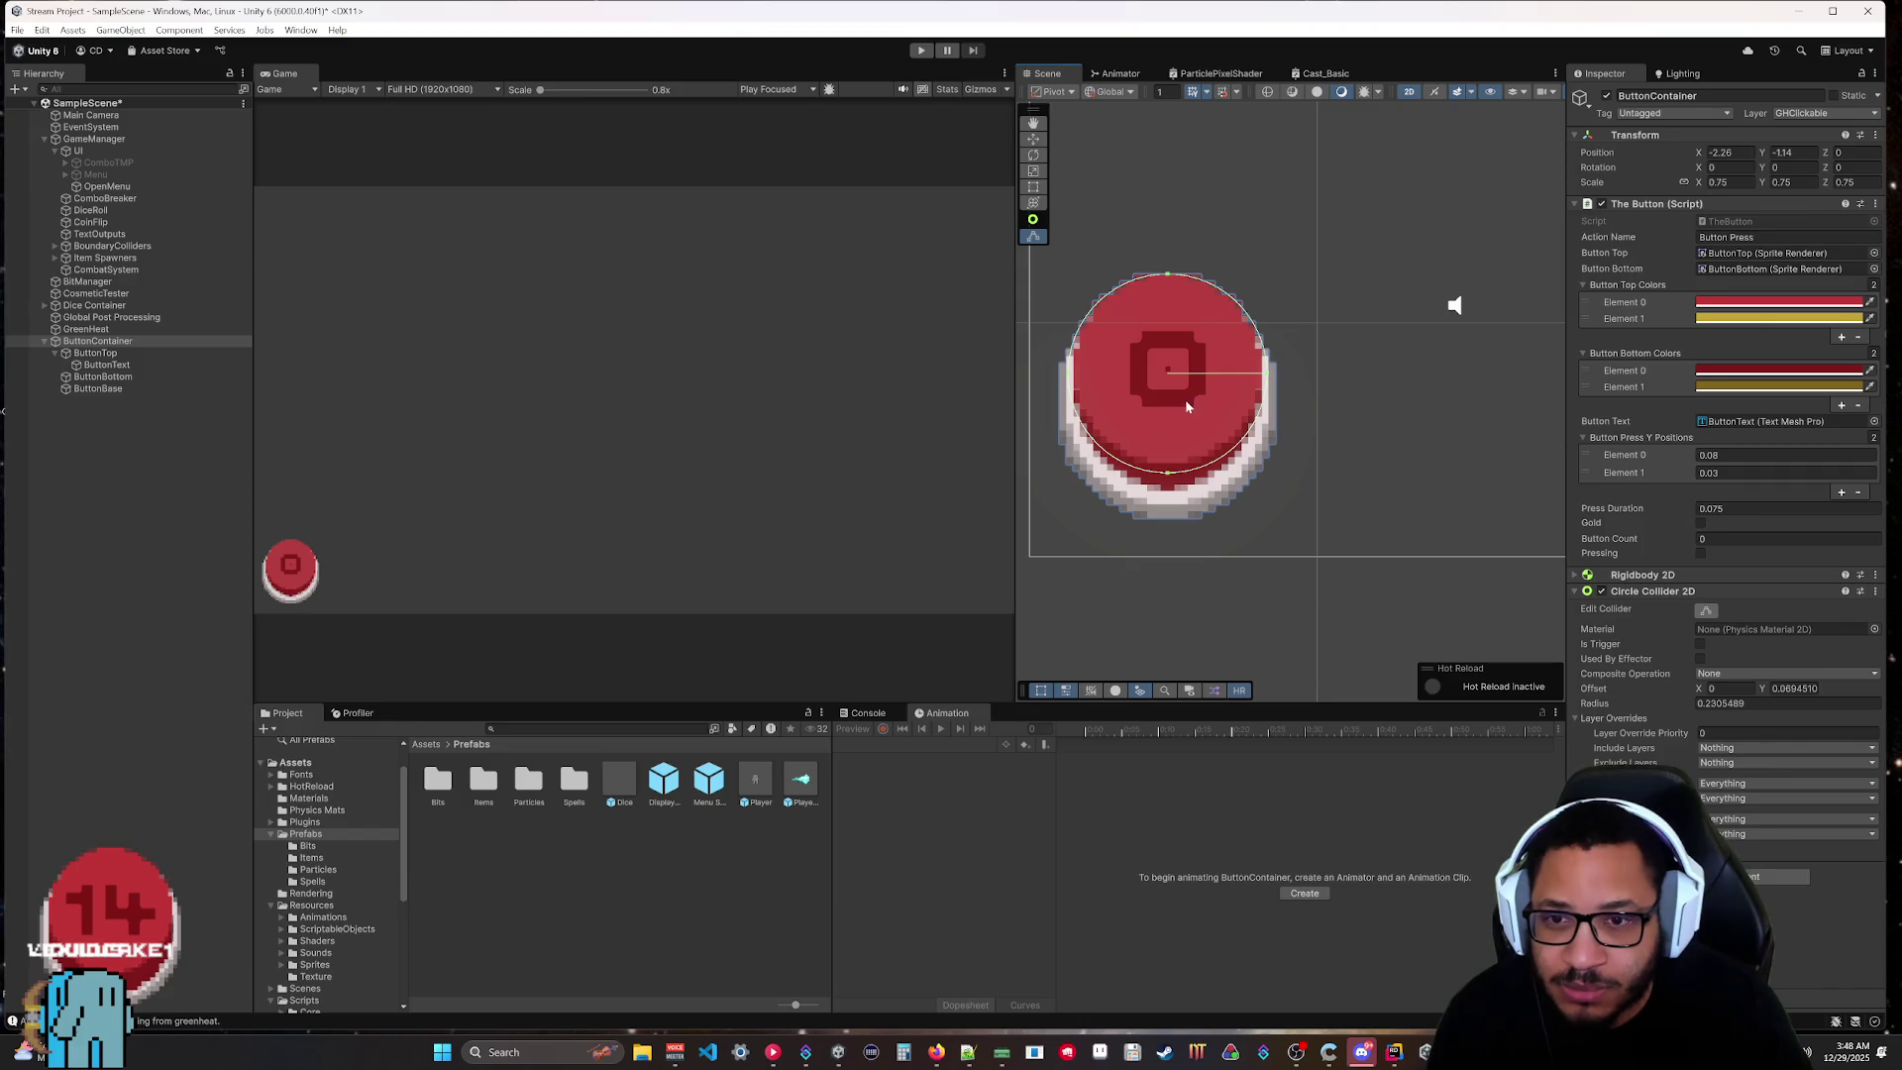
click(1759, 687)
text(0.05)
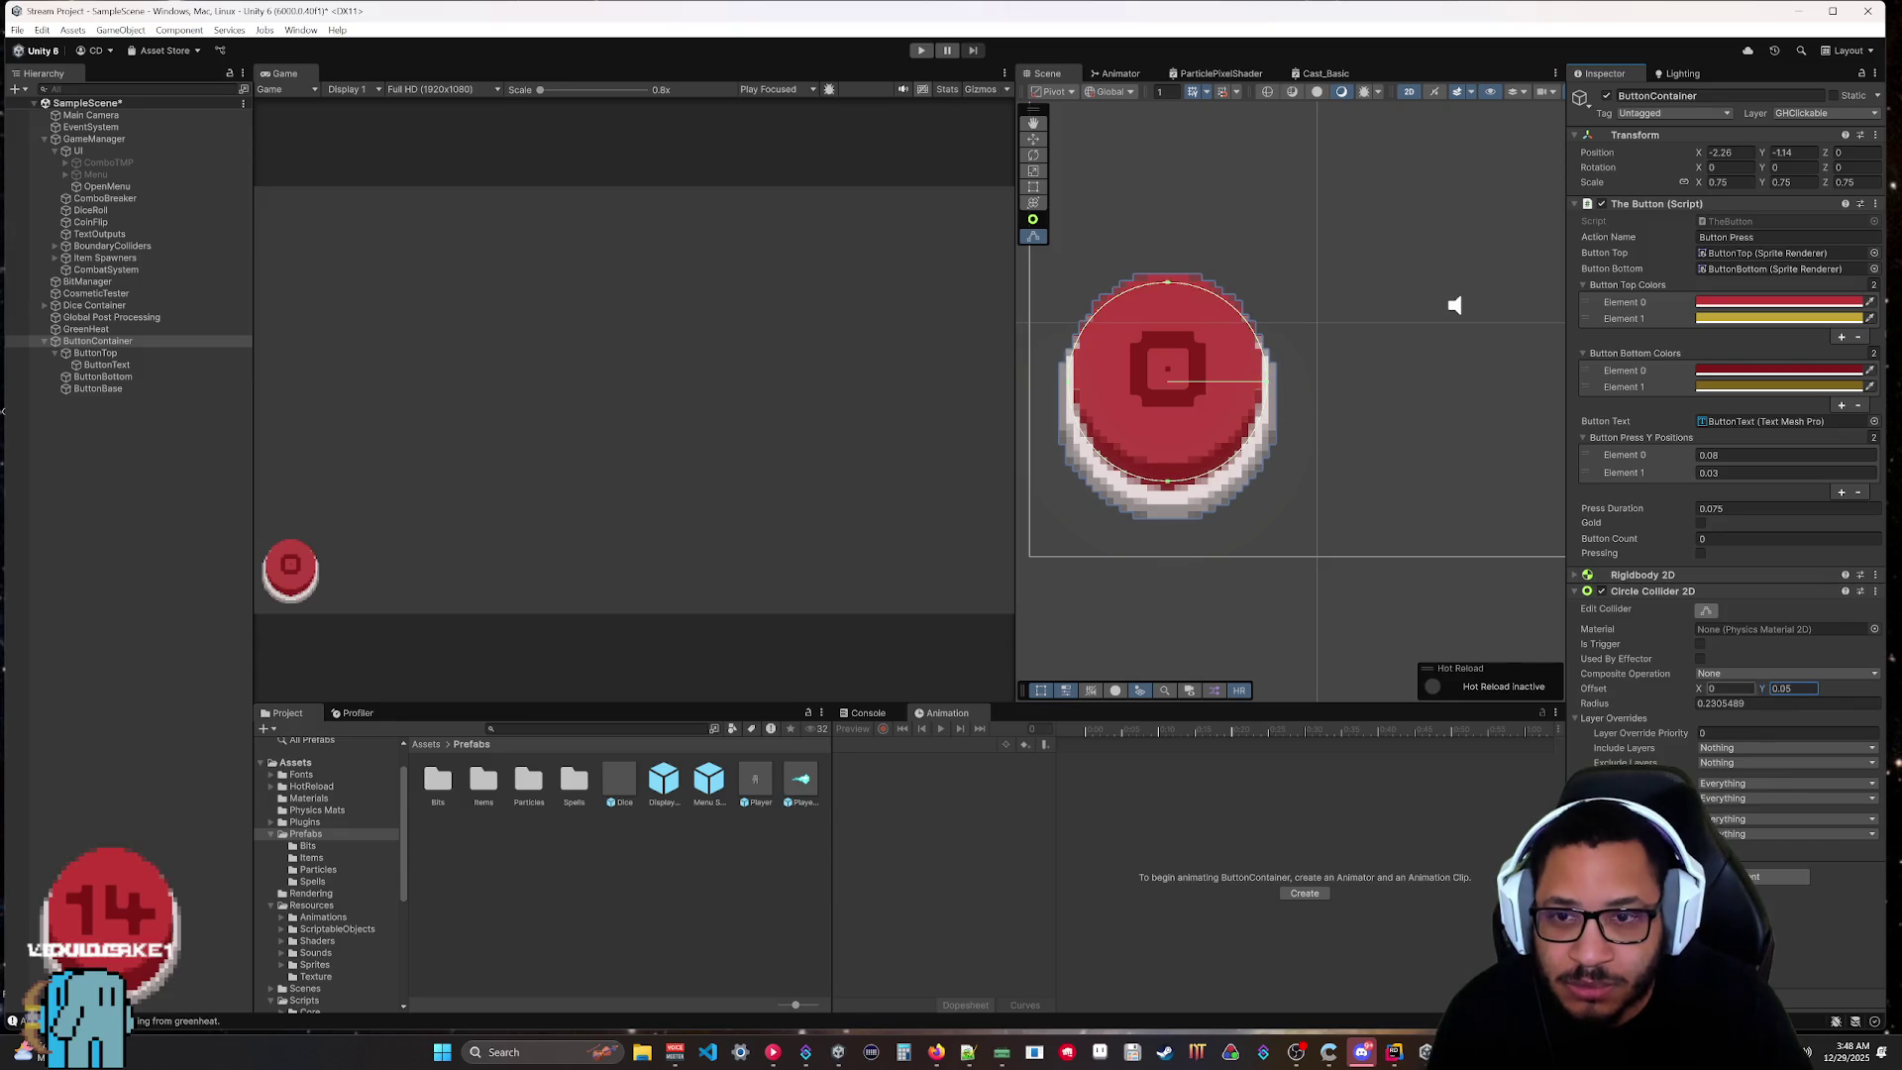
click(1651, 707)
text(0.23)
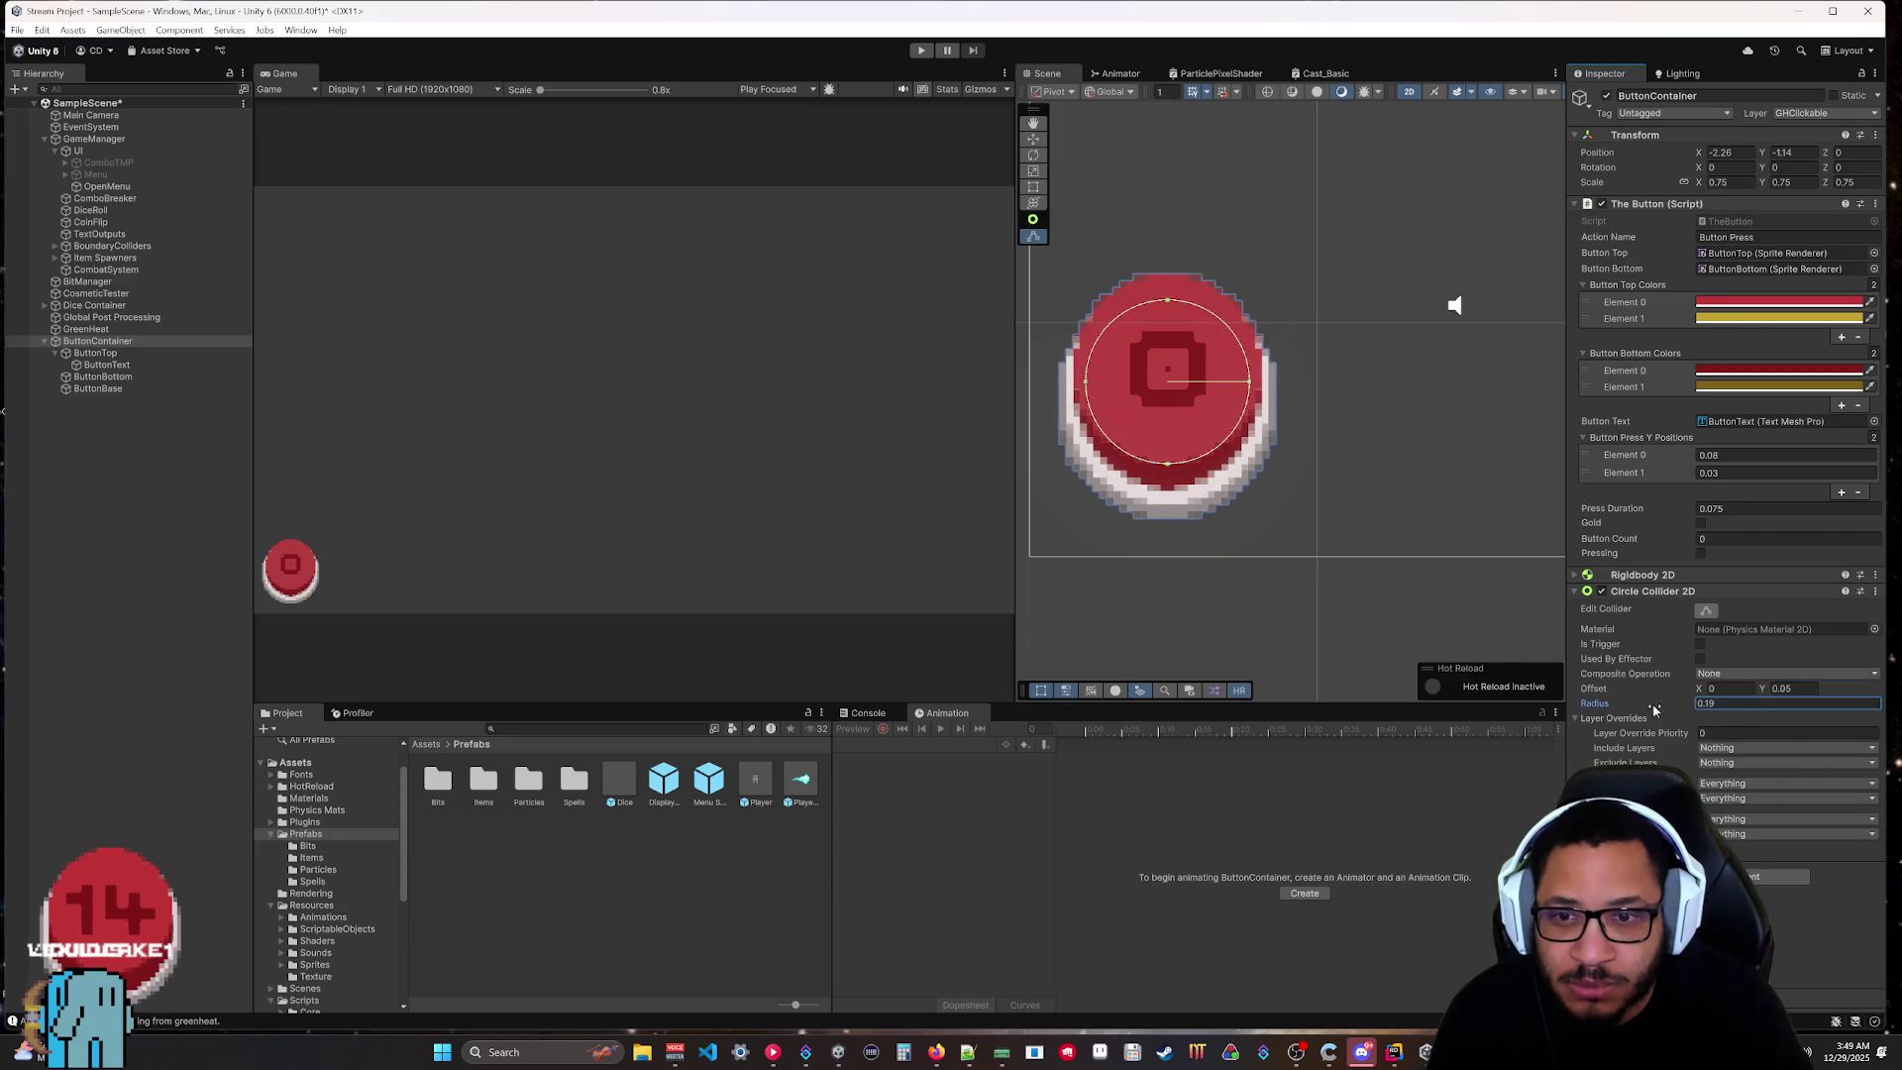
key(BackSpace)
text(5)
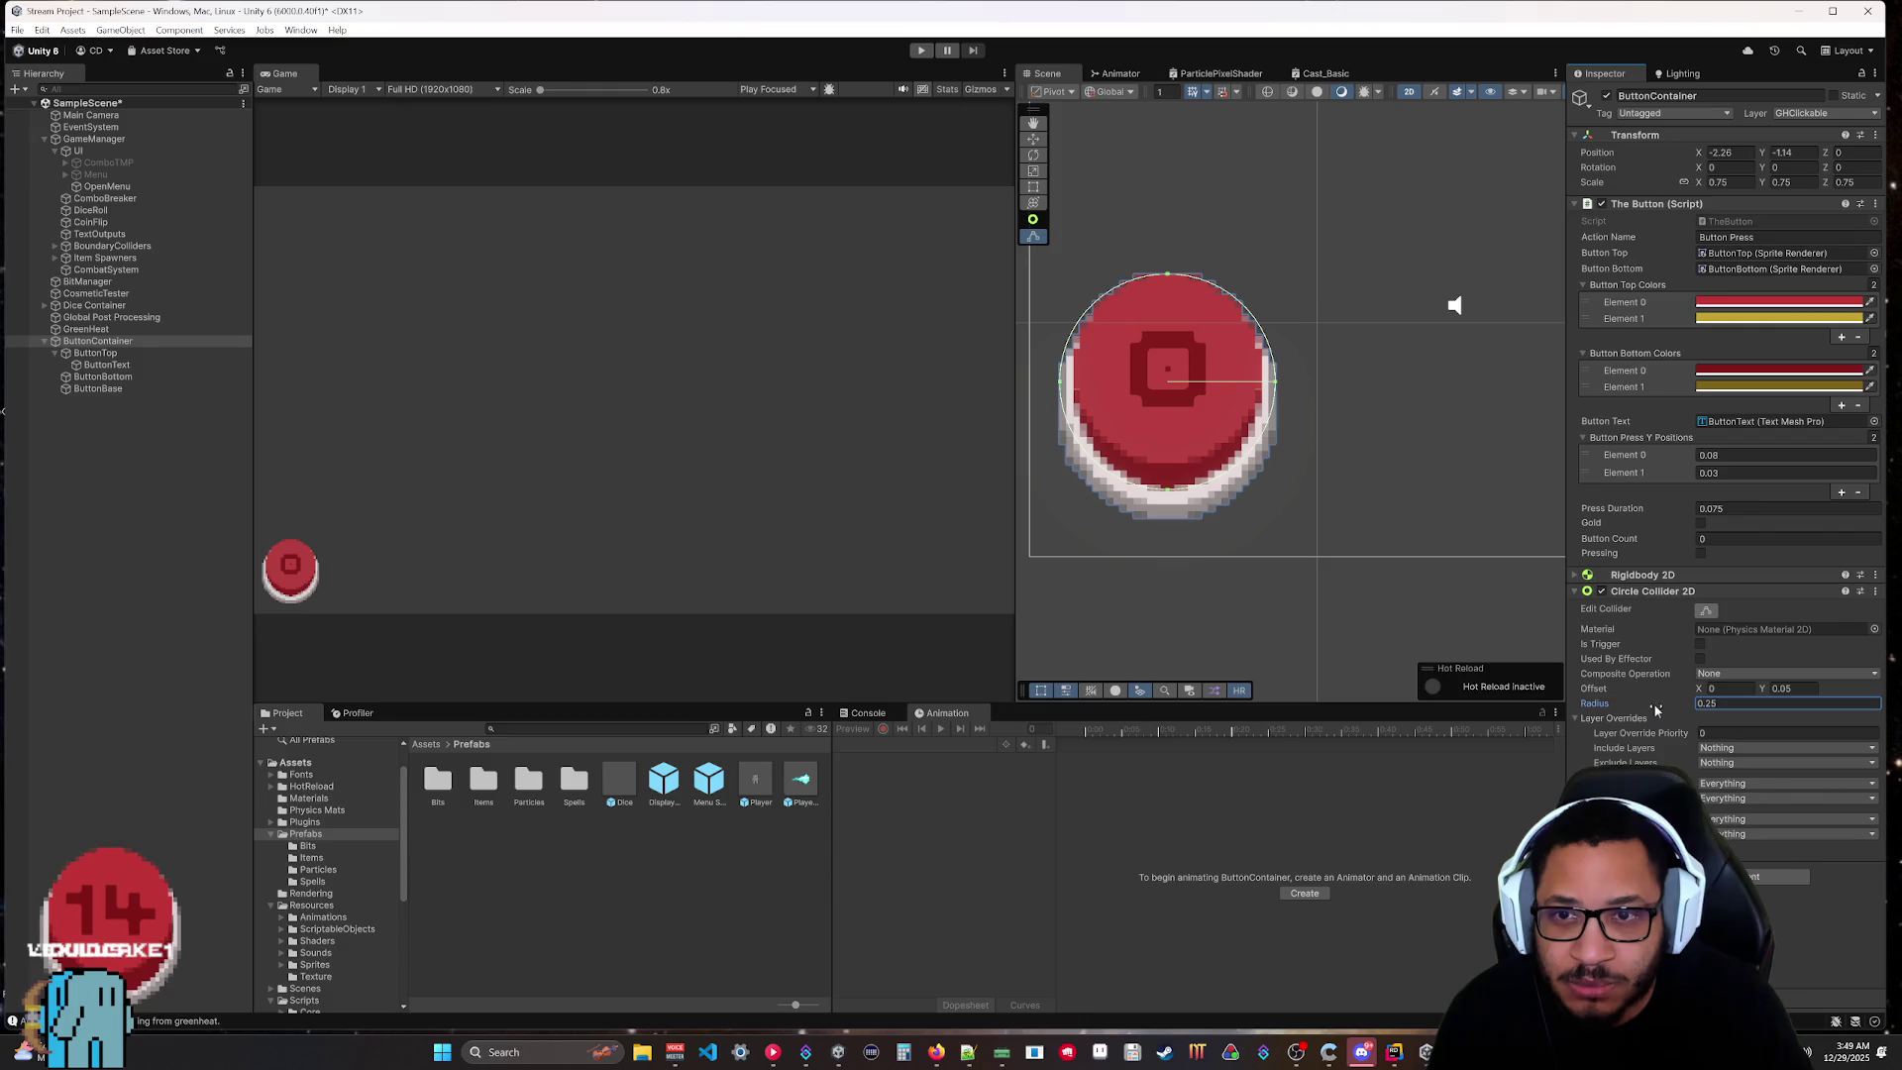
drag(1275, 389, 1271, 389)
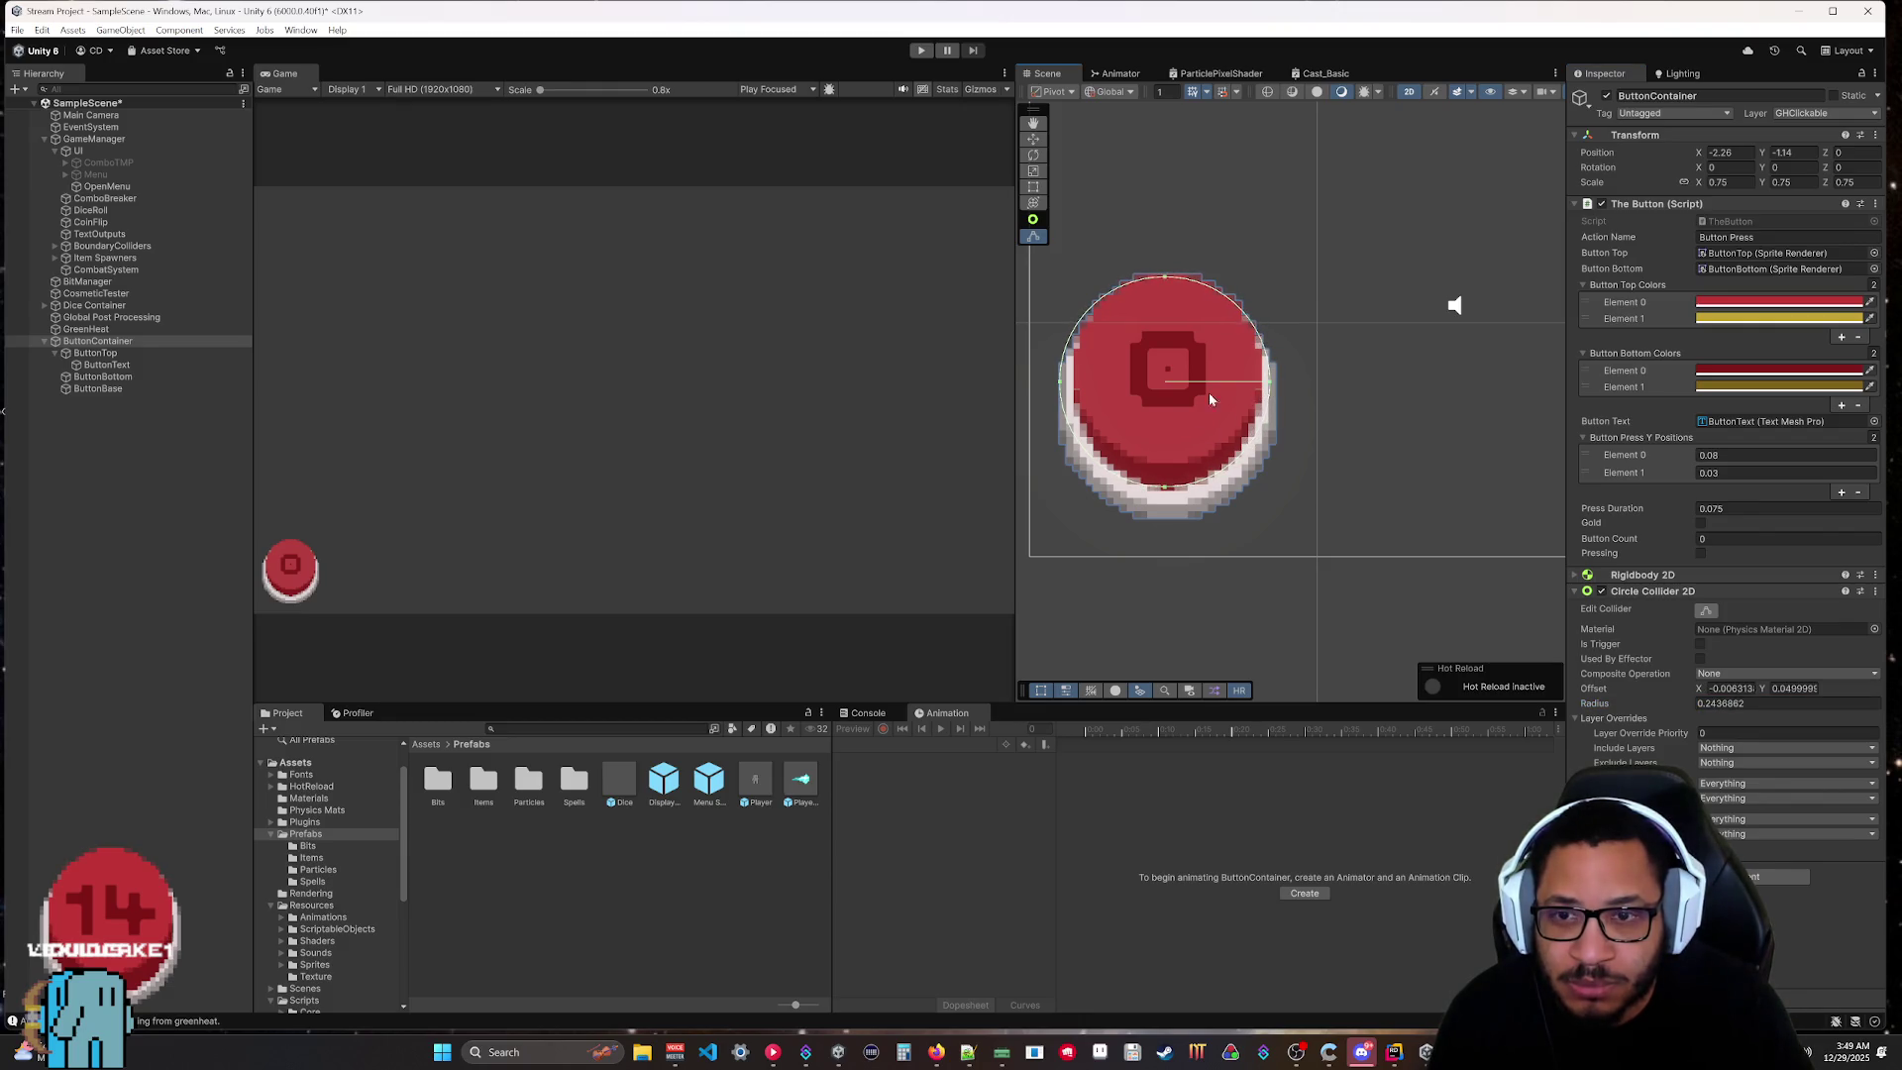
Set ButtonContainer's collider offset to 0.005, 0.05 and radius 0.23, then start play testing.
click(119, 343)
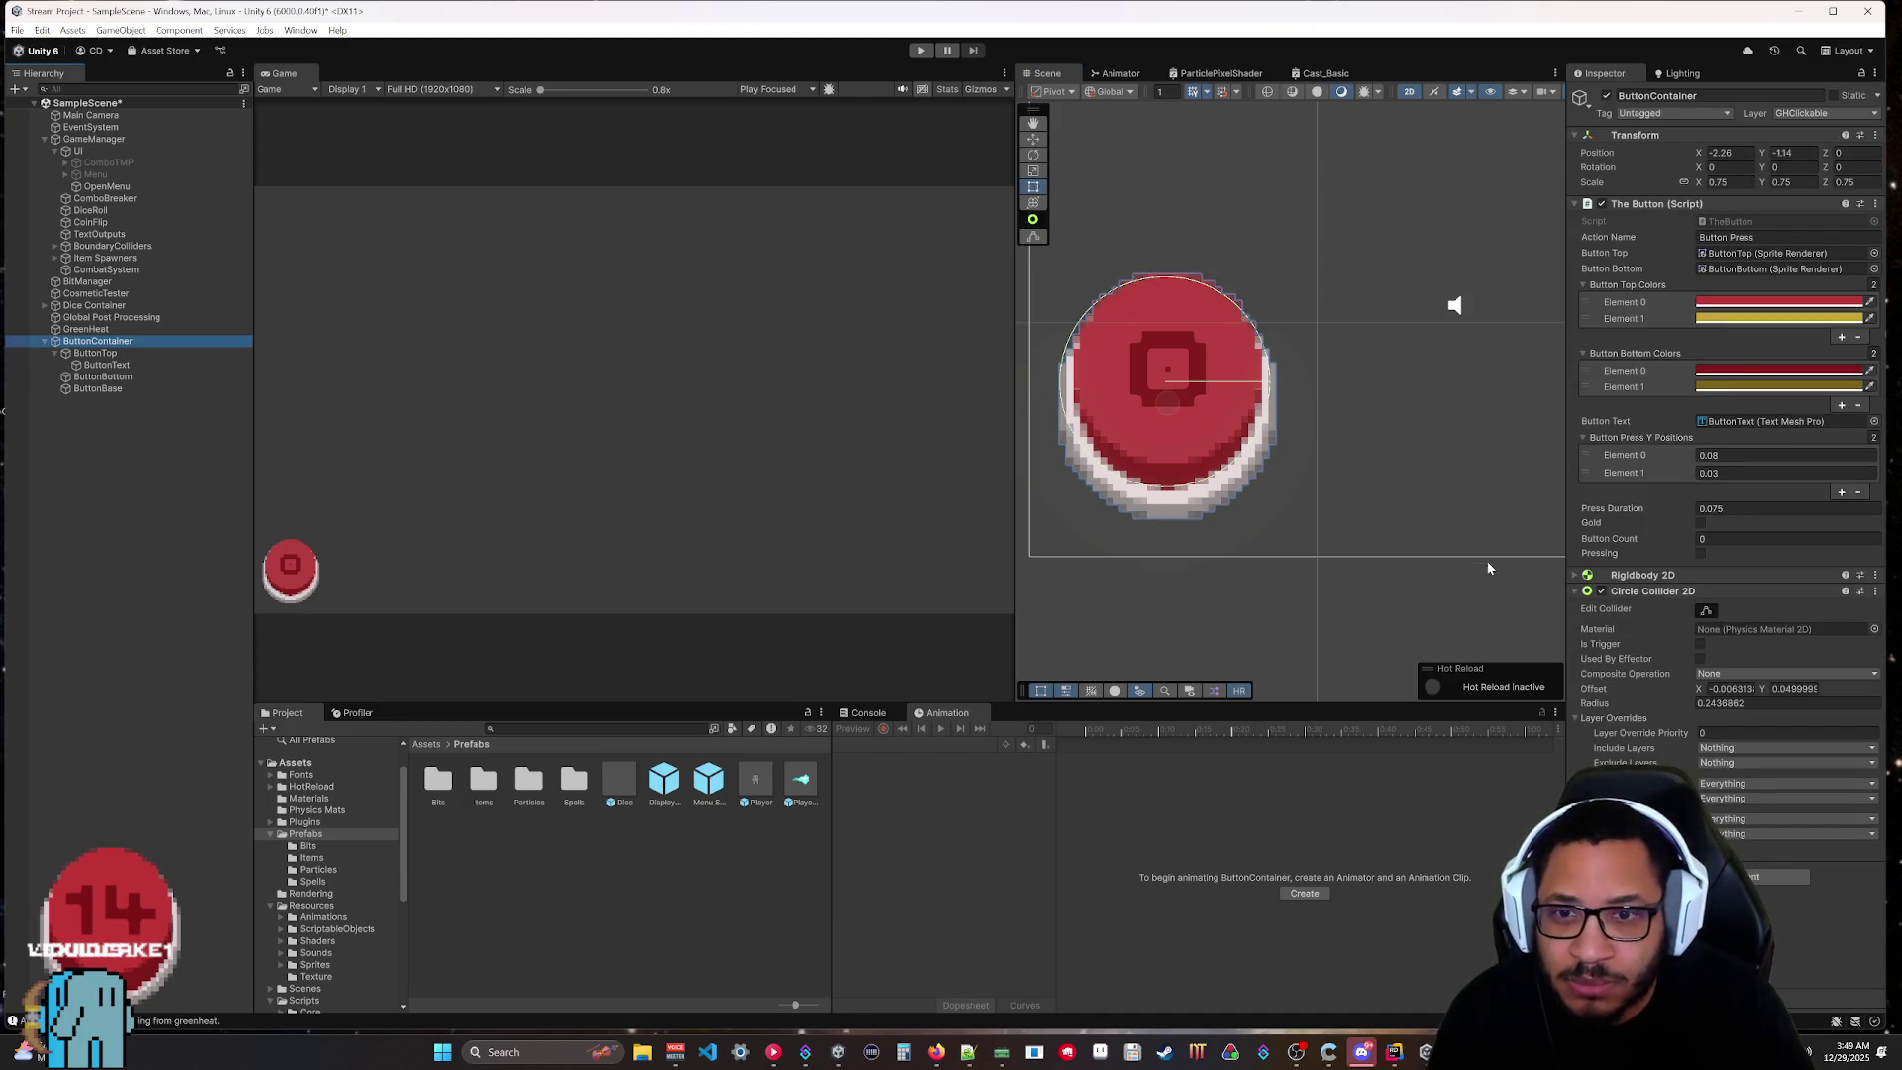
click(1701, 690)
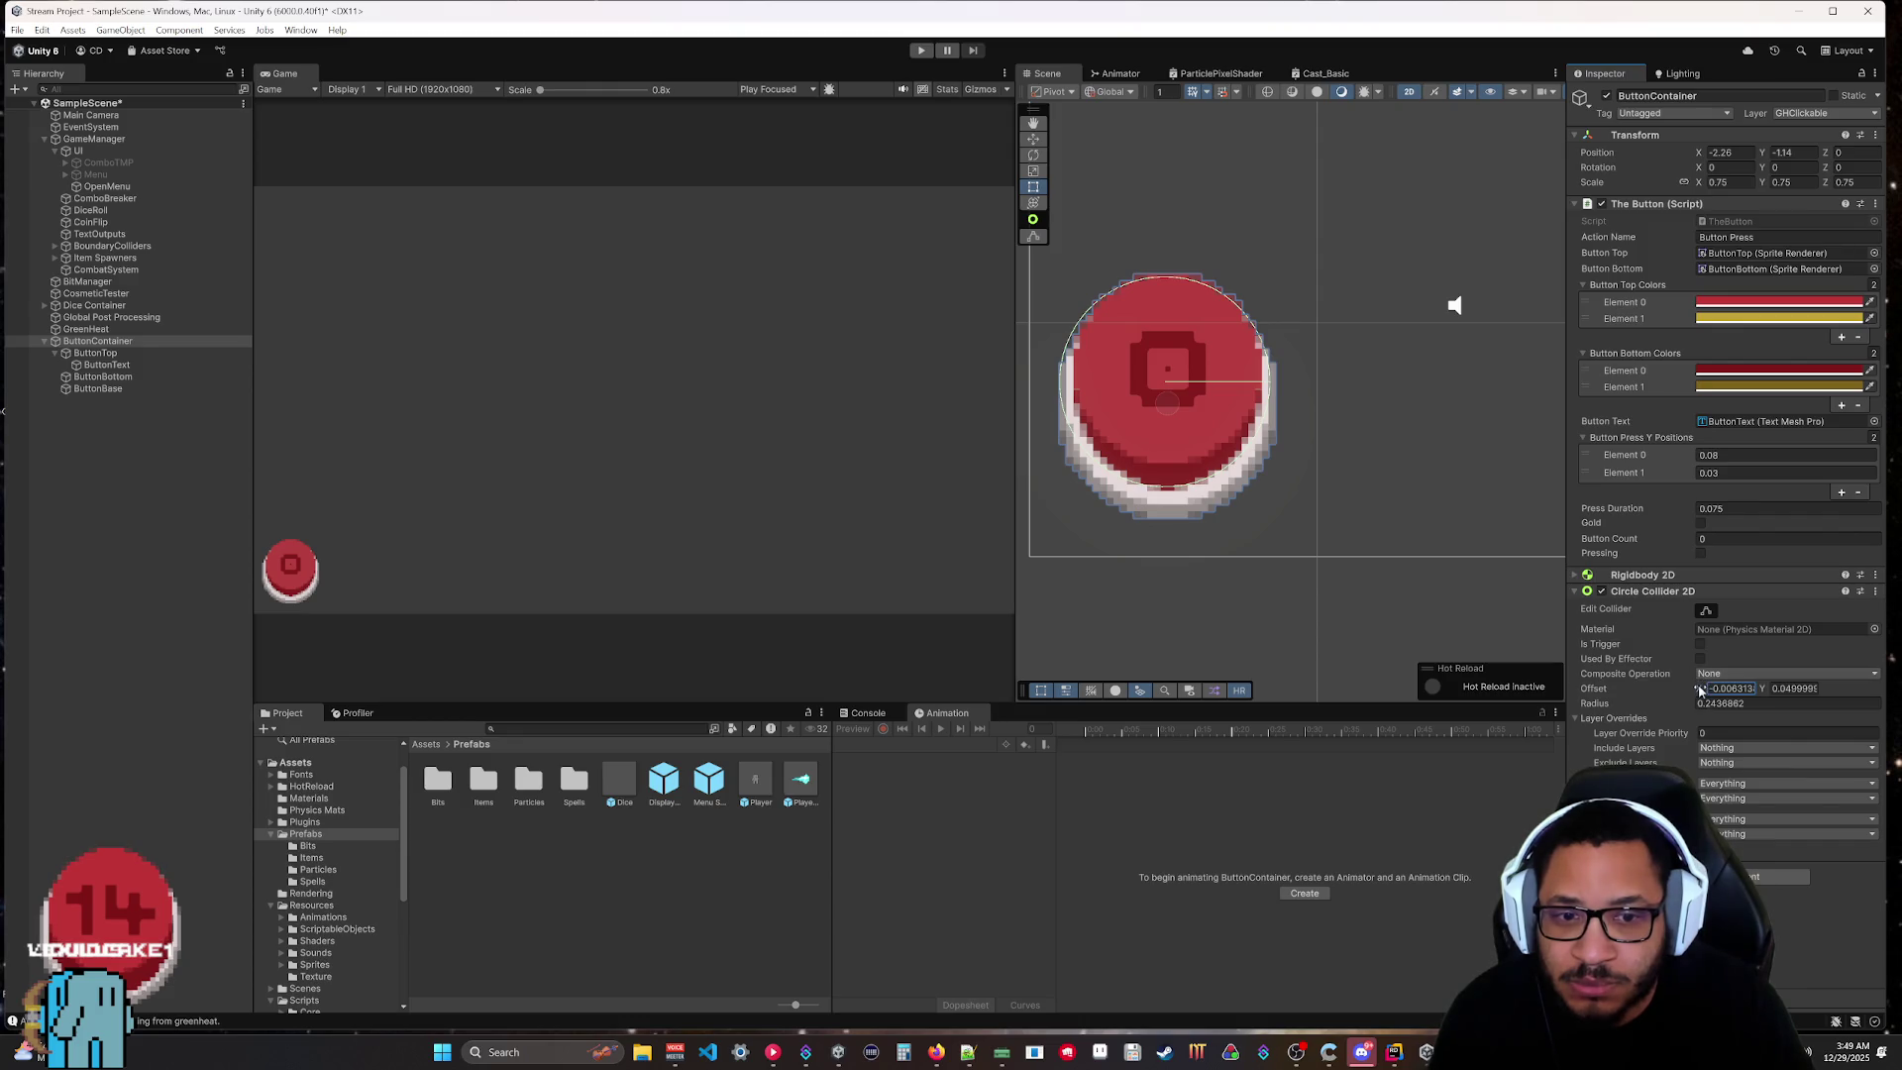
text(0.01)
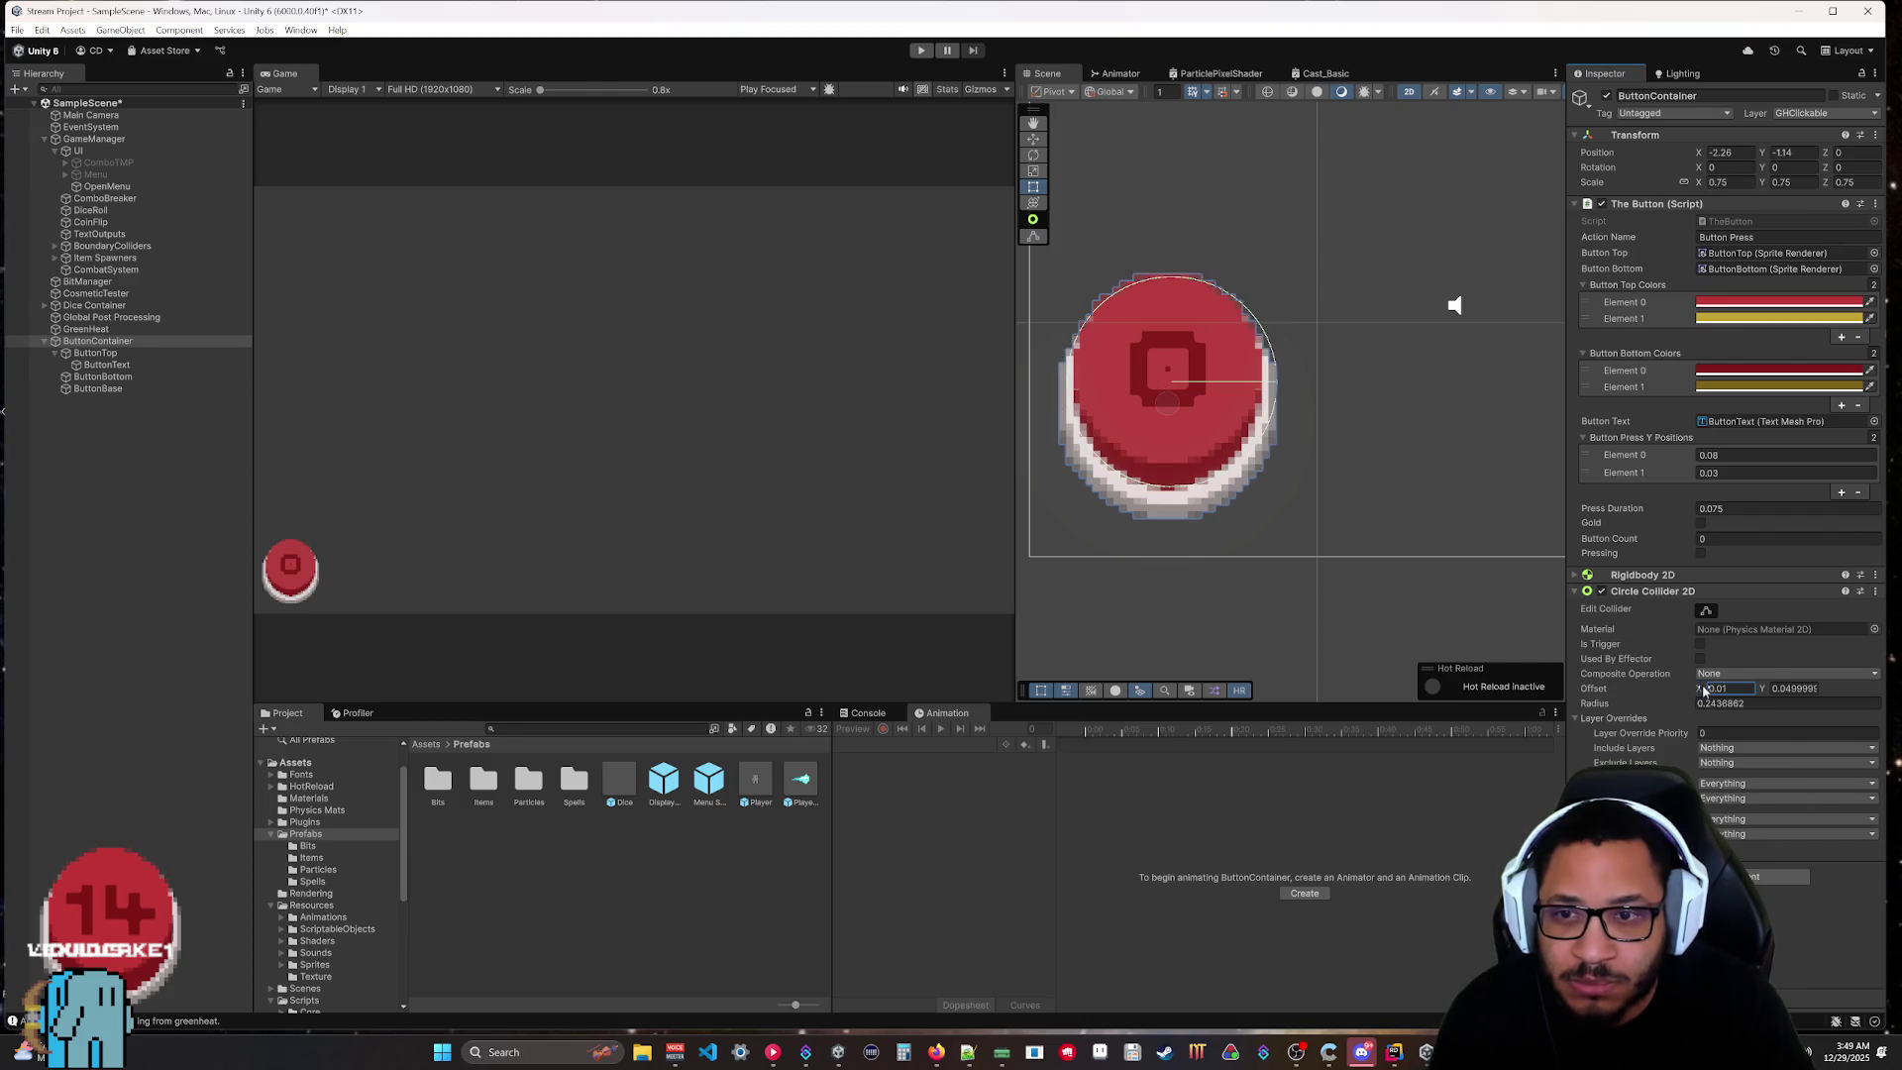
text(-)
key(BackSpace)
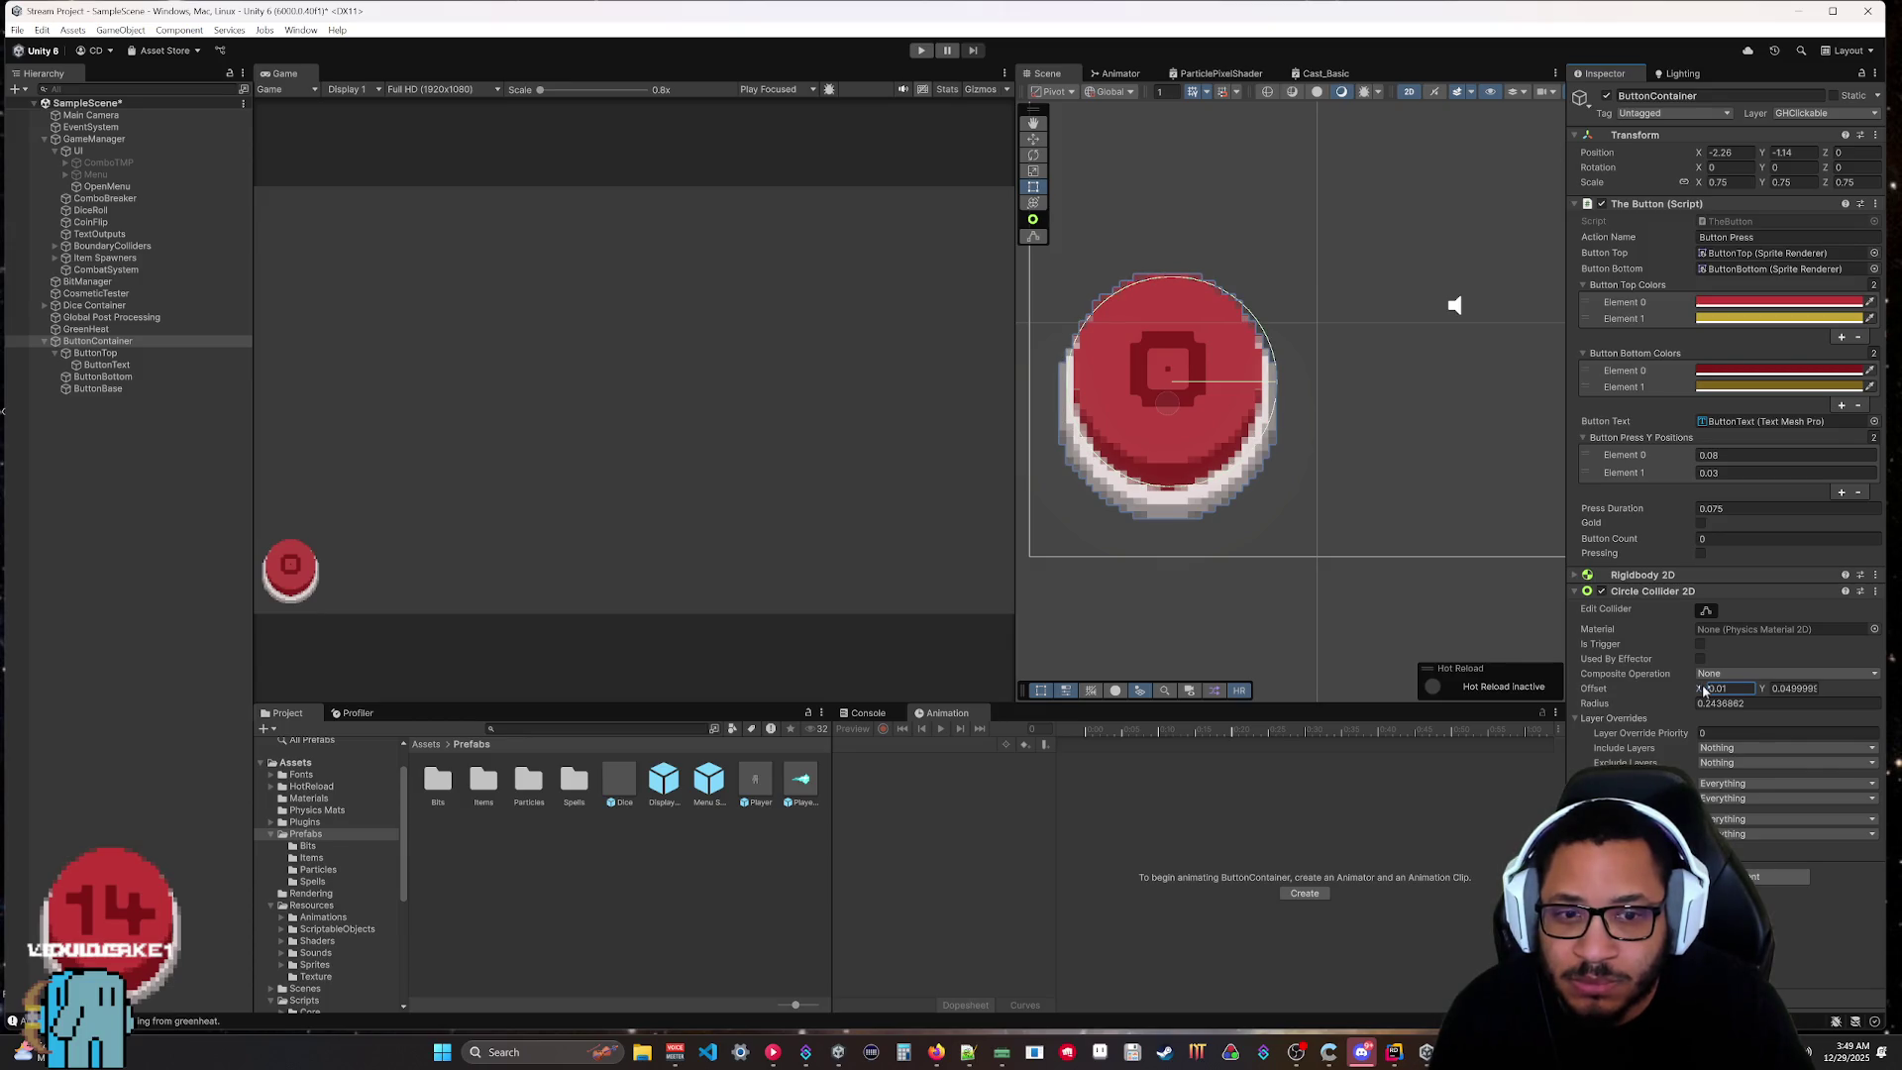
text(0.005)
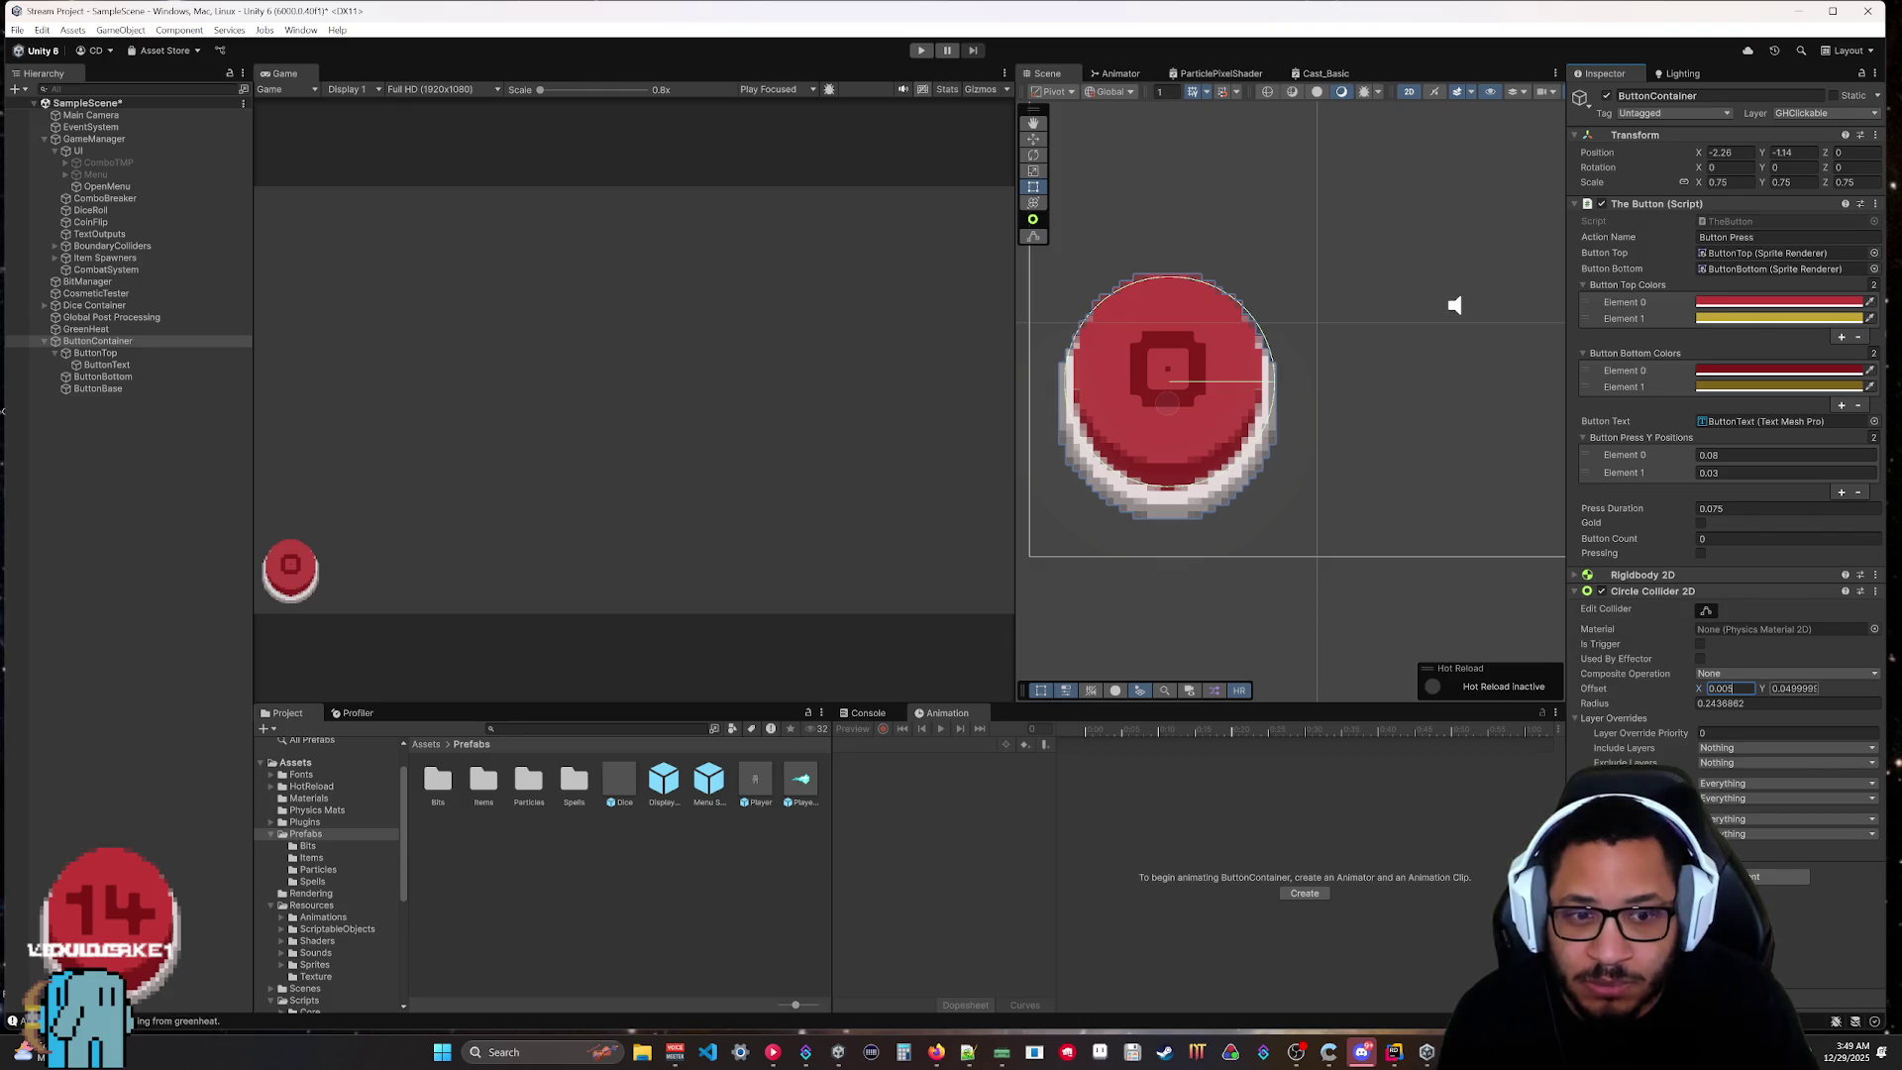
key(Tab)
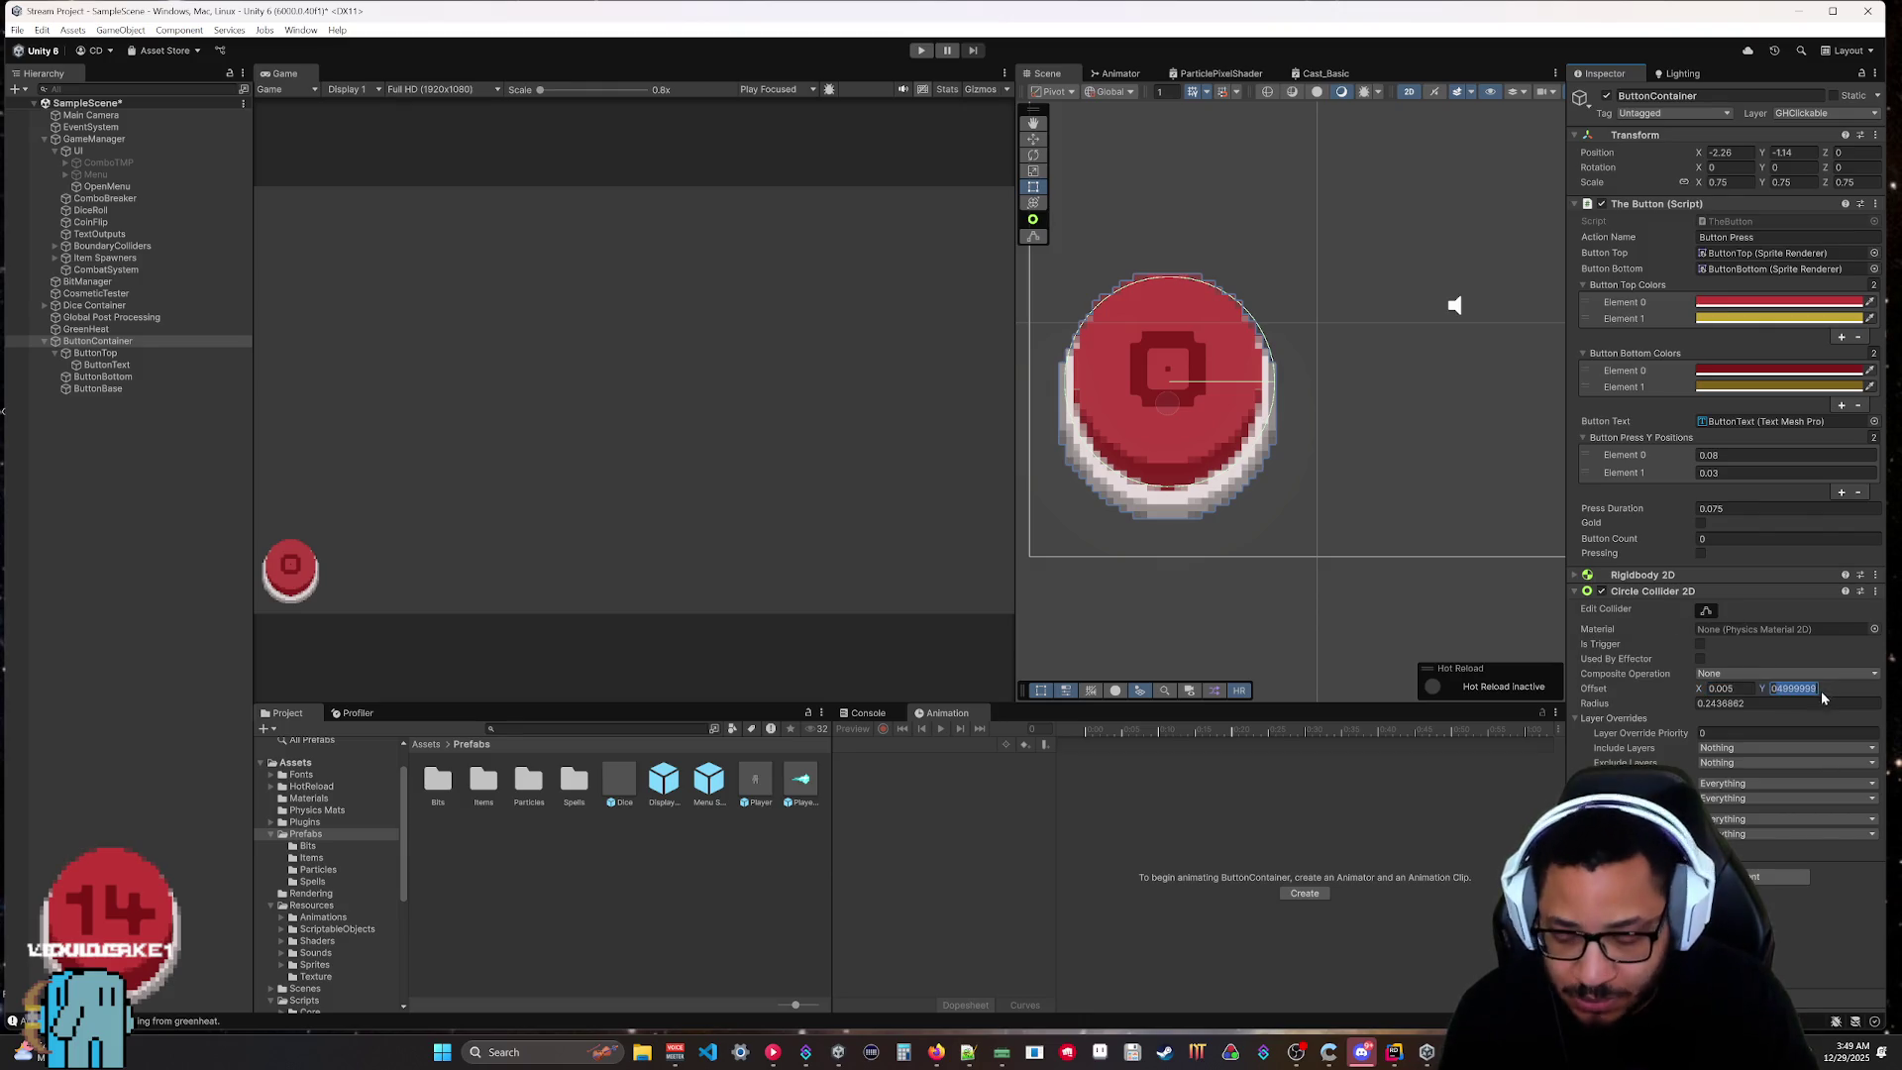
text(0.05)
key(Tab)
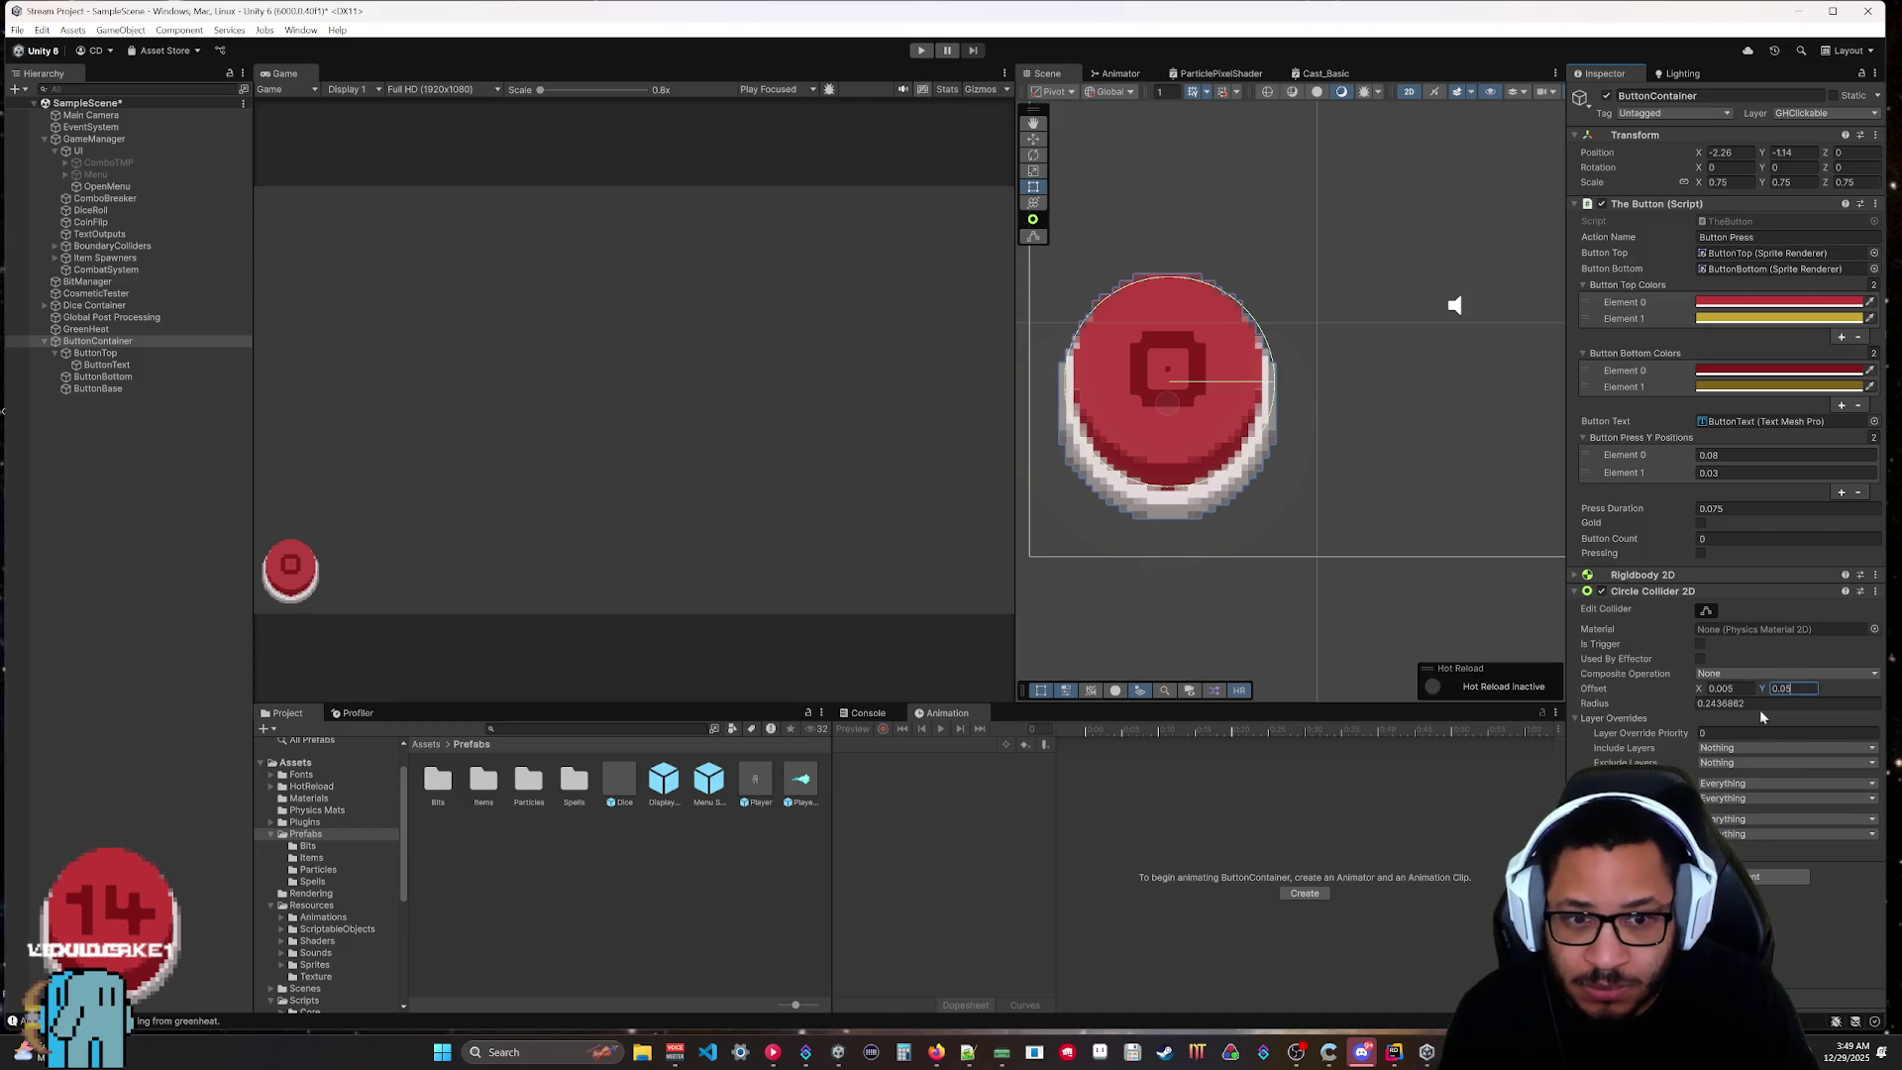
text(0.25)
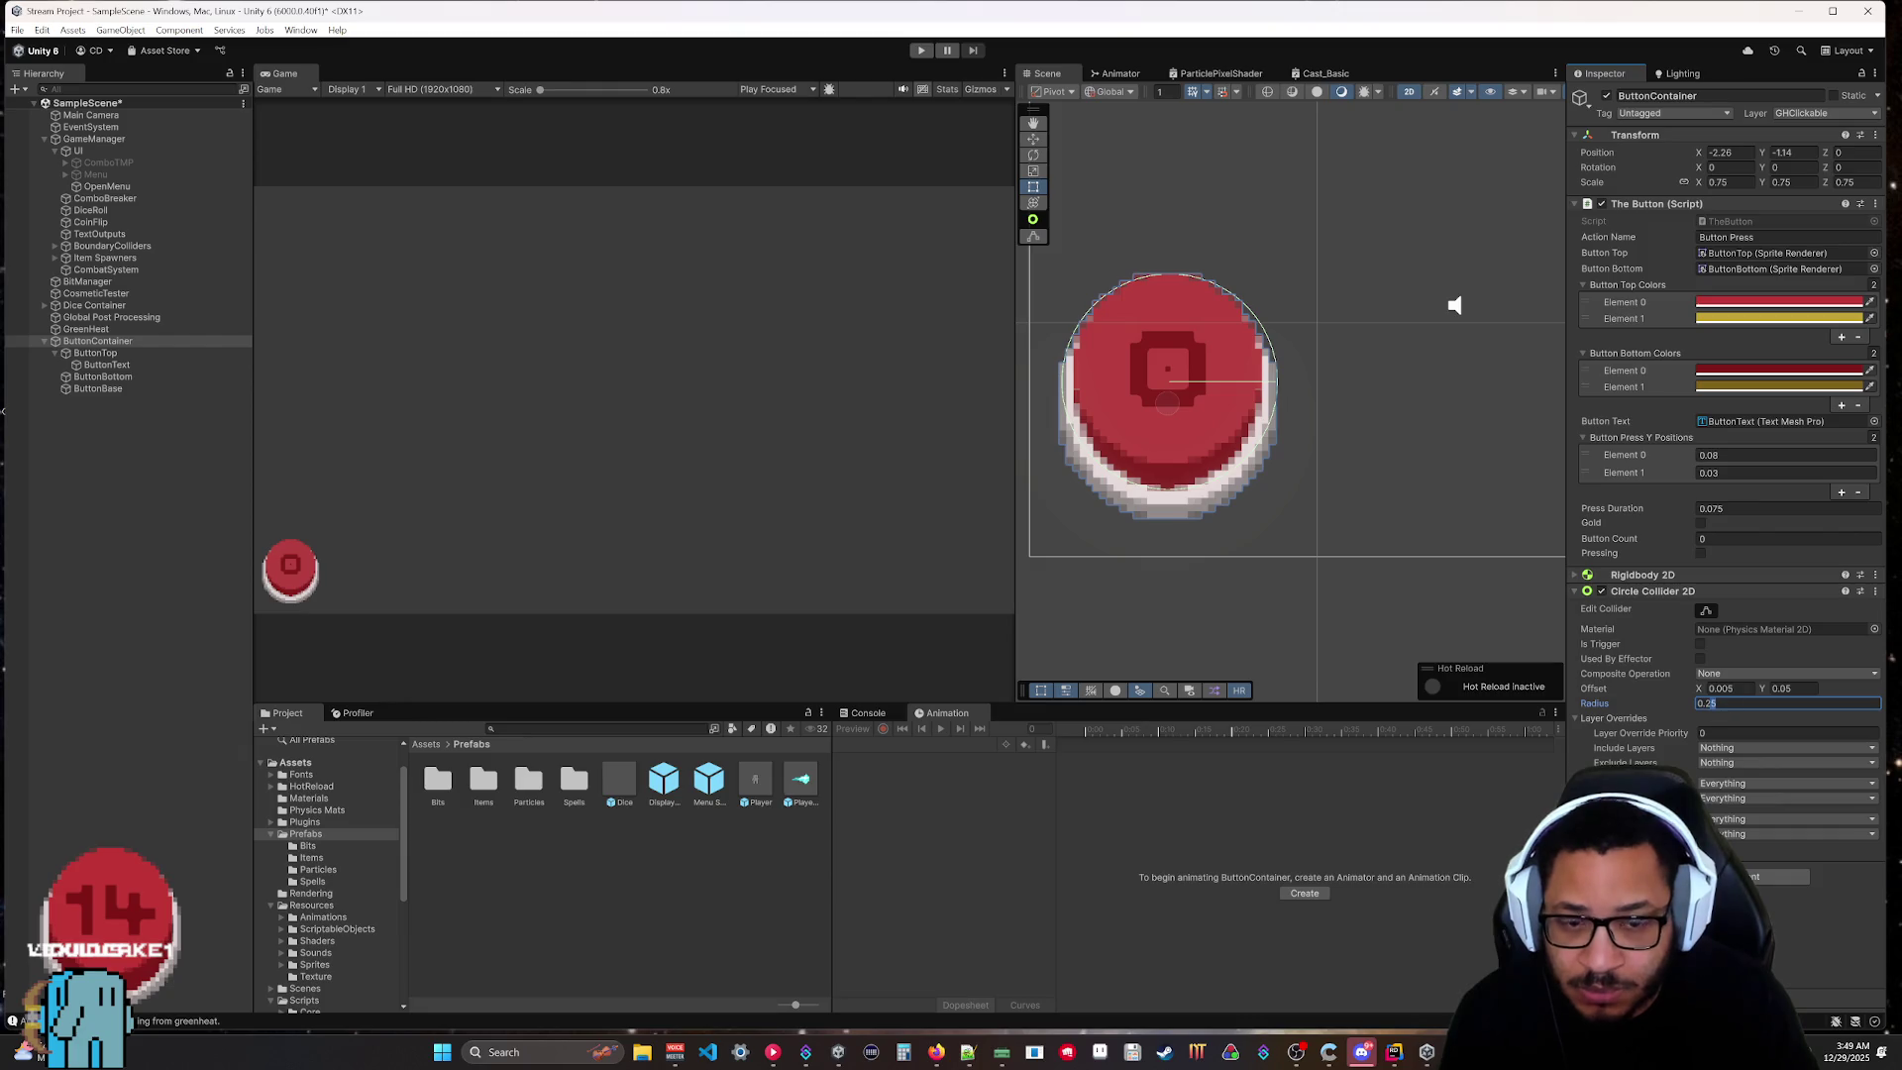
key(BackSpace)
text(45)
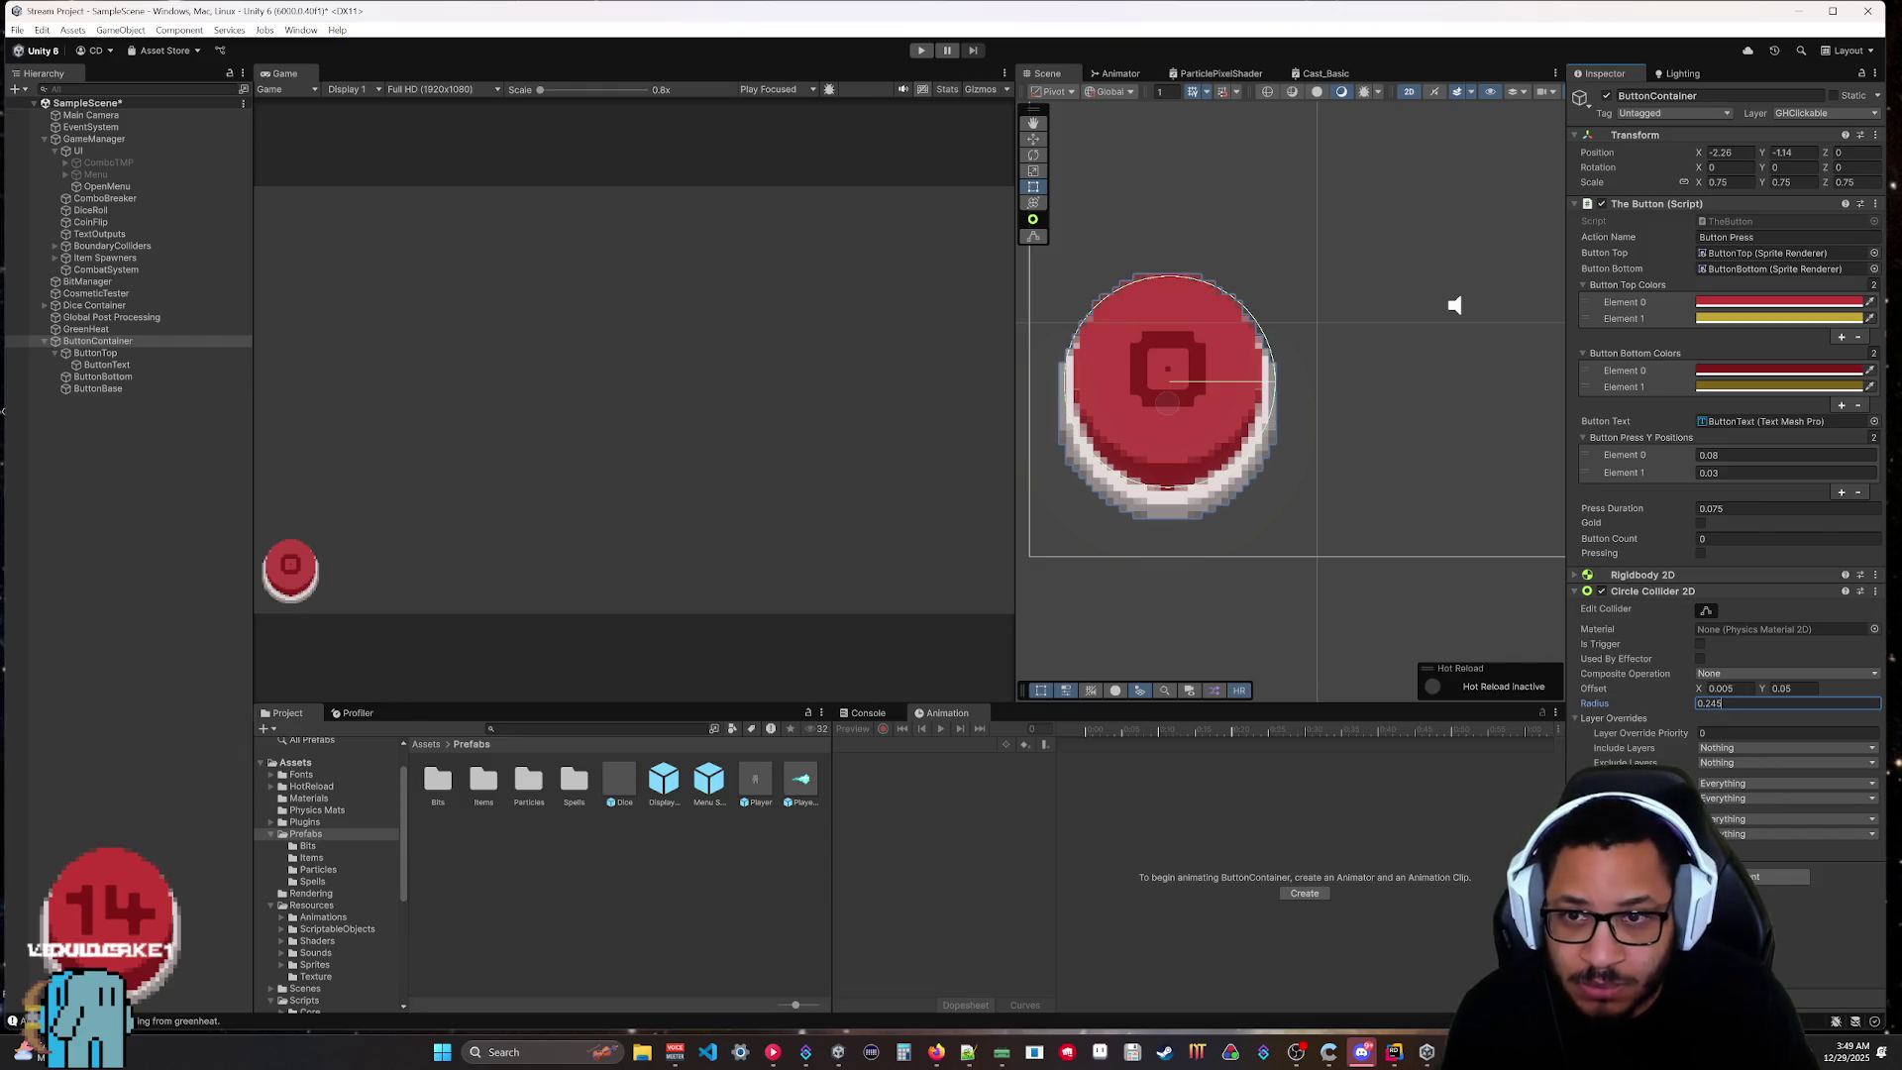
text(0.23)
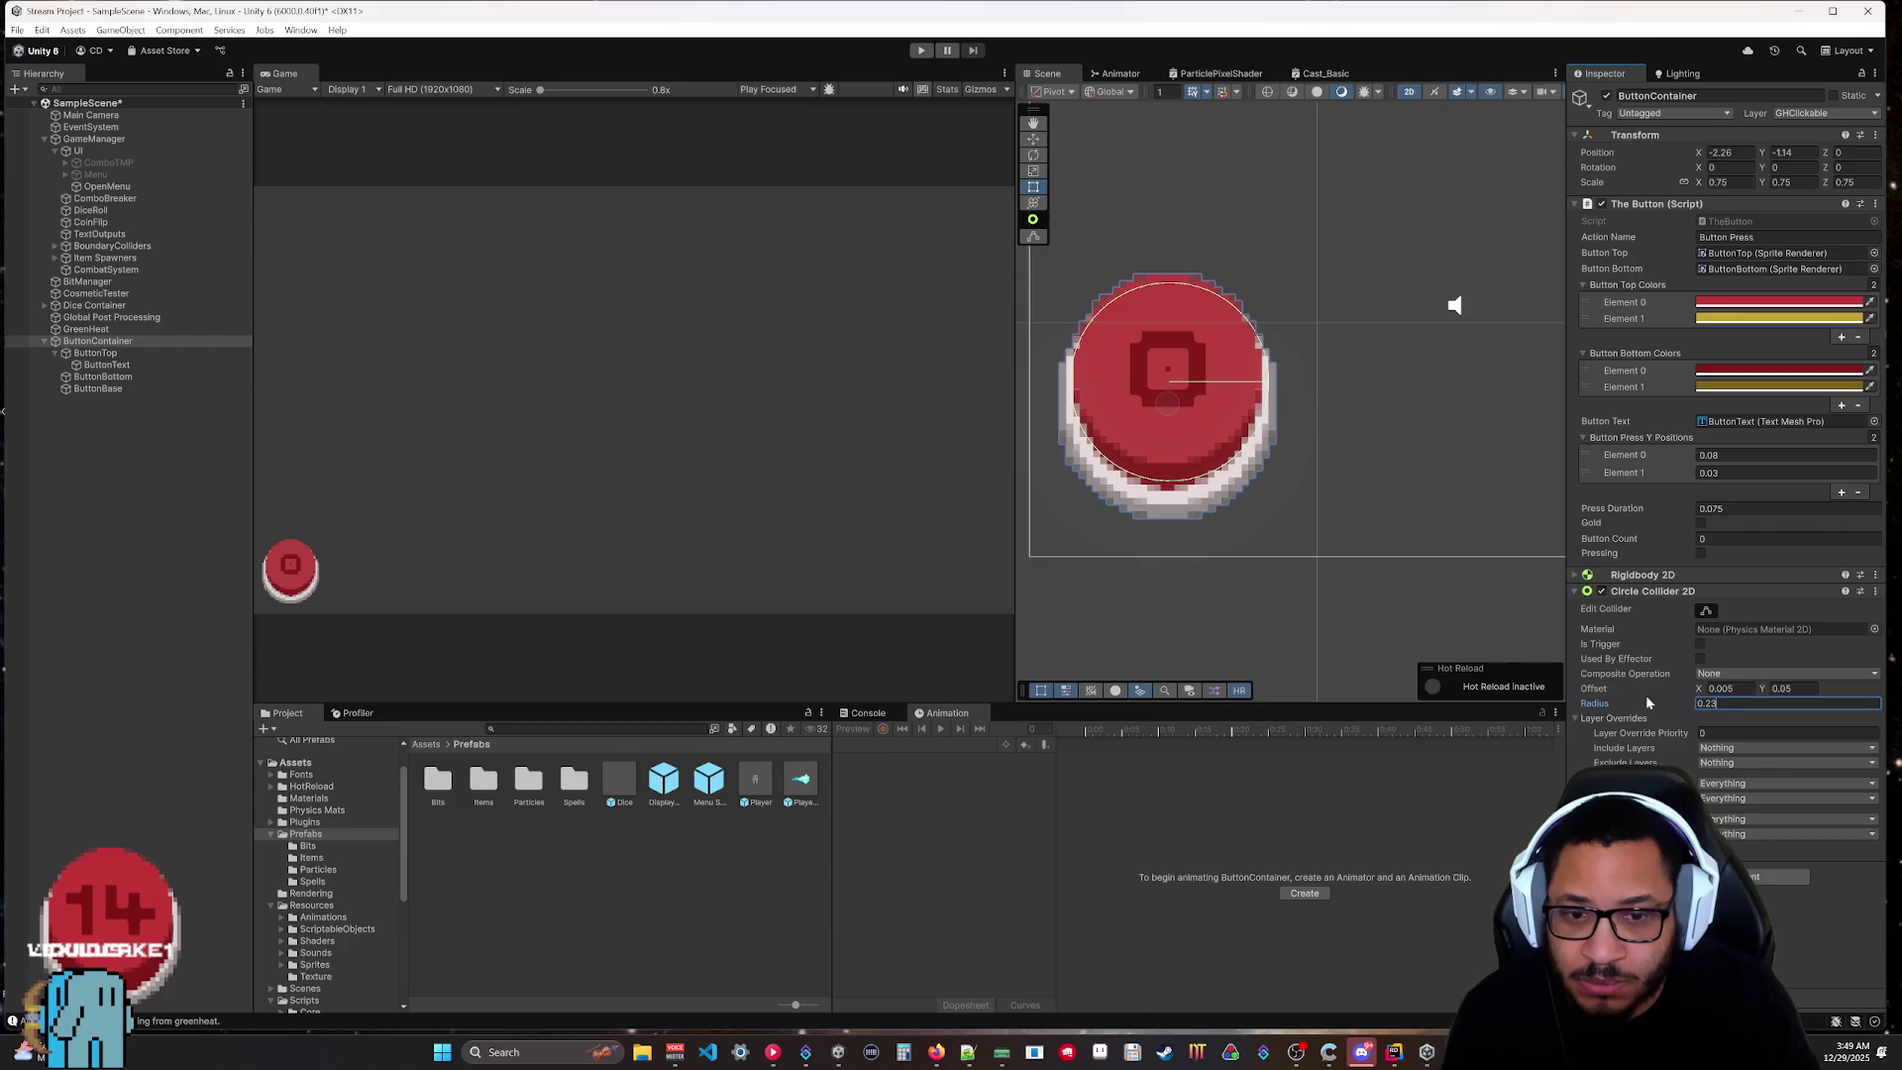
click(920, 49)
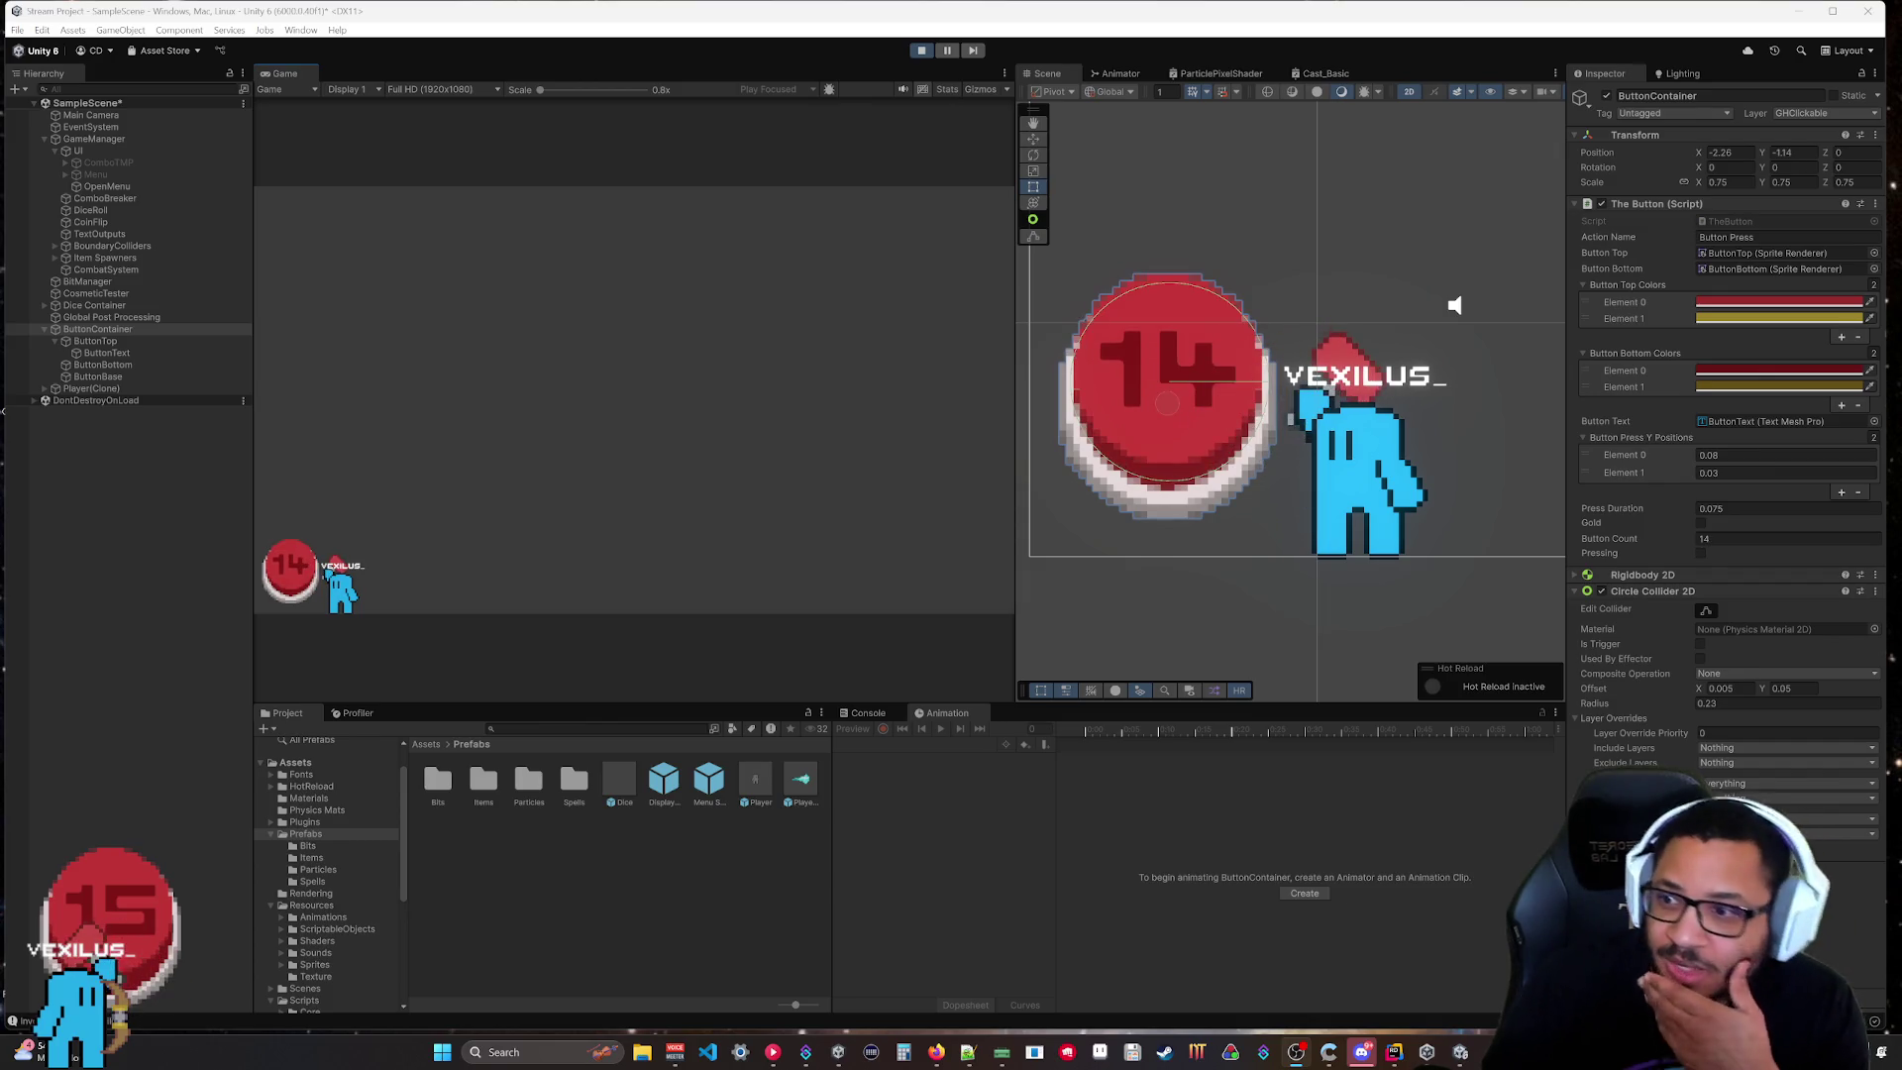
Clear the Hierarchy selection and focus the running Game view to watch the button bonks.
click(105, 620)
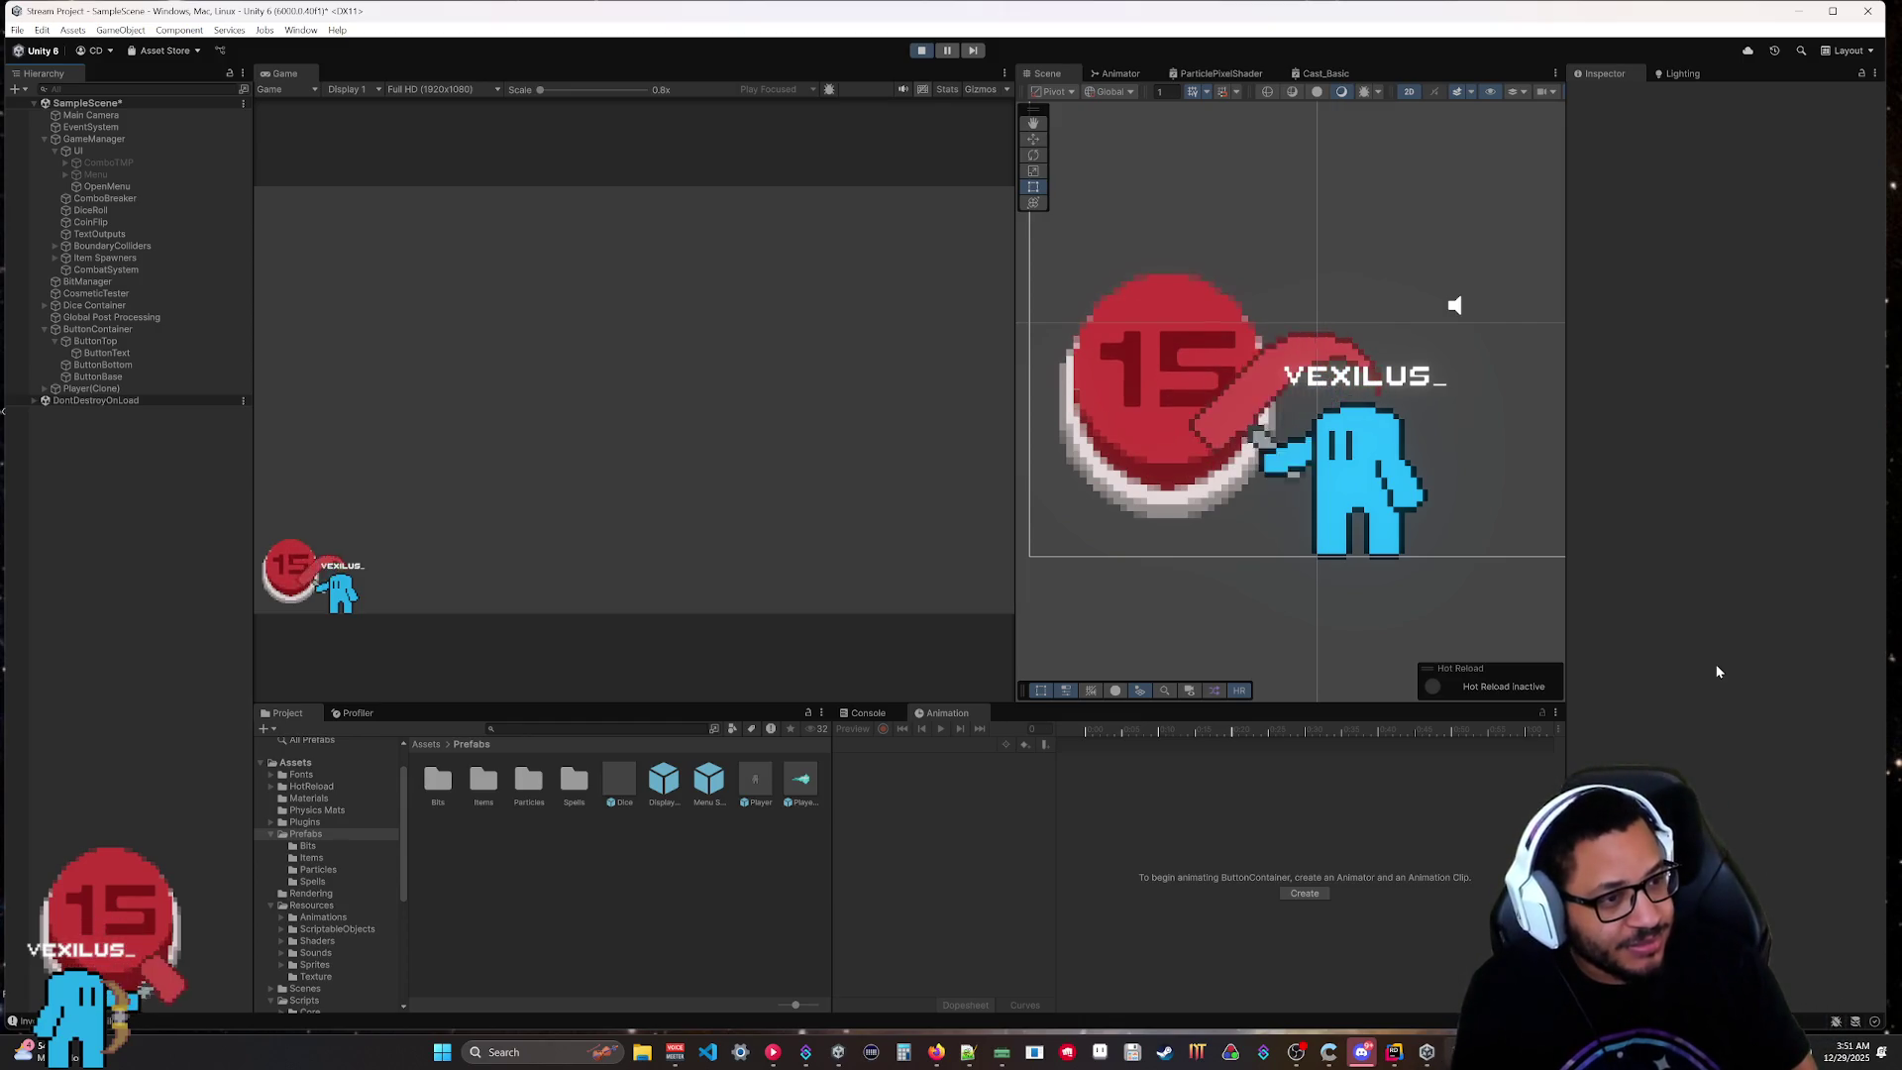
click(681, 557)
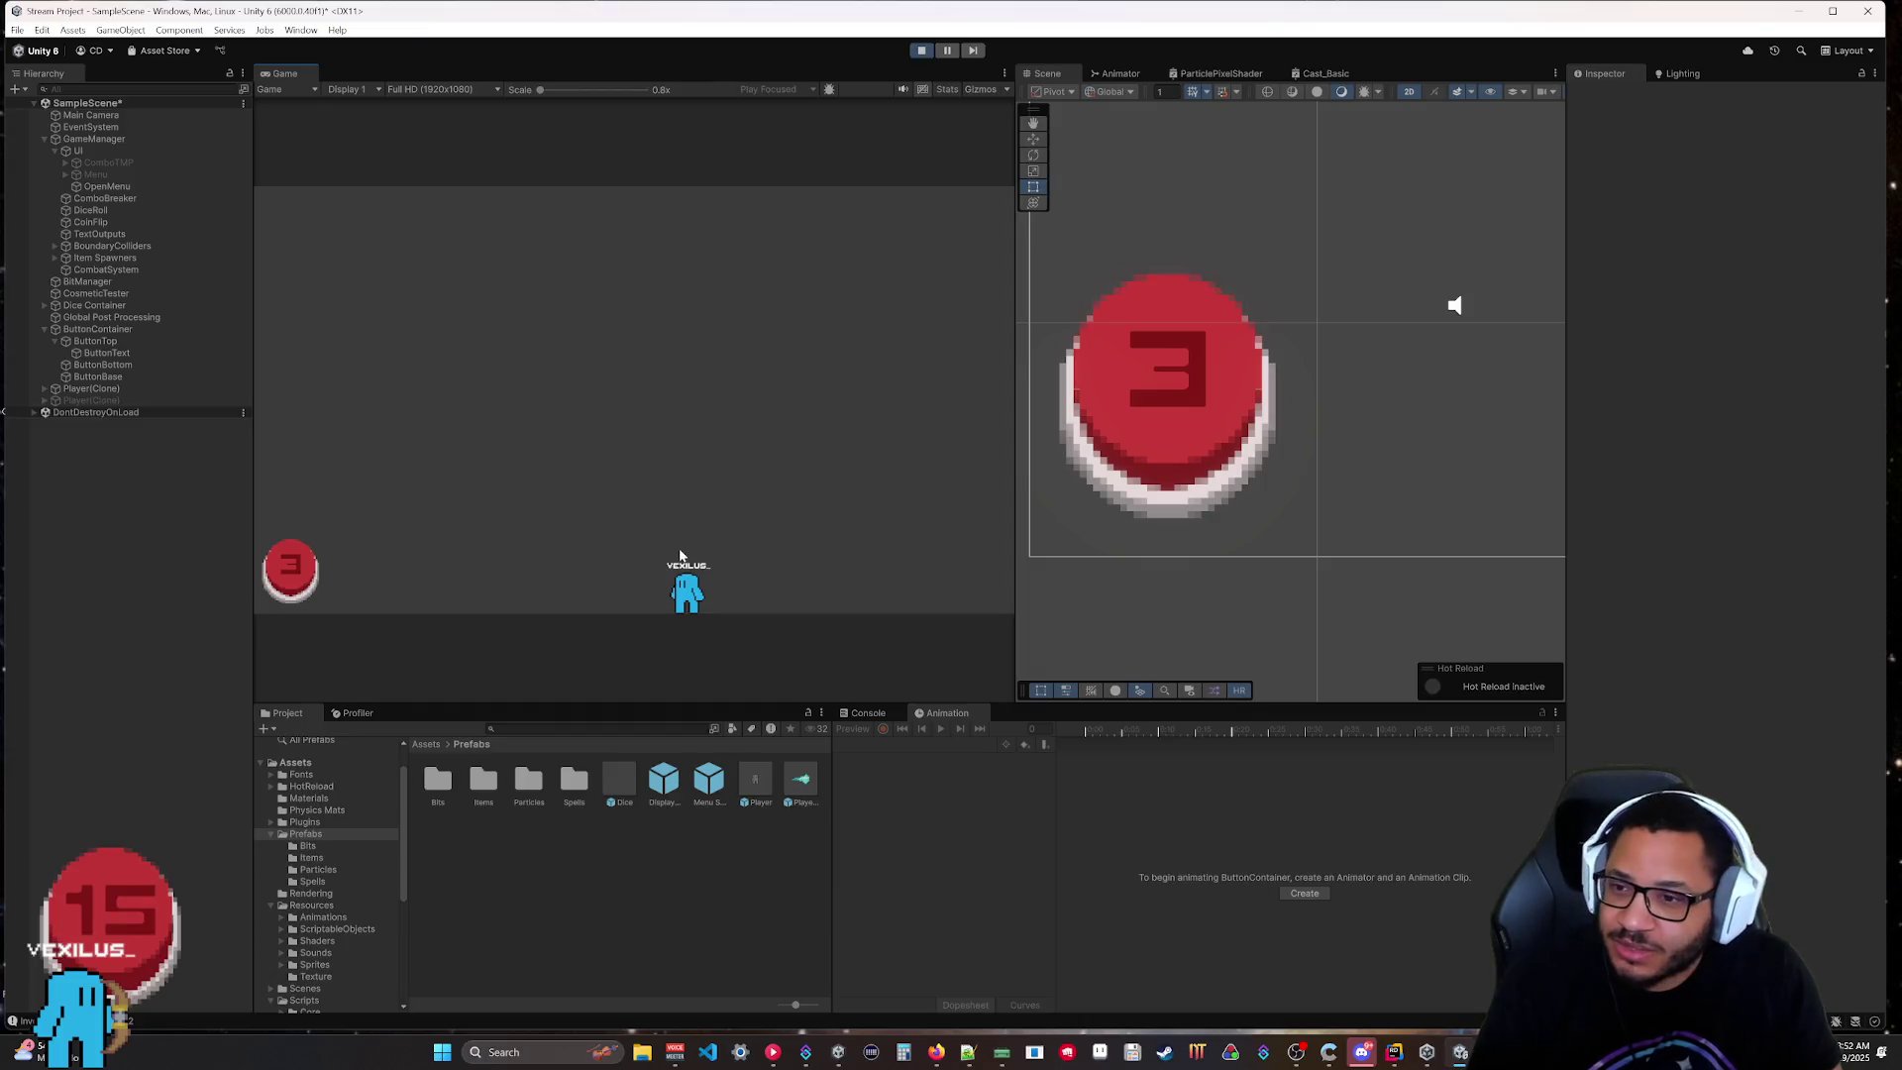
Fling the player character around the Game view, ending at the floor's middle.
mouse_move(689, 592)
mouse_down()
mouse_move(819, 277)
mouse_move(861, 340)
mouse_move(806, 573)
mouse_move(987, 433)
mouse_up()
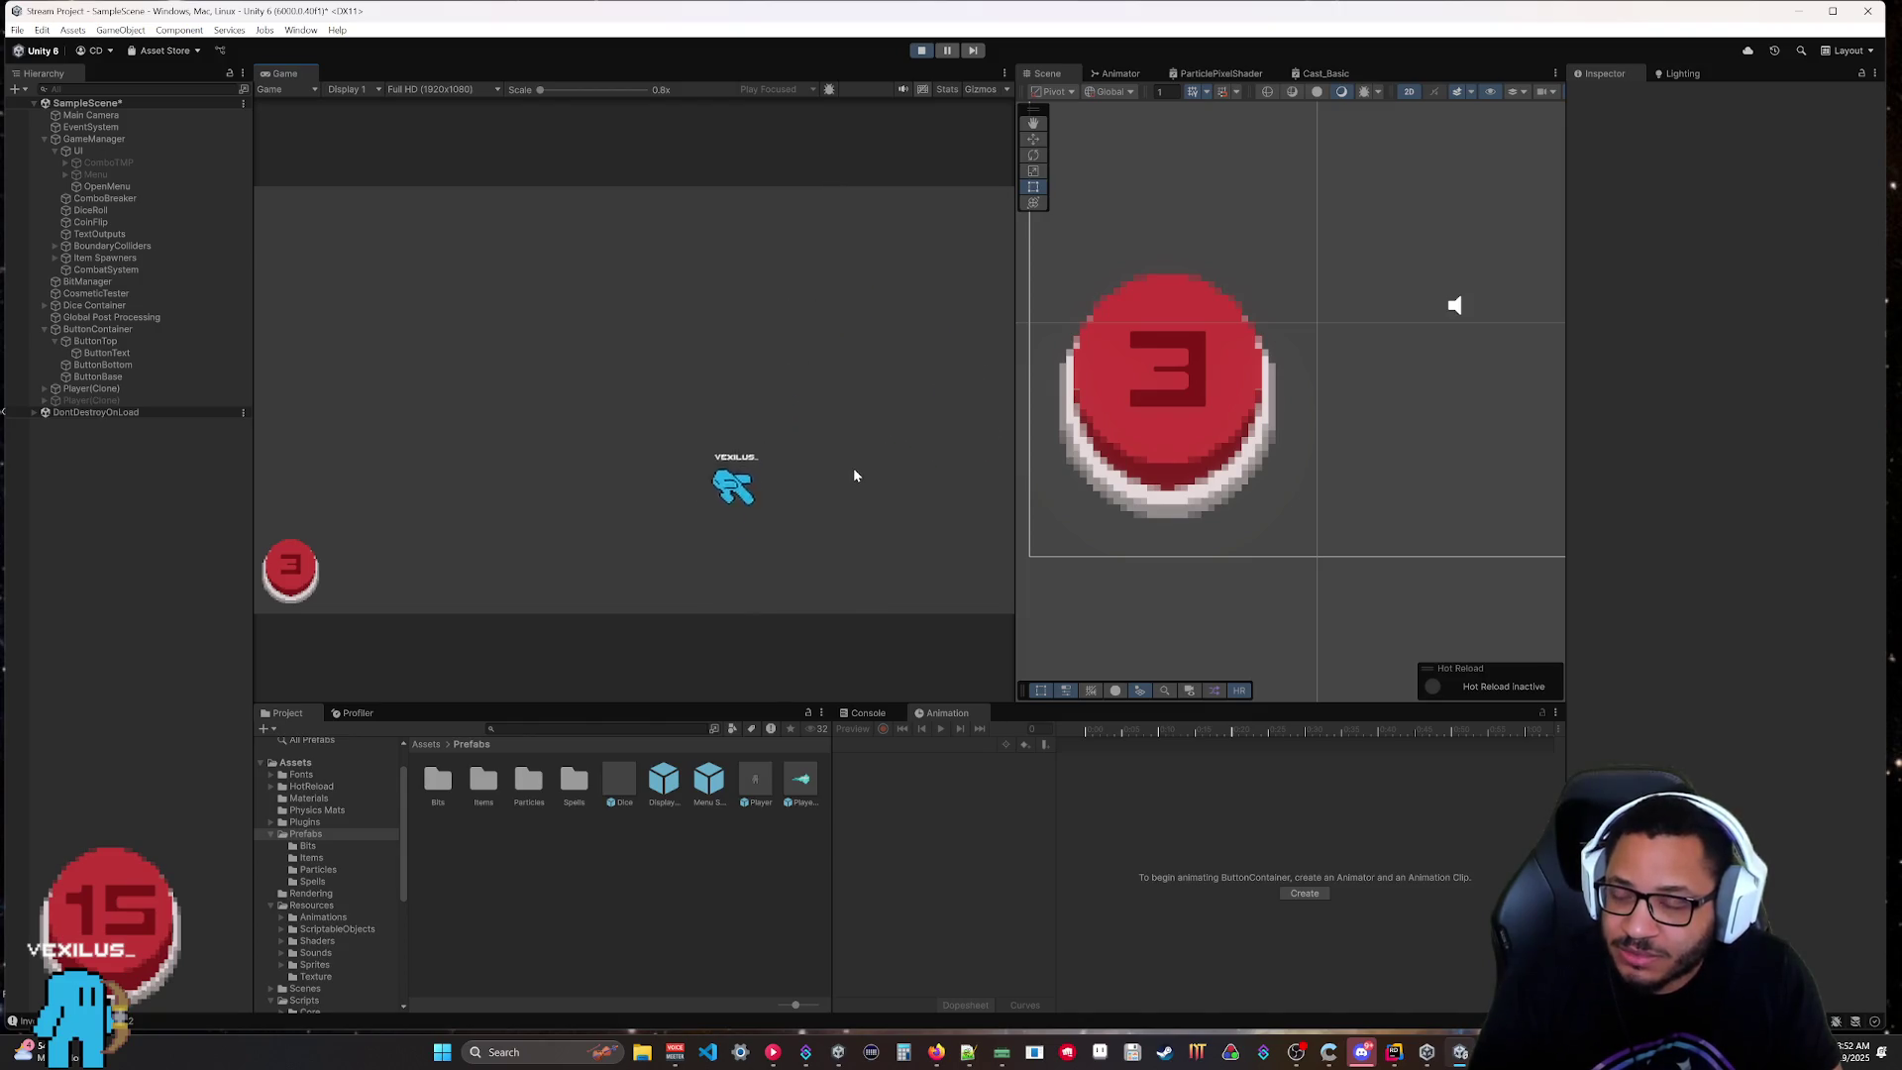
mouse_move(703, 586)
mouse_down()
mouse_move(894, 408)
mouse_move(931, 453)
mouse_up()
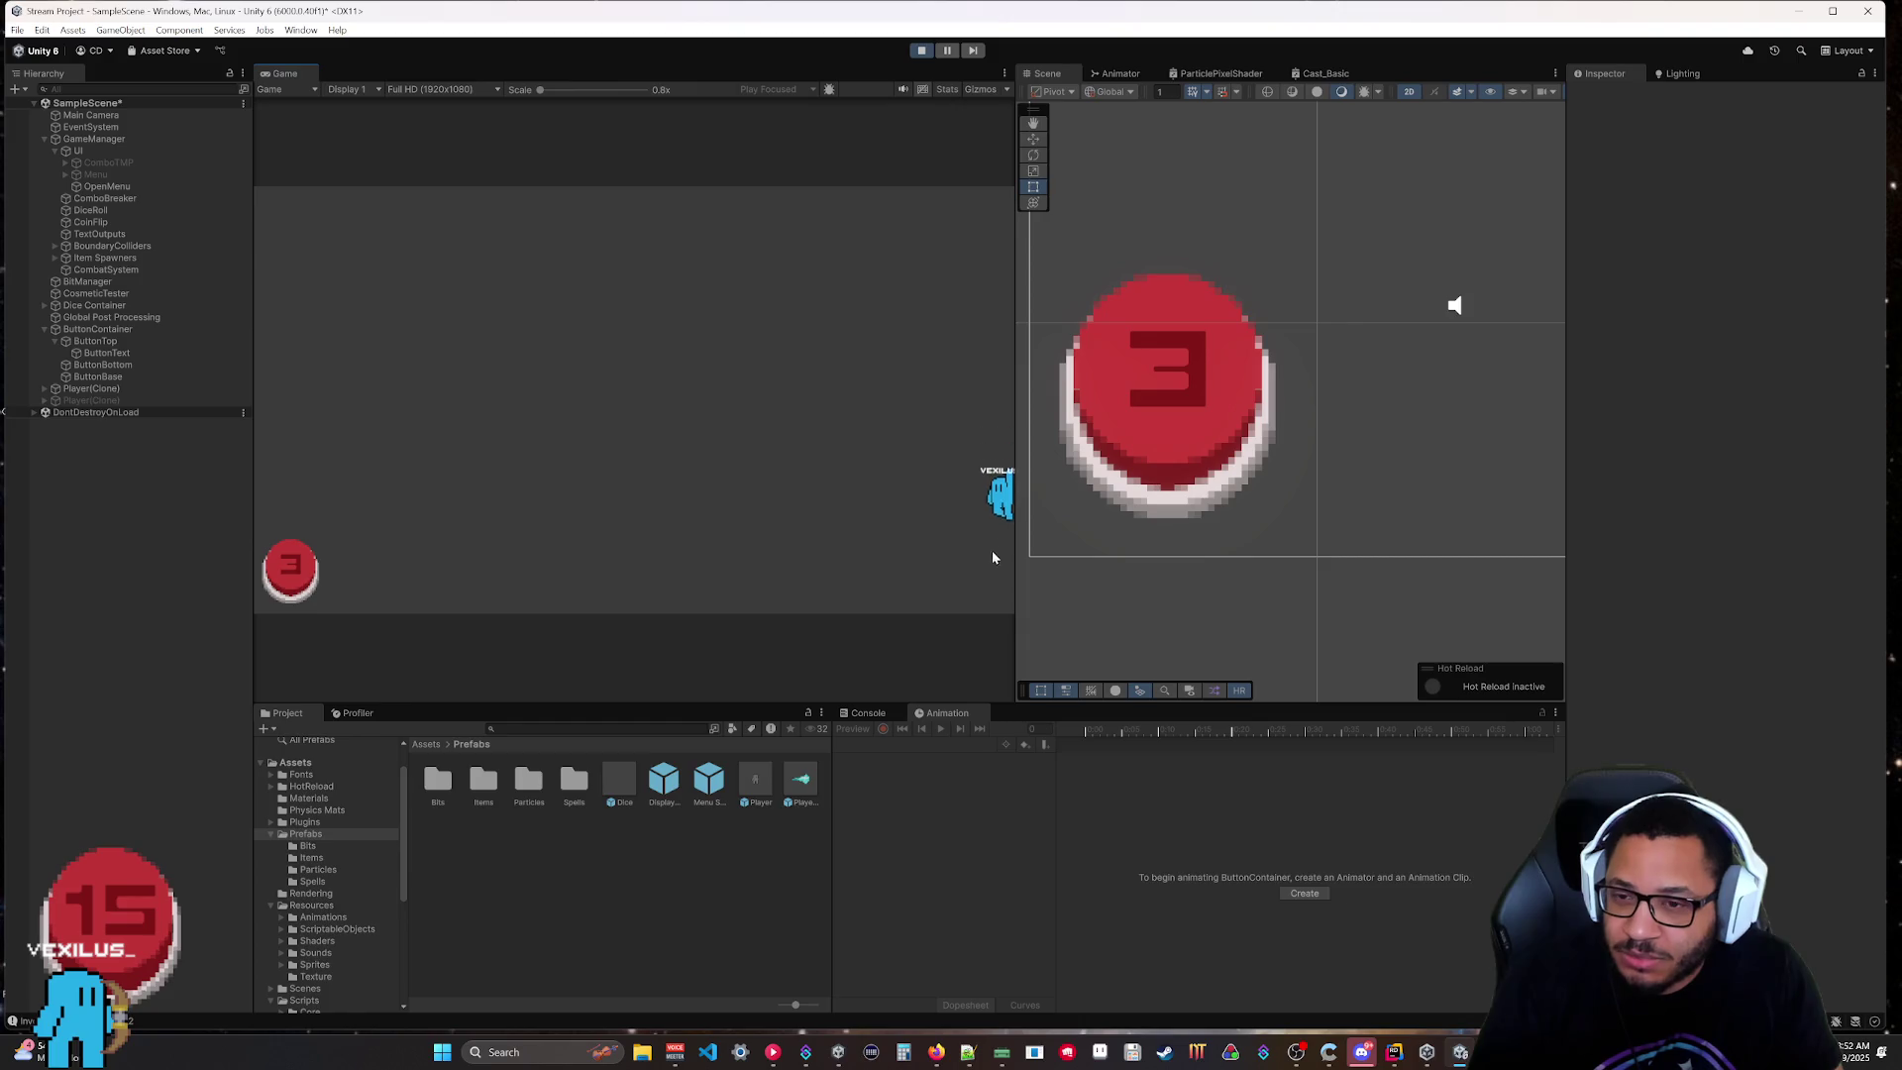
drag(994, 579, 848, 496)
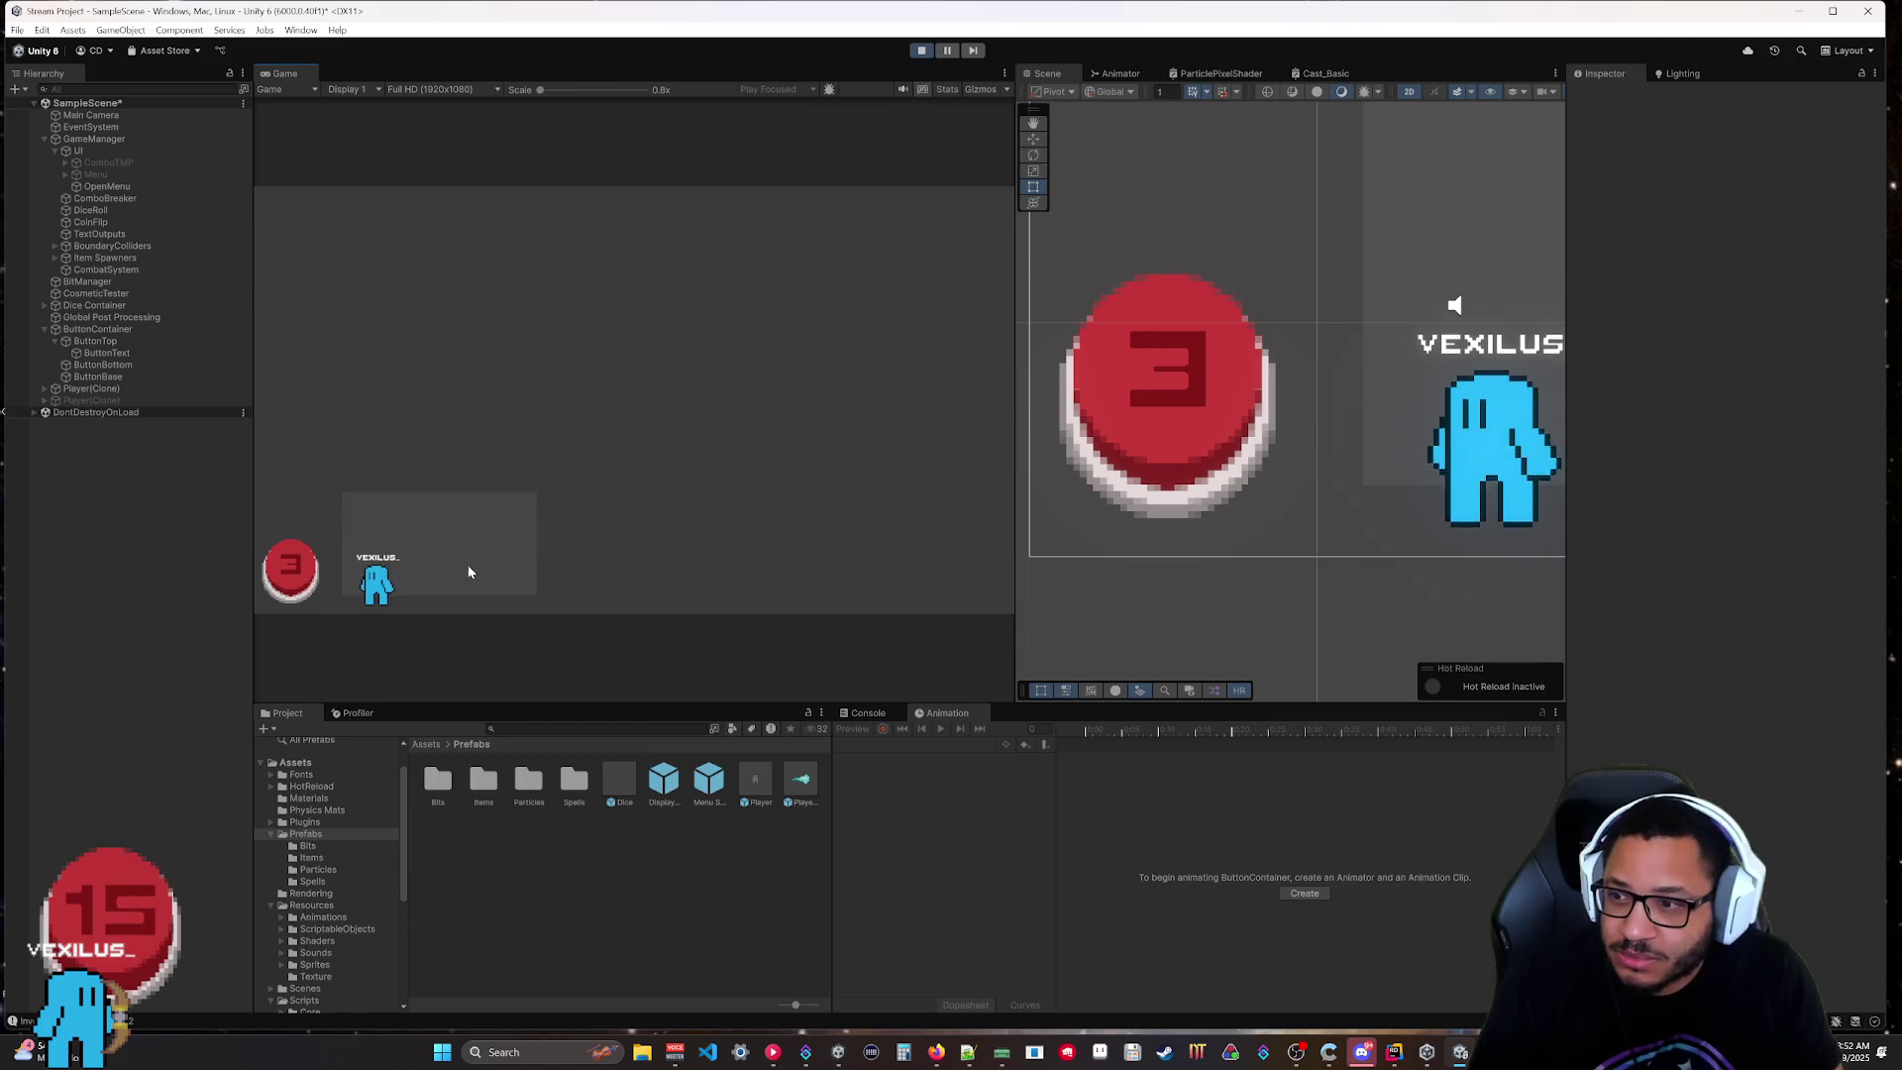
drag(376, 587, 666, 560)
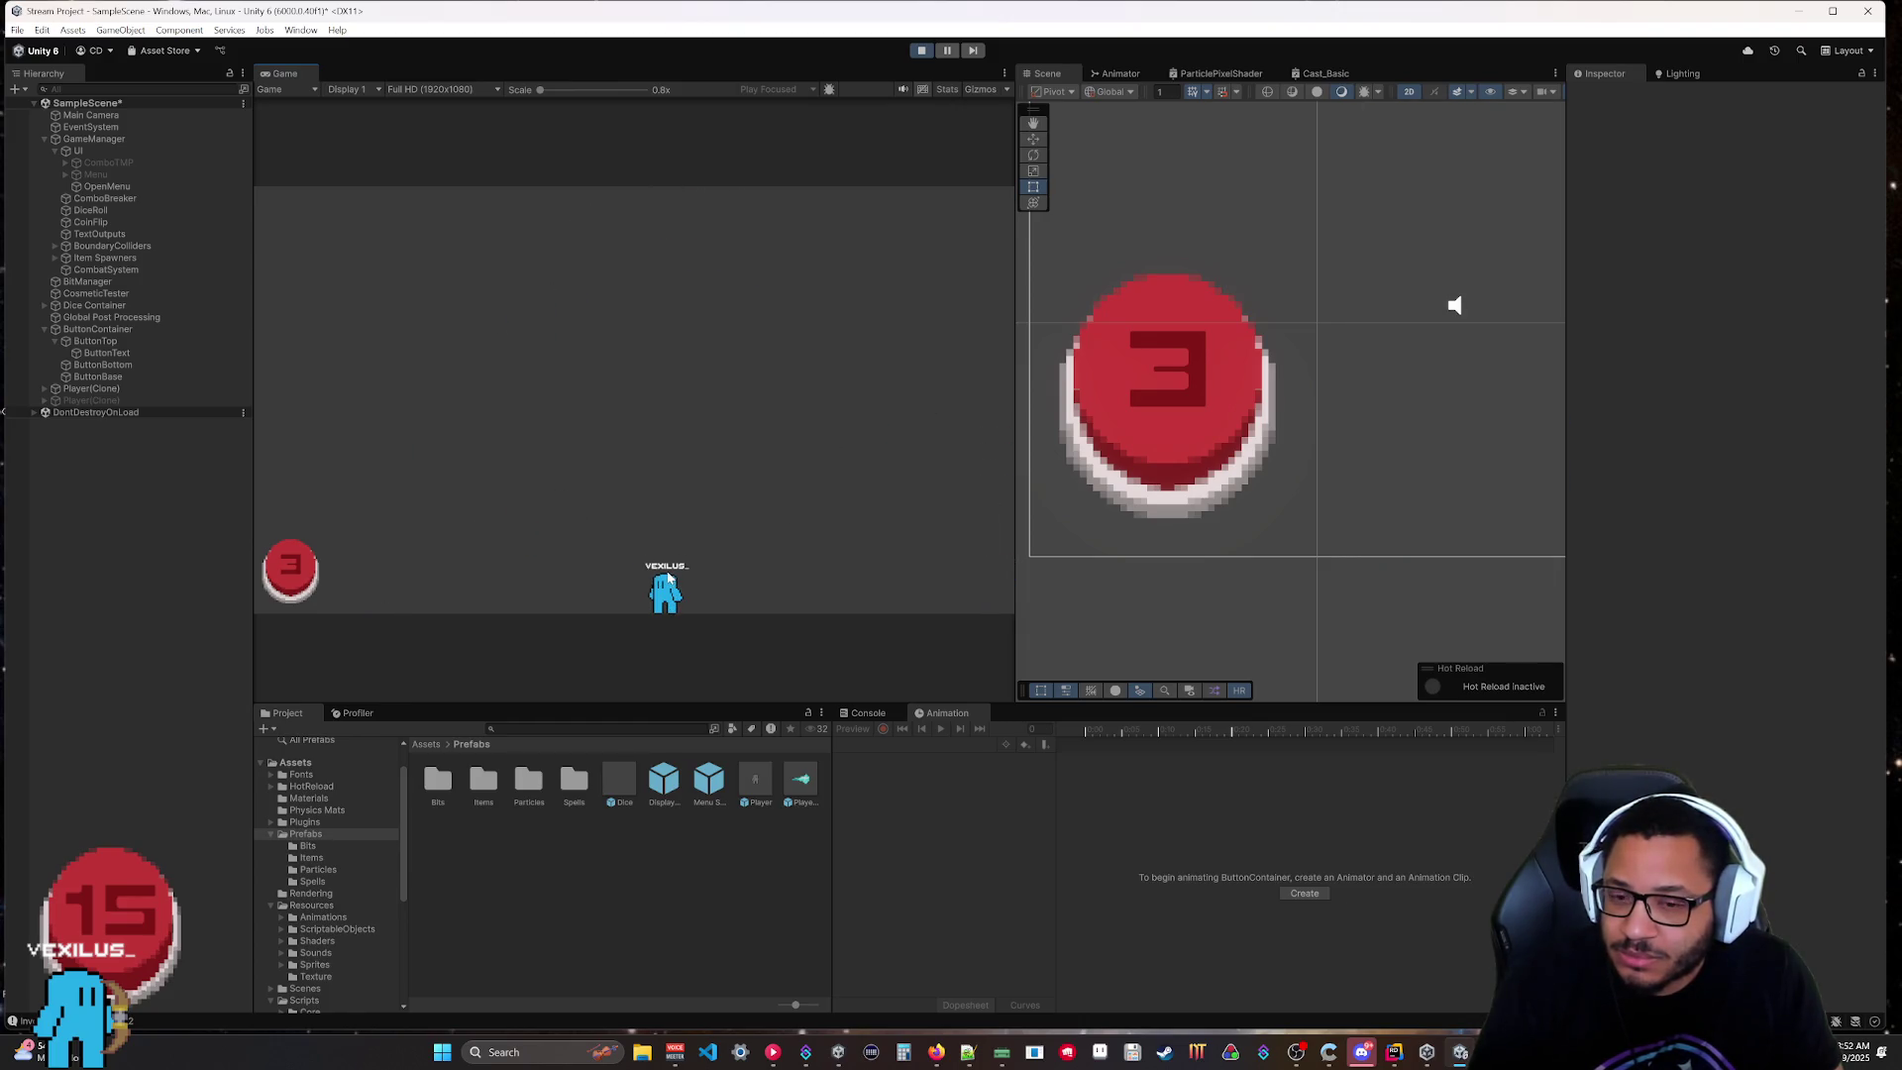
Activate the second Player(Clone) and move the first character beside it.
click(58, 402)
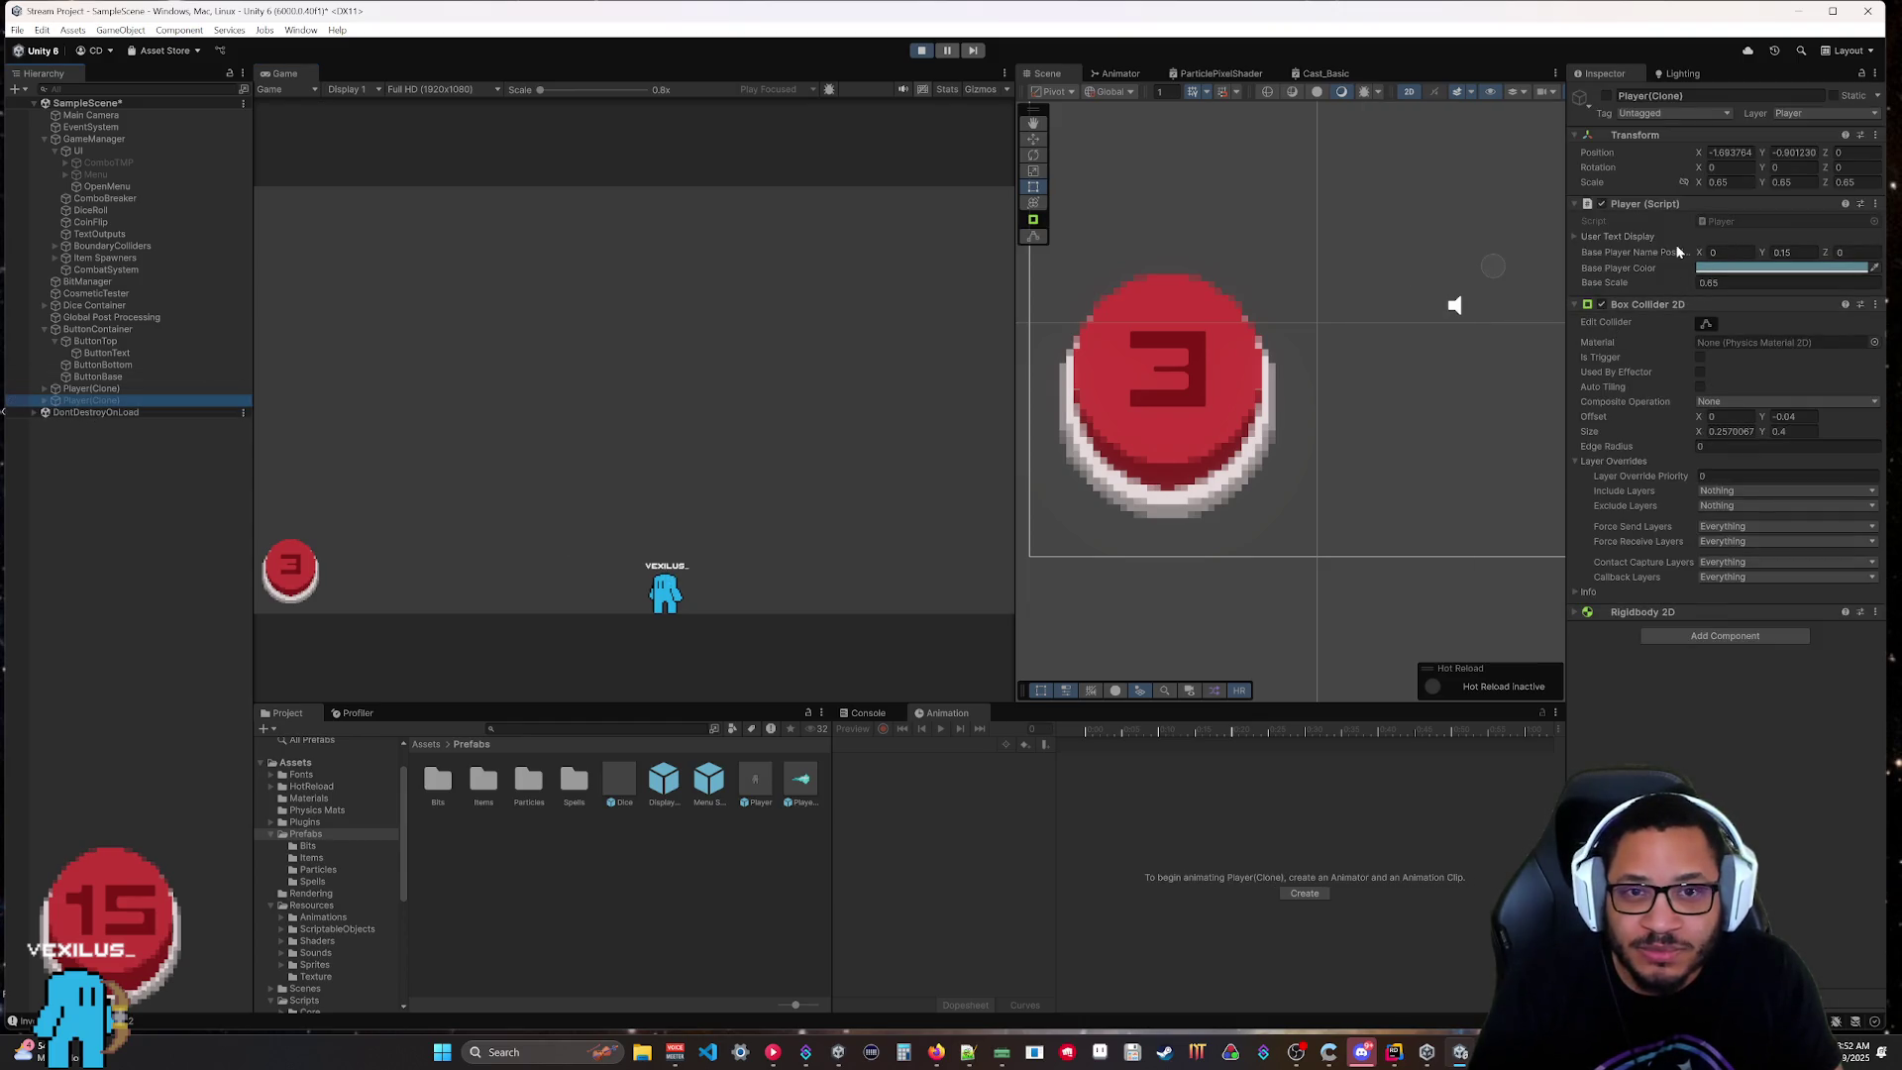
click(1606, 96)
drag(661, 586, 401, 590)
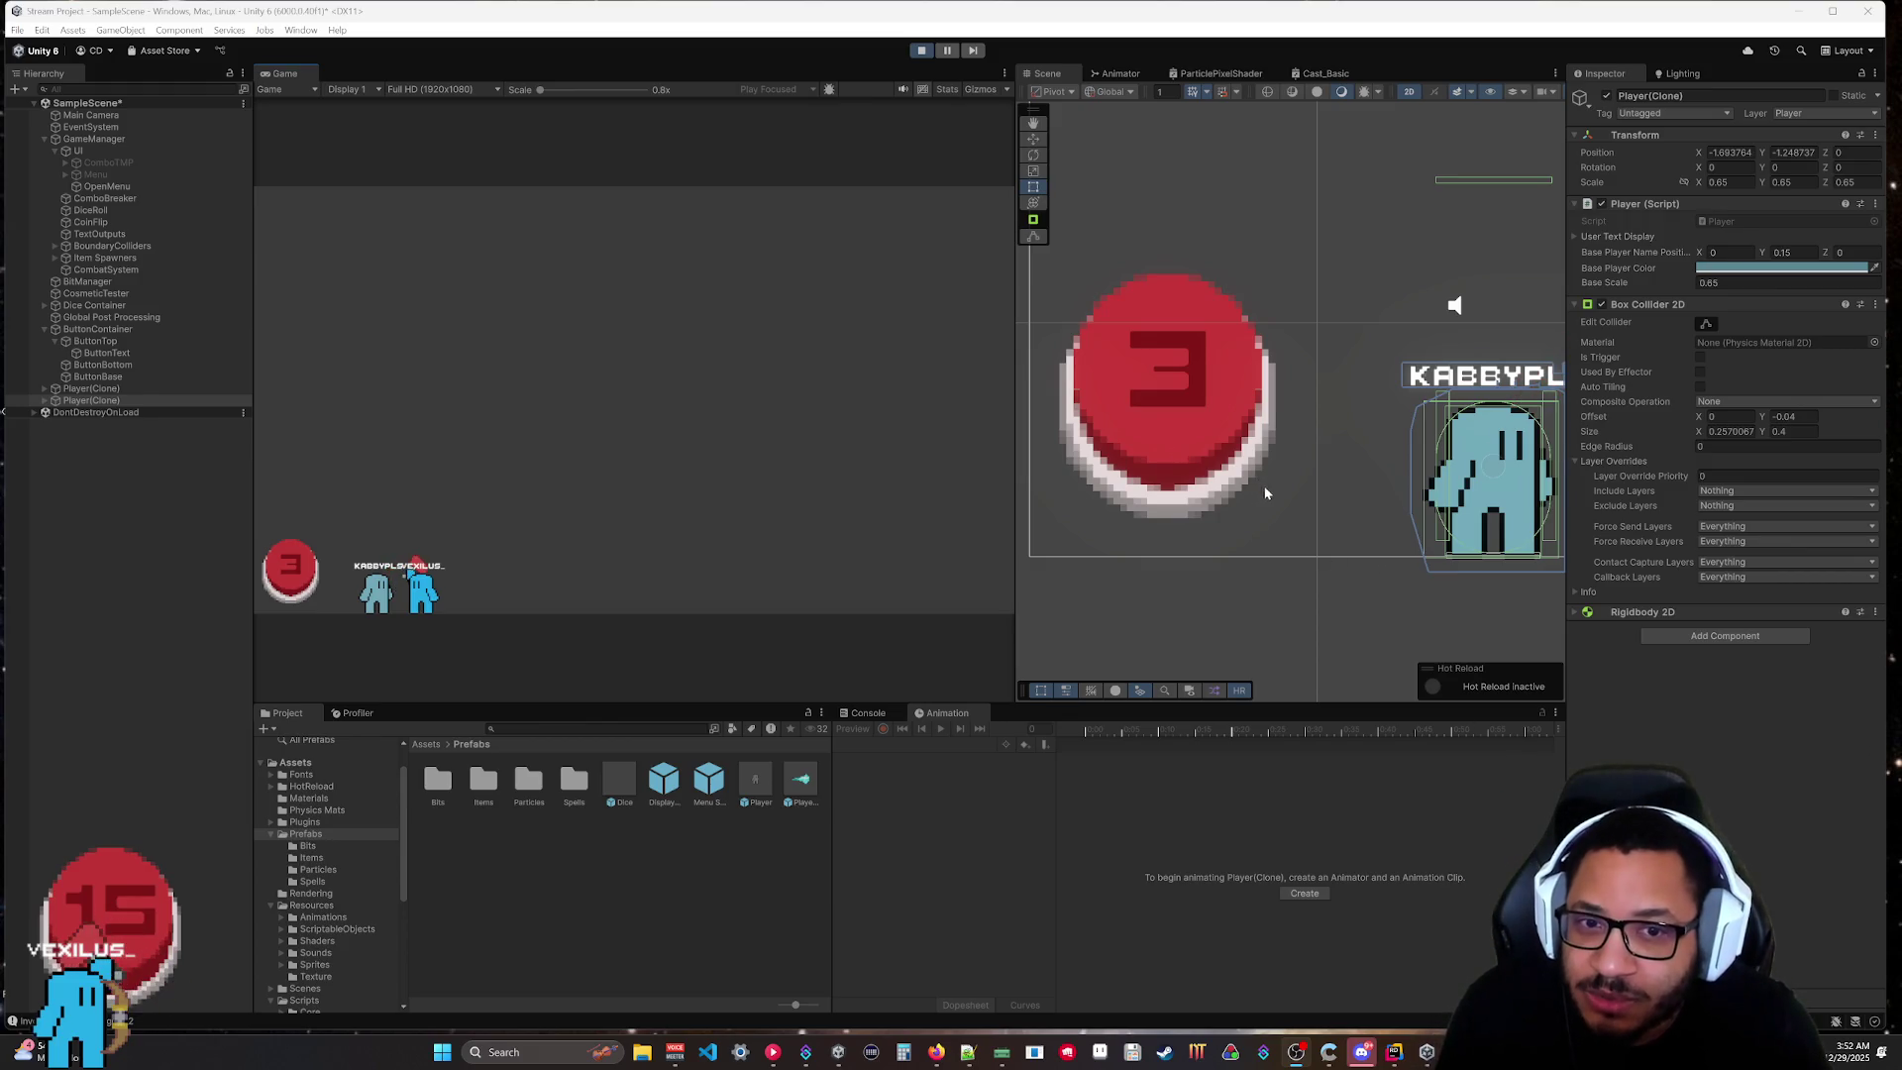
Inspect the player clones' Core/Sprite bonk setup and their collider and rigidbody.
click(44, 401)
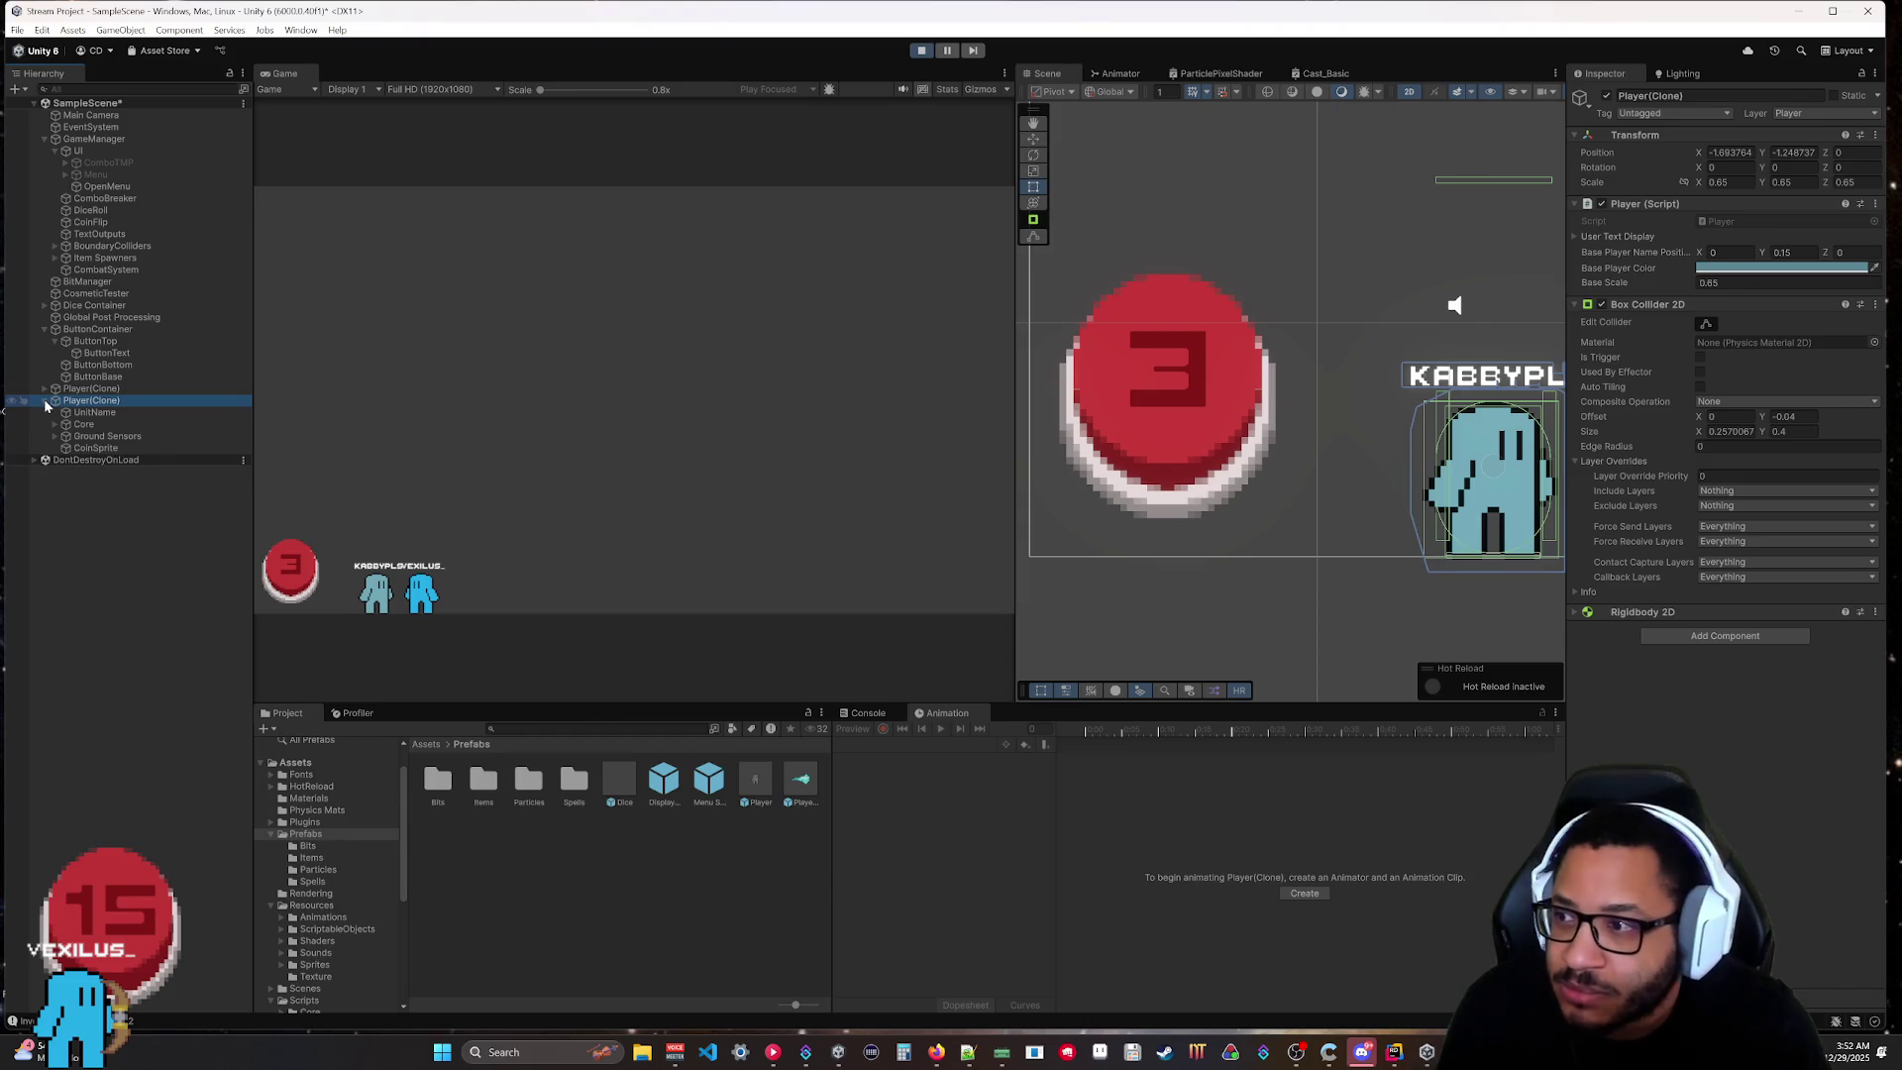
click(46, 389)
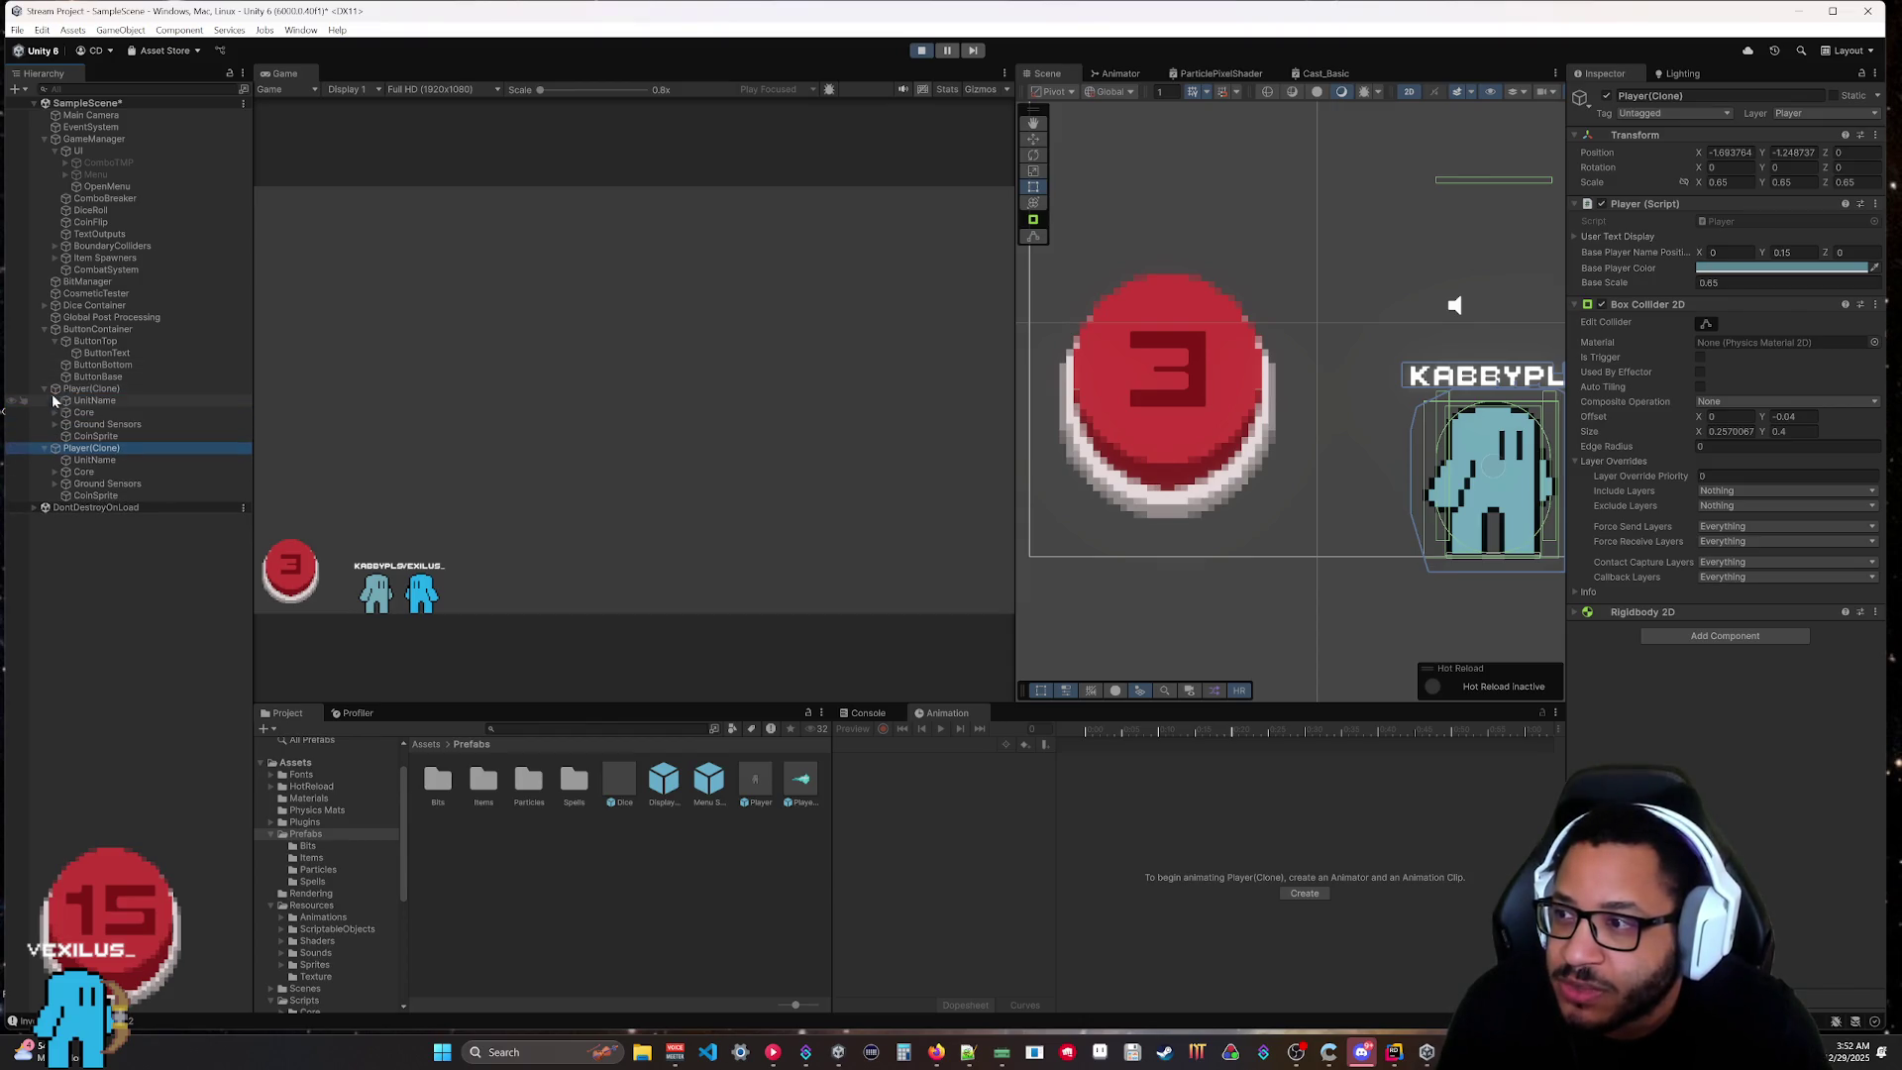
click(55, 412)
click(96, 424)
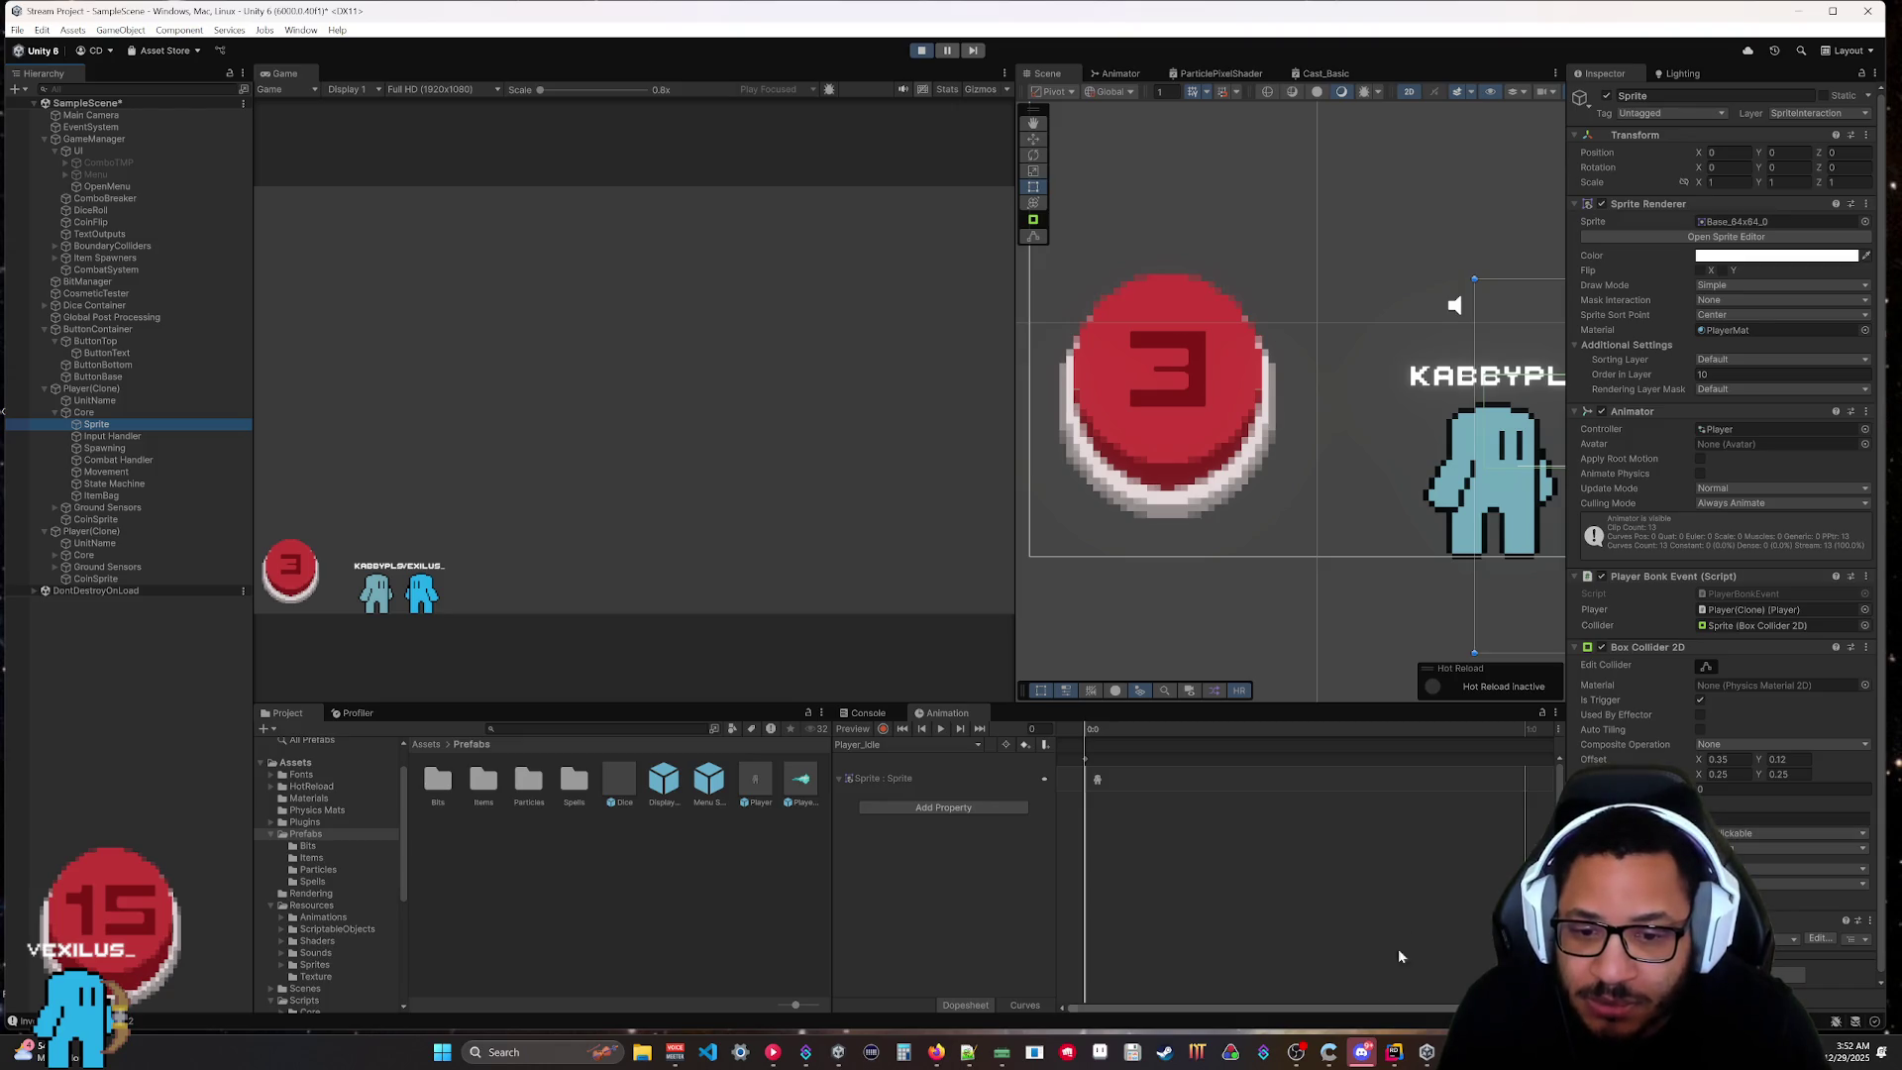
mouse_move(1396, 1062)
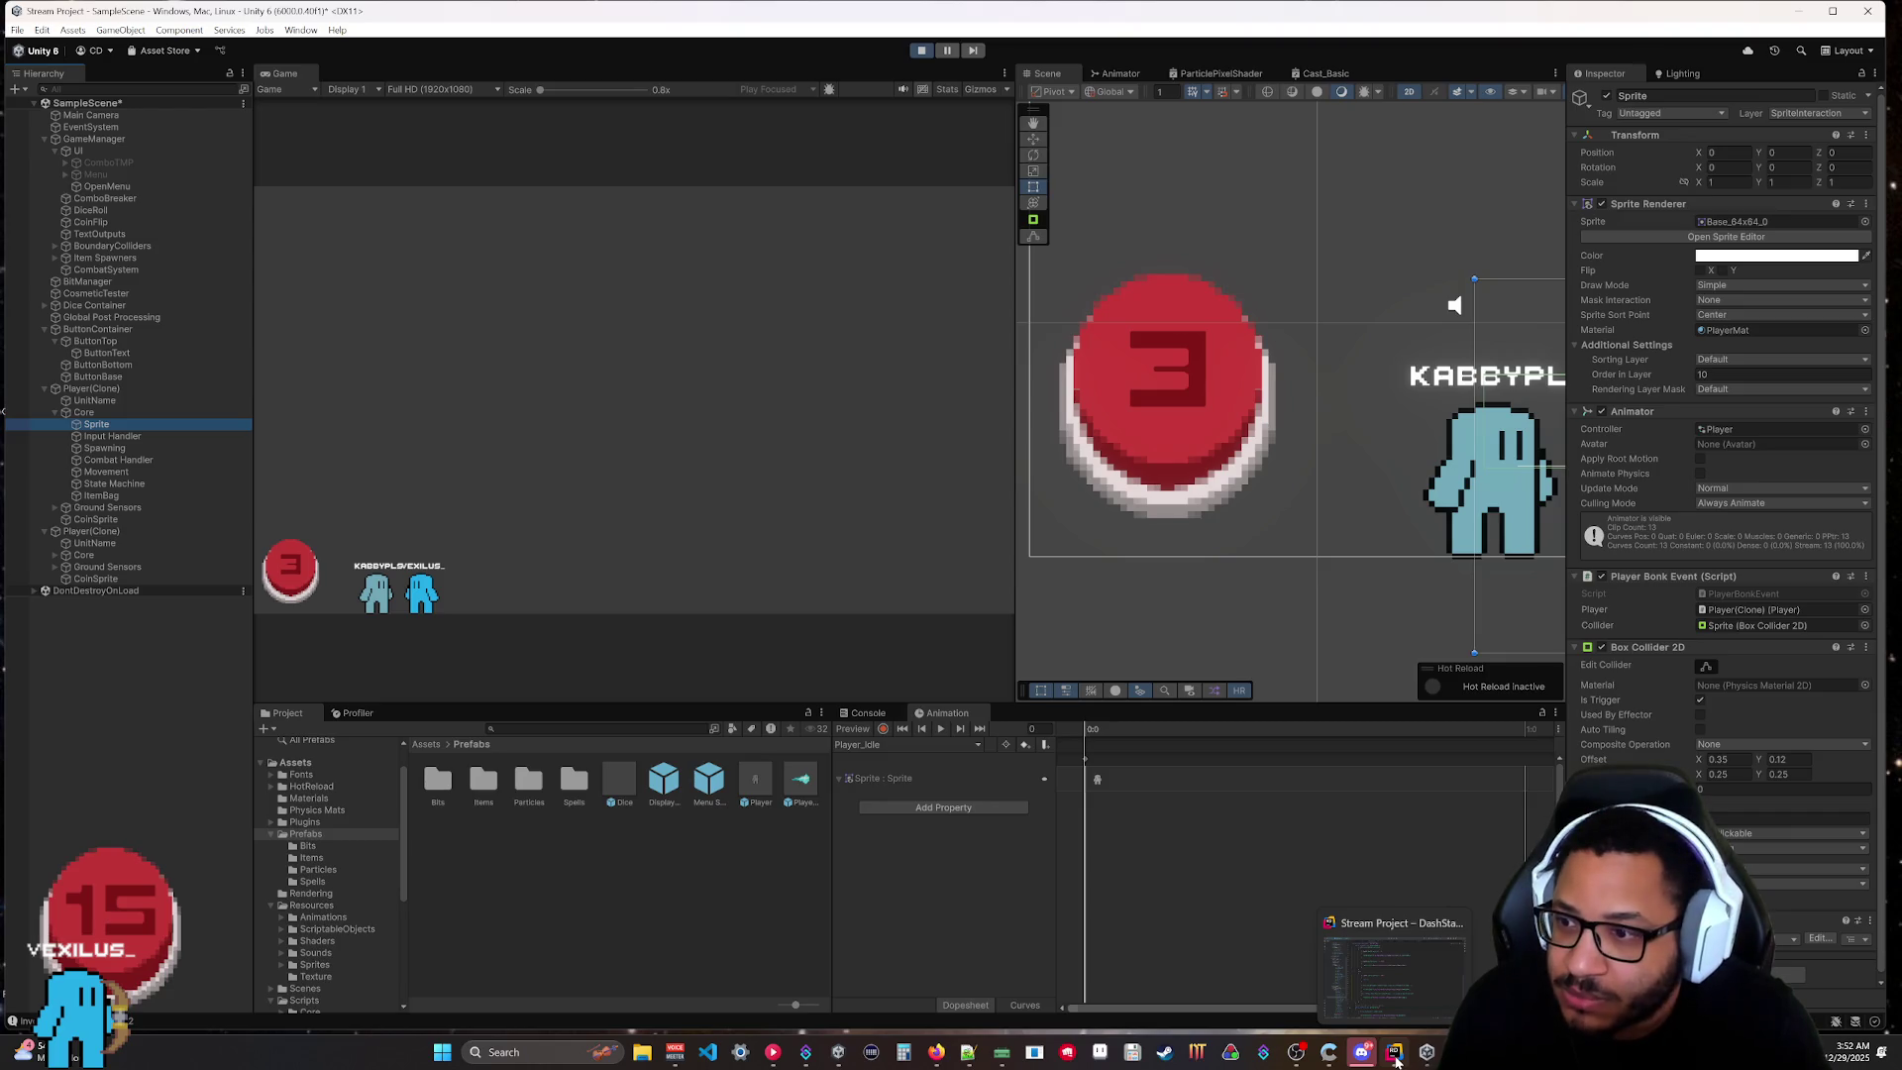
click(100, 535)
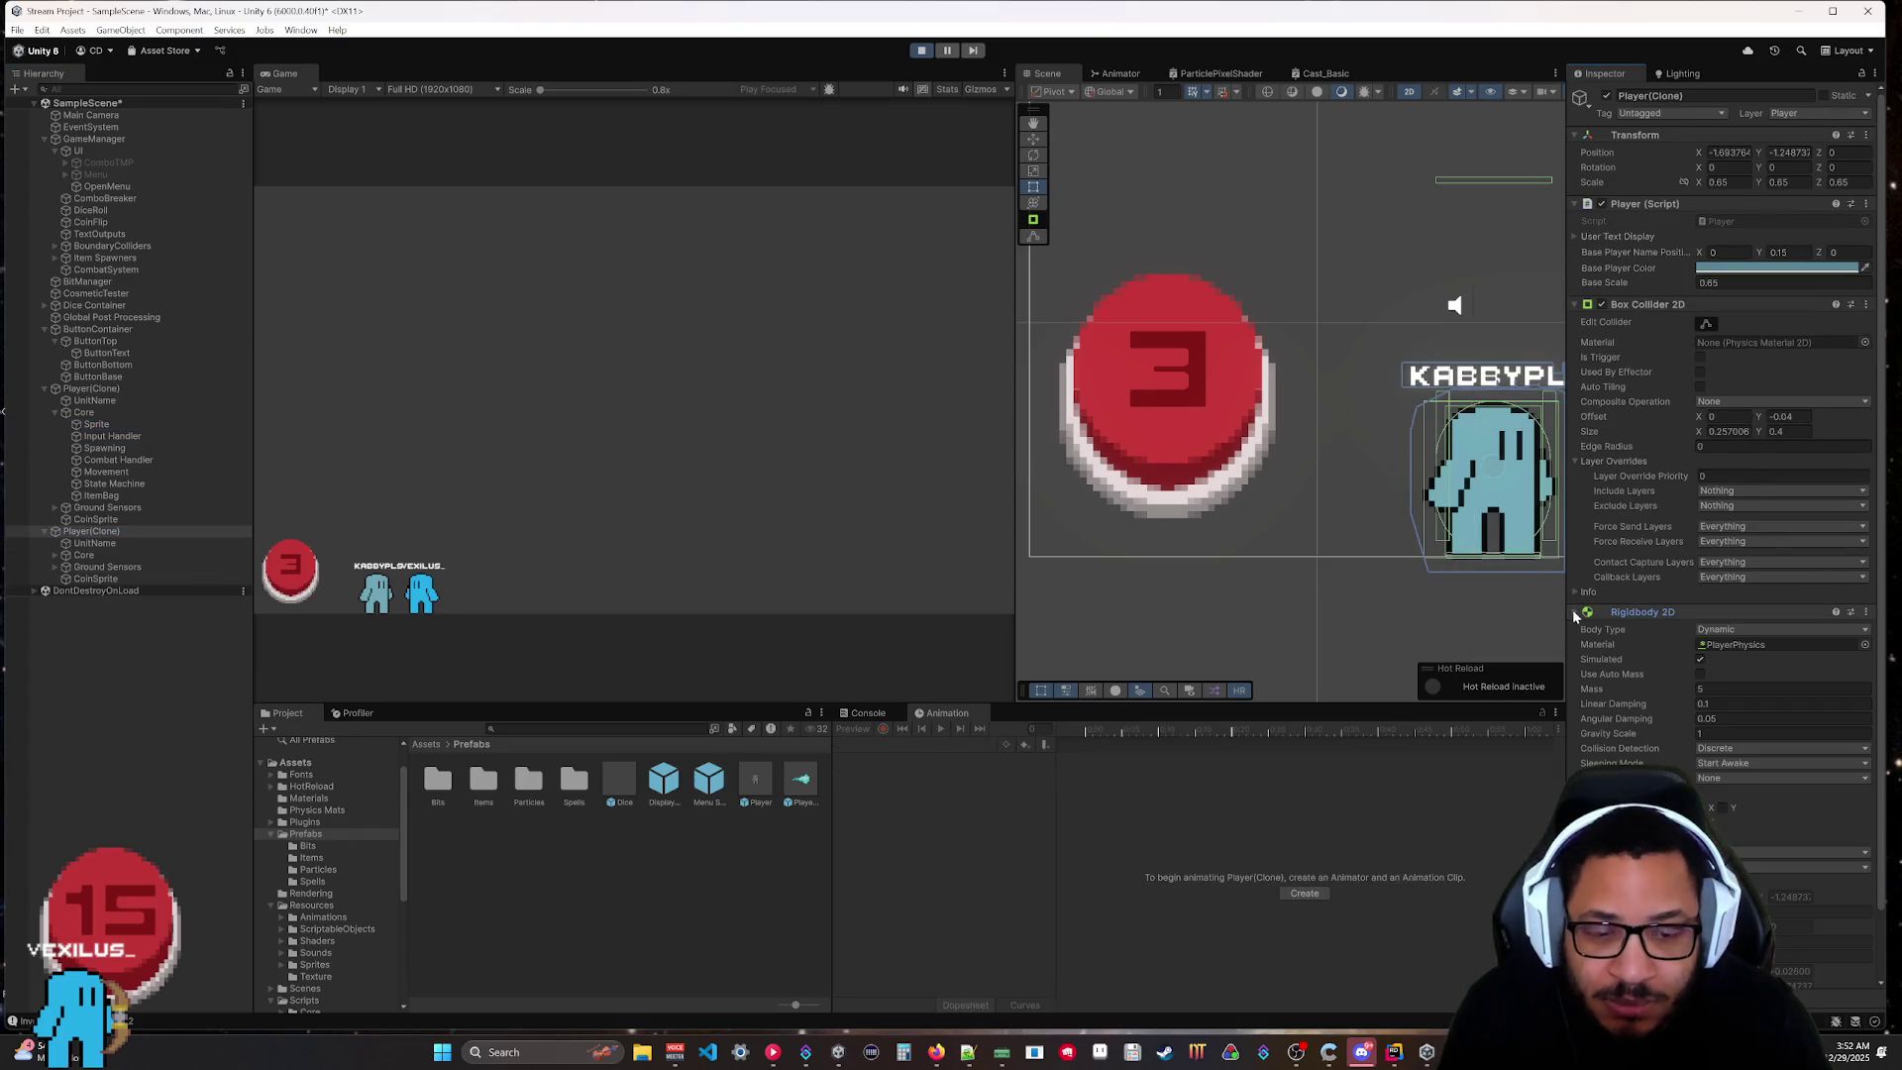
scroll(1612, 760, down, 2)
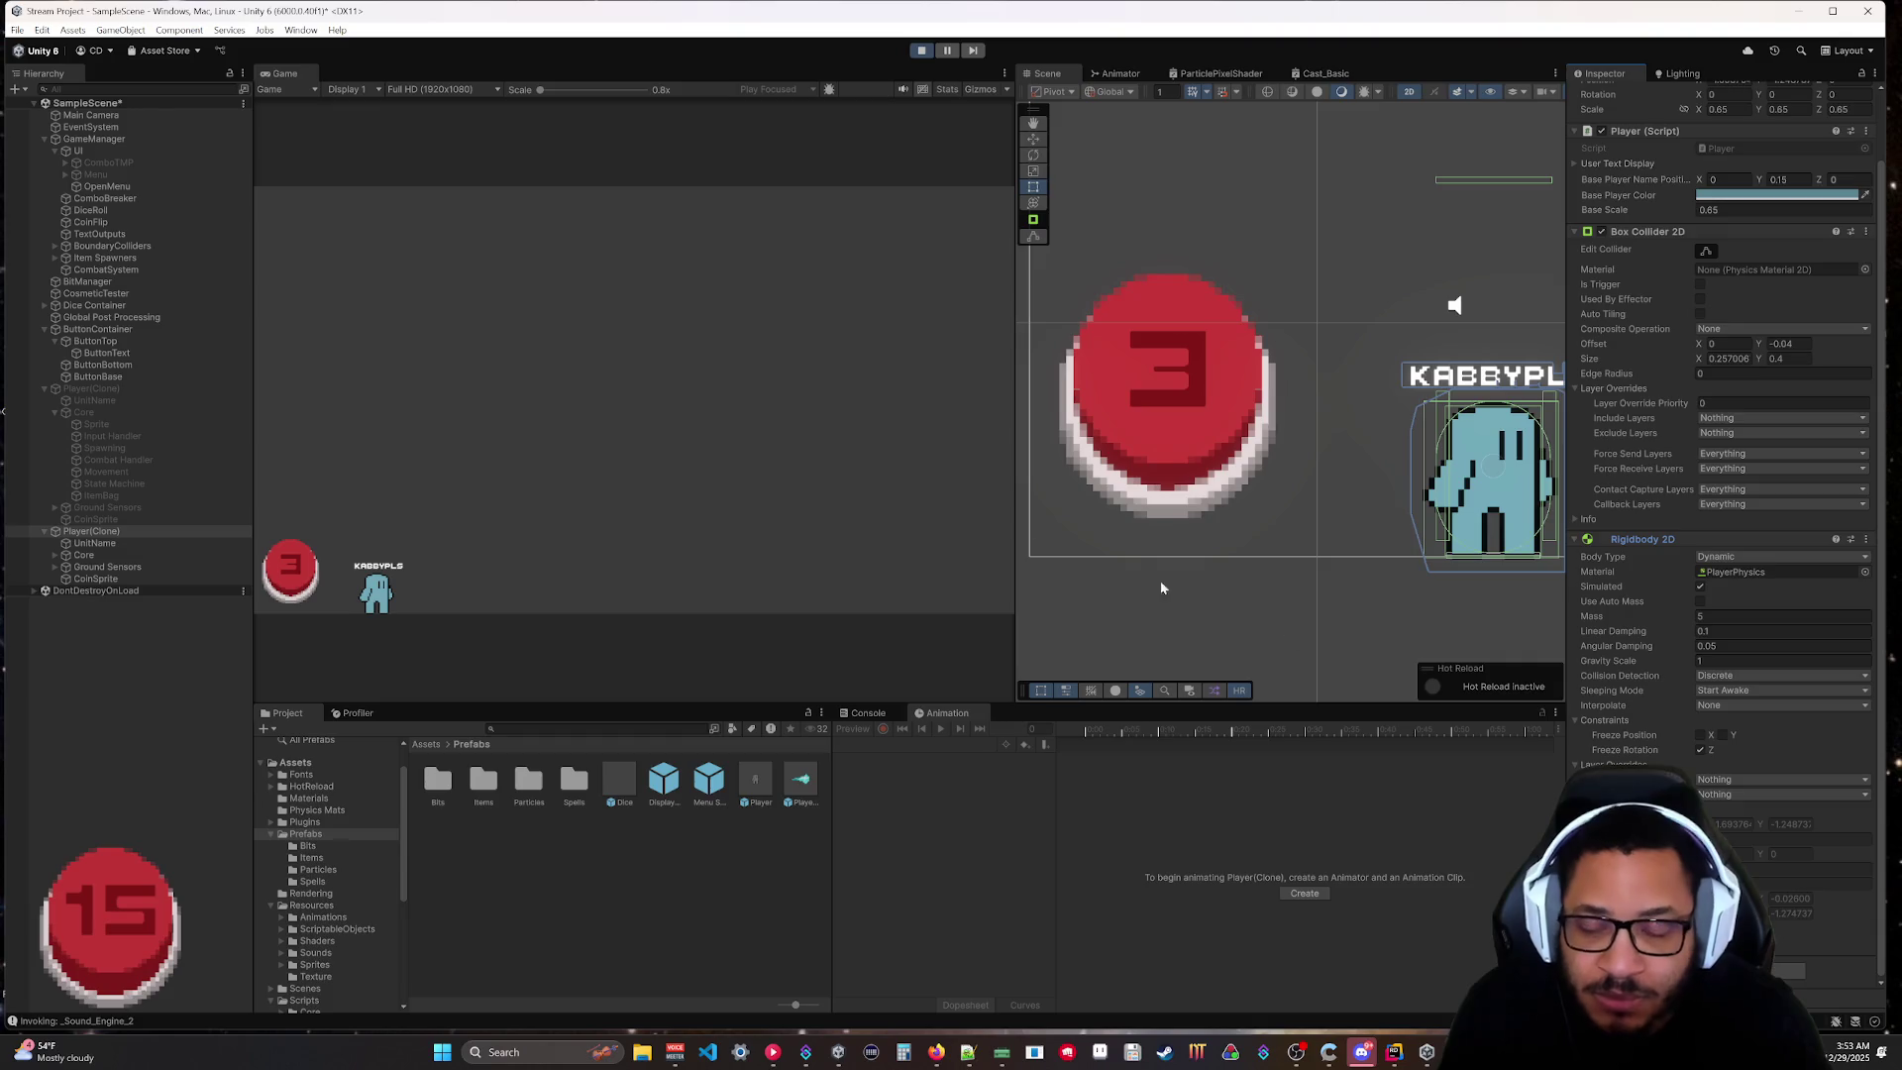
click(42, 29)
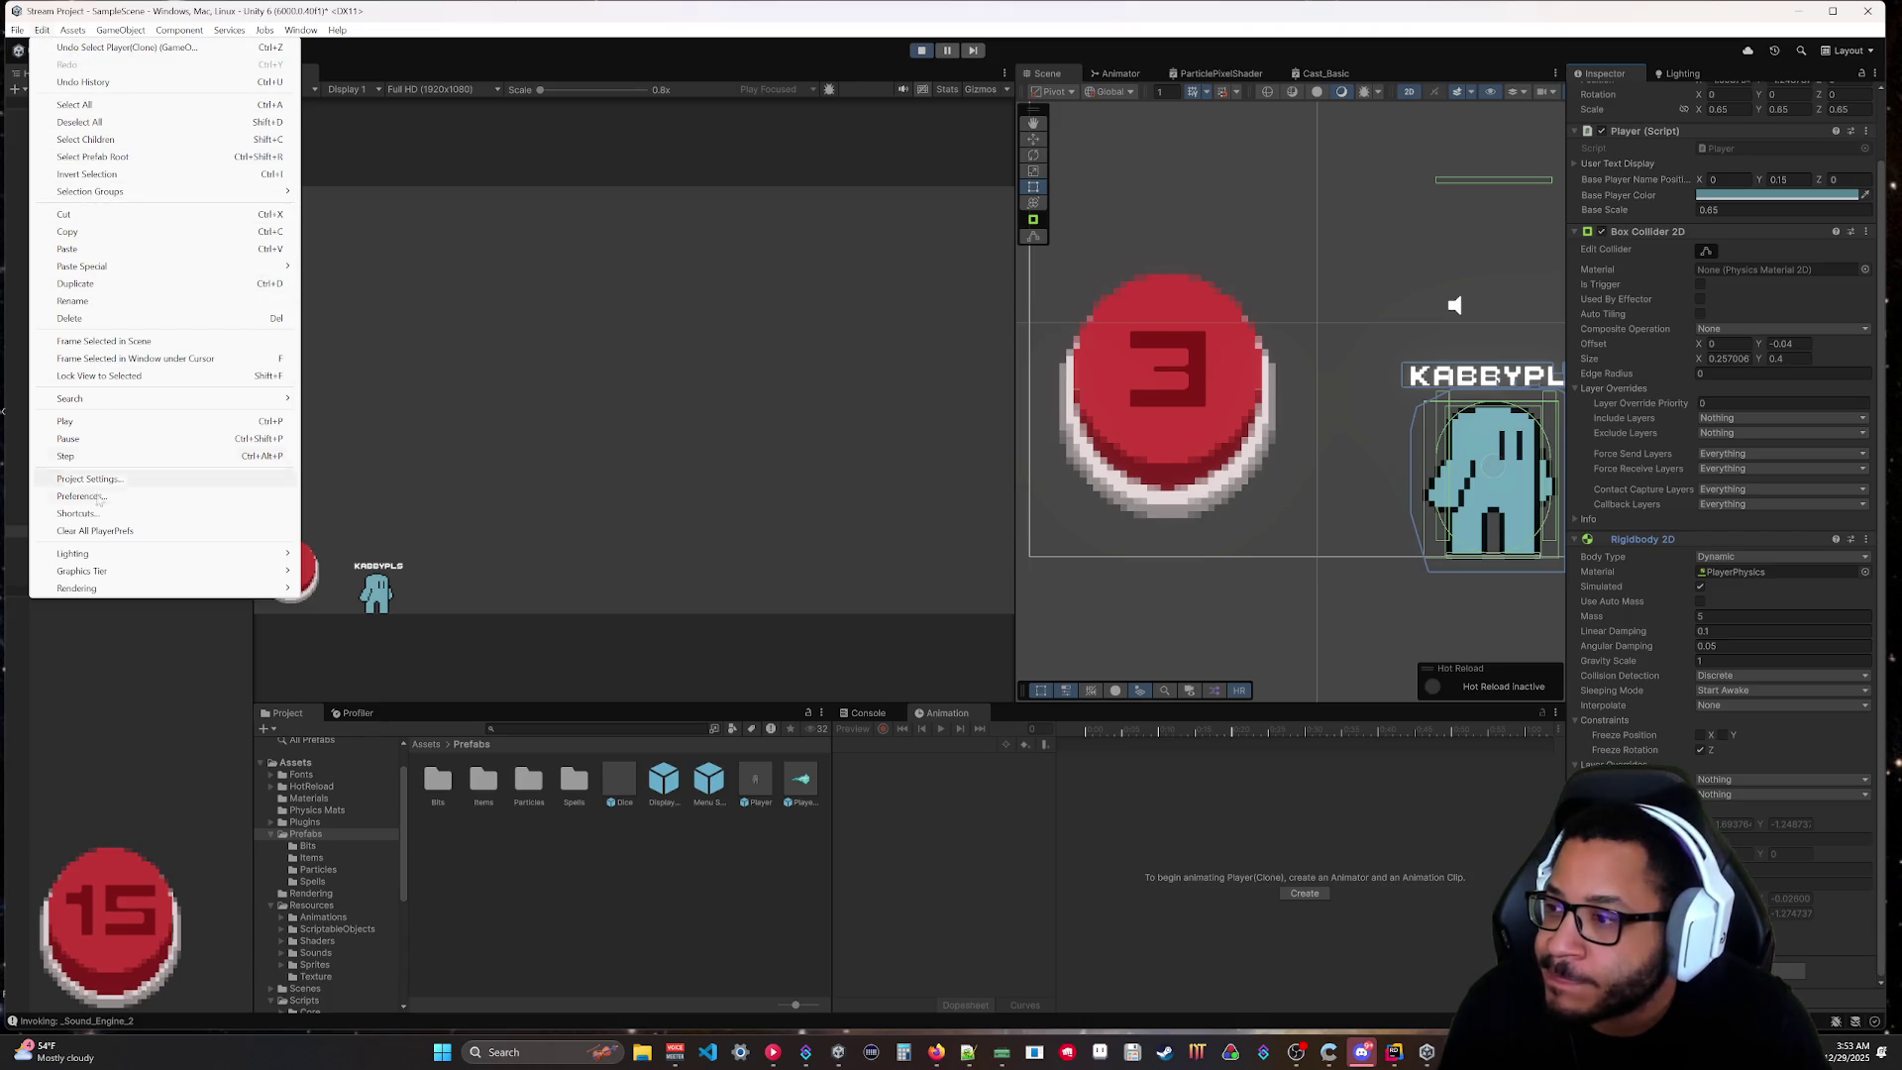
Toggle the Player/SpriteInteraction box in Physics 2D's Layer Collision Matrix and close Project Settings.
click(157, 480)
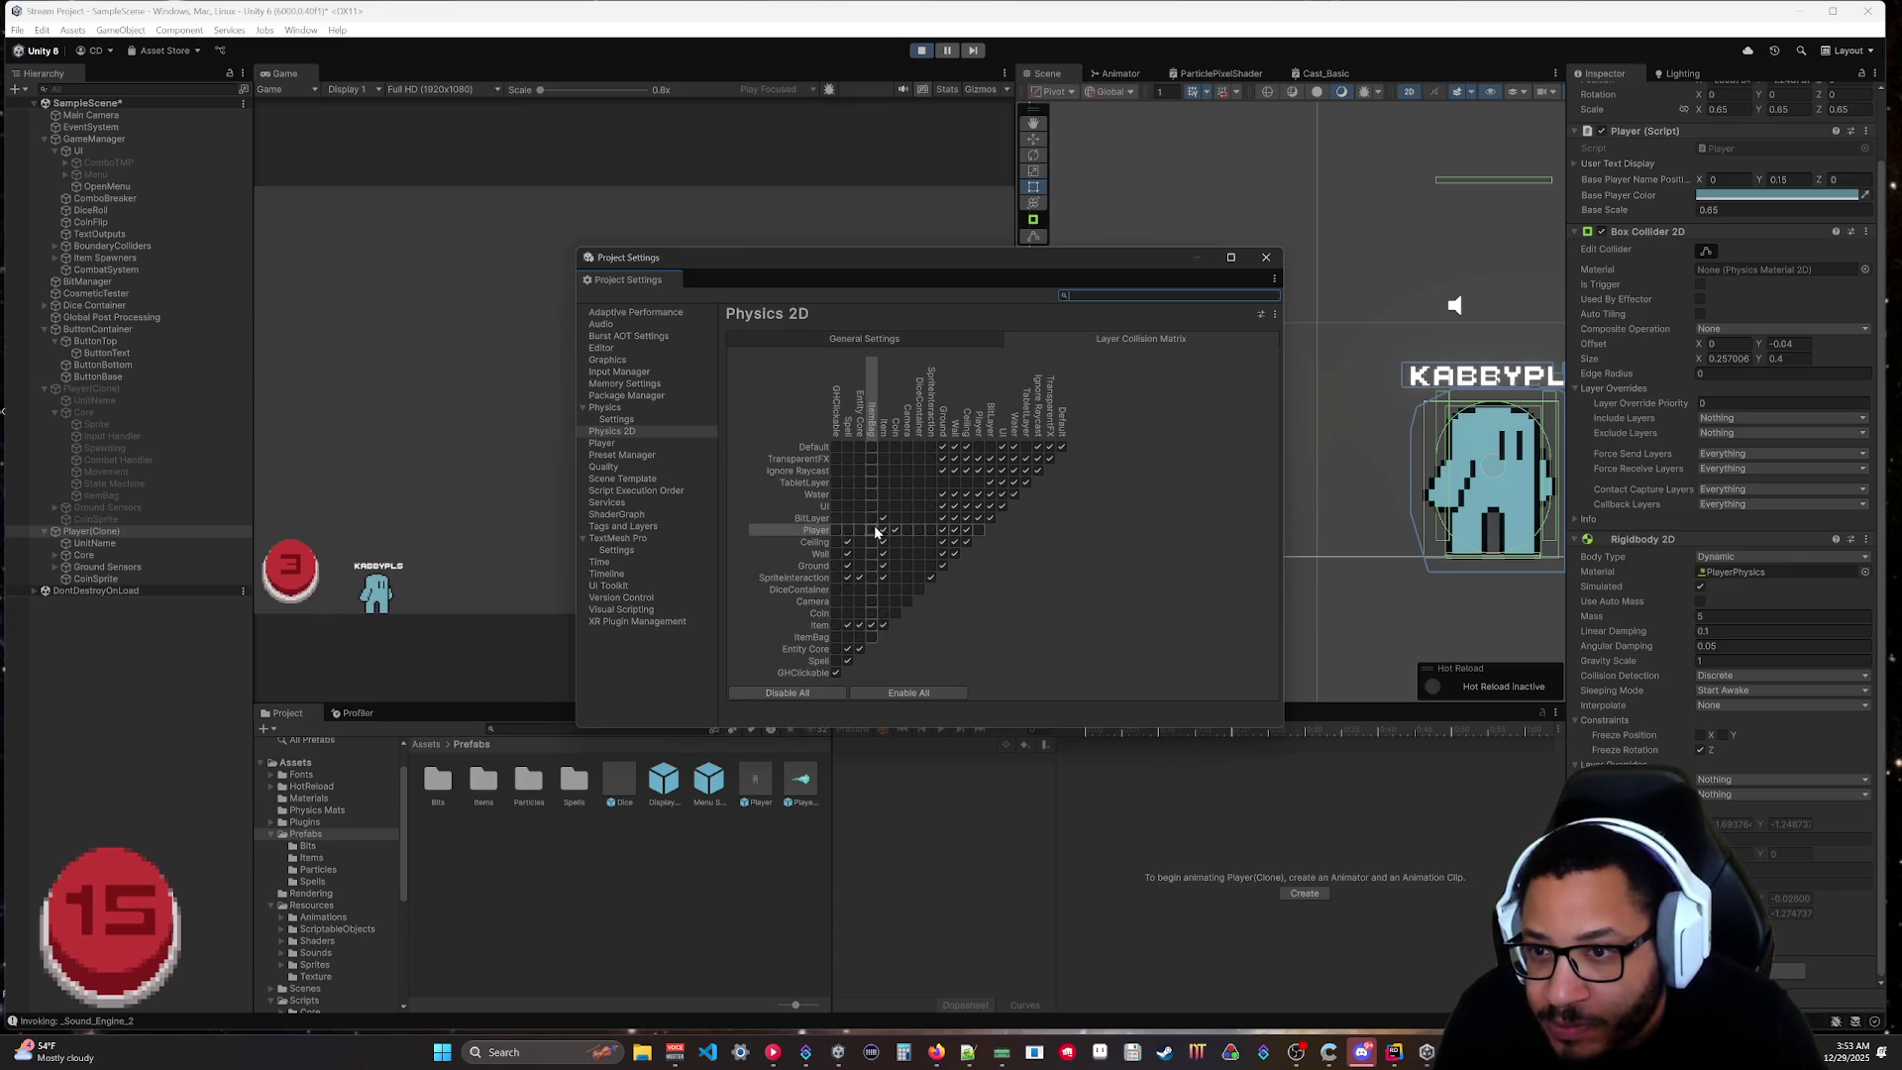
click(932, 532)
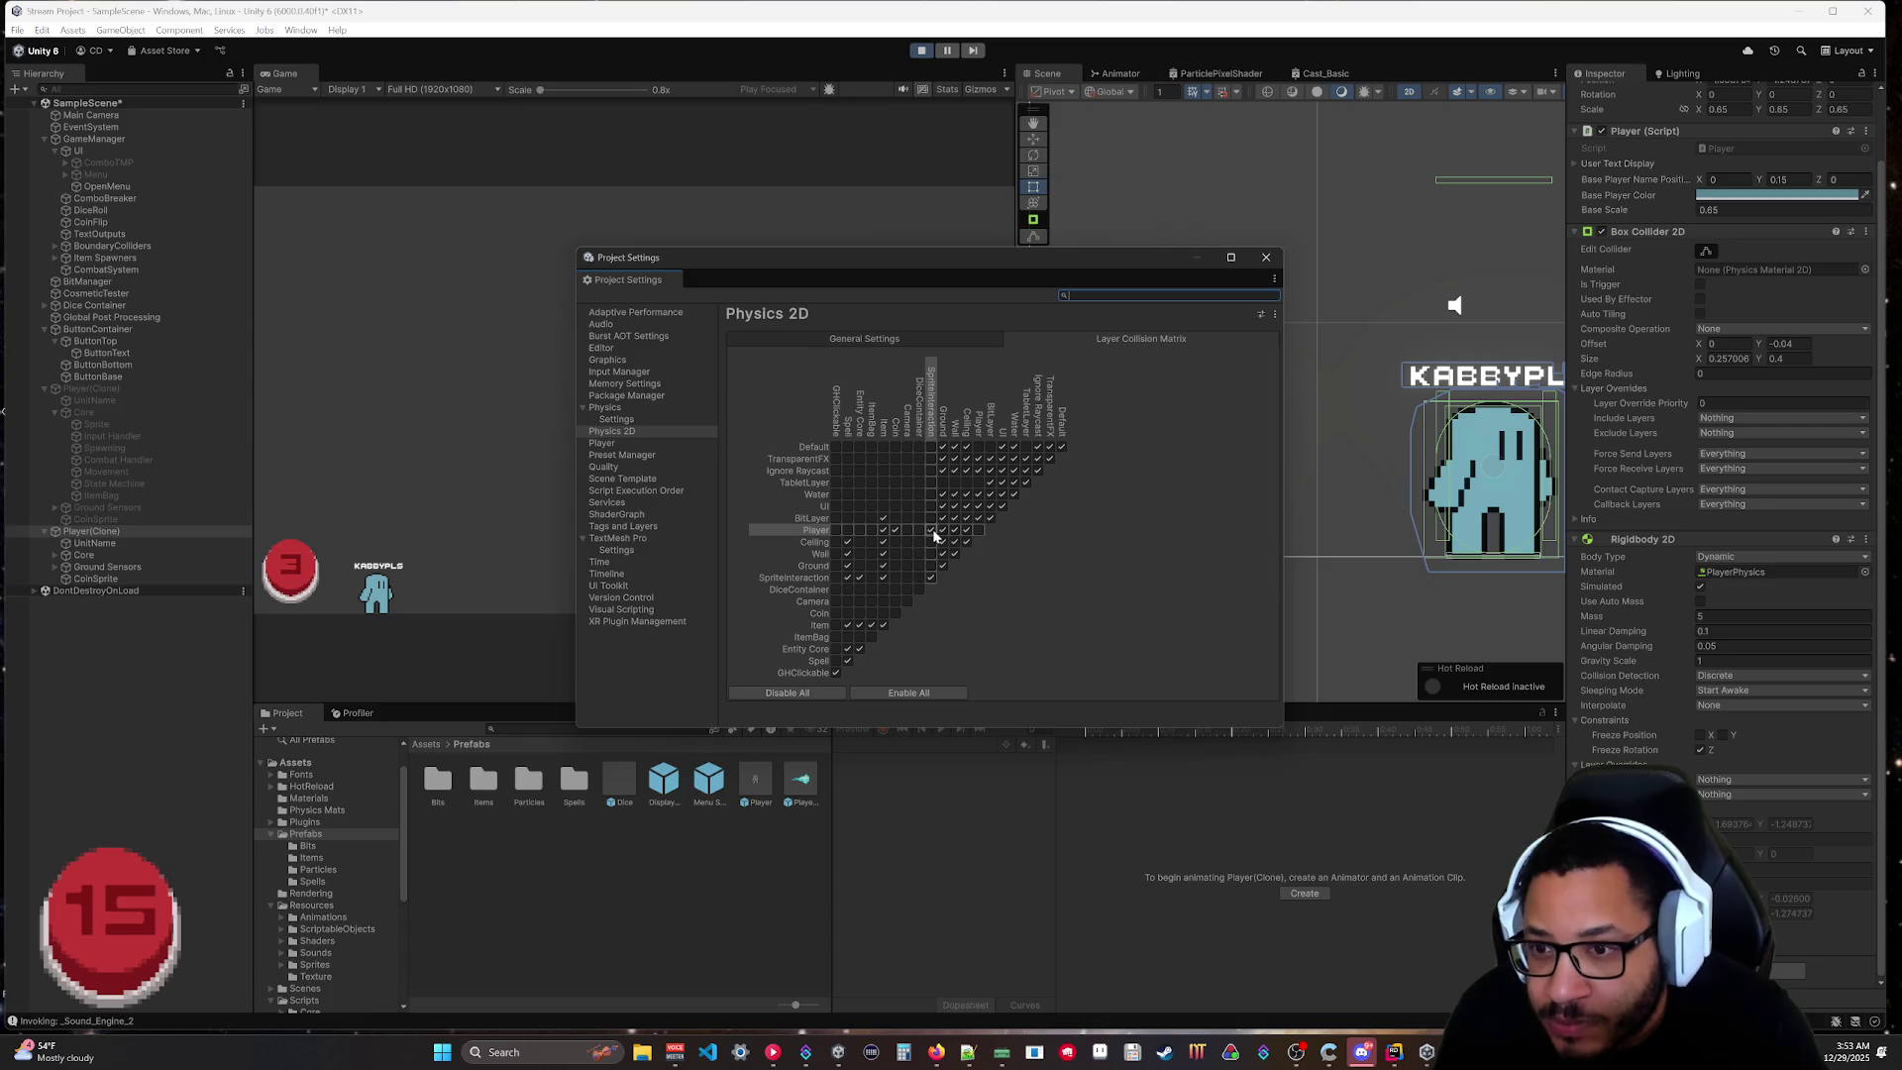
click(1268, 259)
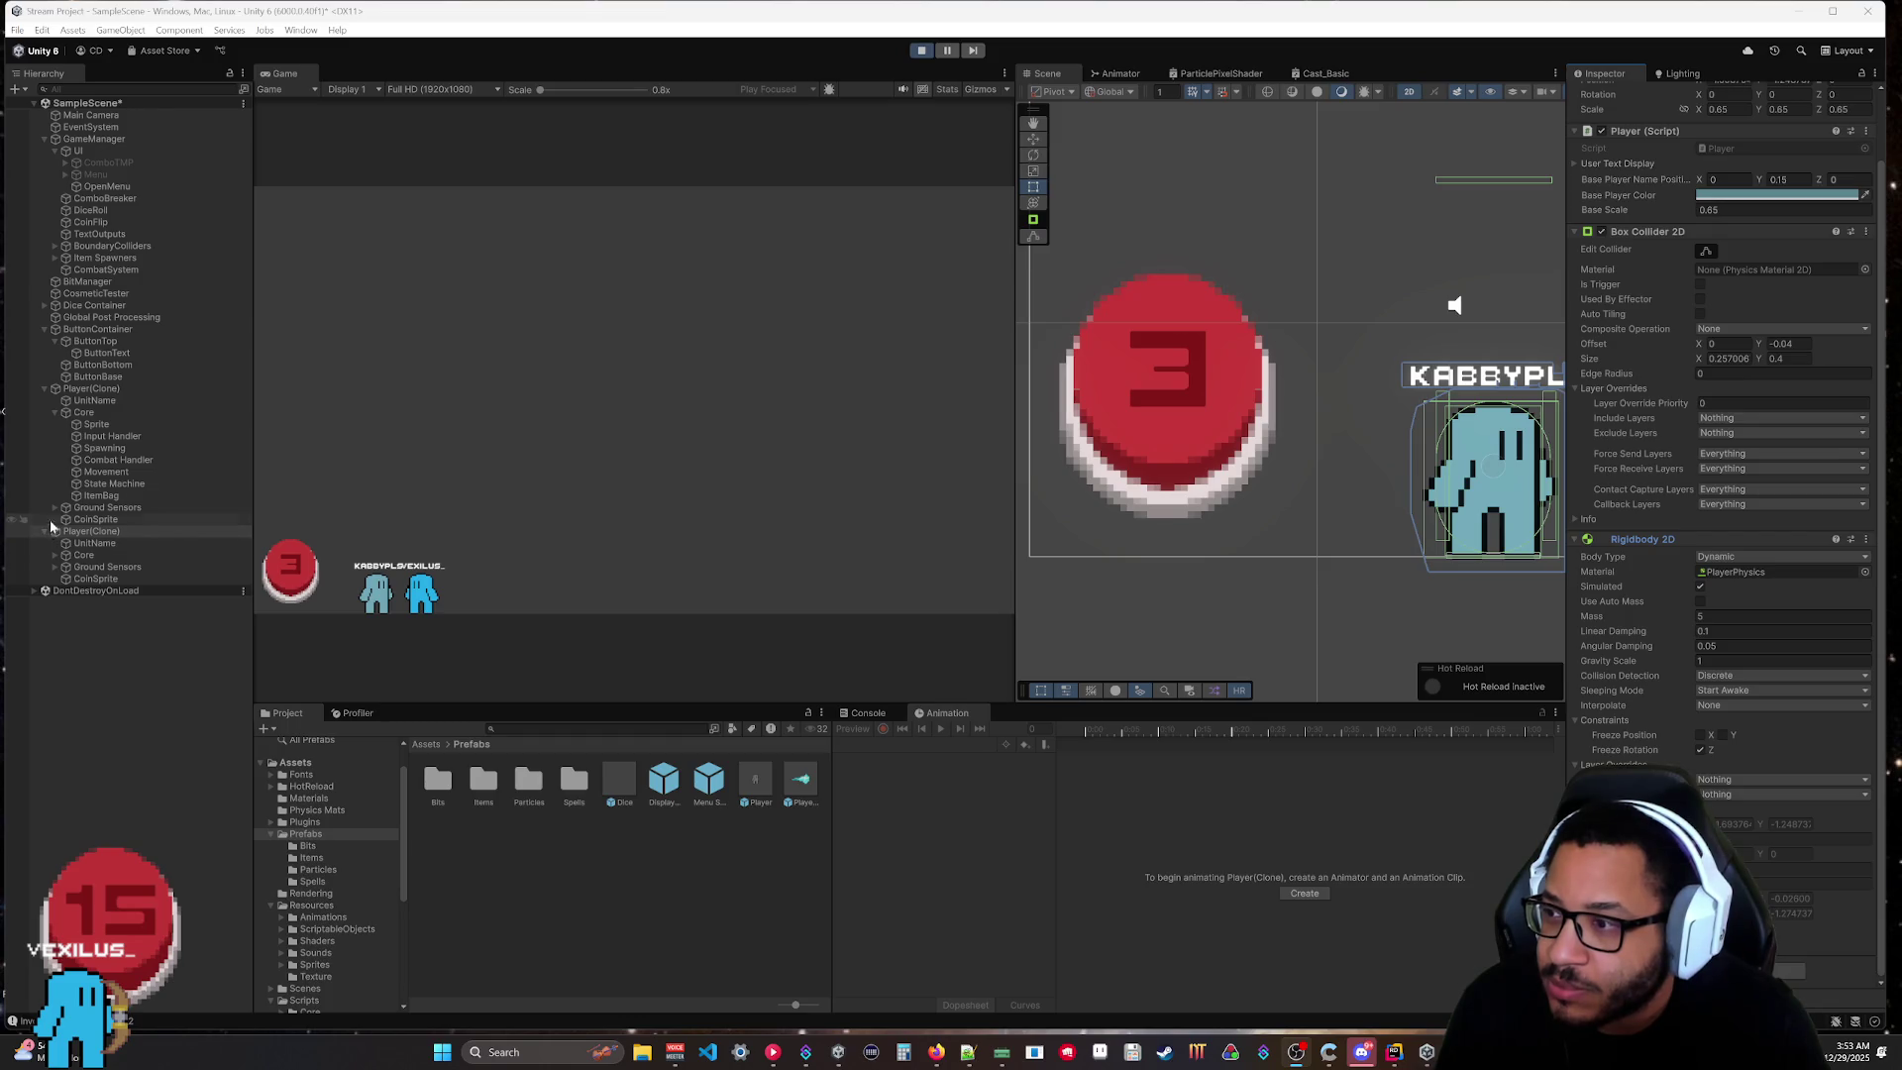
click(104, 425)
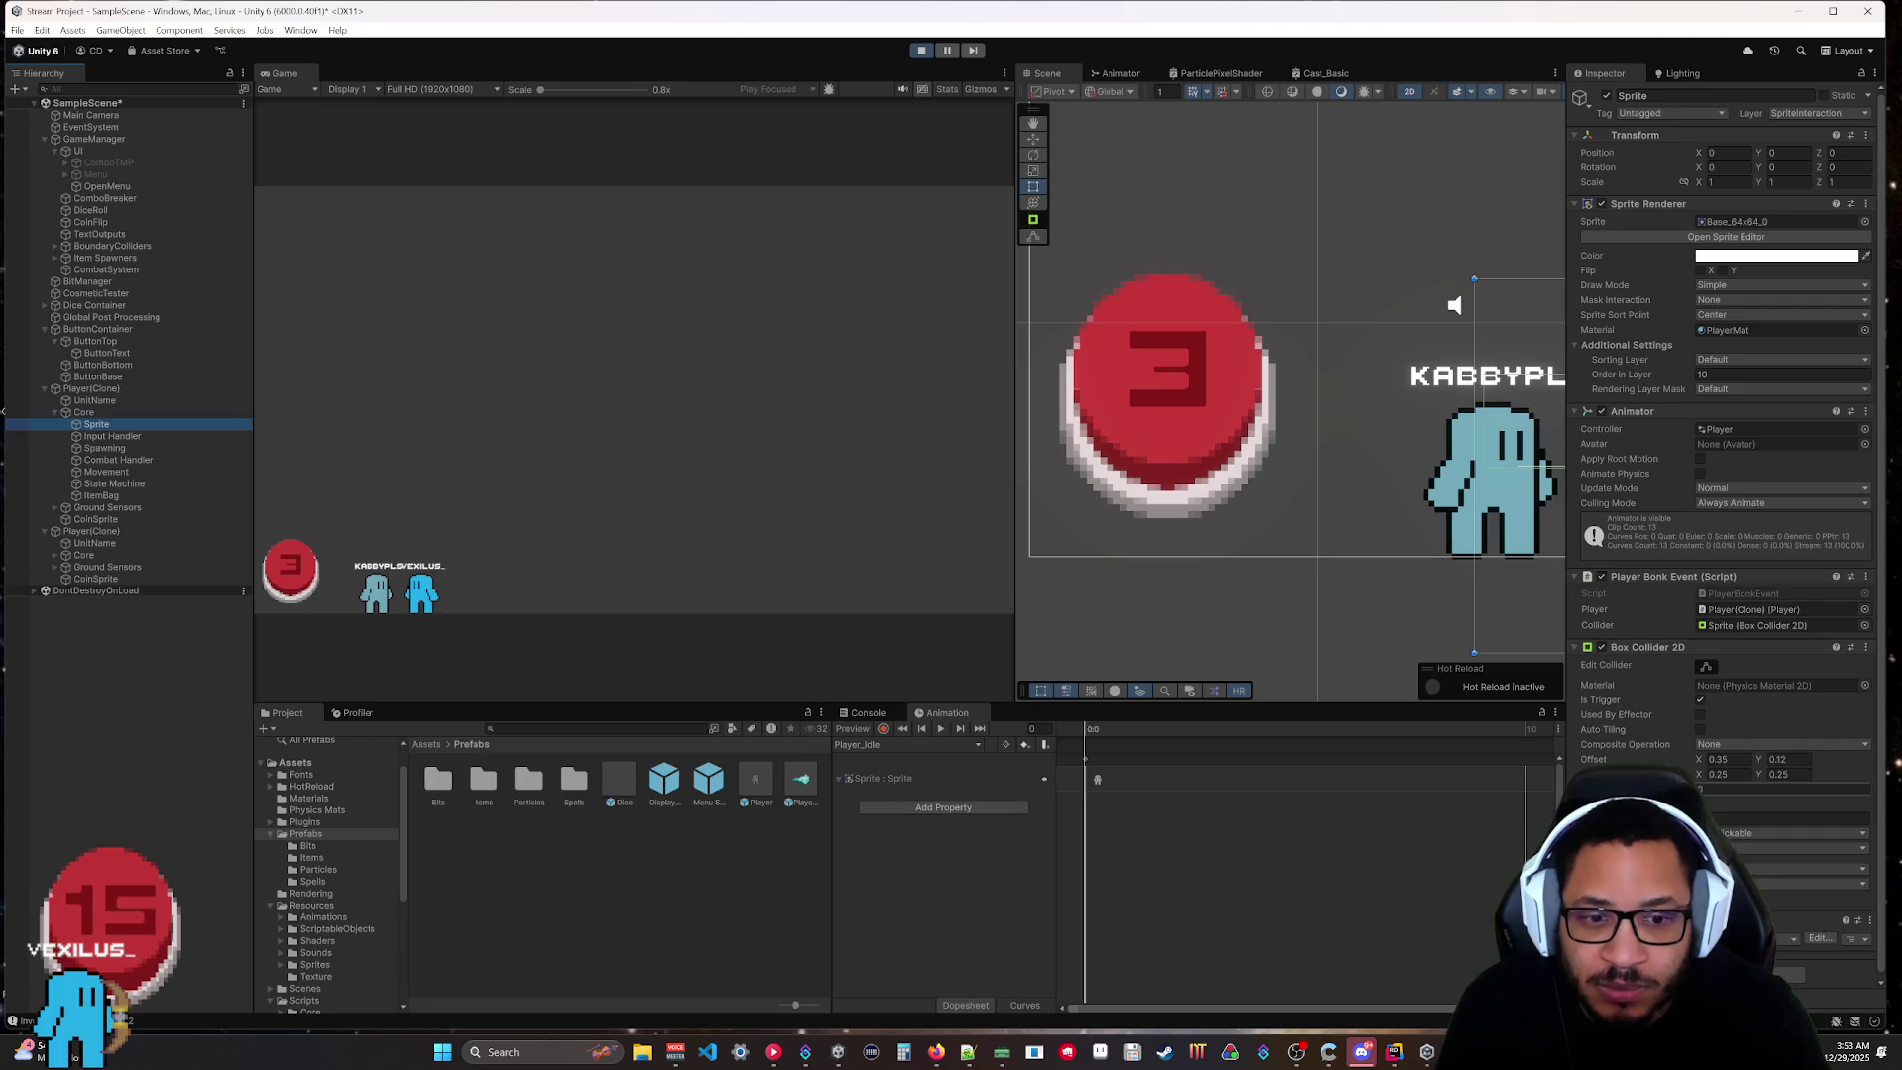
Review the Sprite's Box Collider 2D layer mask, stop the play test, and switch to Rider.
click(1731, 841)
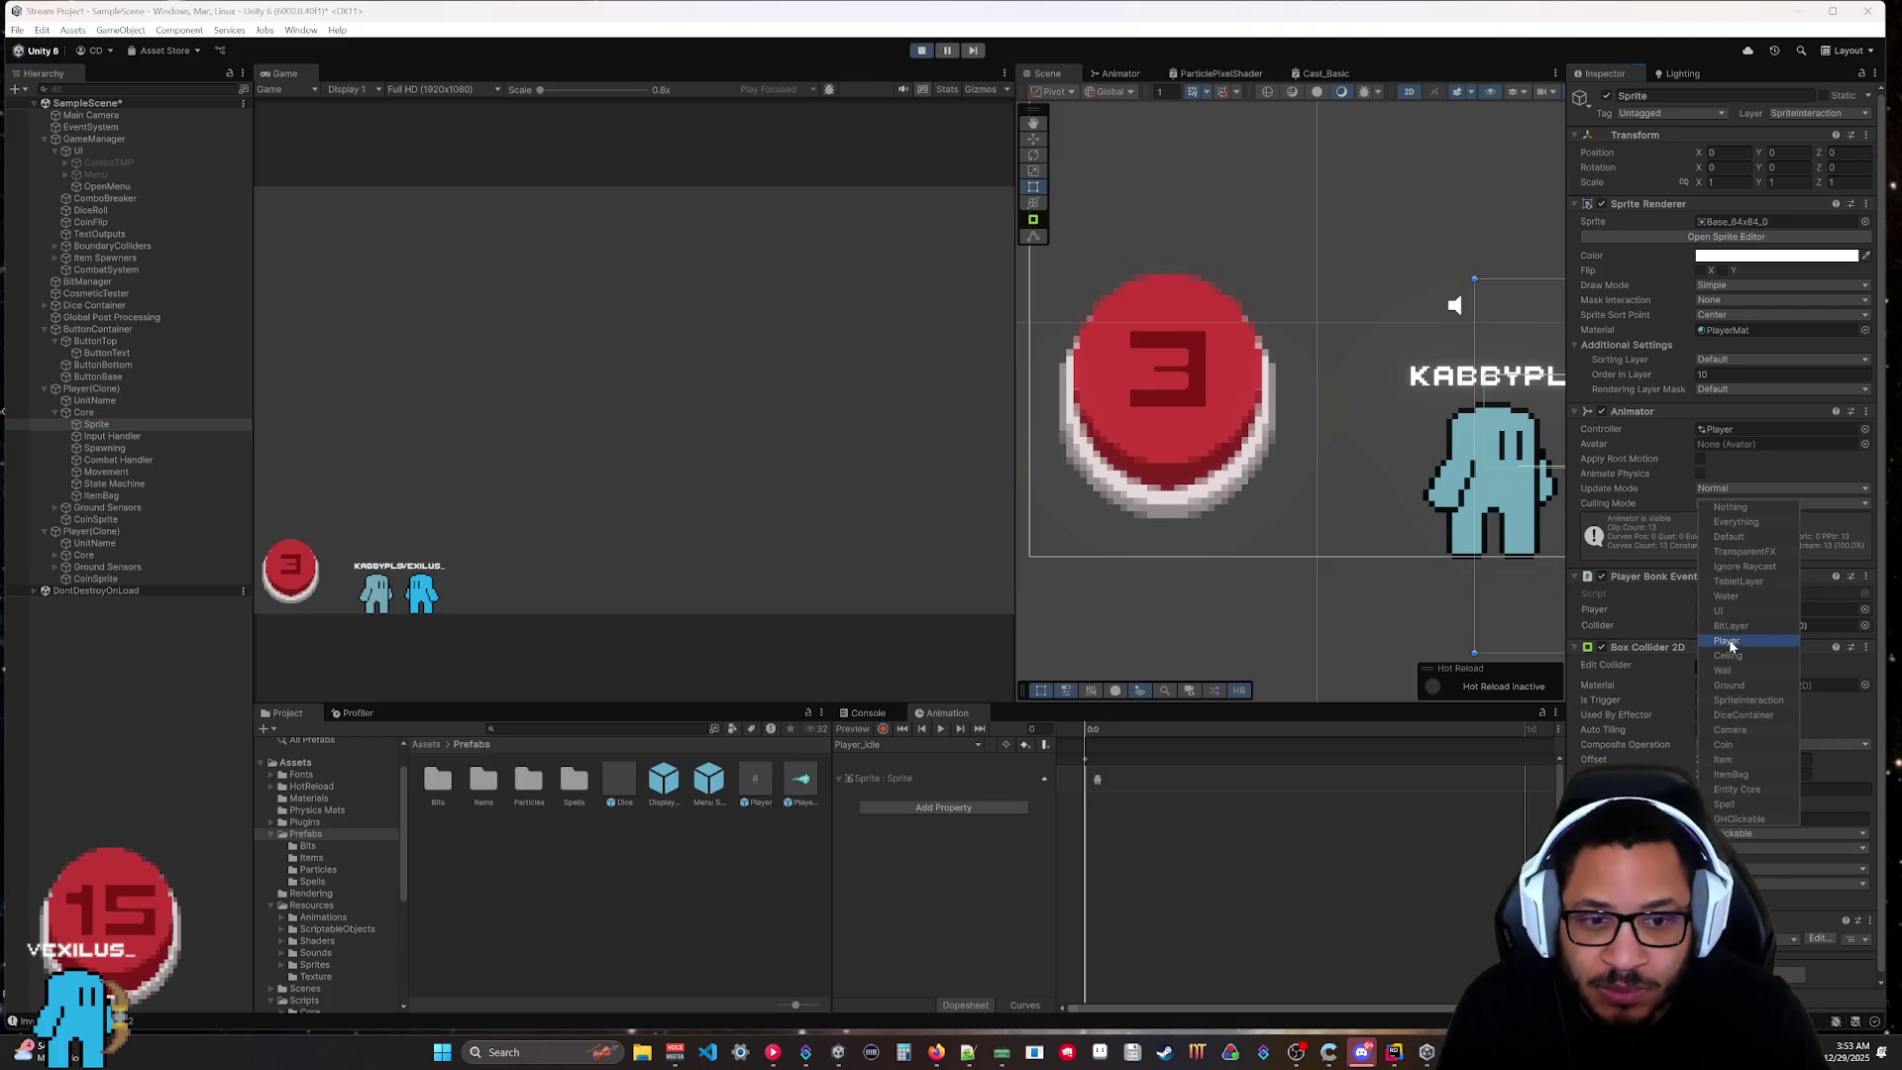
click(1848, 643)
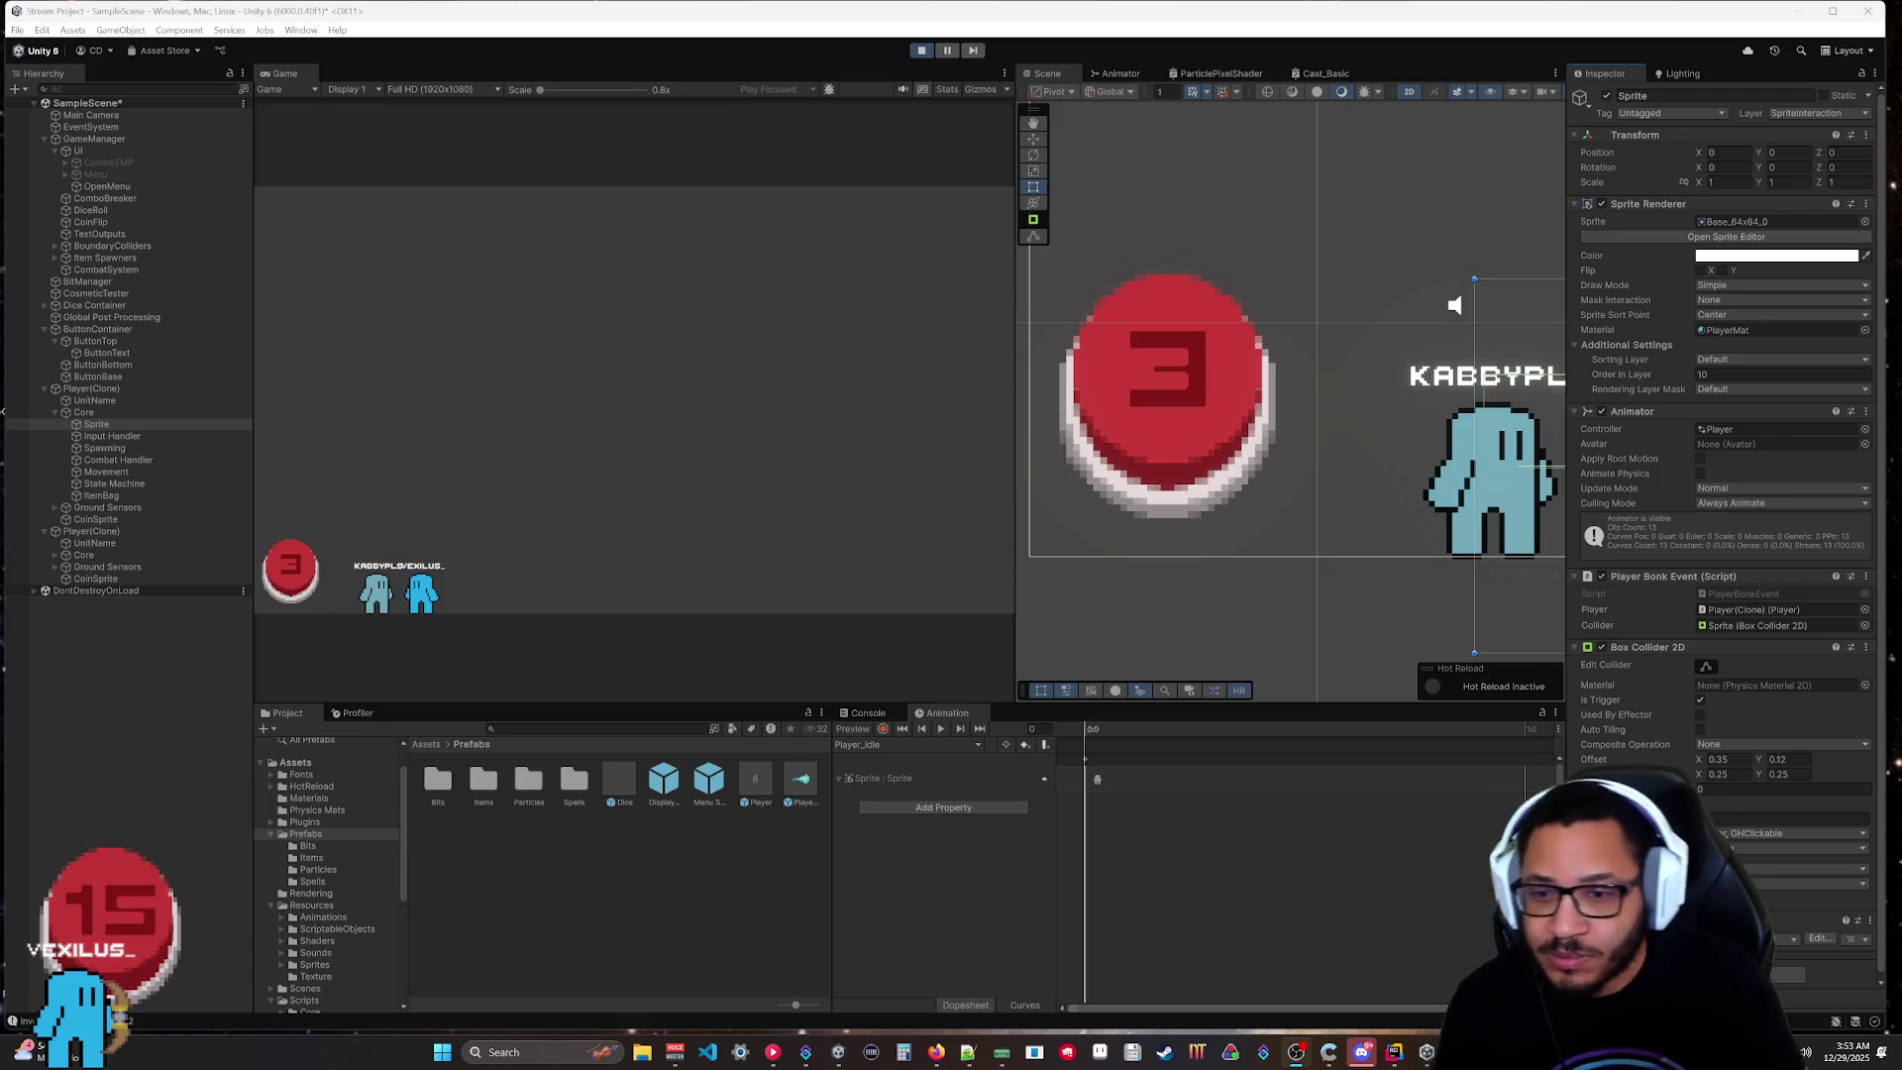
click(921, 51)
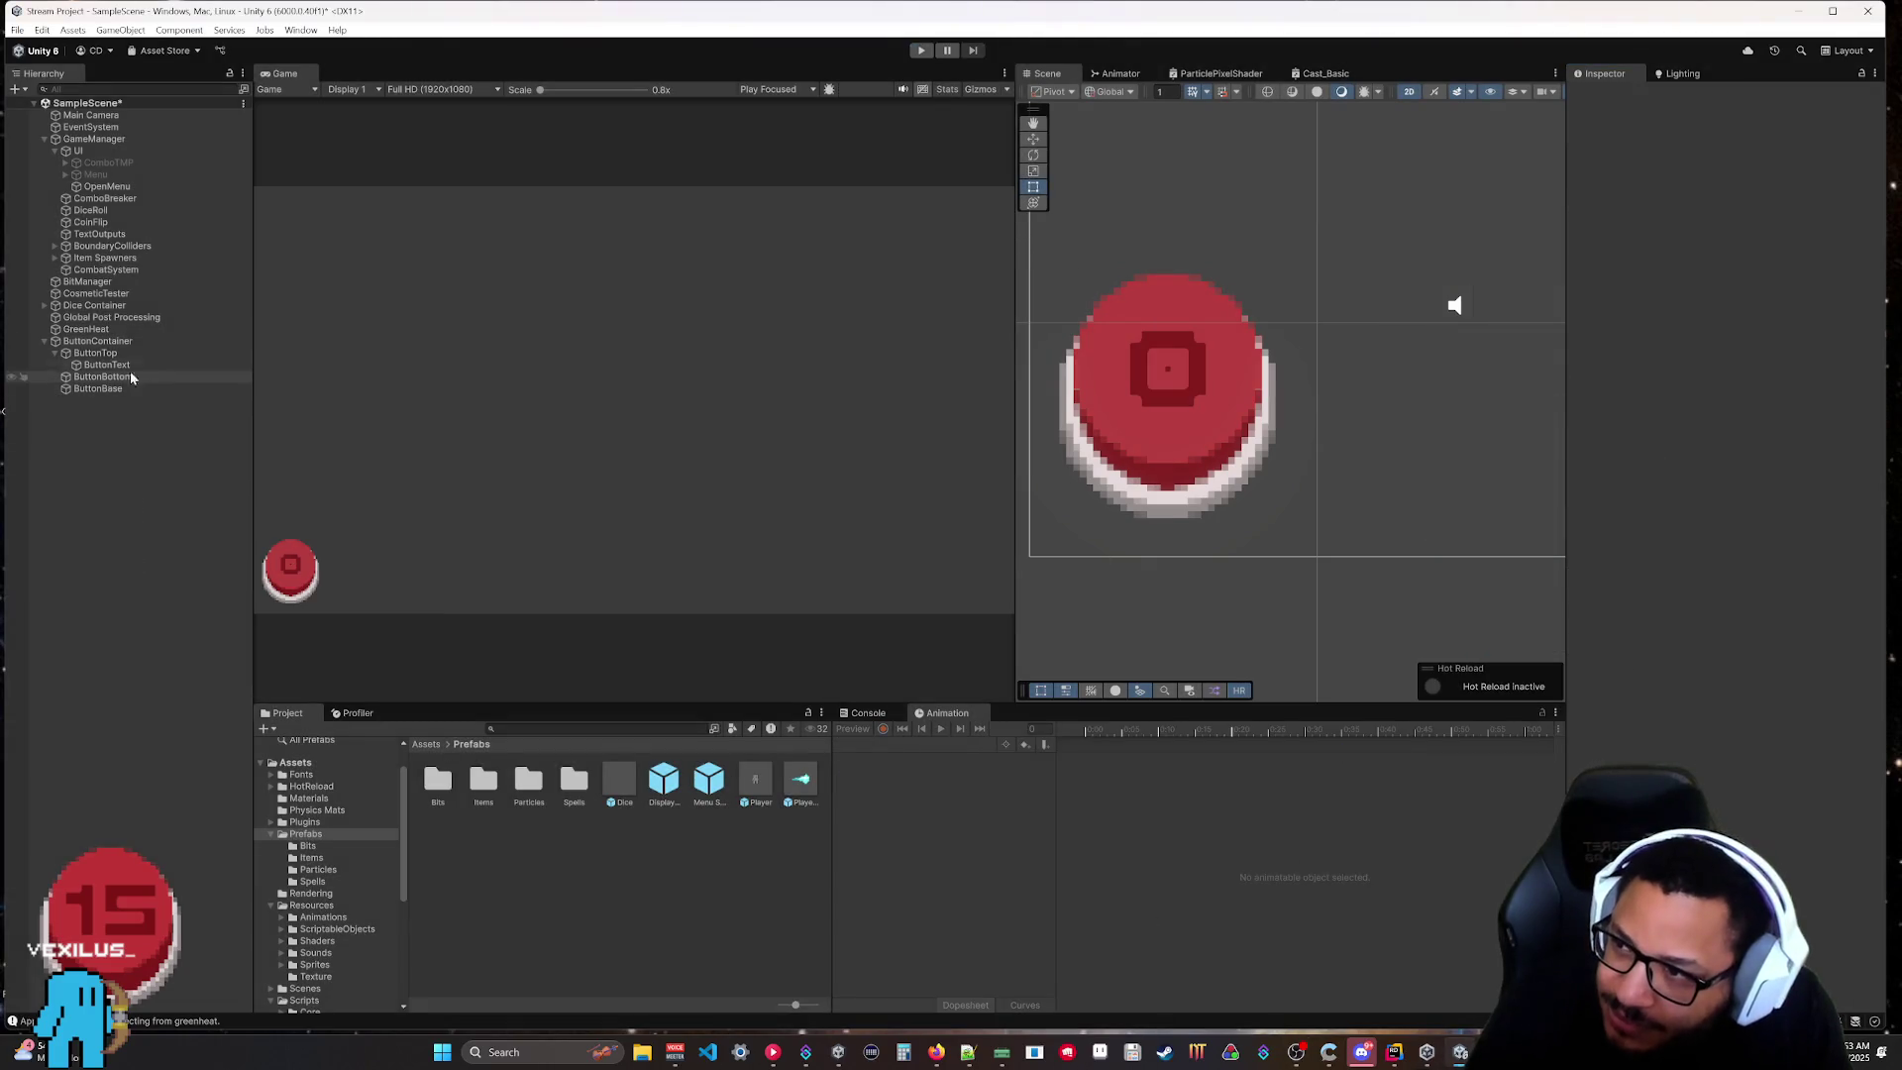
click(44, 341)
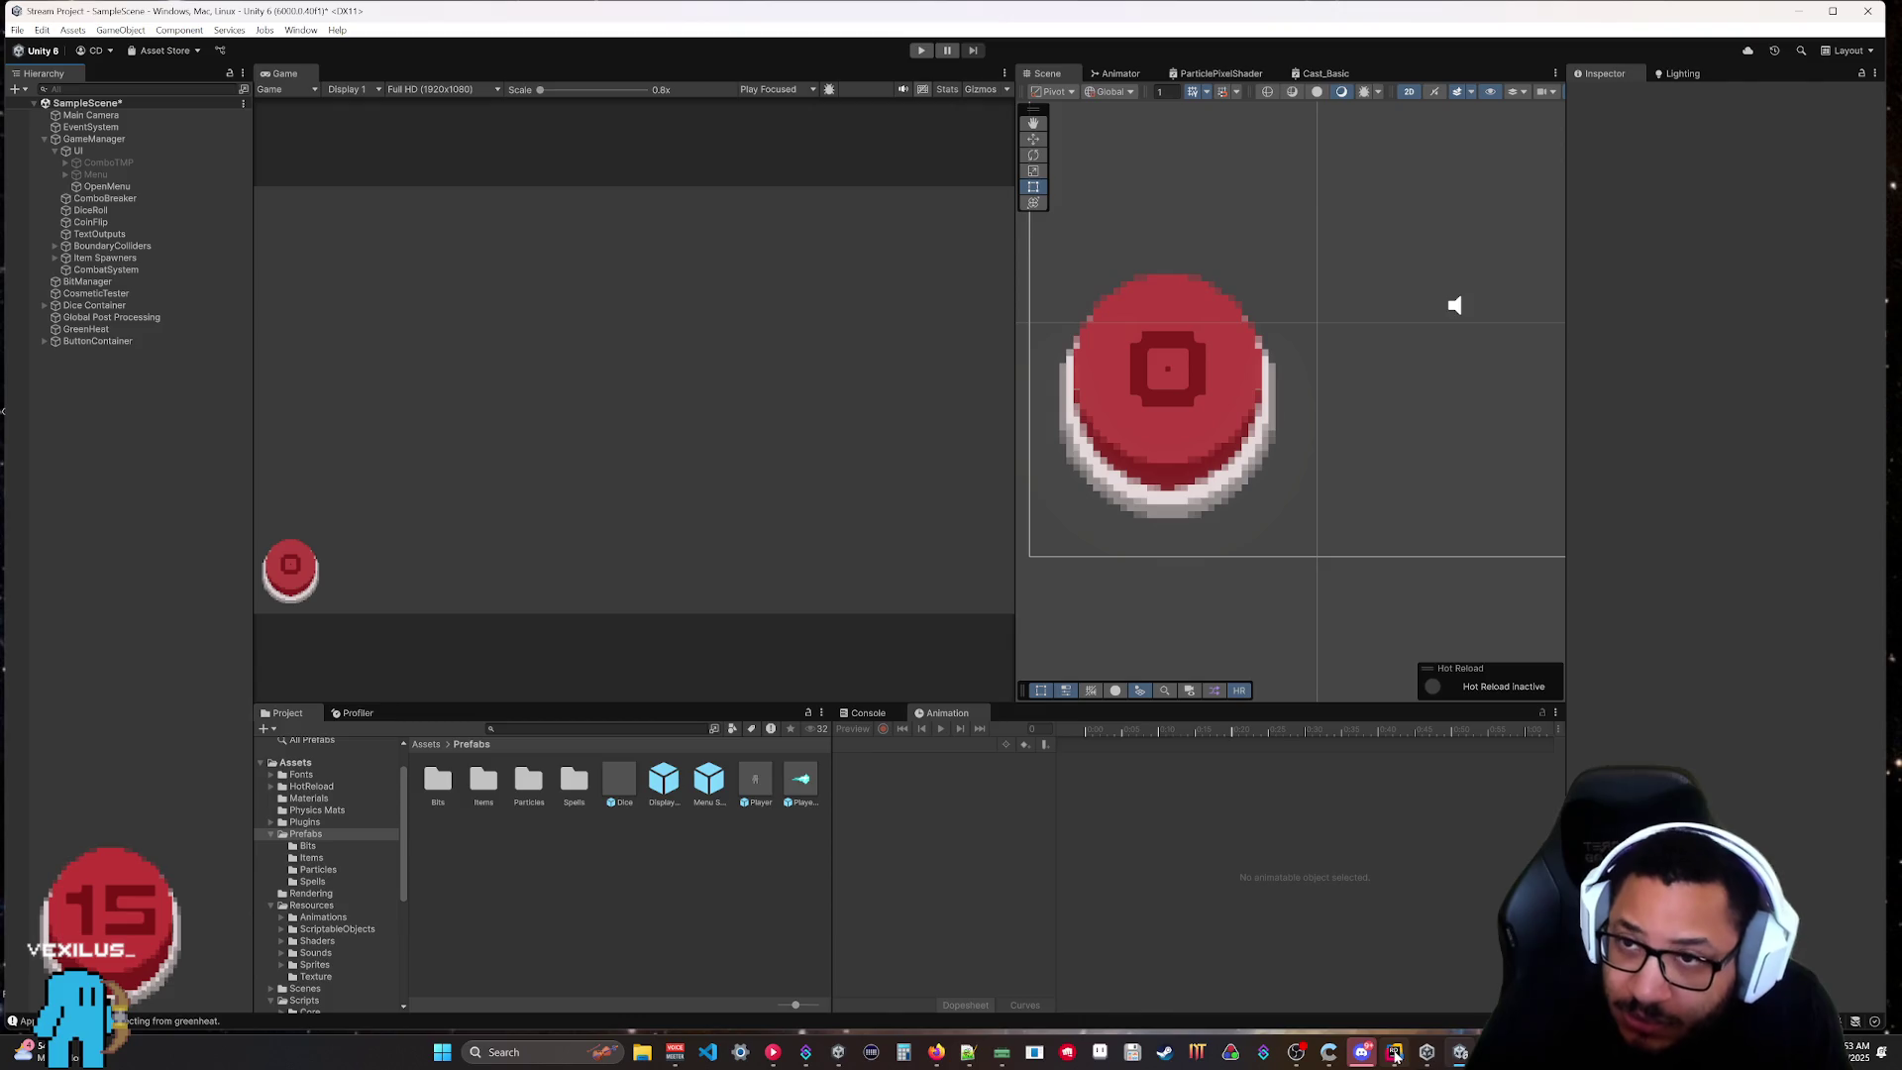
key(alt+Tab)
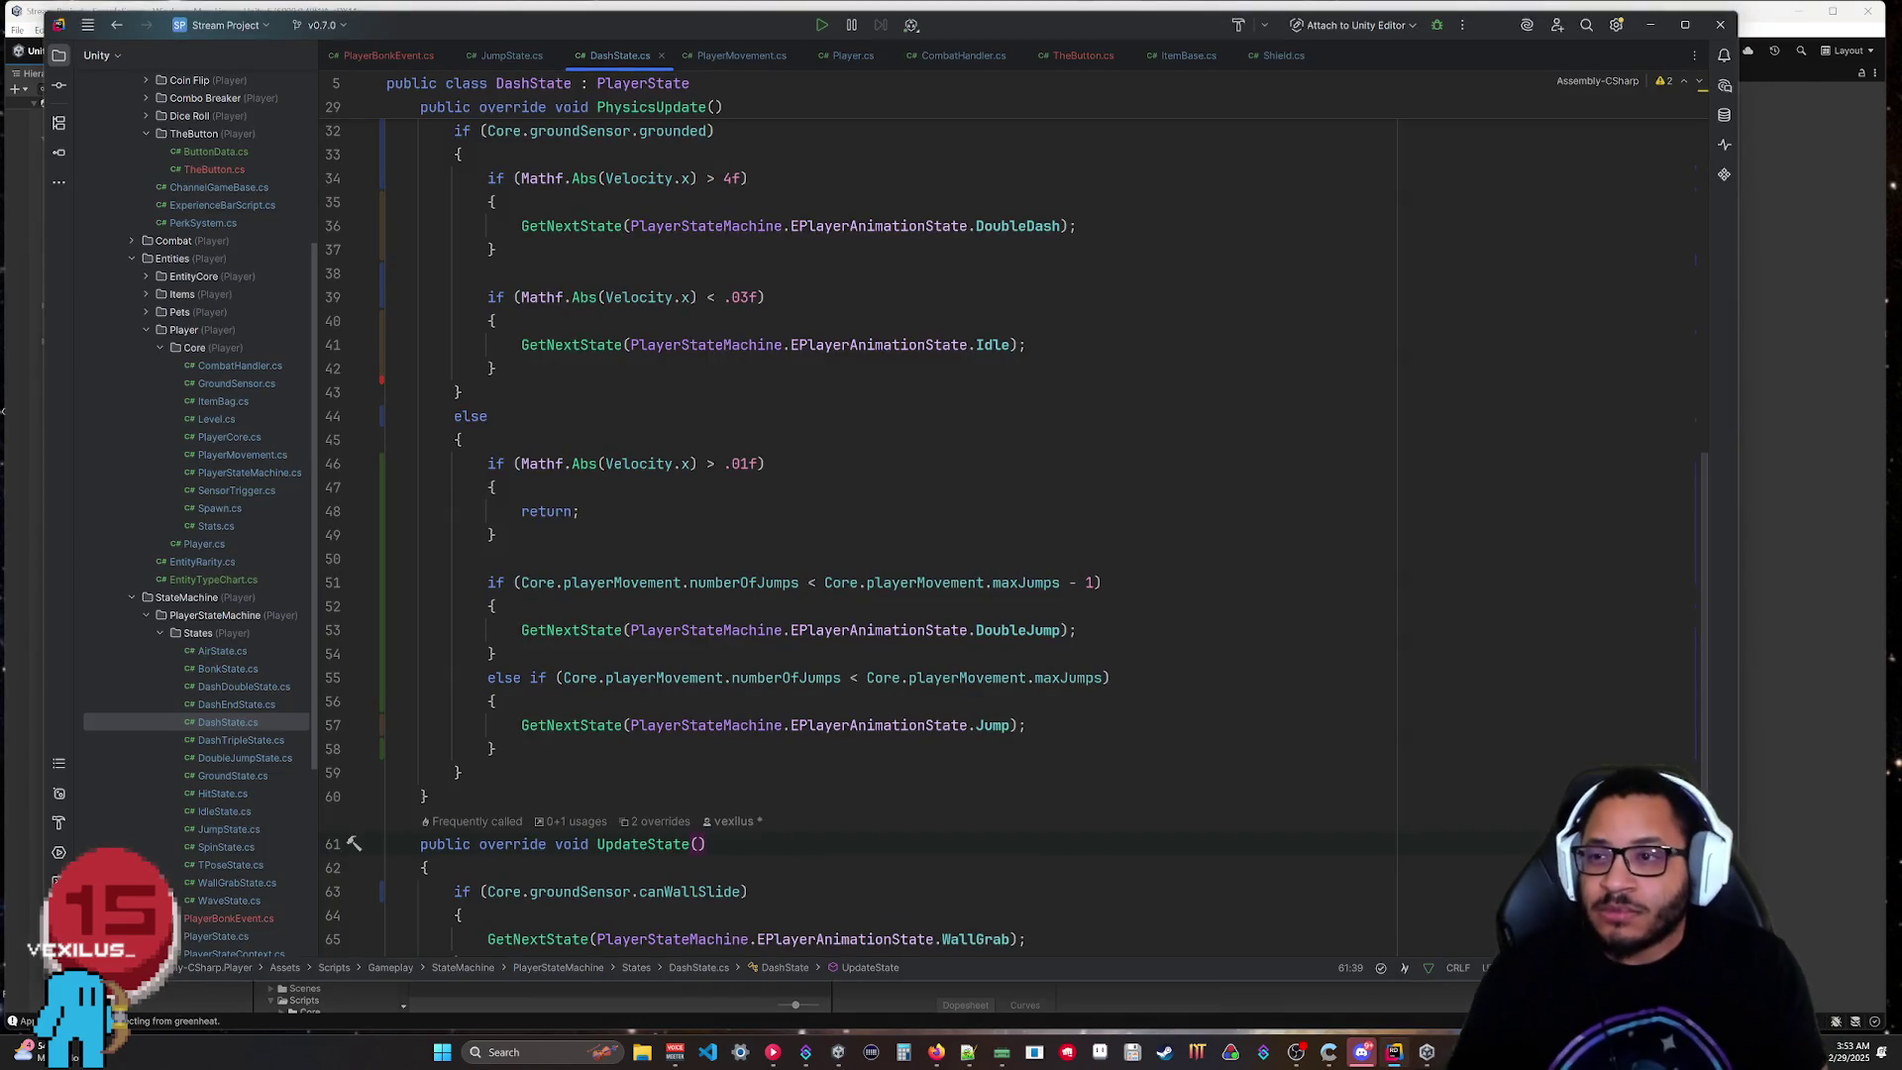
Close the DashState, JumpState, PlayerMovement and Shield script tabs.
scroll(991, 515, up, 4)
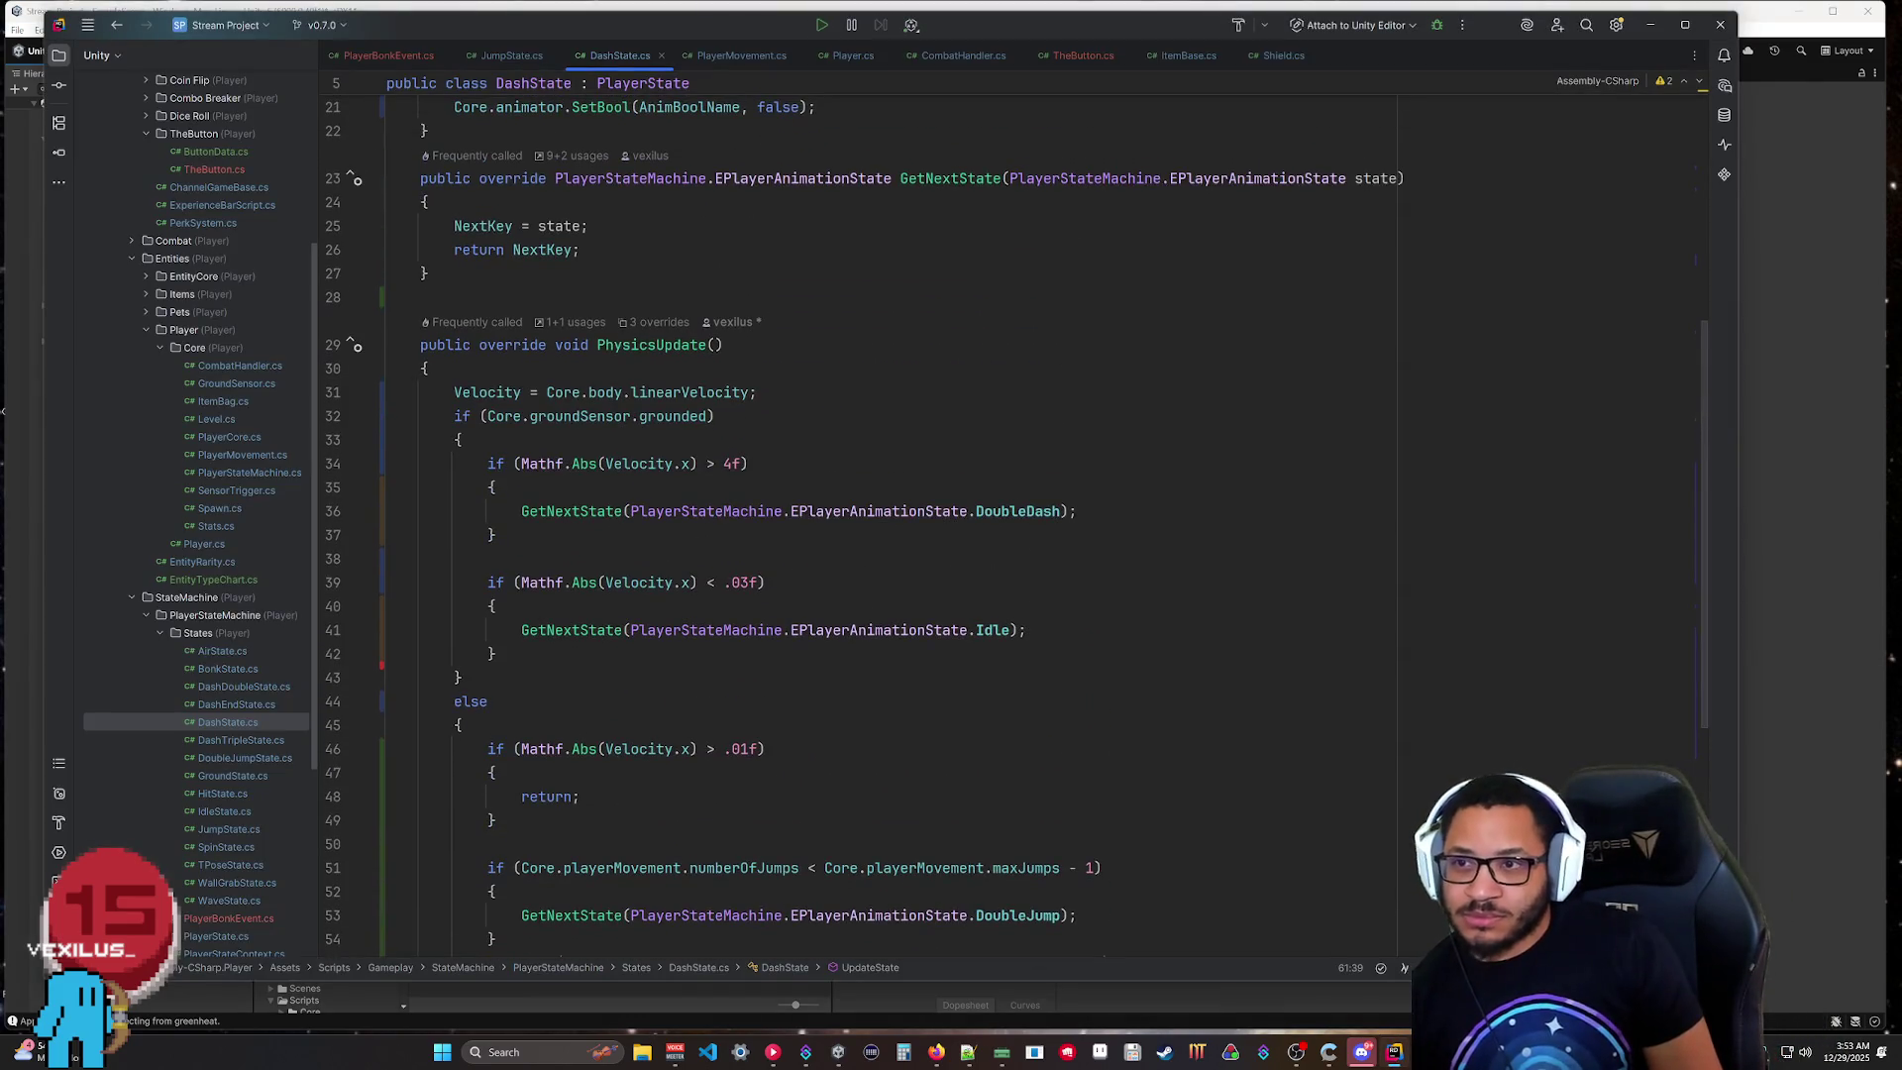
middle_click(631, 57)
middle_click(511, 56)
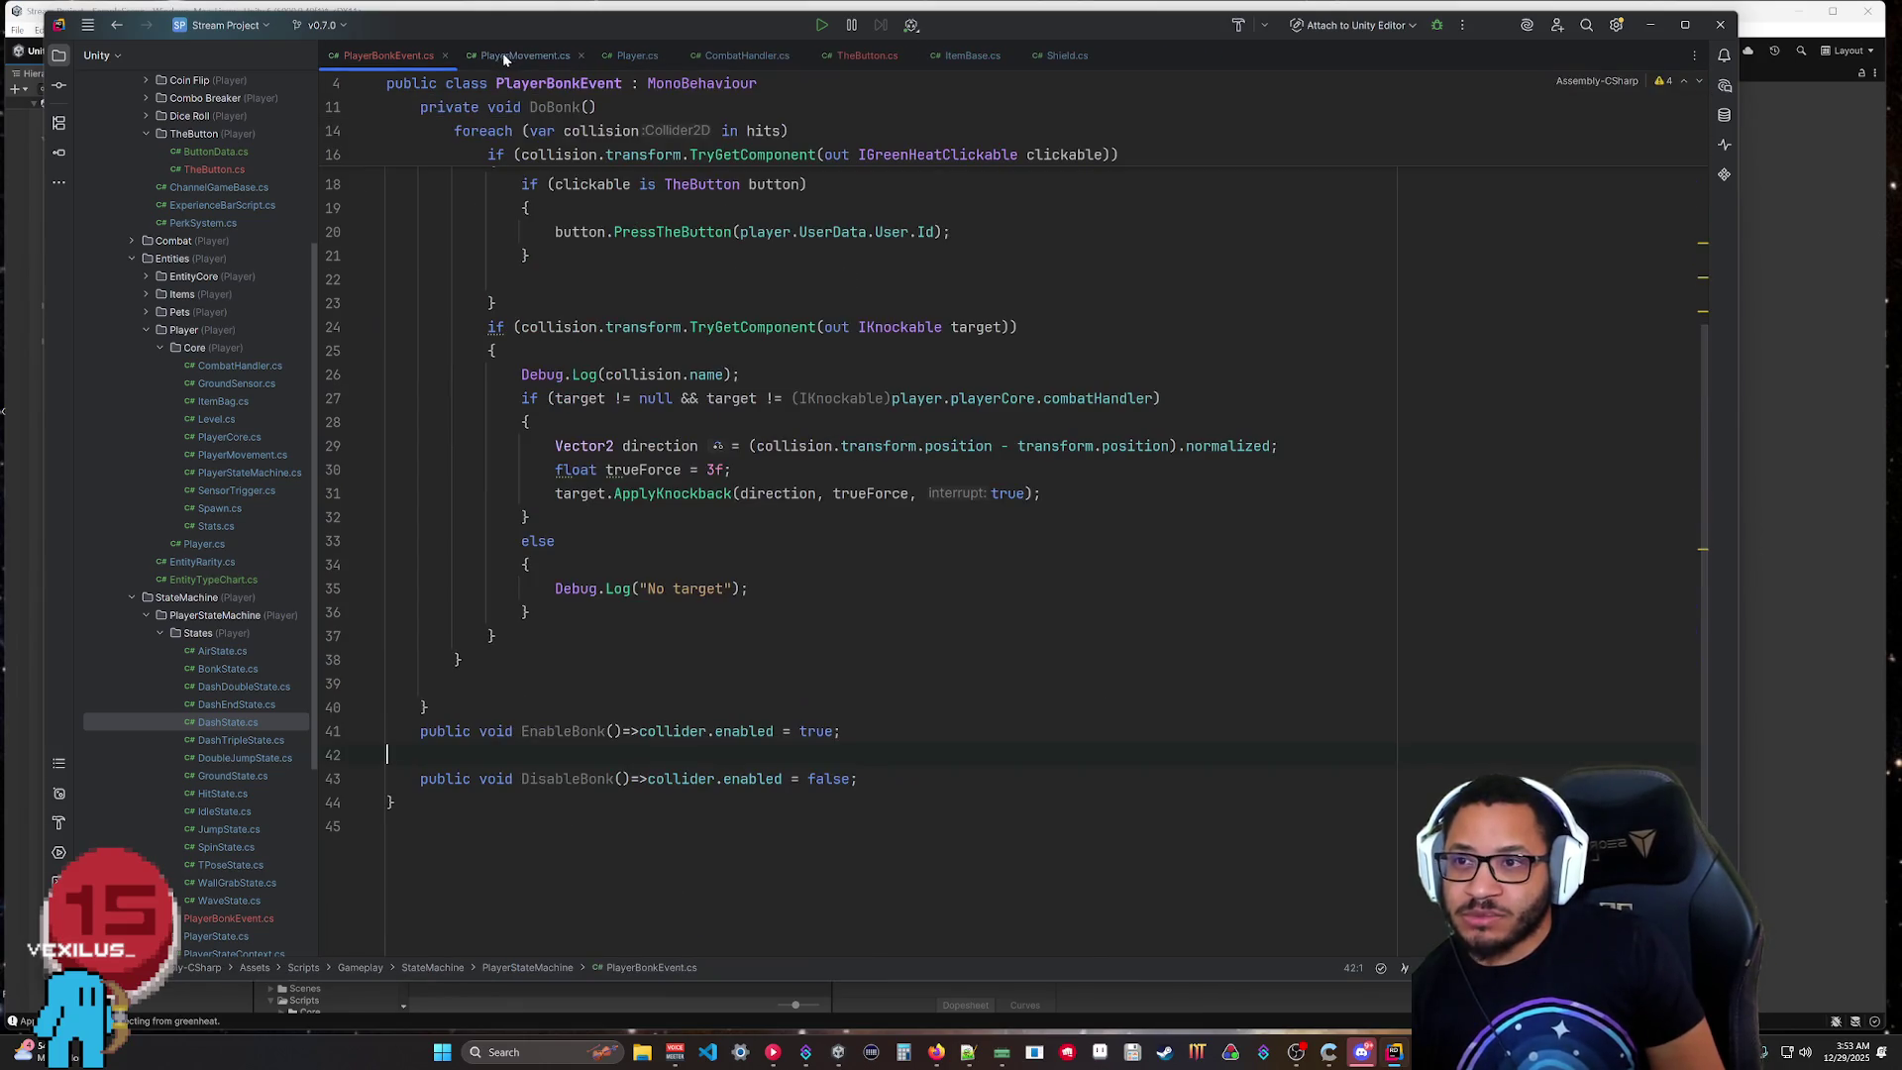
middle_click(534, 54)
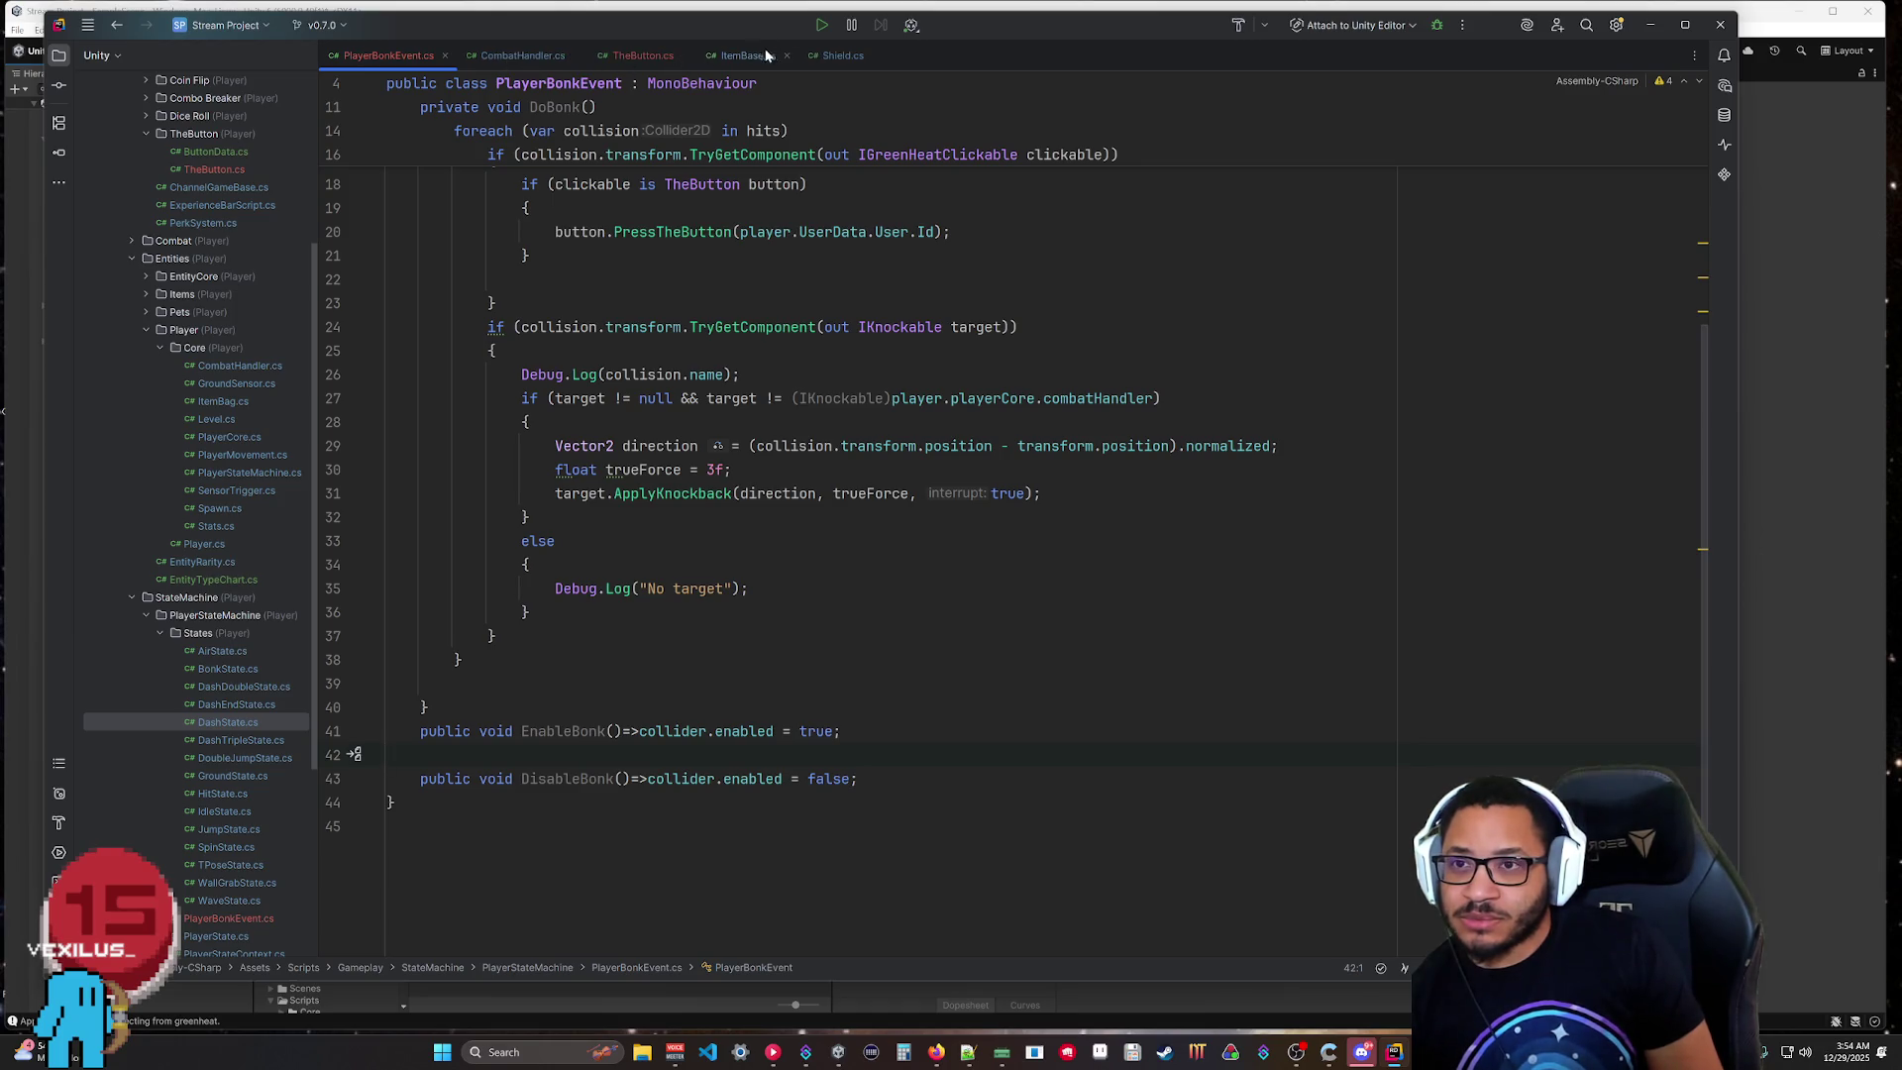
middle_click(828, 54)
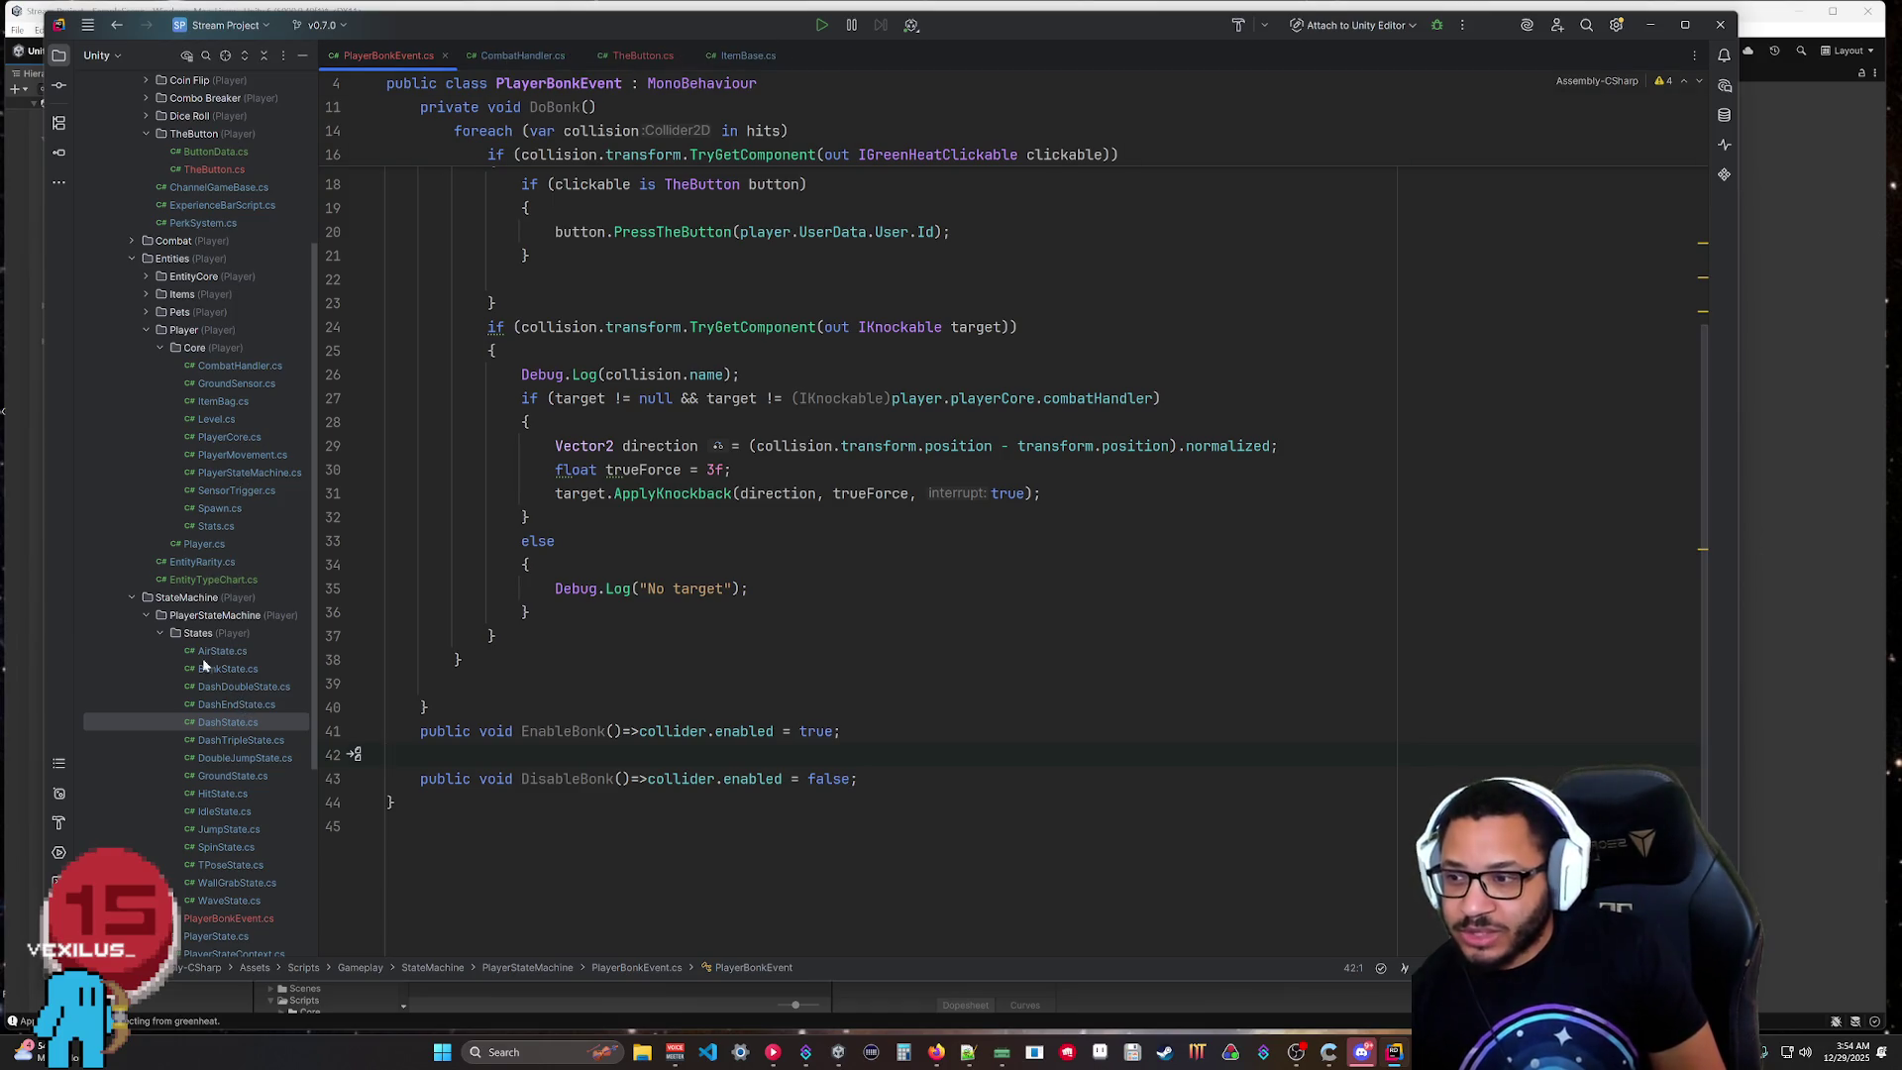
Cancel the accidental StateMachine folder move, then expand the Items and Base script folders.
drag(186, 598, 168, 129)
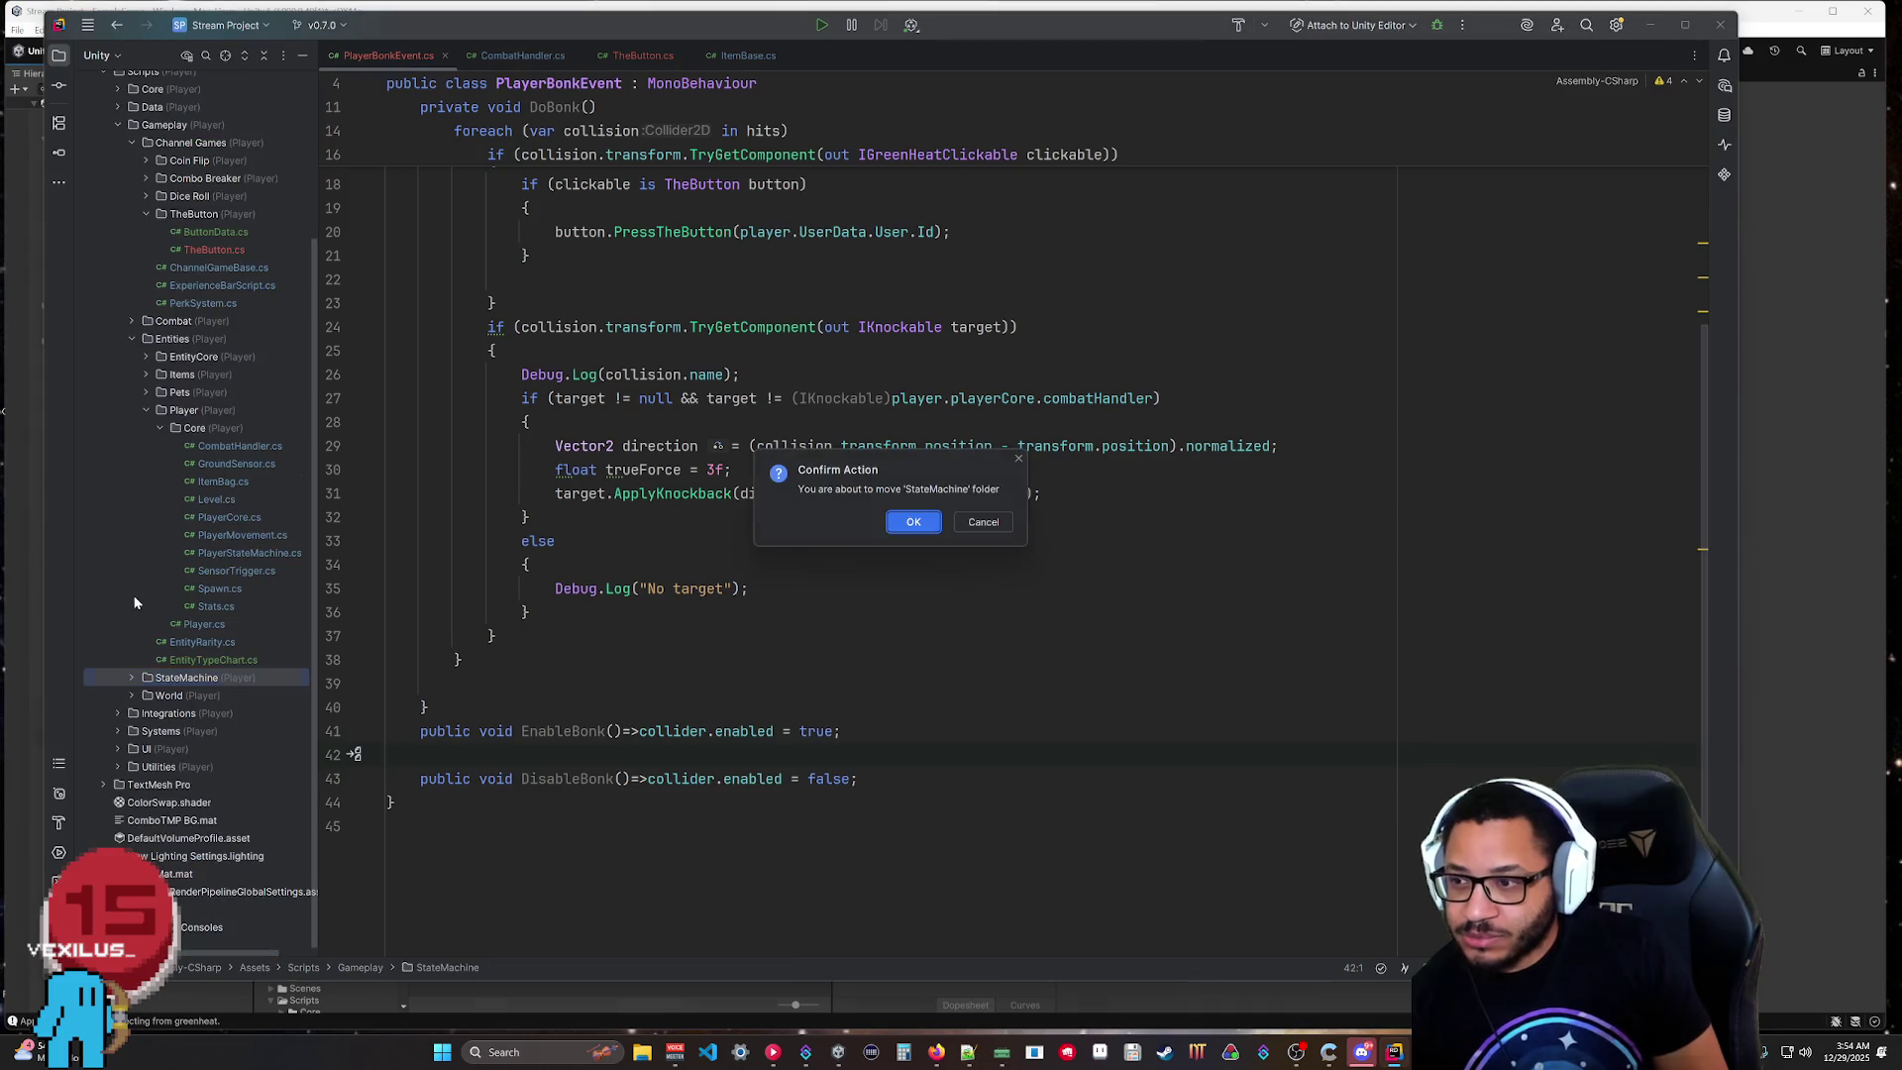
click(983, 525)
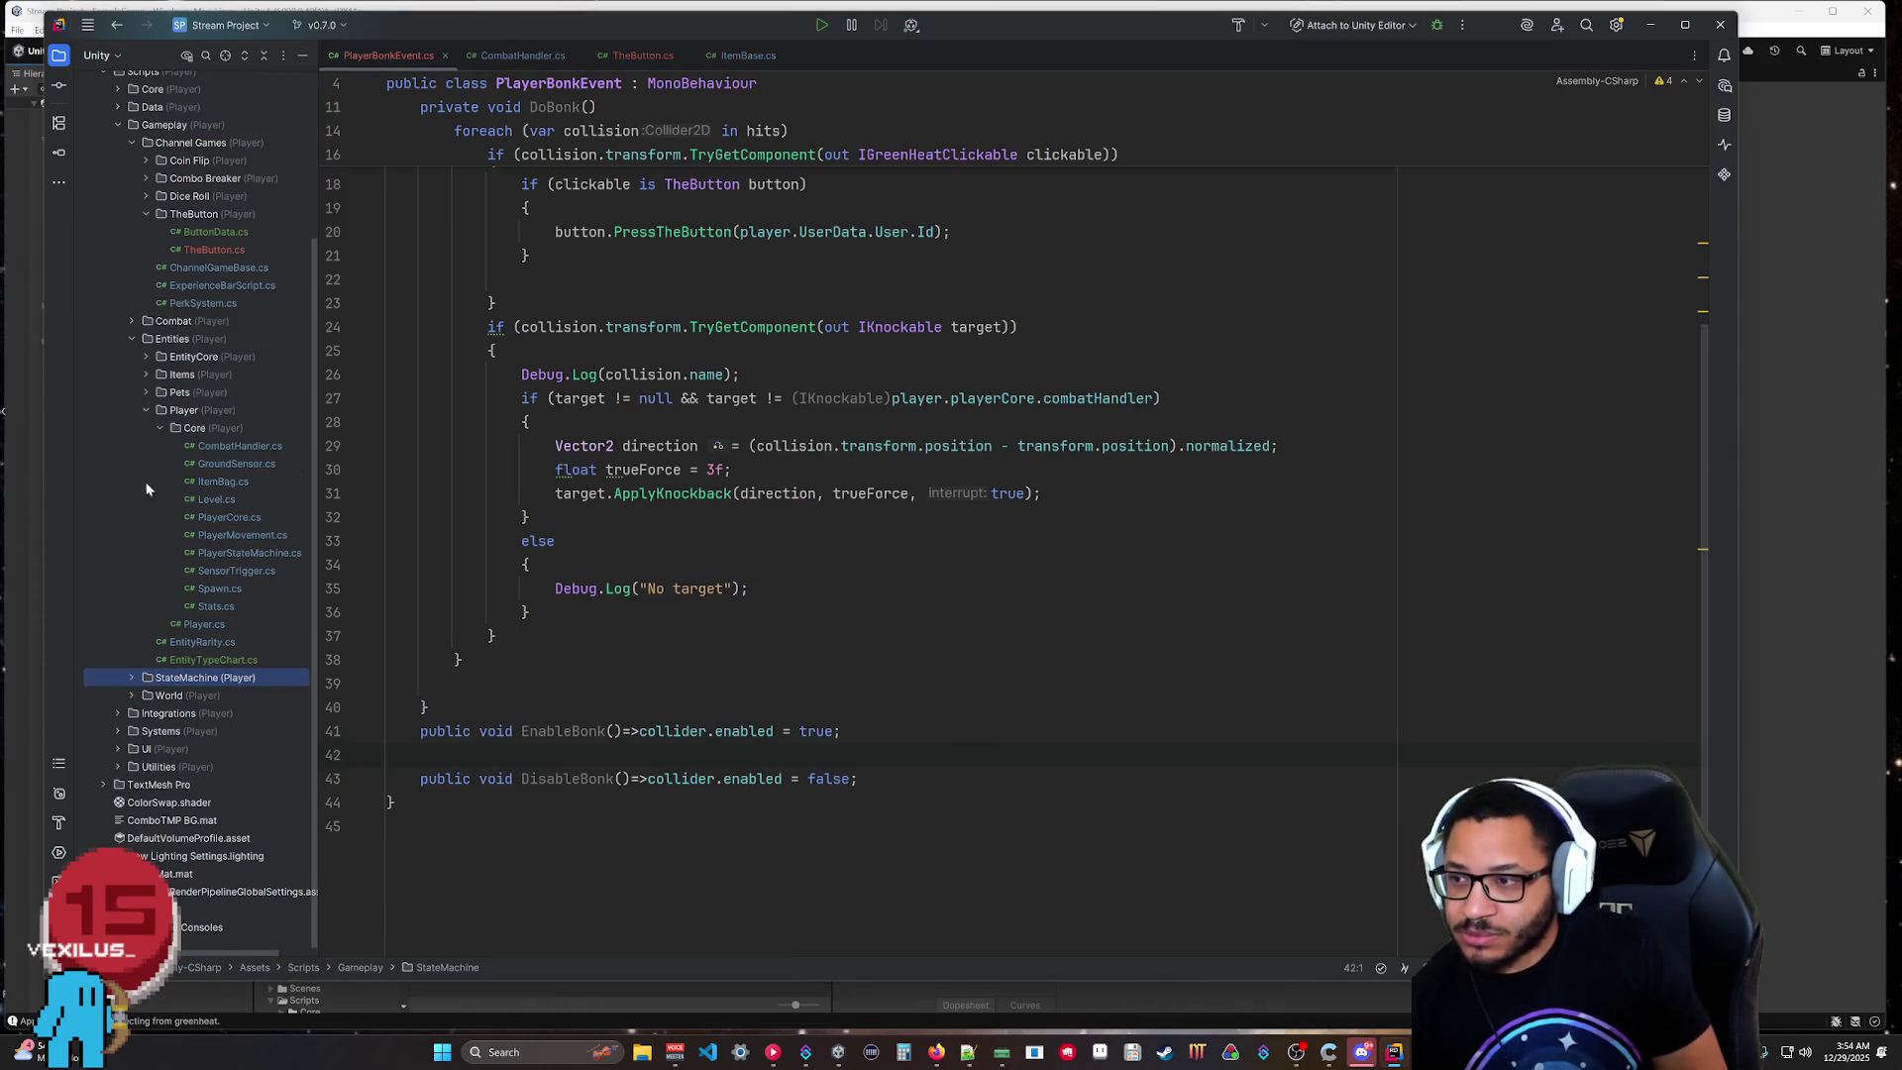
click(146, 375)
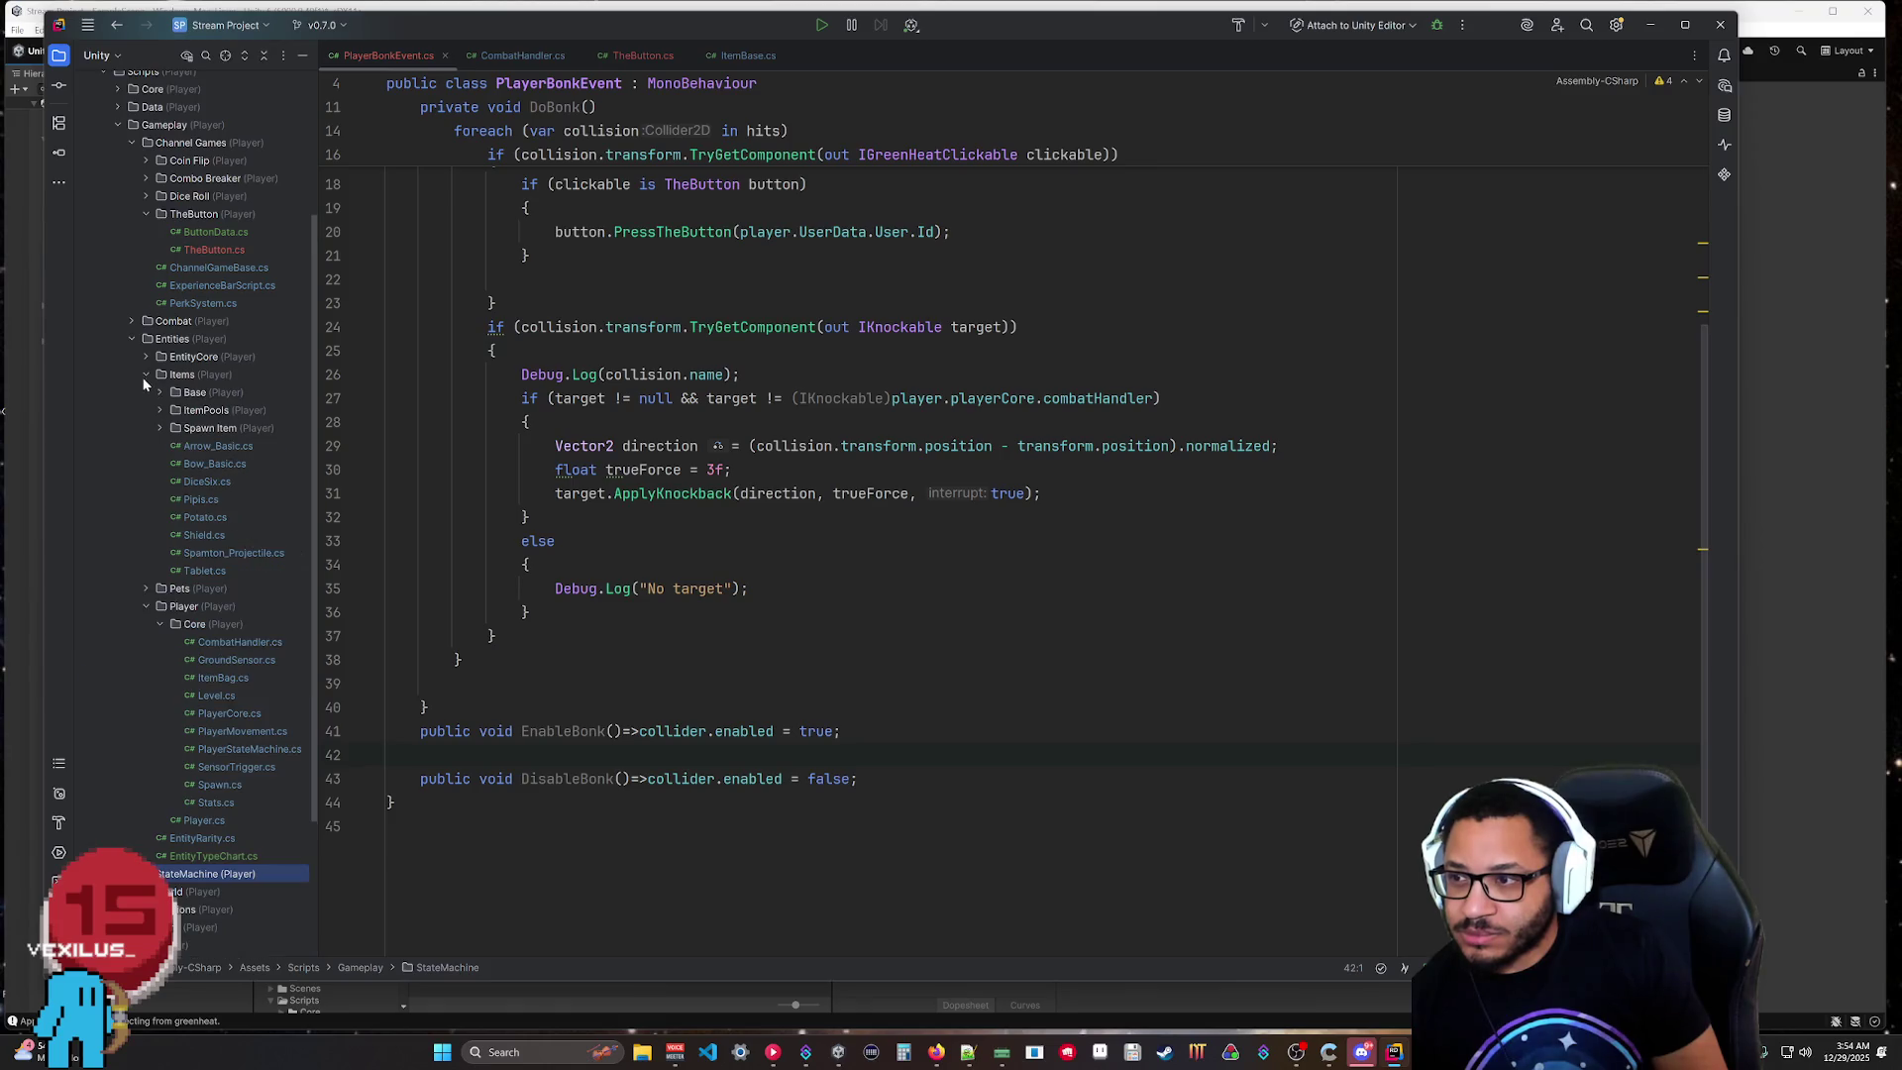
double_click(199, 445)
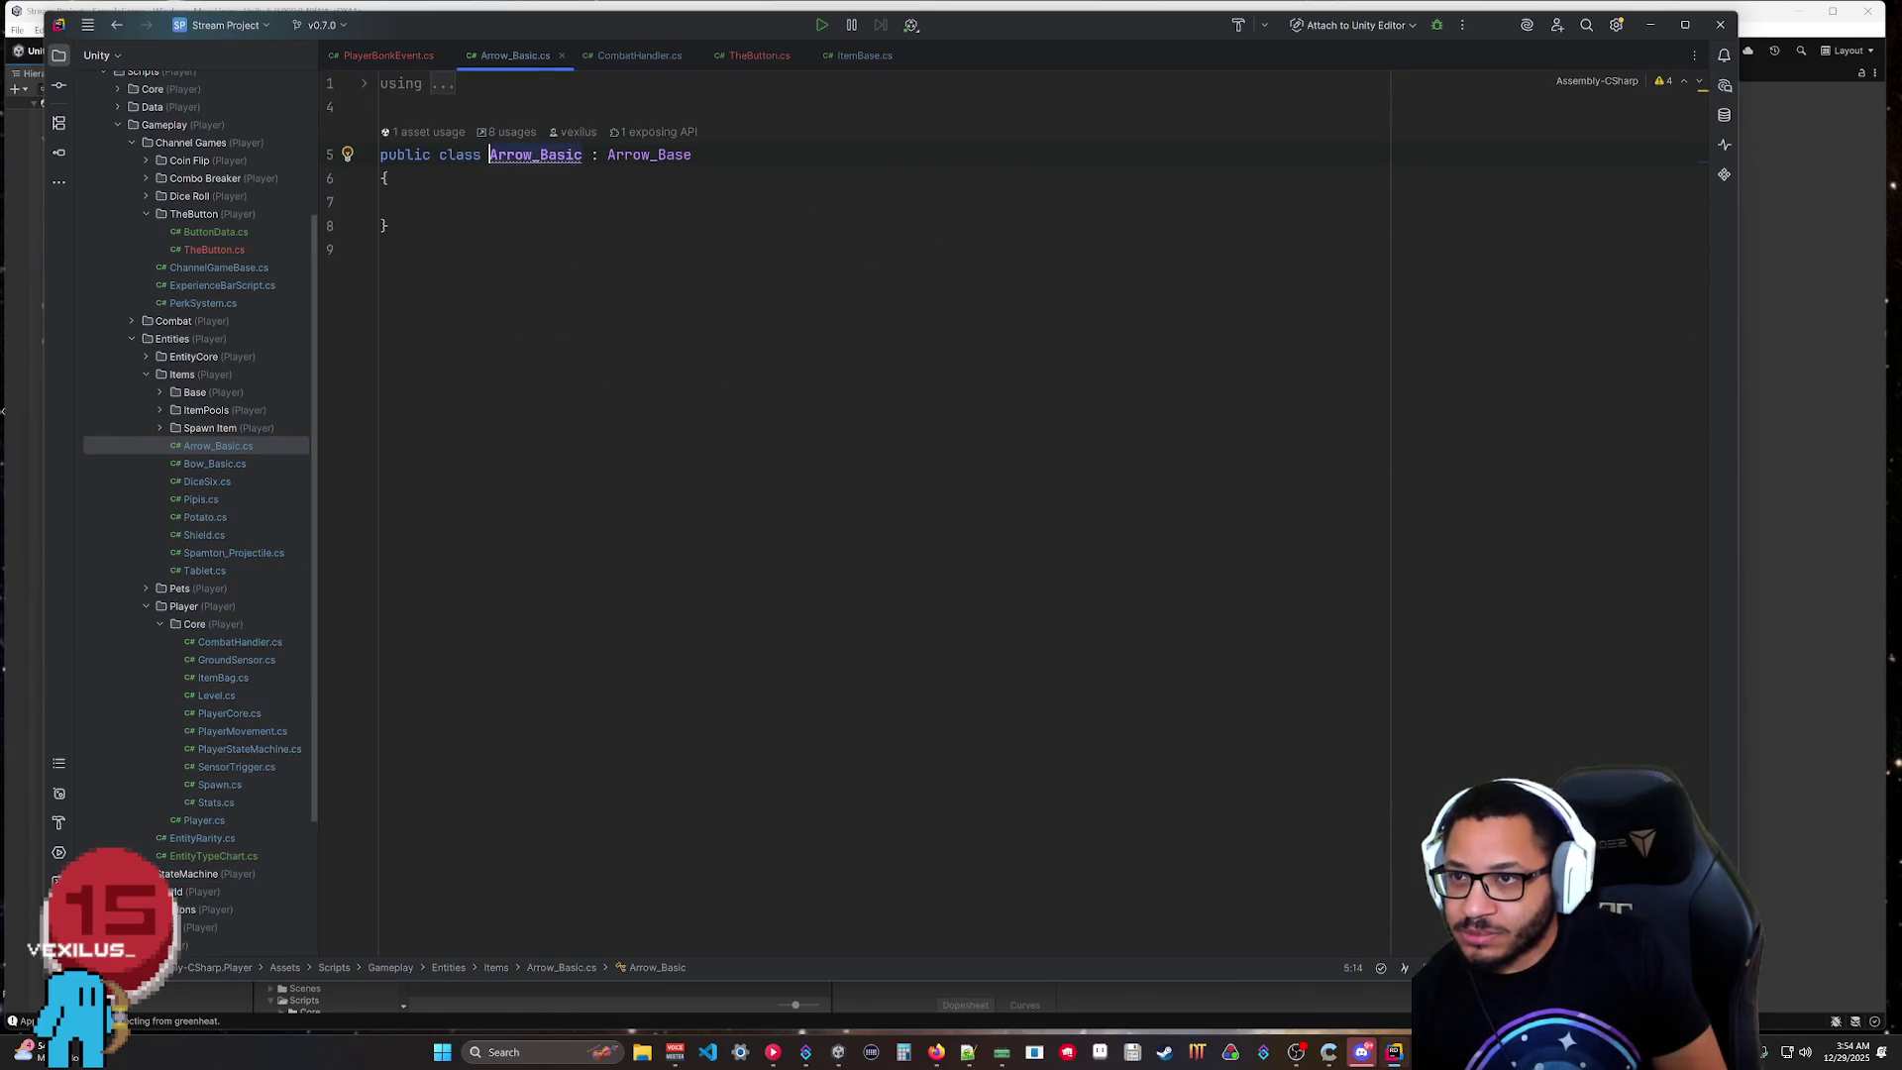
middle_click(505, 62)
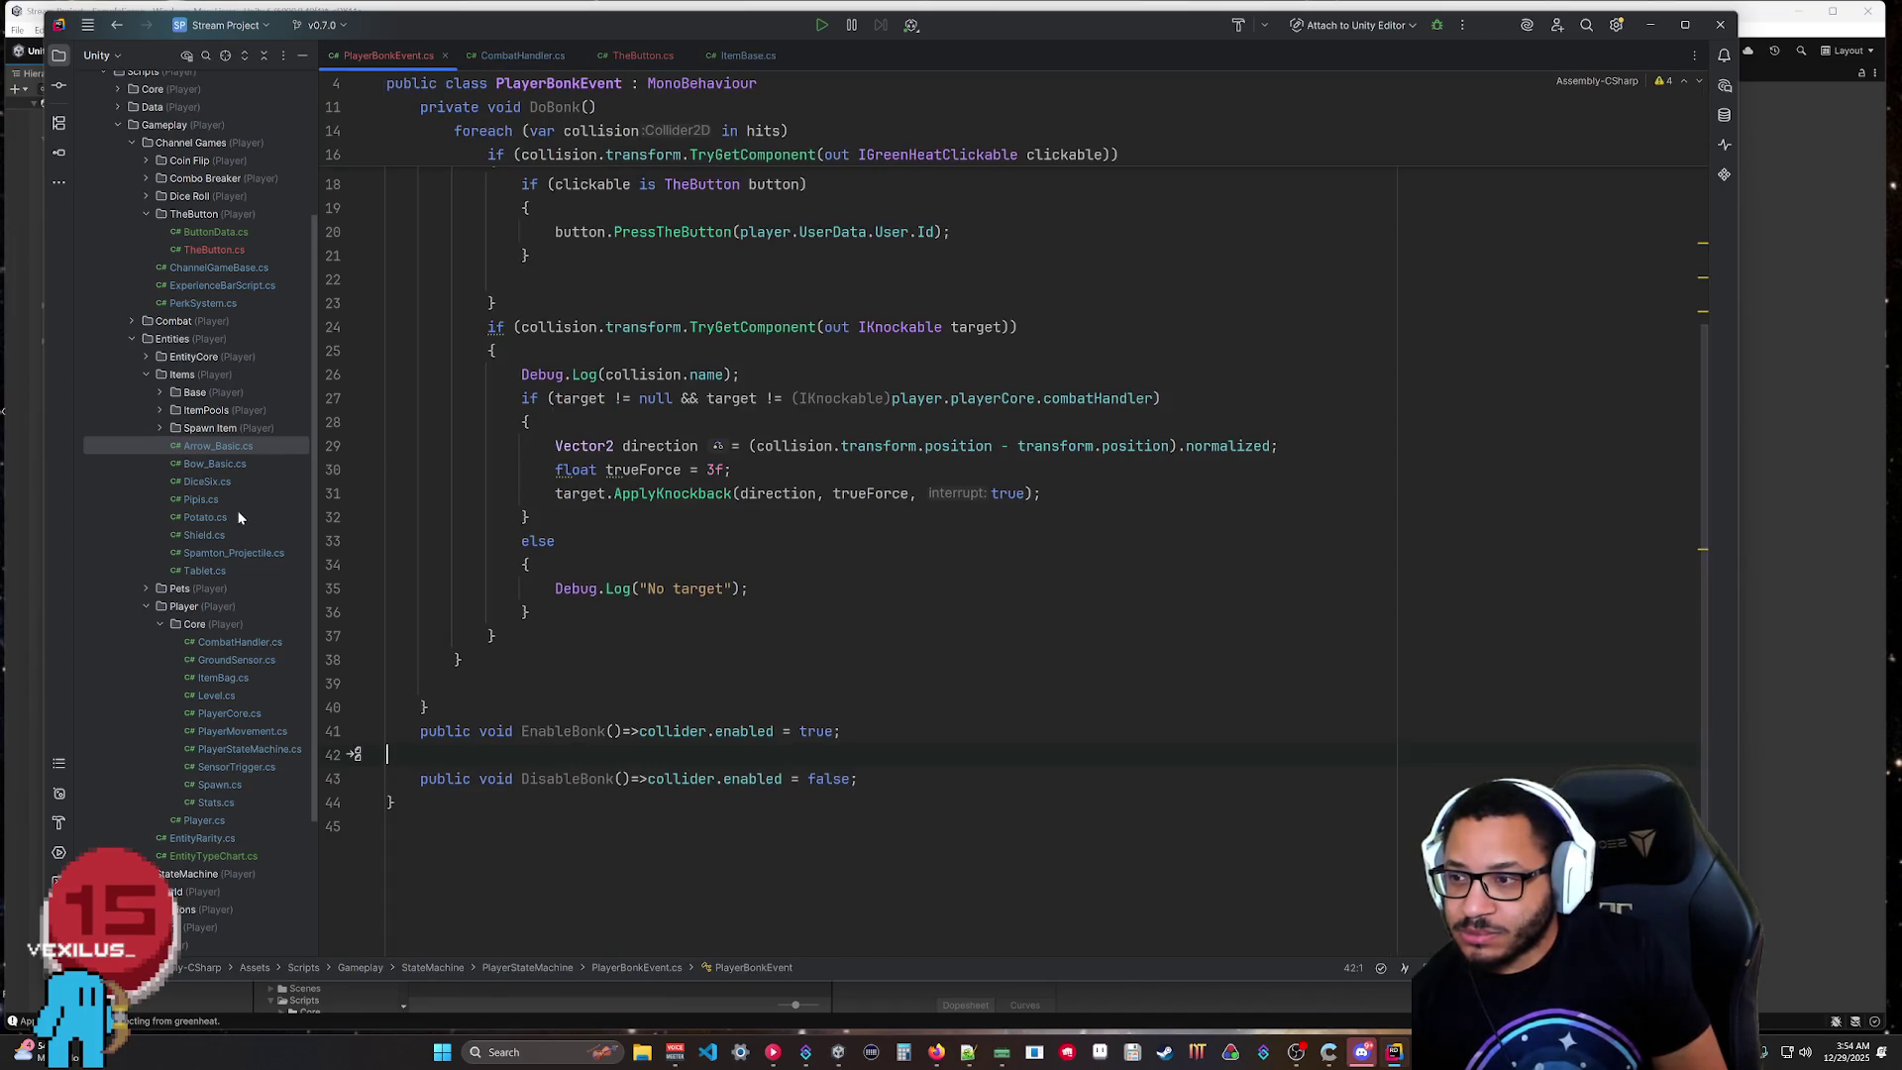
click(159, 394)
Open Arrow_Base.cs and read through its OnTriggerExit2D and Hit() code, then return to Unity.
double_click(230, 410)
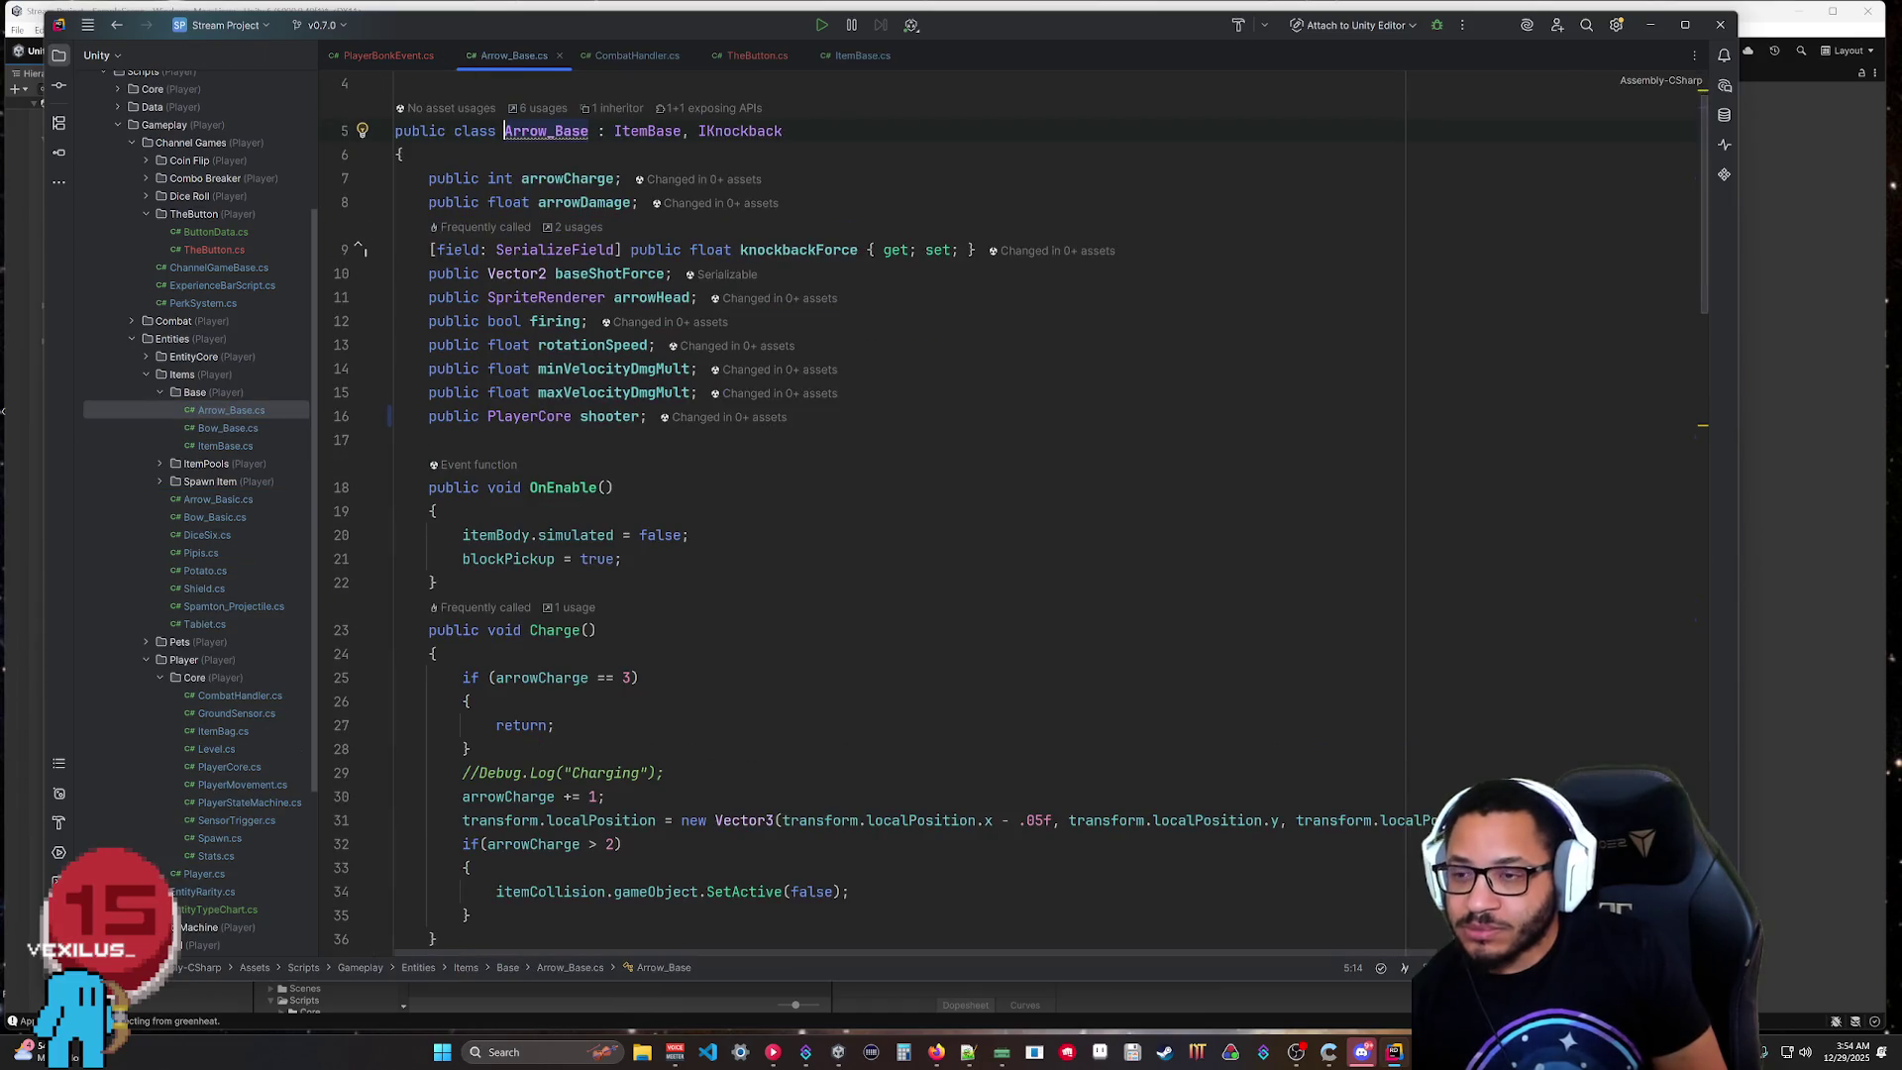
scroll(891, 495, down, 5)
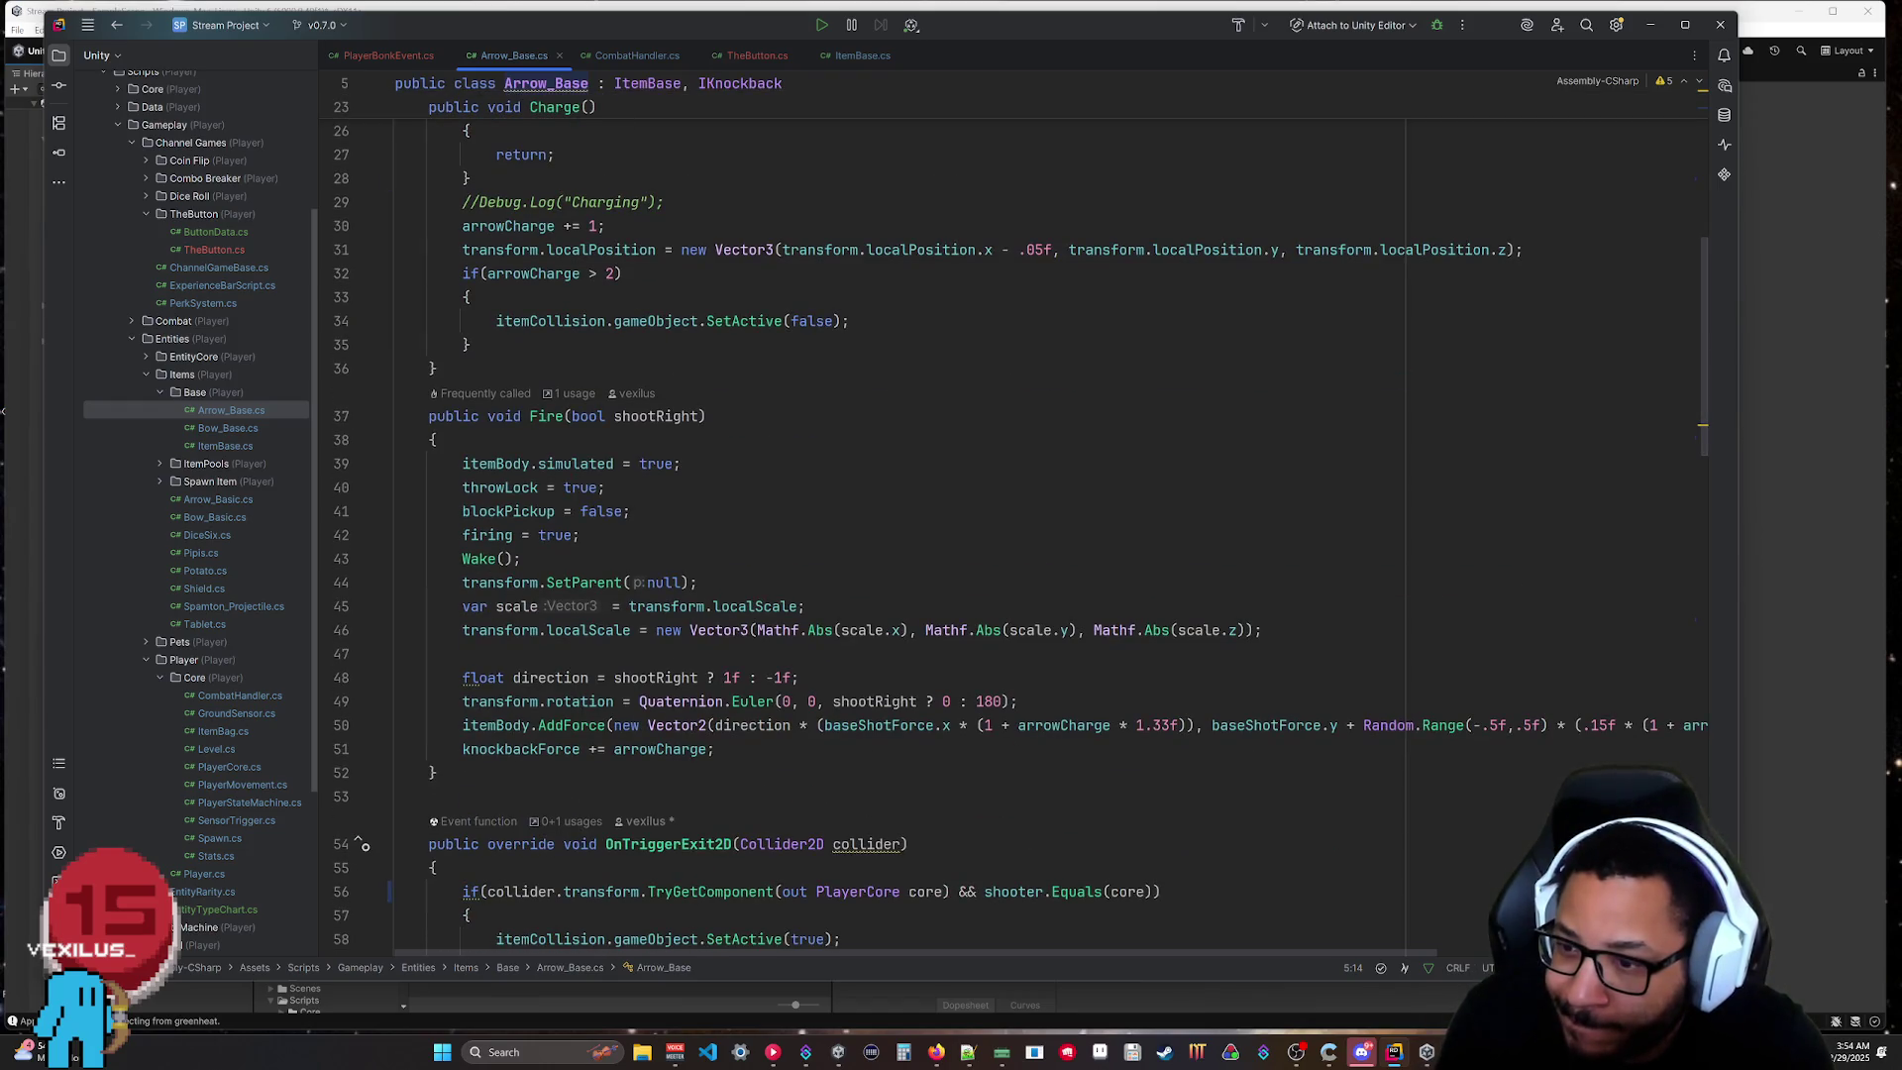
scroll(891, 495, down, 3)
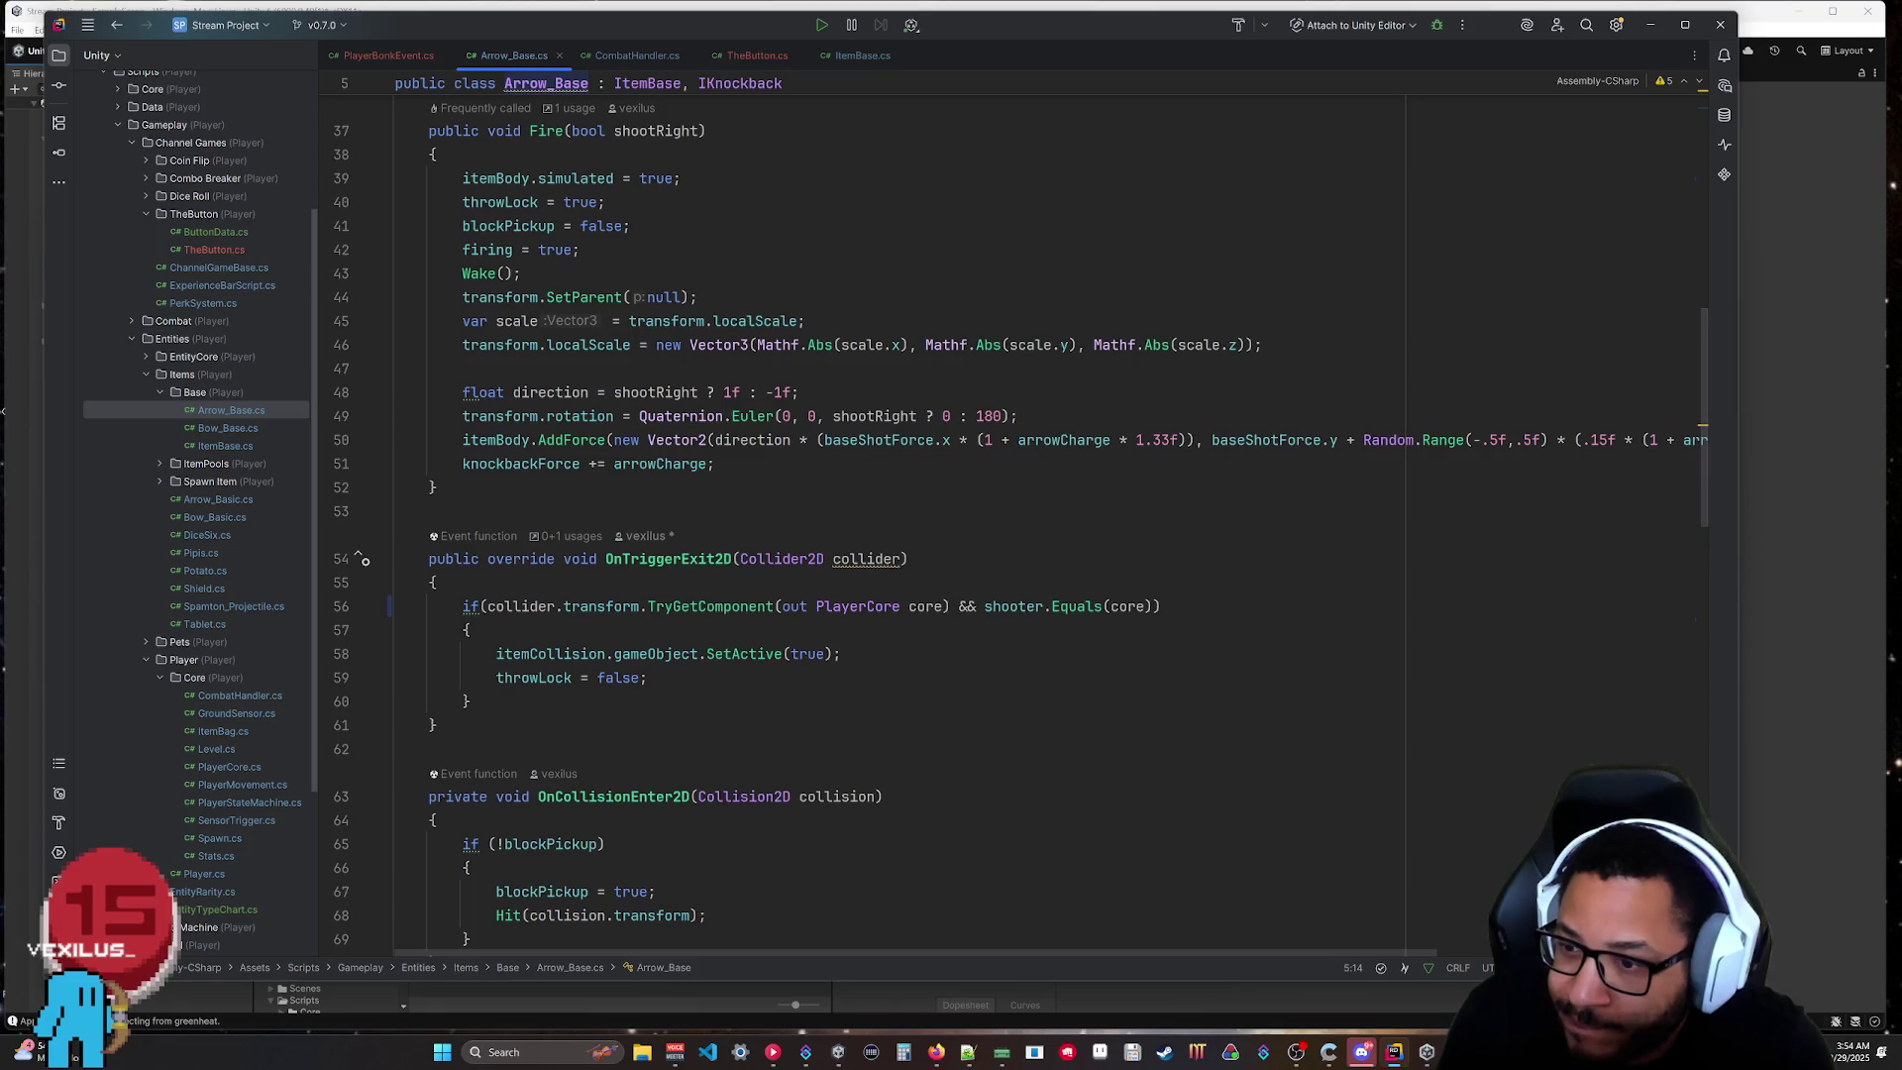
scroll(1020, 540, down, 3)
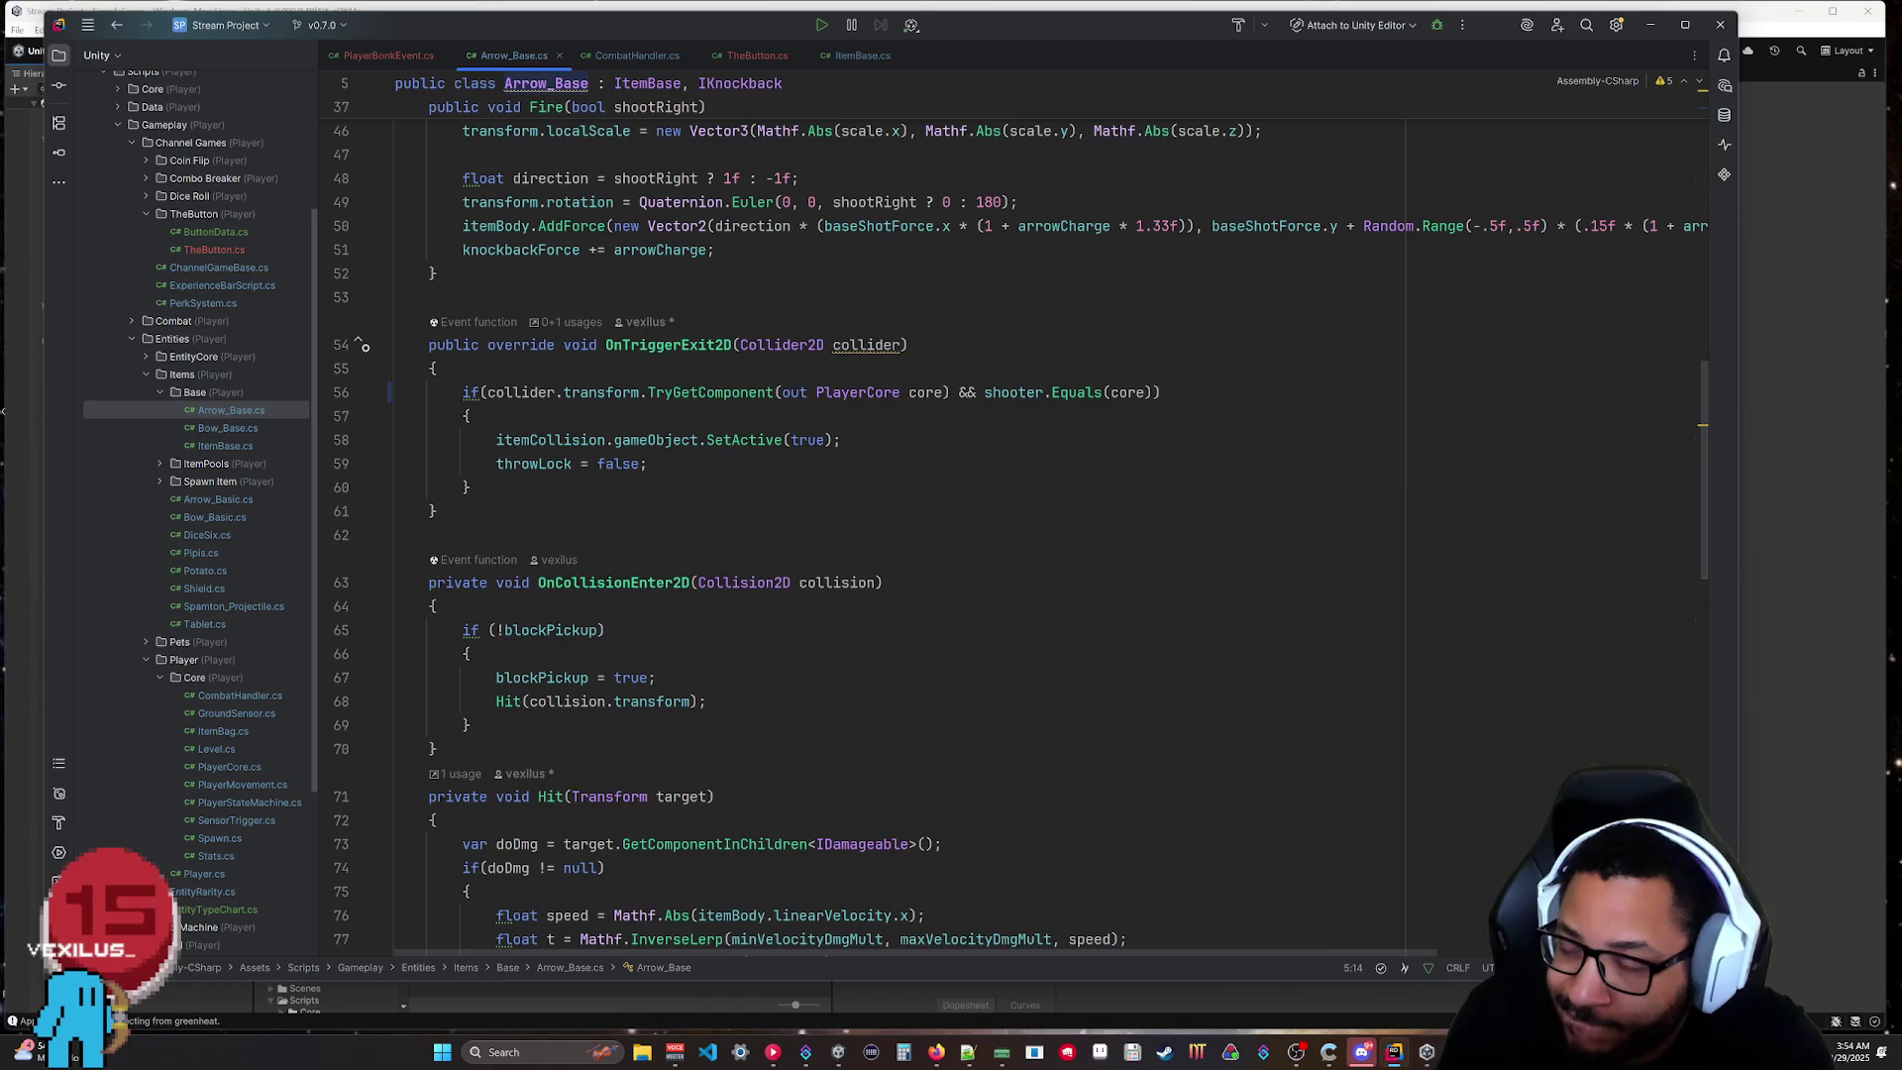
scroll(1020, 540, down, 2)
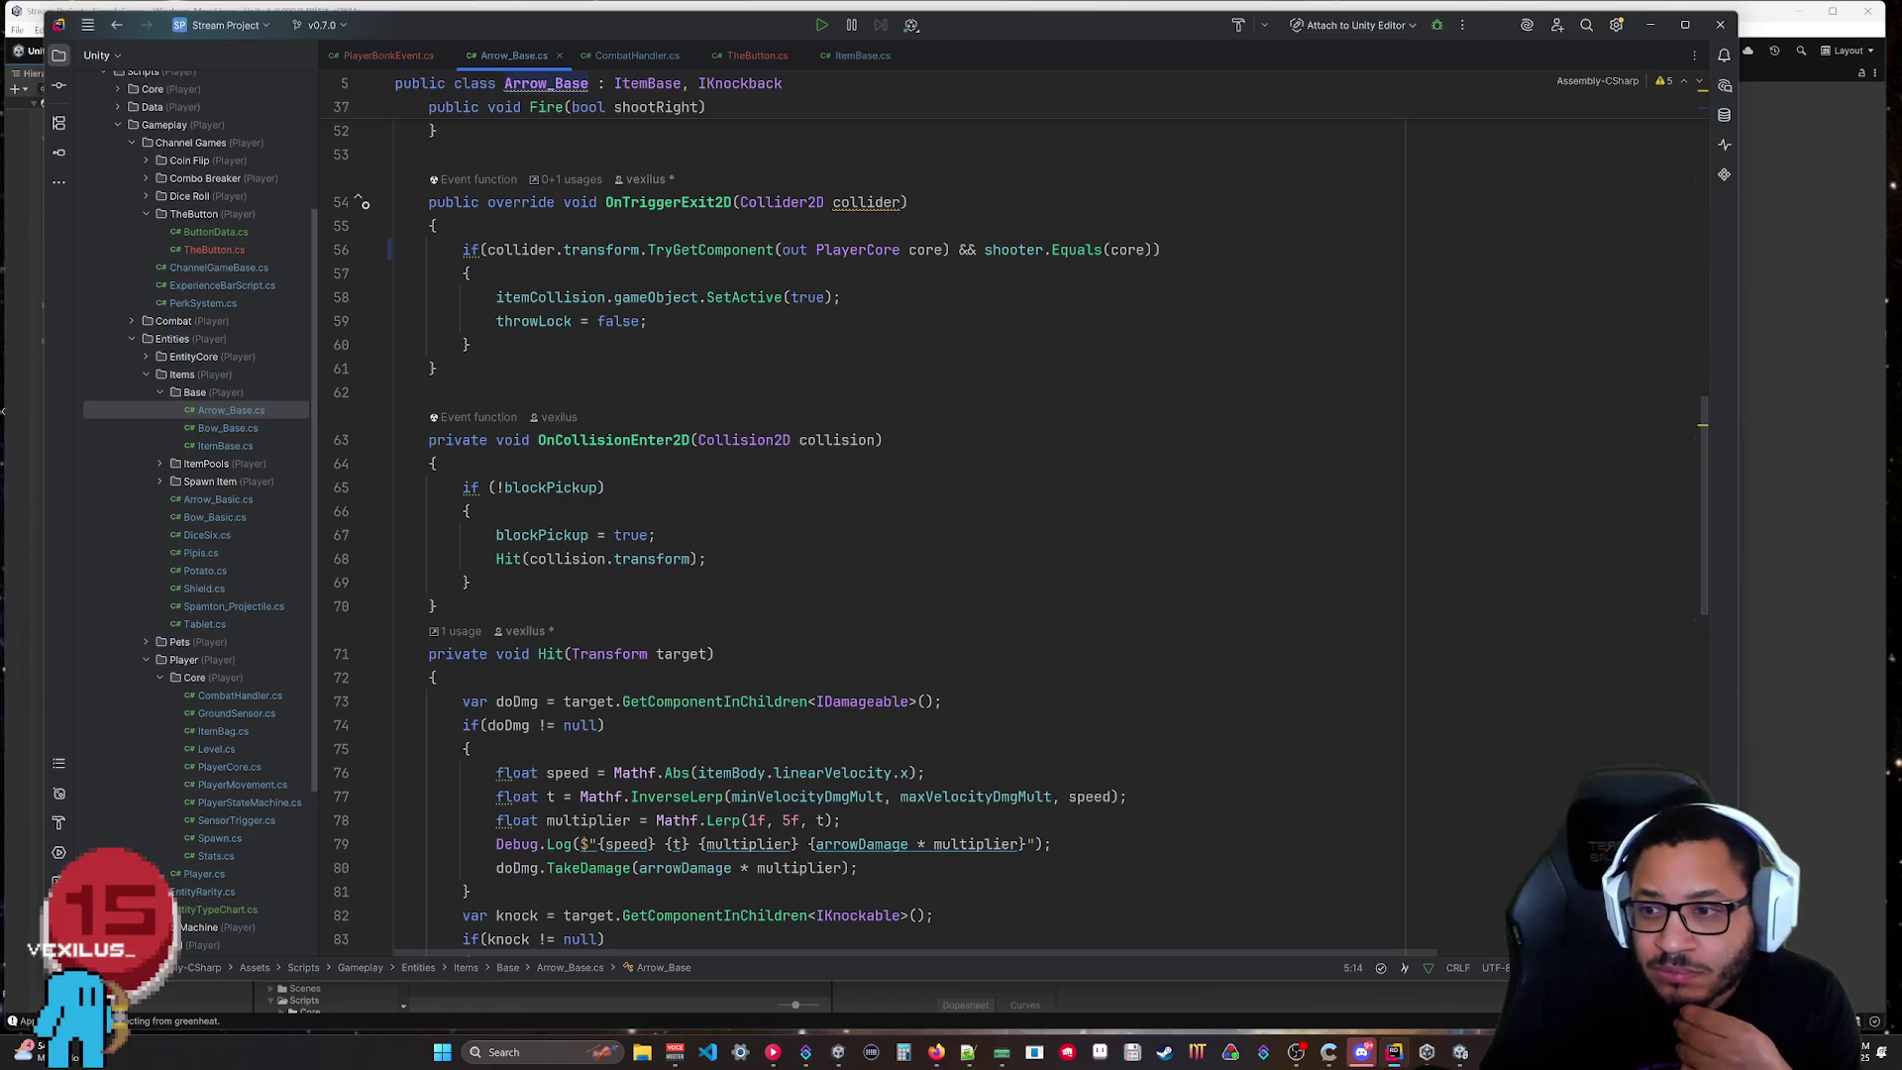
scroll(591, 871, down, 2)
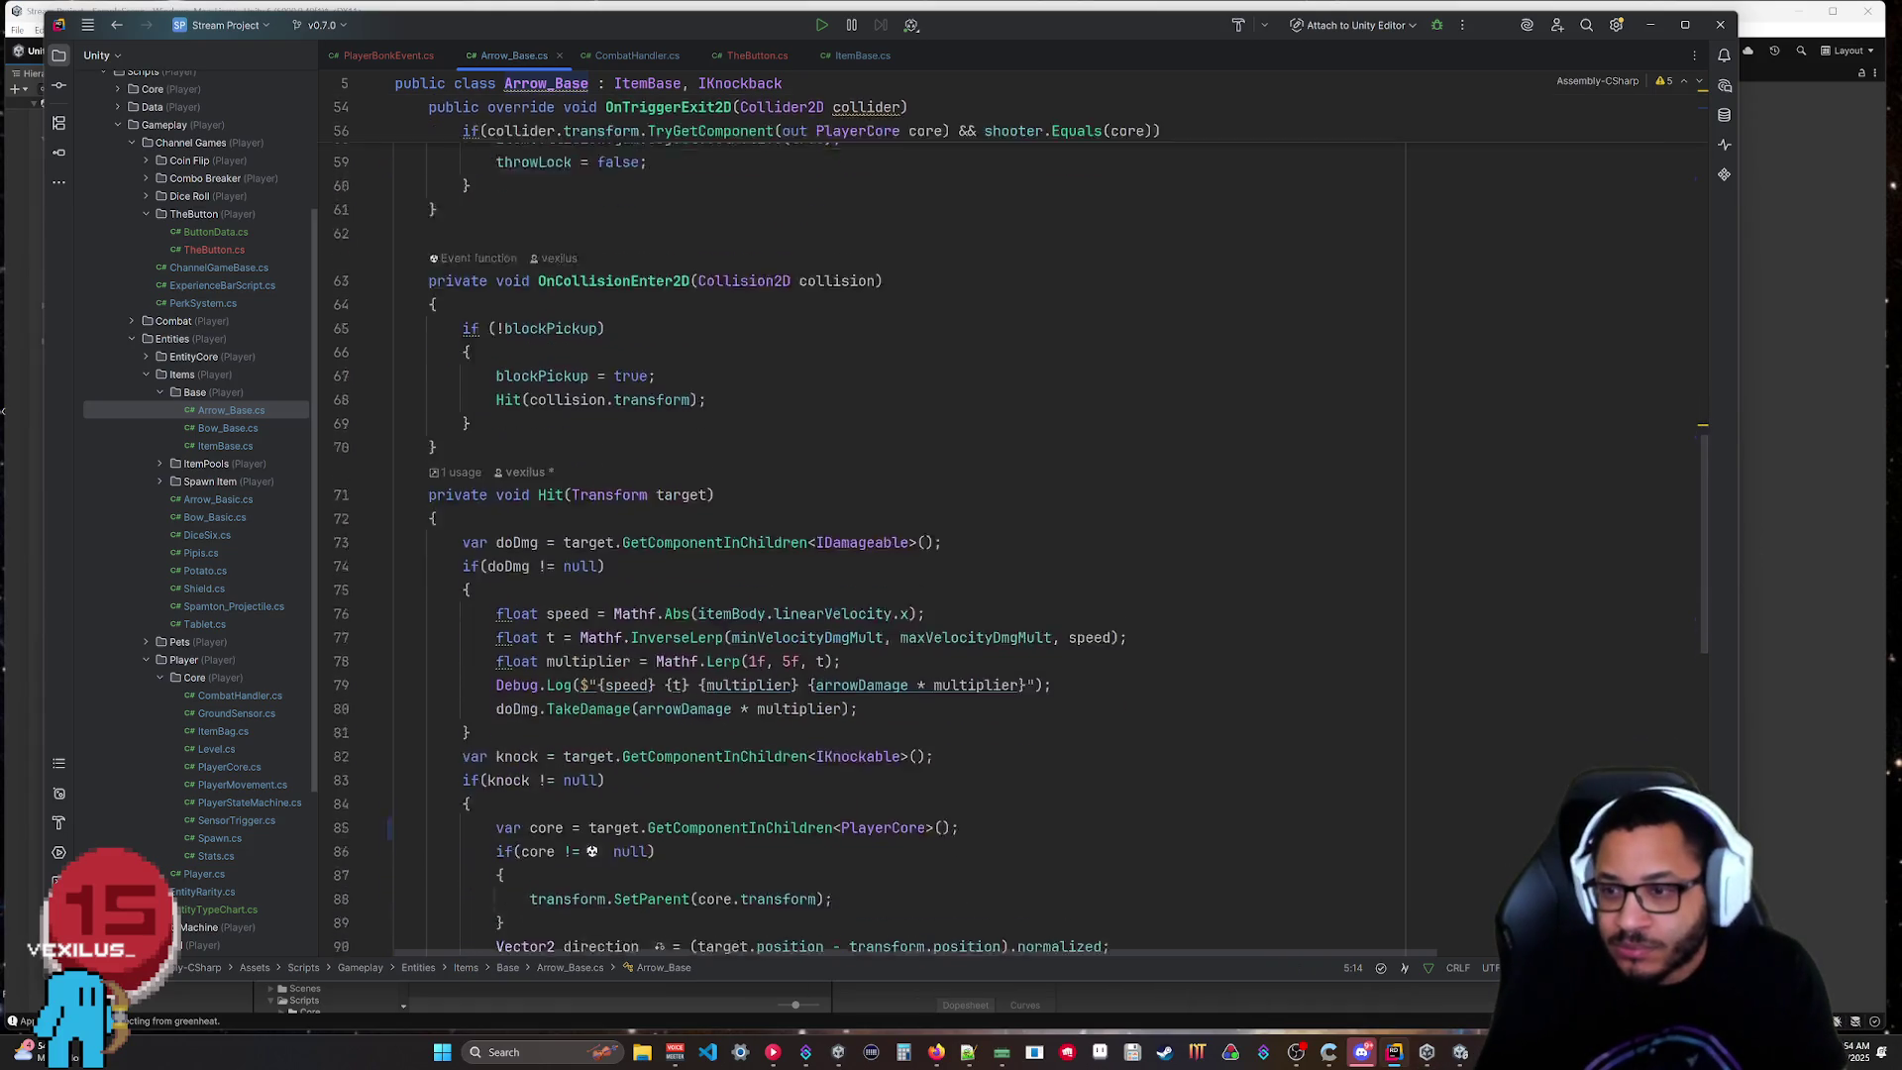
scroll(862, 515, down, 2)
scroll(970, 465, down, 1)
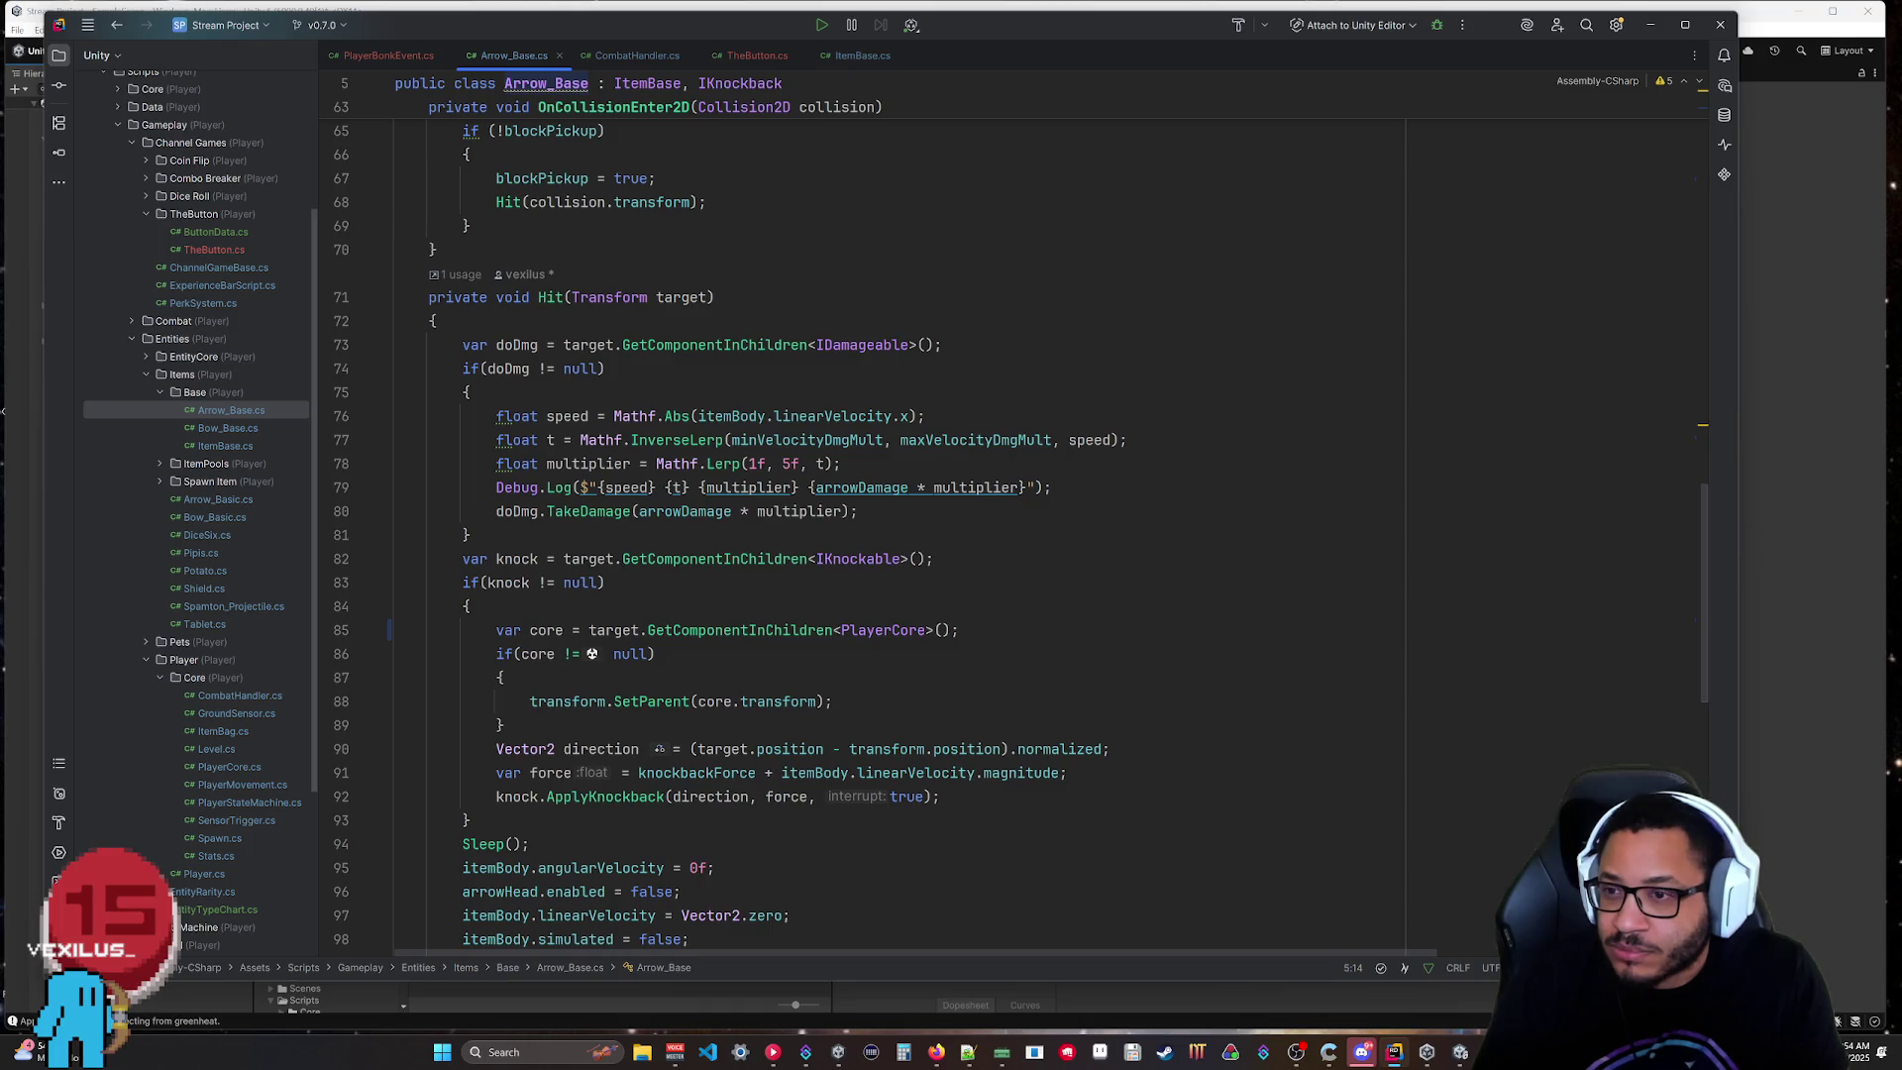
scroll(1016, 550, down, 2)
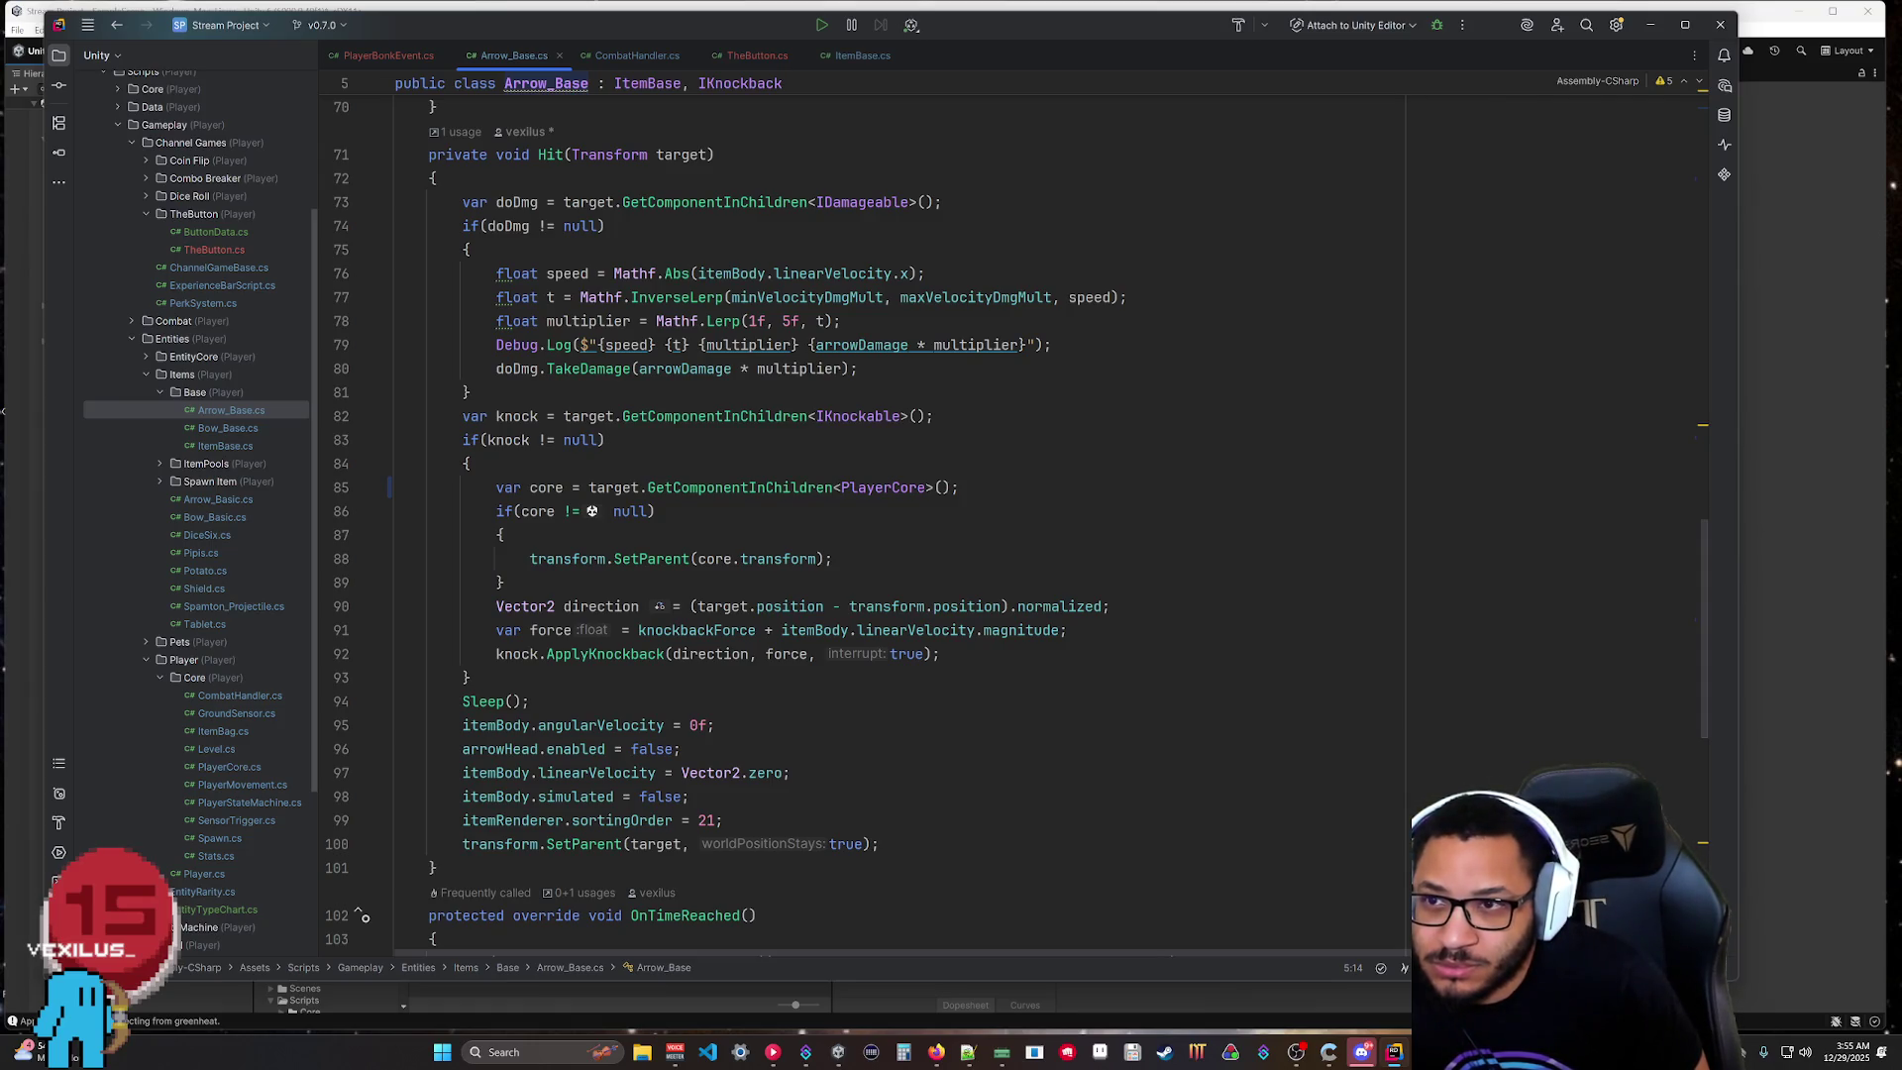
scroll(592, 511, up, 6)
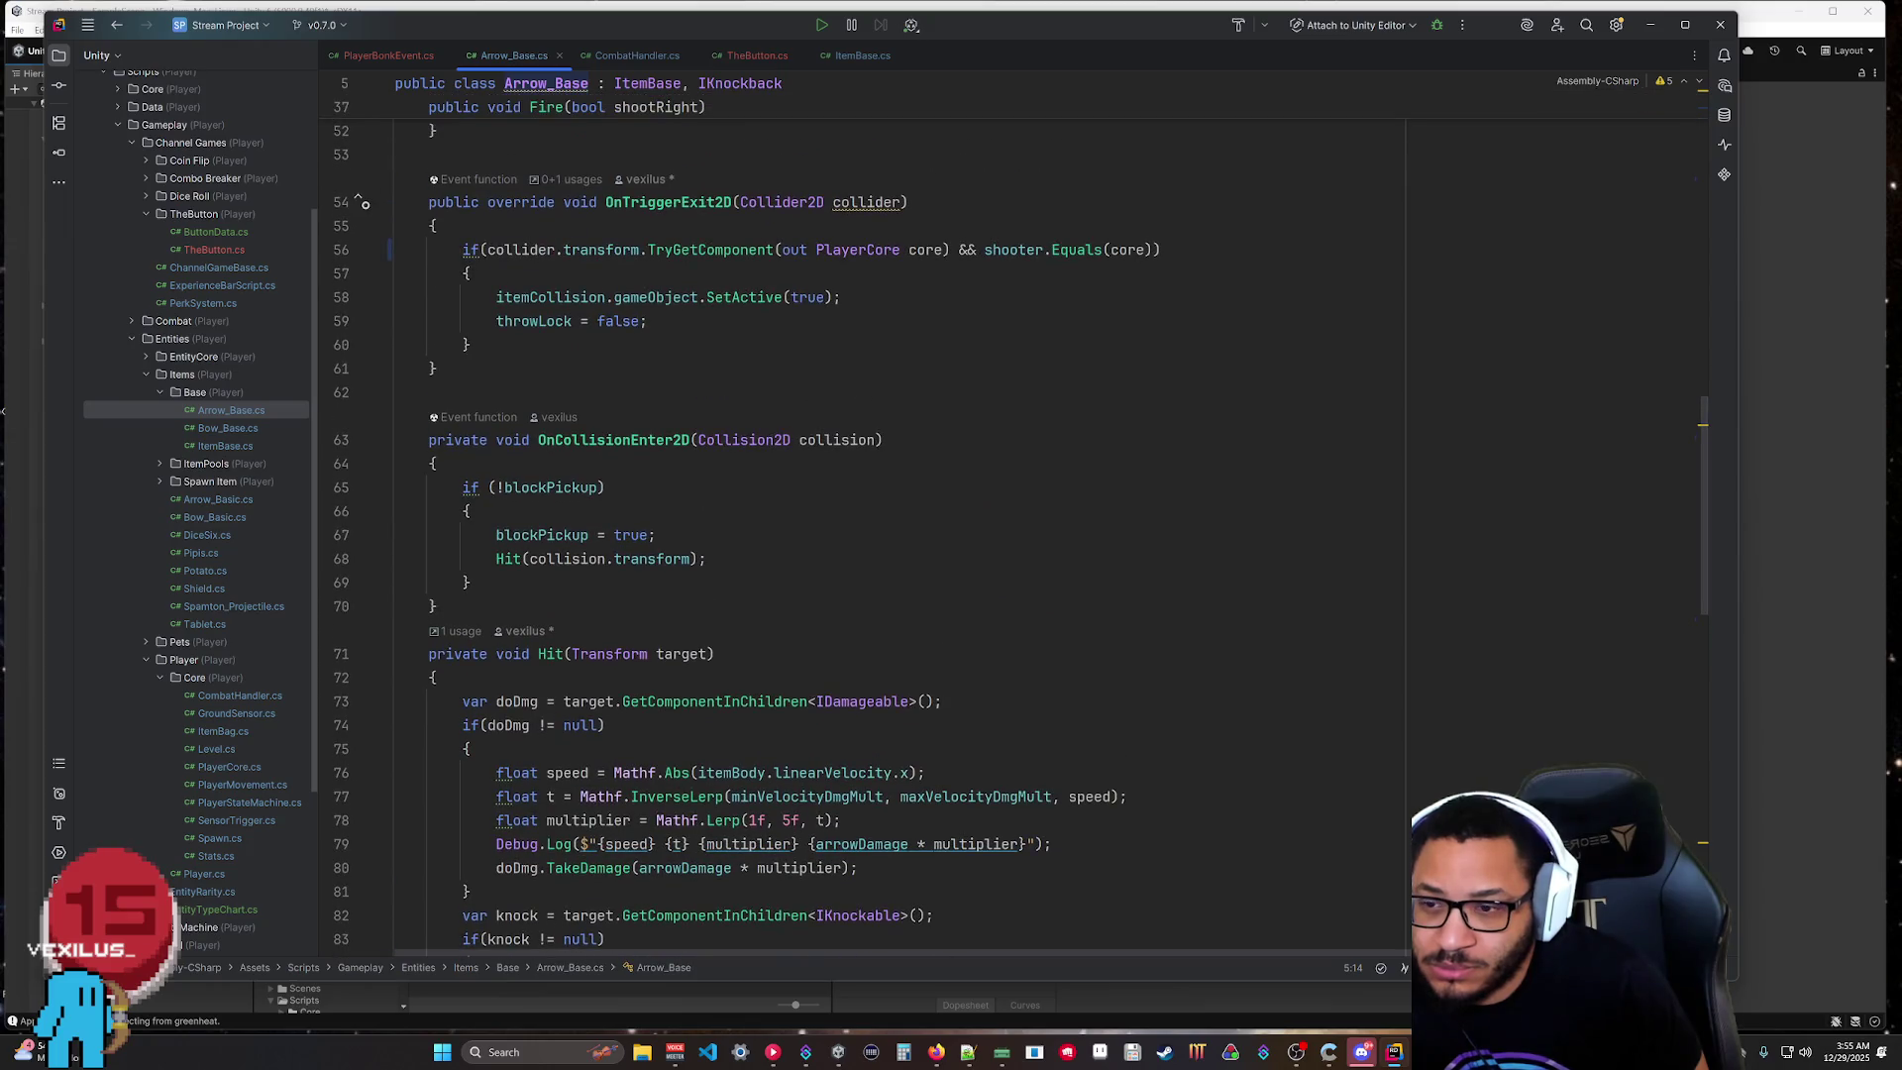
scroll(592, 796, down, 3)
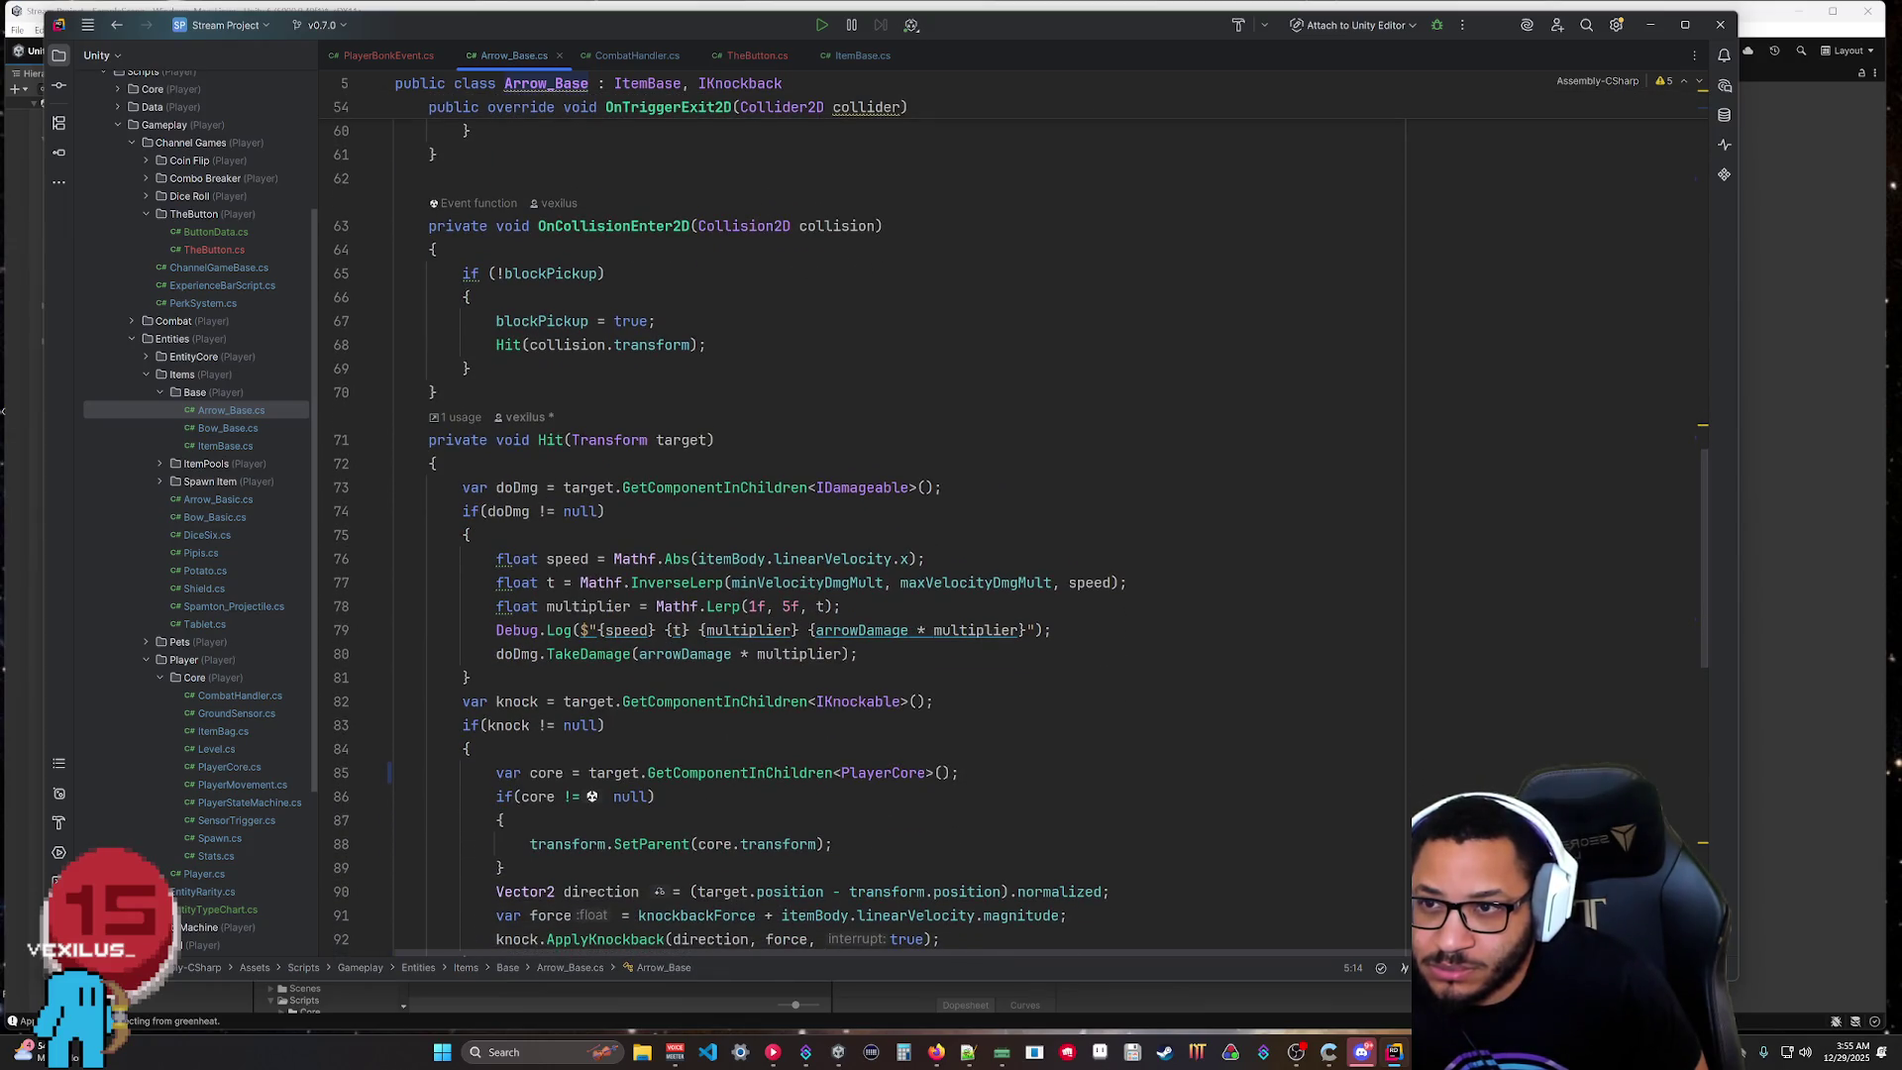
scroll(592, 799, up, 5)
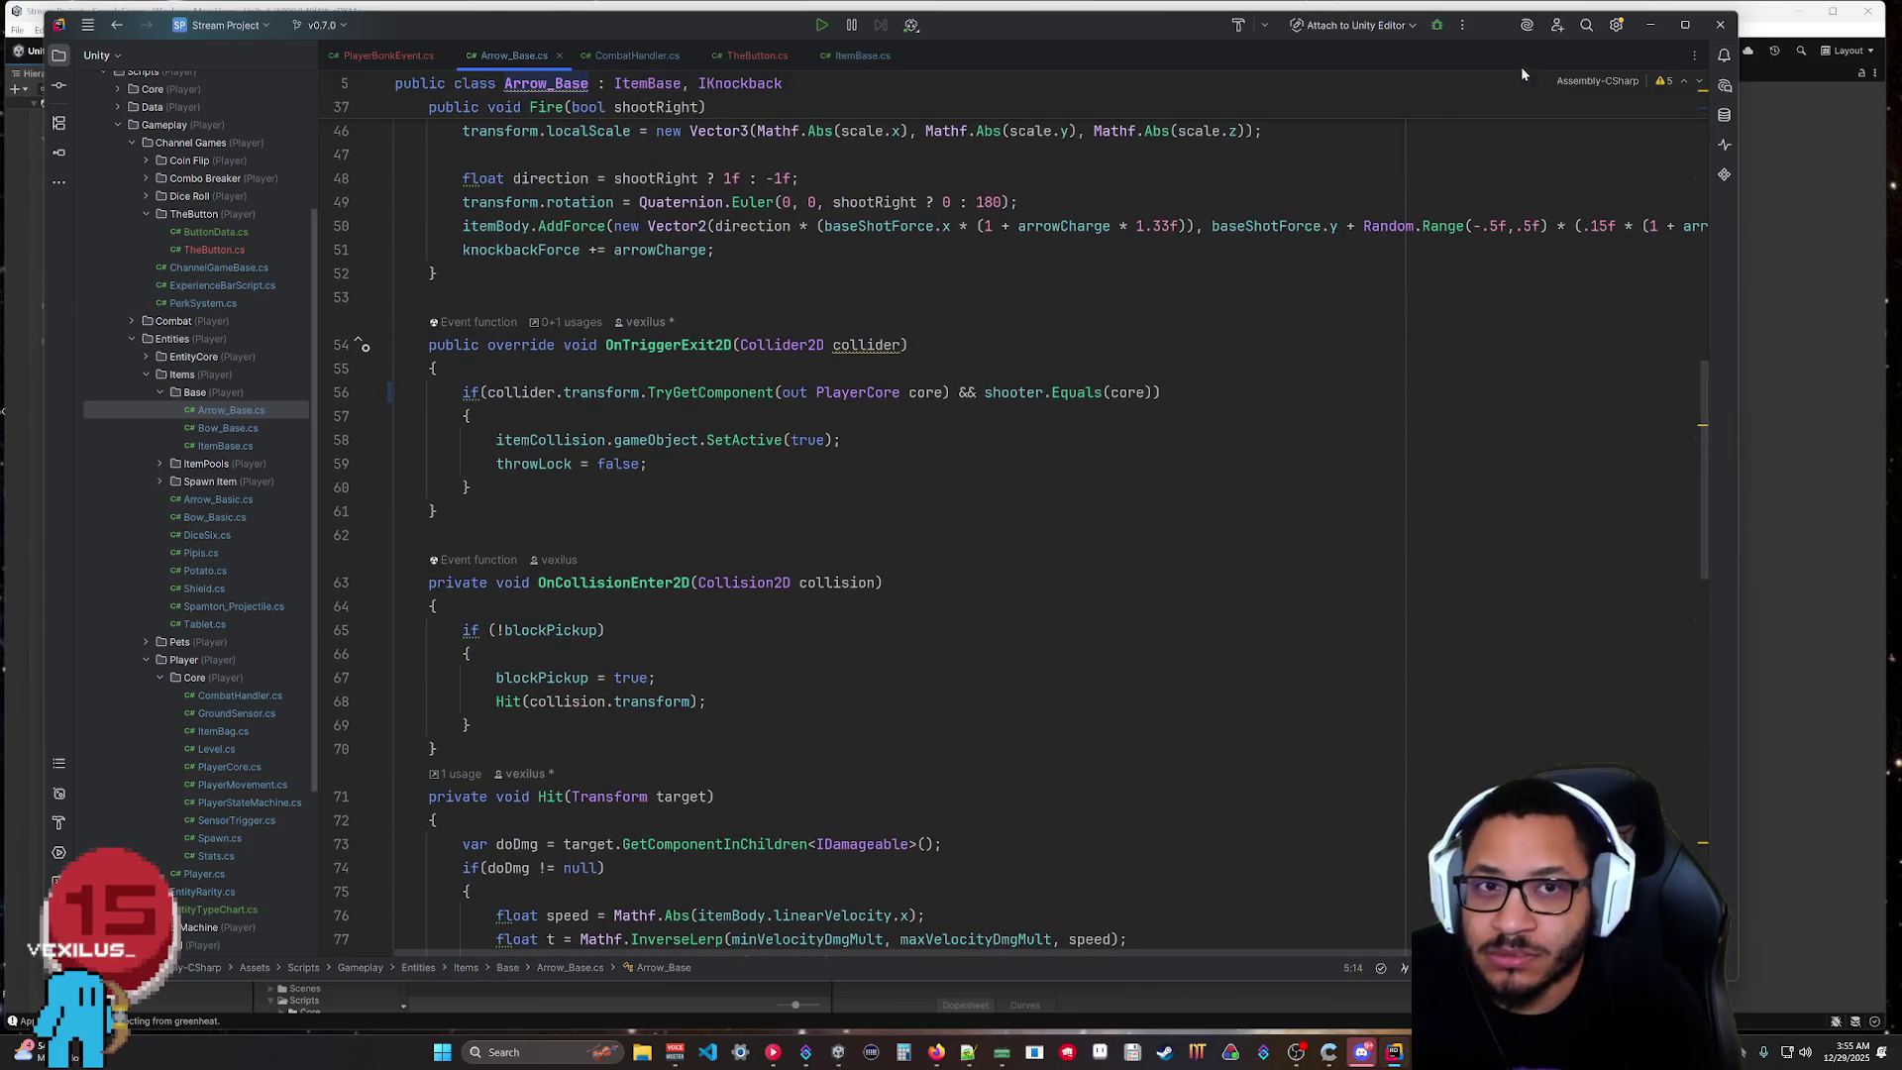
key(alt+Tab)
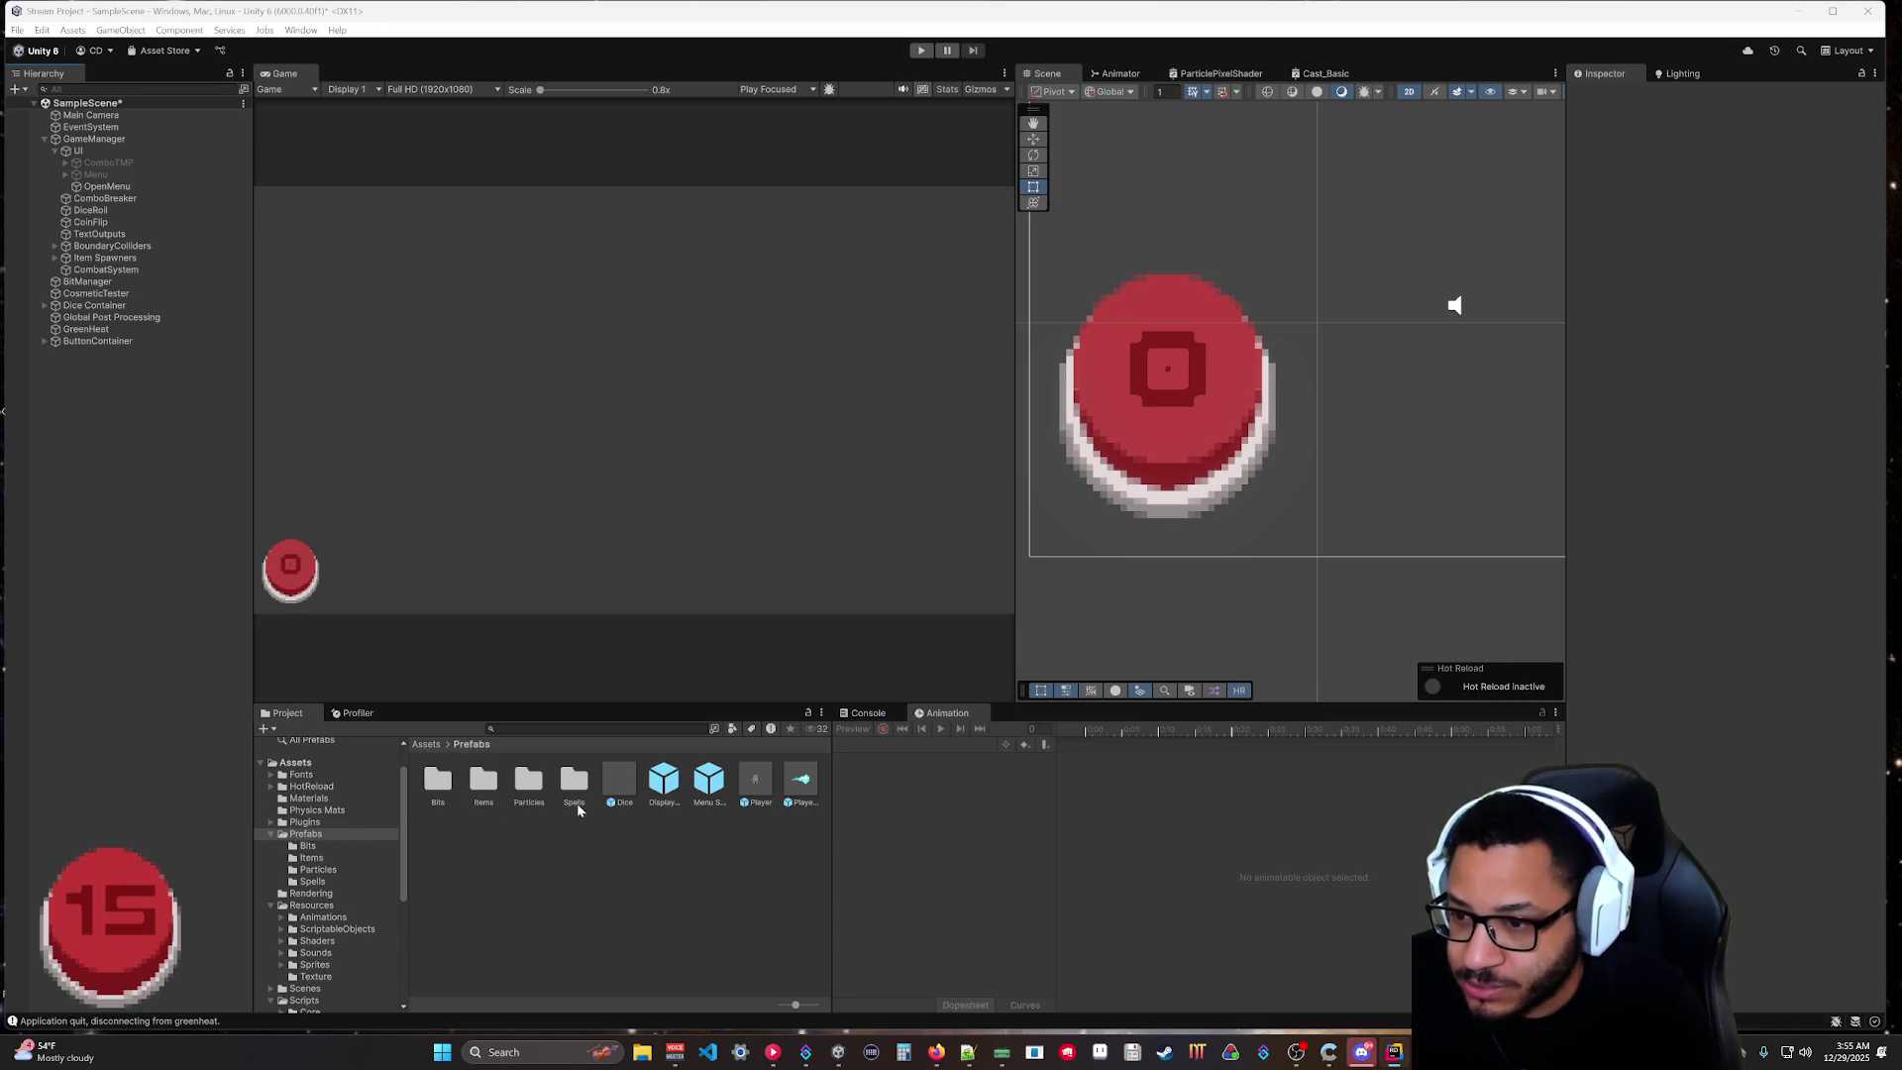
Open the Arrow_Basic prefab from Prefabs/Items and review its Collider child's Exclude Layers unchanged.
double_click(483, 780)
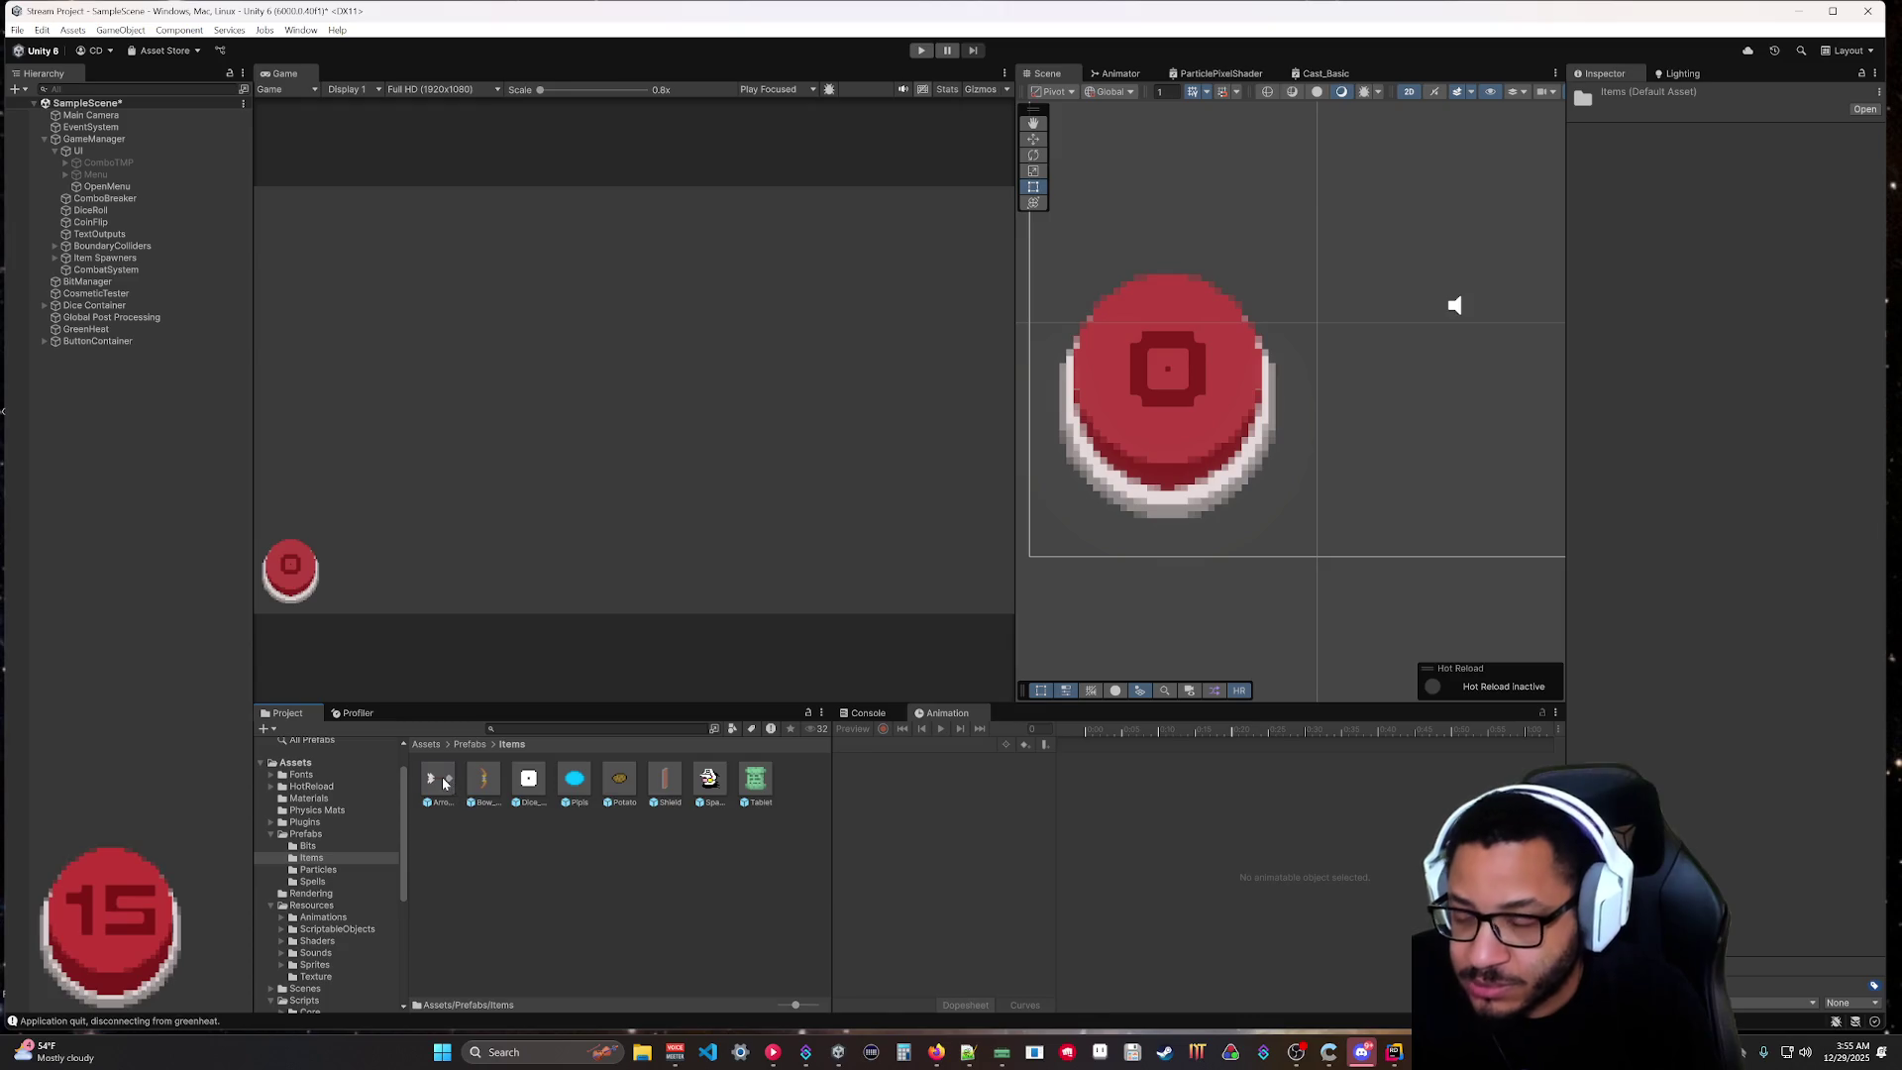
click(441, 780)
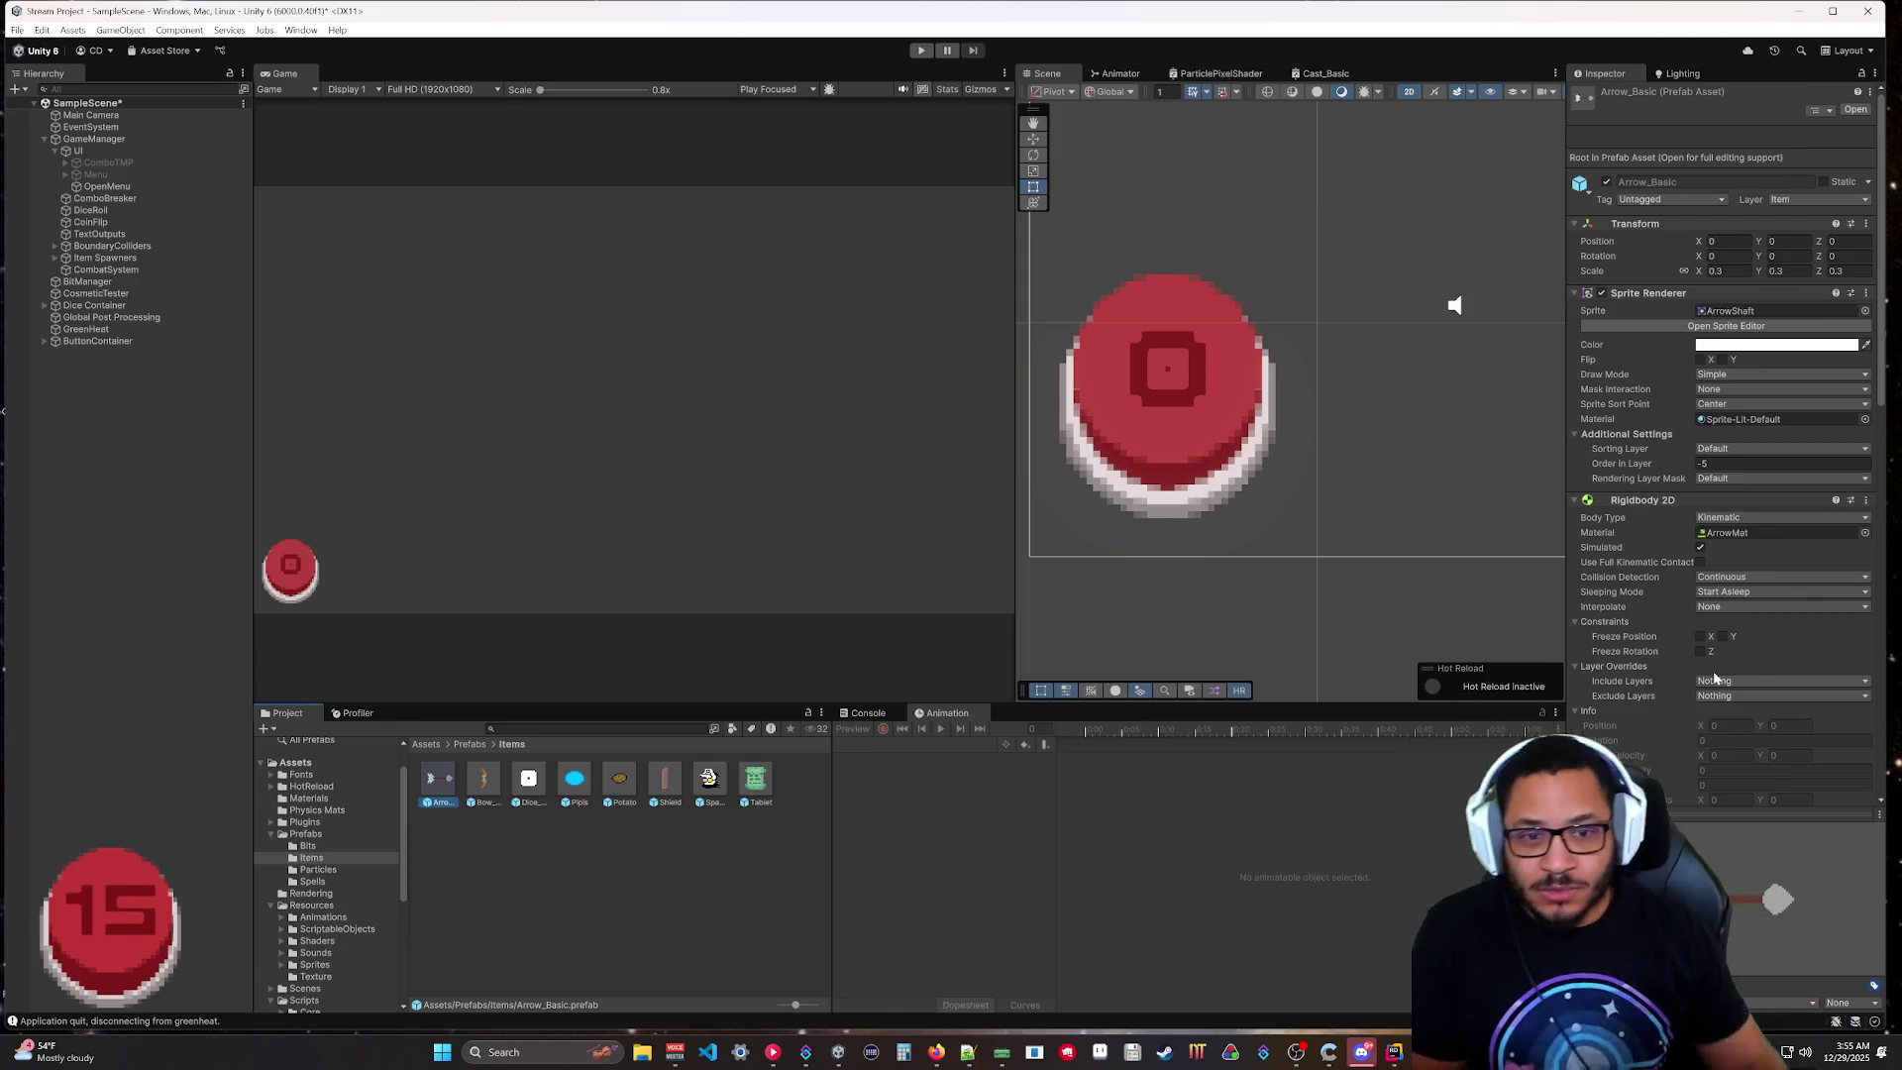
double_click(439, 785)
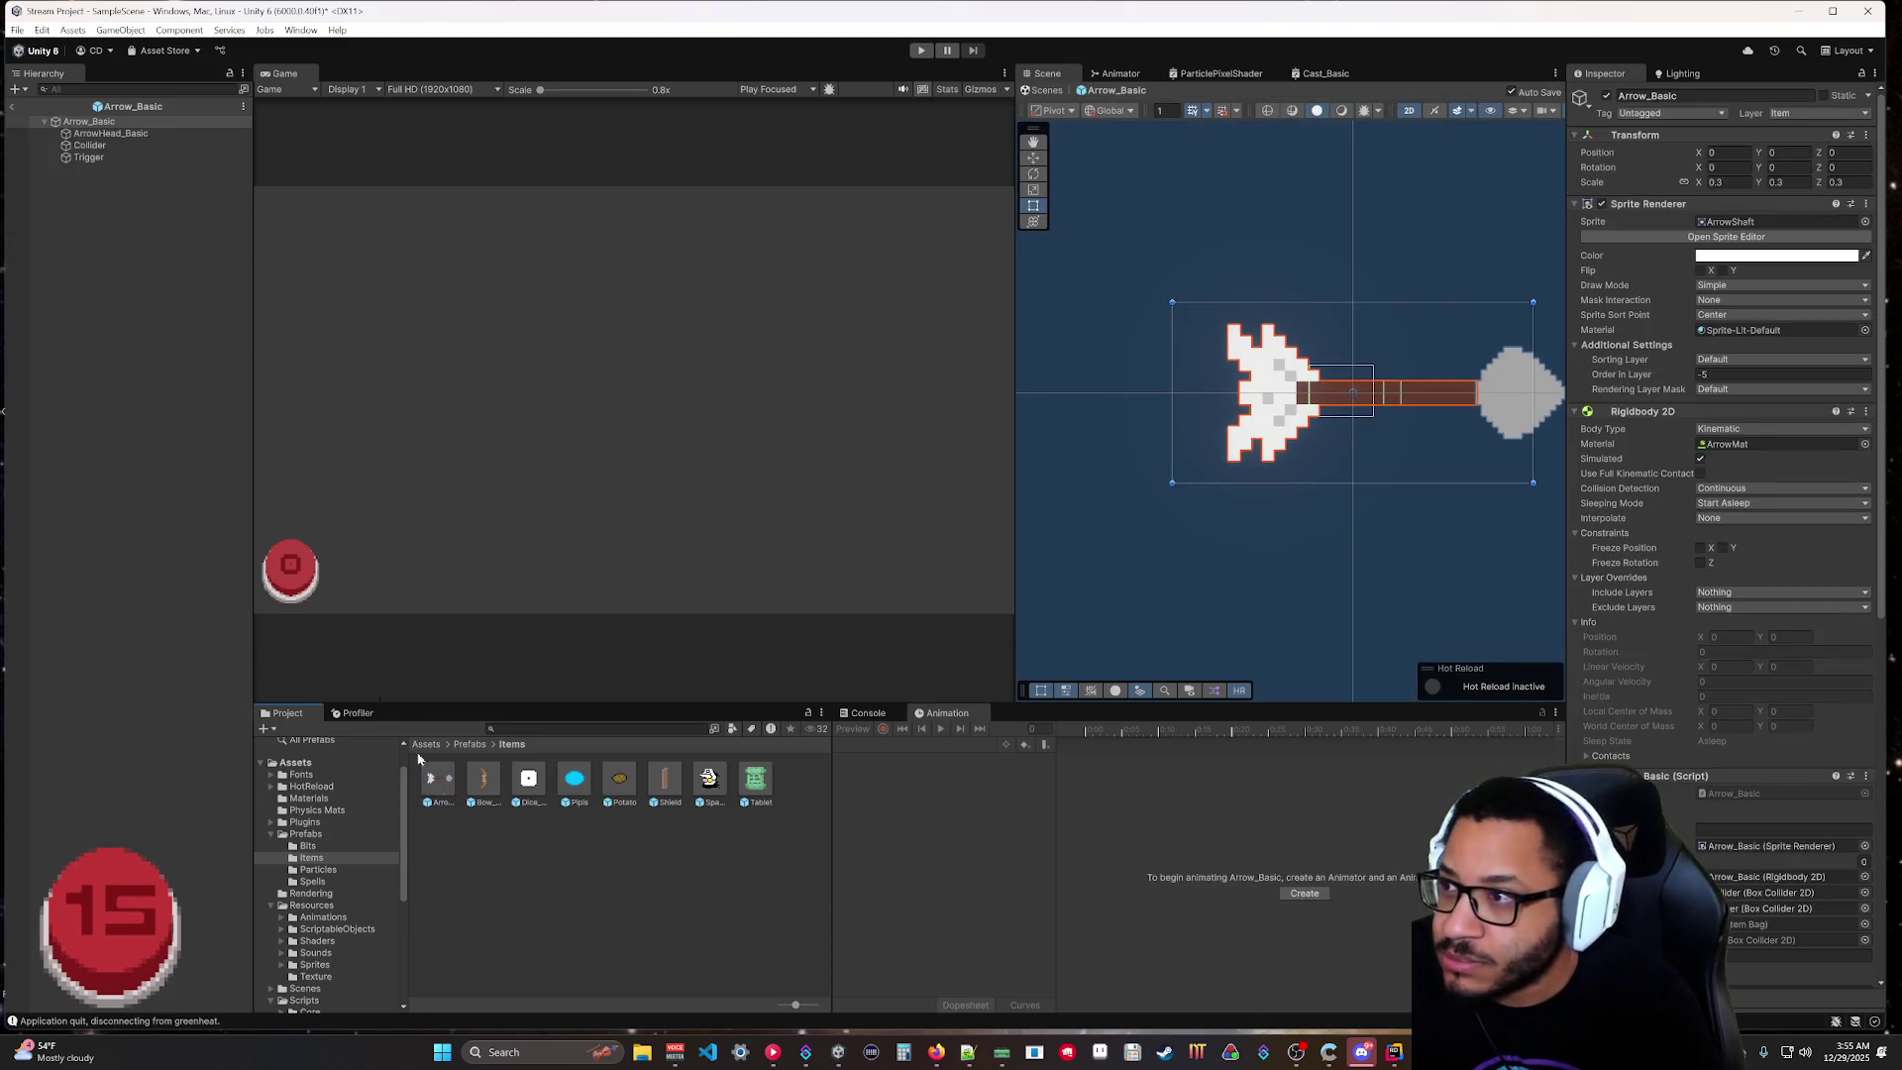
click(89, 146)
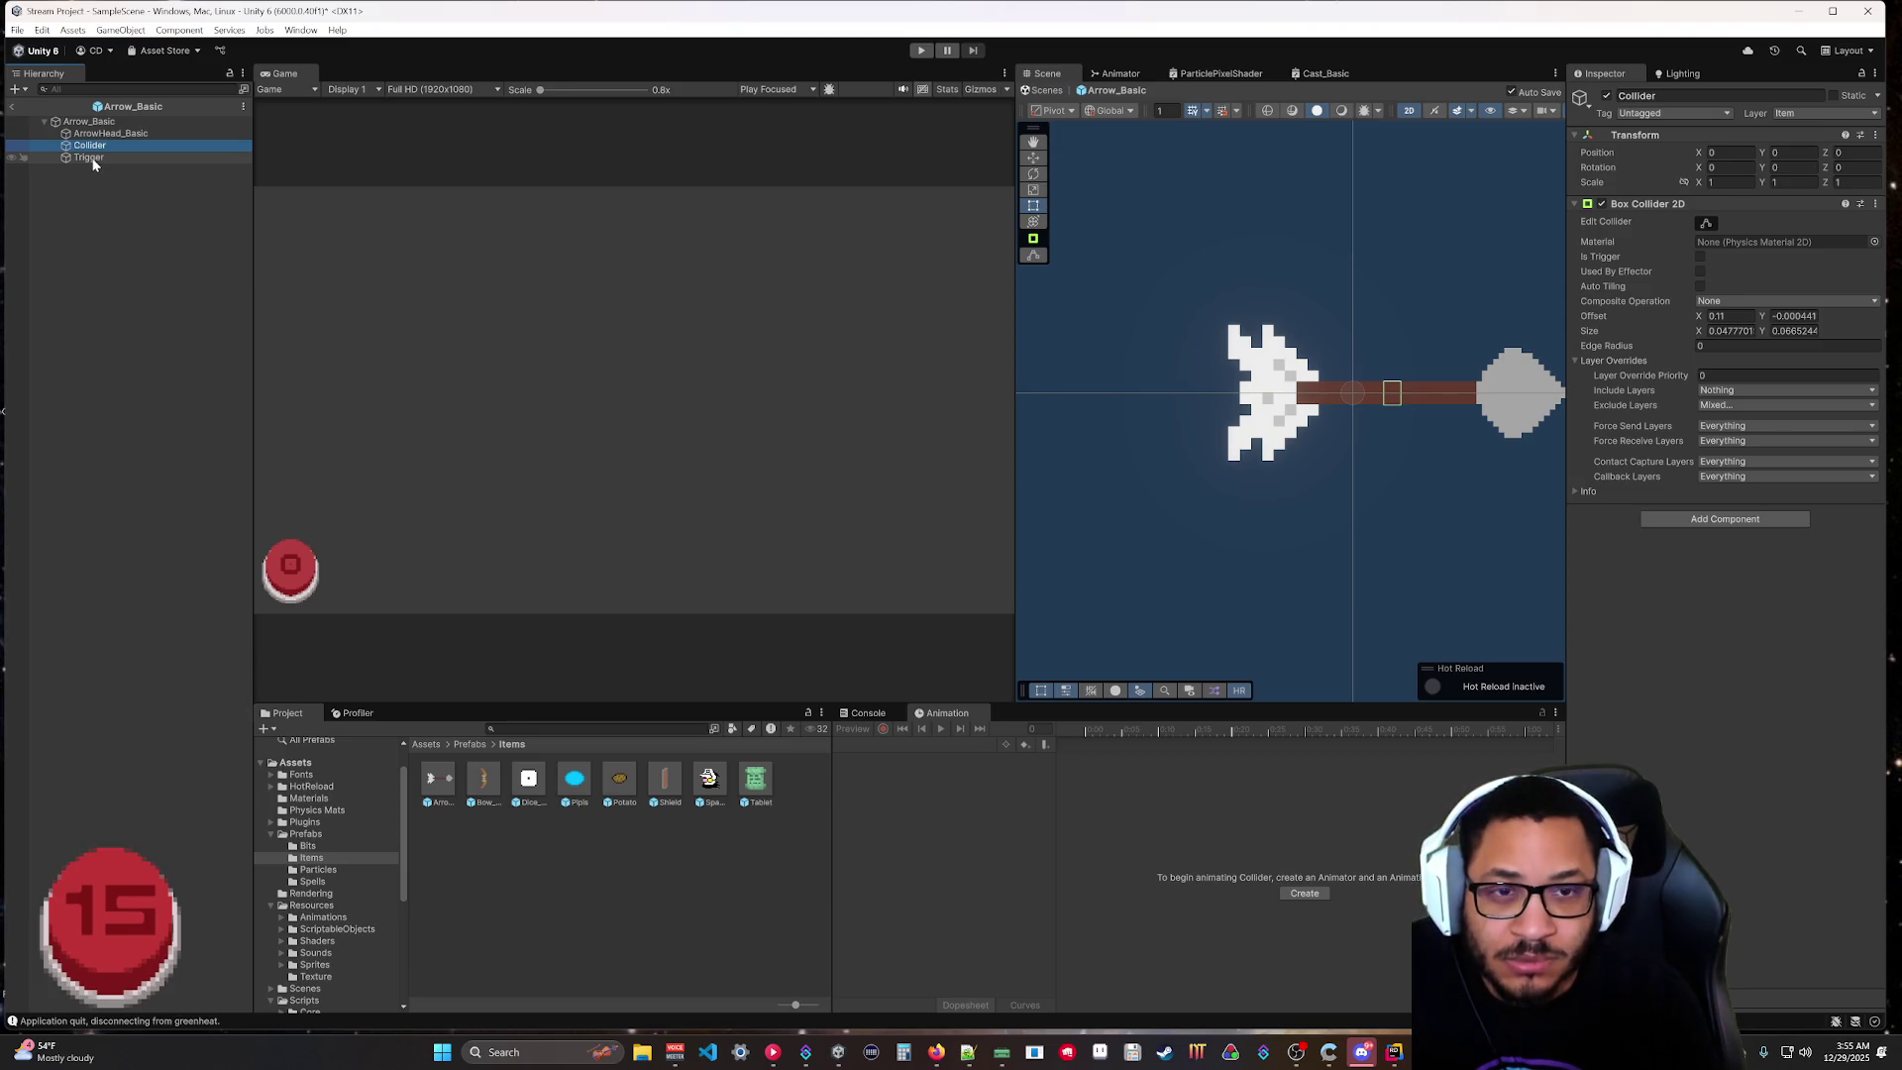
click(89, 158)
click(89, 146)
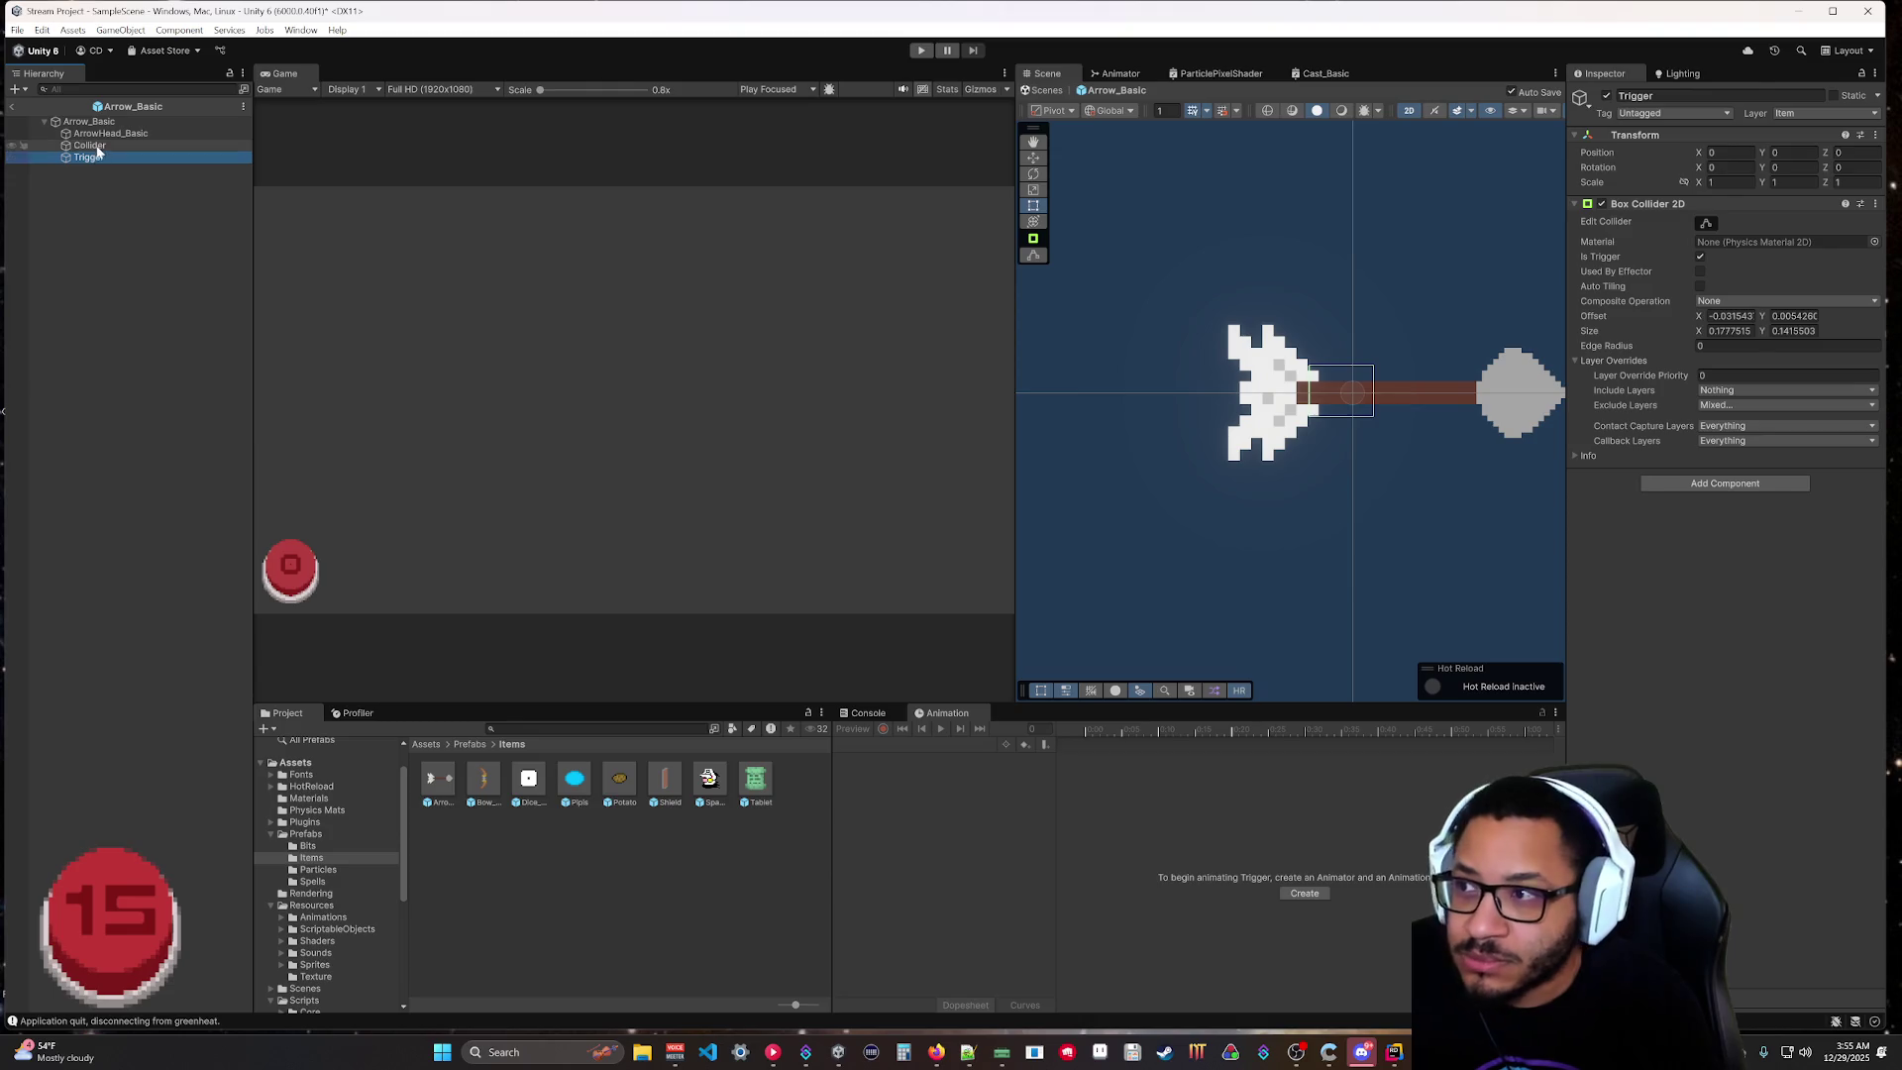
click(1866, 408)
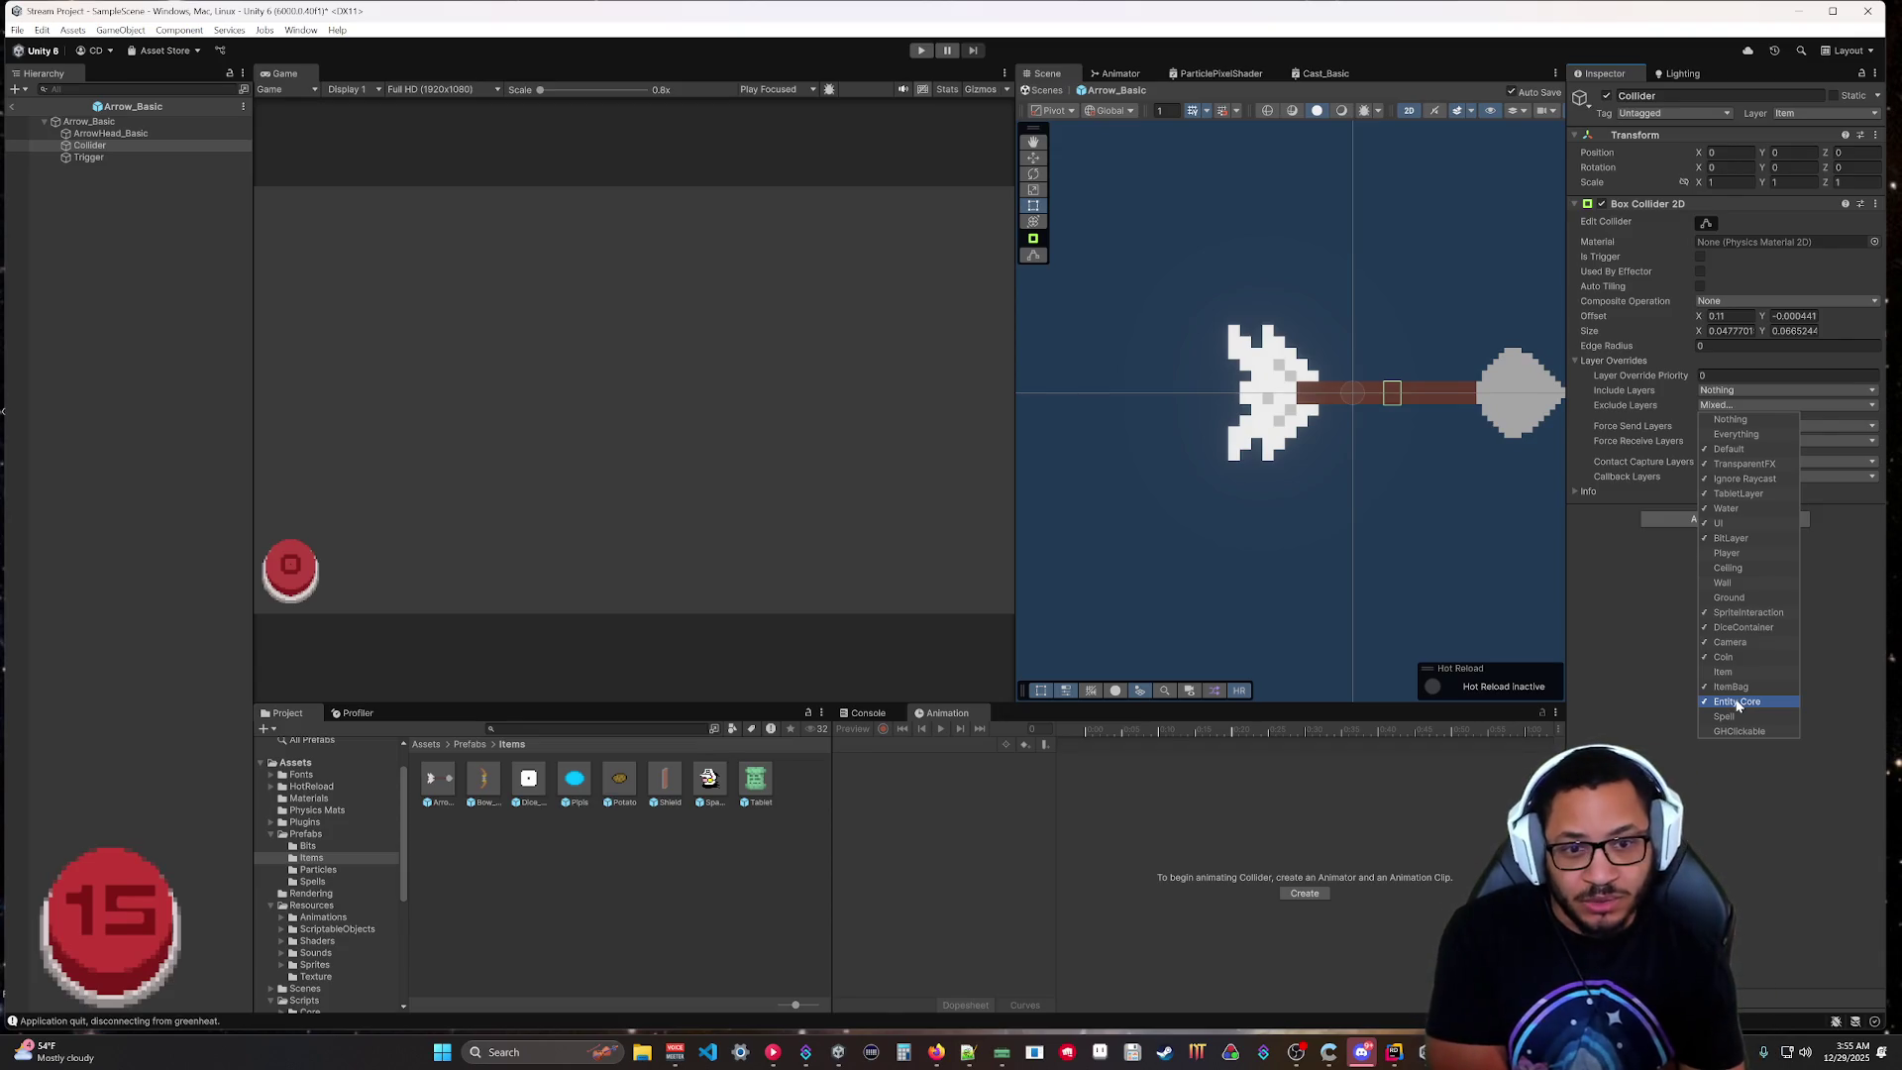
click(1671, 751)
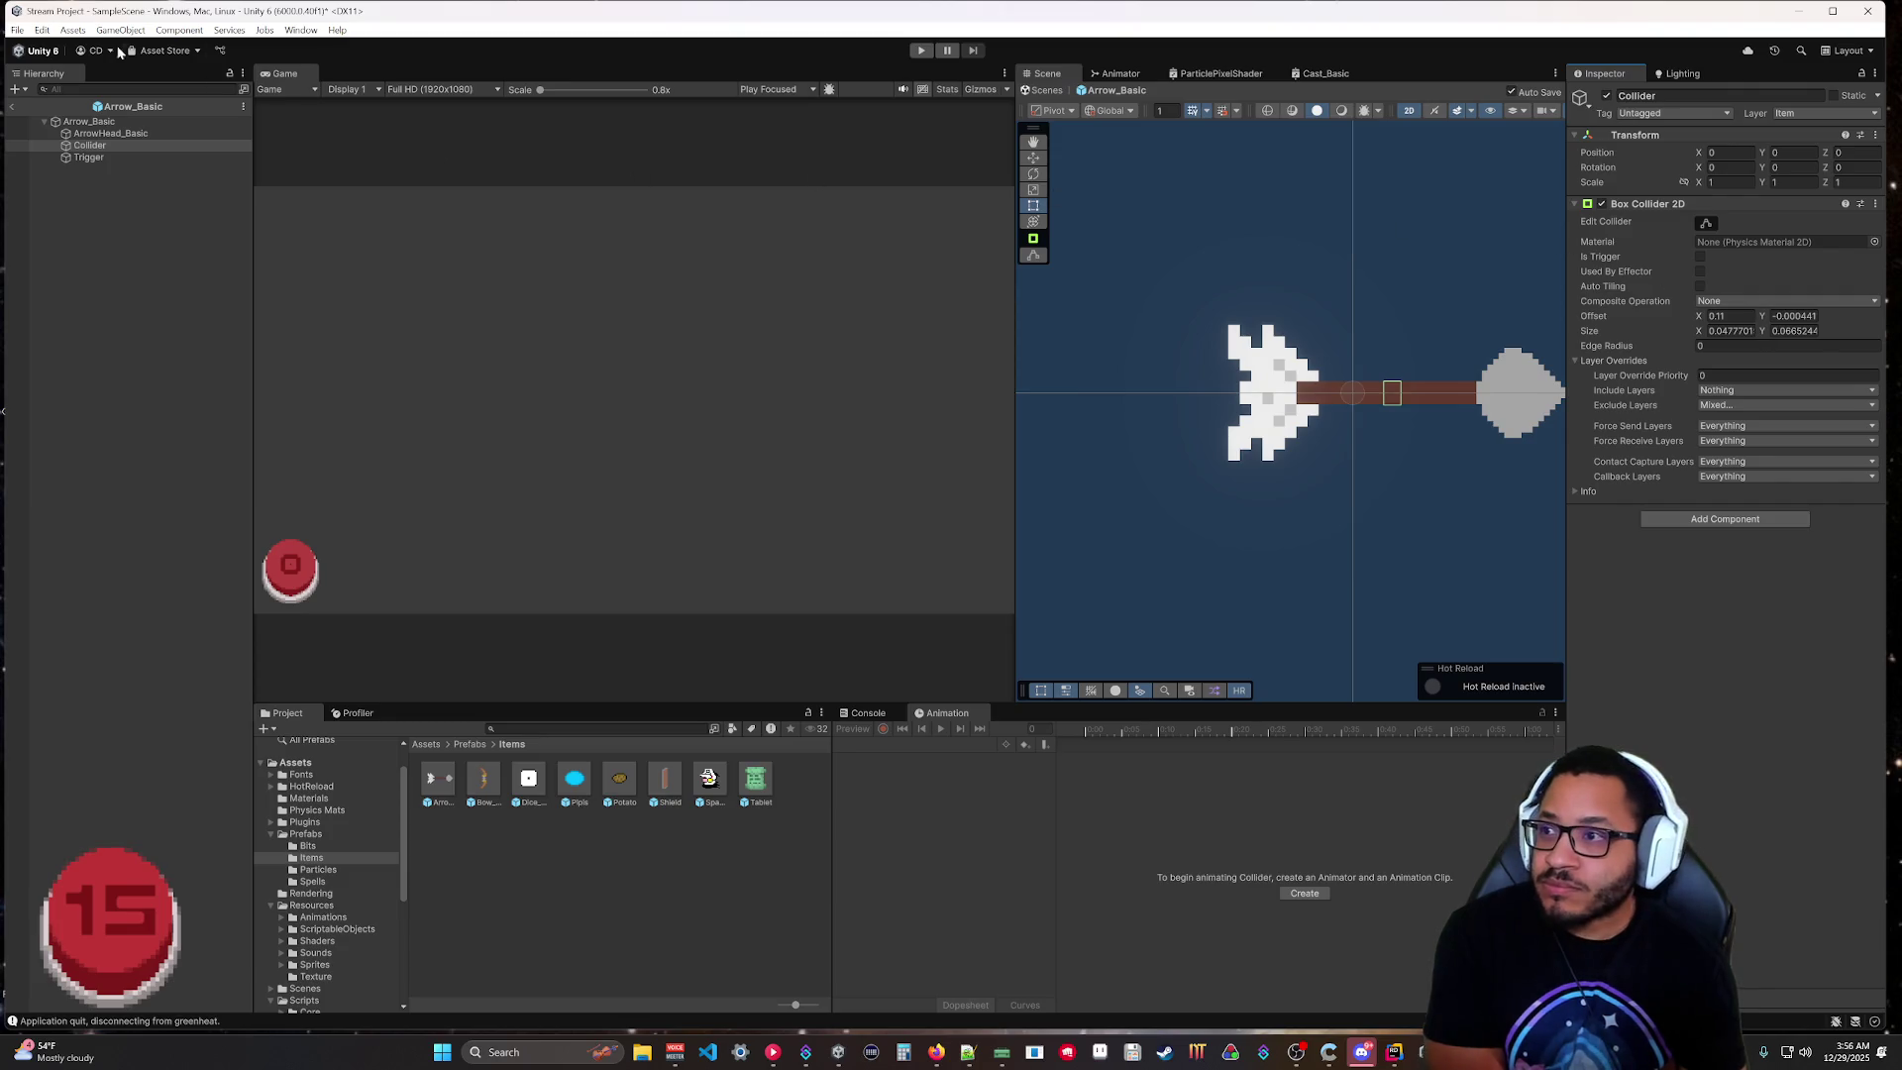
click(41, 29)
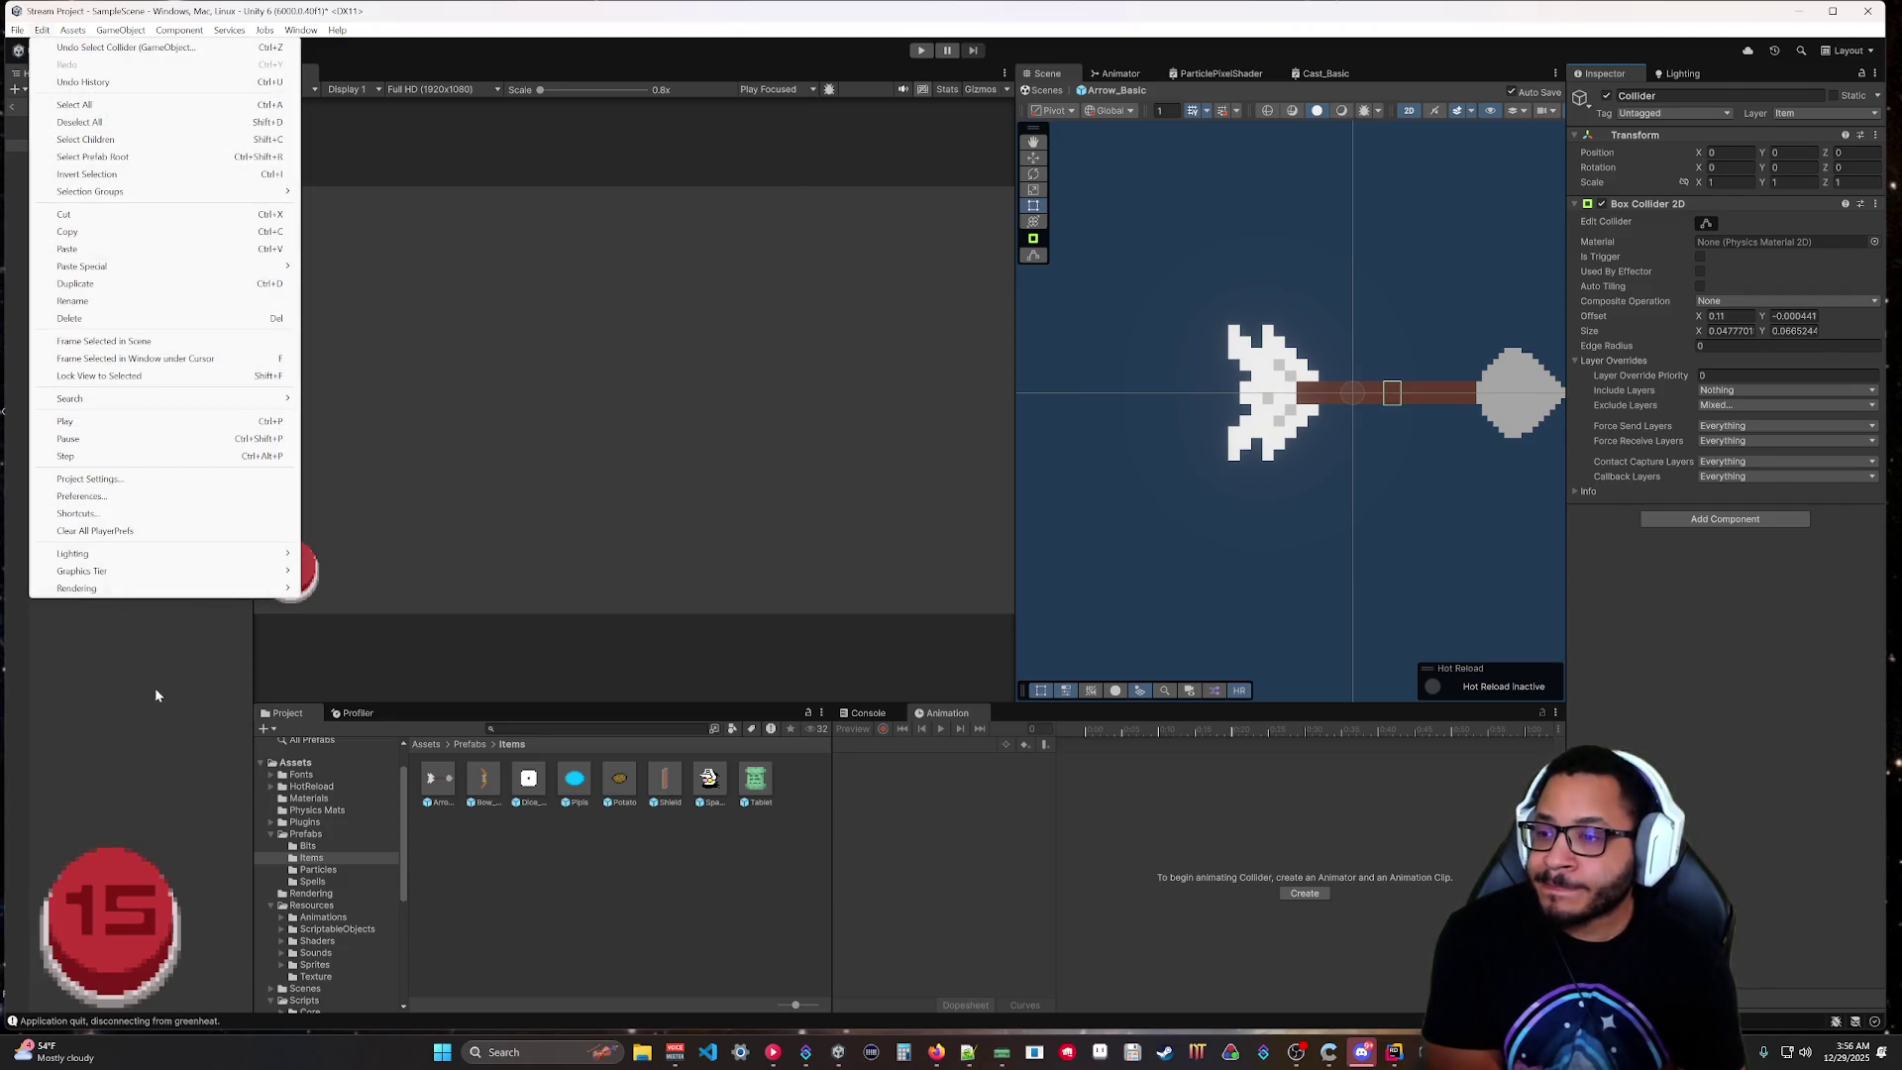
Exit Arrow_Basic prefab mode back to SampleScene and select the Player prefab in Prefabs.
click(156, 710)
click(16, 109)
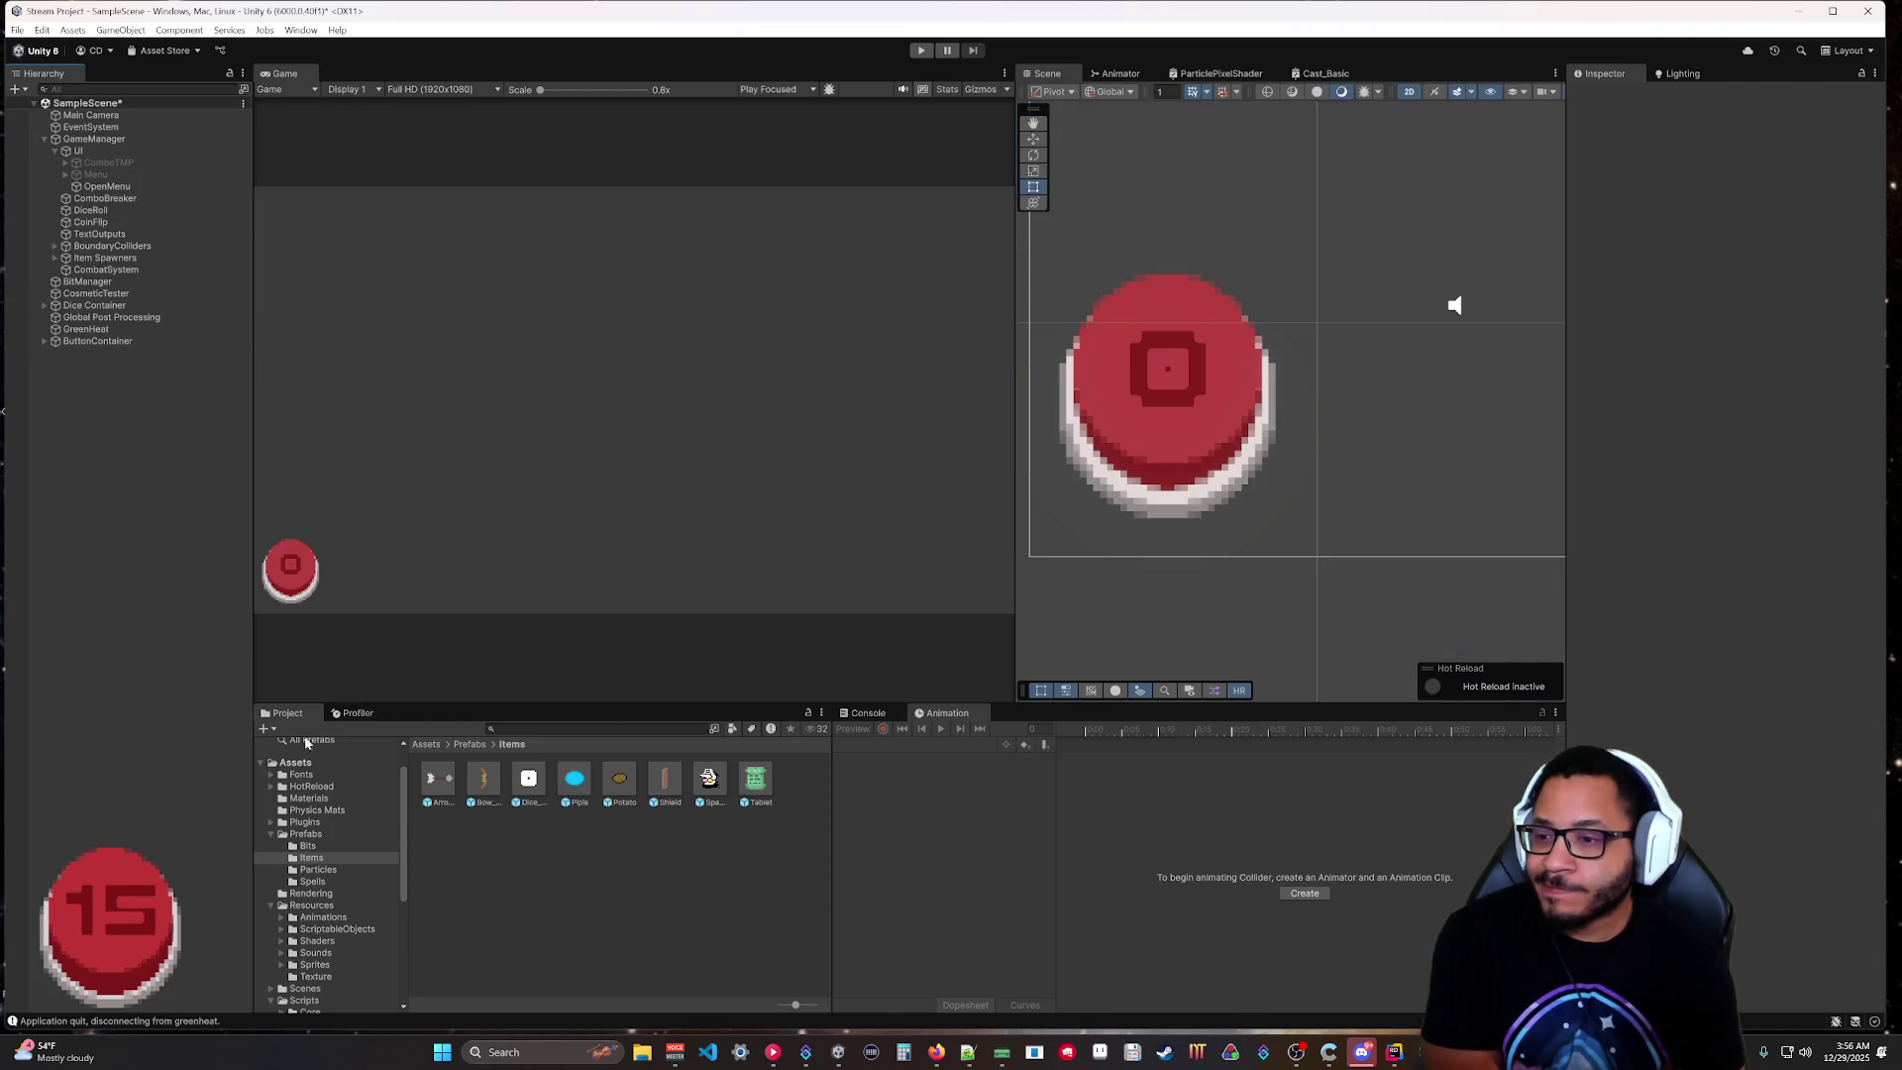
click(470, 744)
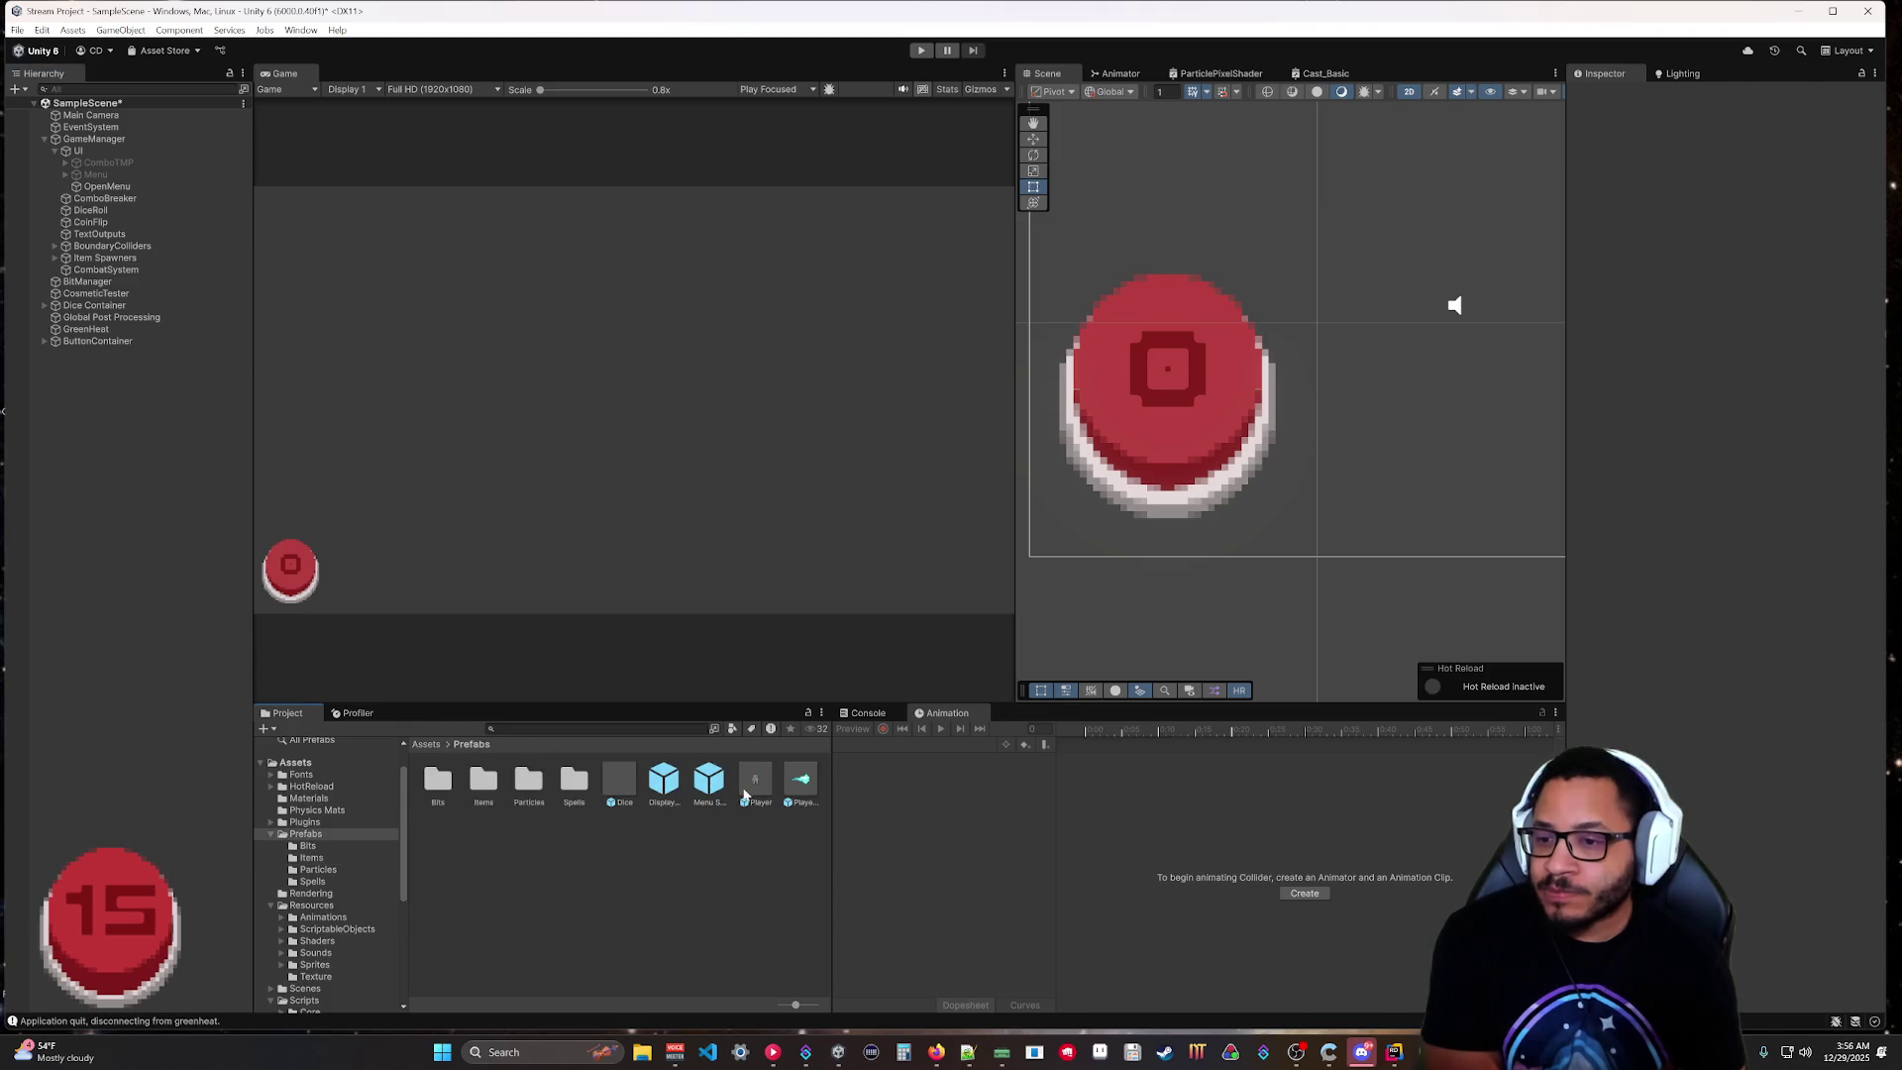
click(755, 780)
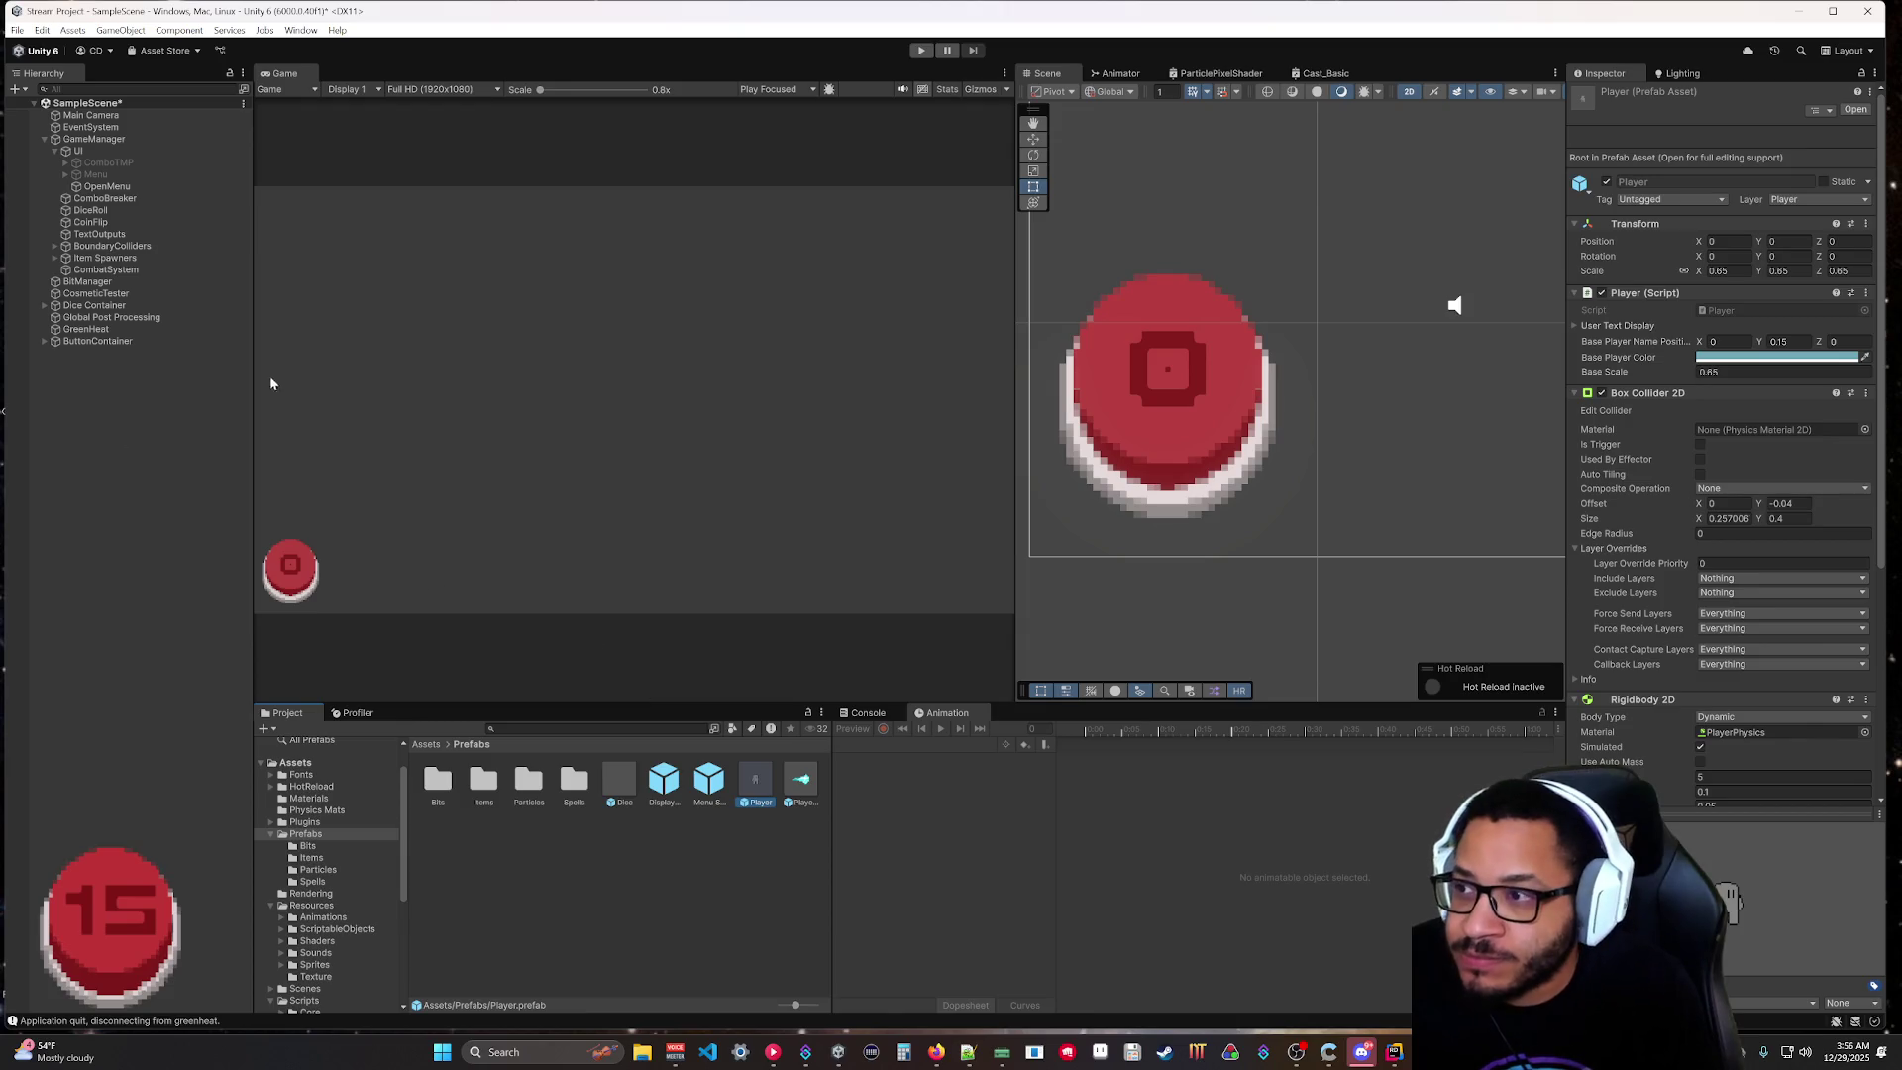
In the Player prefab, set the Sprite's Box Collider 2D to include Player and exclude Entity Core.
double_click(758, 782)
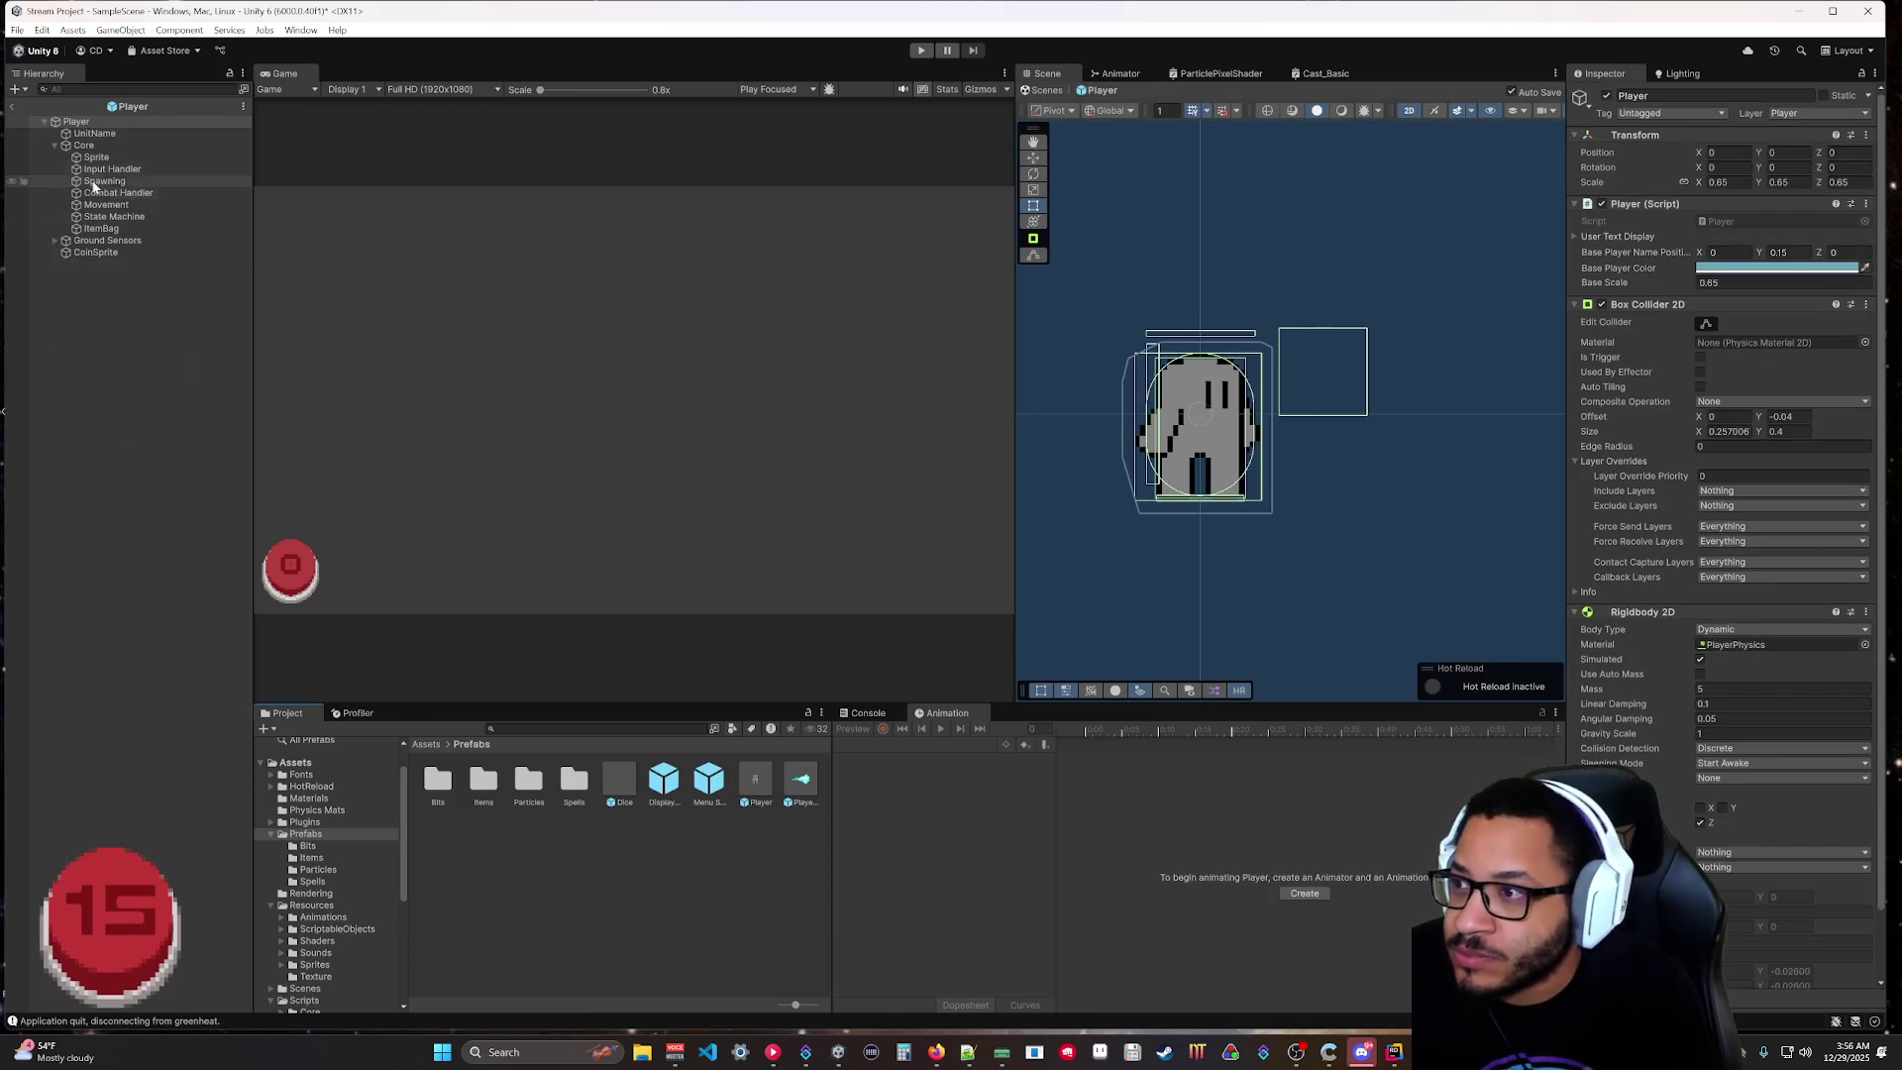
click(76, 158)
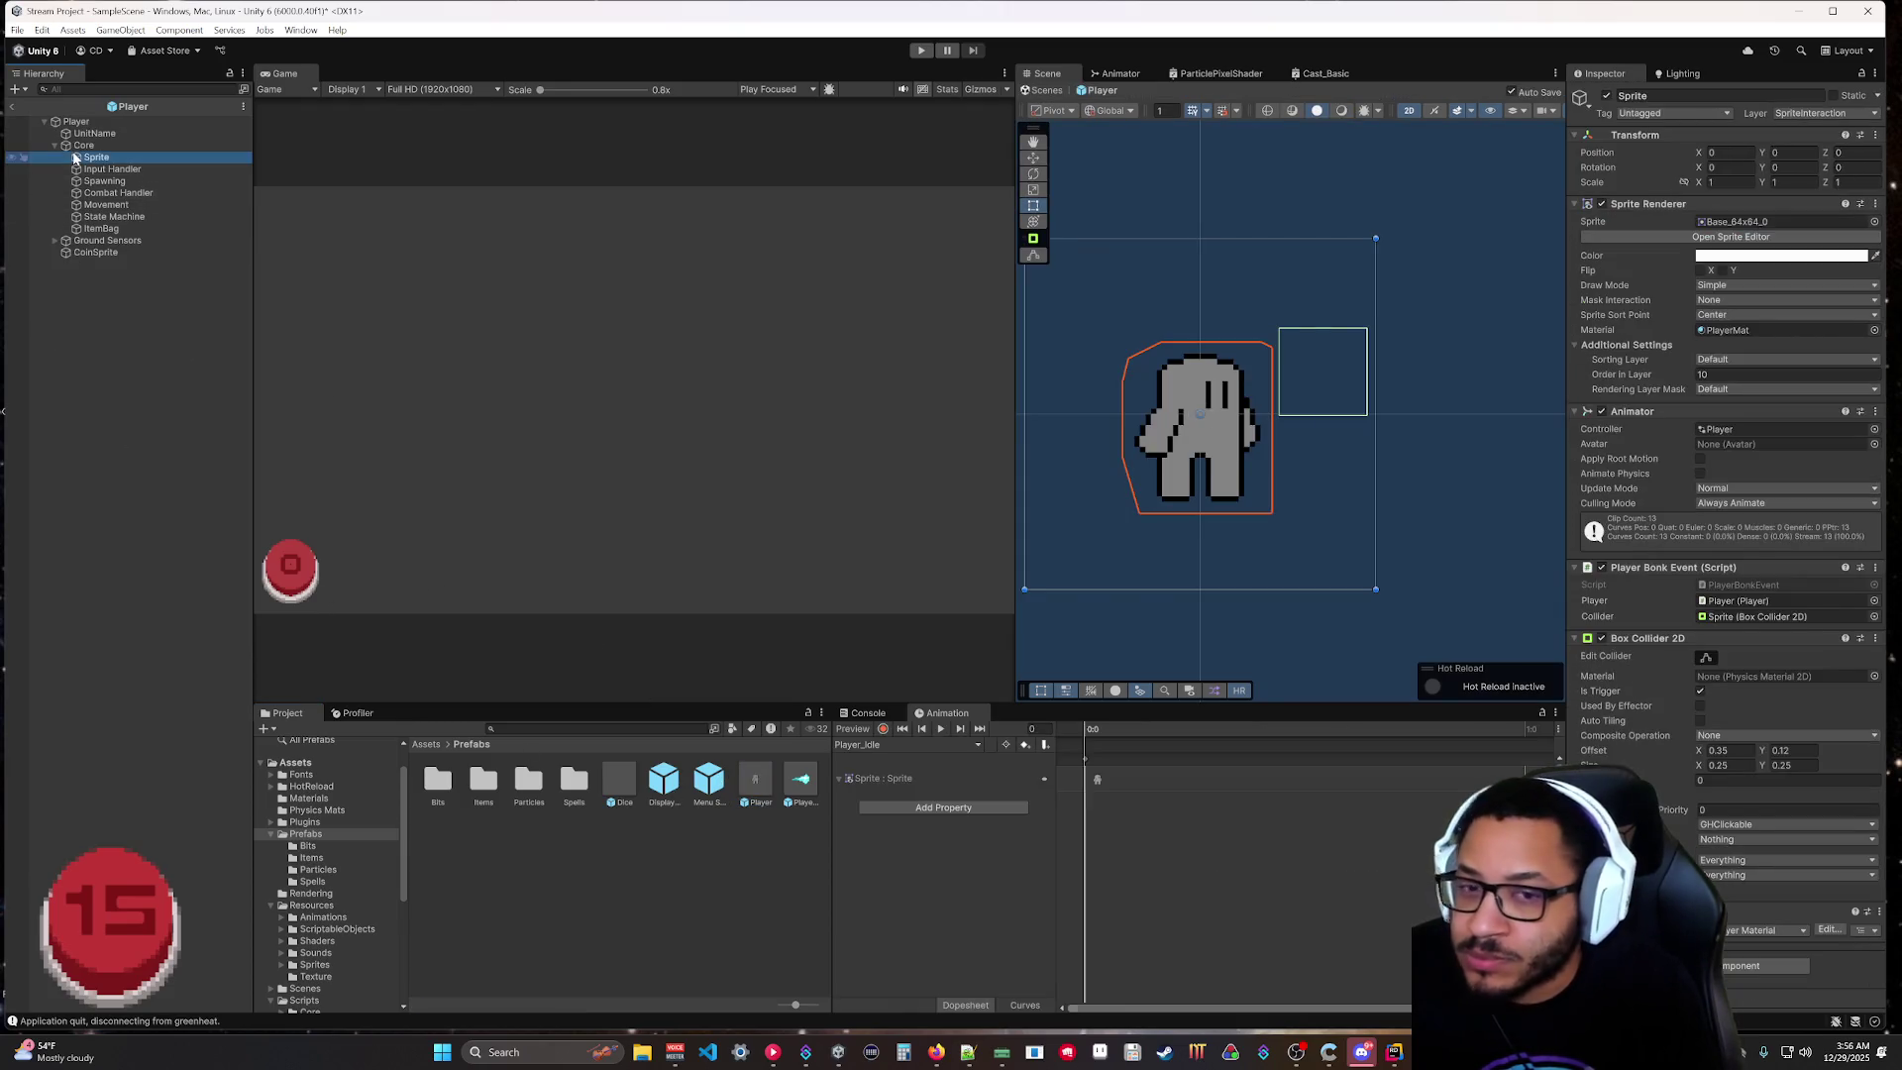
click(1745, 832)
click(1743, 634)
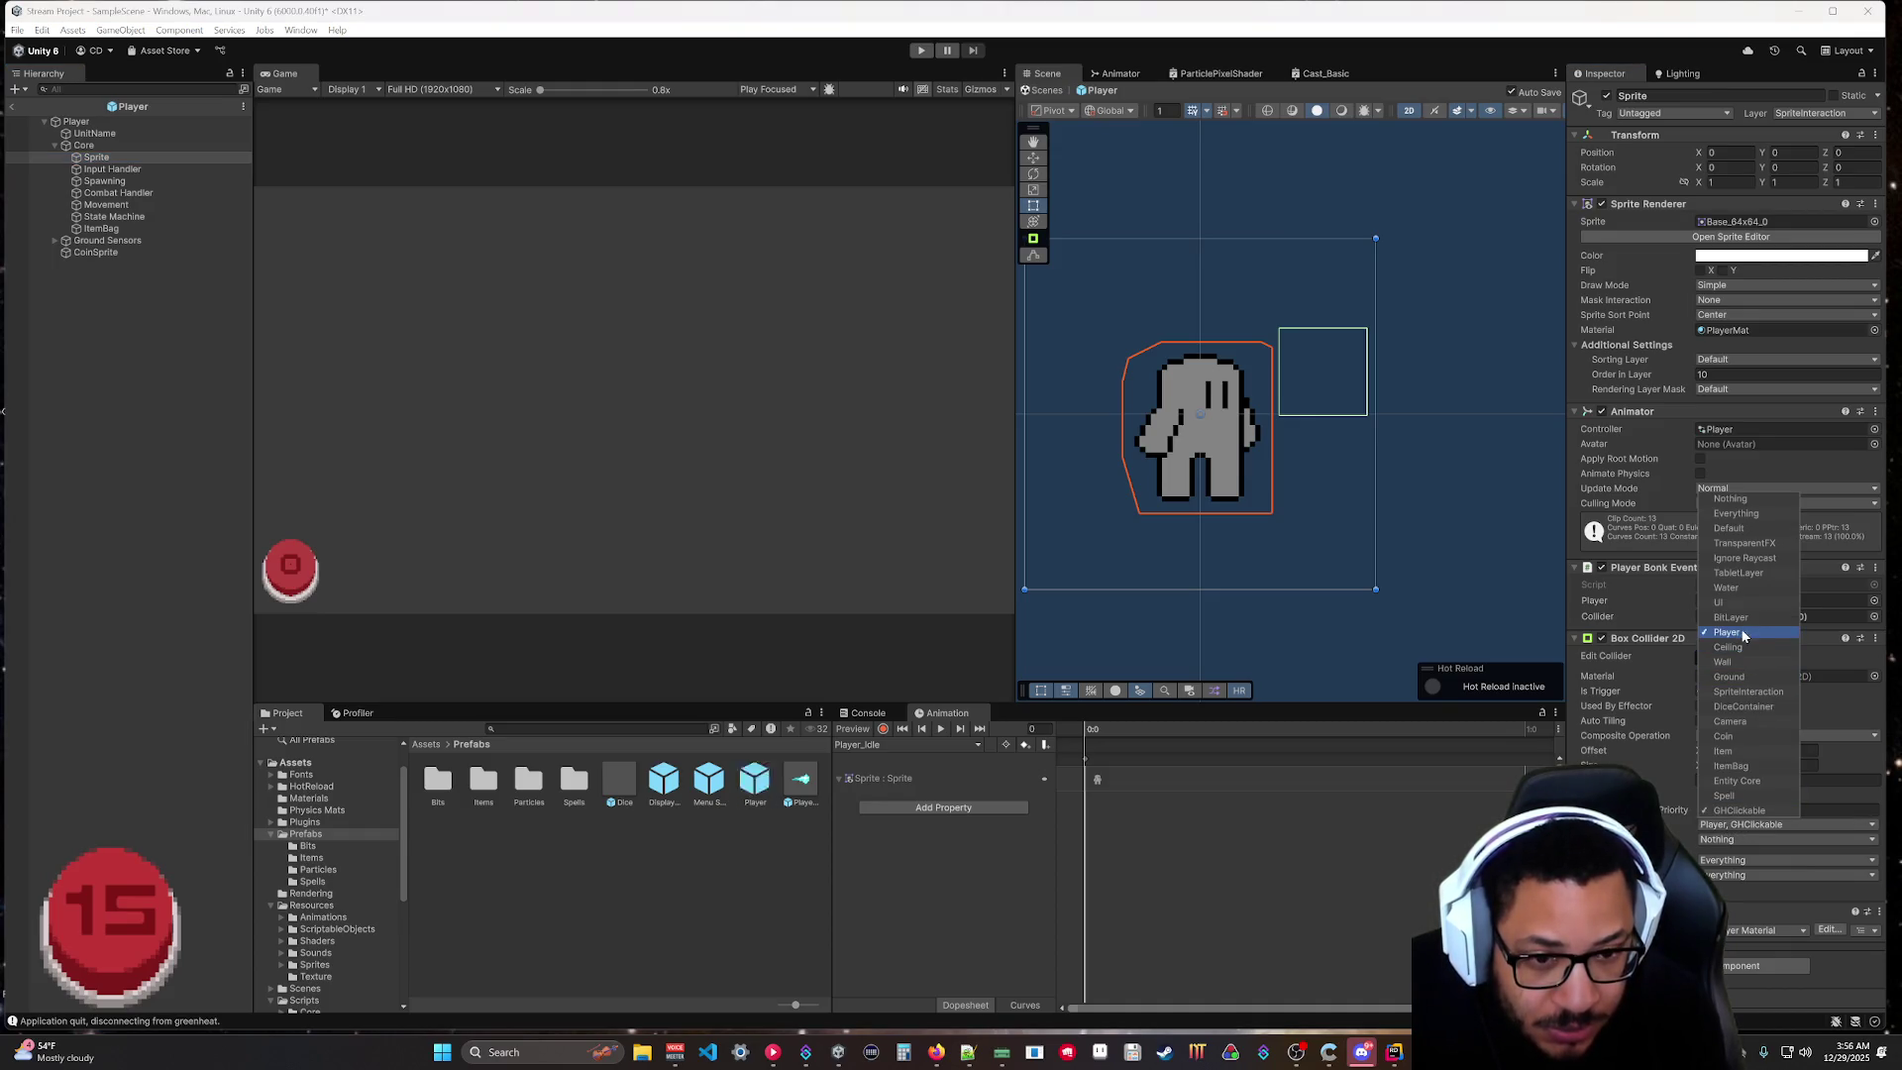
click(1697, 839)
click(1736, 795)
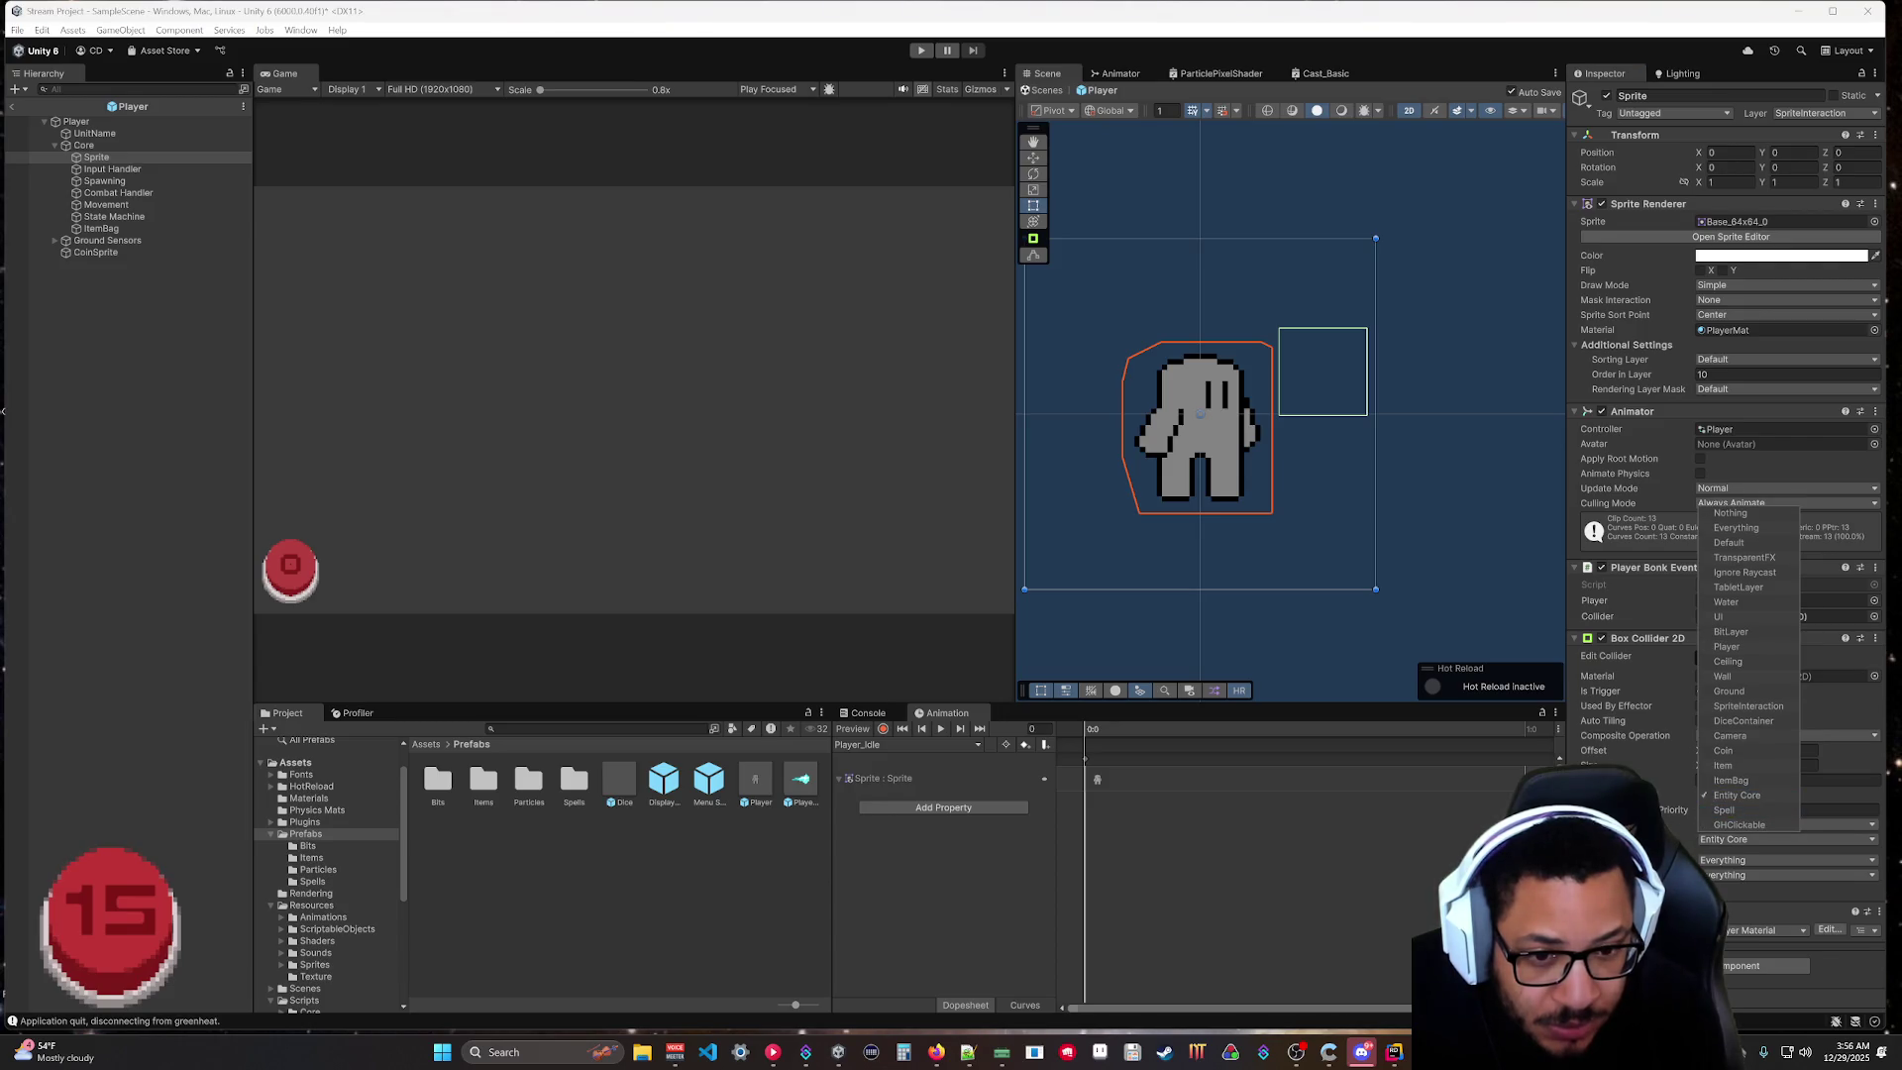
key(Escape)
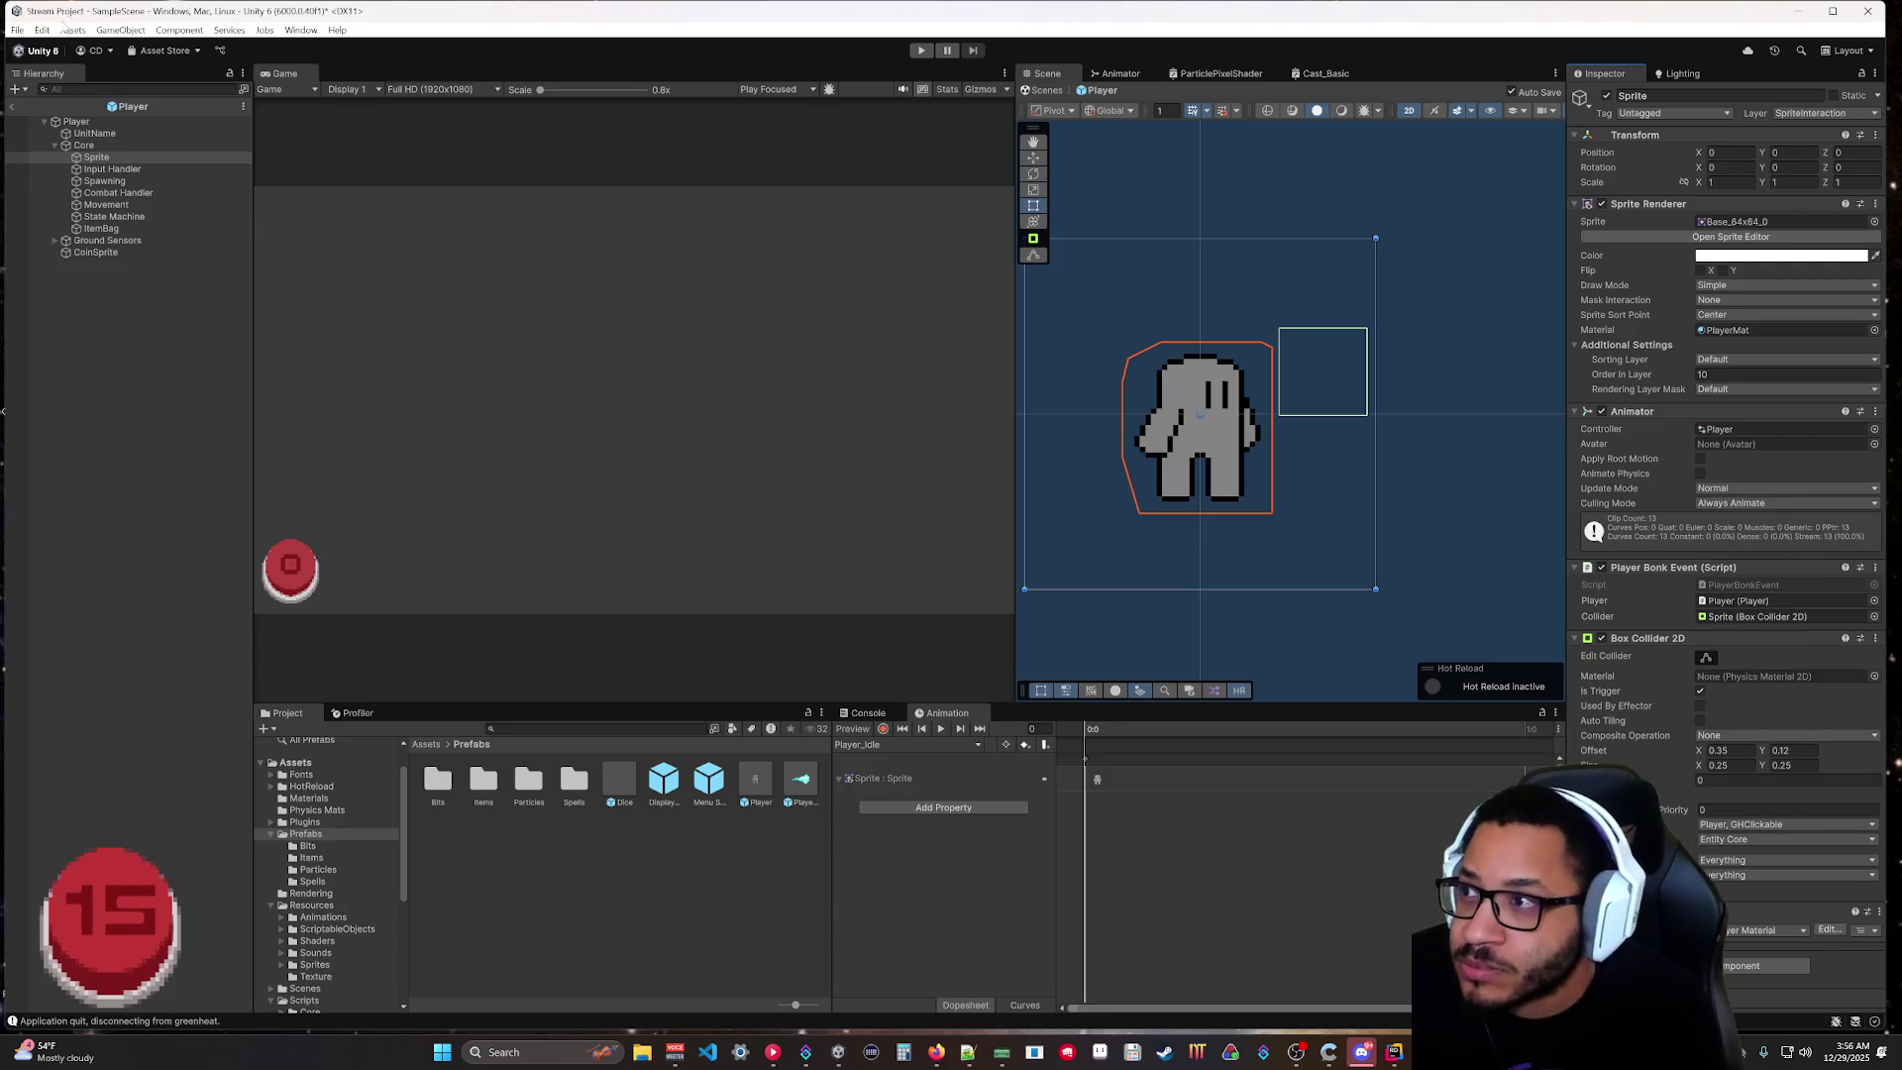
click(65, 28)
mouse_move(42, 30)
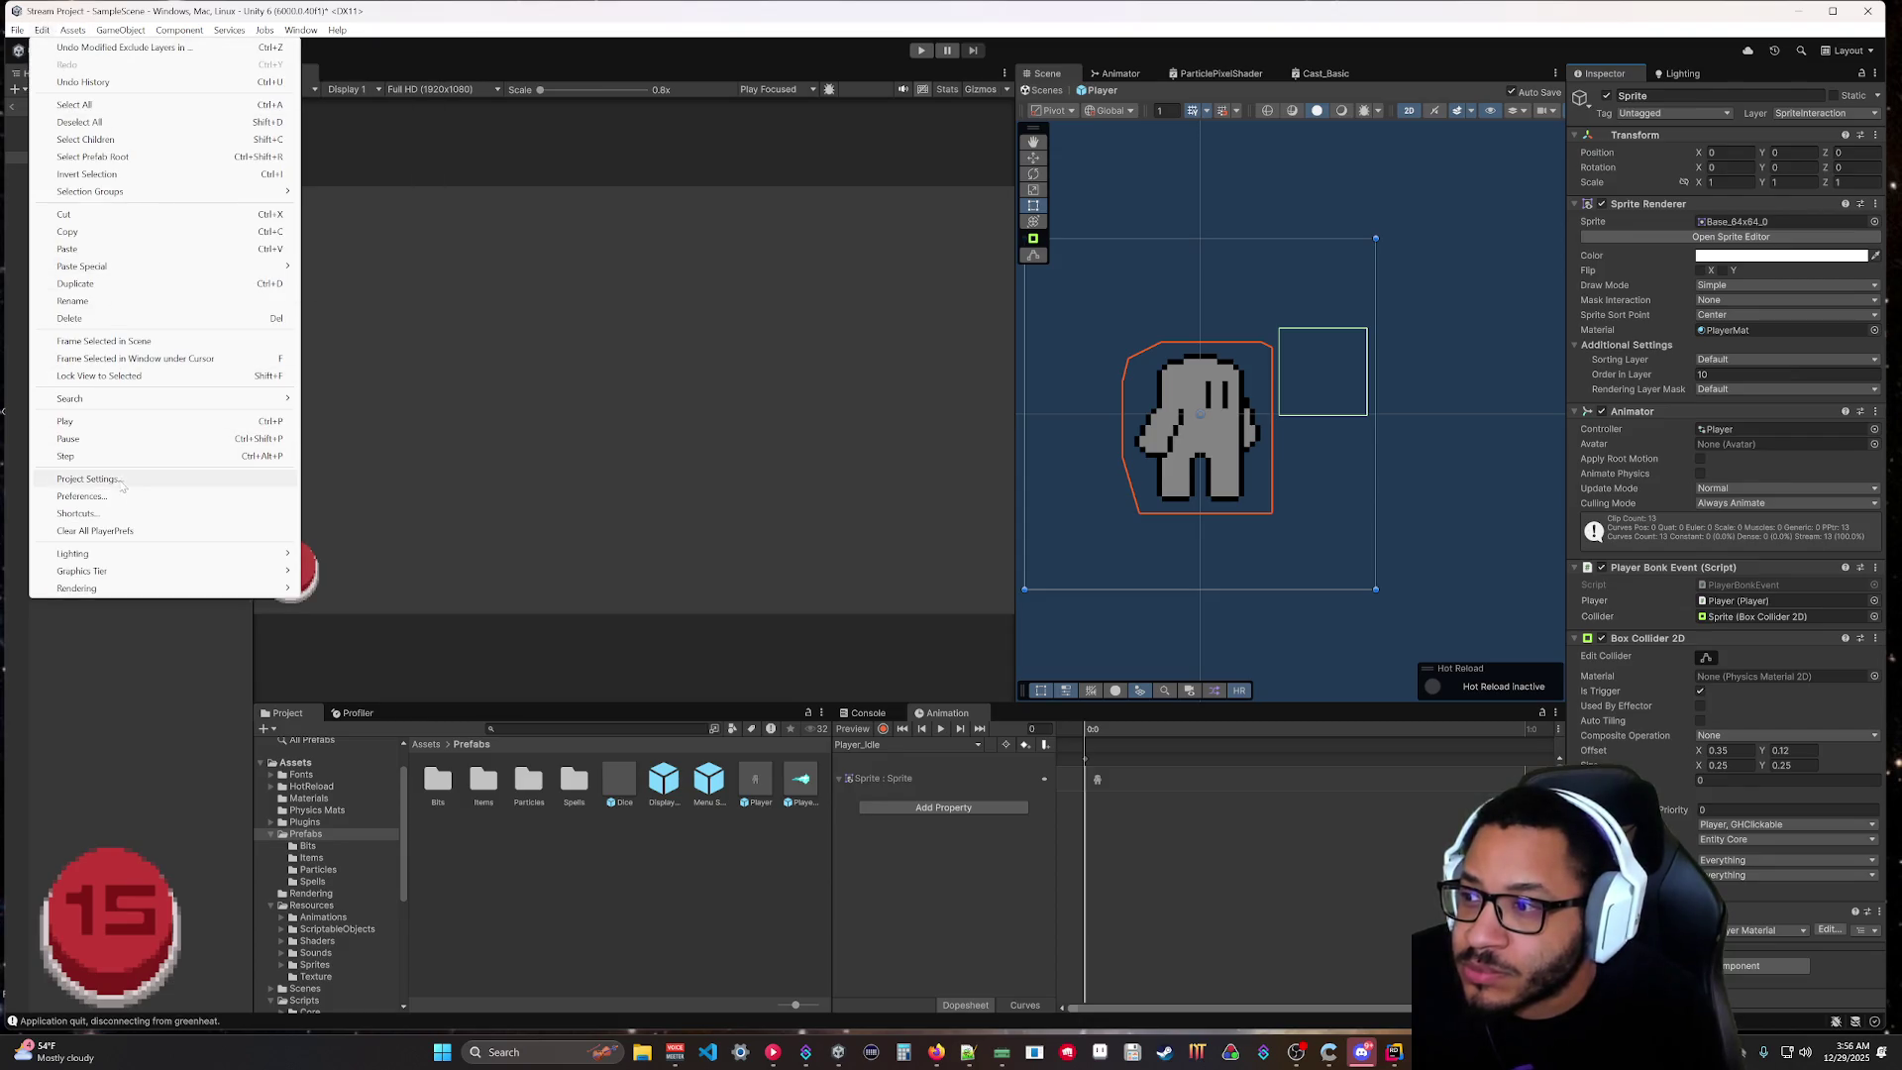
click(87, 478)
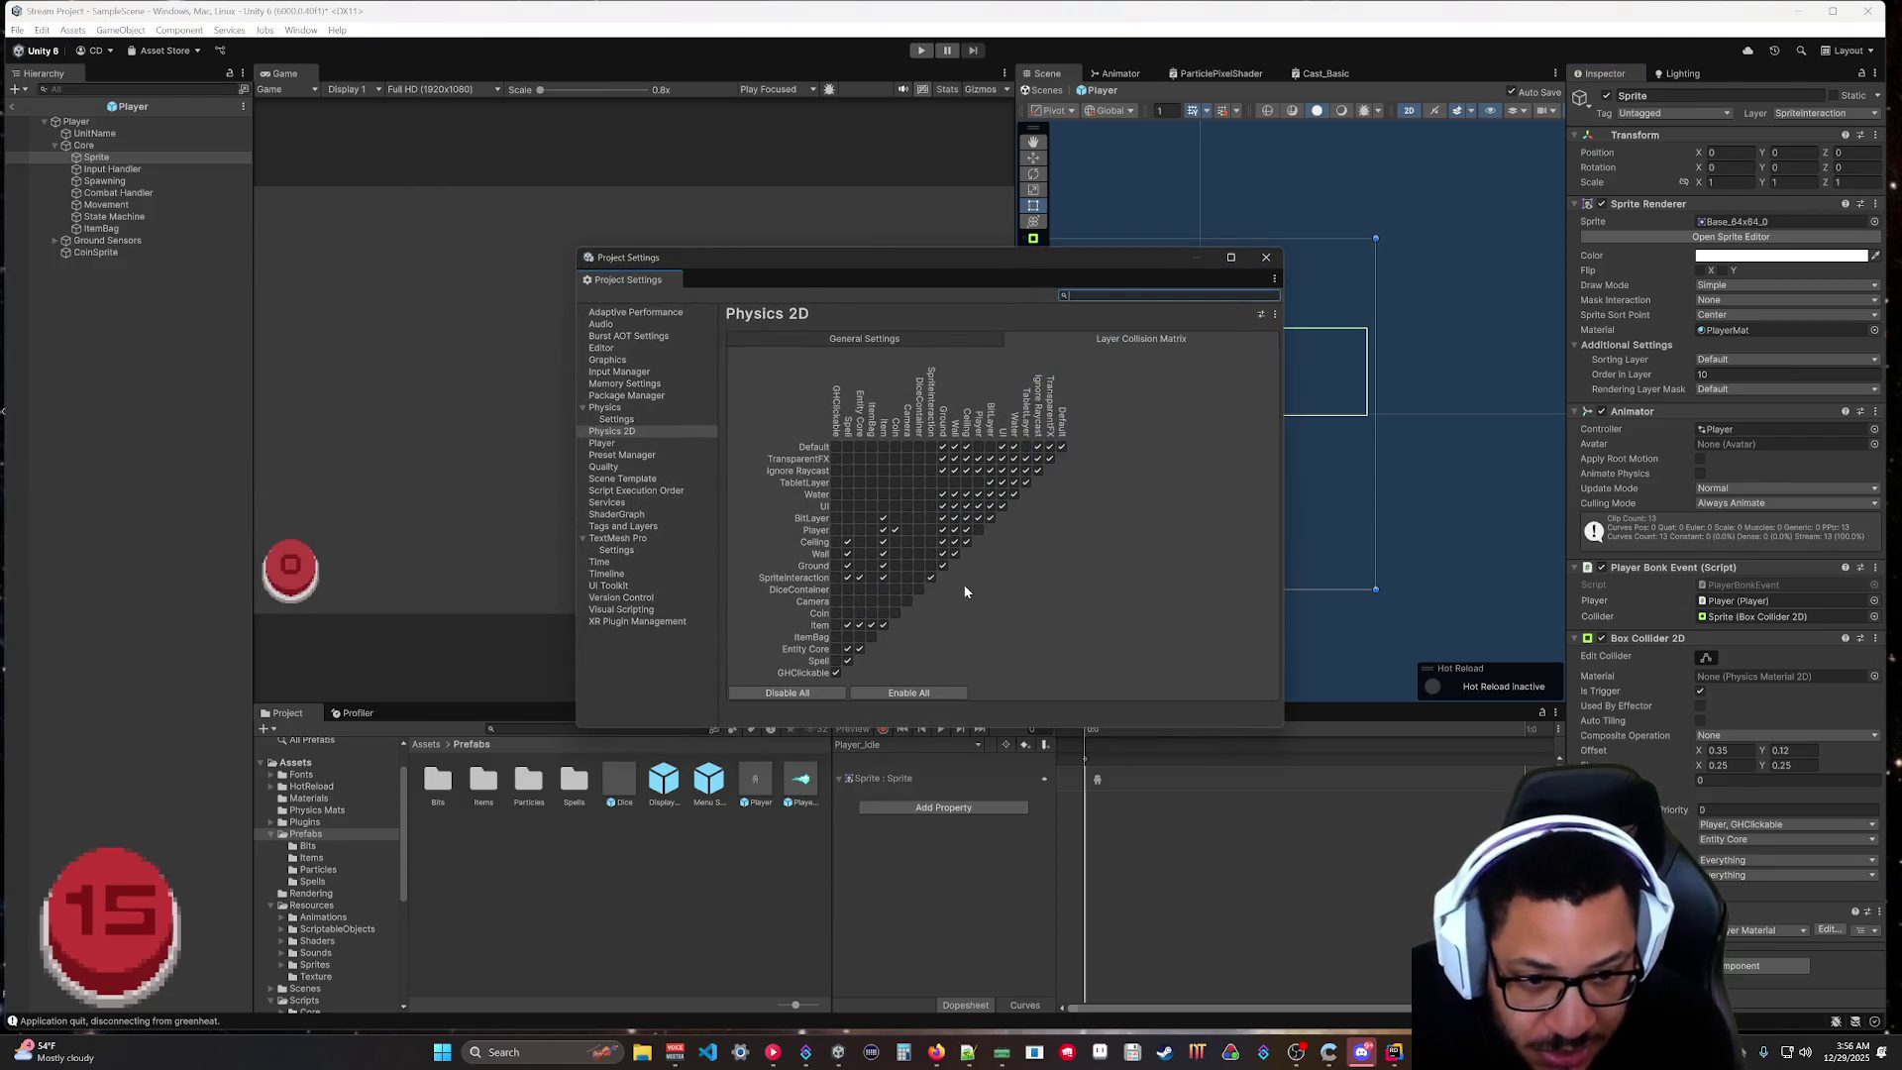
click(856, 577)
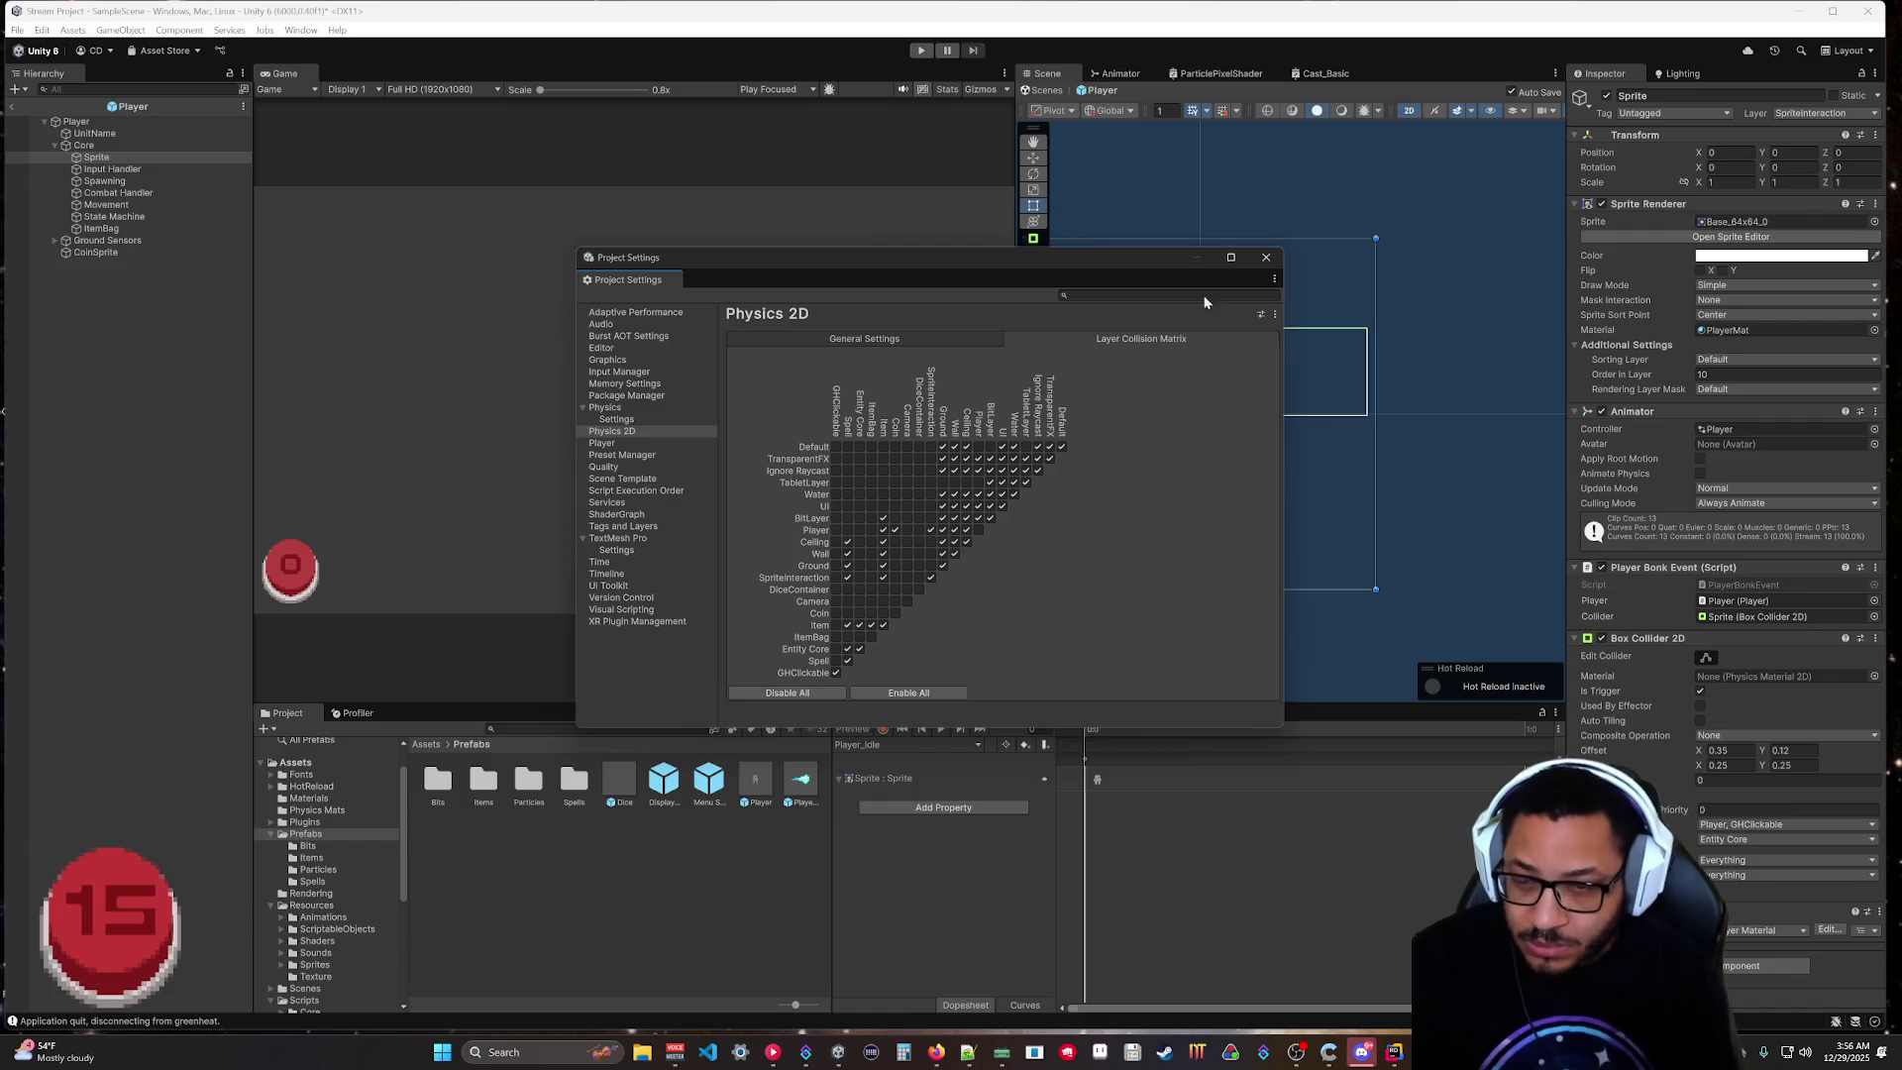
click(1264, 260)
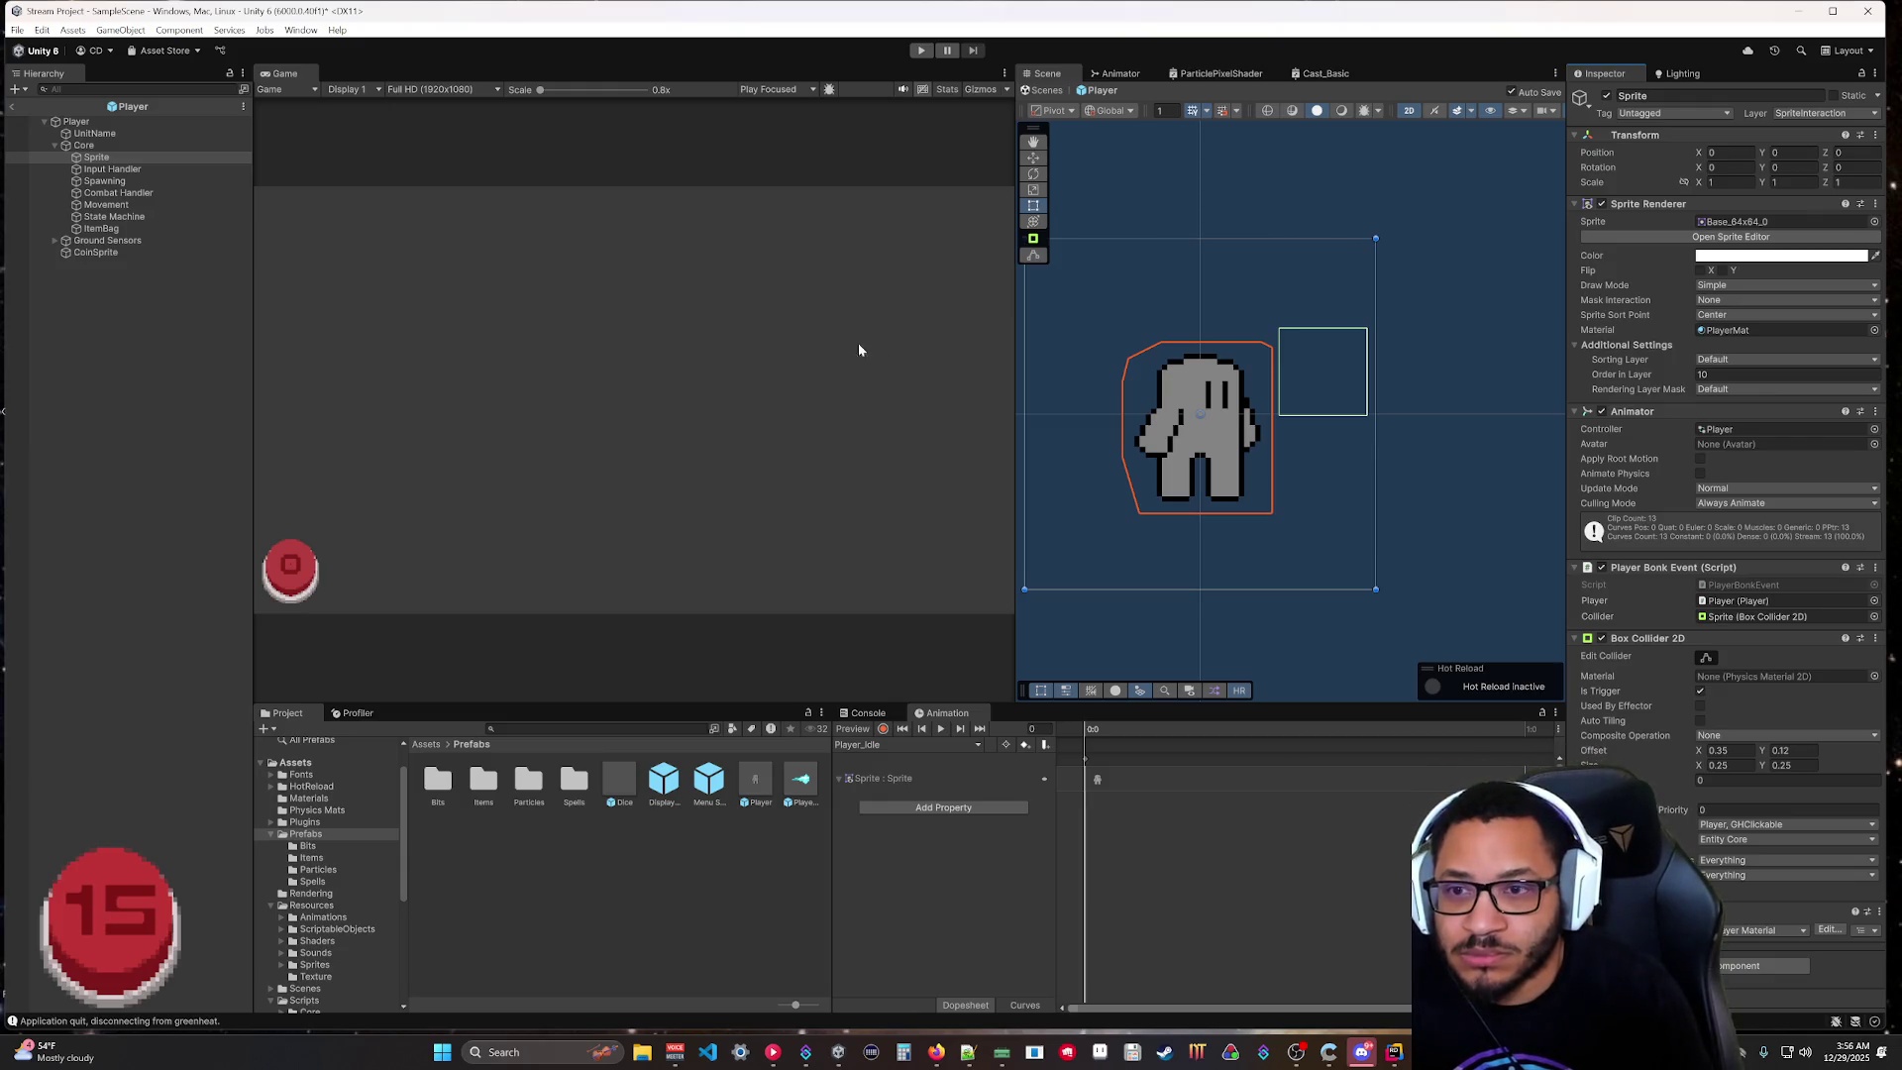
Start a play test and return from the player prefab to the running scene.
click(920, 51)
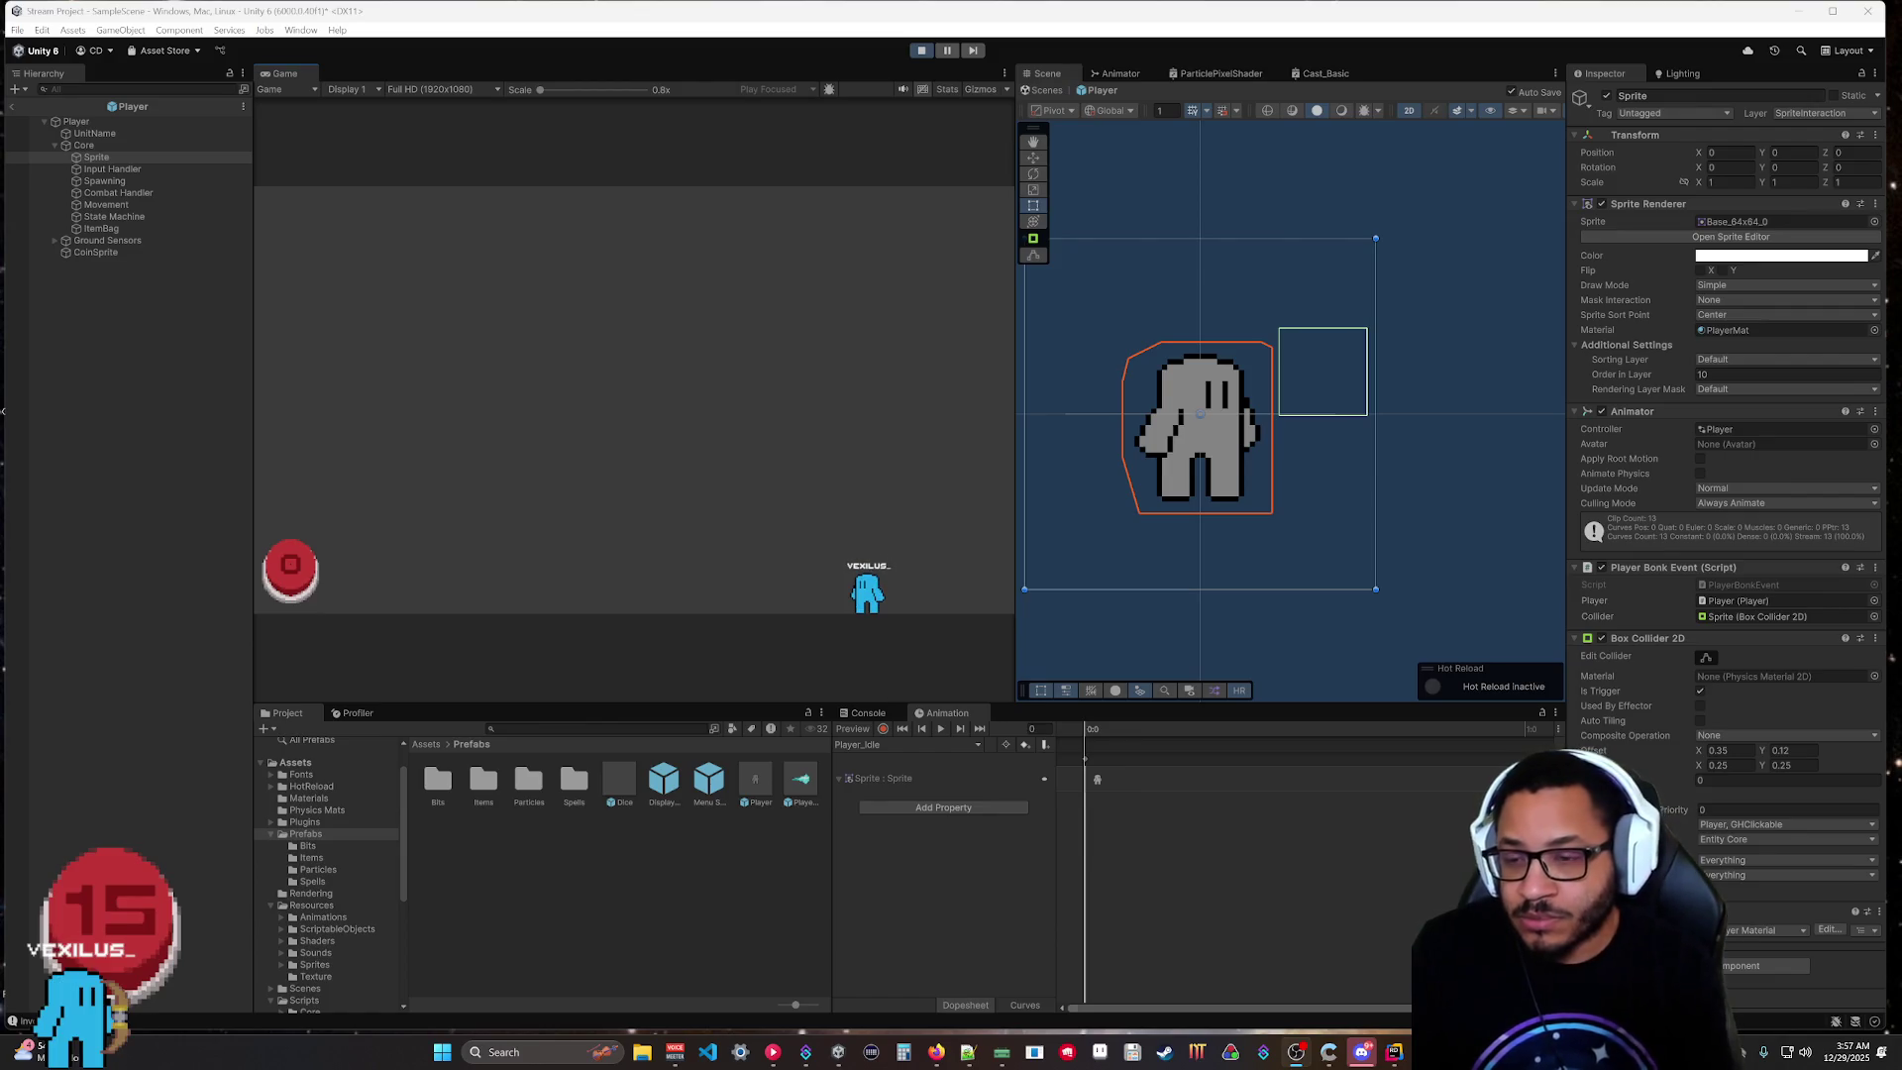
click(12, 105)
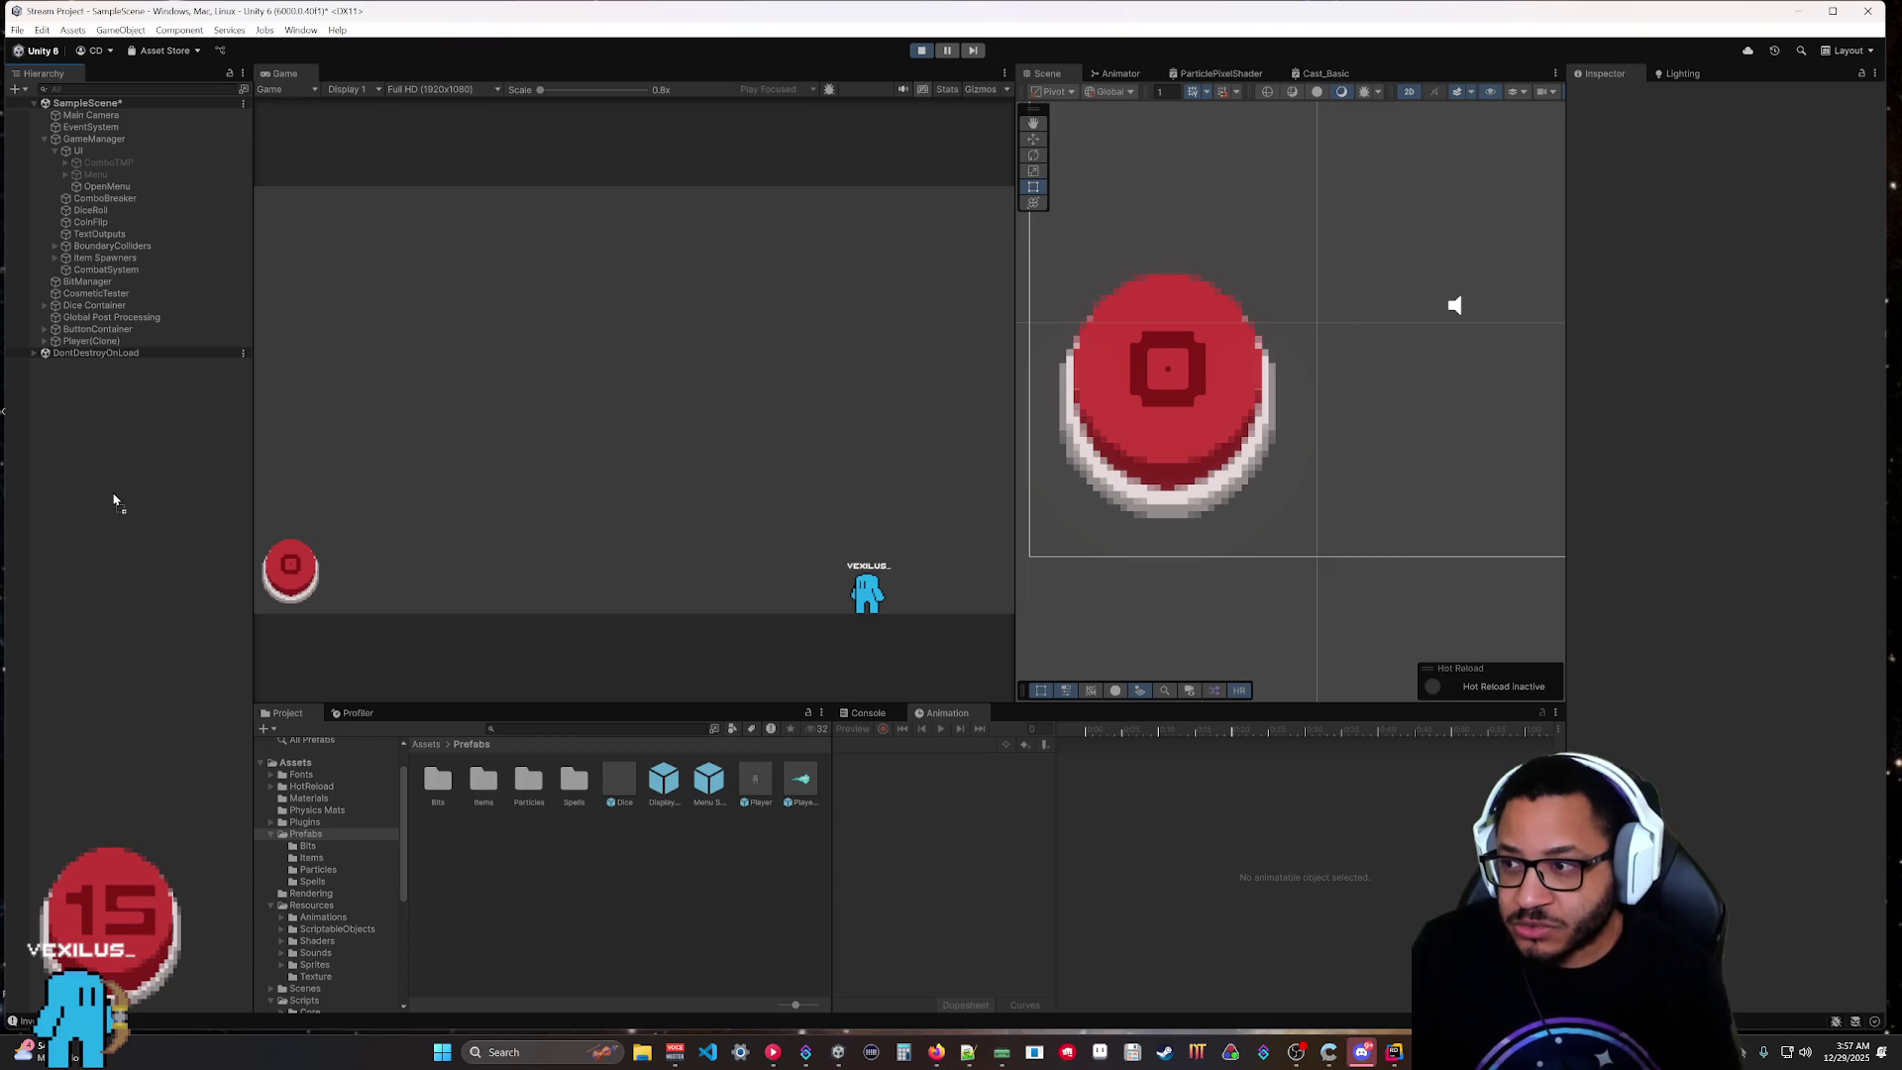
click(297, 446)
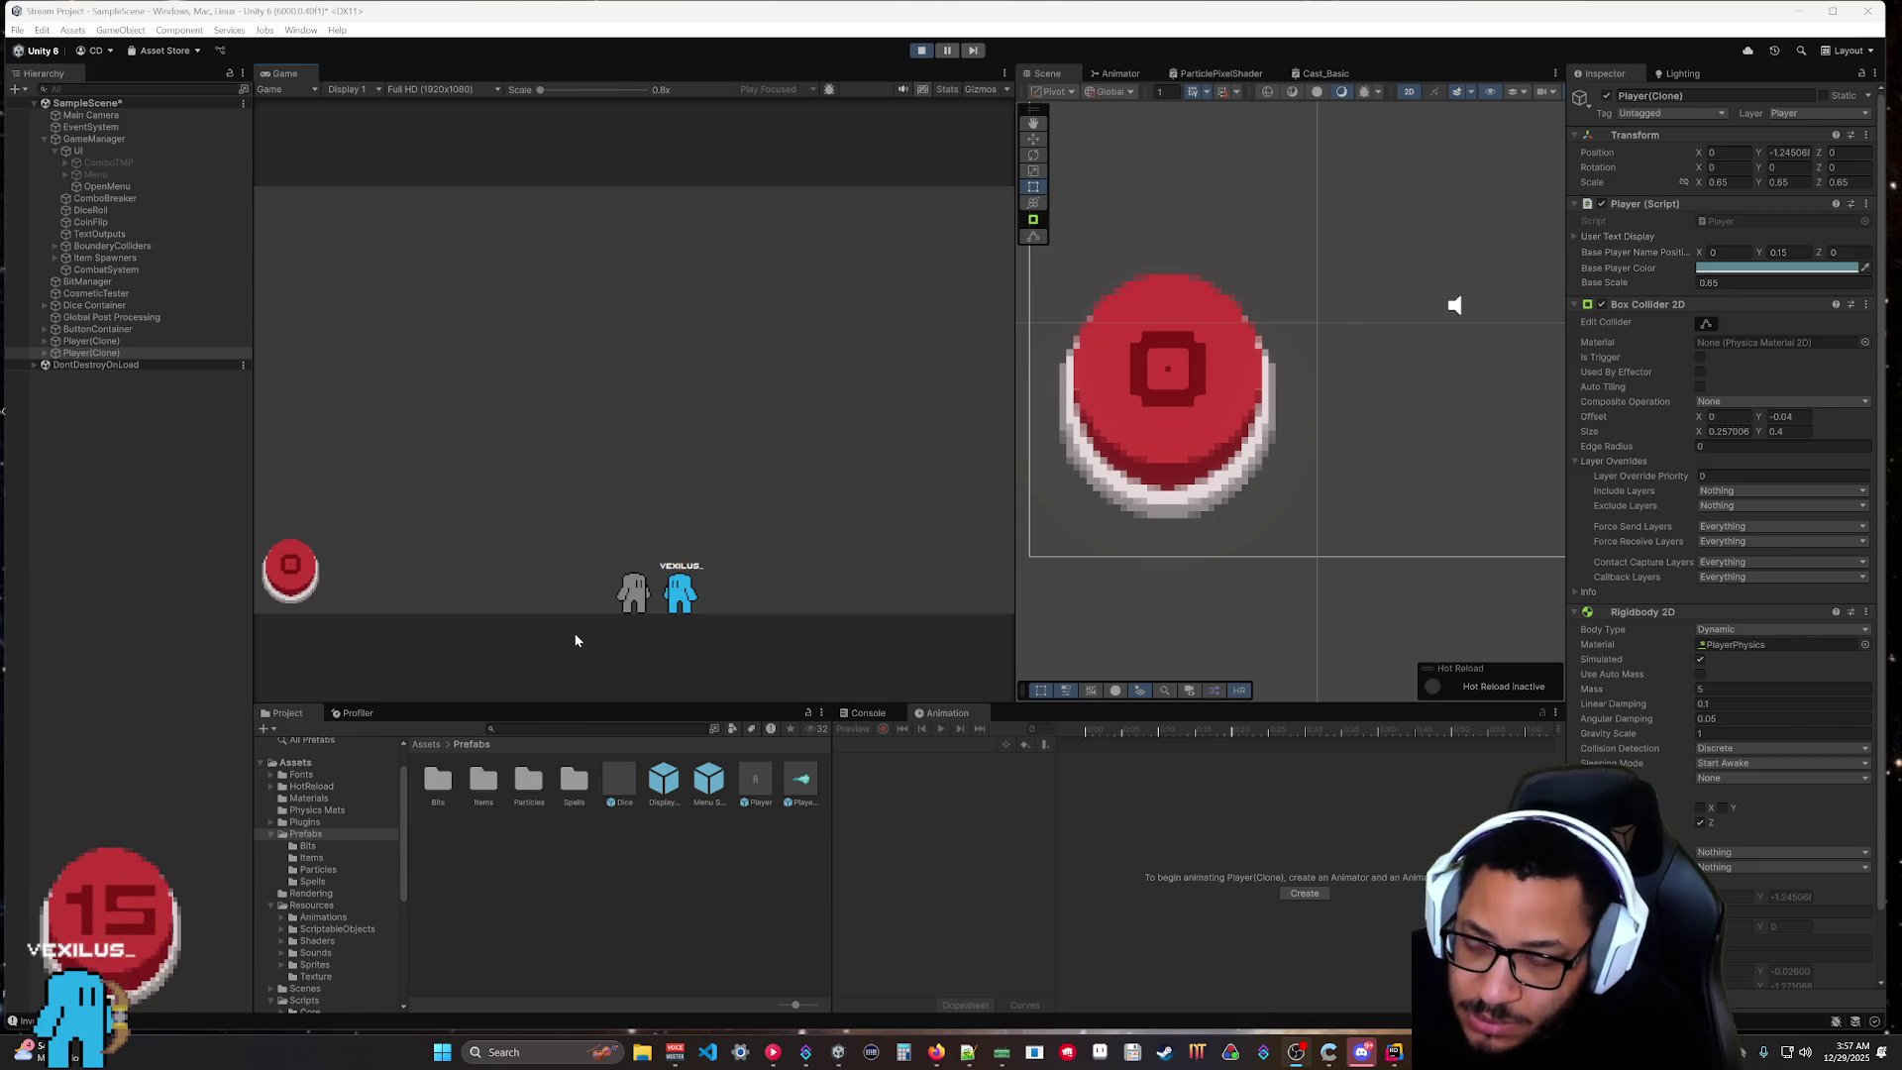
Expand the second Player(Clone) to confirm its Core is on Entity Core, then switch to Rider.
click(44, 353)
click(54, 377)
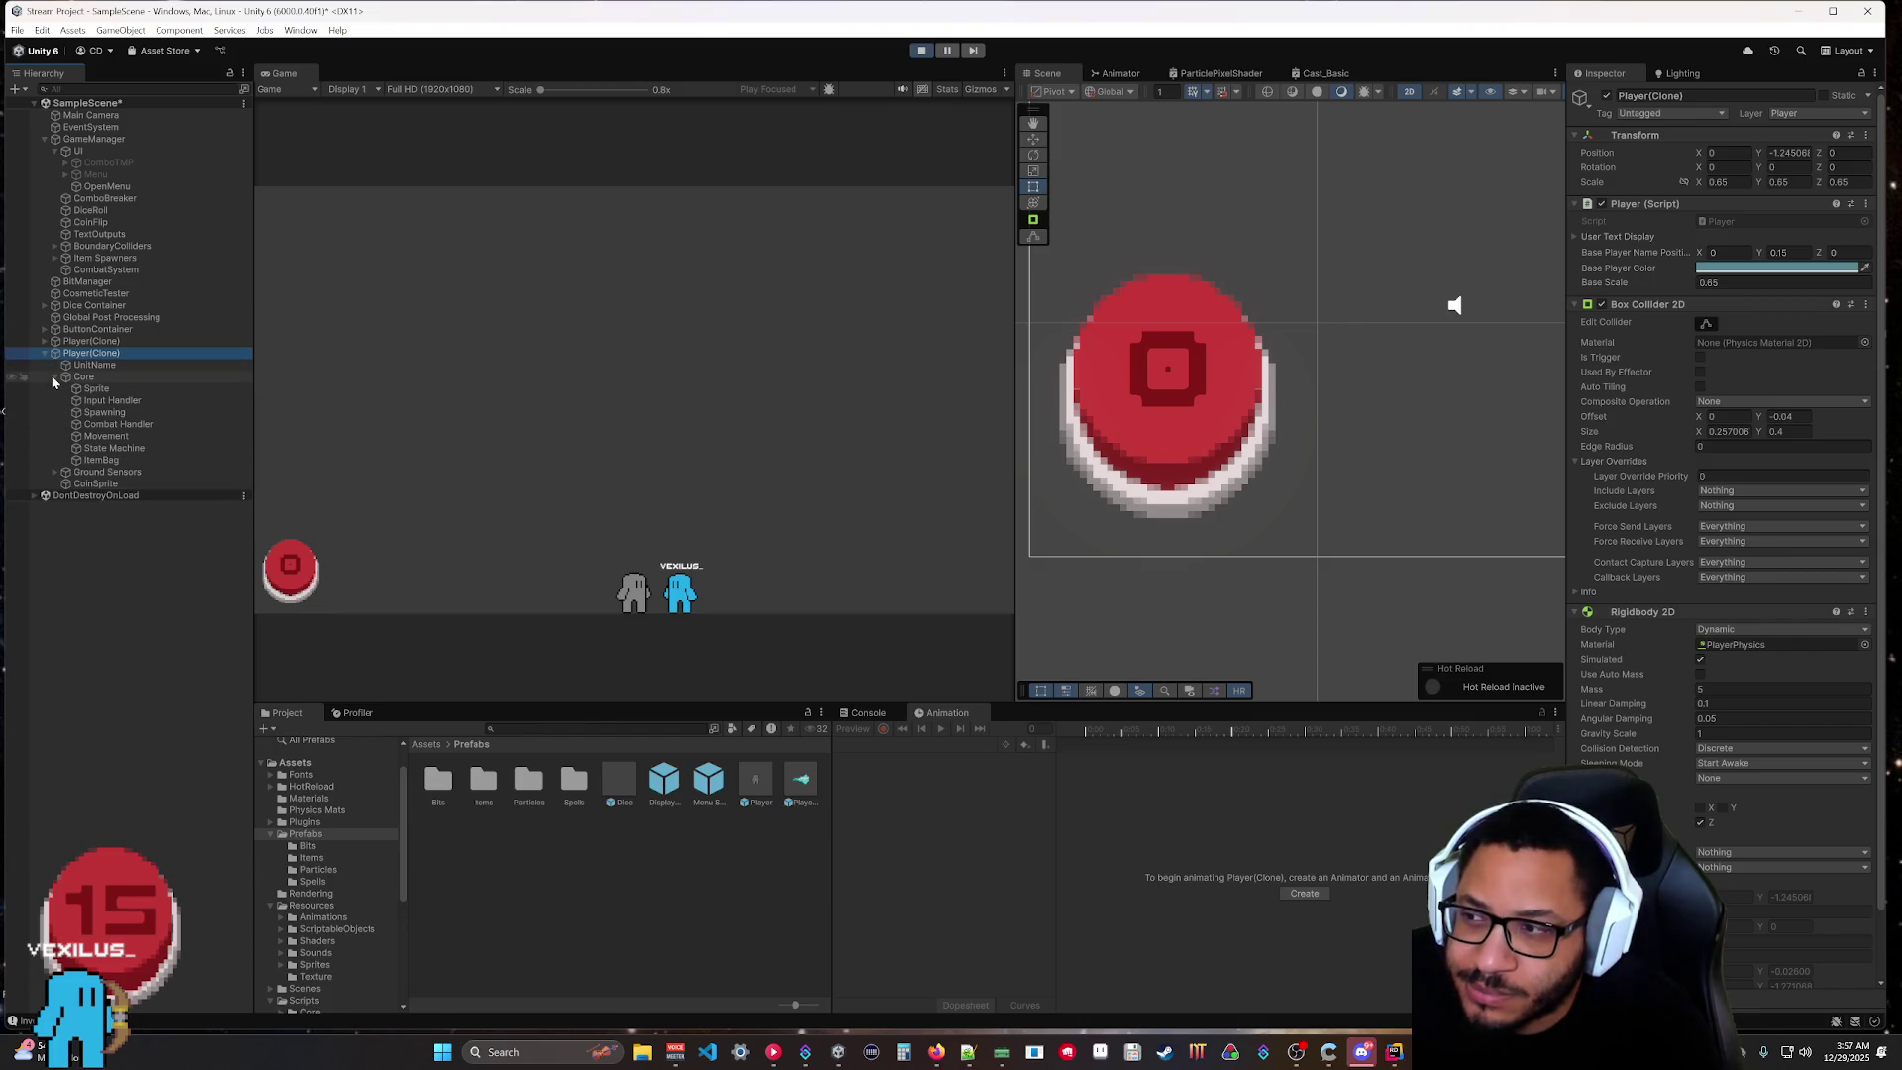
click(75, 378)
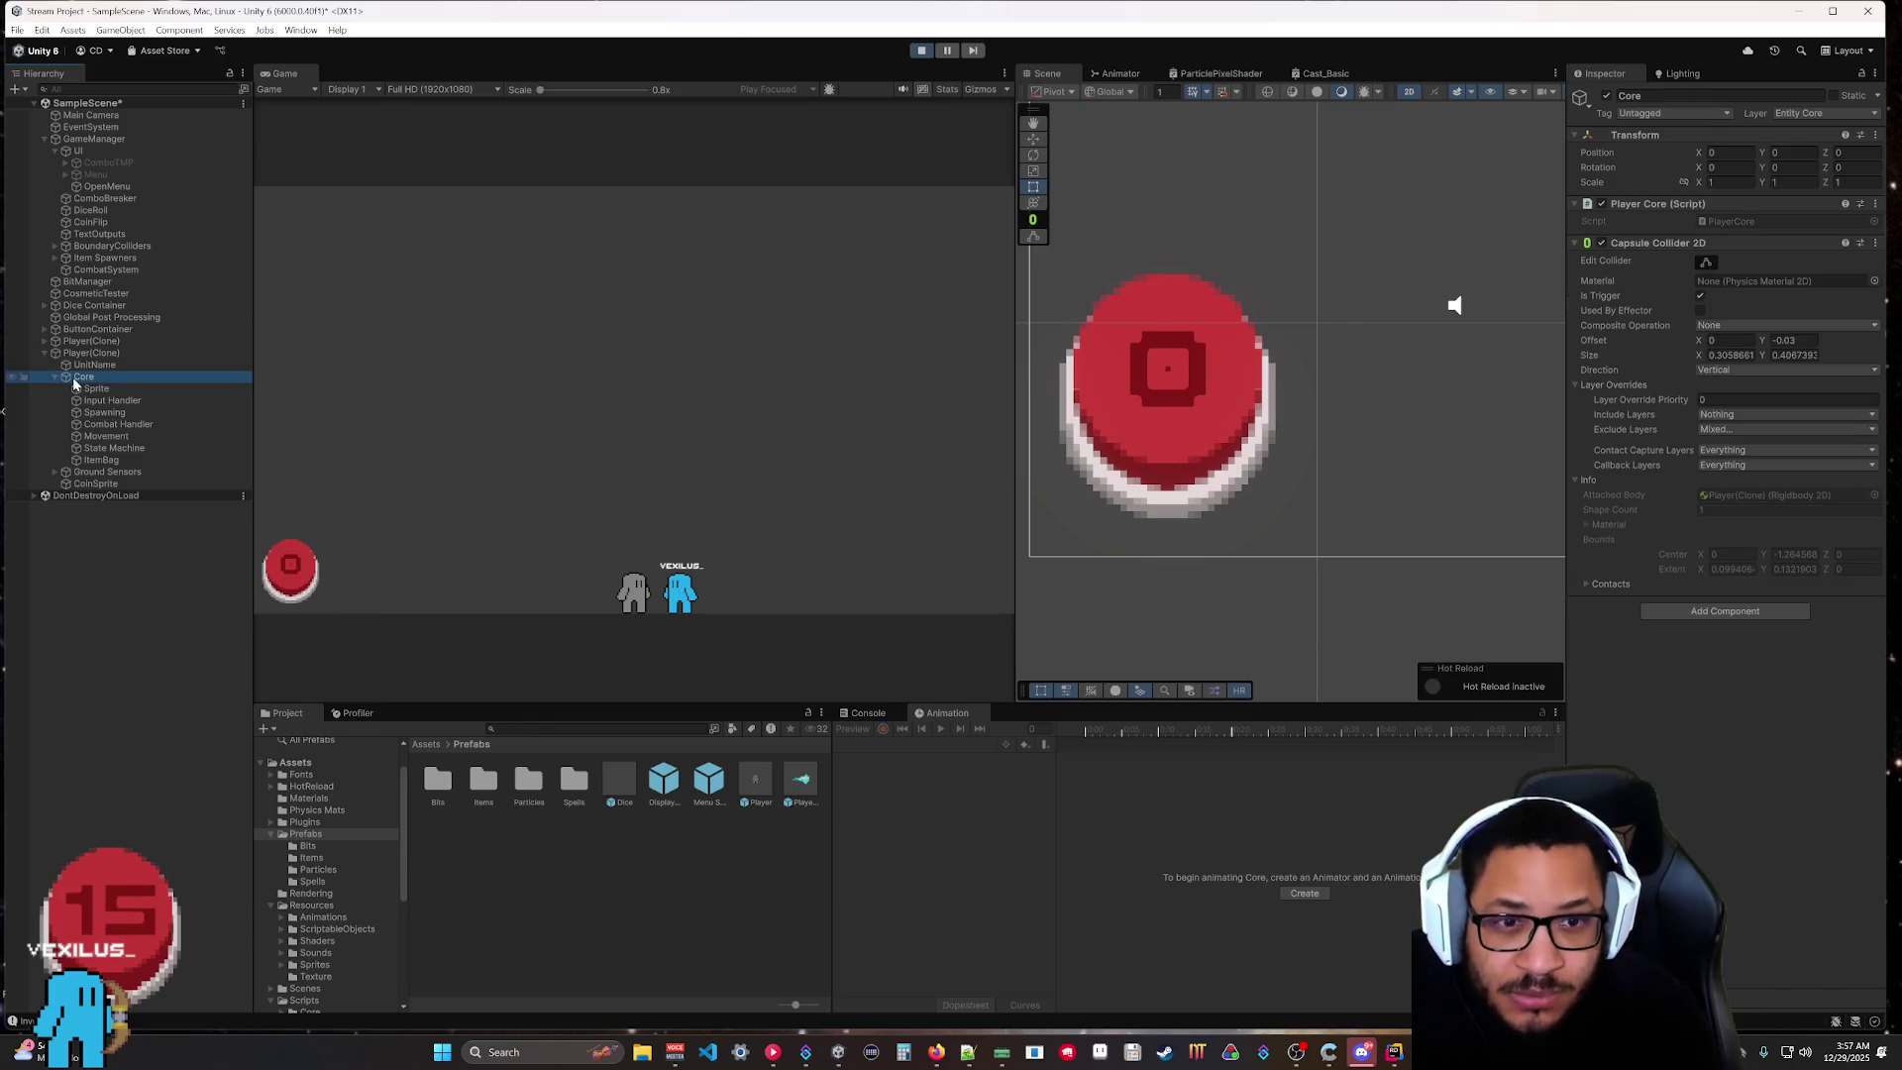
click(107, 365)
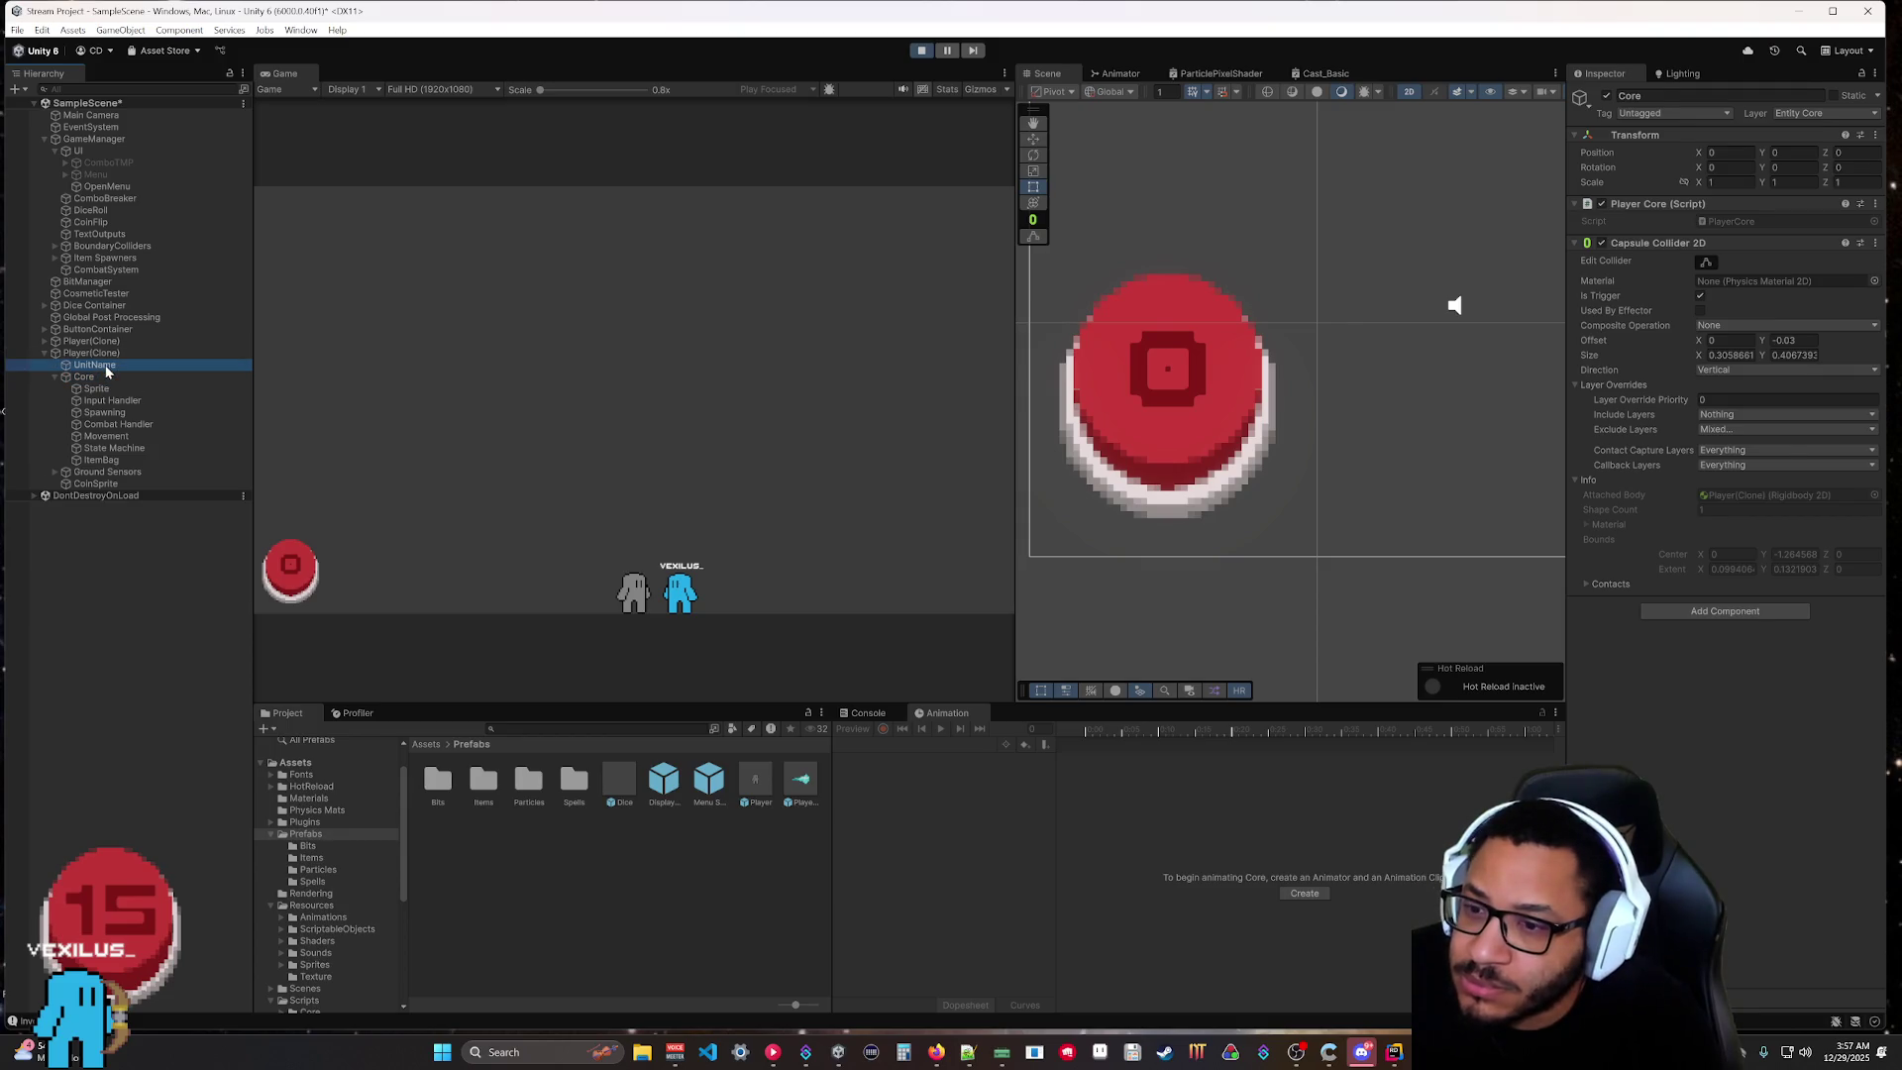
click(1394, 1052)
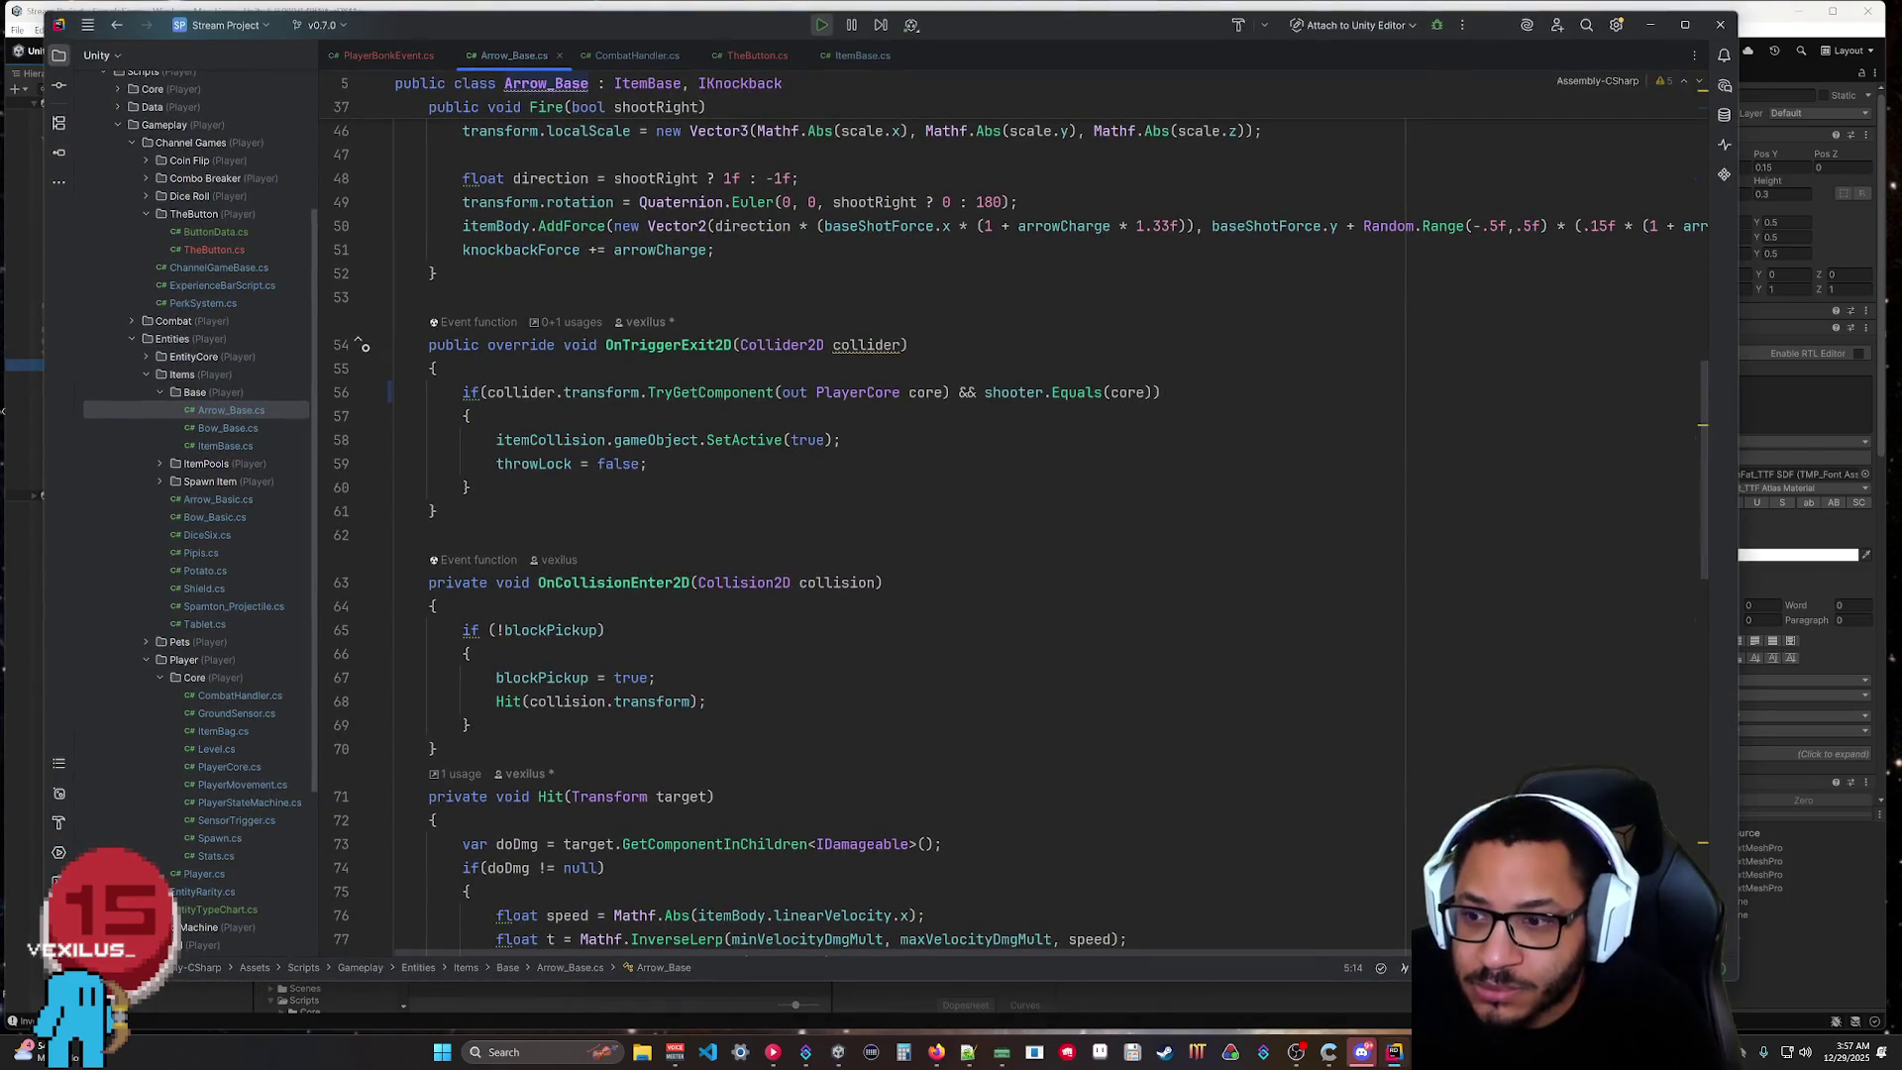
Review PlayerBonkEvent.cs alongside Arrow_Base.cs to see how Arrow_Base finds PlayerCore.
scroll(741, 85, up, 7)
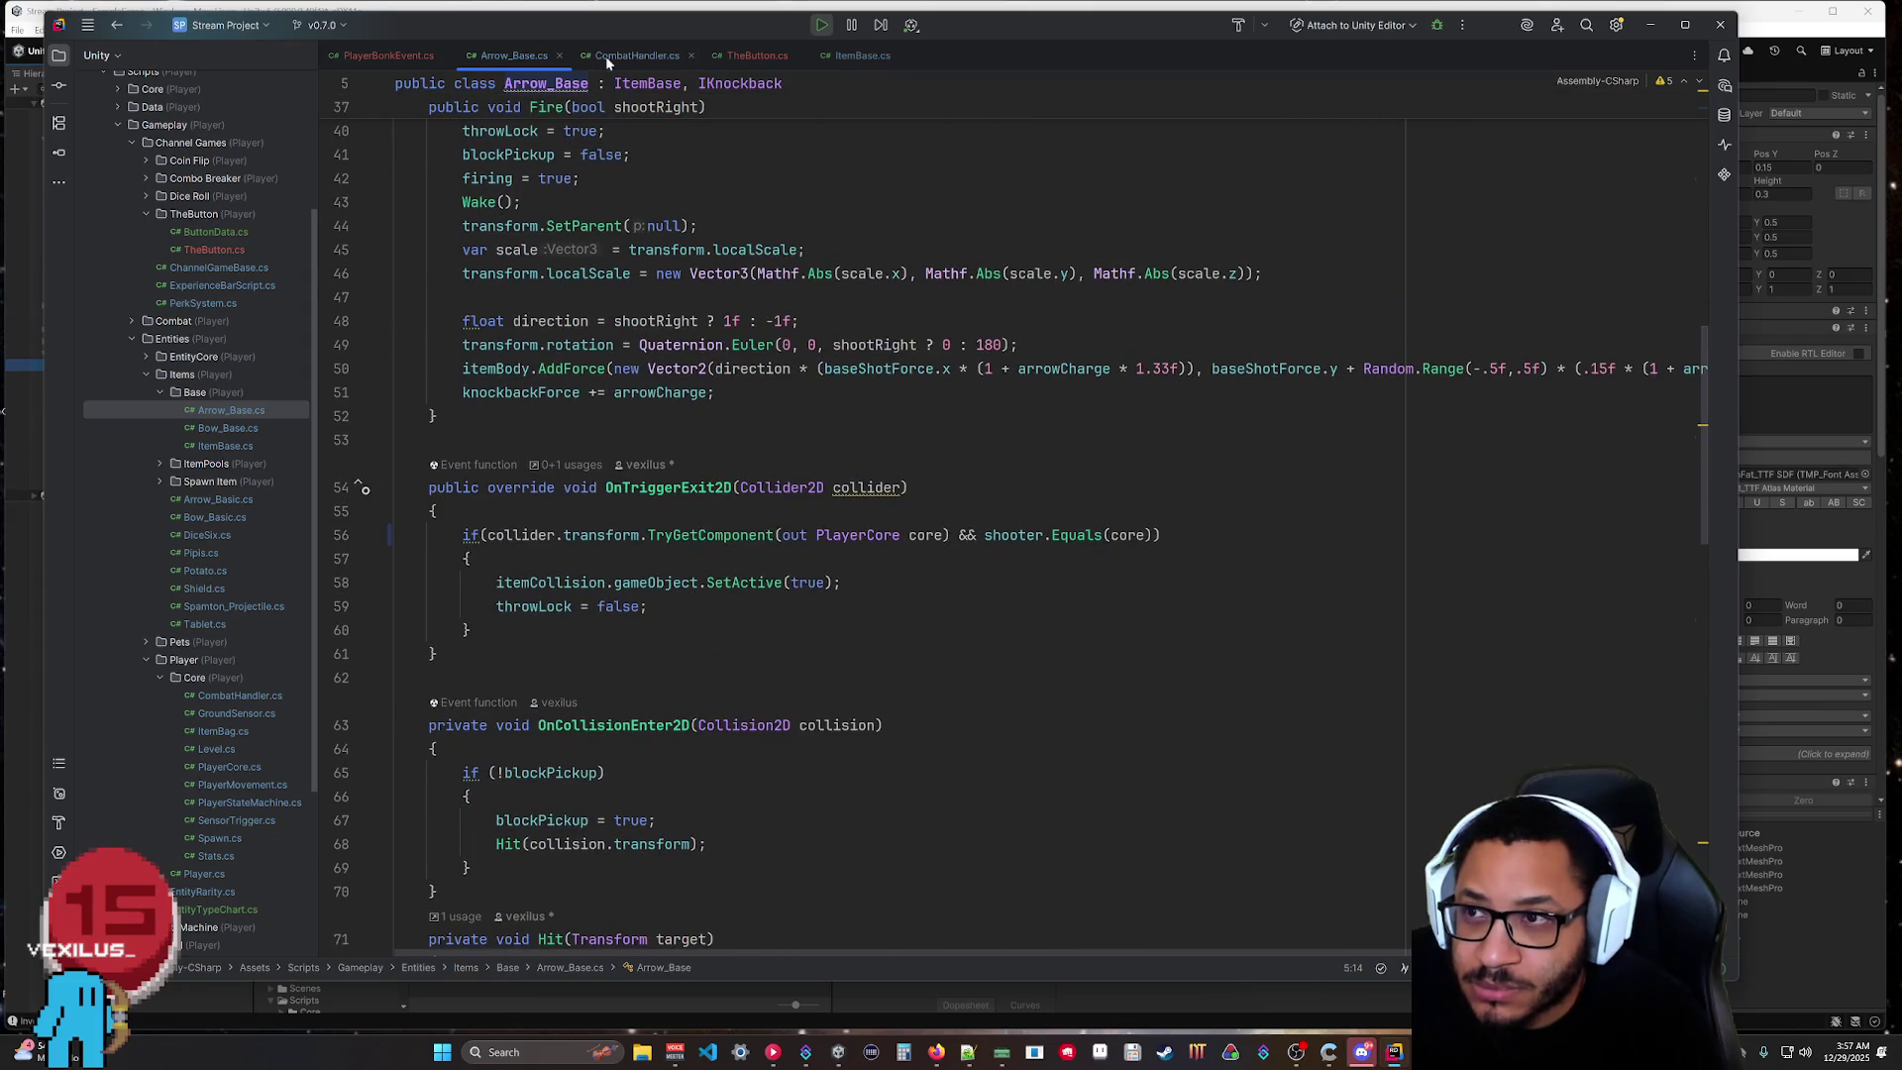
click(394, 56)
scroll(852, 495, up, 3)
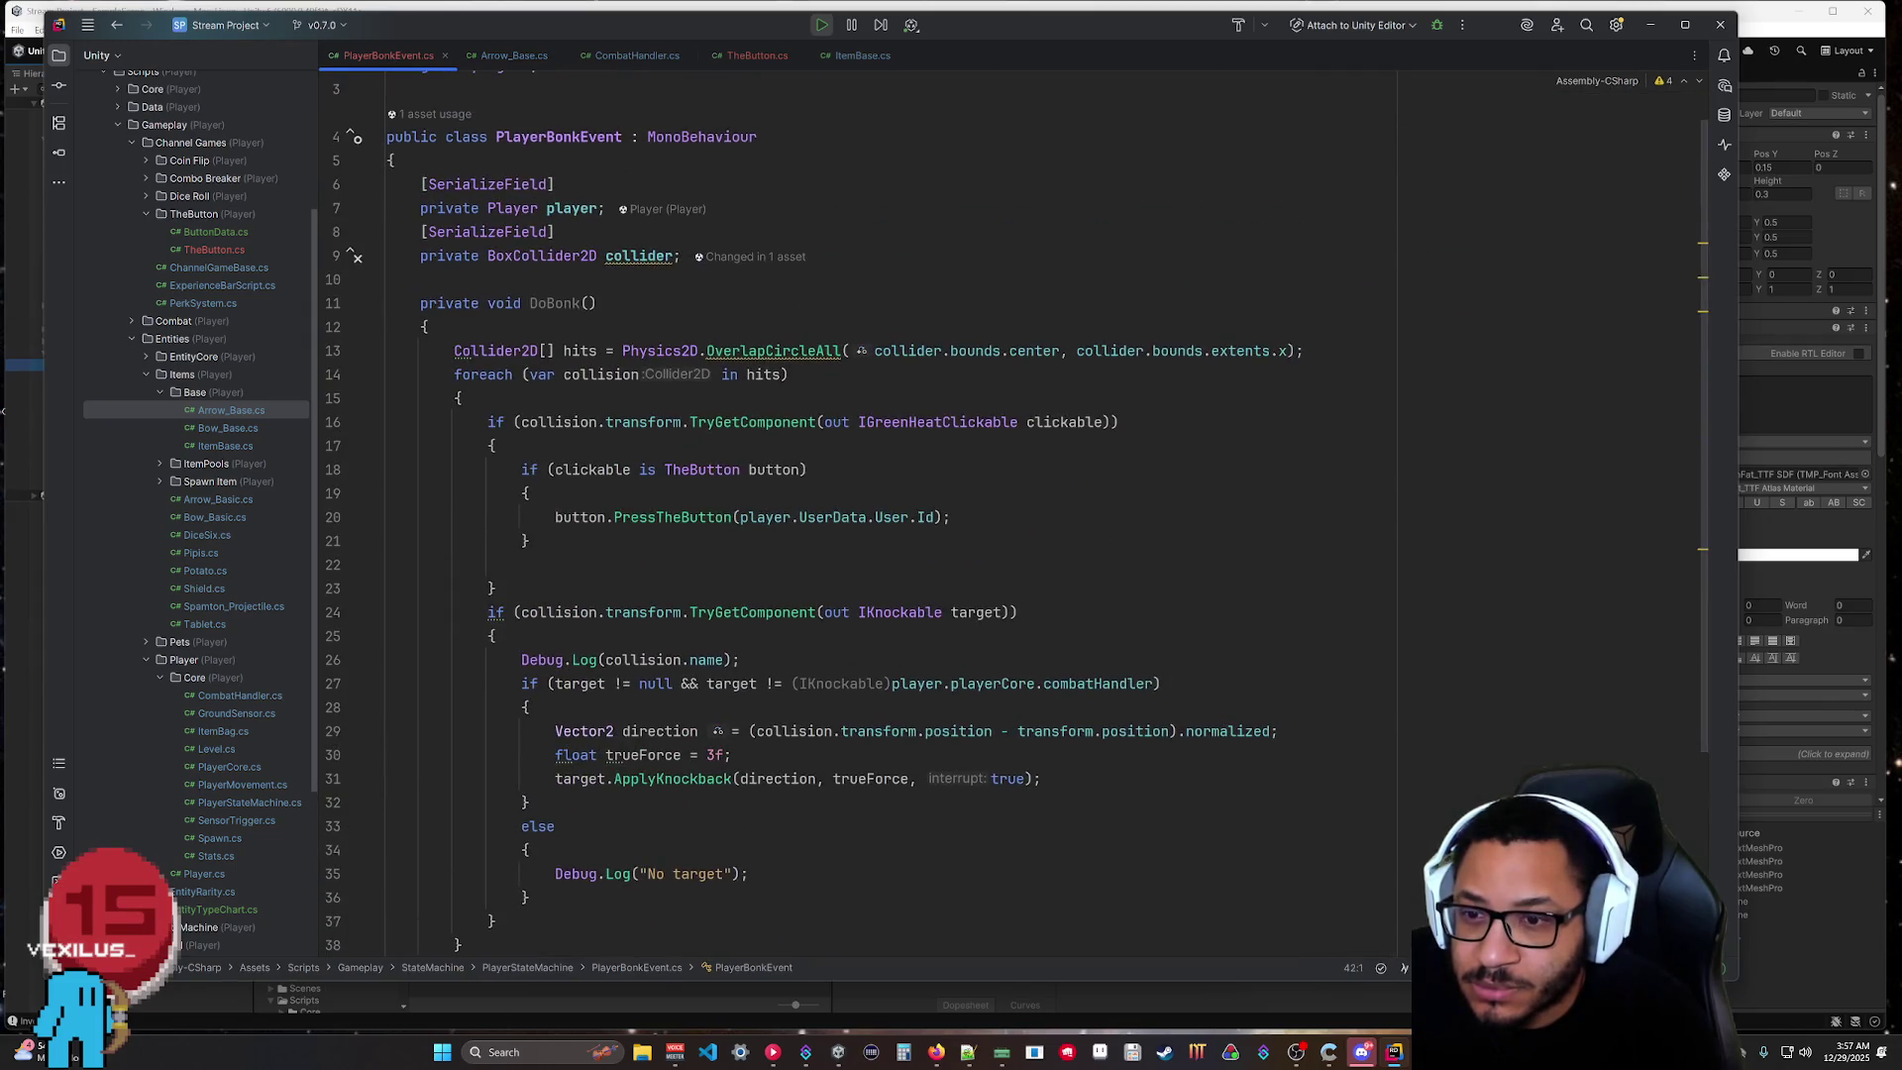
scroll(1016, 526, down, 2)
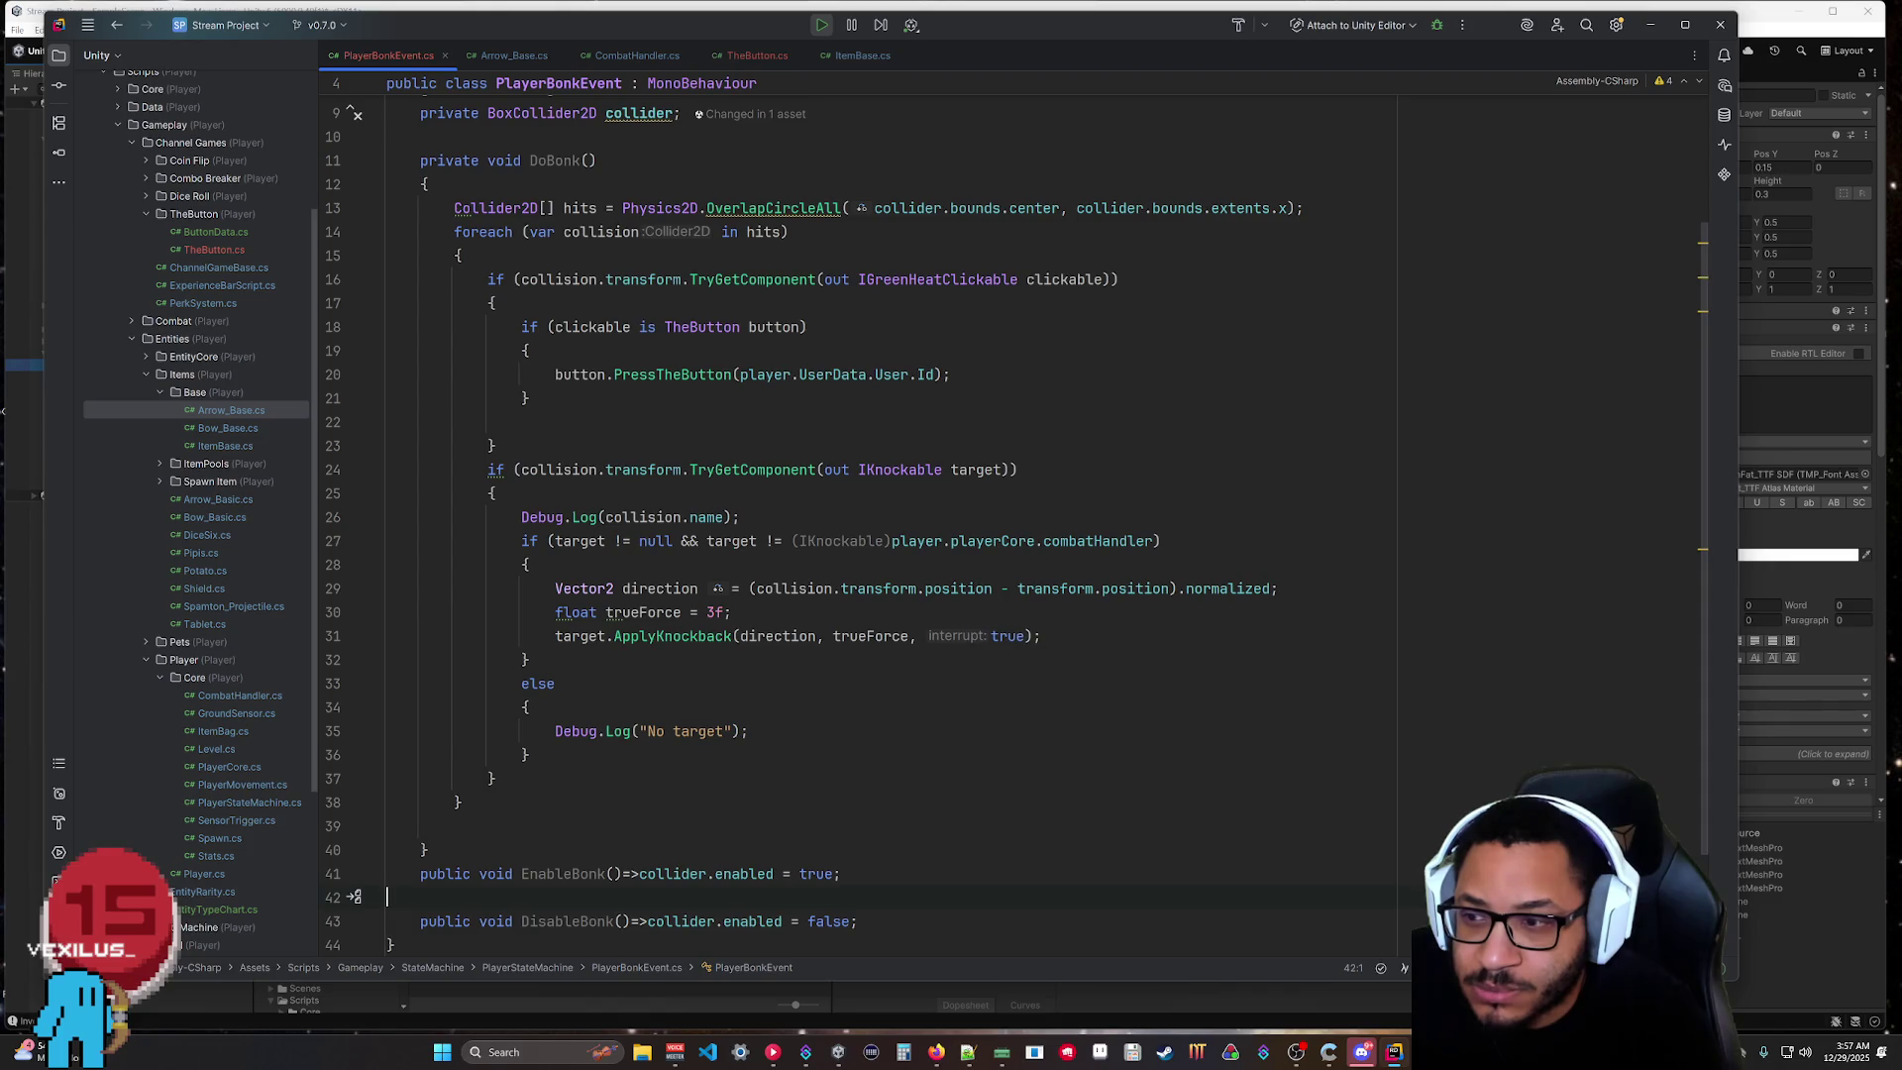
click(503, 57)
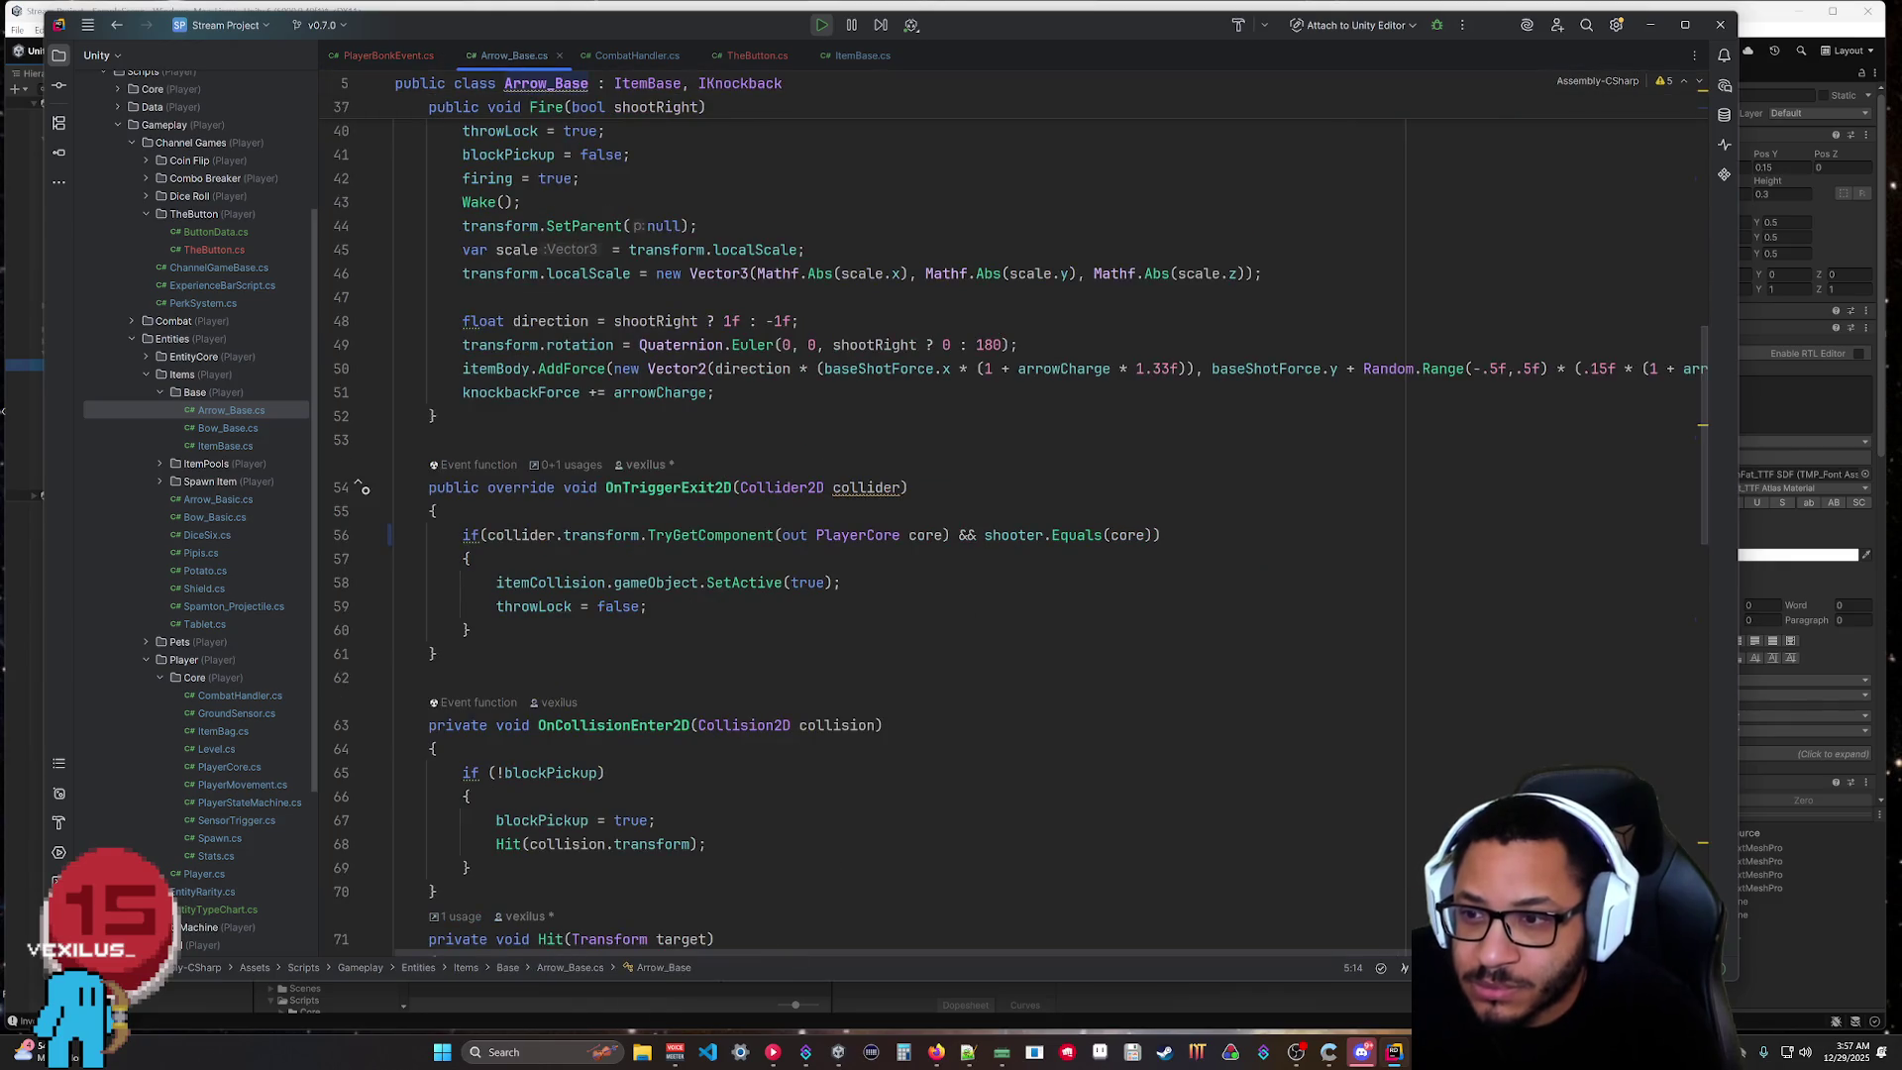
scroll(1016, 526, up, 4)
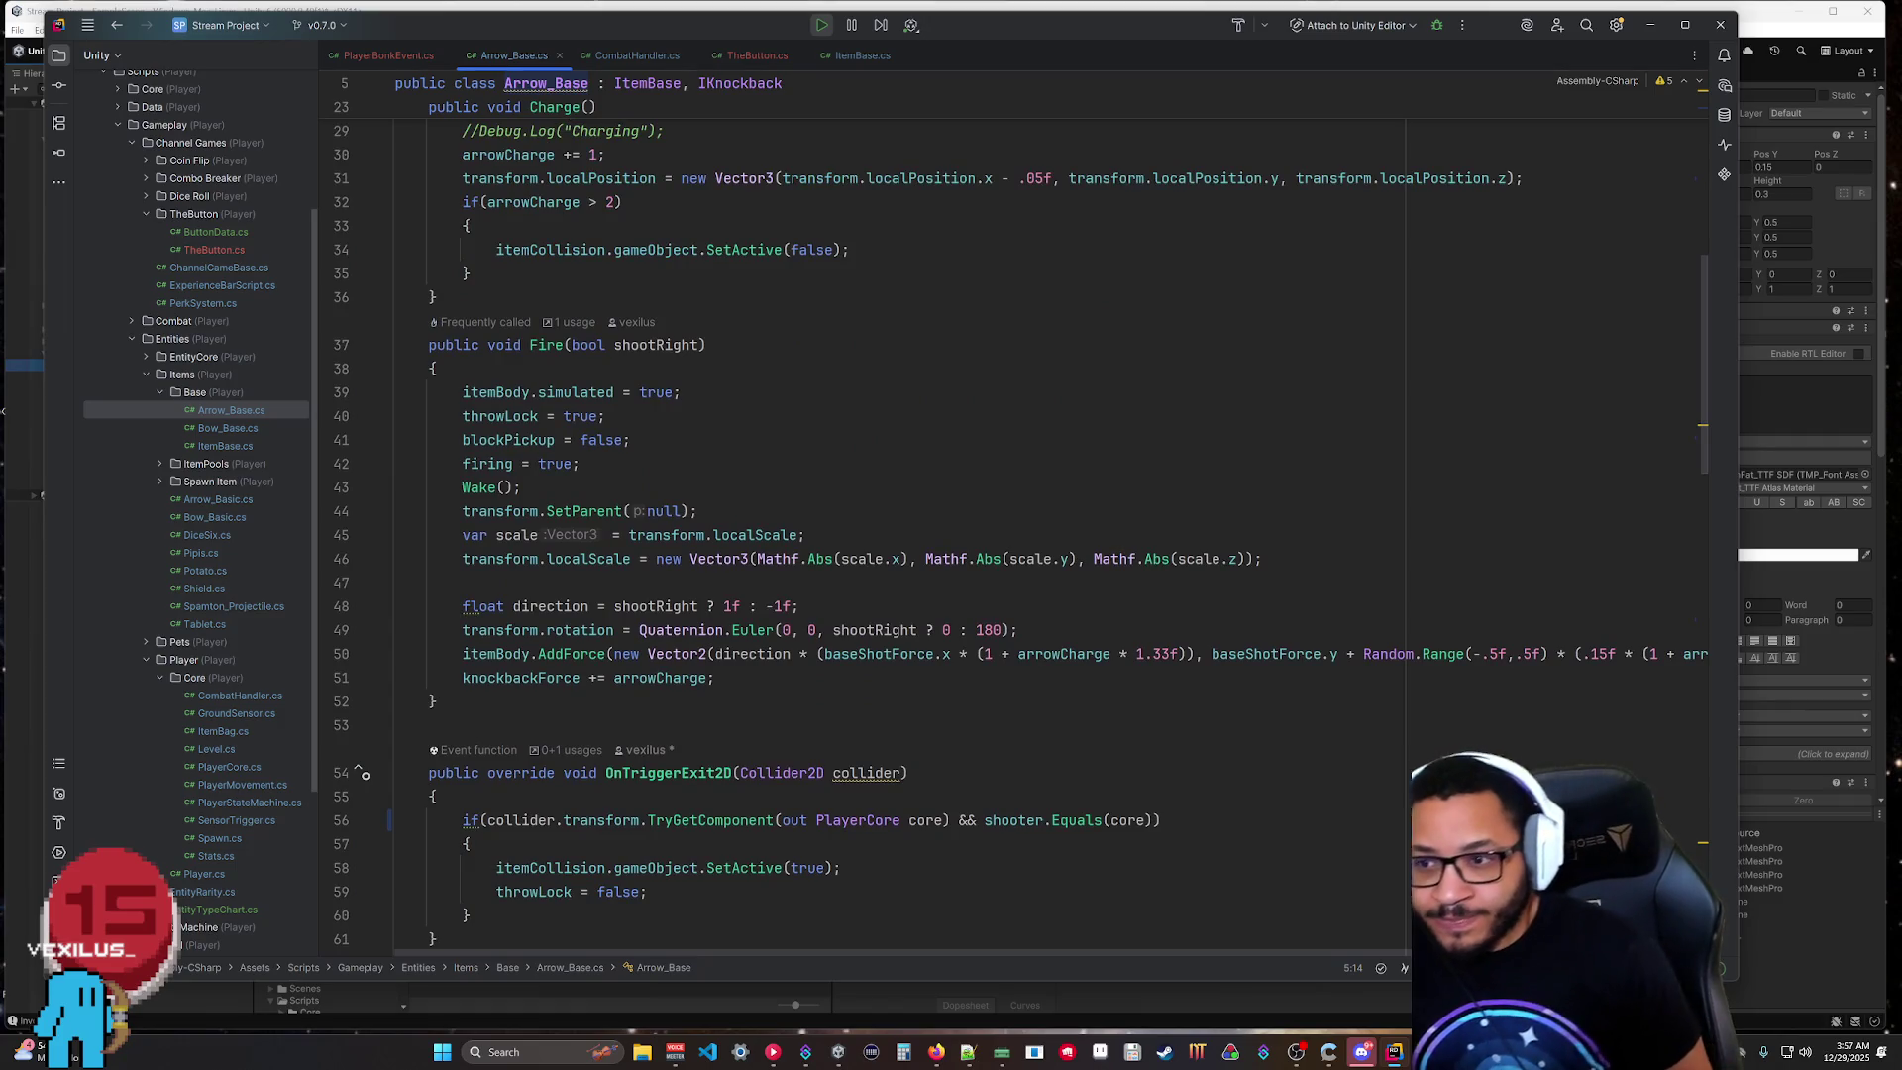
scroll(591, 884, down, 9)
scroll(862, 535, down, 3)
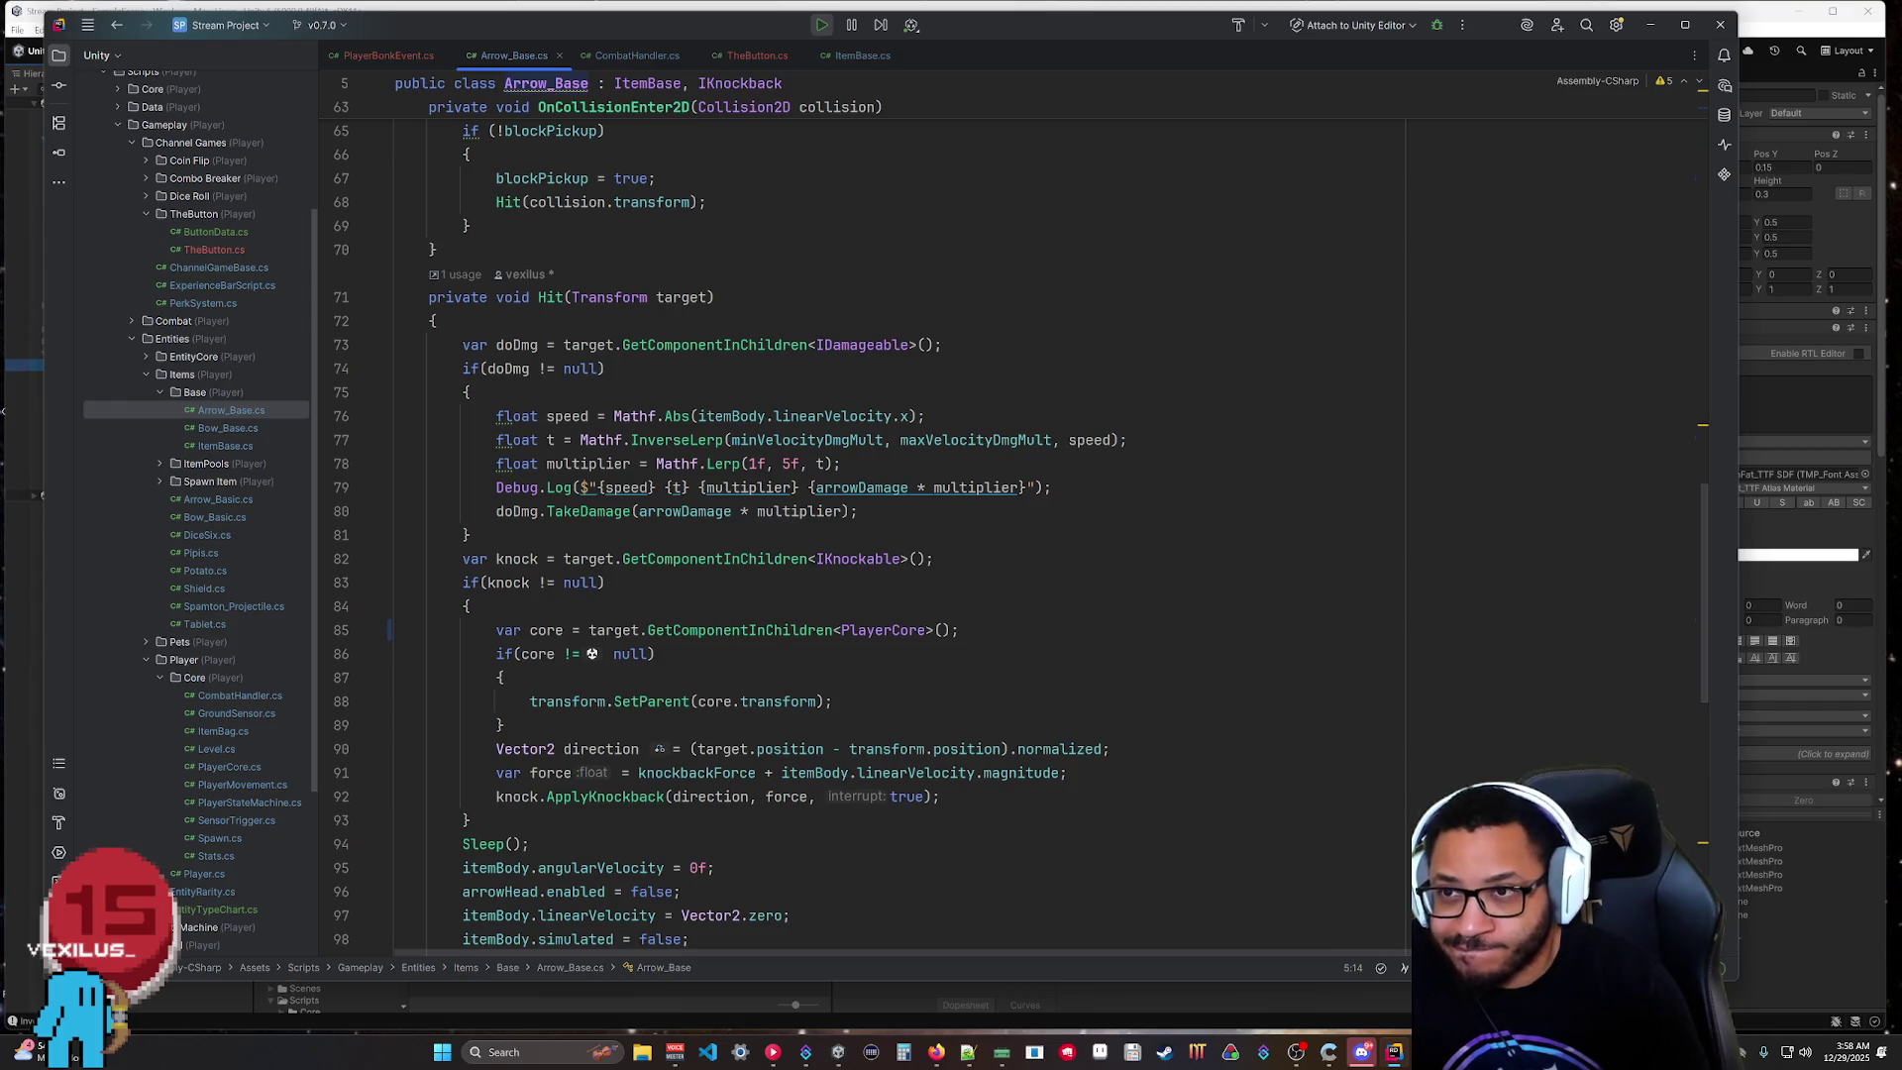
Recheck Arrow_Base's PlayerCore handling, then select IKnockable on line 24 of PlayerBonkEvent.cs.
click(375, 56)
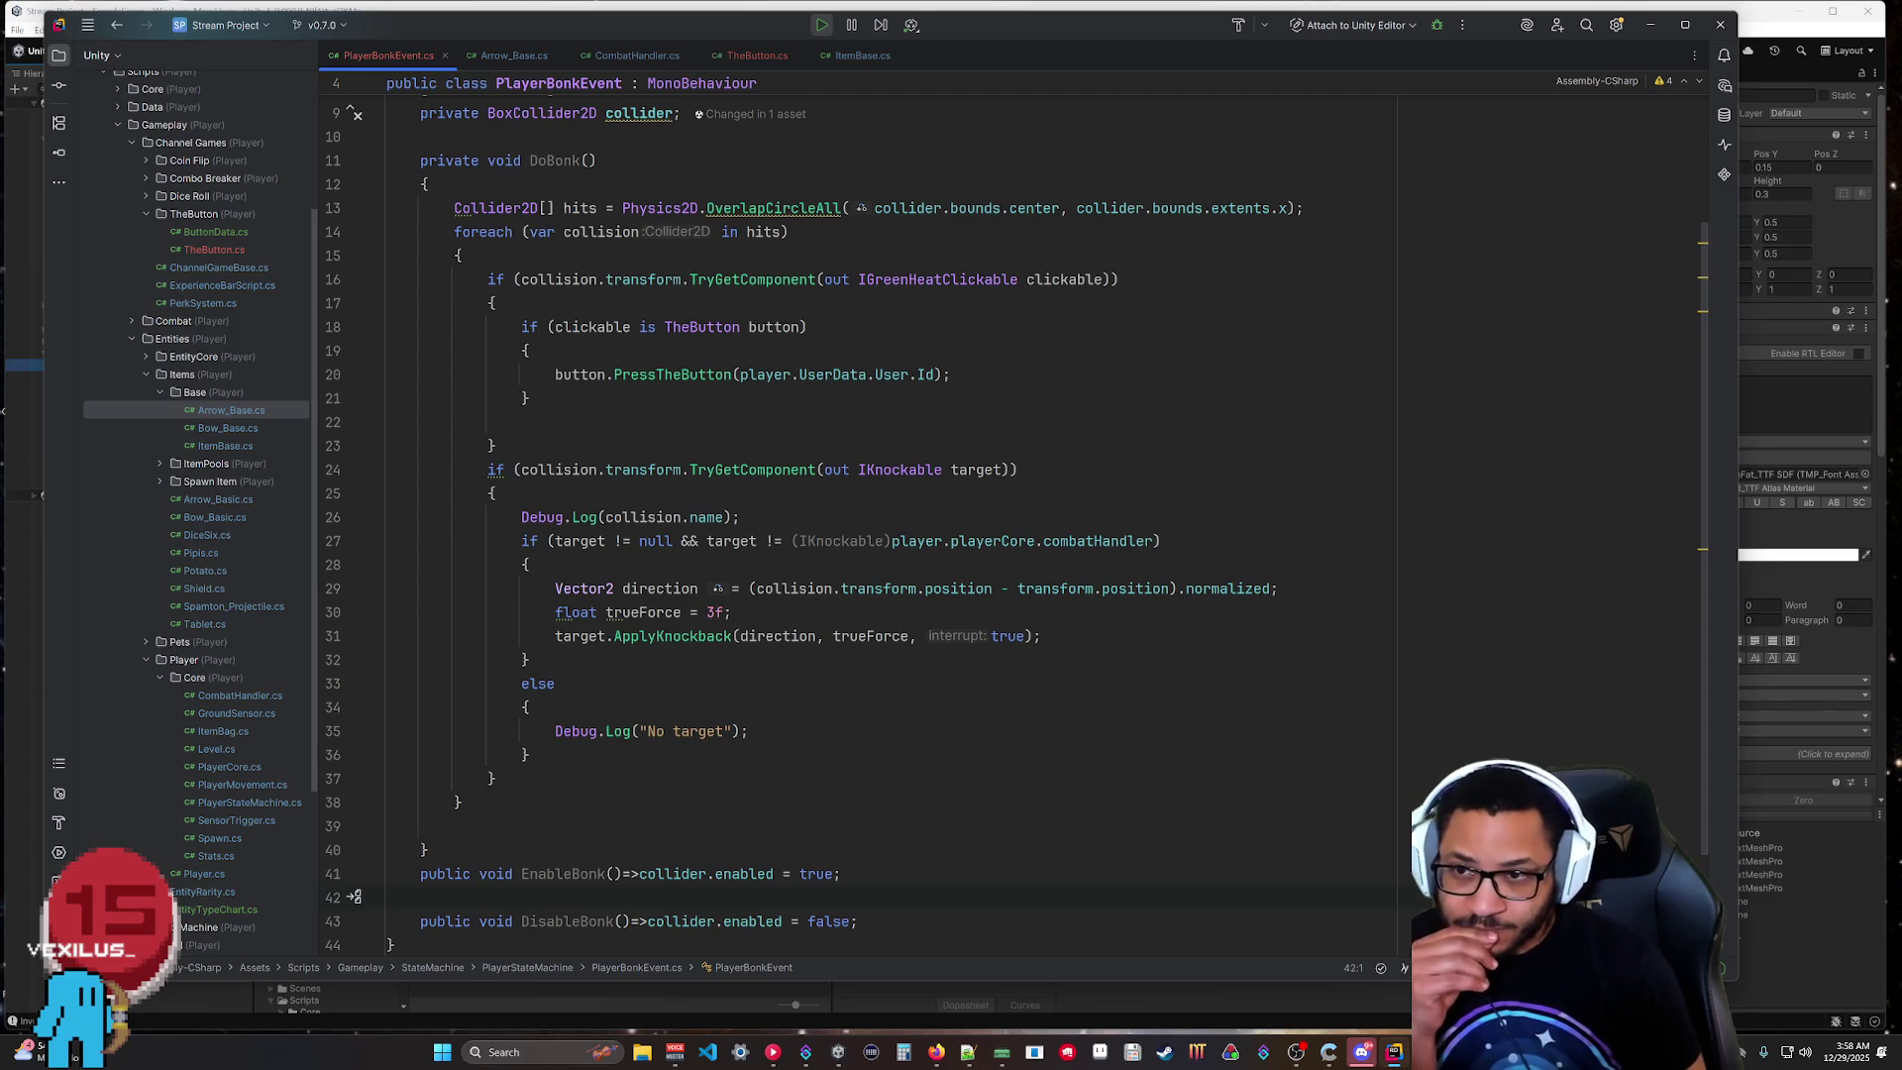
click(511, 54)
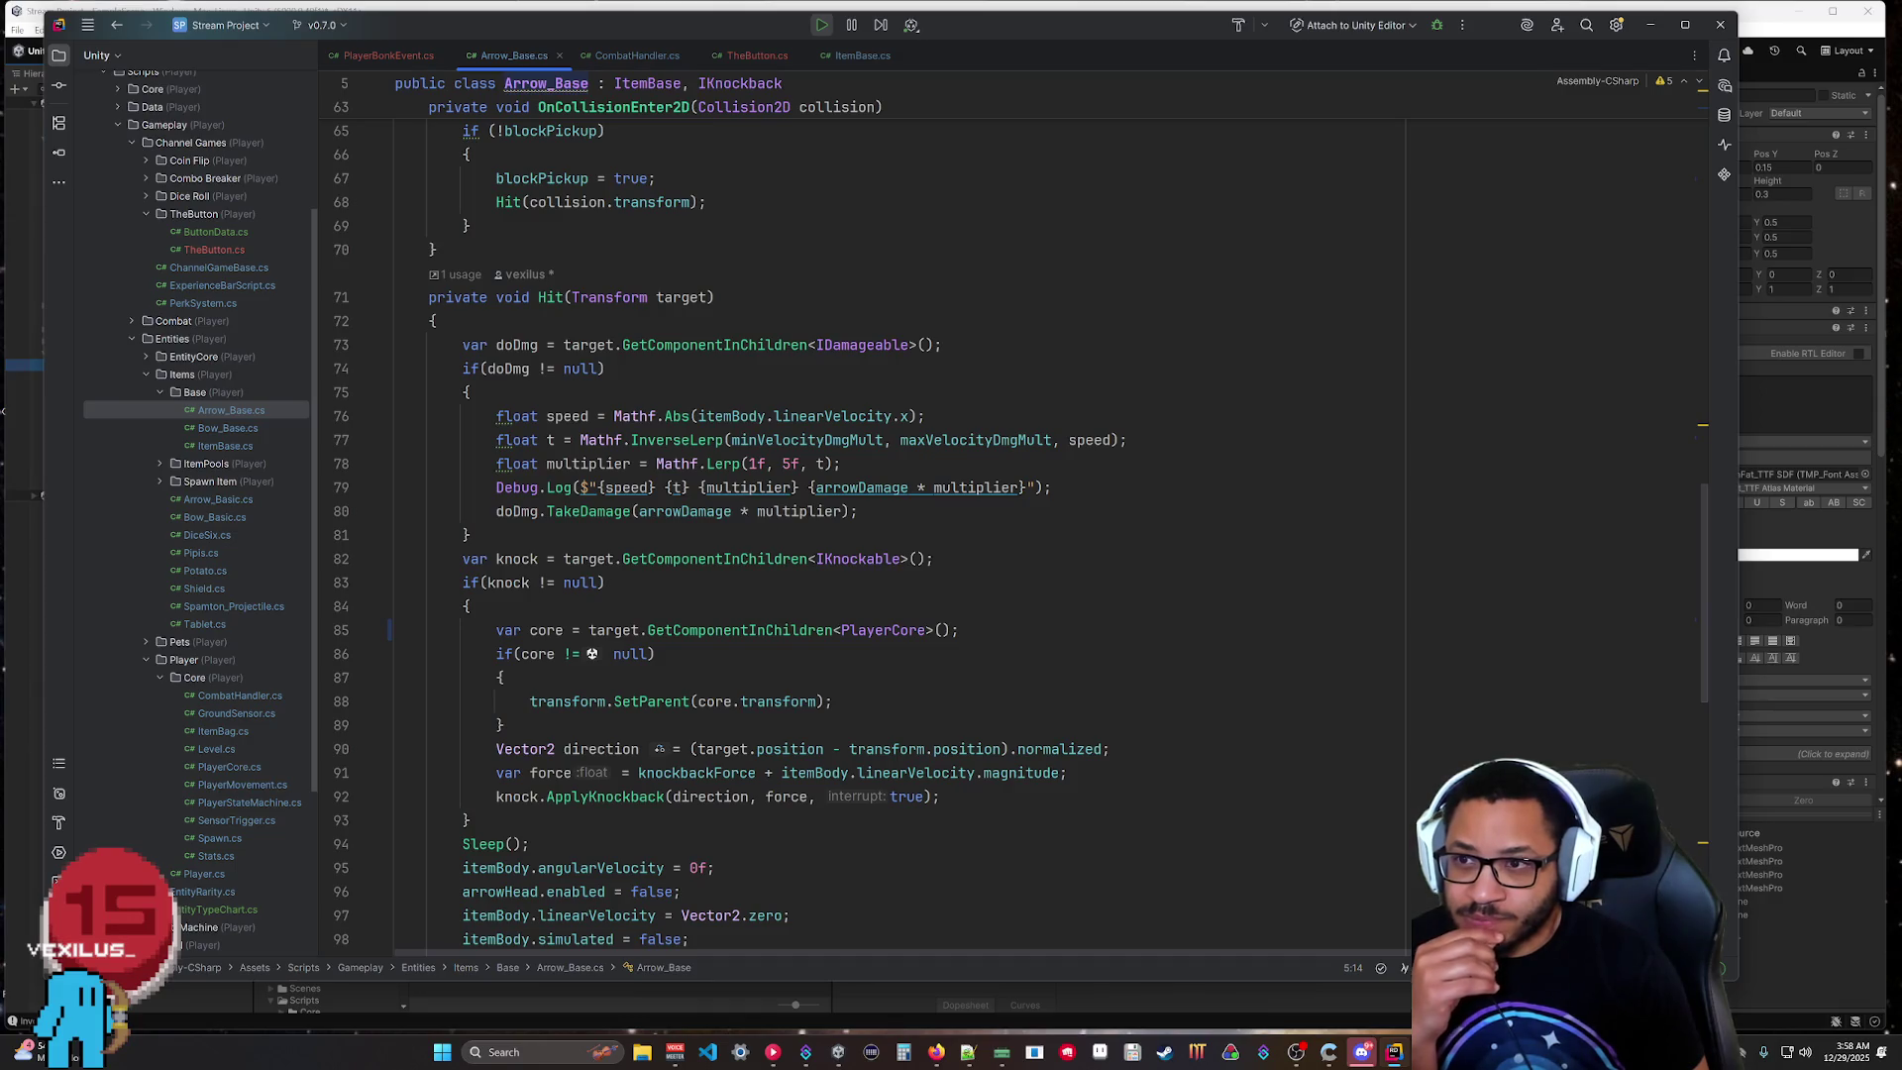
scroll(591, 653, up, 6)
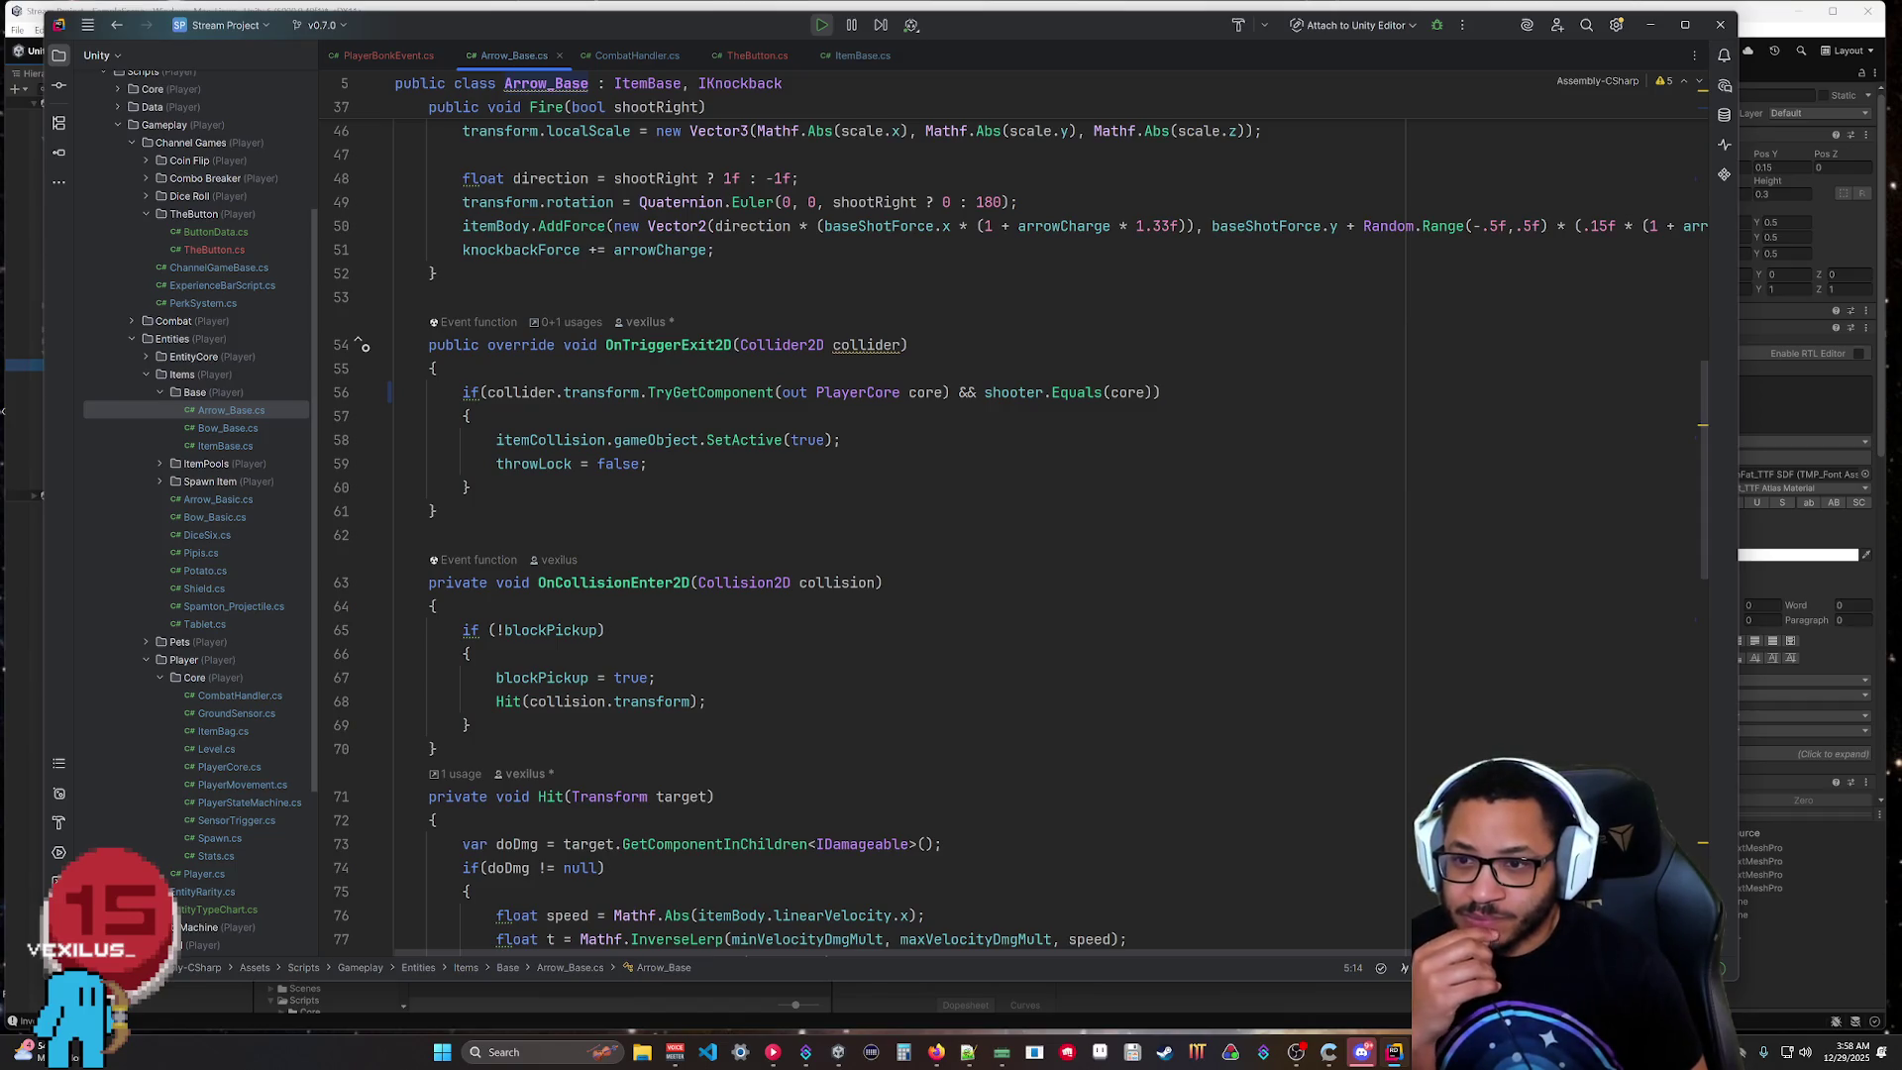
scroll(592, 654, down, 6)
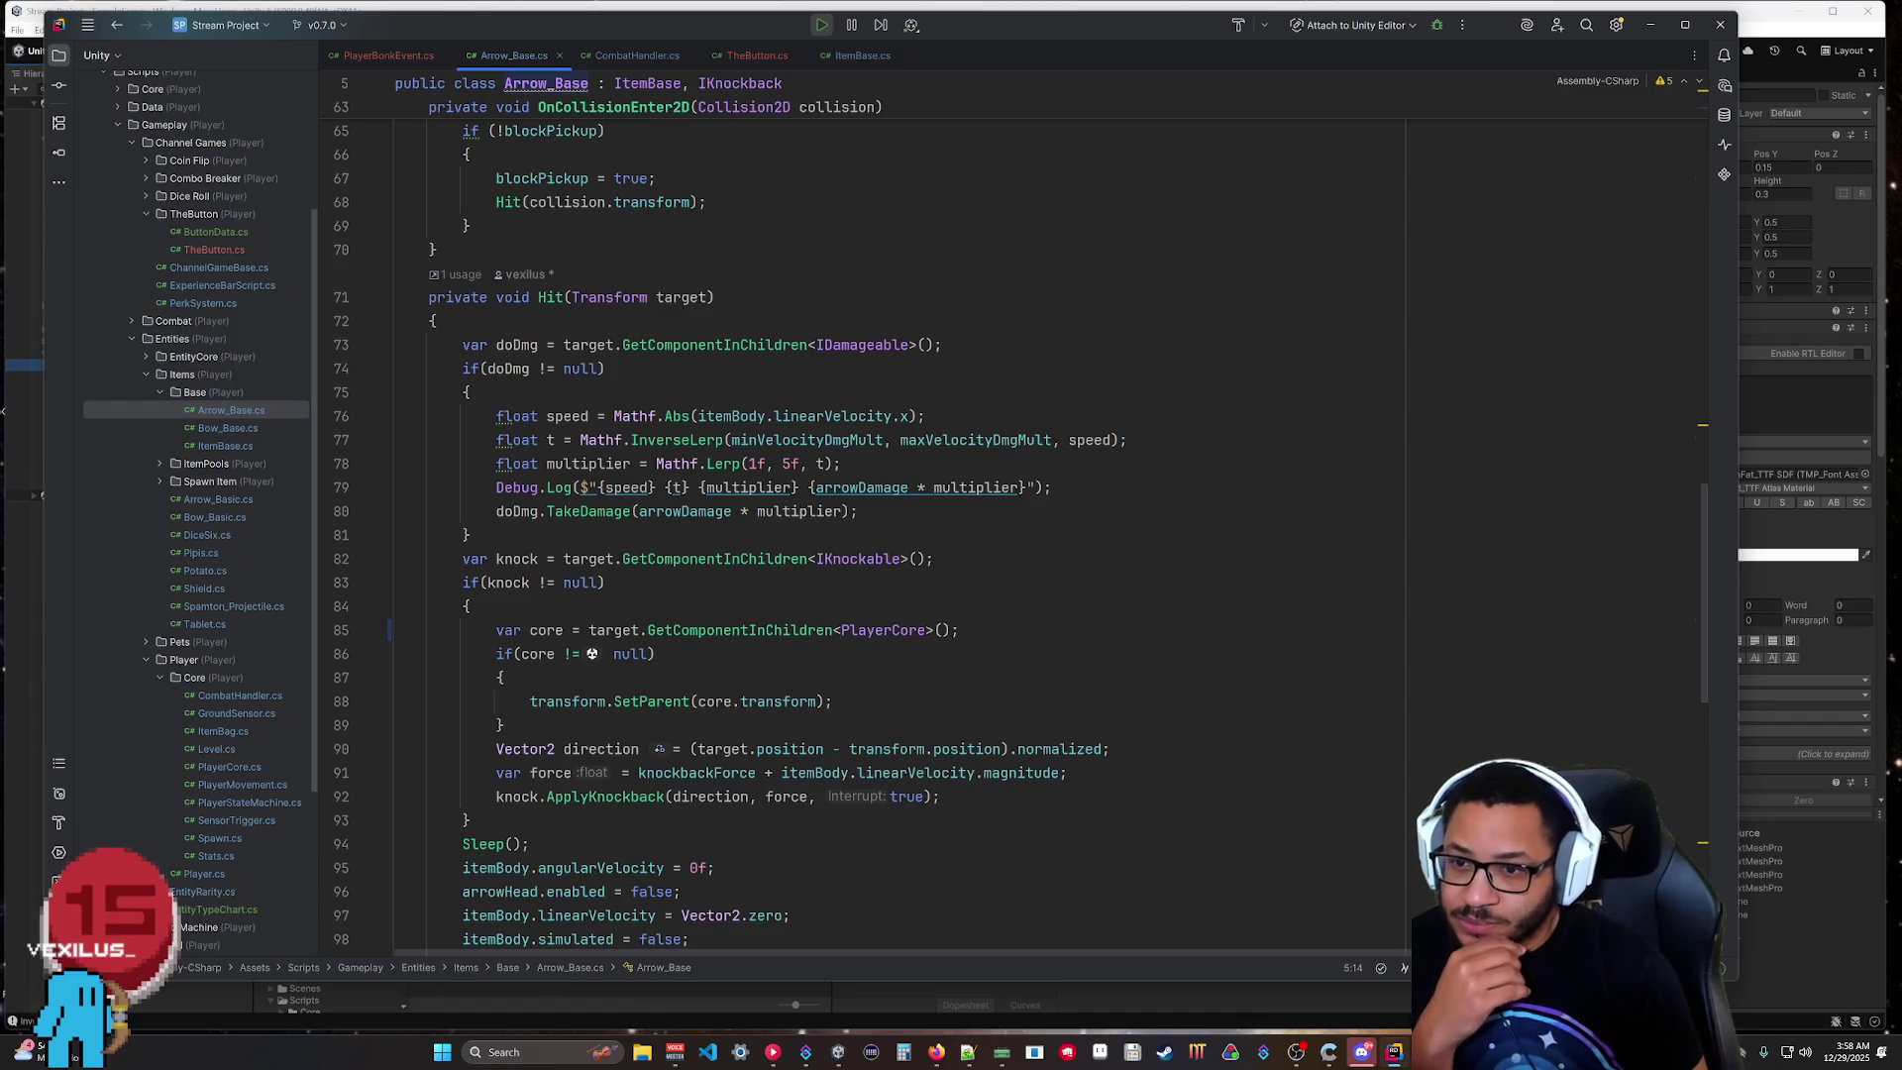
click(395, 57)
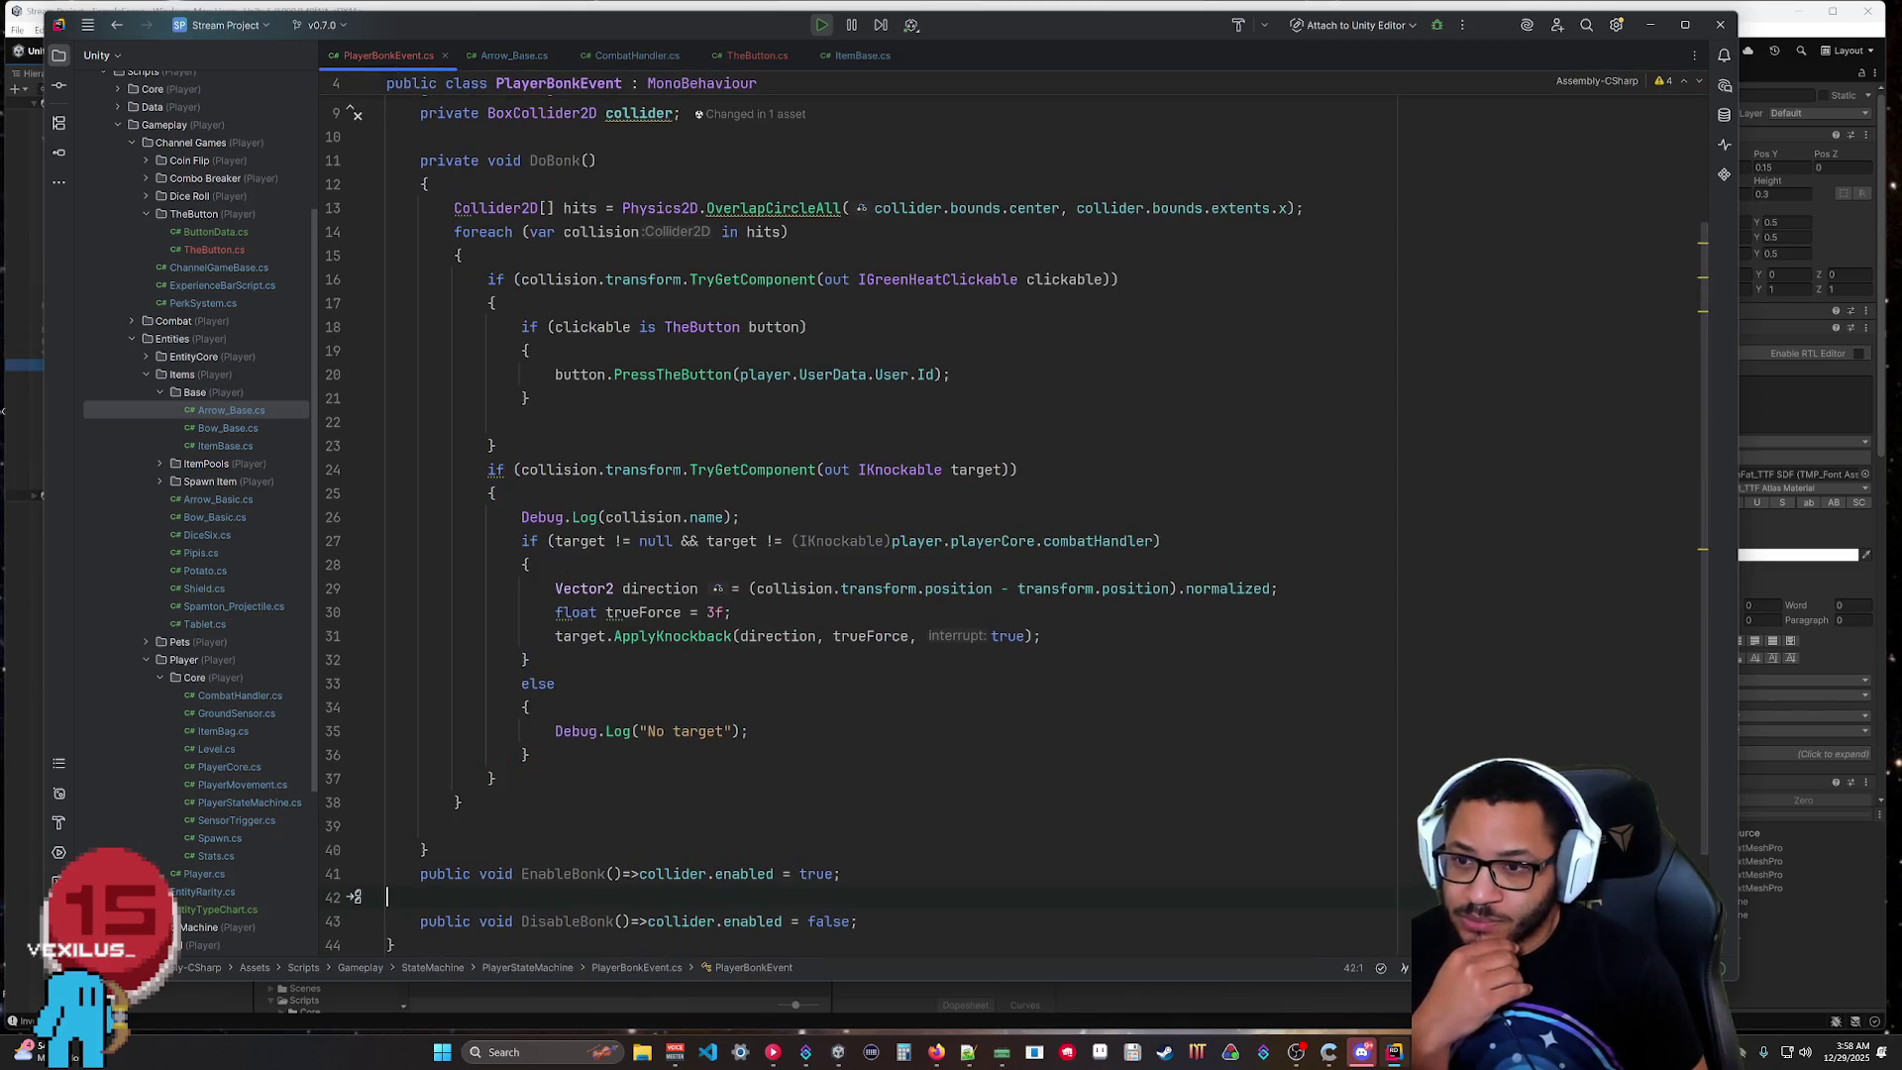
mouse_move(752, 469)
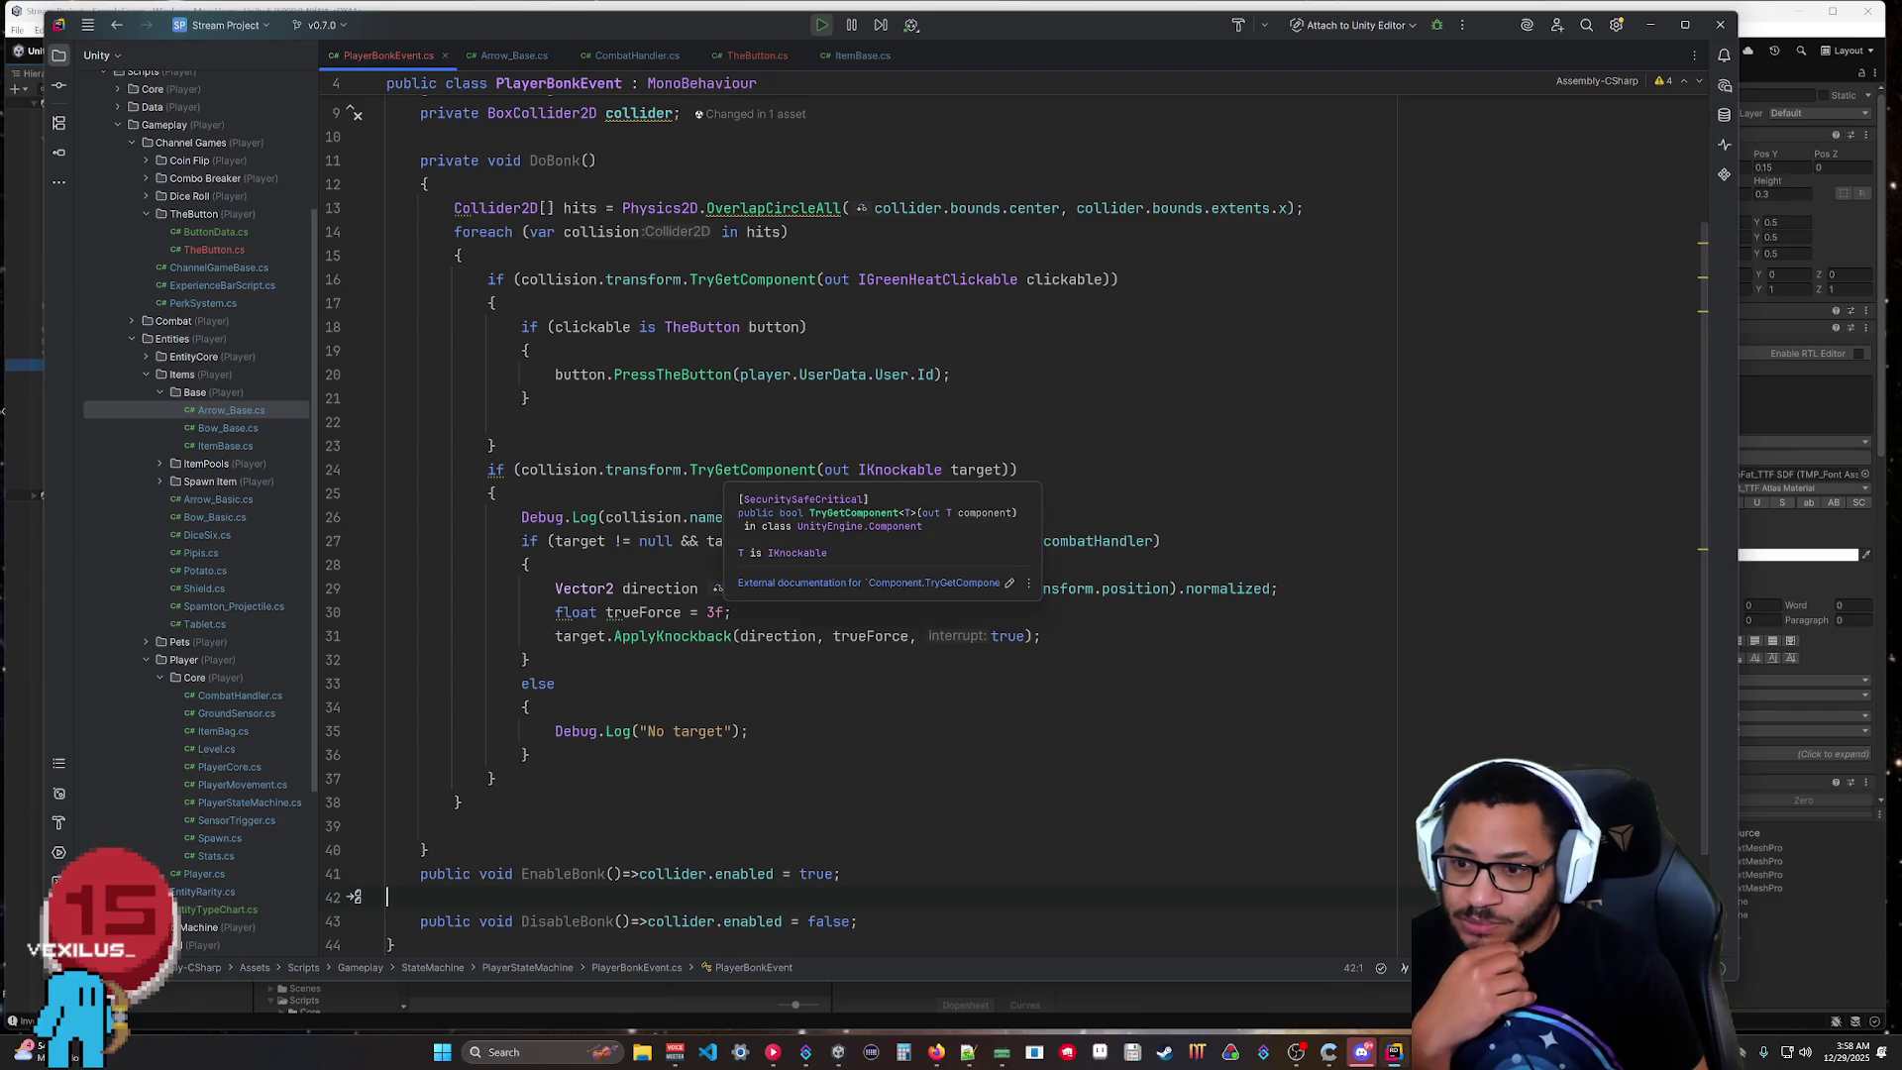
double_click(899, 470)
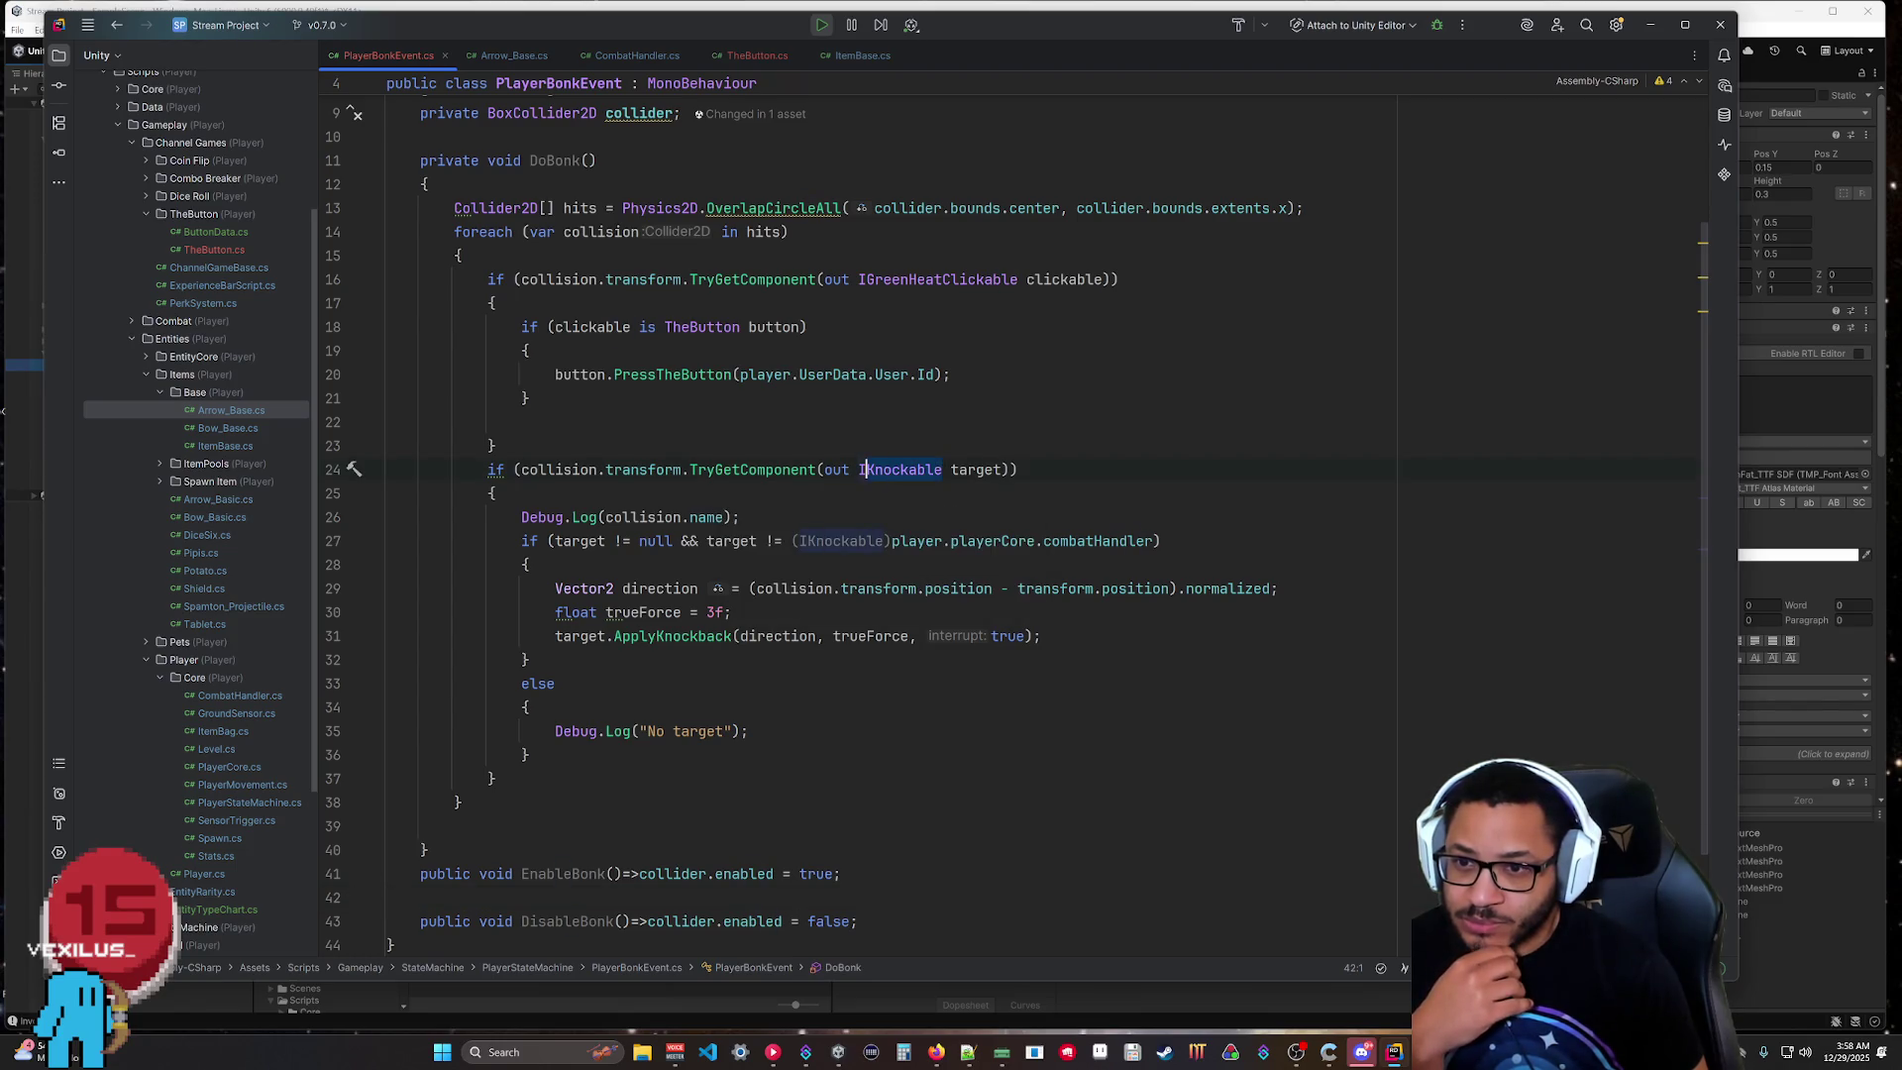
Replace IKnockable with PlayerCore in DoBonk's TryGetComponent, then go to the broken ApplyKnockback line.
text(Player)
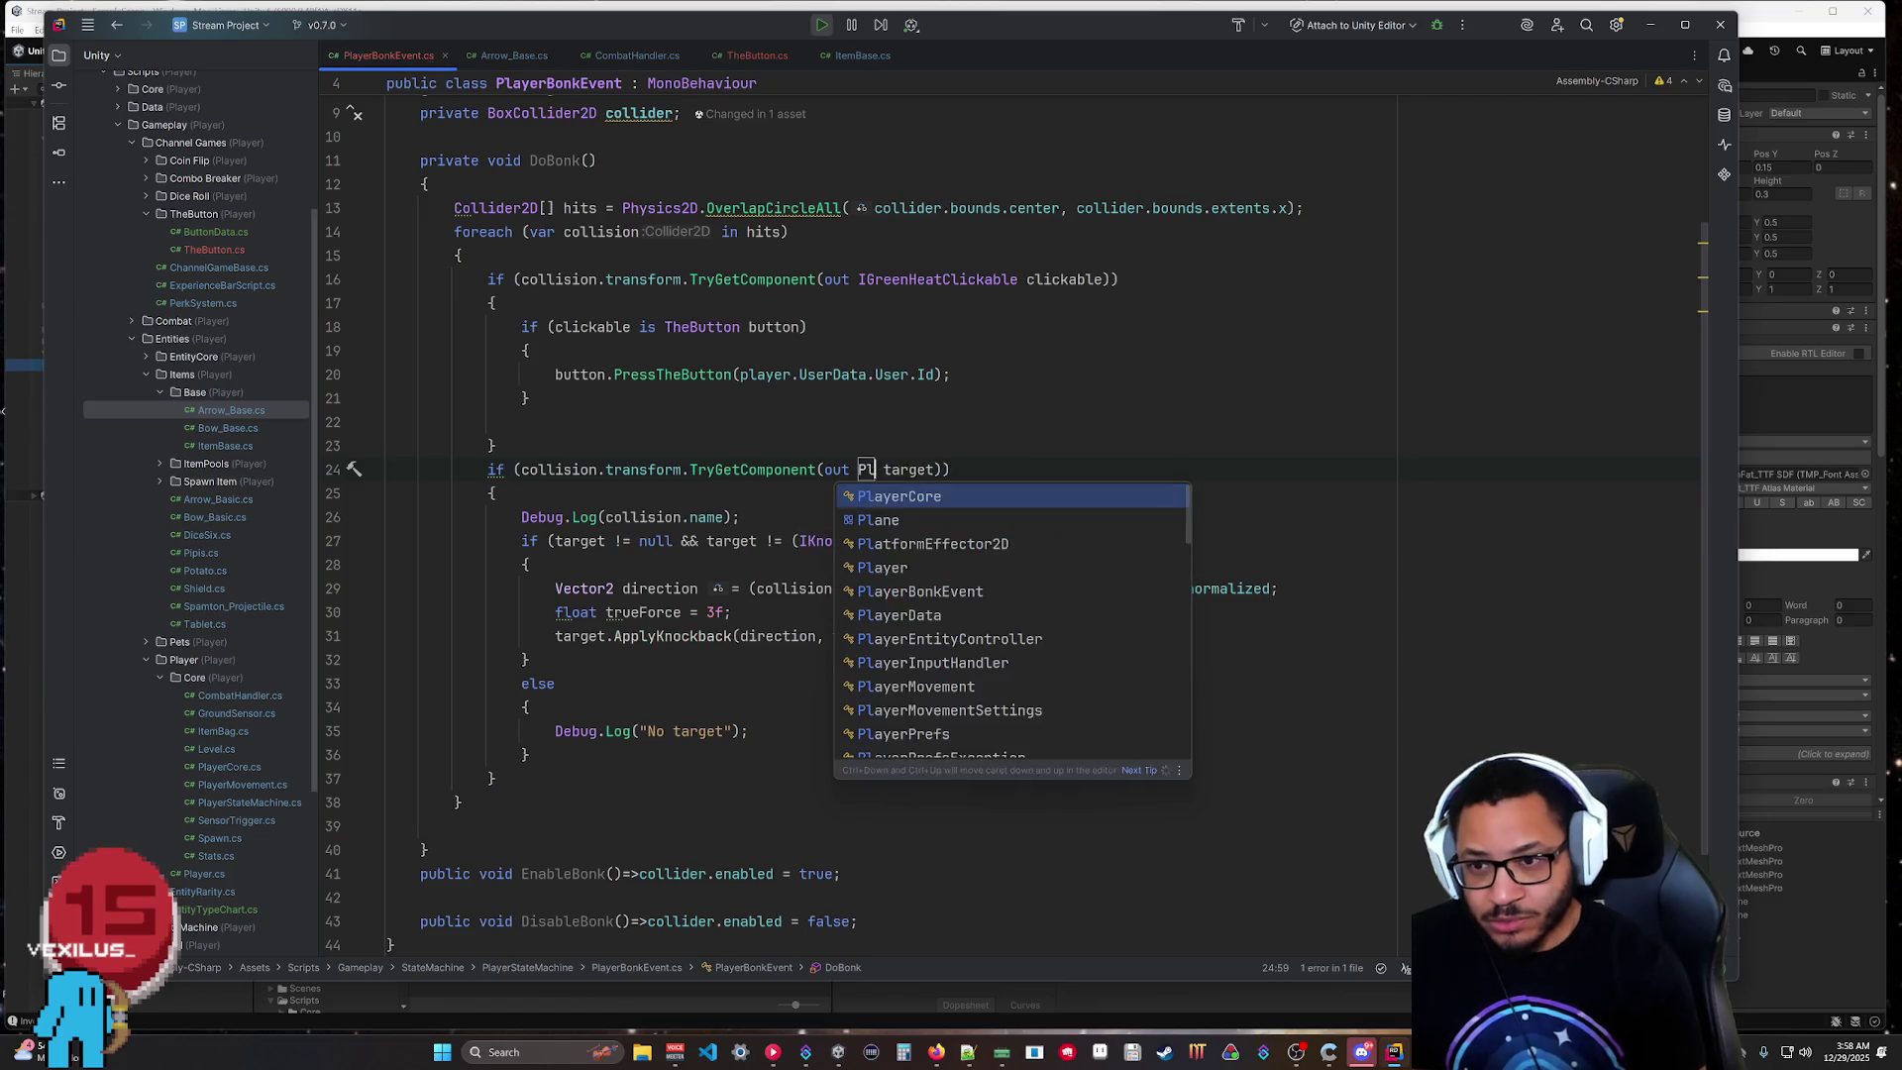
text(Core)
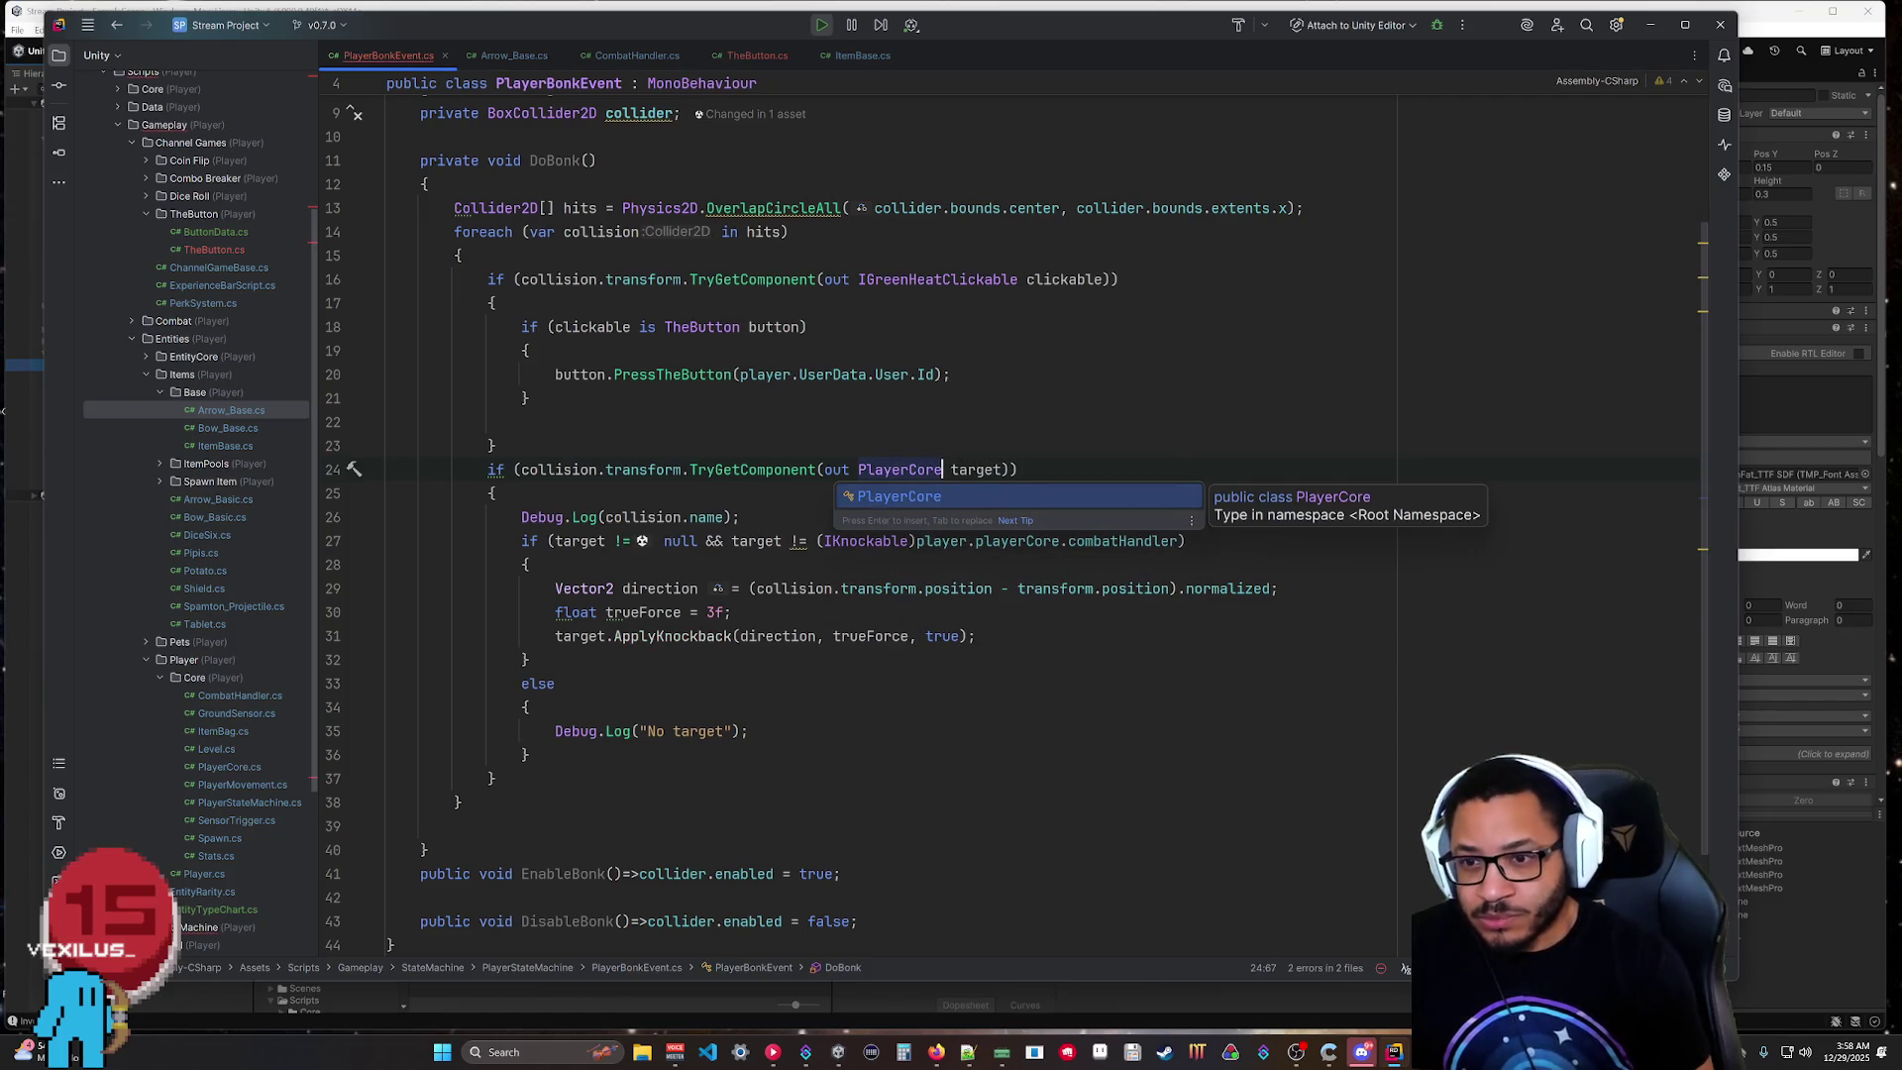
click(528, 755)
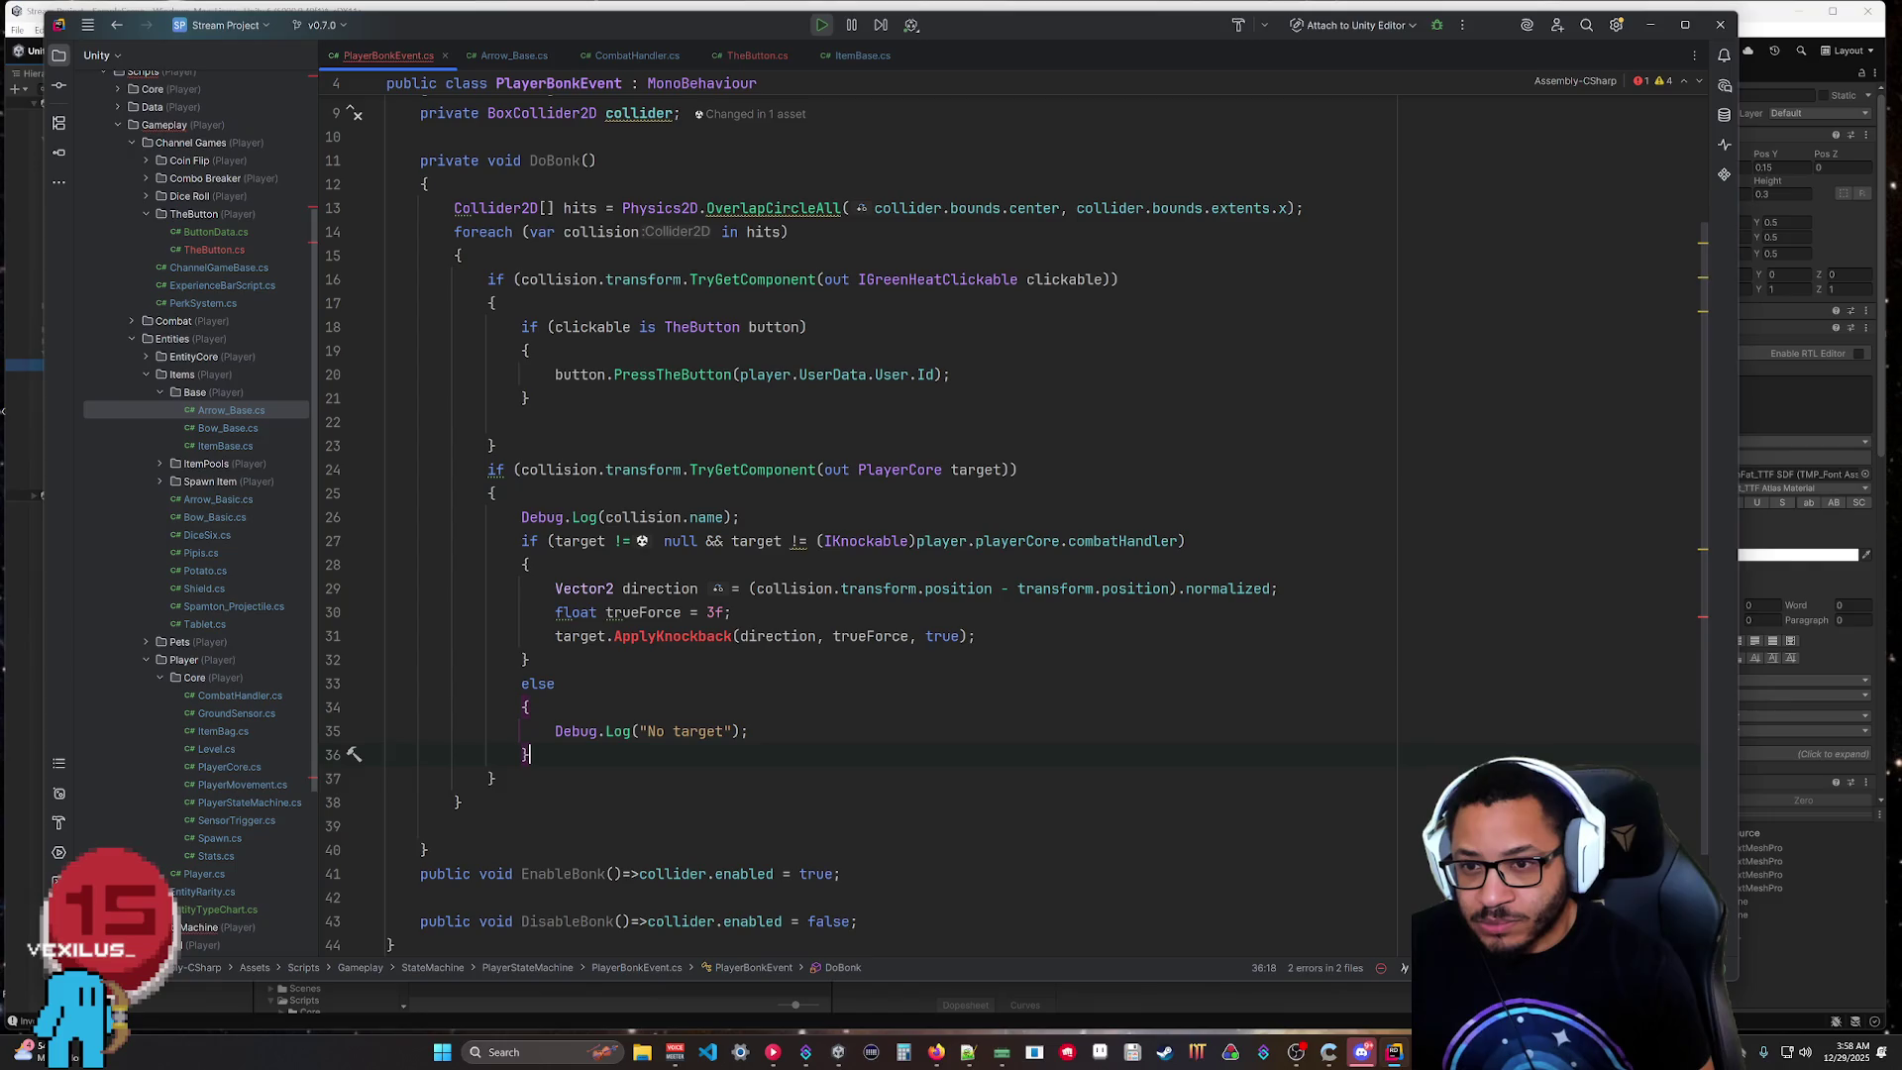
click(613, 636)
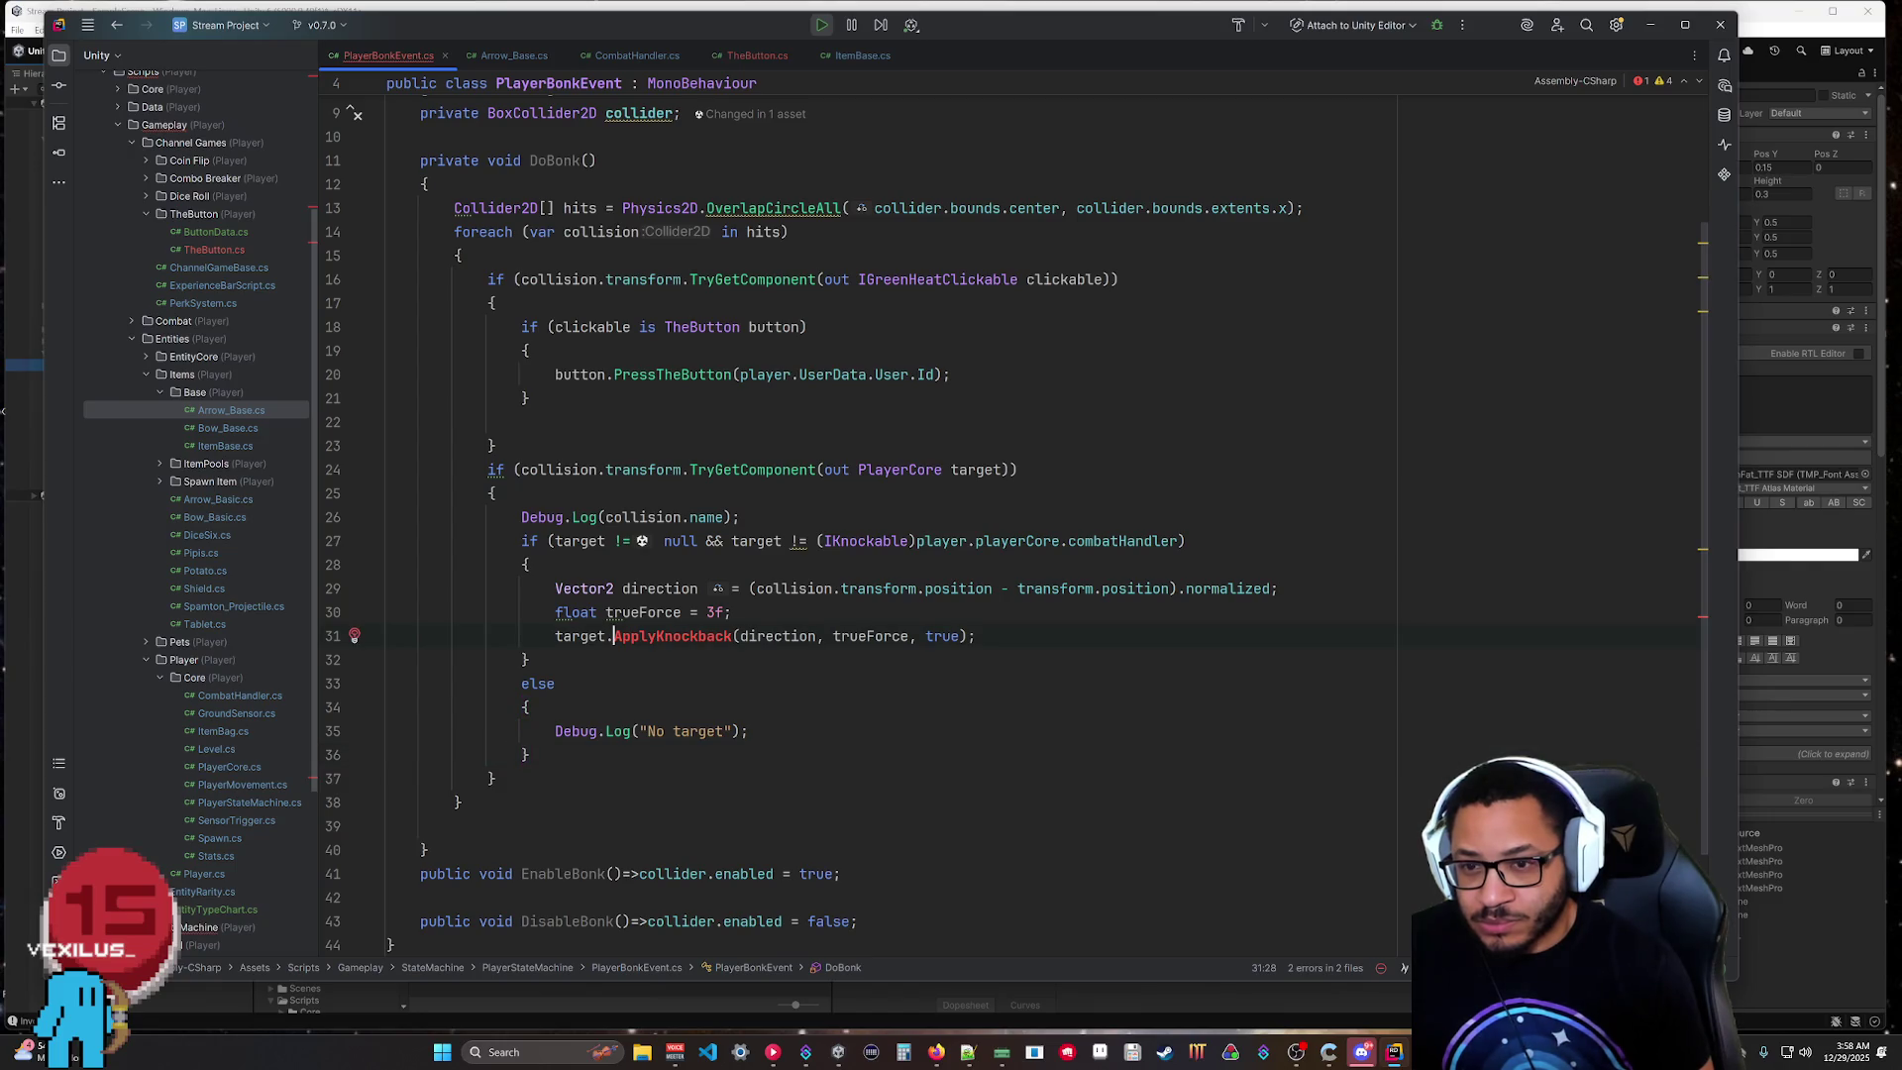
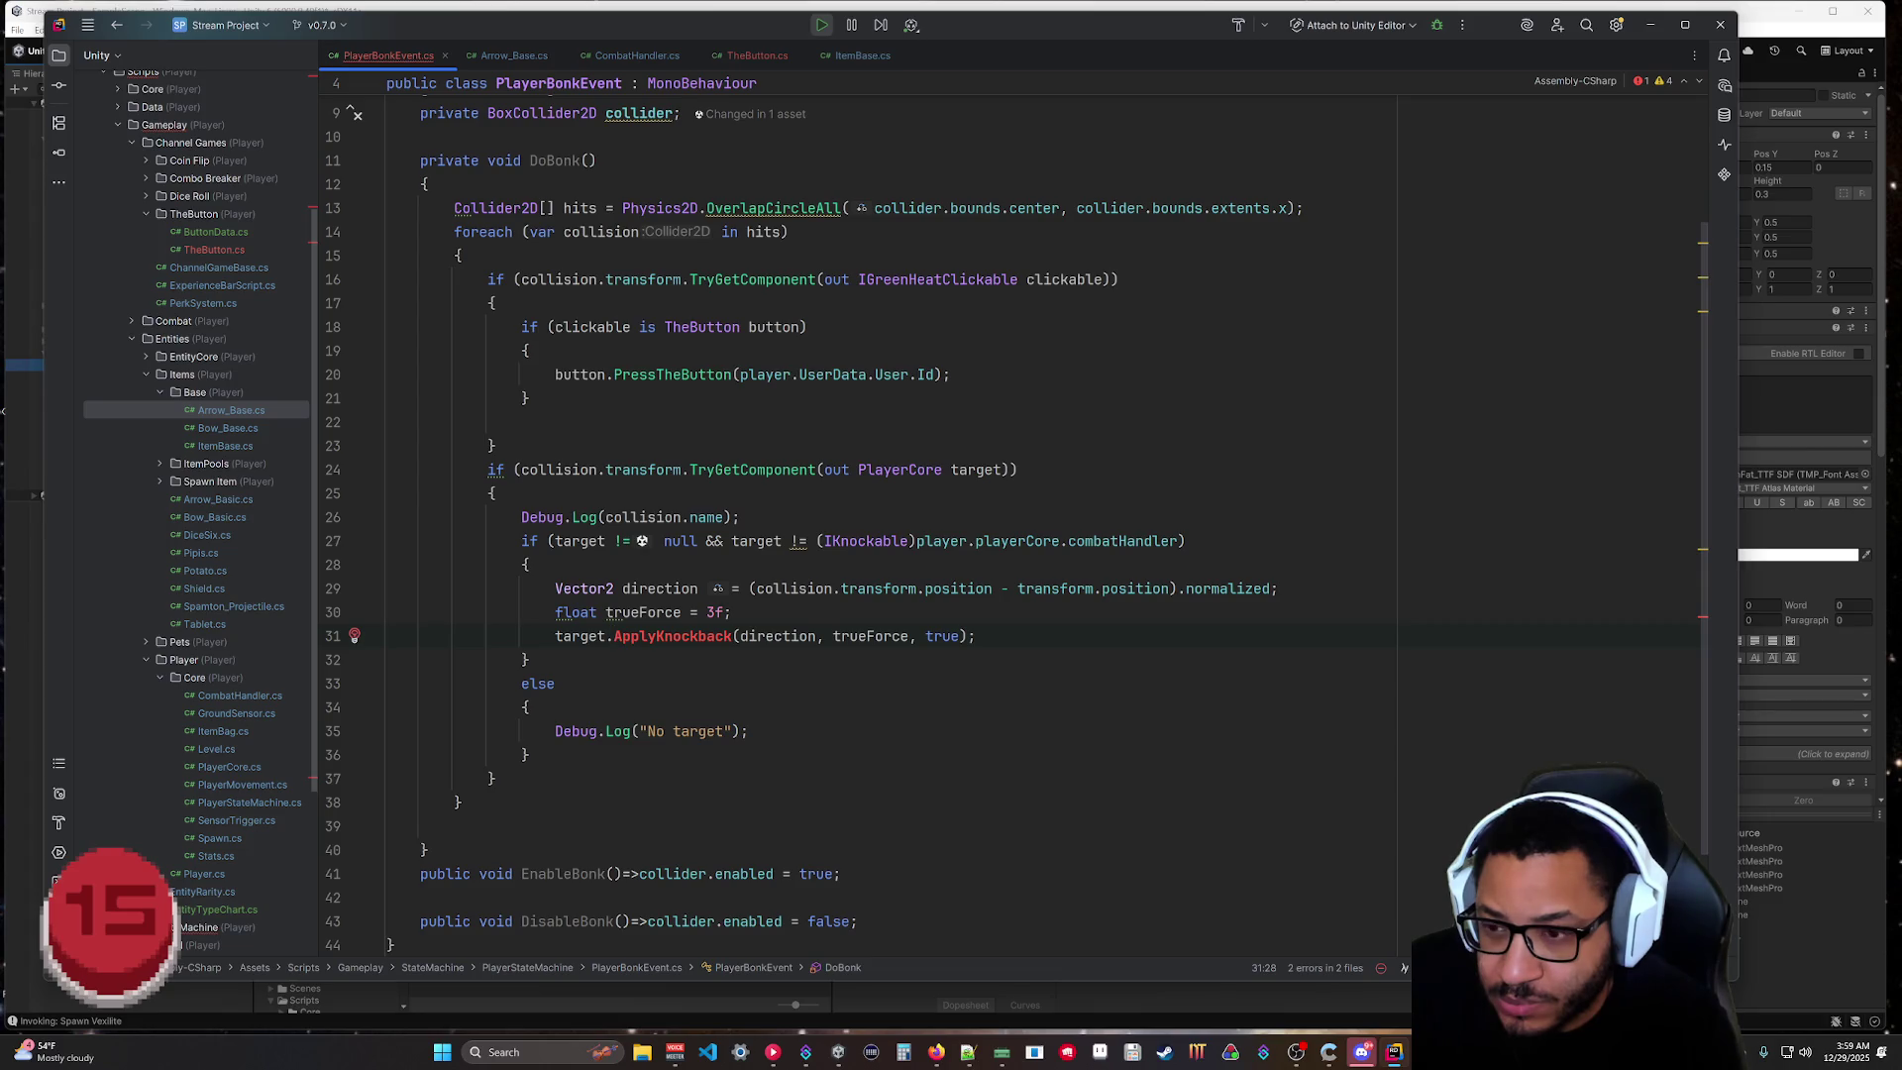
Delete the '&& target != ...combatHandler' clause from the if condition on line 27.
drag(1185, 541, 705, 541)
key(BackSpace)
key(Down)
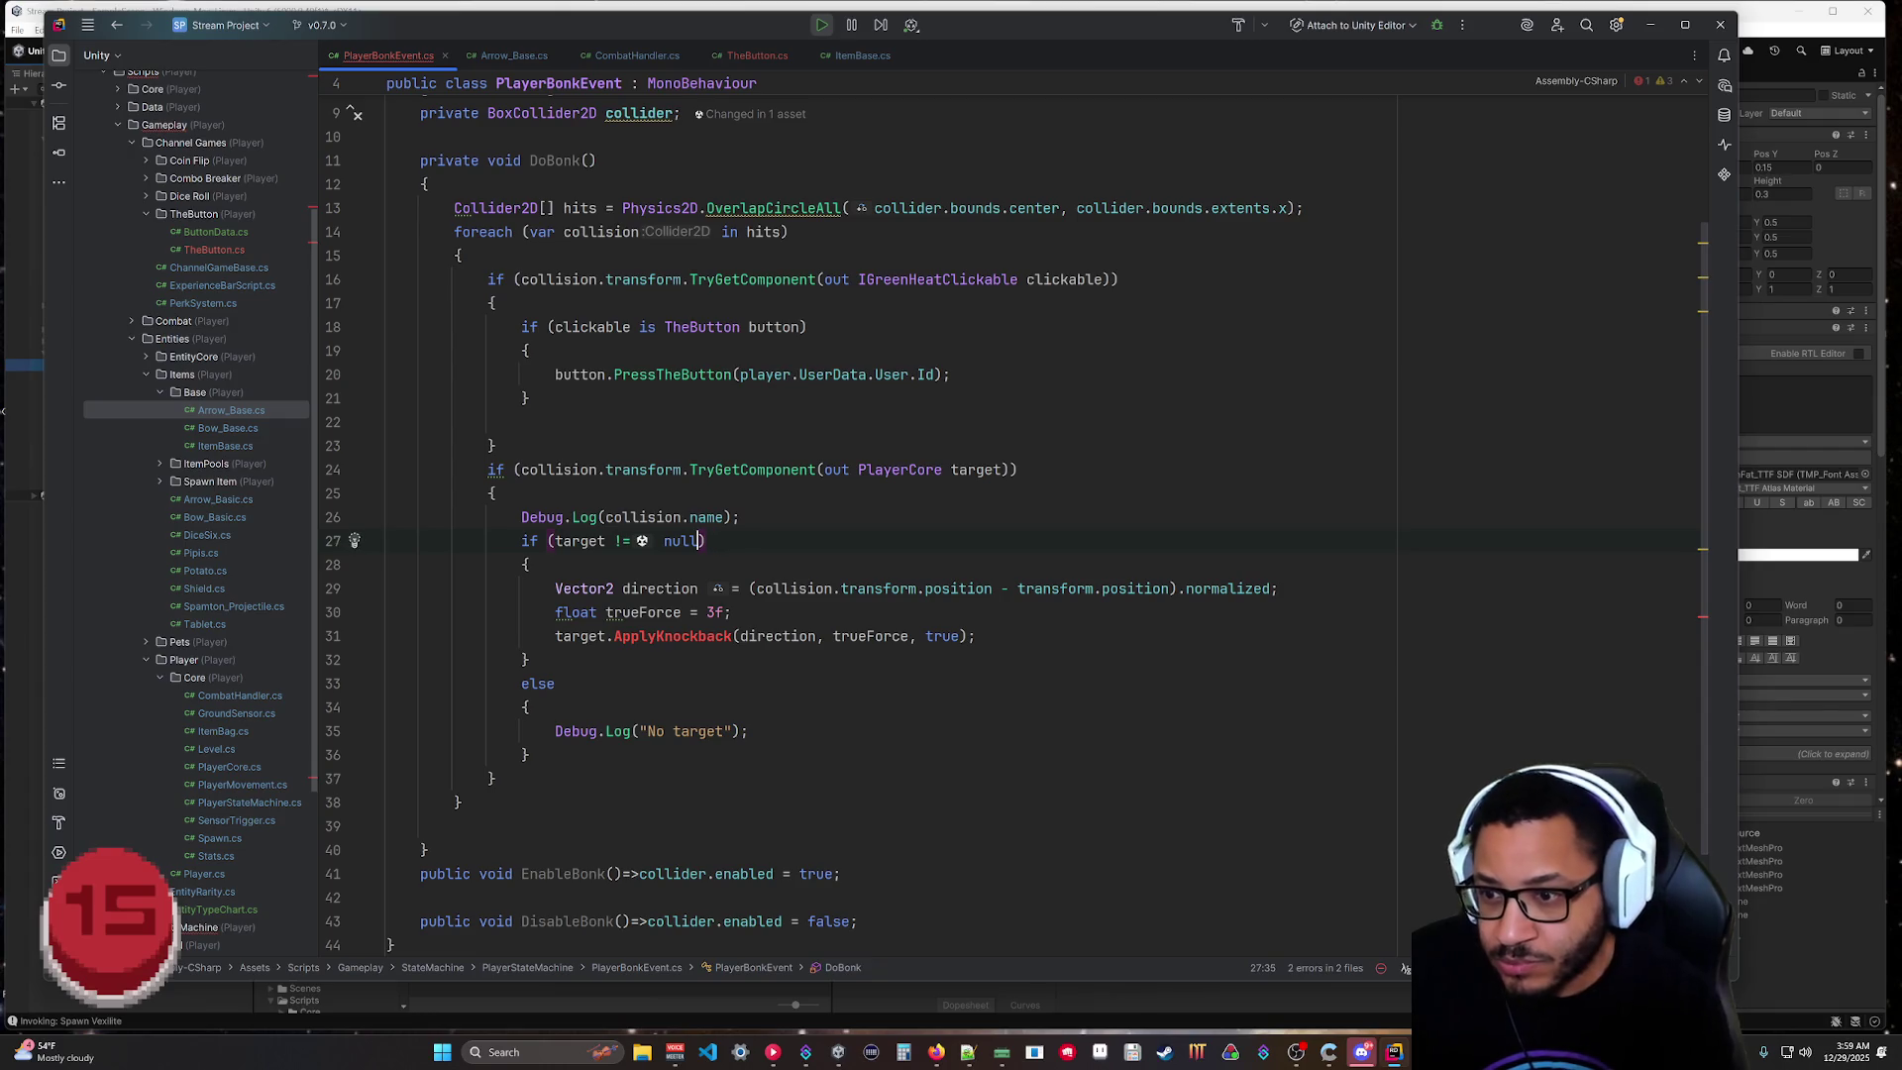
Add 'var knock = target.GetComponentInChildren(IKnockable);' as the first line inside the if block.
key(Return)
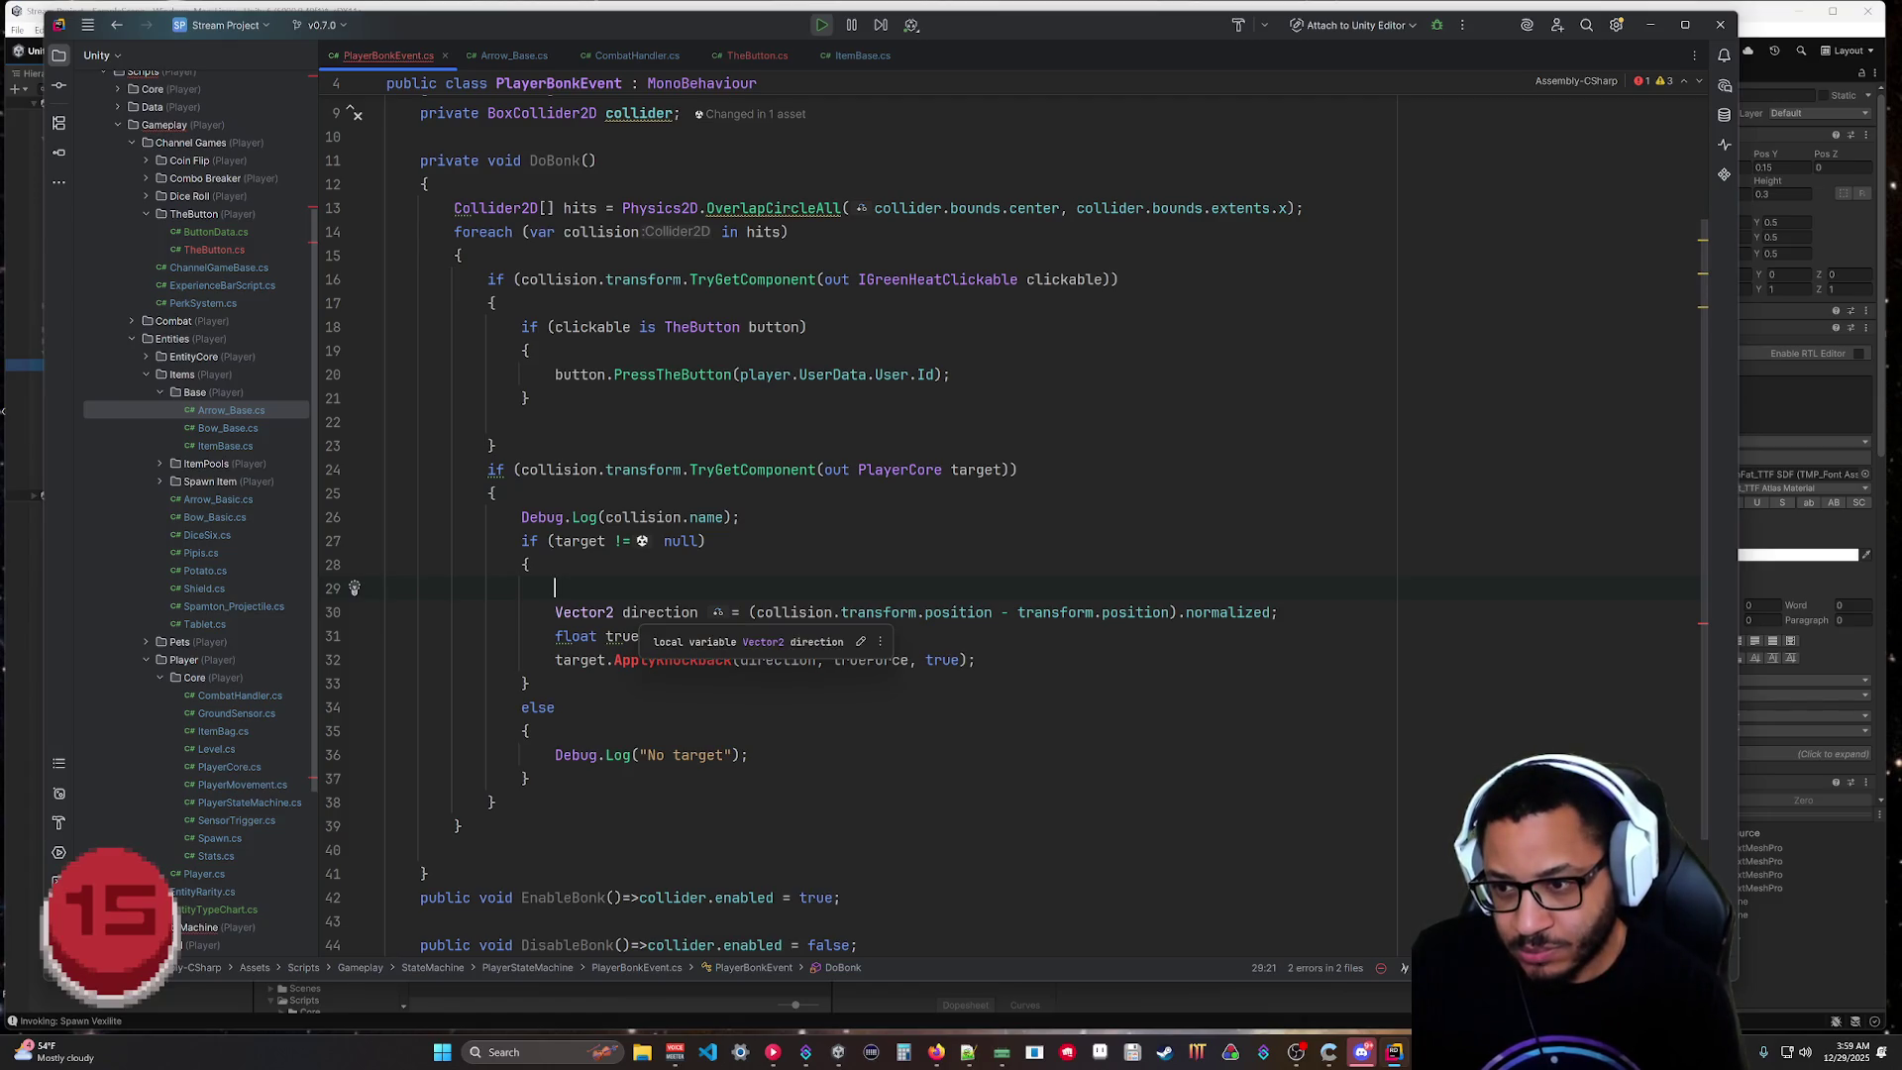
text(knock)
key(BackSpace)
key(BackSpace)
key(BackSpace)
text(var knoc)
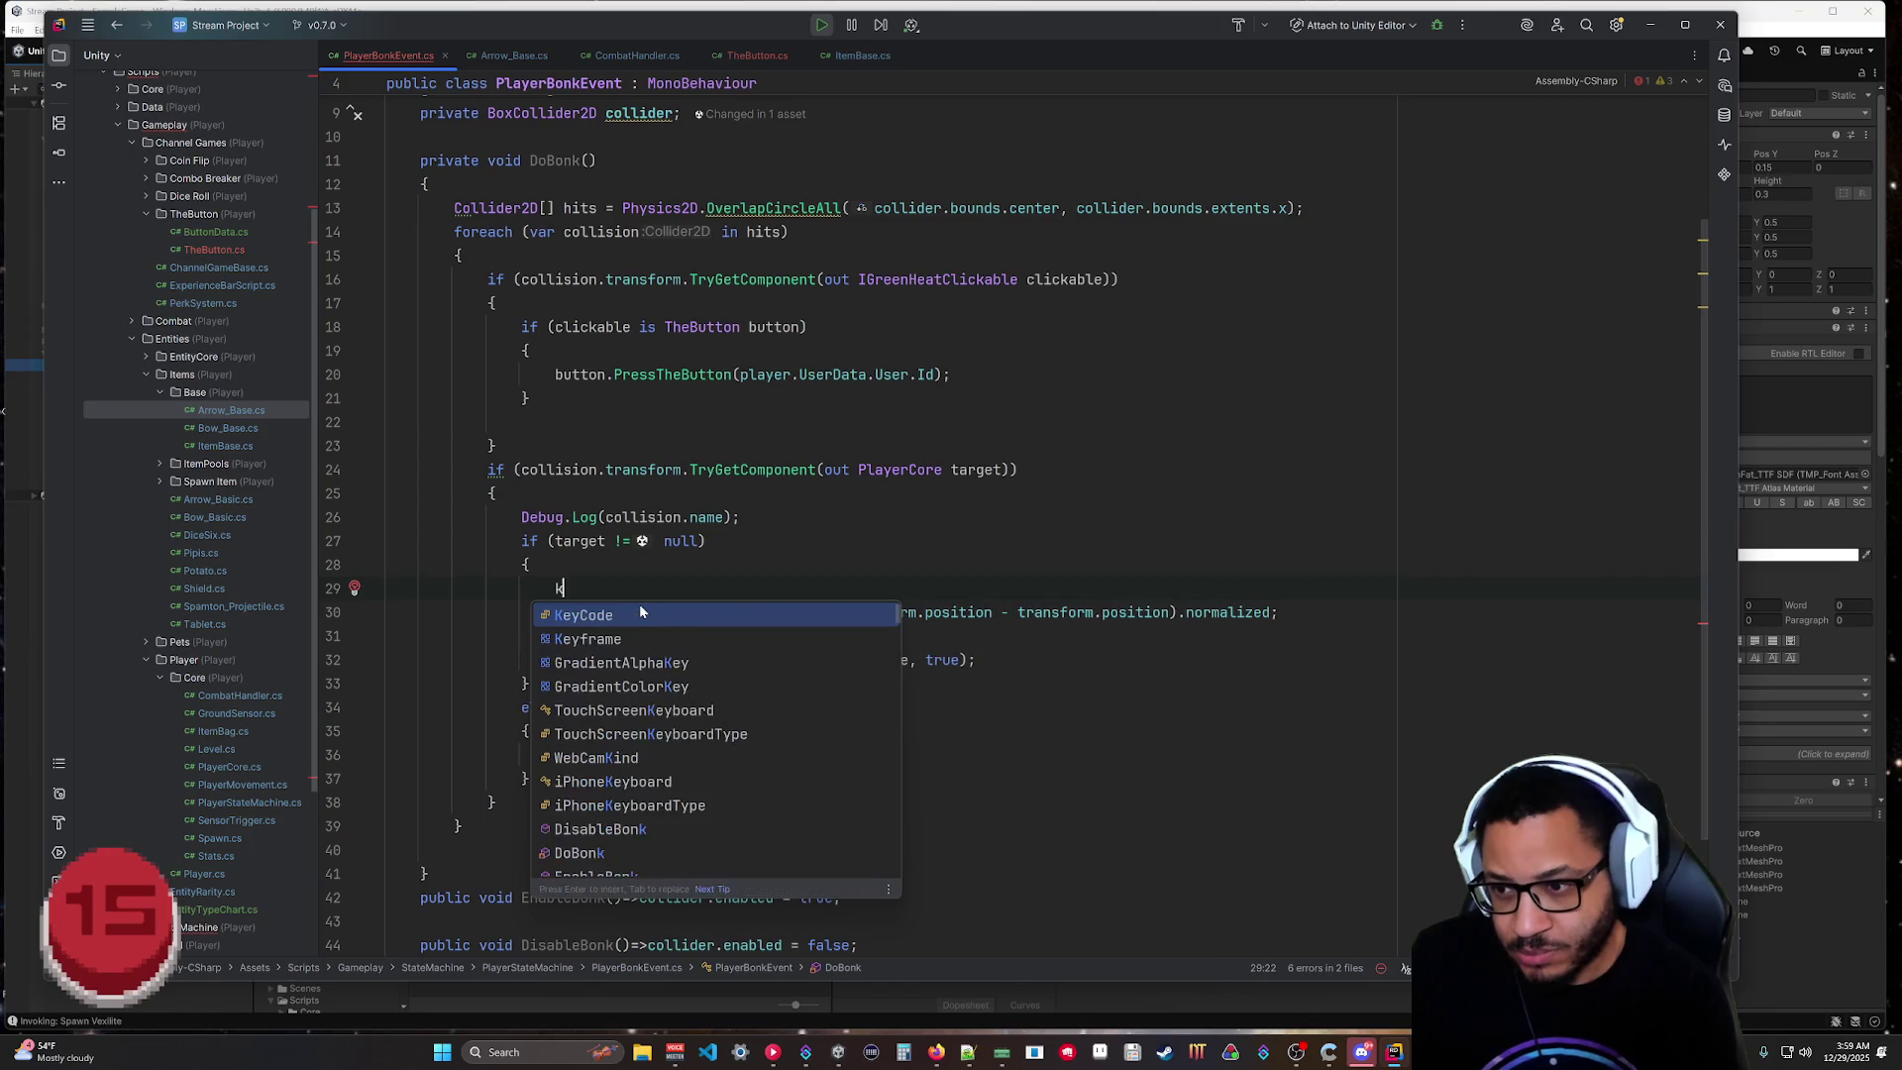
text(k = )
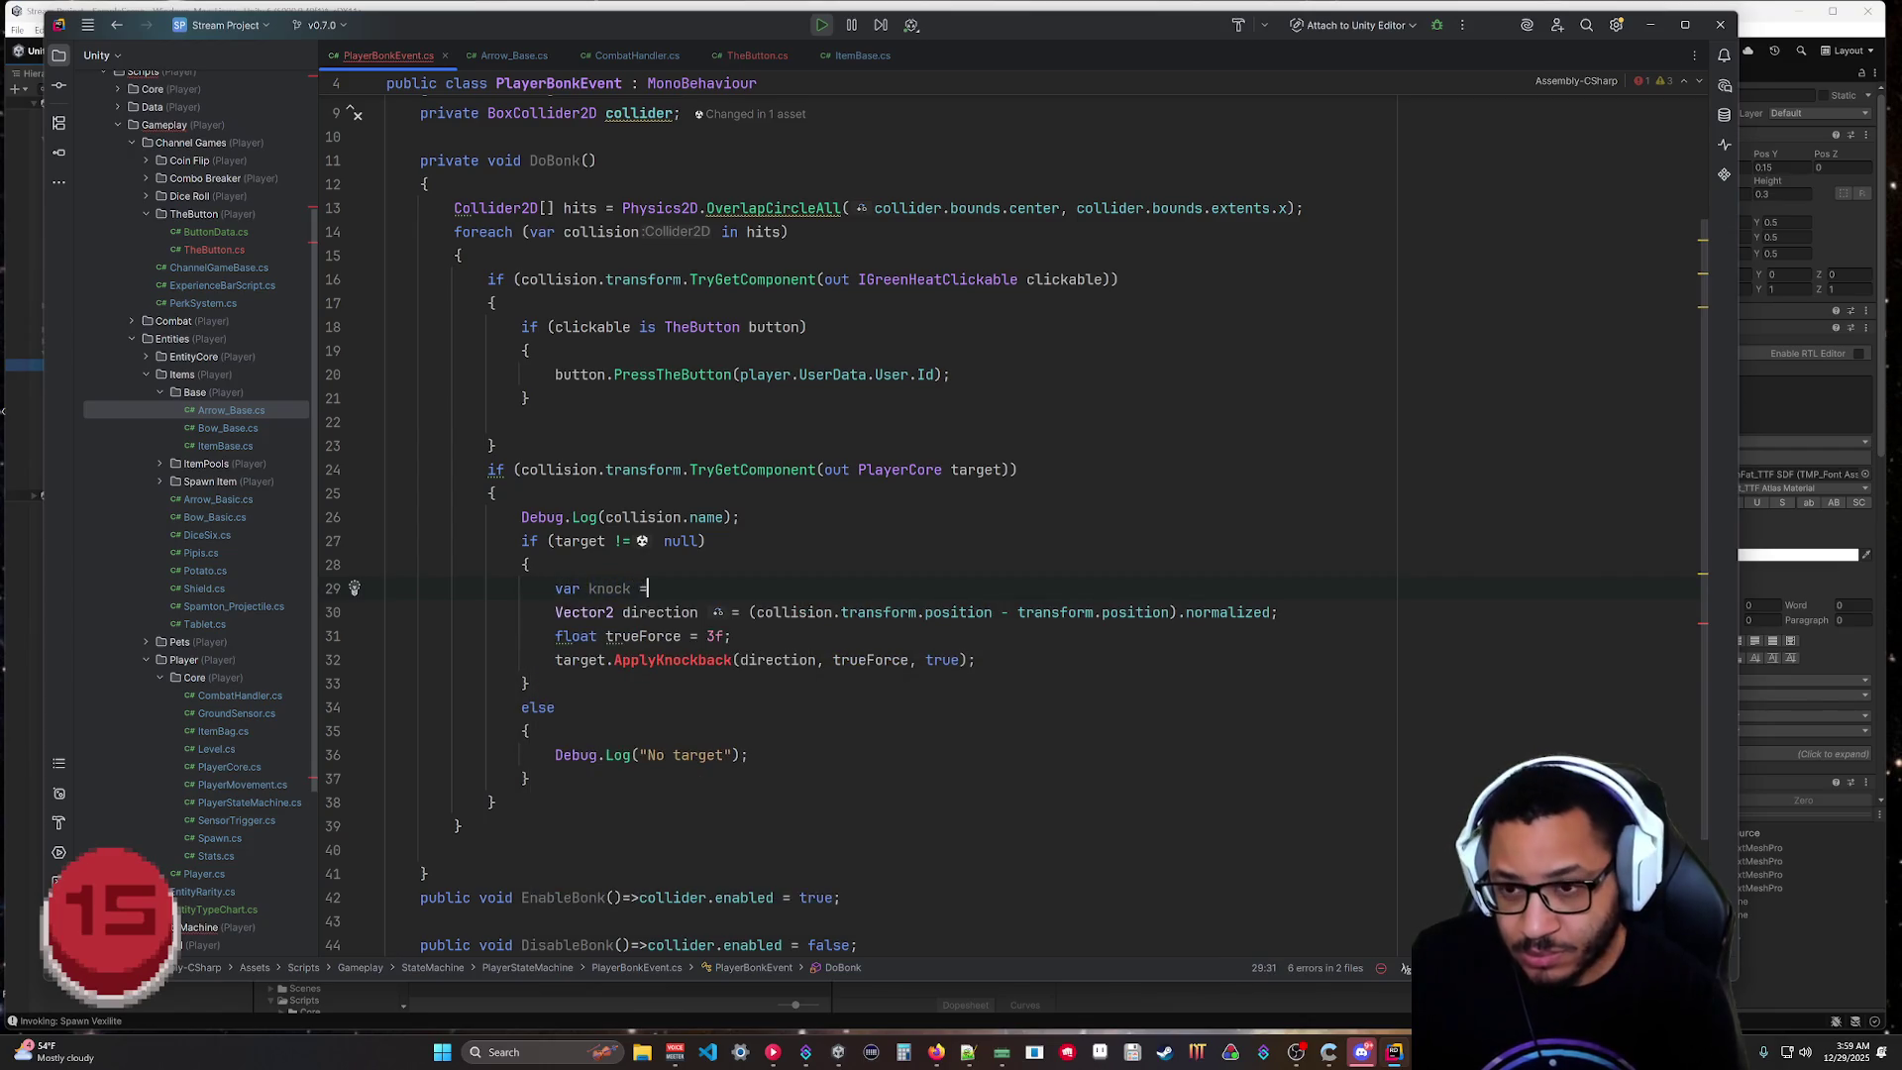
text(target.Get)
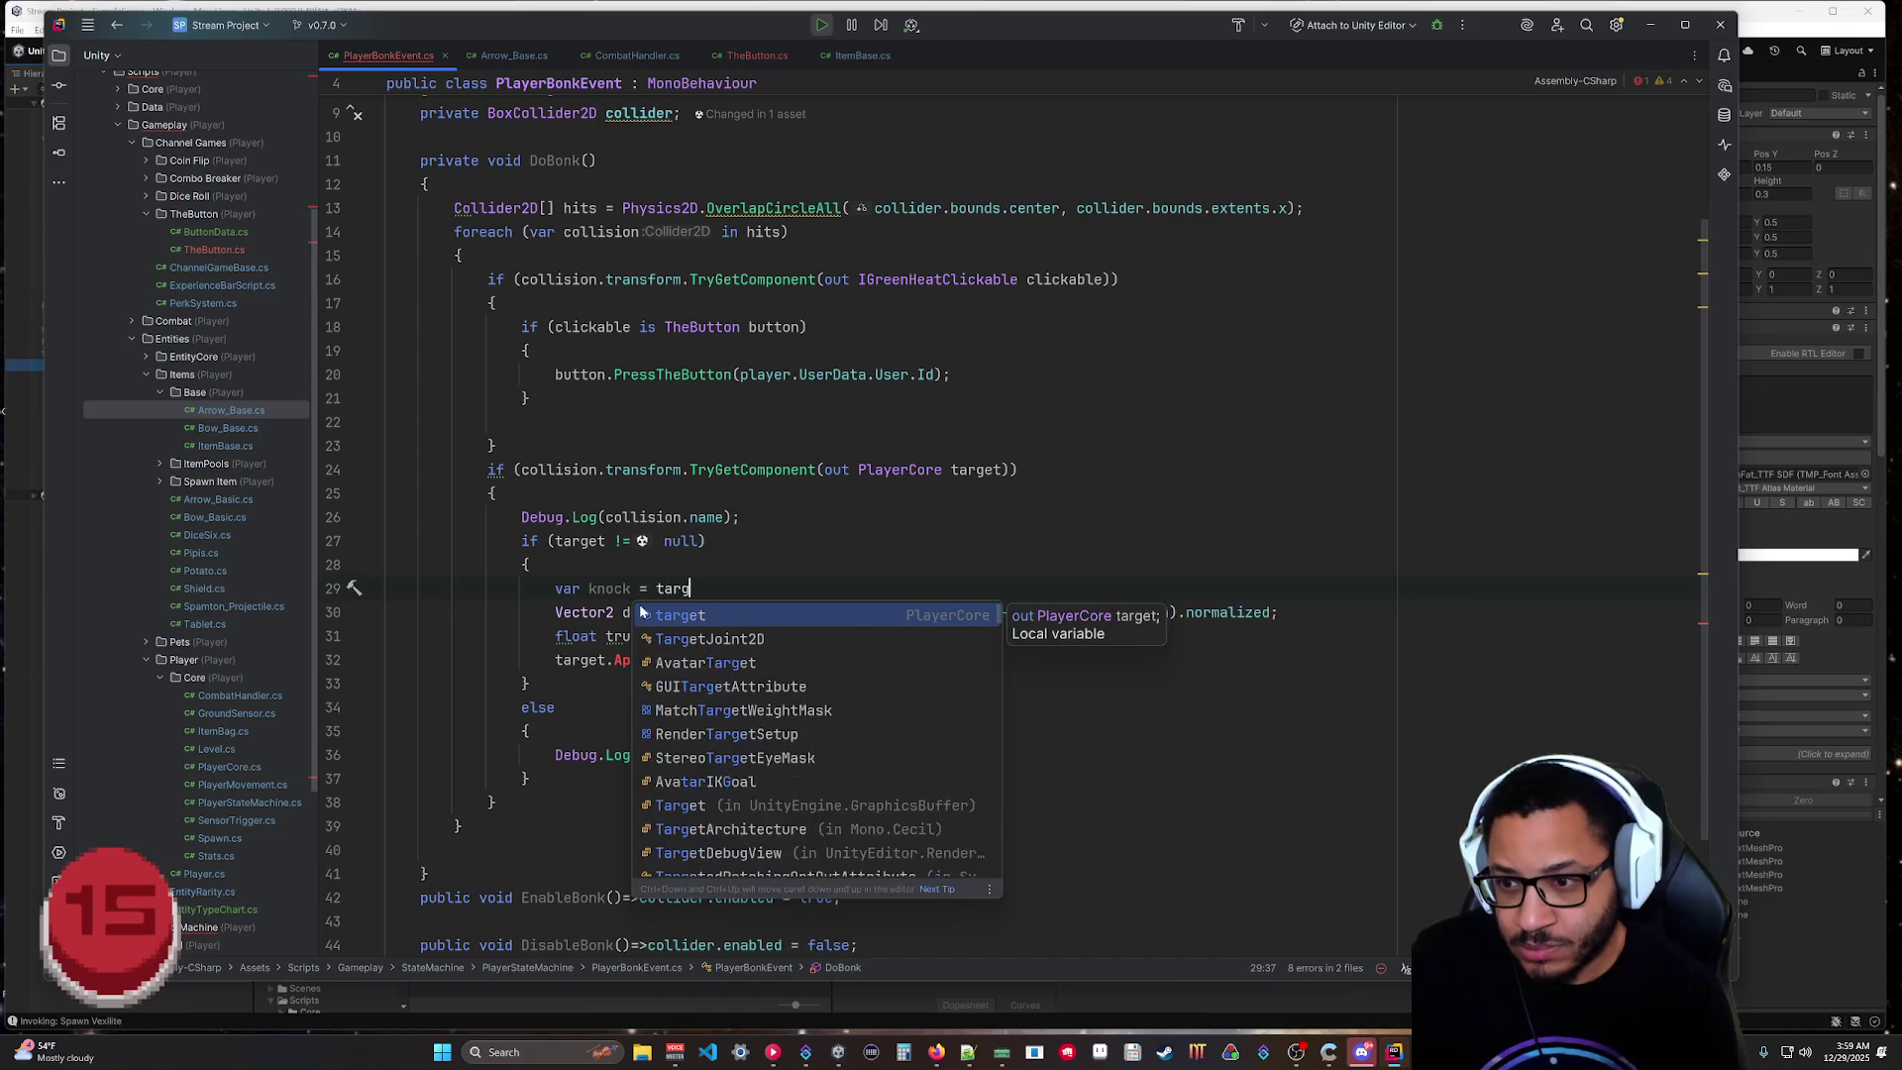
key(Down)
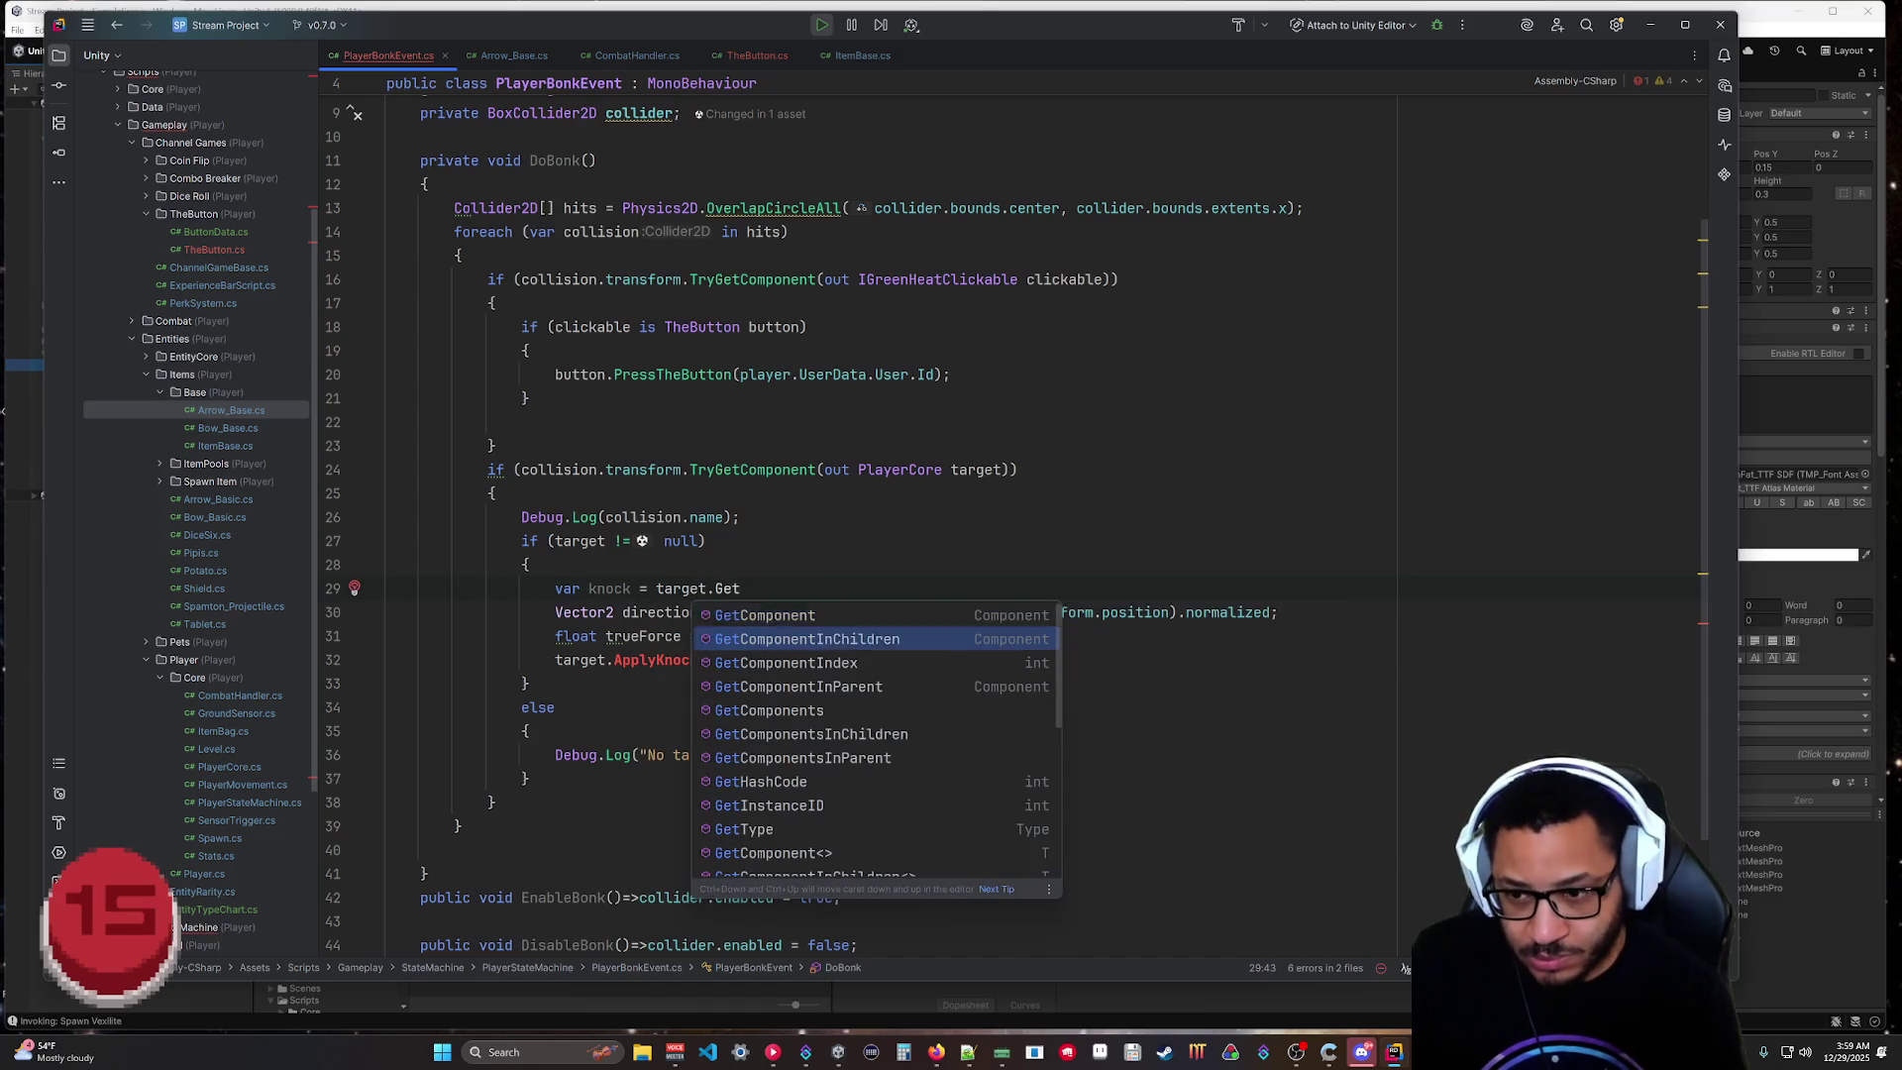
key(Return)
text(IKNO)
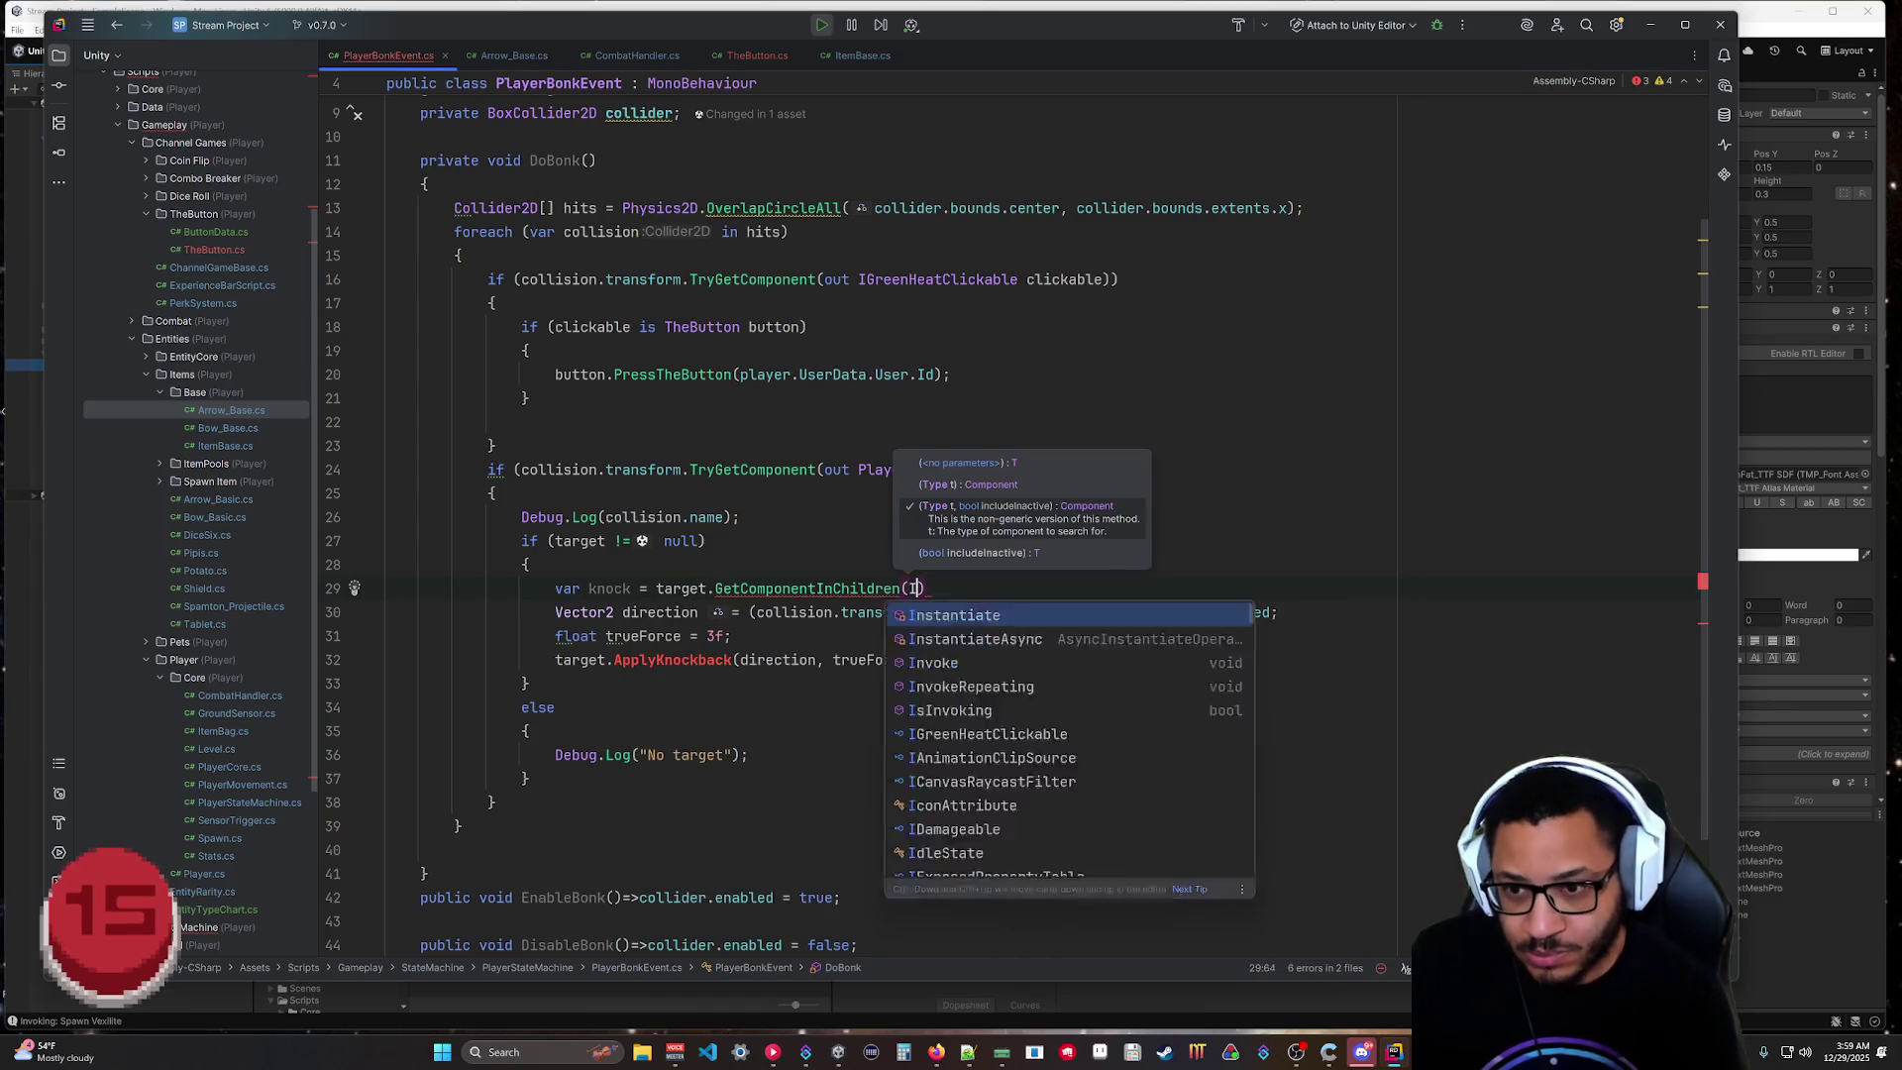
key(Return)
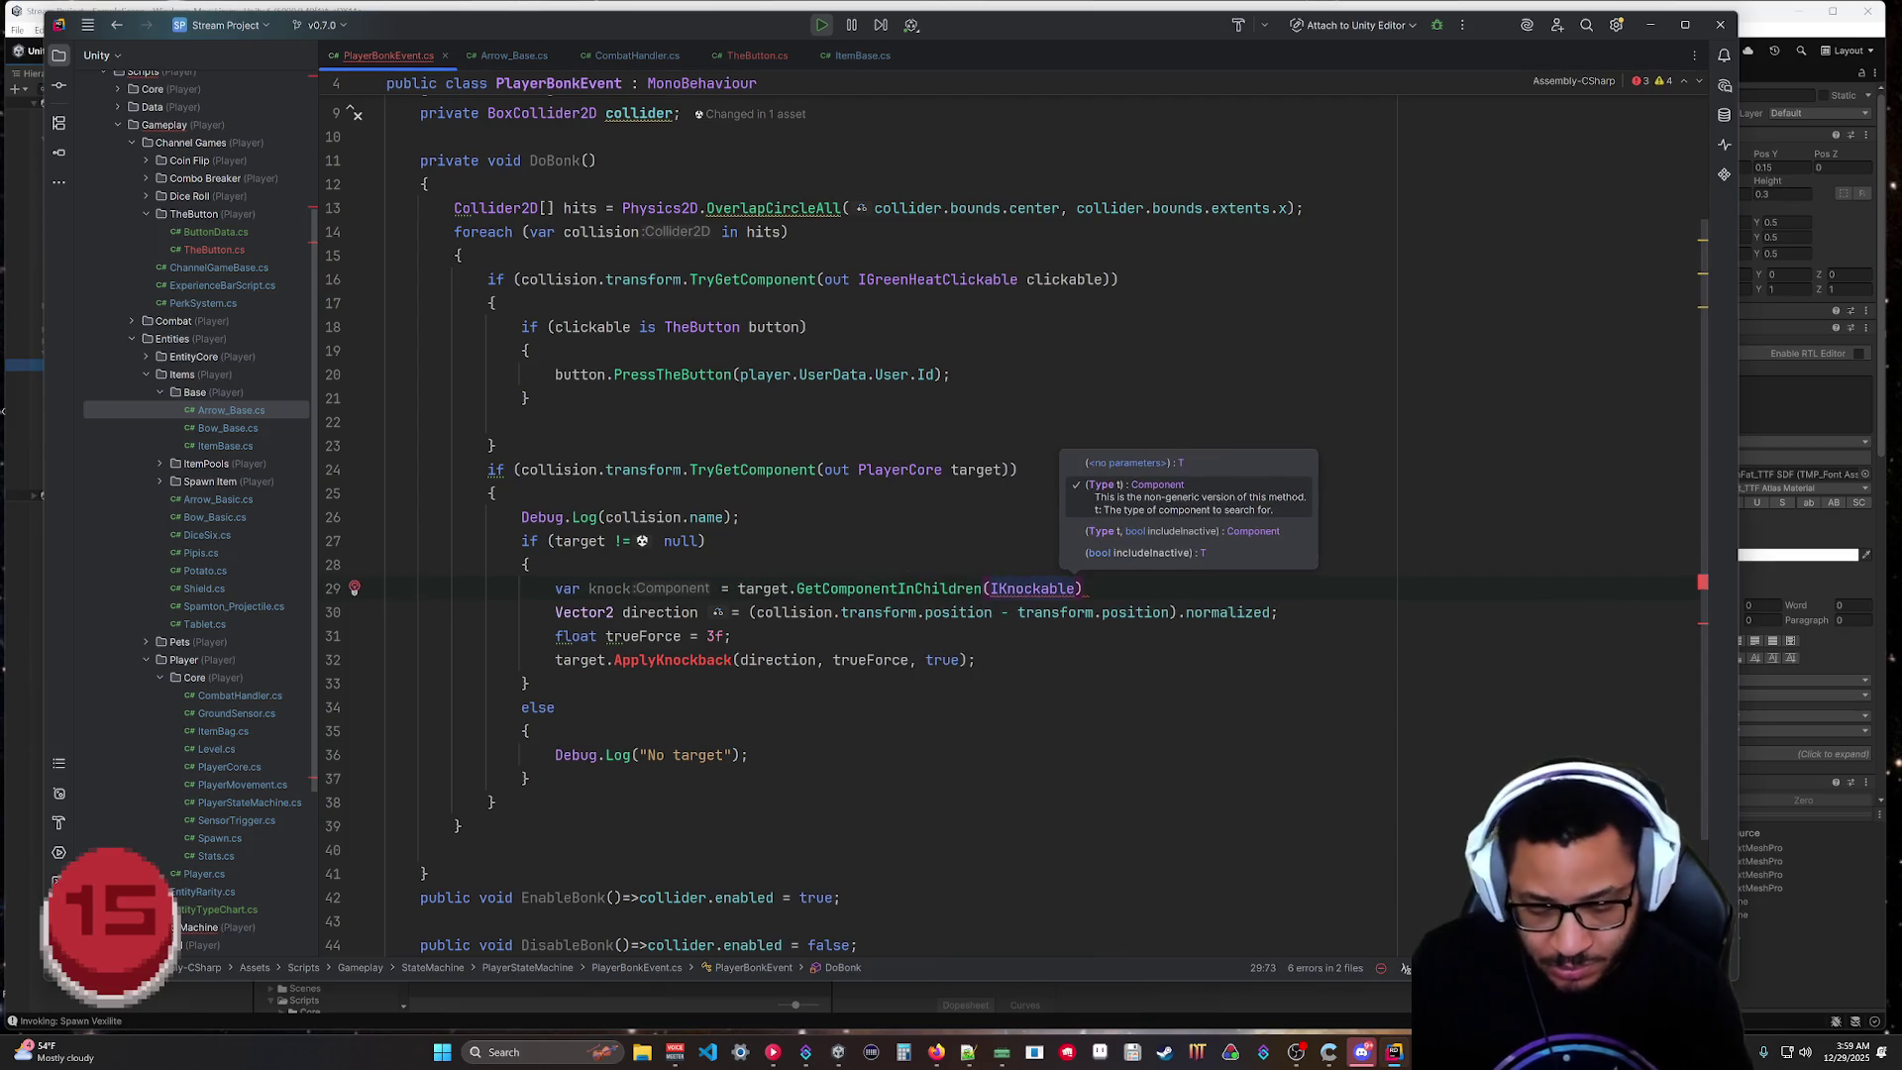
key(Right)
text(;)
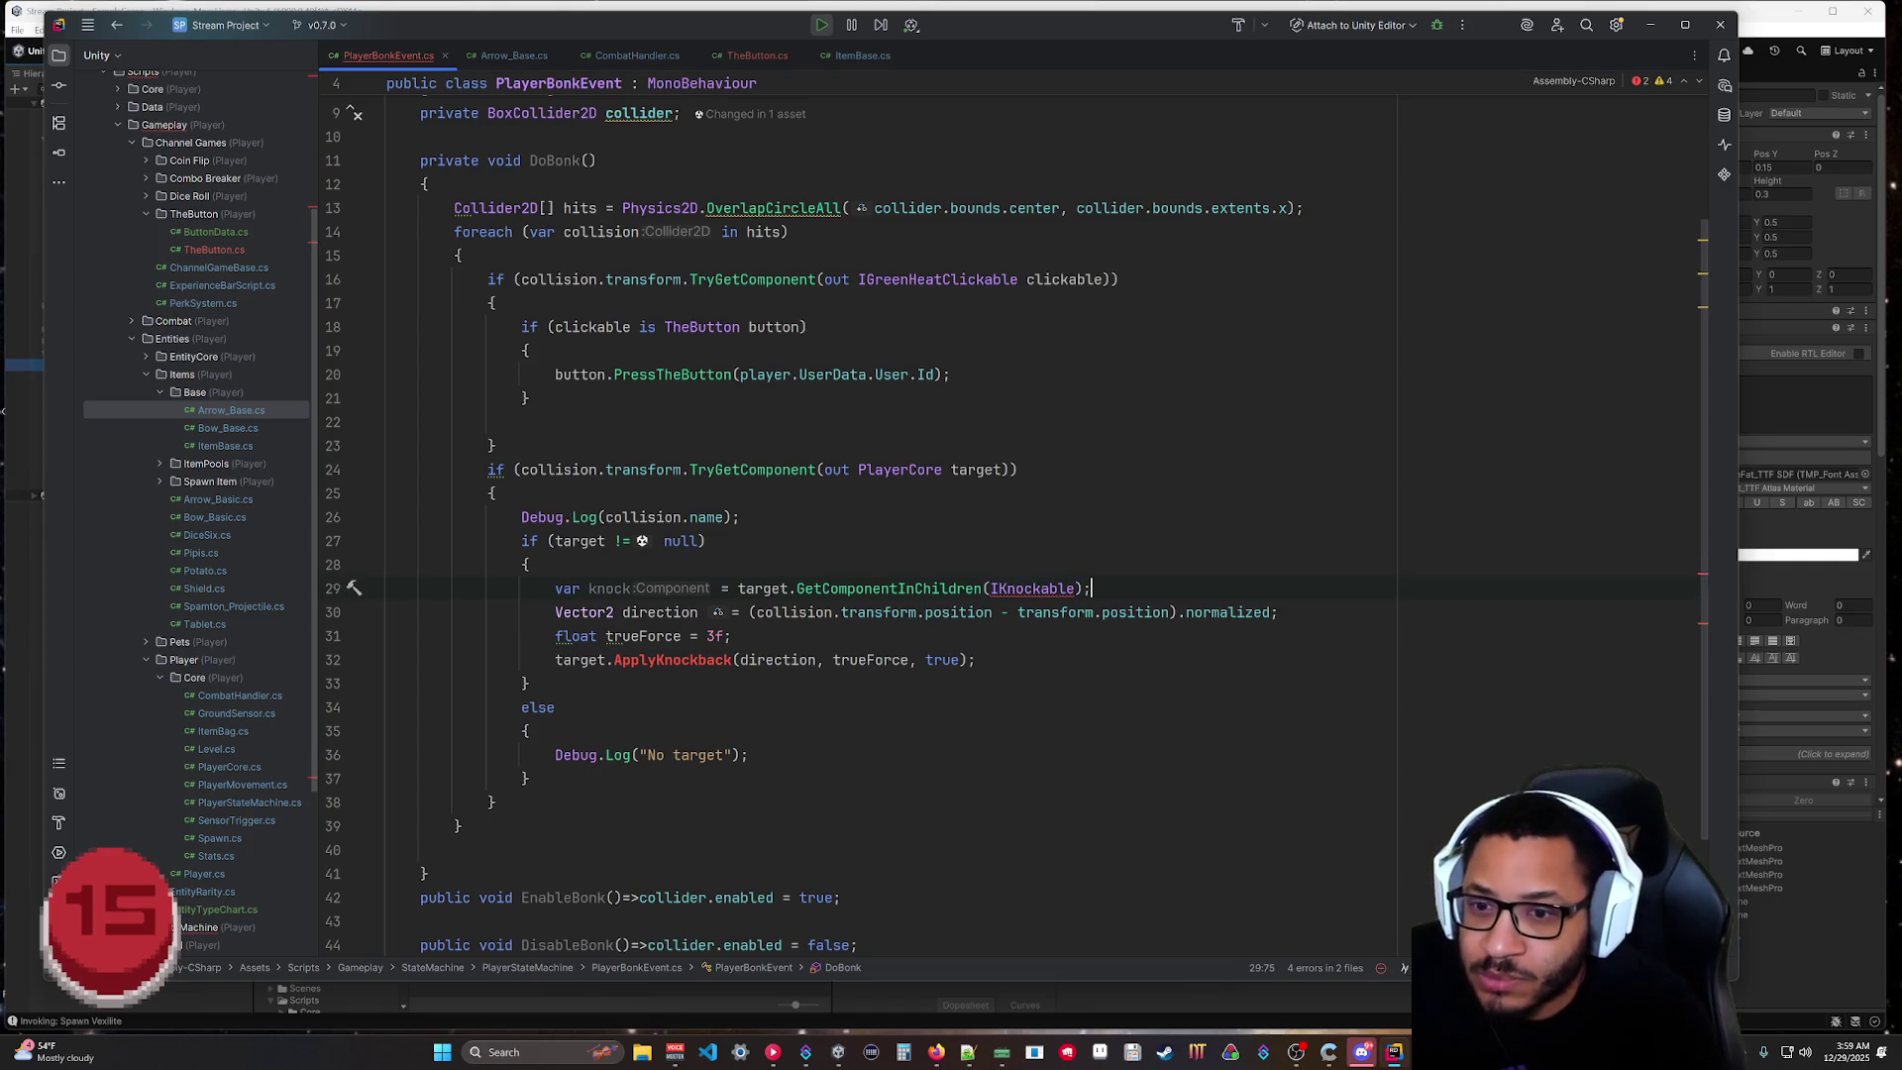
Change GetComponentInChildren(IKnockable) on line 29 to the generic GetComponentInChildren<IKnockable>.
click(511, 58)
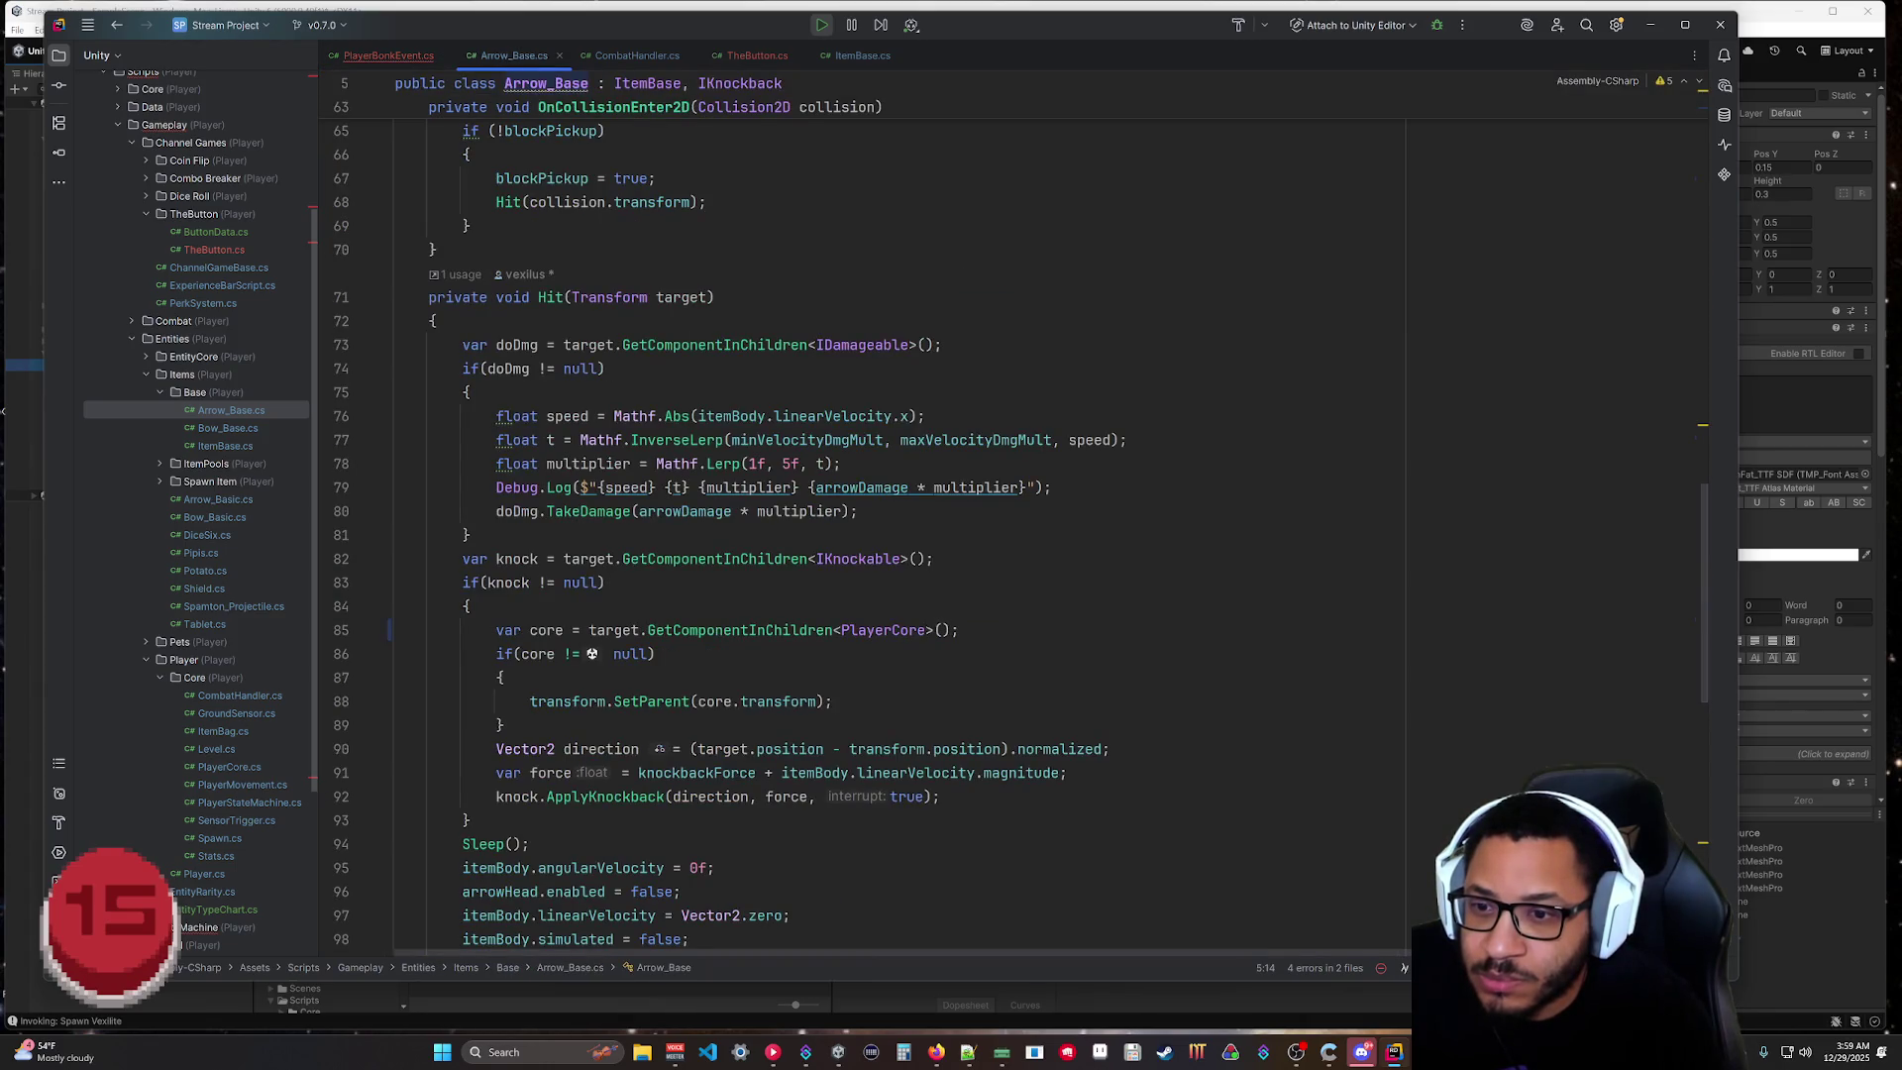
click(394, 55)
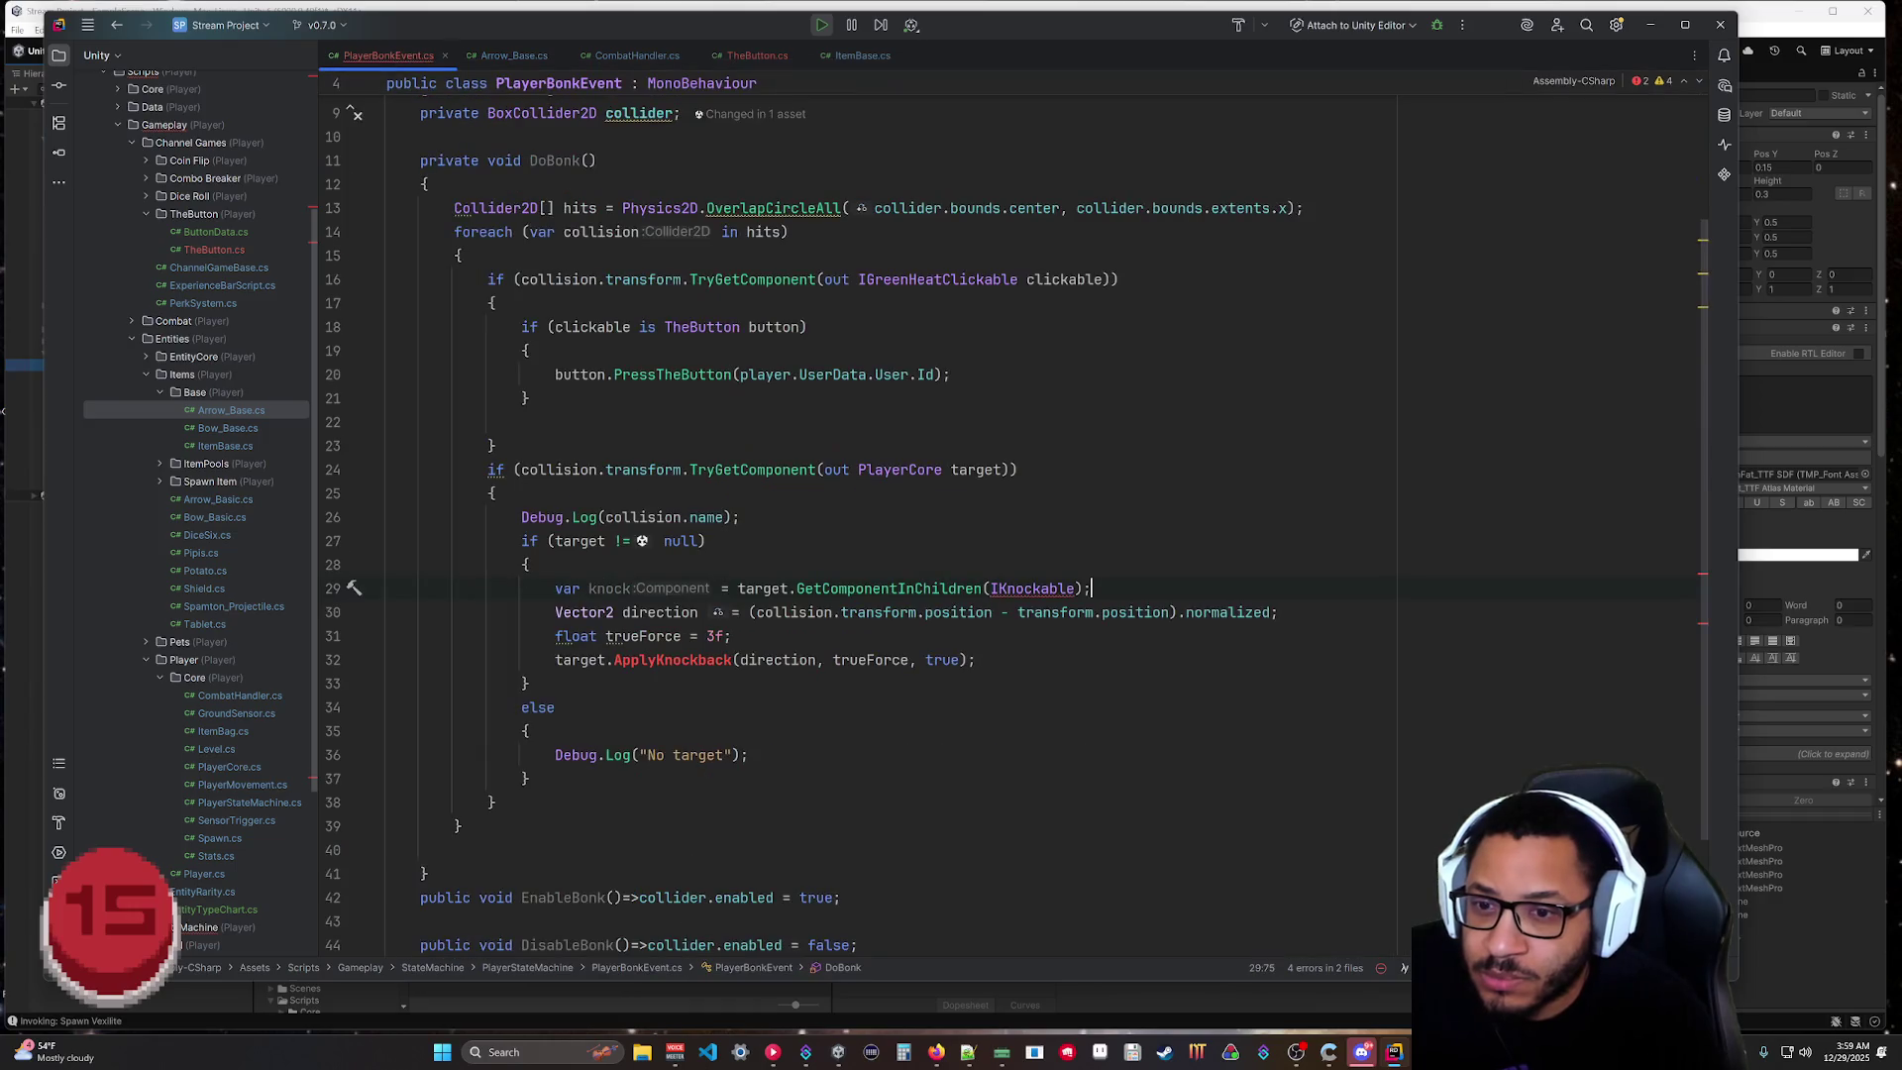
click(996, 588)
key(BackSpace)
text(<)
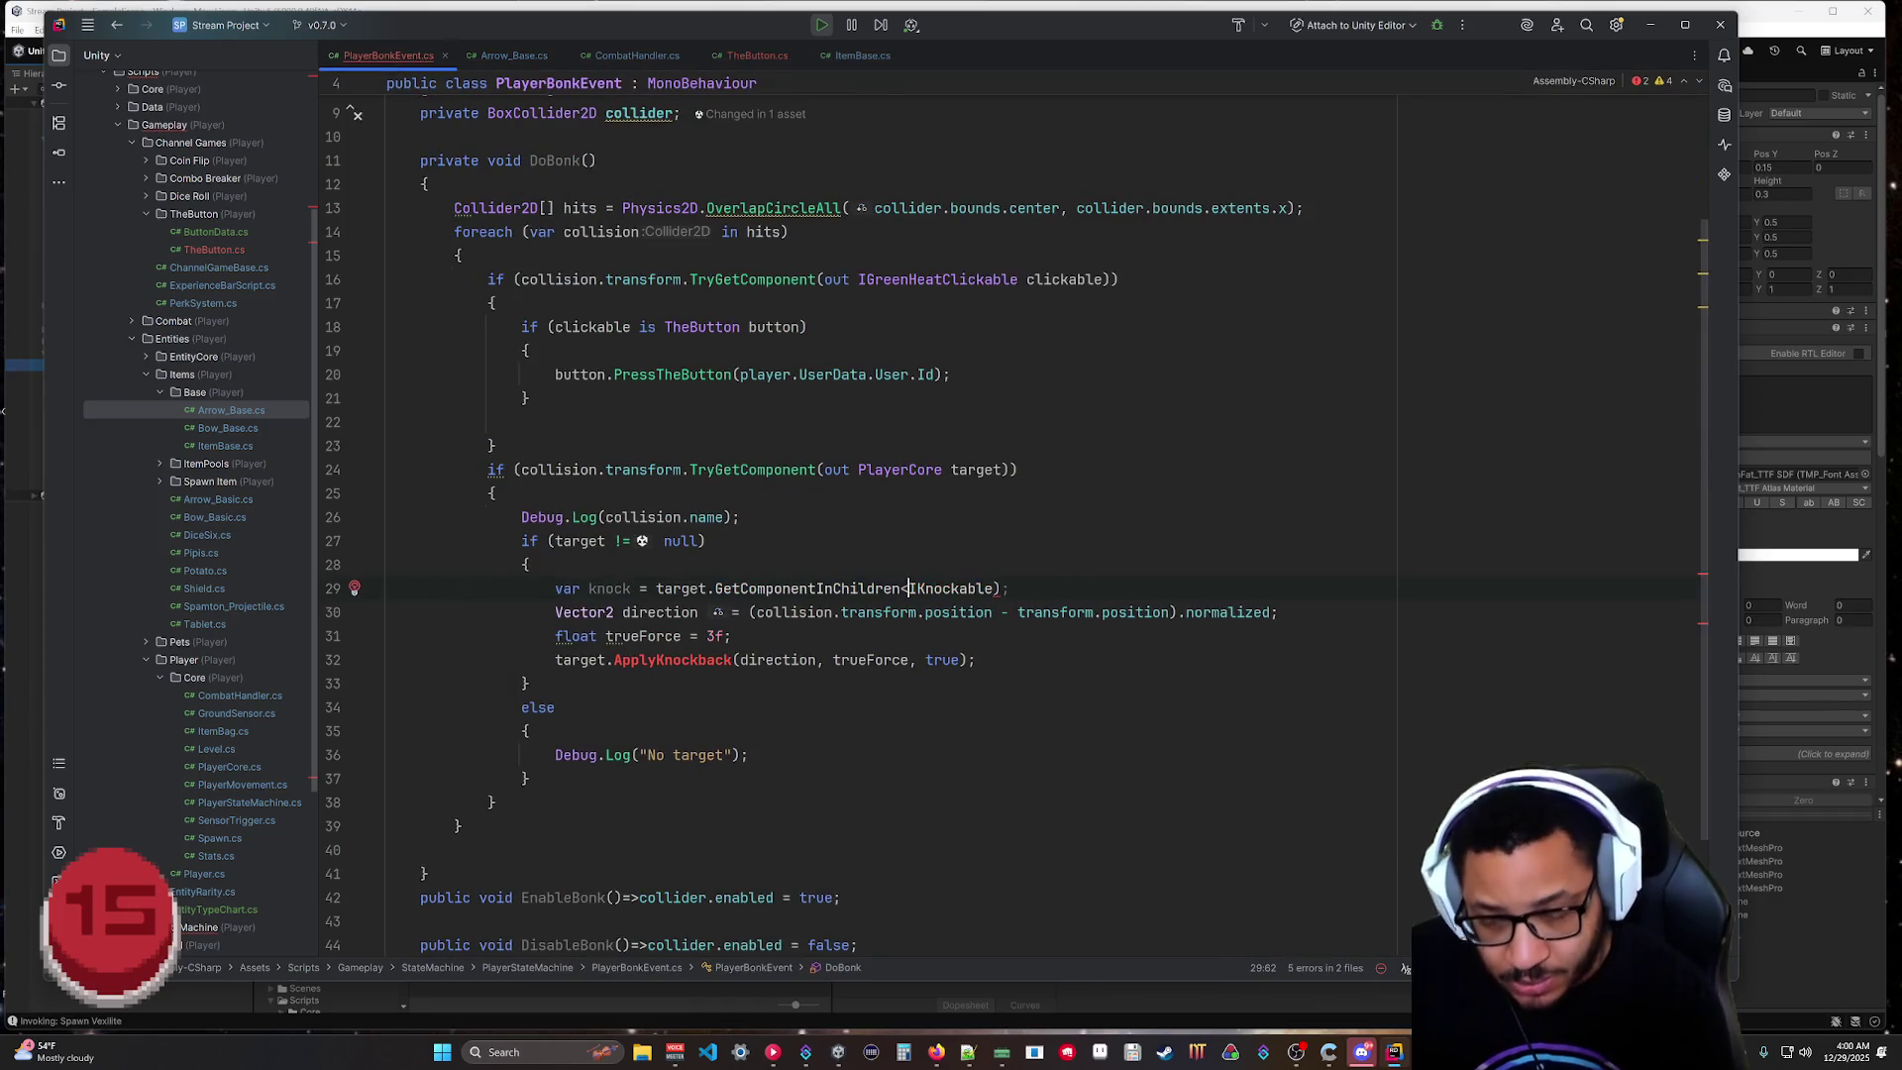
key(ctrl+Right)
key(BackSpace)
text(>)
Insert 'transform.' after 'target.' on line 29, then bring up Arrow_Base.cs's Hit method.
click(494, 803)
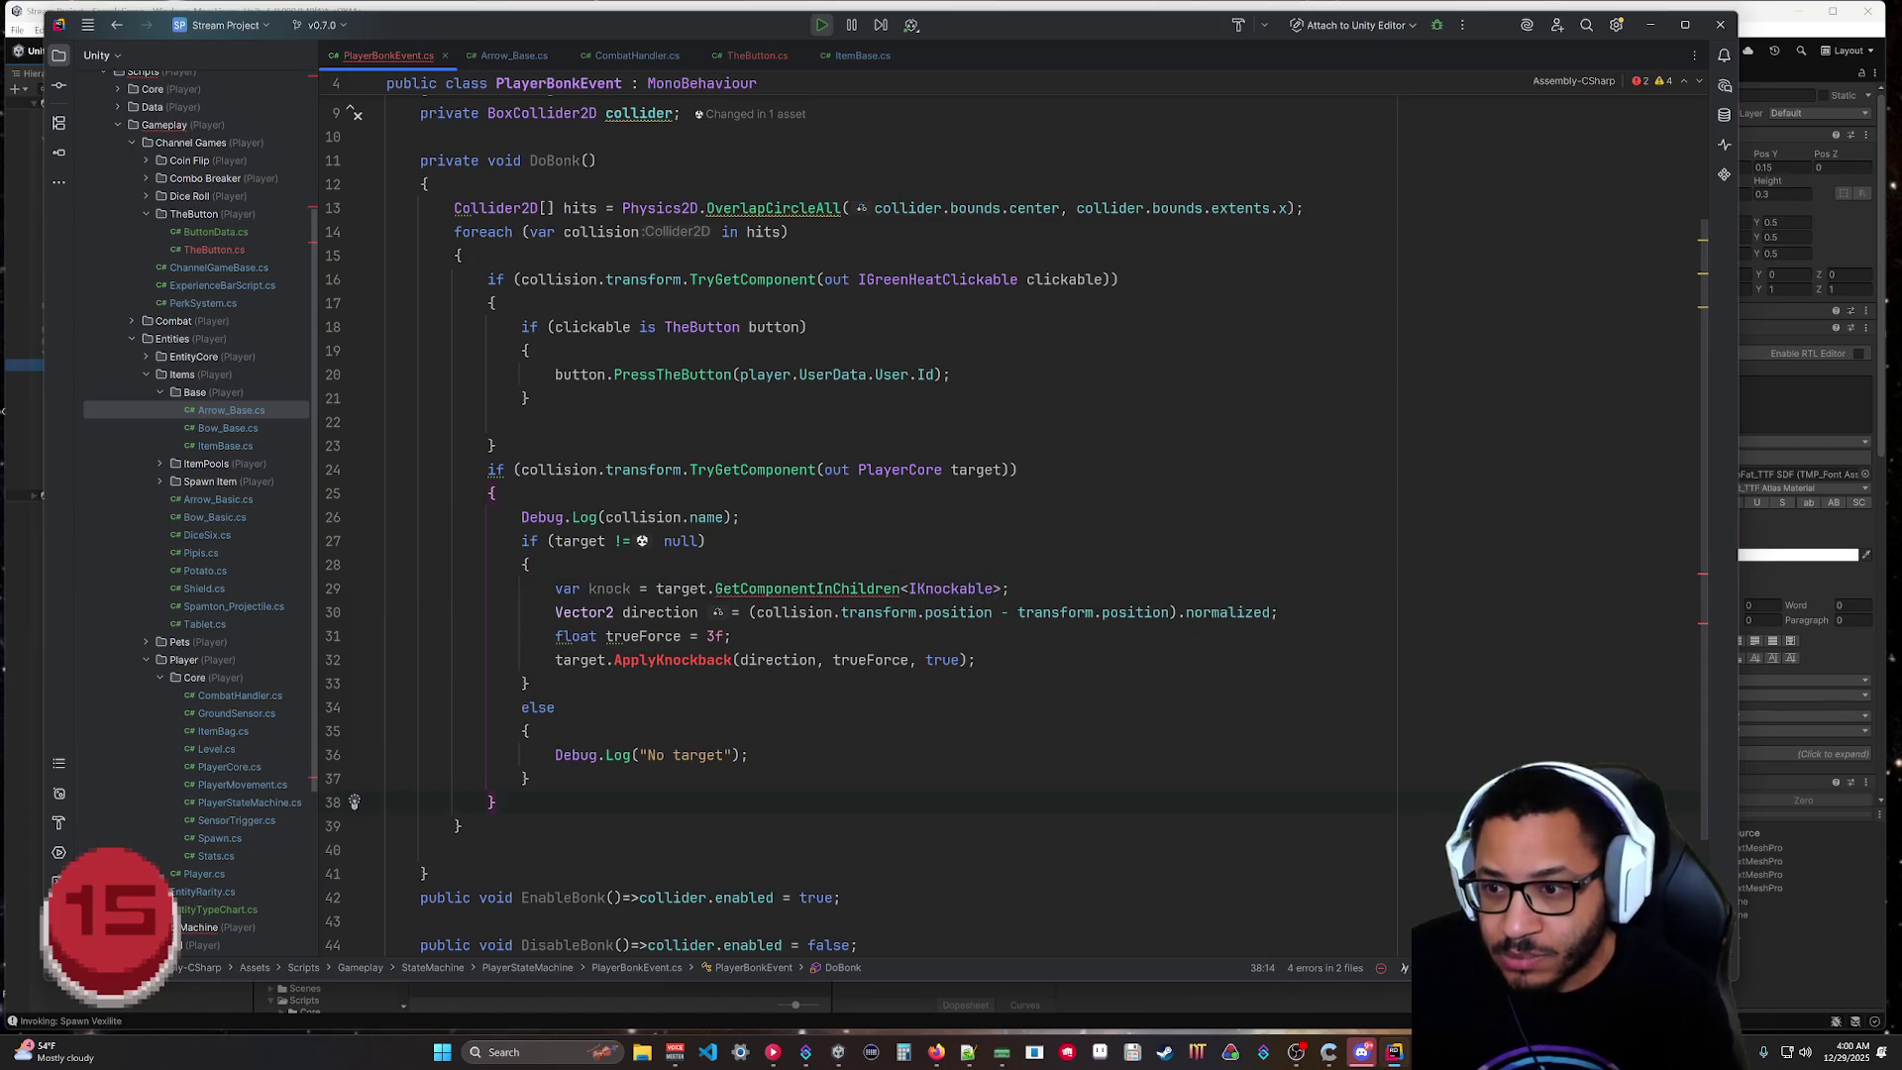
click(514, 55)
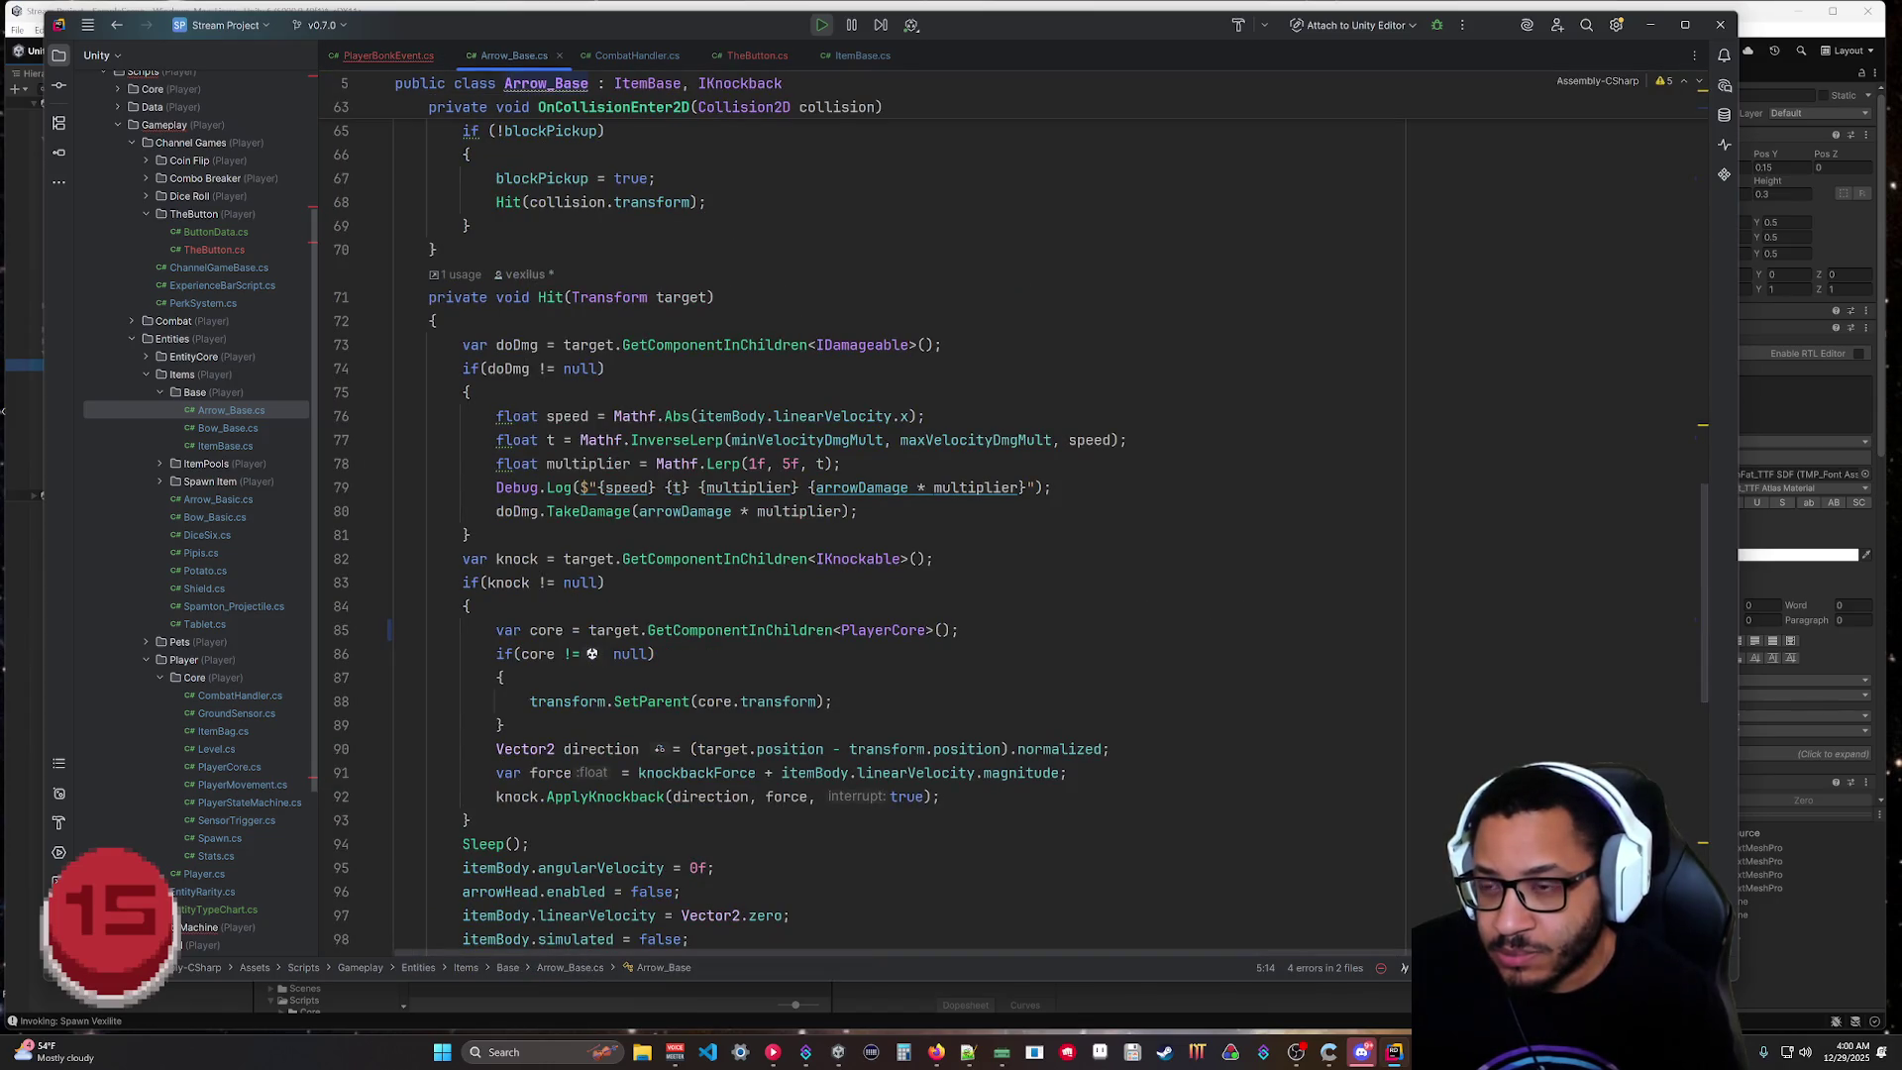
click(388, 55)
click(707, 588)
text(transform)
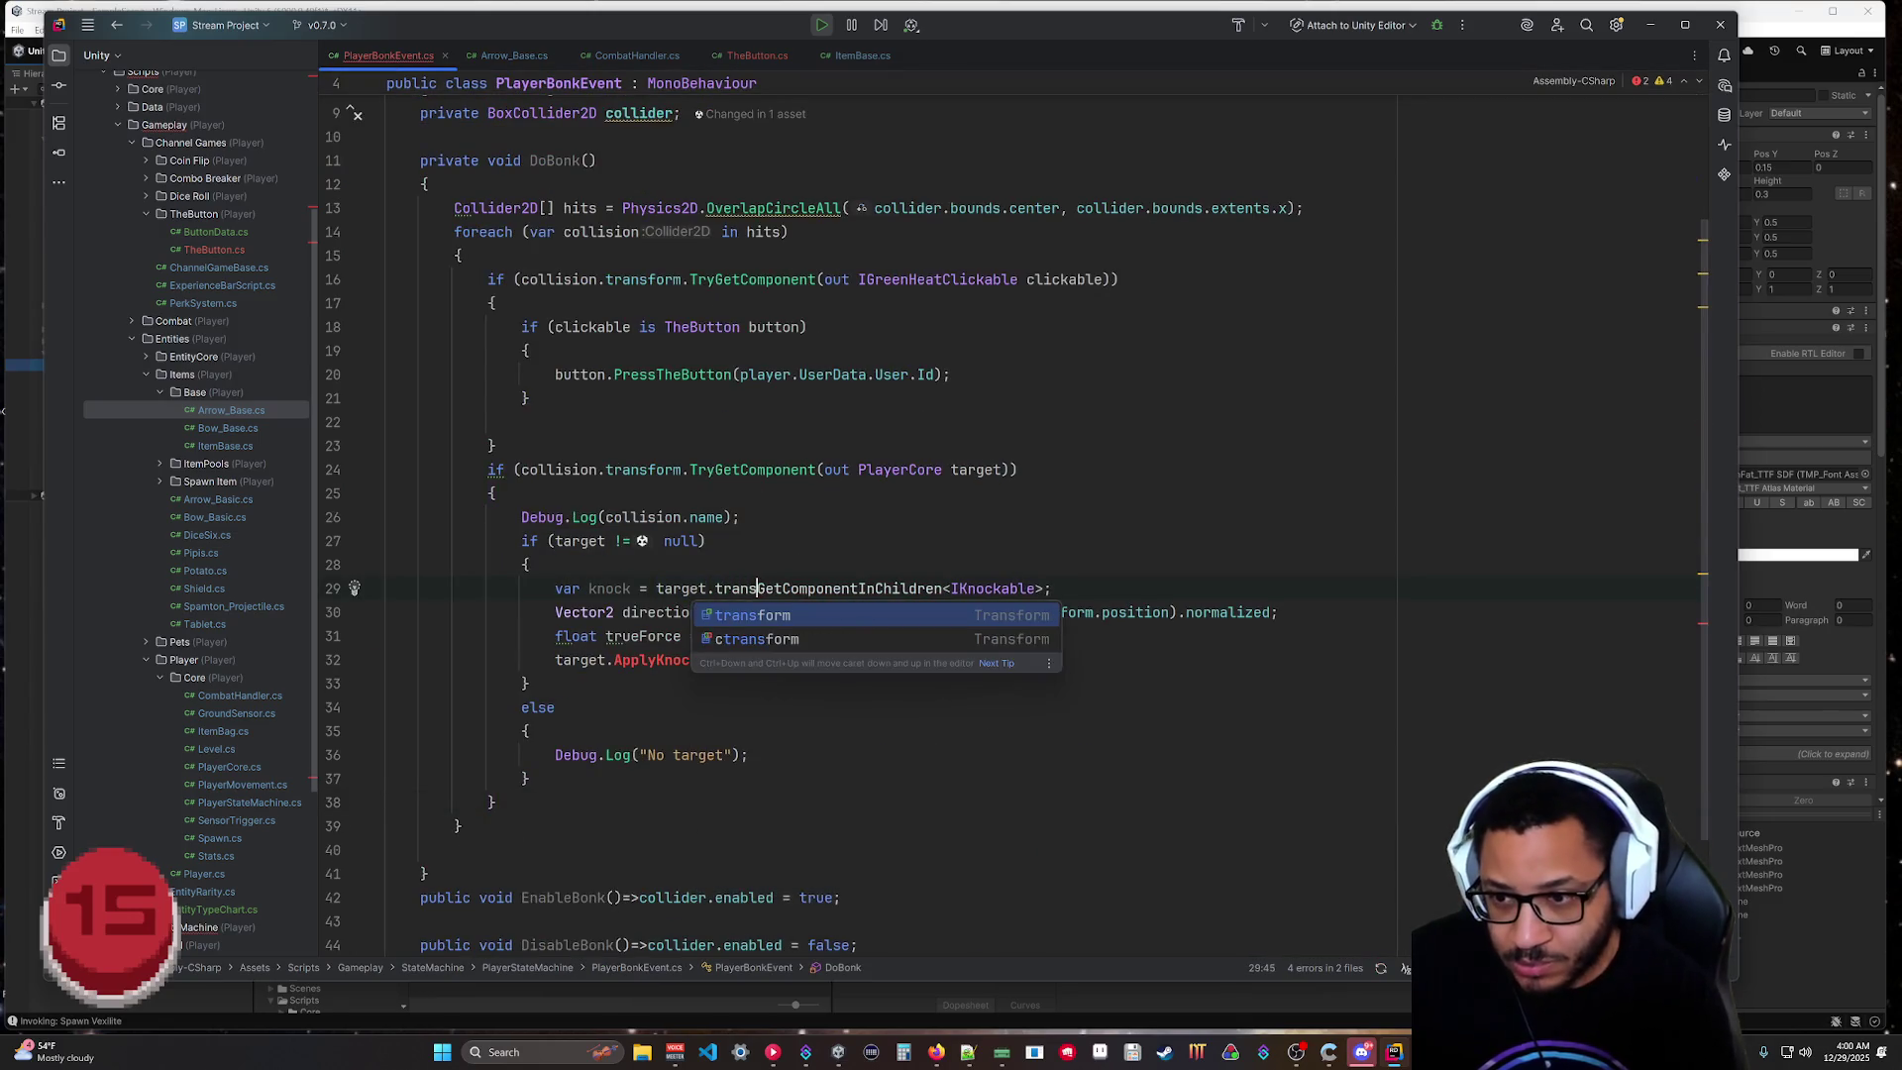
text(.)
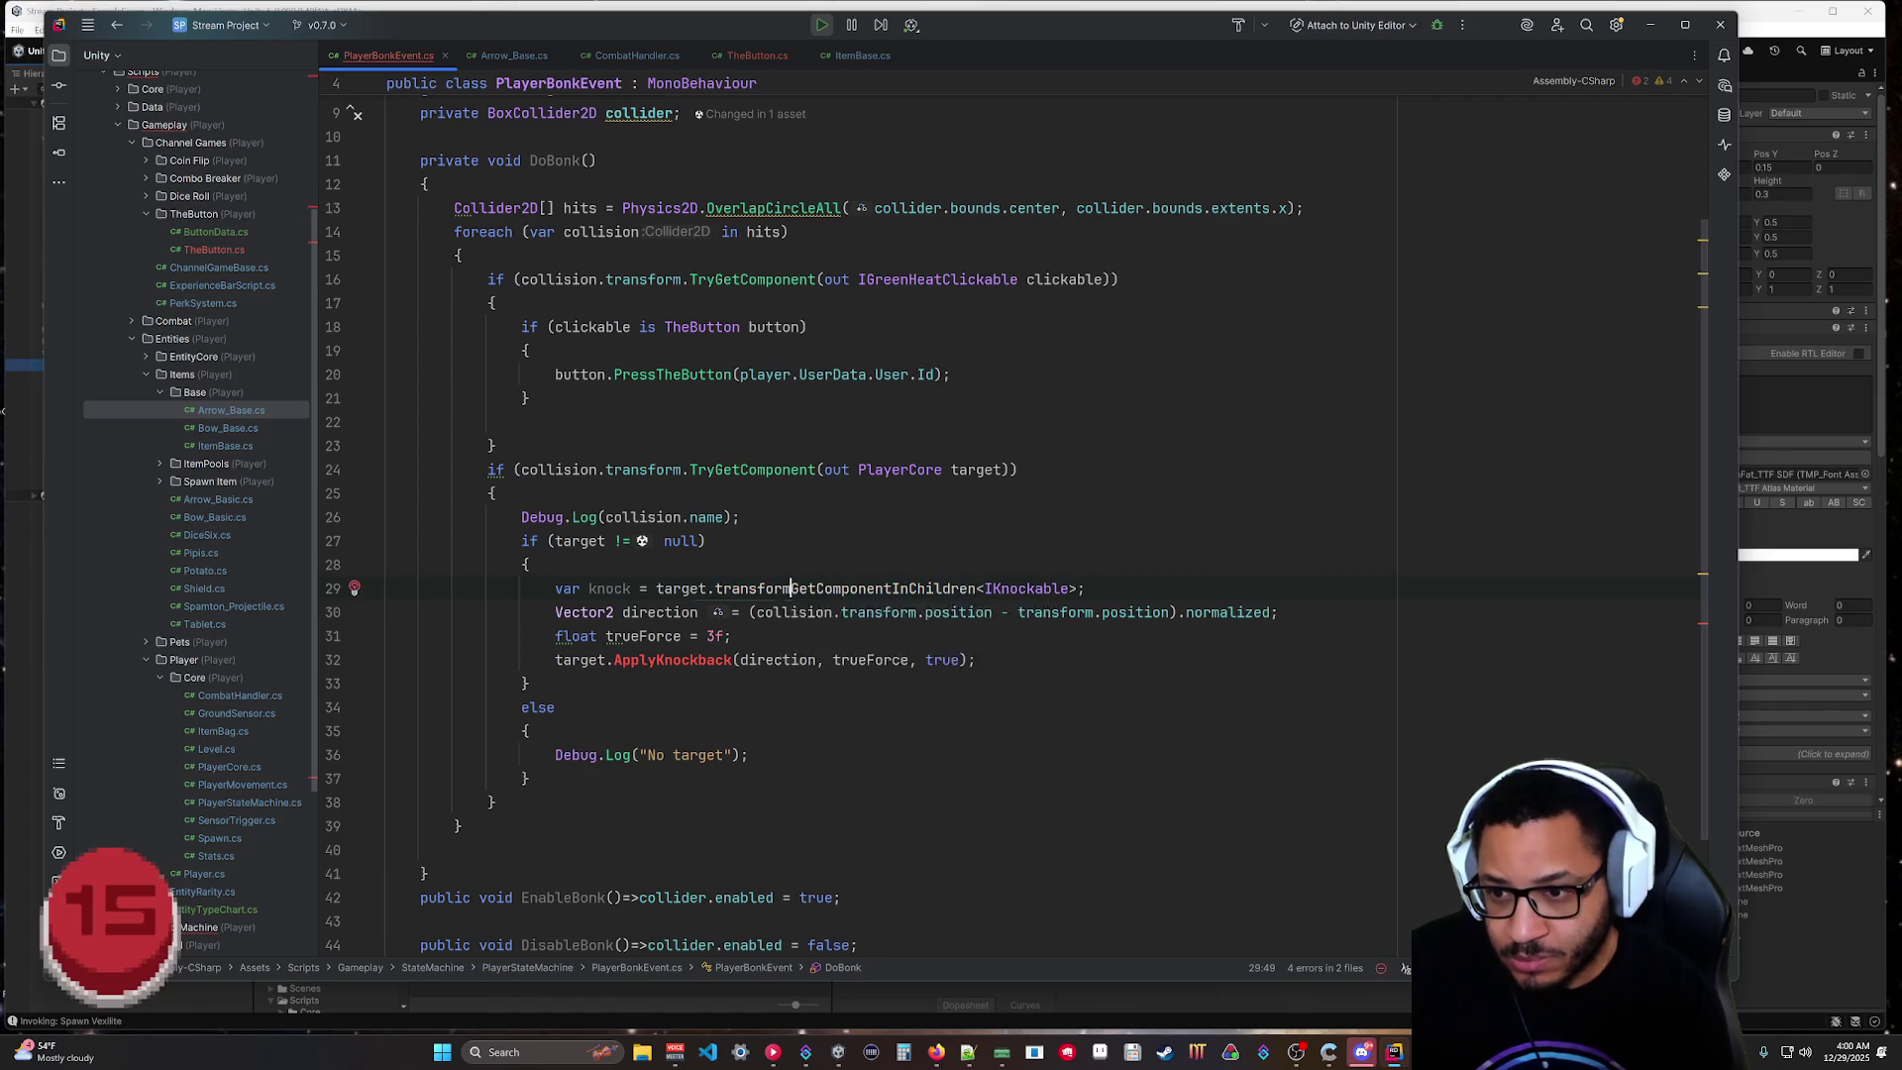
click(740, 517)
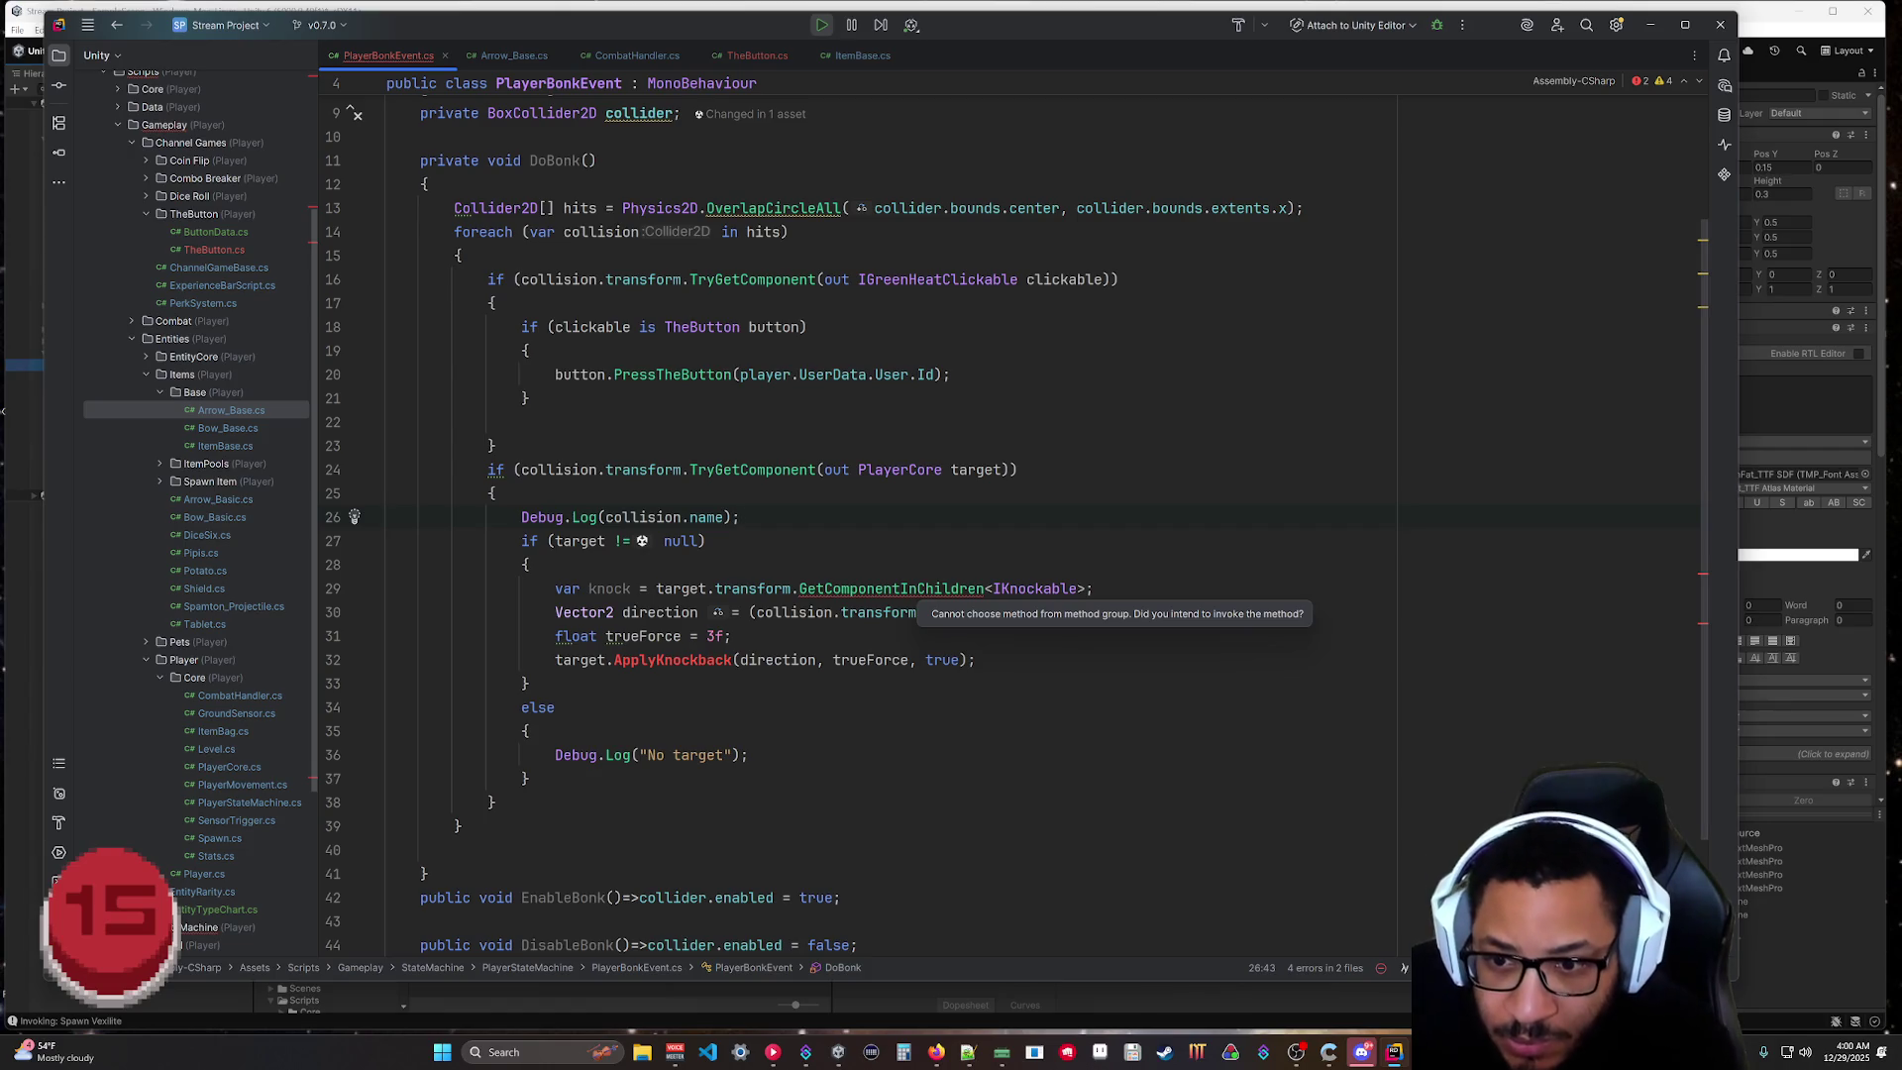
click(495, 801)
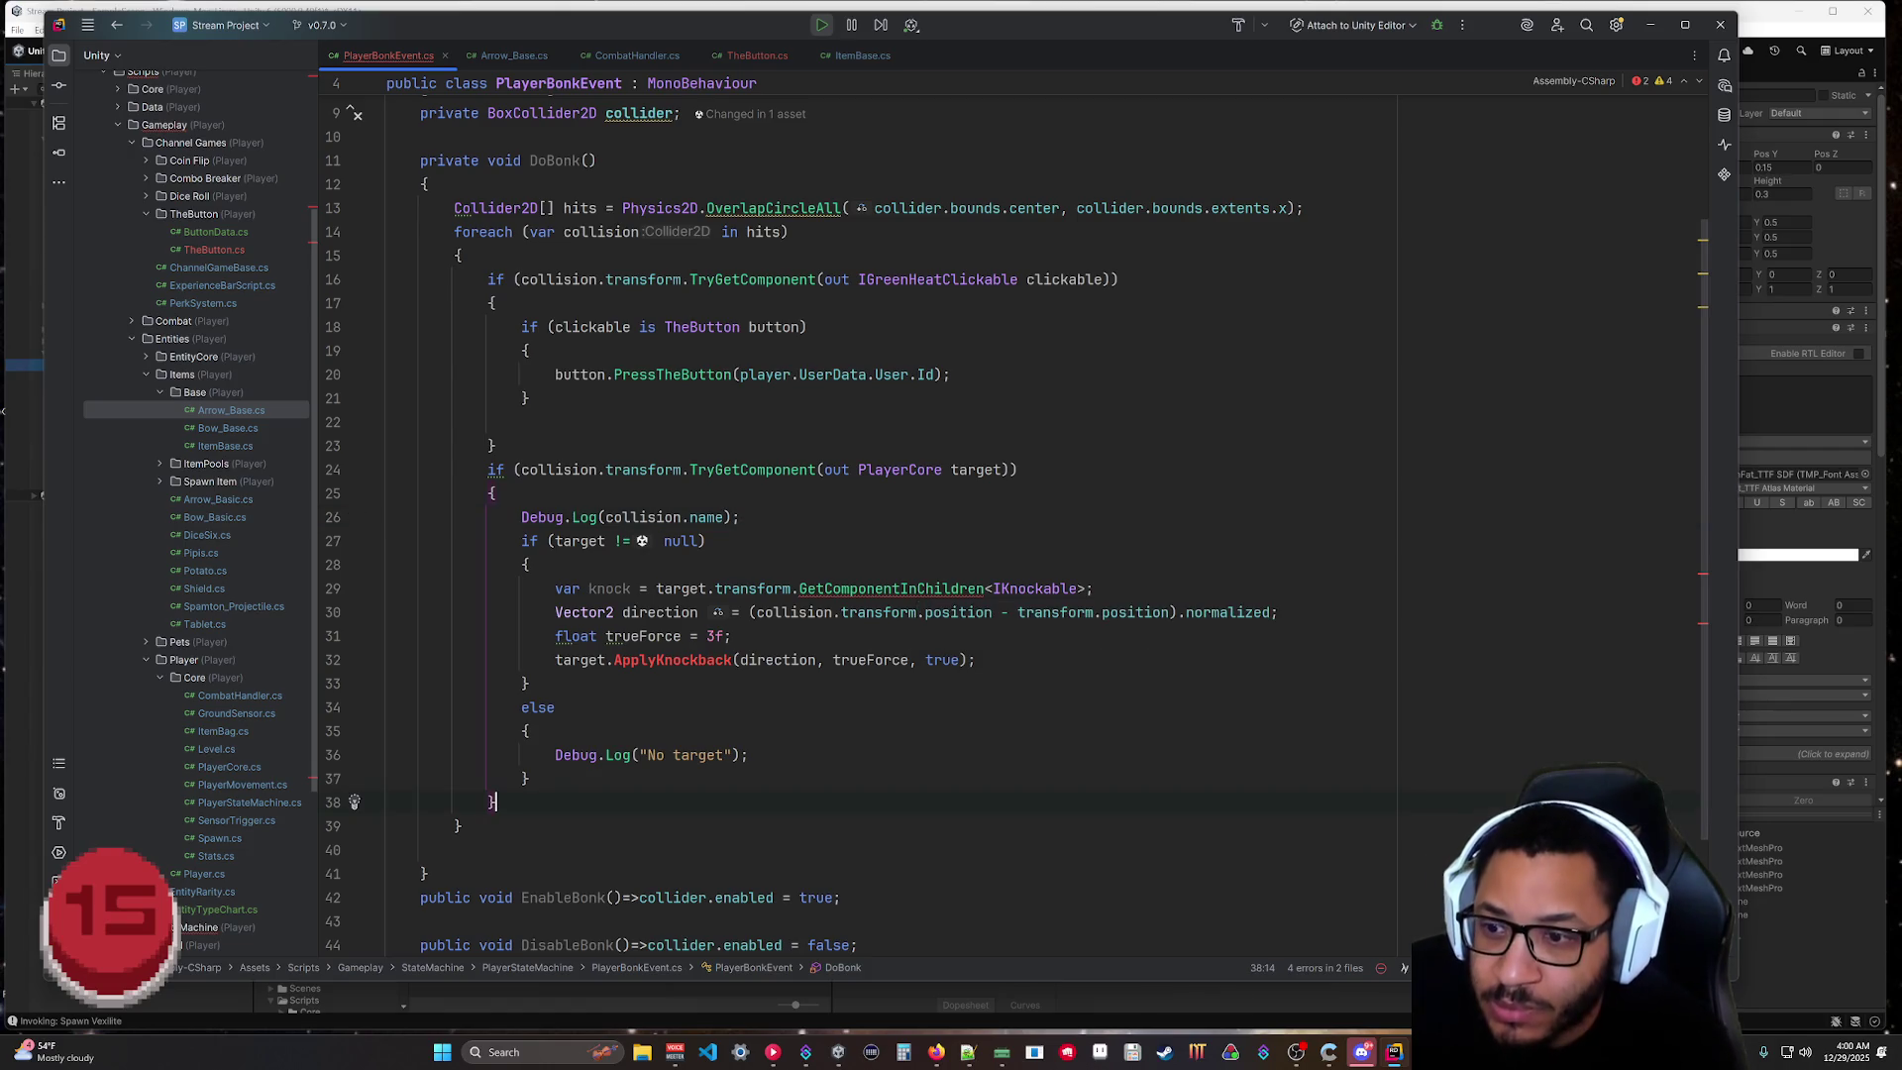
click(545, 56)
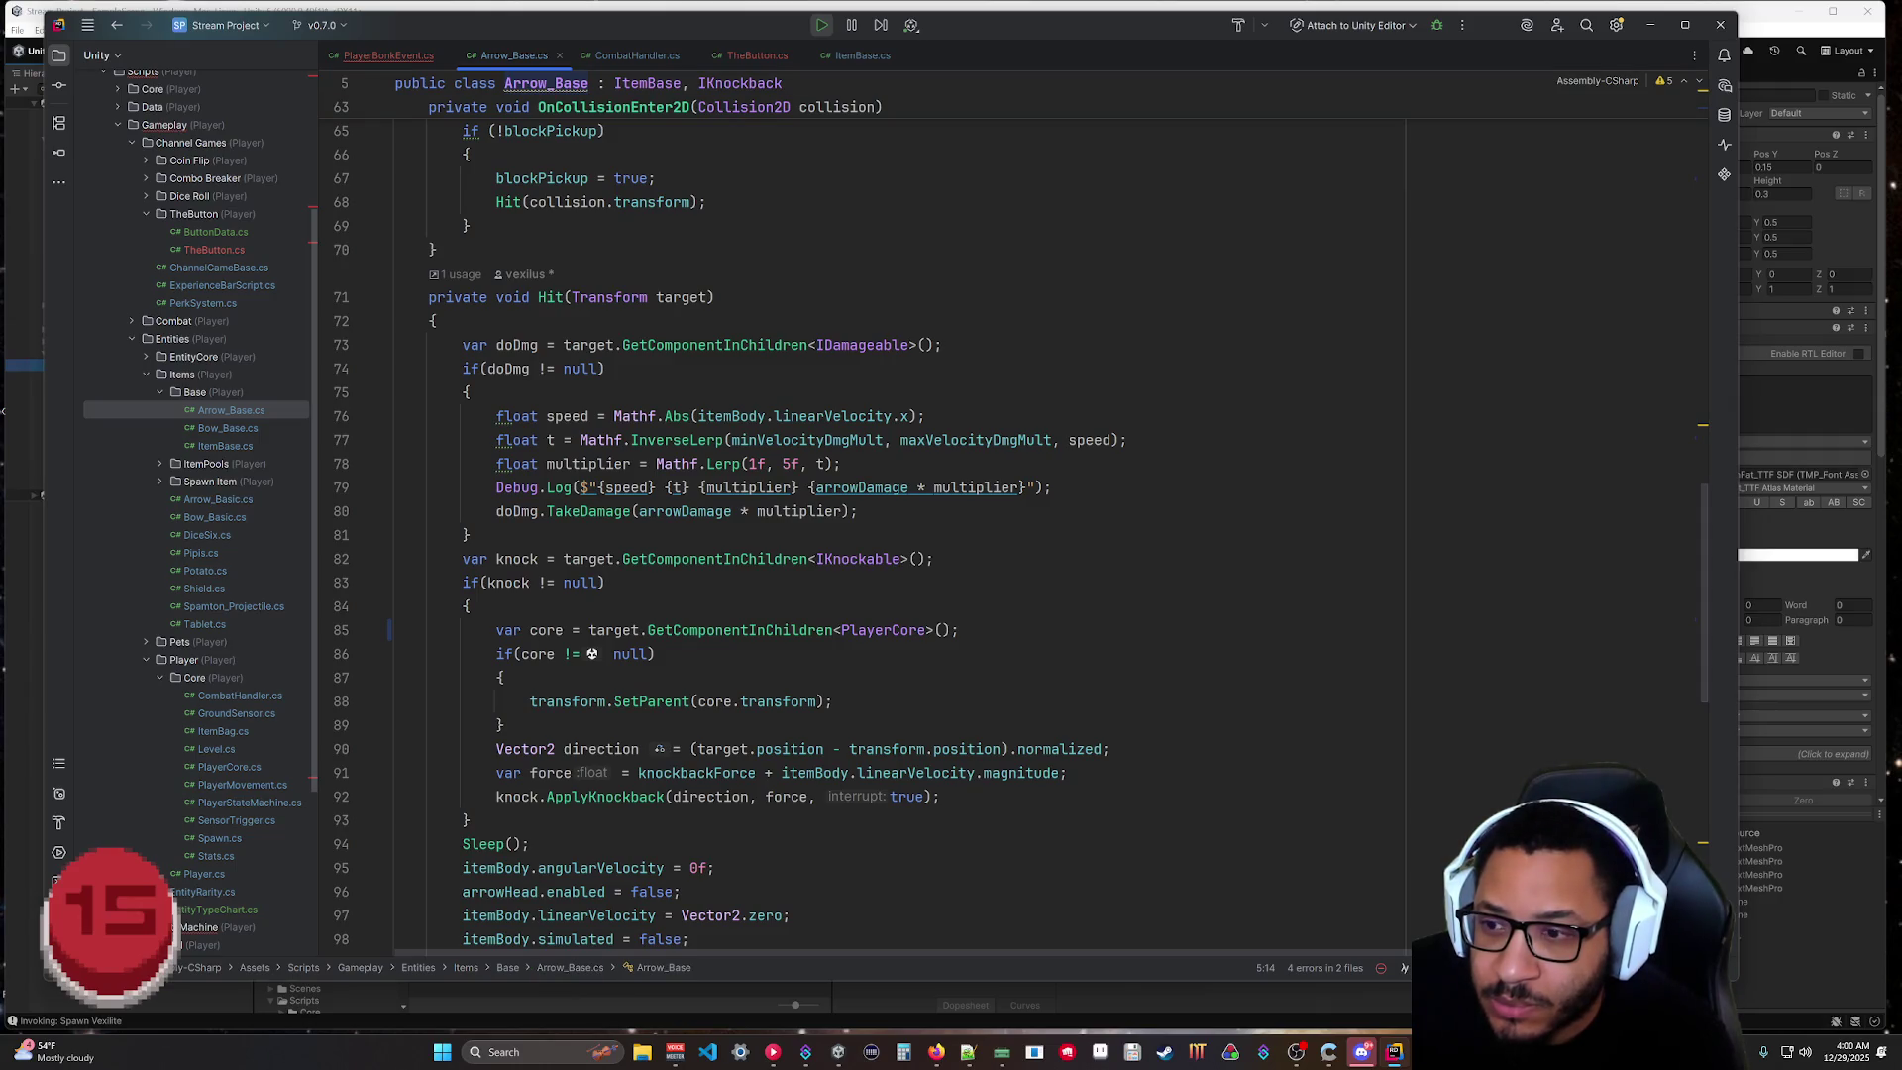
Read Arrow_Base.cs's Hit, Fire and Charge methods for knock lookup, then go back to PlayerBonkEvent.cs.
click(513, 559)
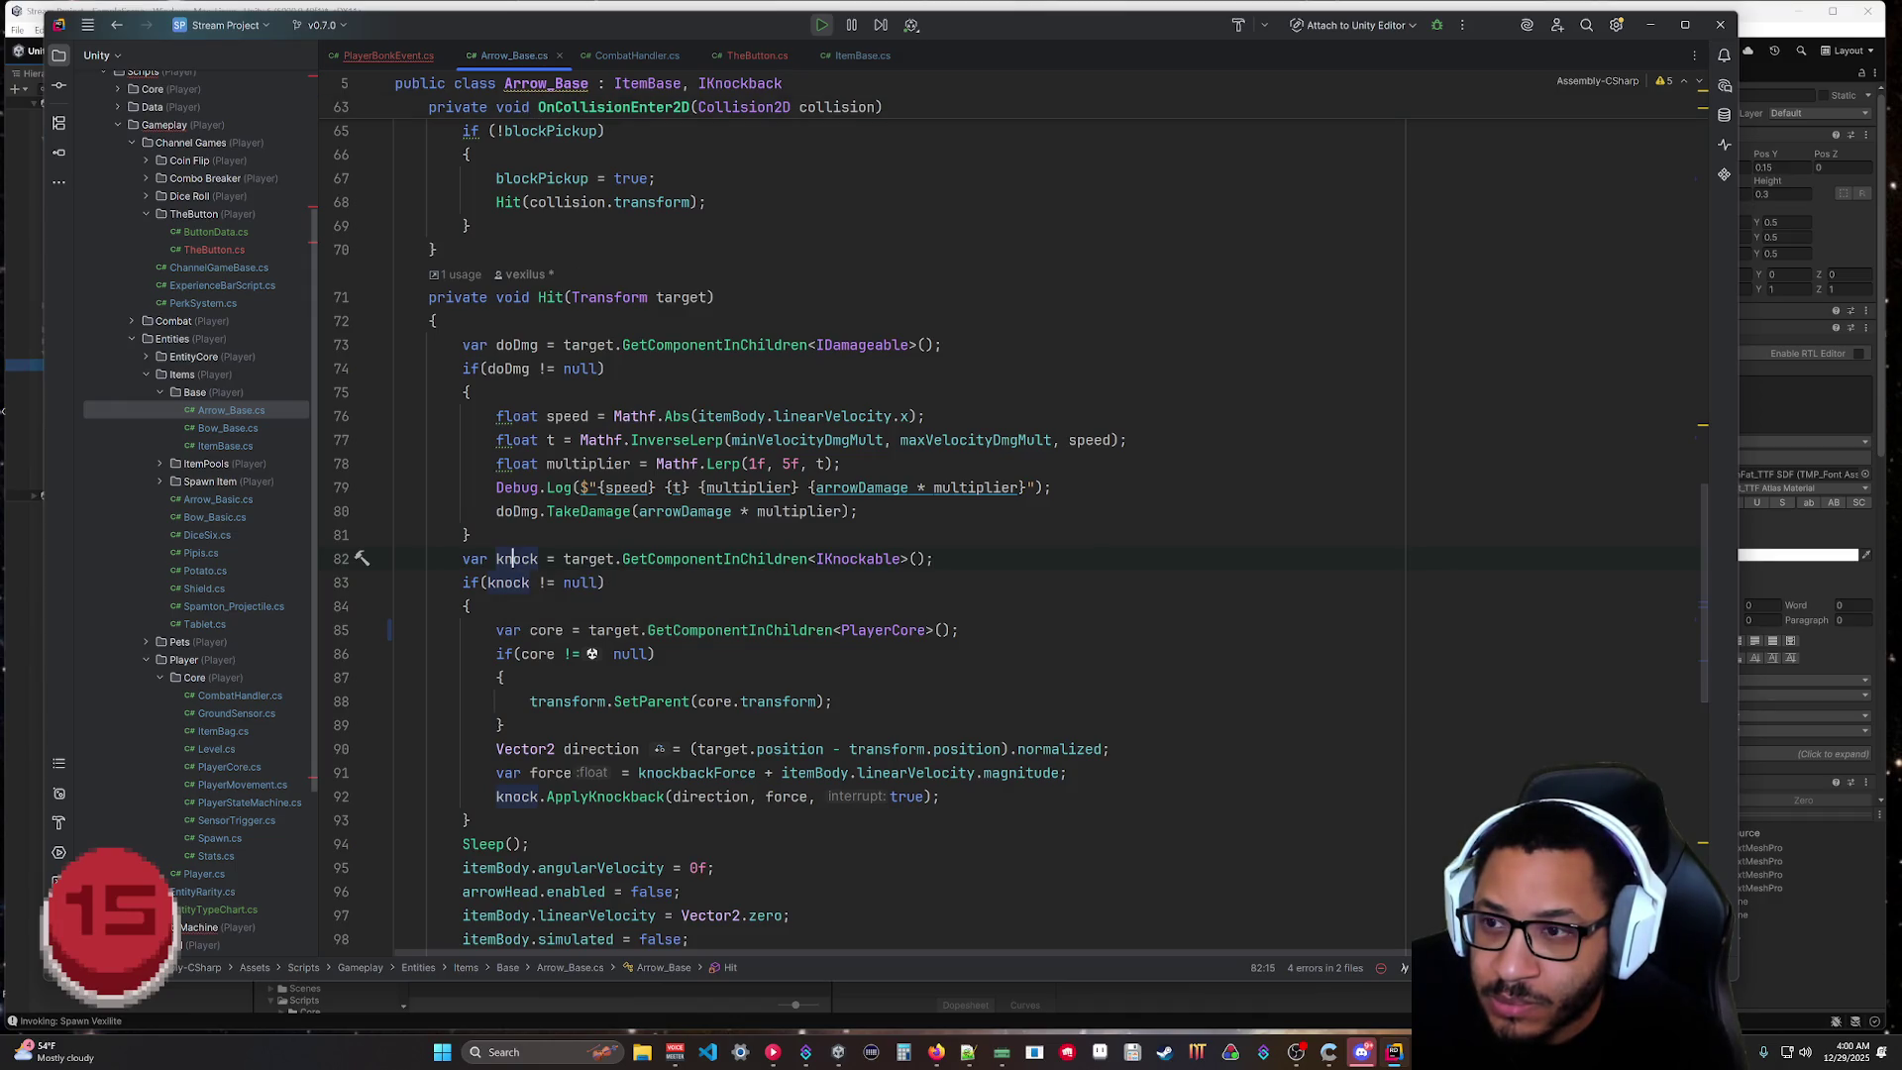
click(430, 57)
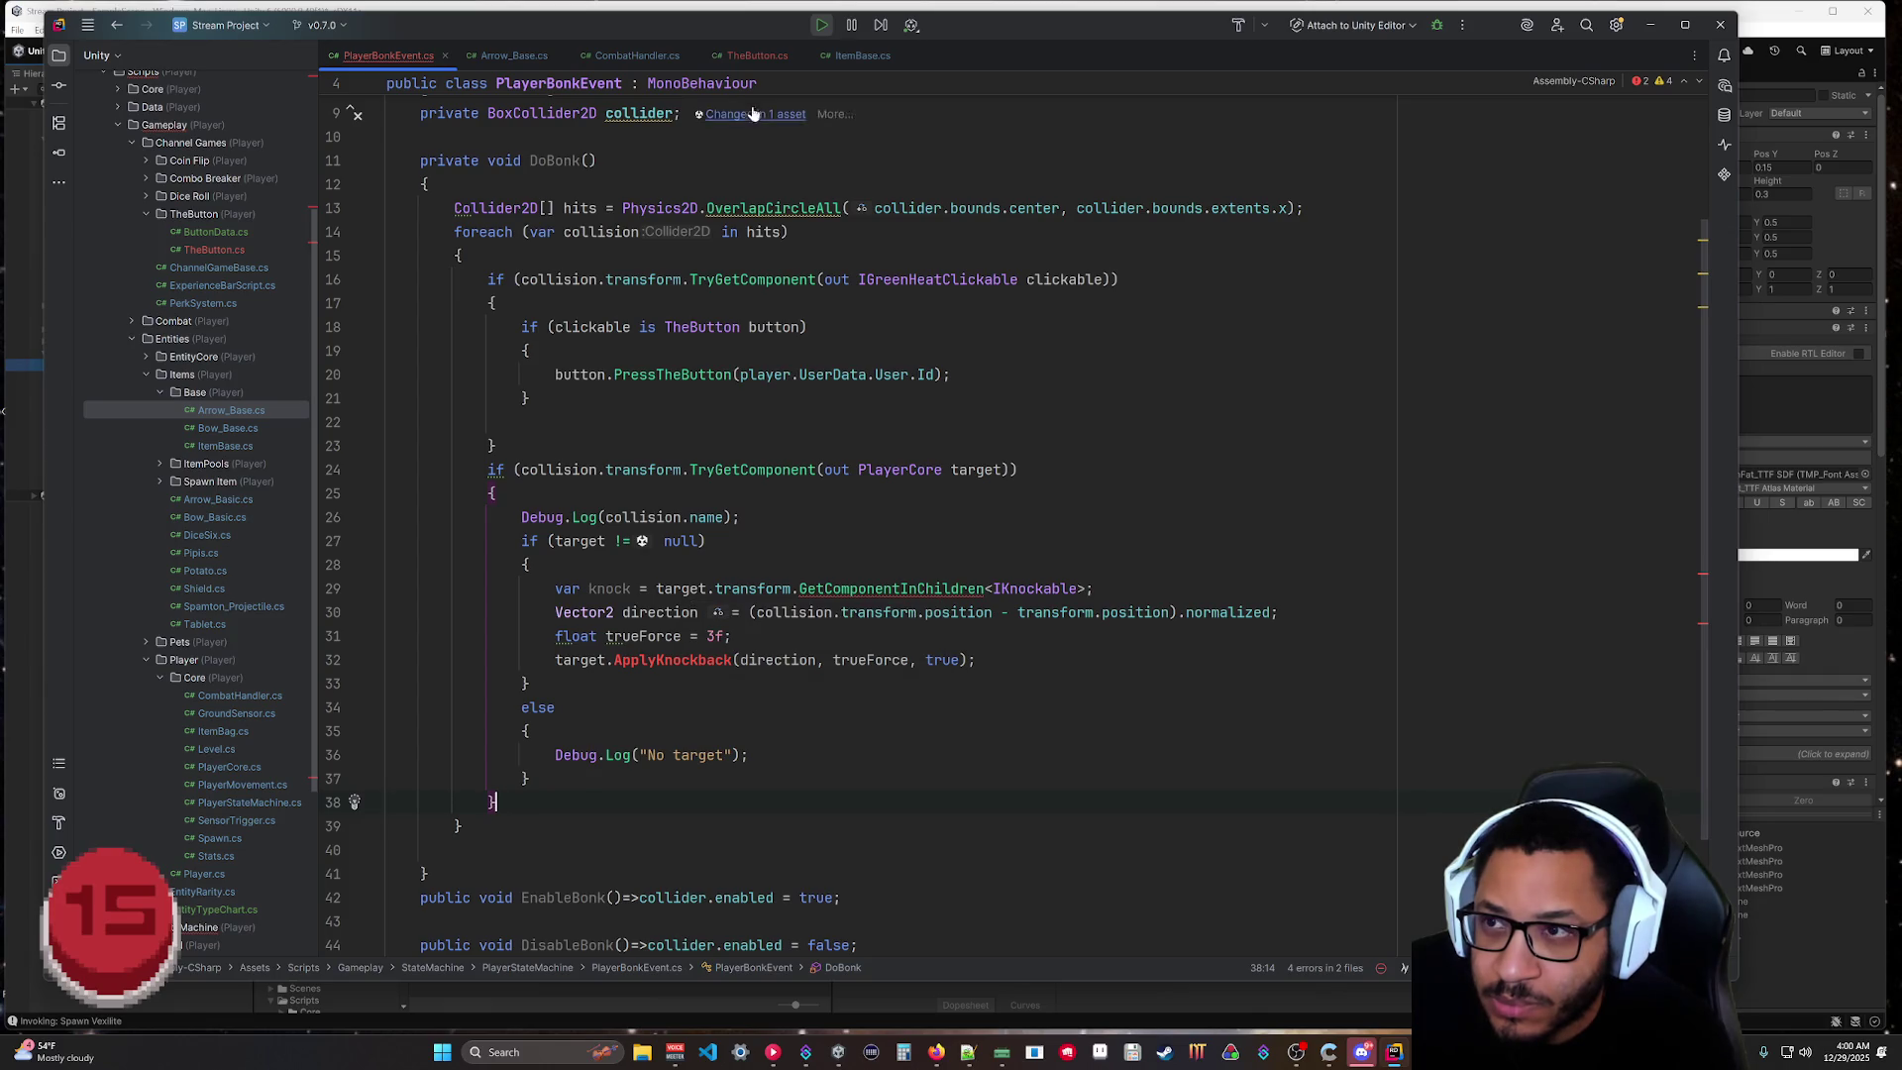
click(507, 56)
scroll(862, 535, up, 4)
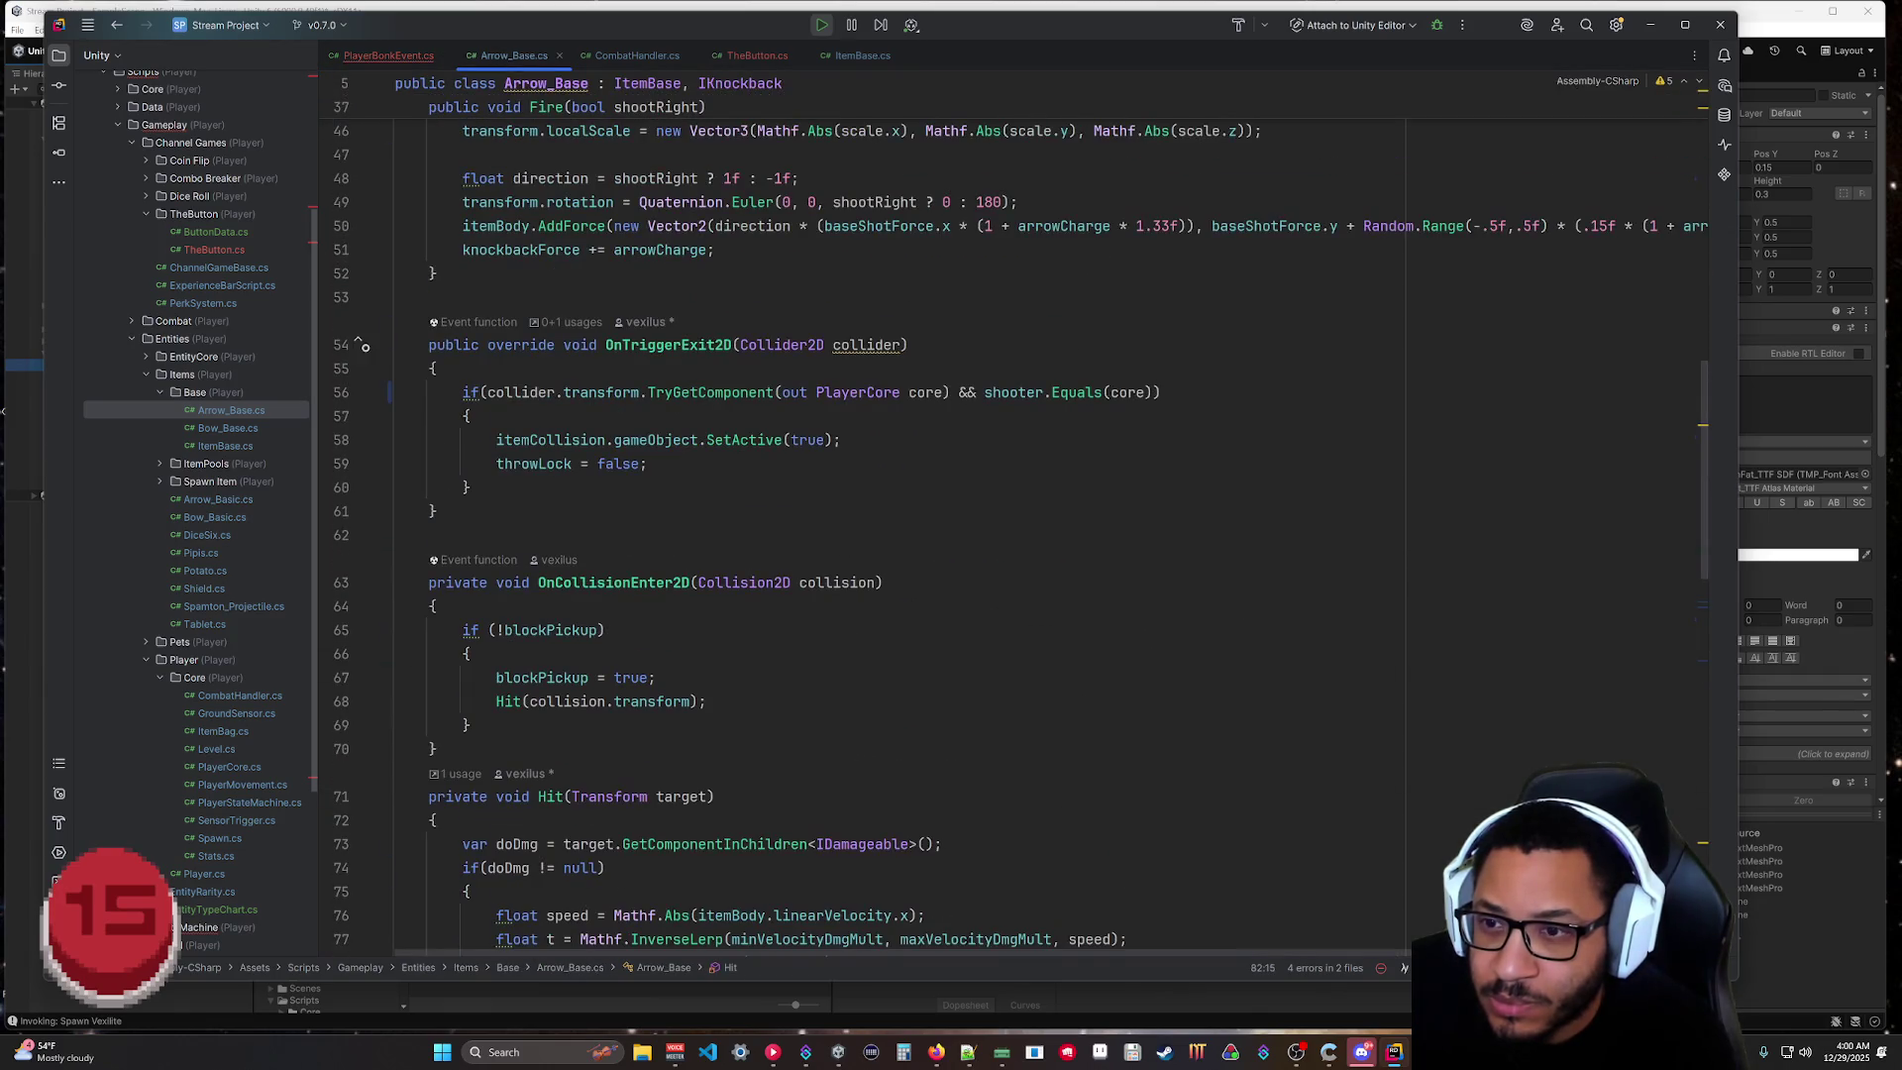
scroll(862, 535, up, 6)
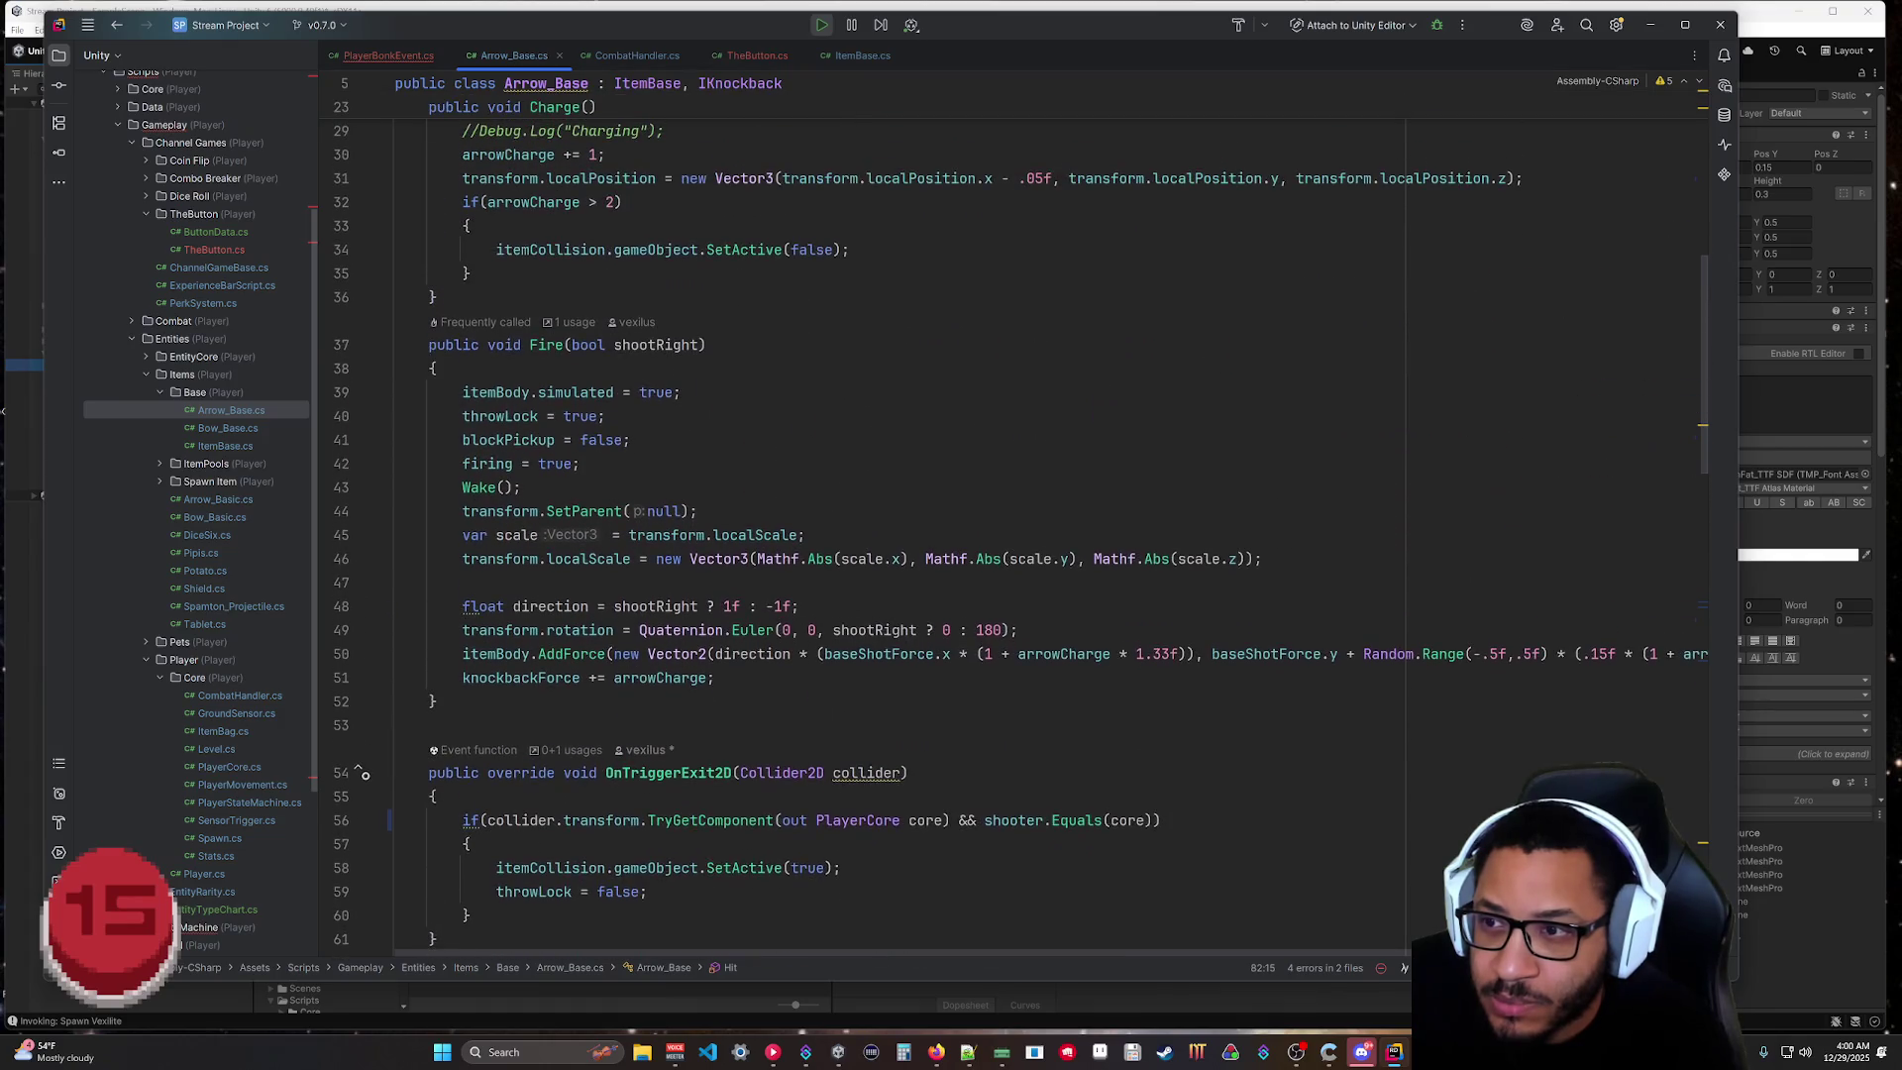
scroll(862, 535, up, 8)
scroll(861, 535, down, 10)
scroll(861, 535, down, 4)
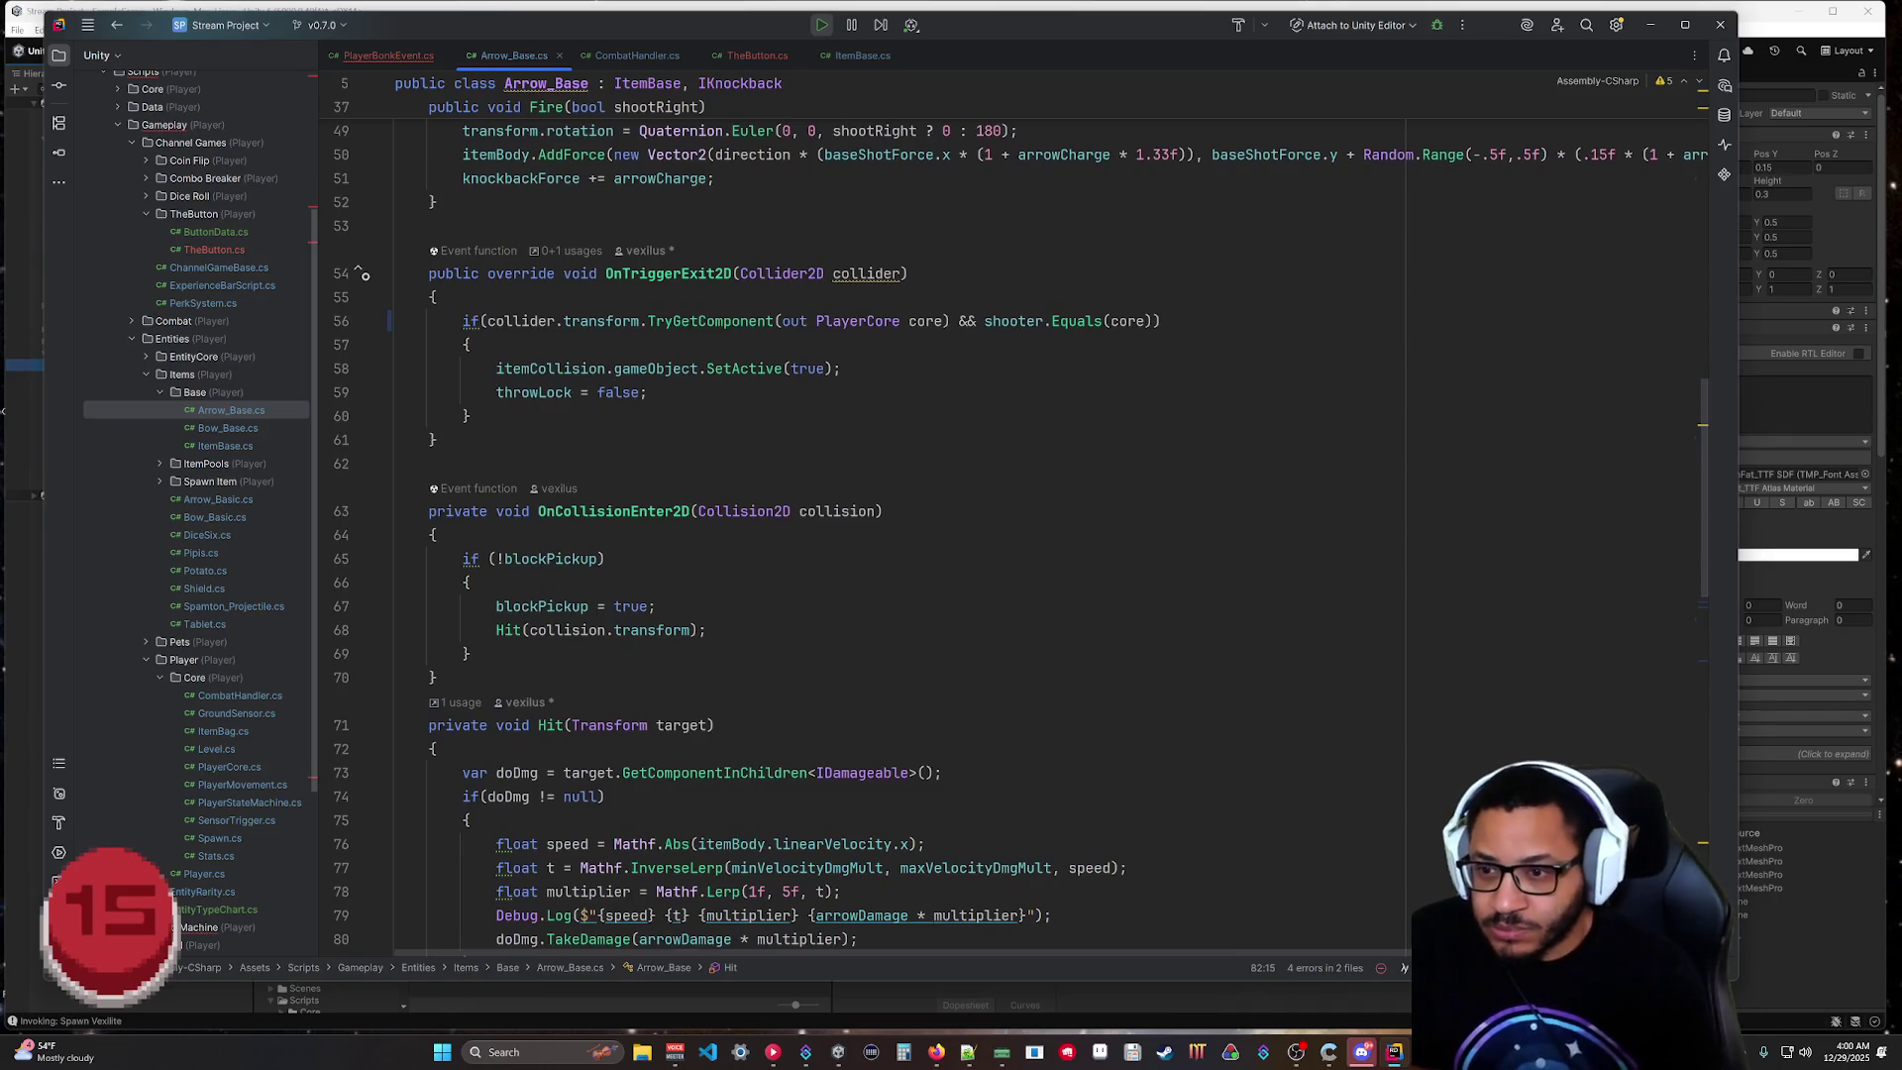
scroll(862, 535, down, 1)
scroll(591, 866, down, 2)
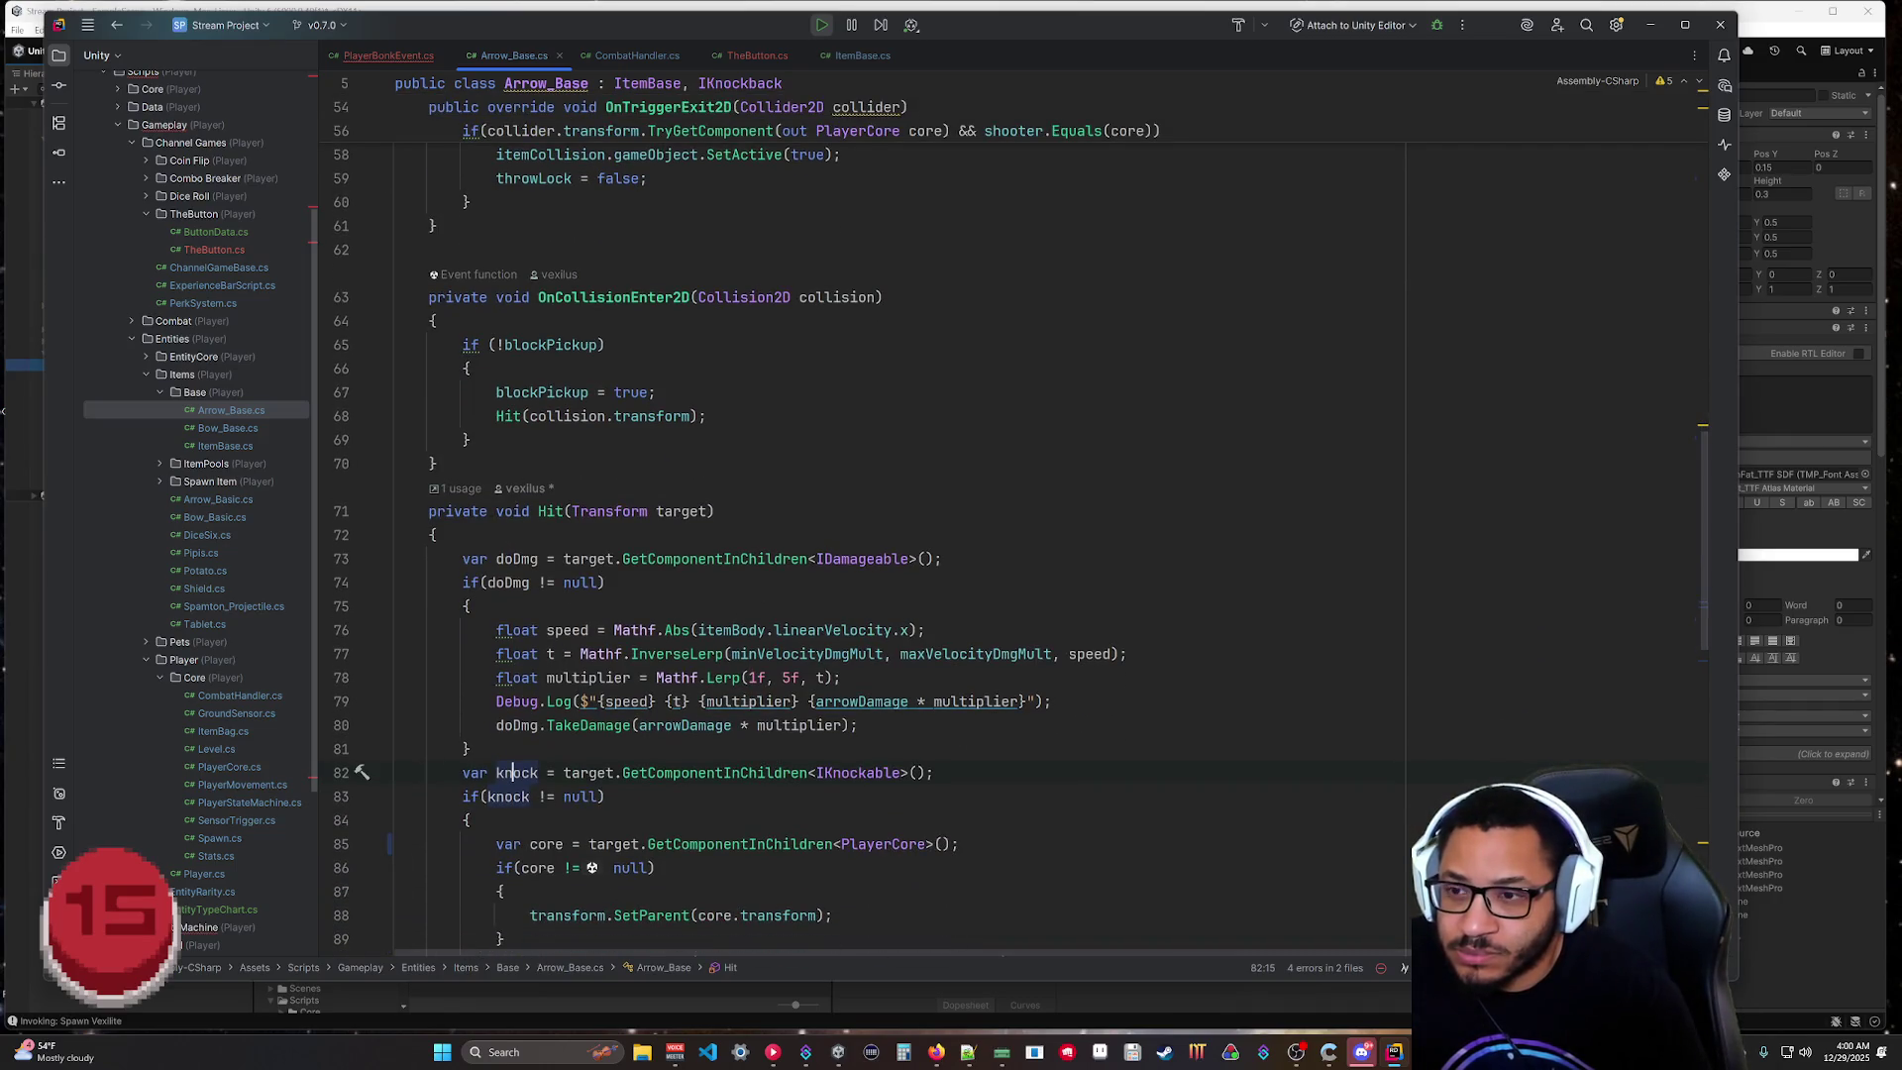
click(401, 56)
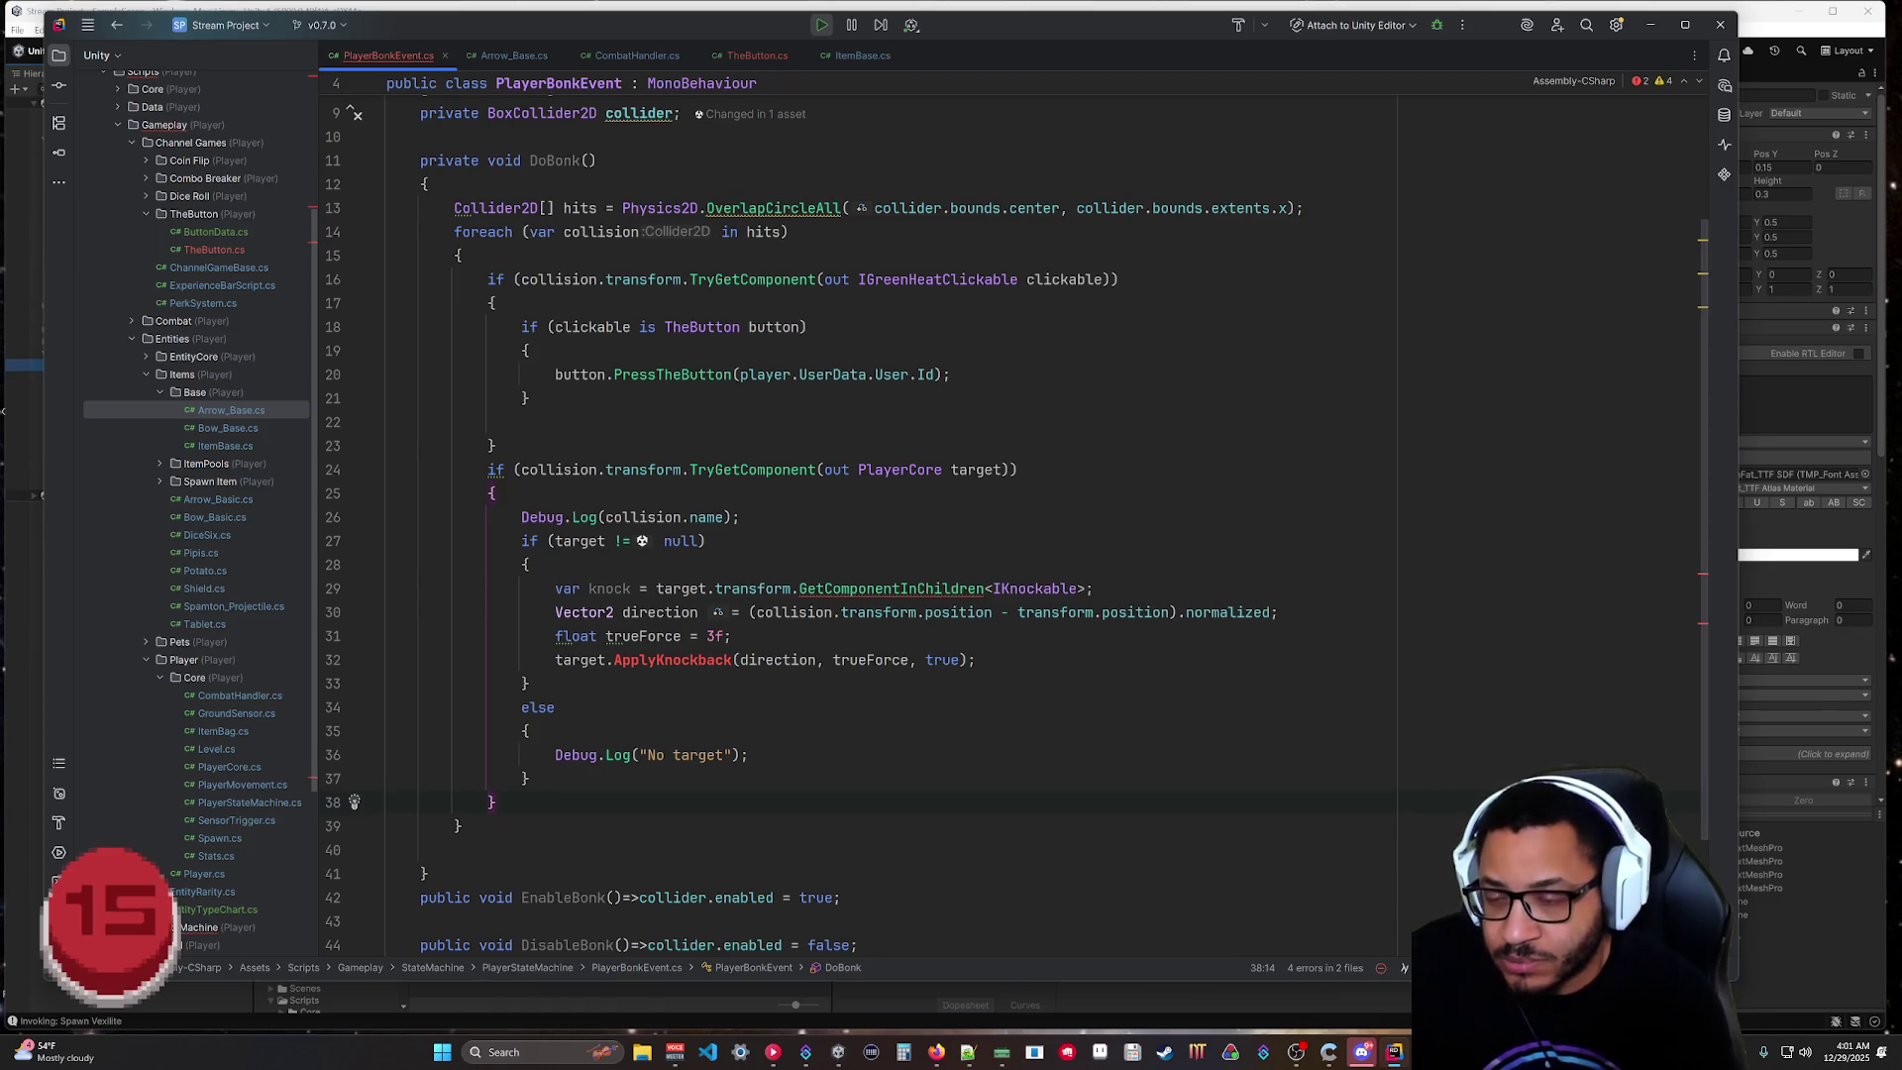
Replace 'target' with 'collision' on line 29, correcting the 'collisino' typo.
double_click(680, 588)
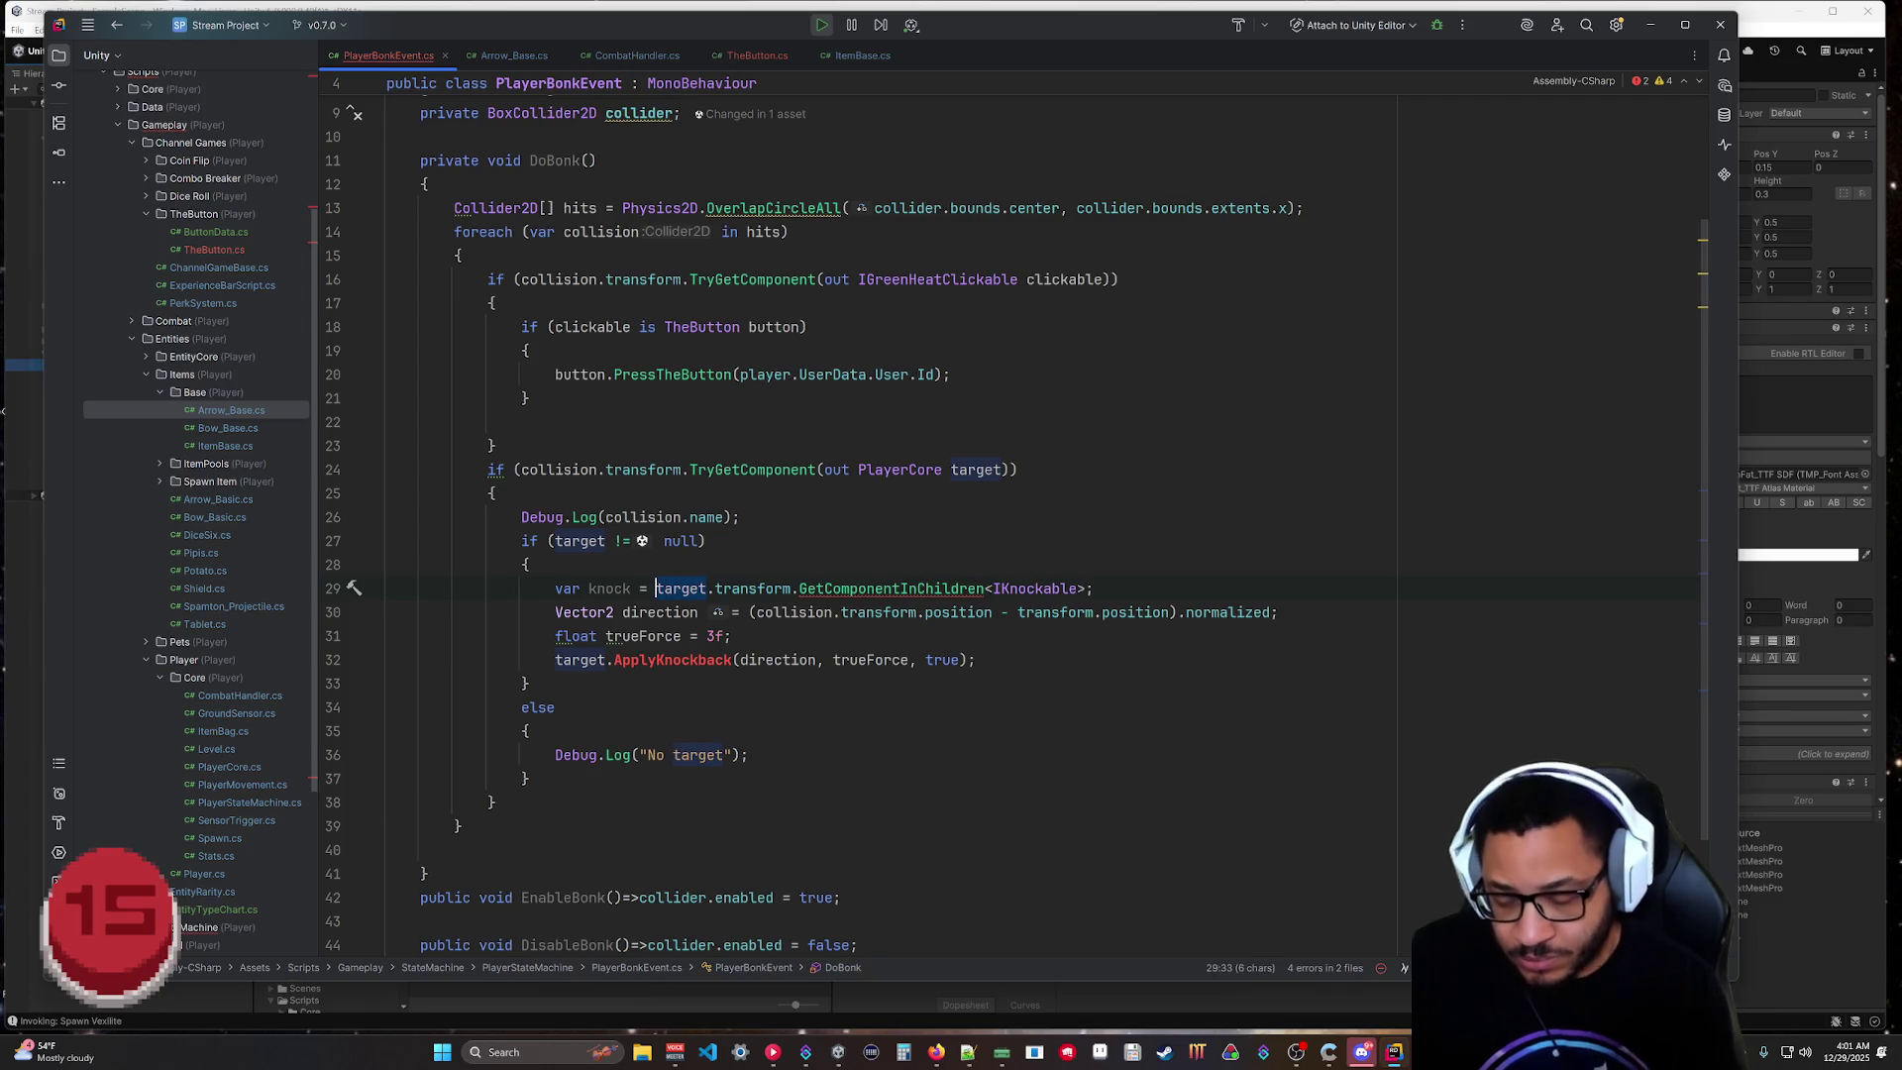
text(collisino)
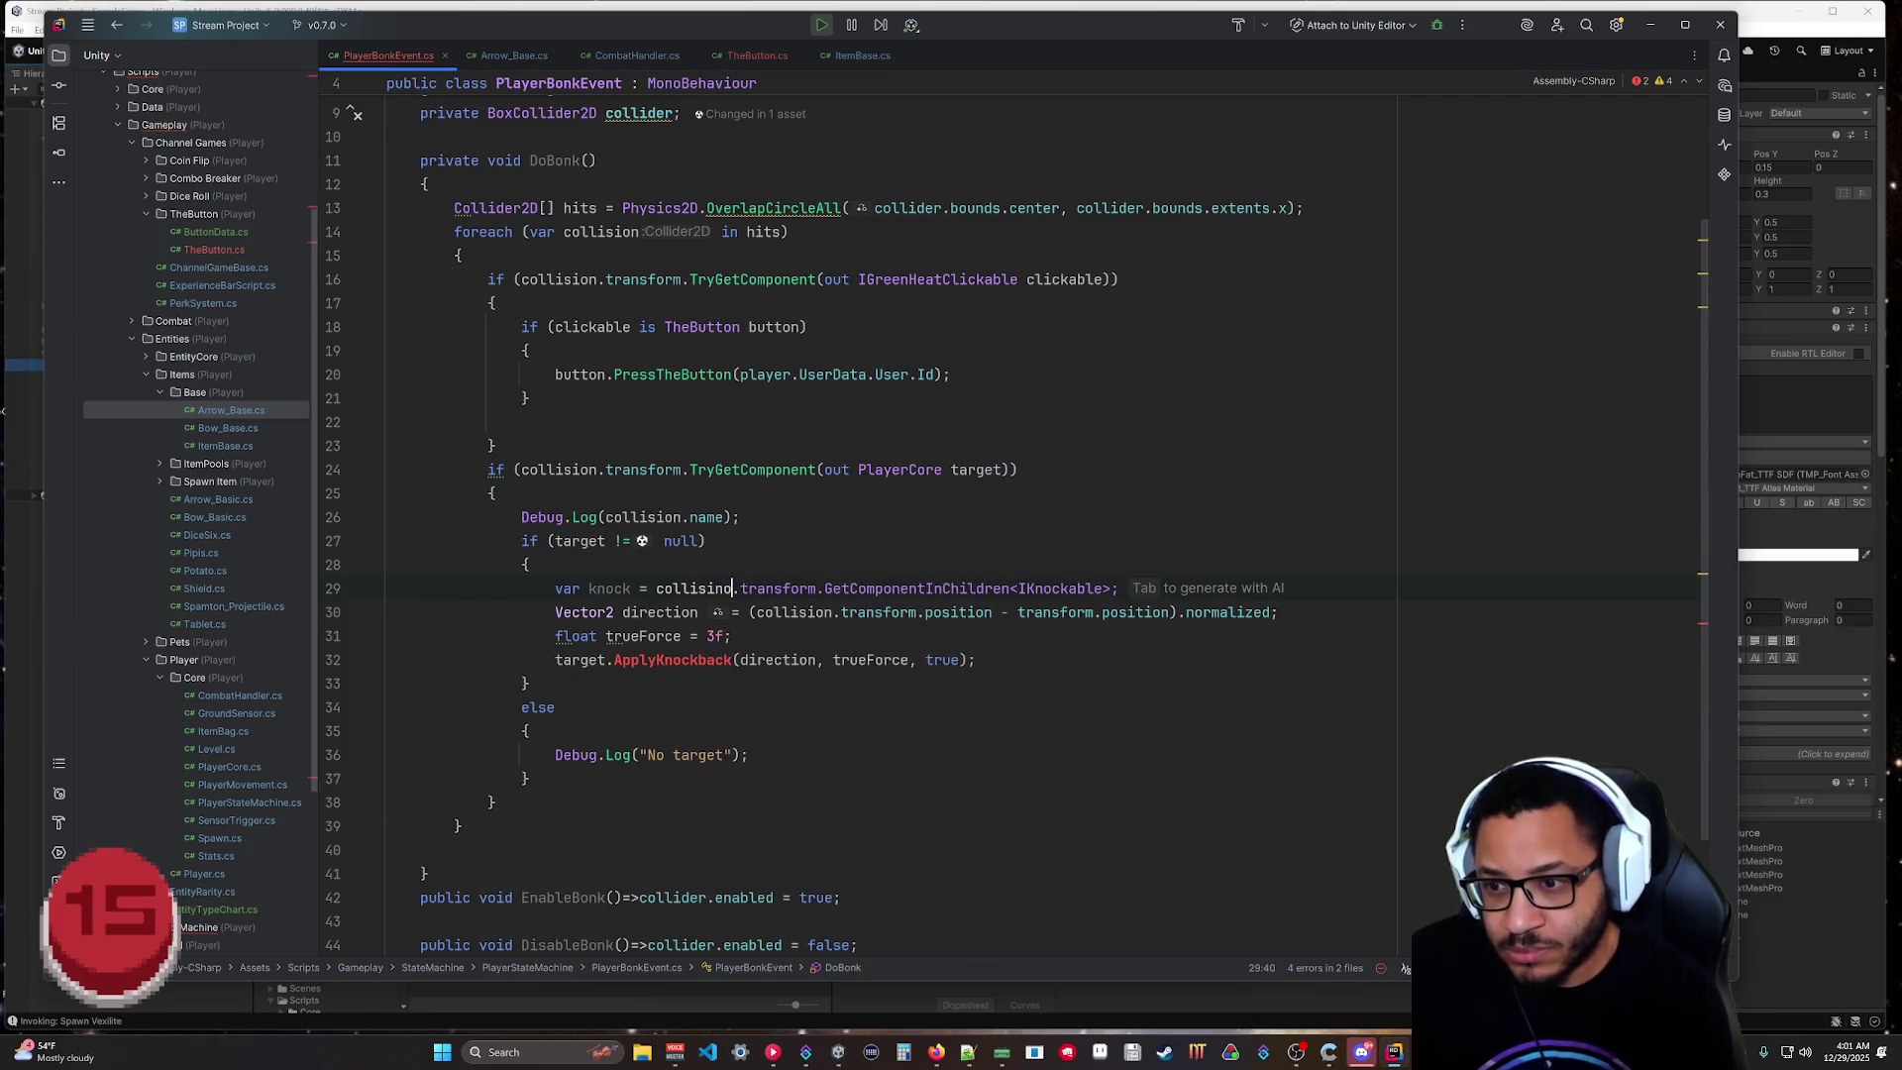
key(BackSpace)
key(BackSpace)
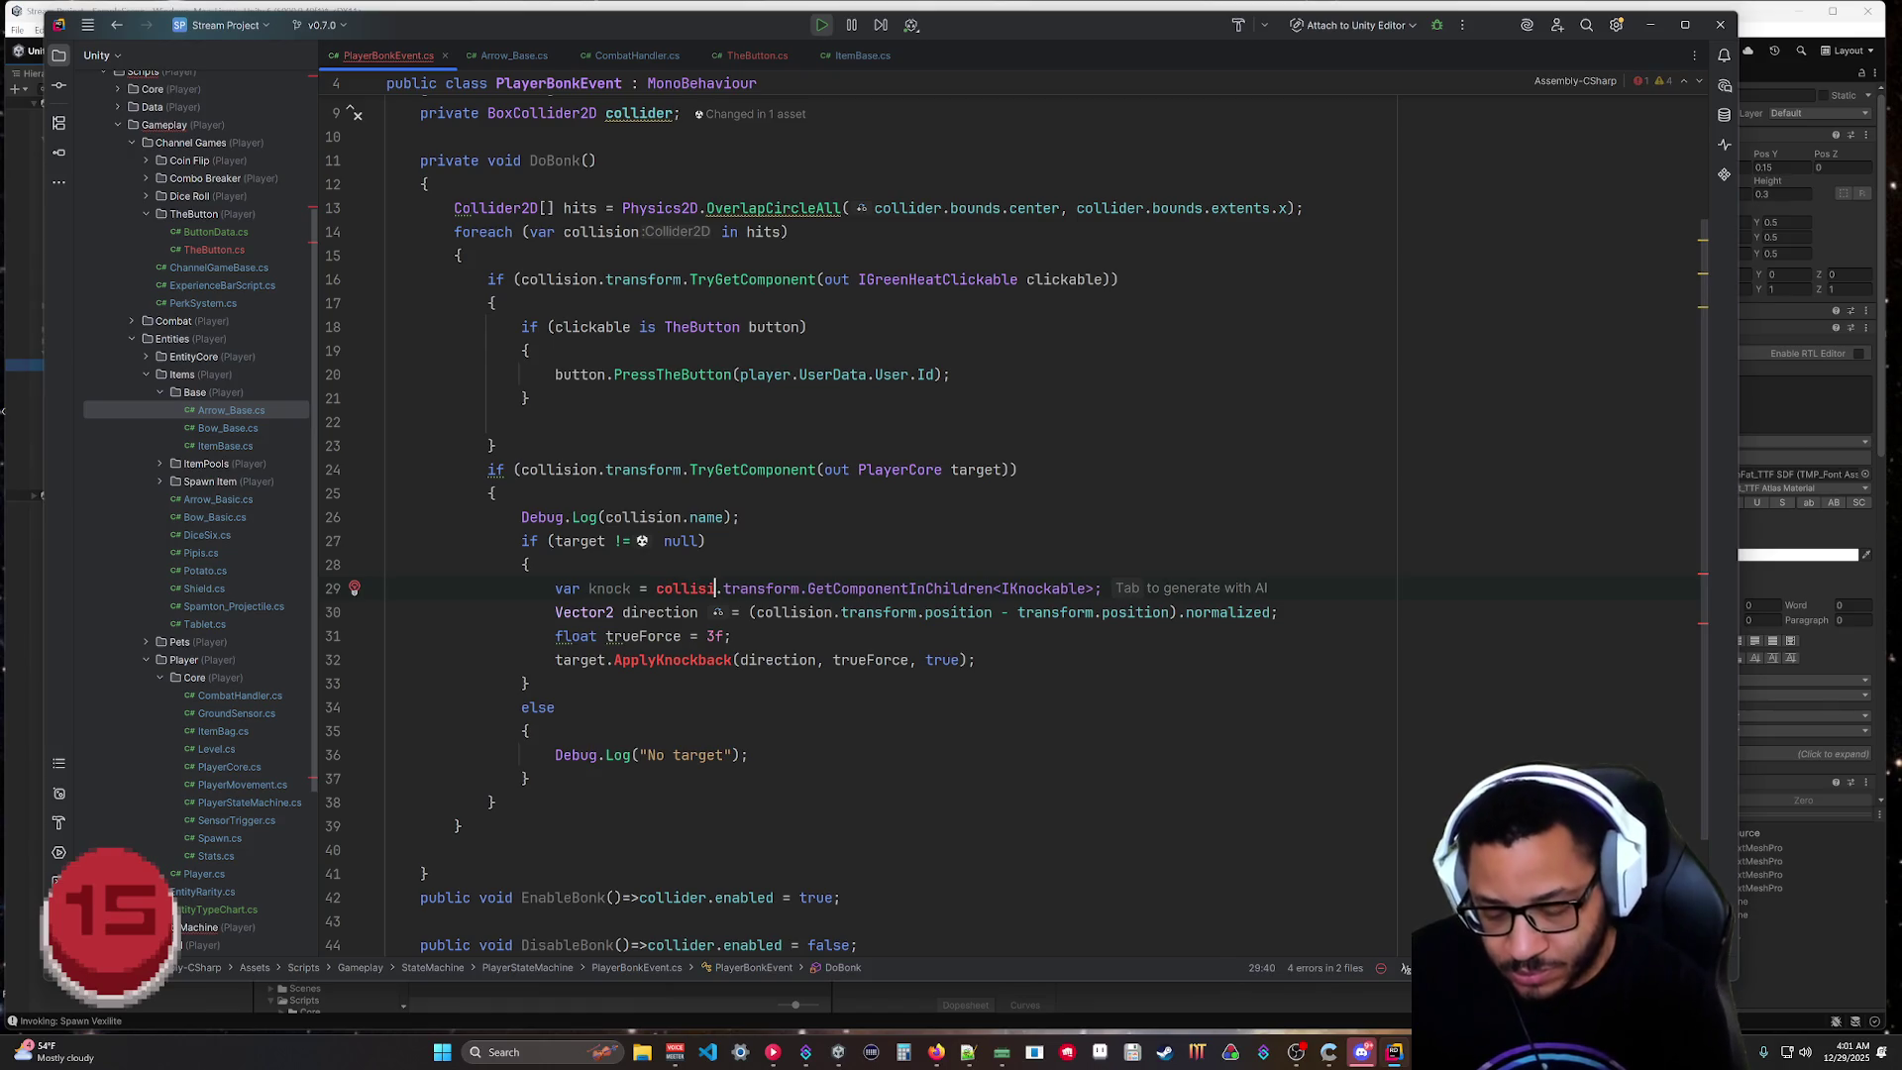
text(on)
click(466, 825)
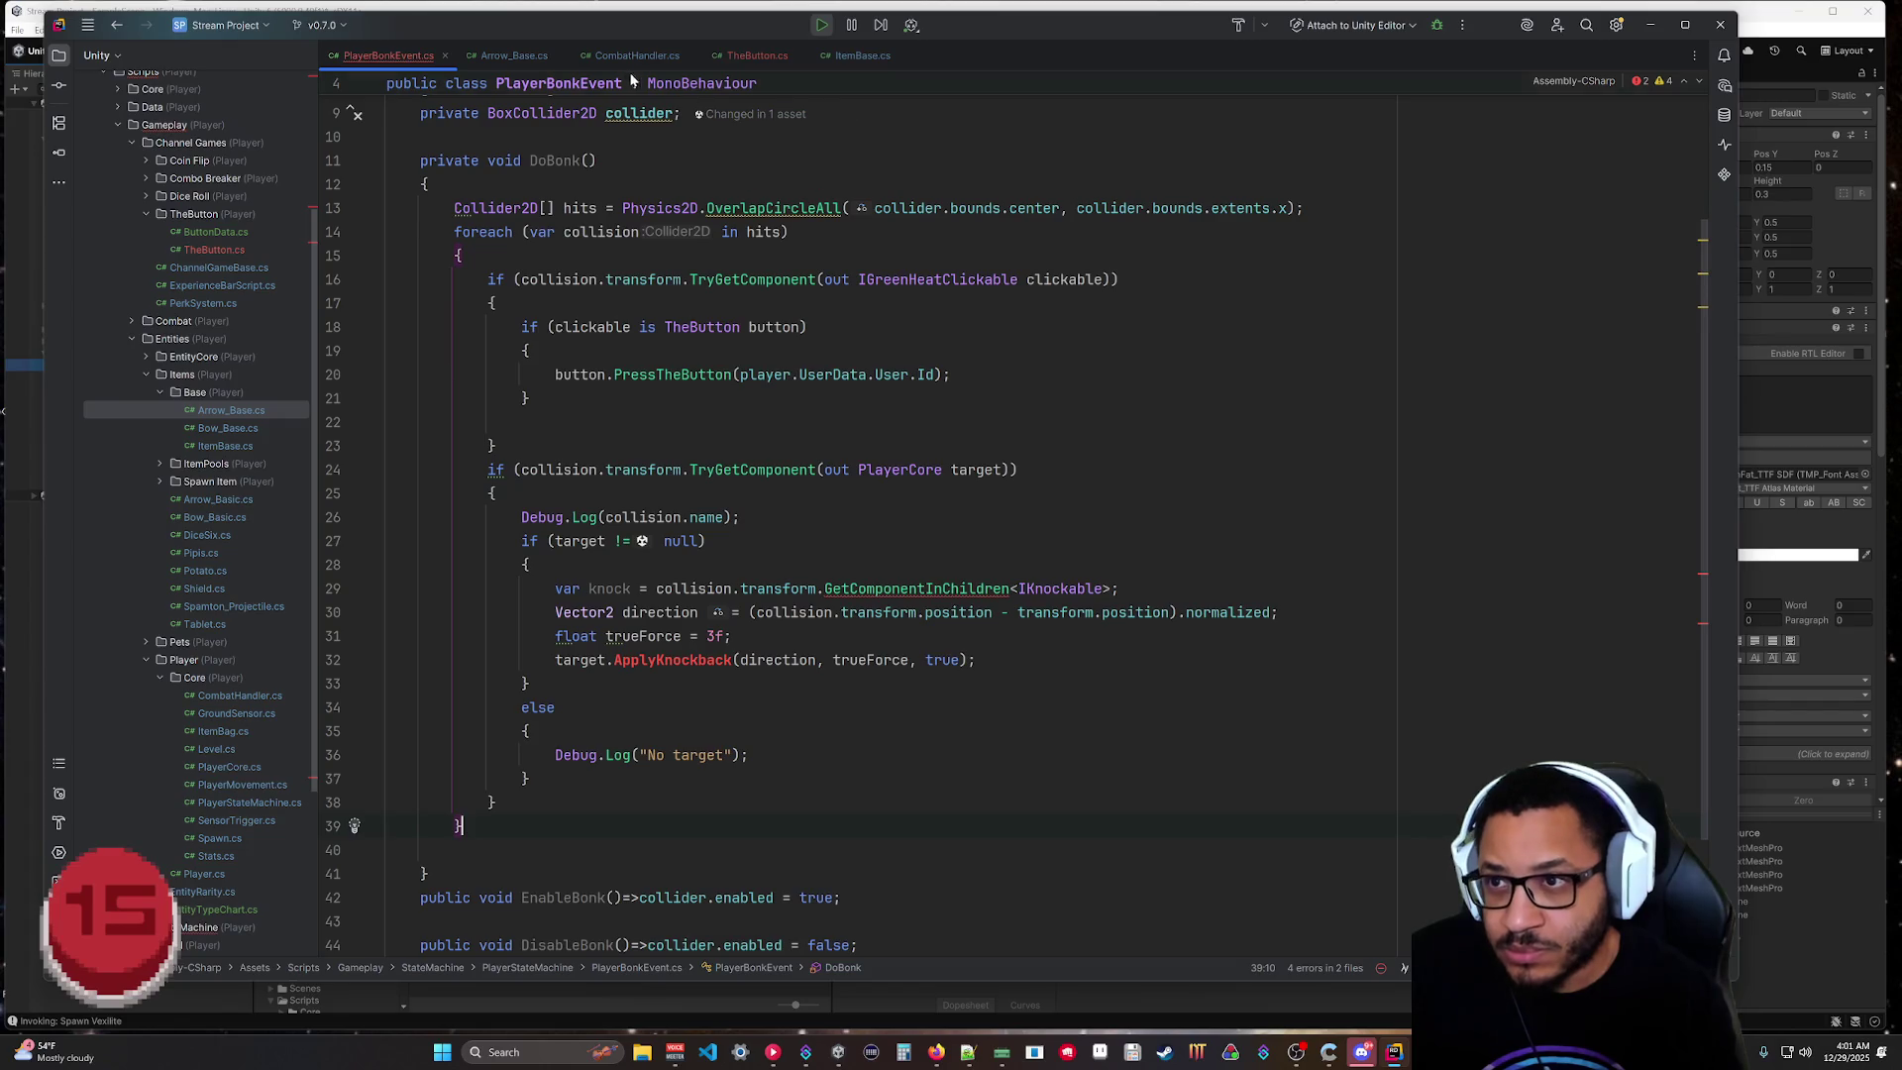
Check Arrow_Base.cs, then add '()' after GetComponentInChildren<IKnockable> on line 29.
click(520, 56)
scroll(723, 544, down, 3)
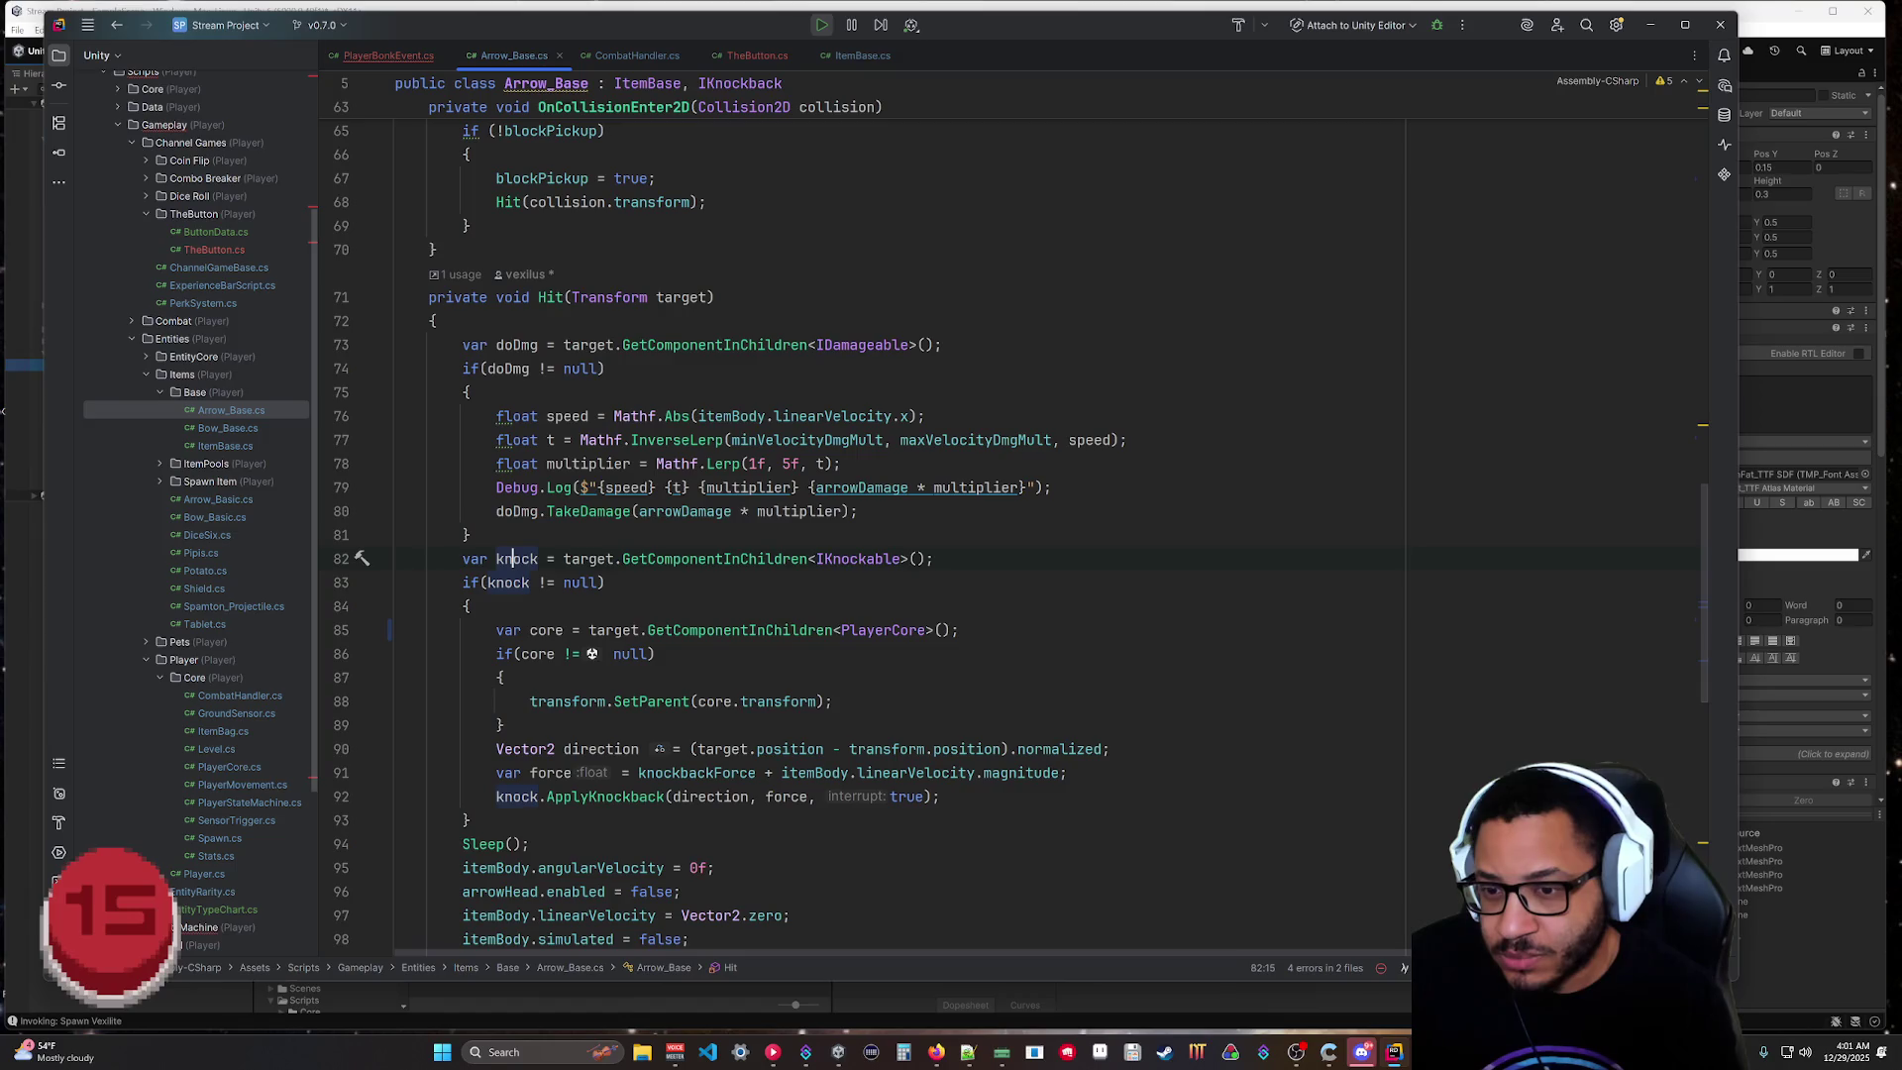
click(399, 57)
click(1110, 588)
text(();)
Change 'collision' back to 'target' on line 29.
click(531, 731)
drag(664, 589, 731, 589)
click(666, 591)
double_click(666, 588)
text(tar)
key(Return)
click(387, 850)
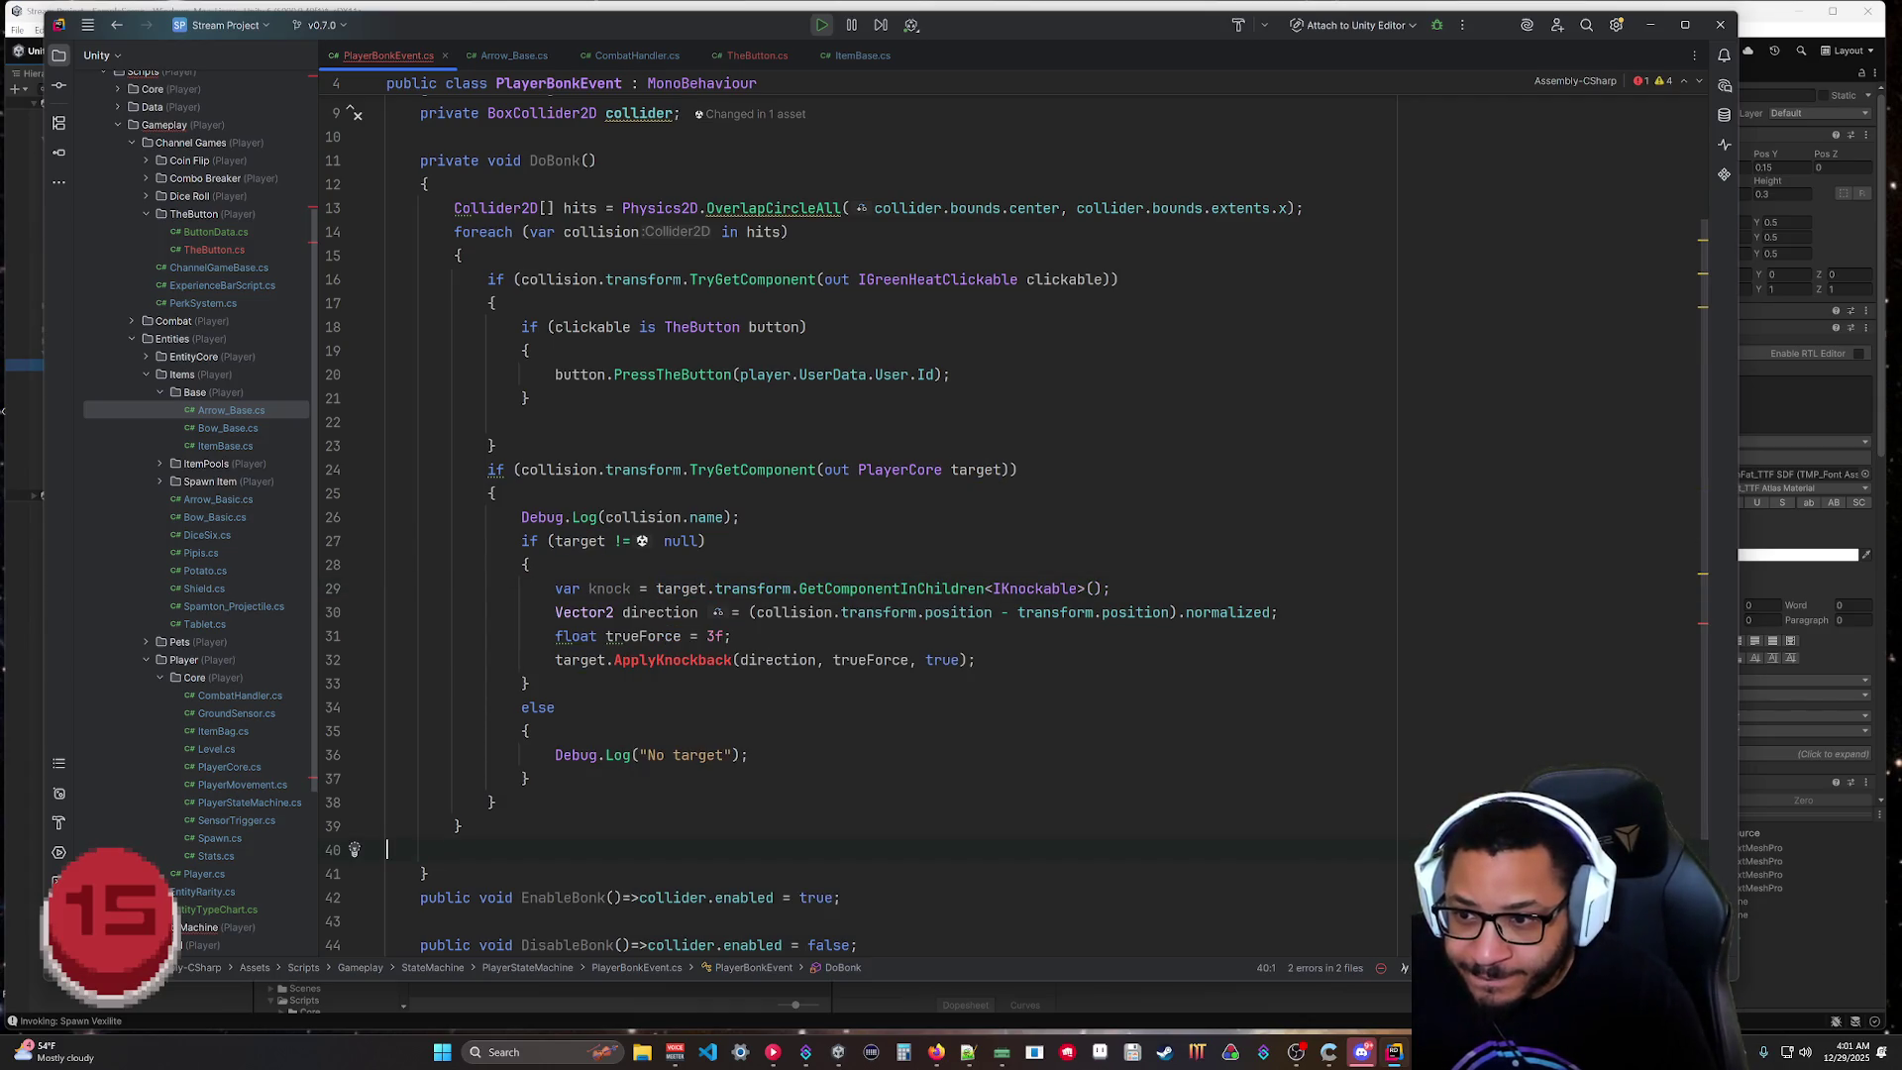
Change line 32 to knock.ApplyKnockback(direction, trueForce, true).
double_click(559, 659)
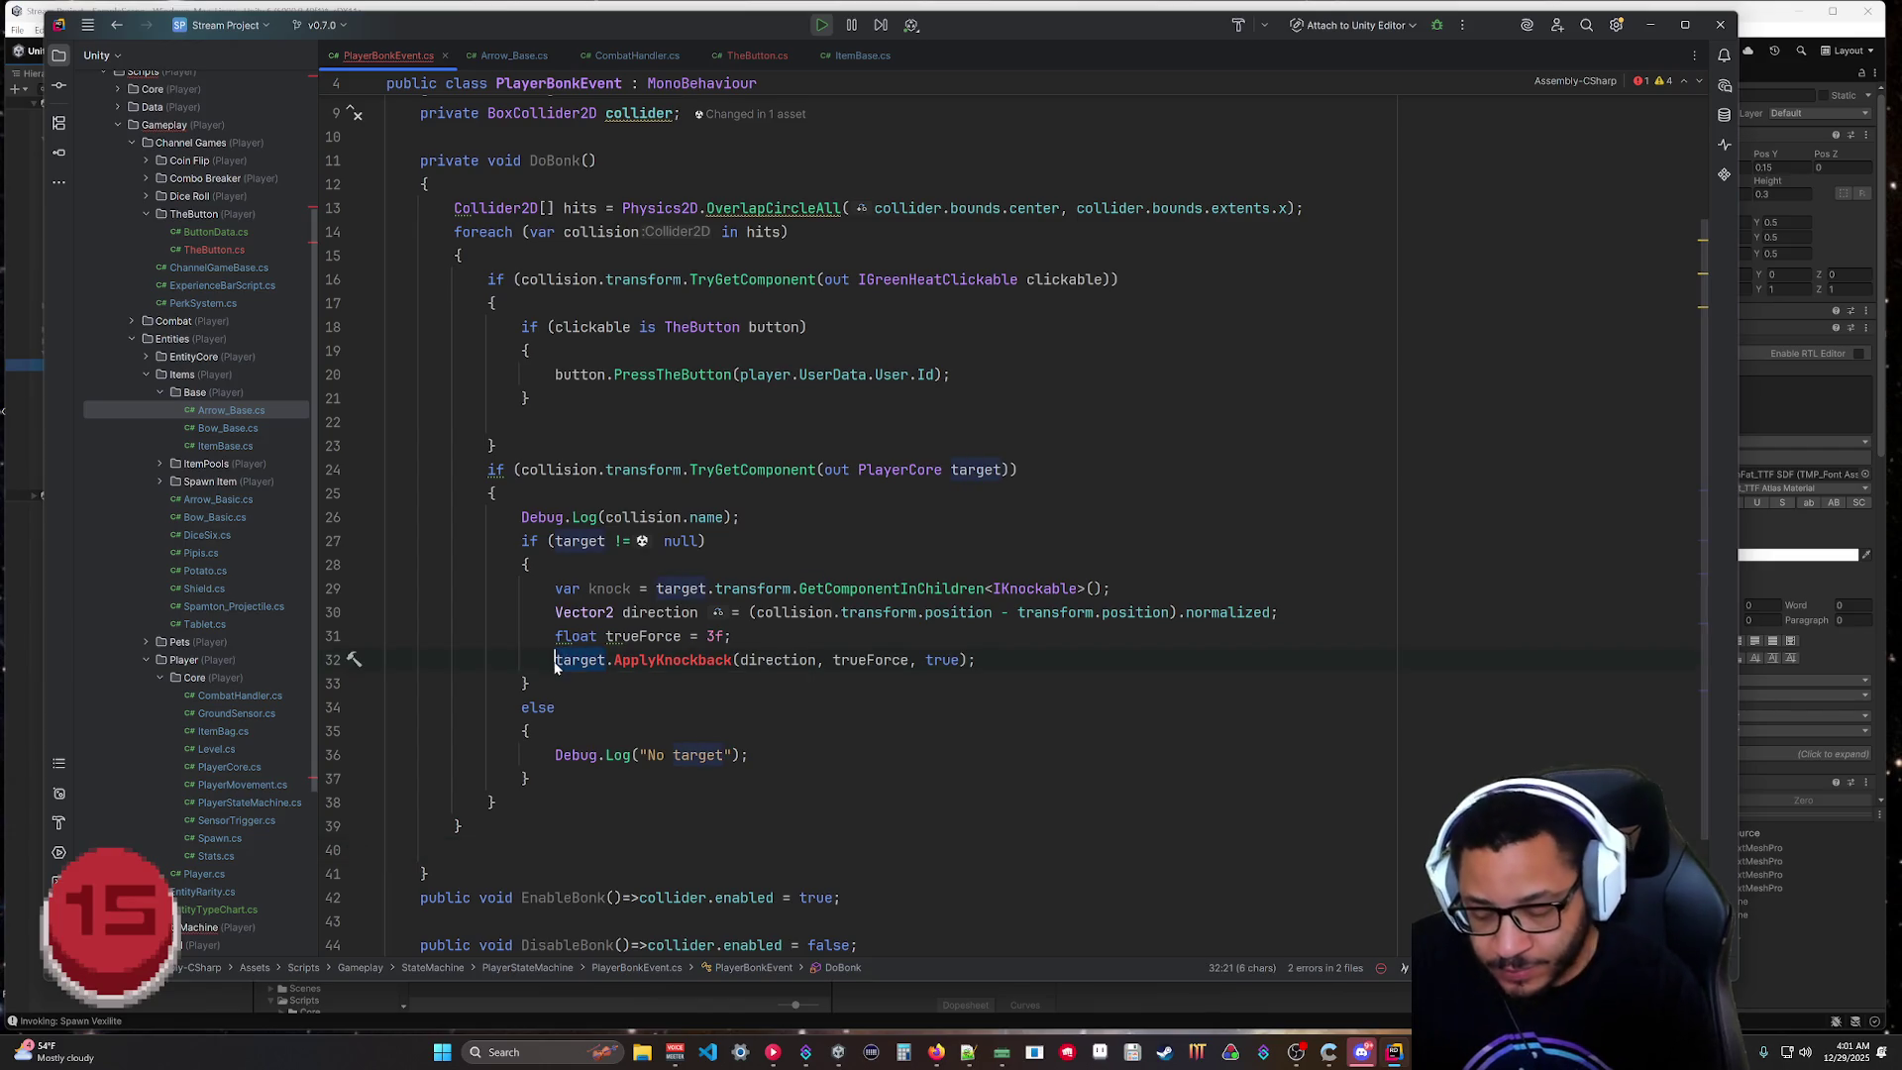
text(knock)
drag(531, 683, 555, 707)
click(530, 779)
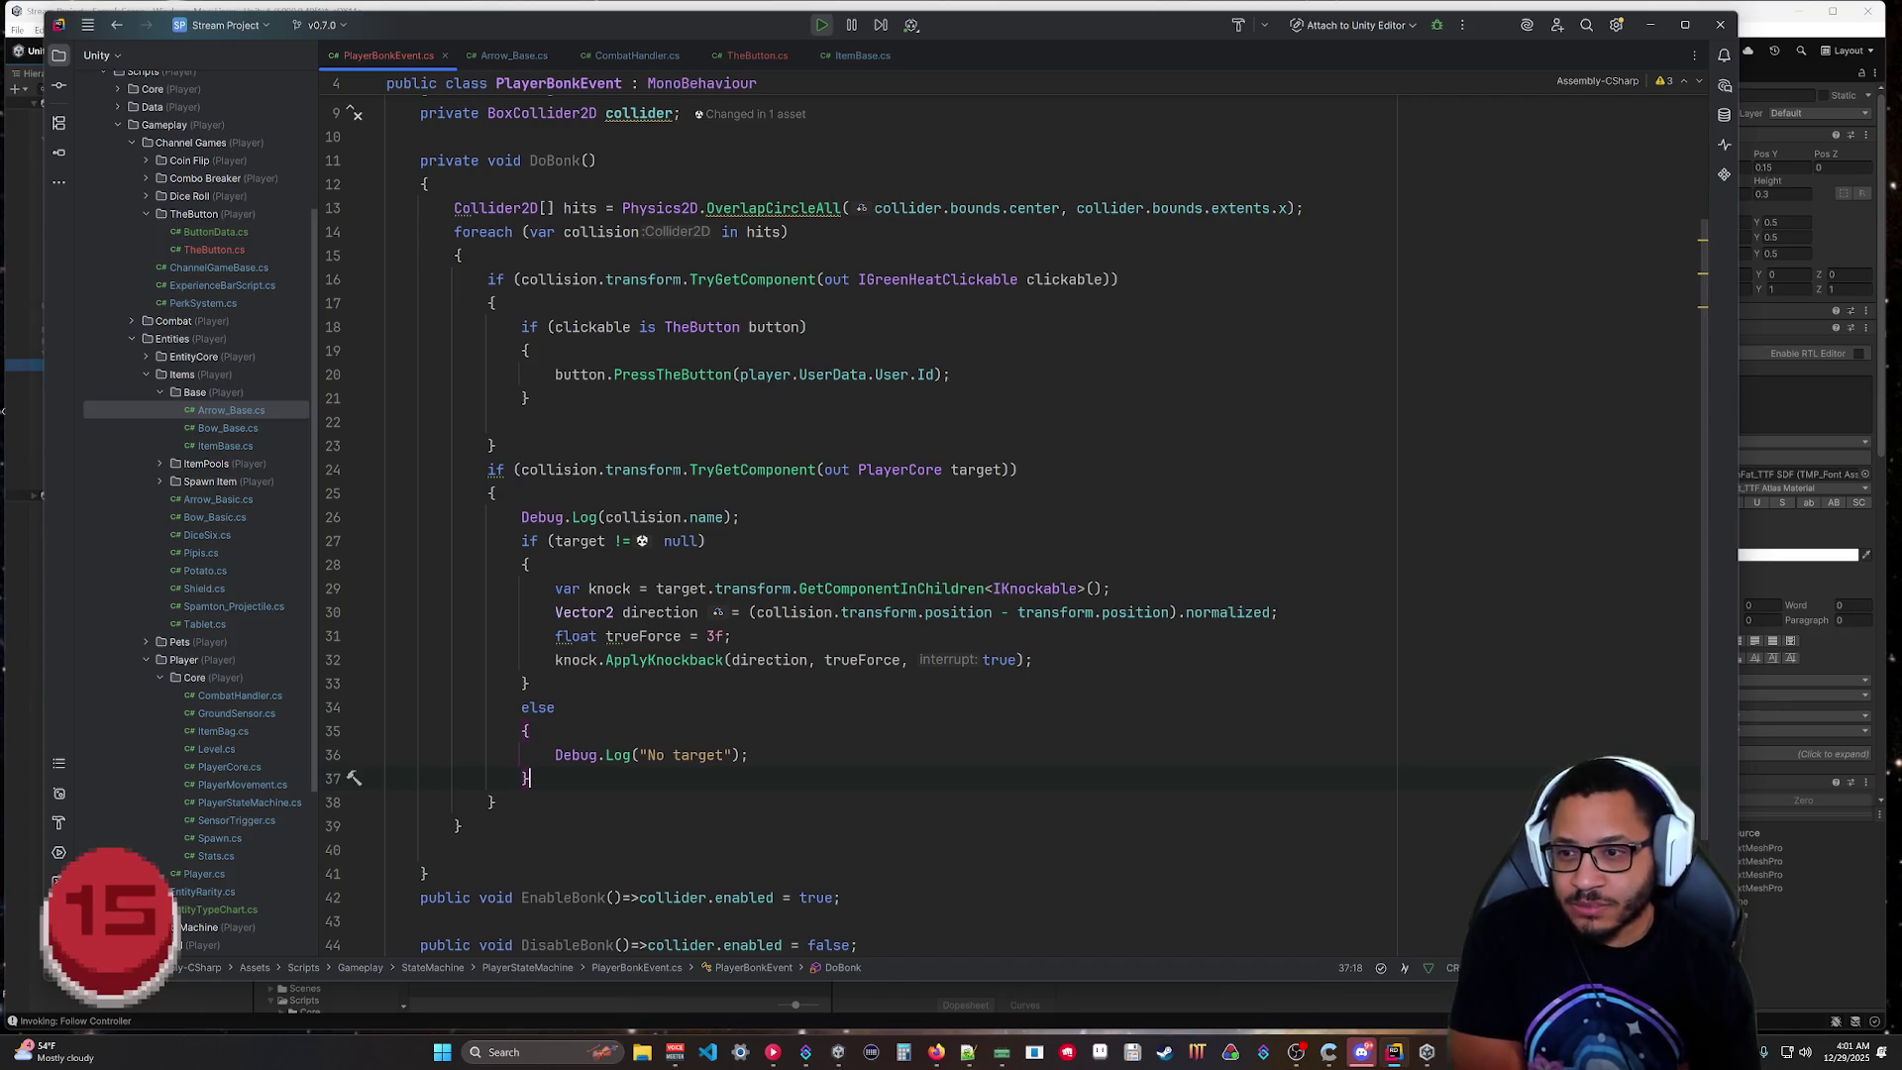
key(ctrl+w)
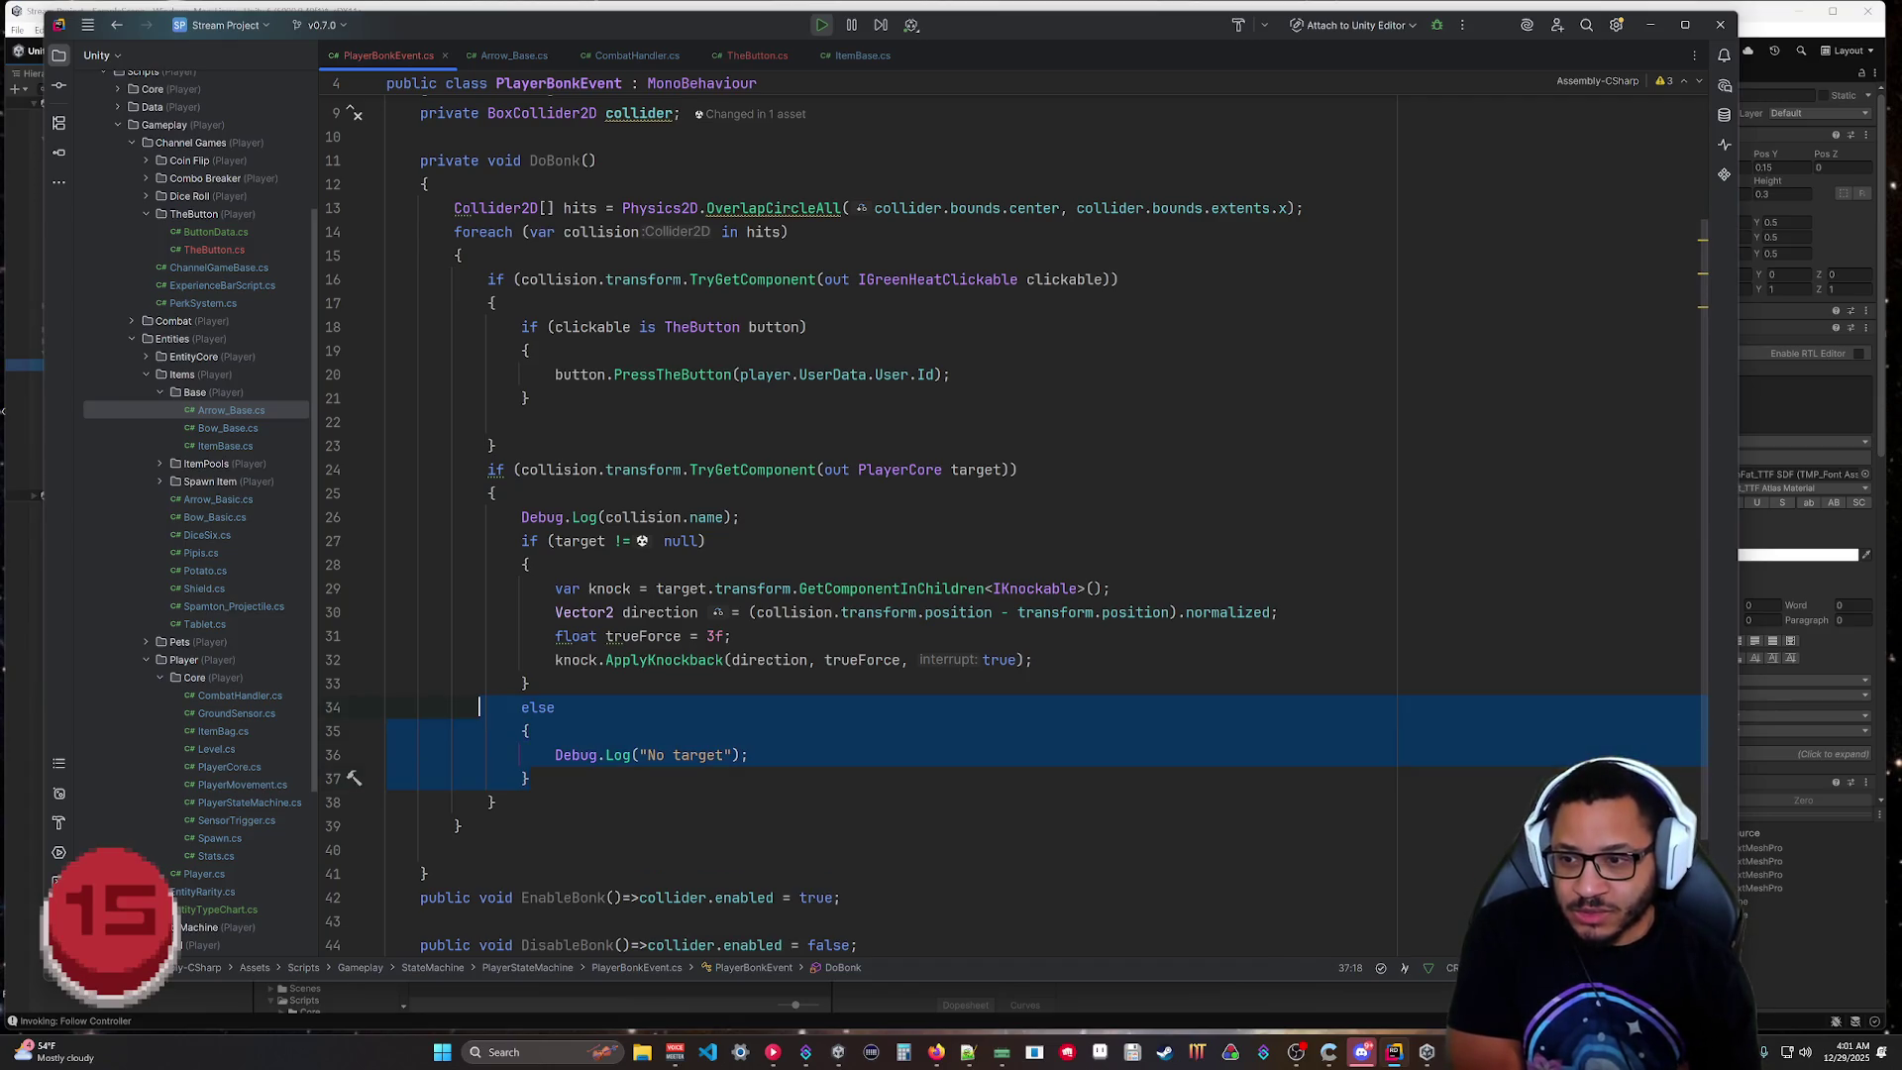
Add 'continue;' right after the PressTheButton call.
click(869, 760)
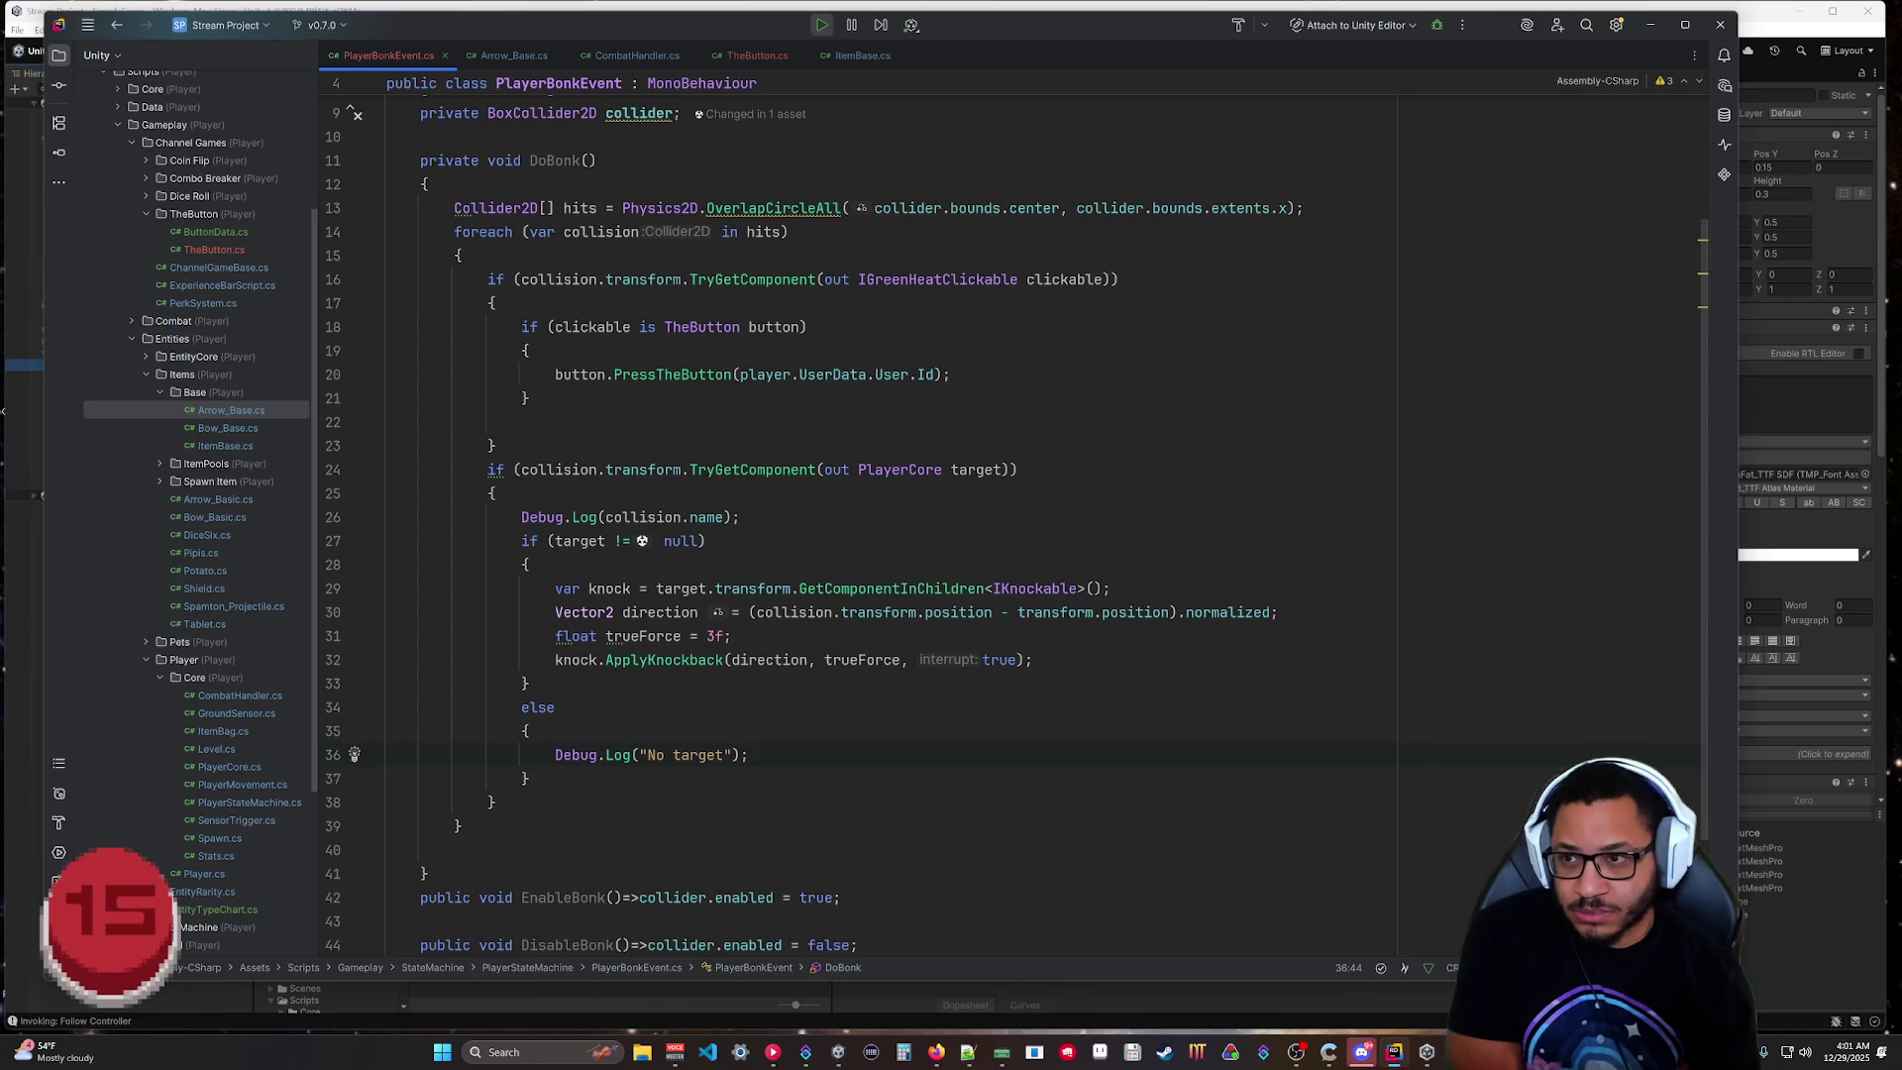
click(950, 374)
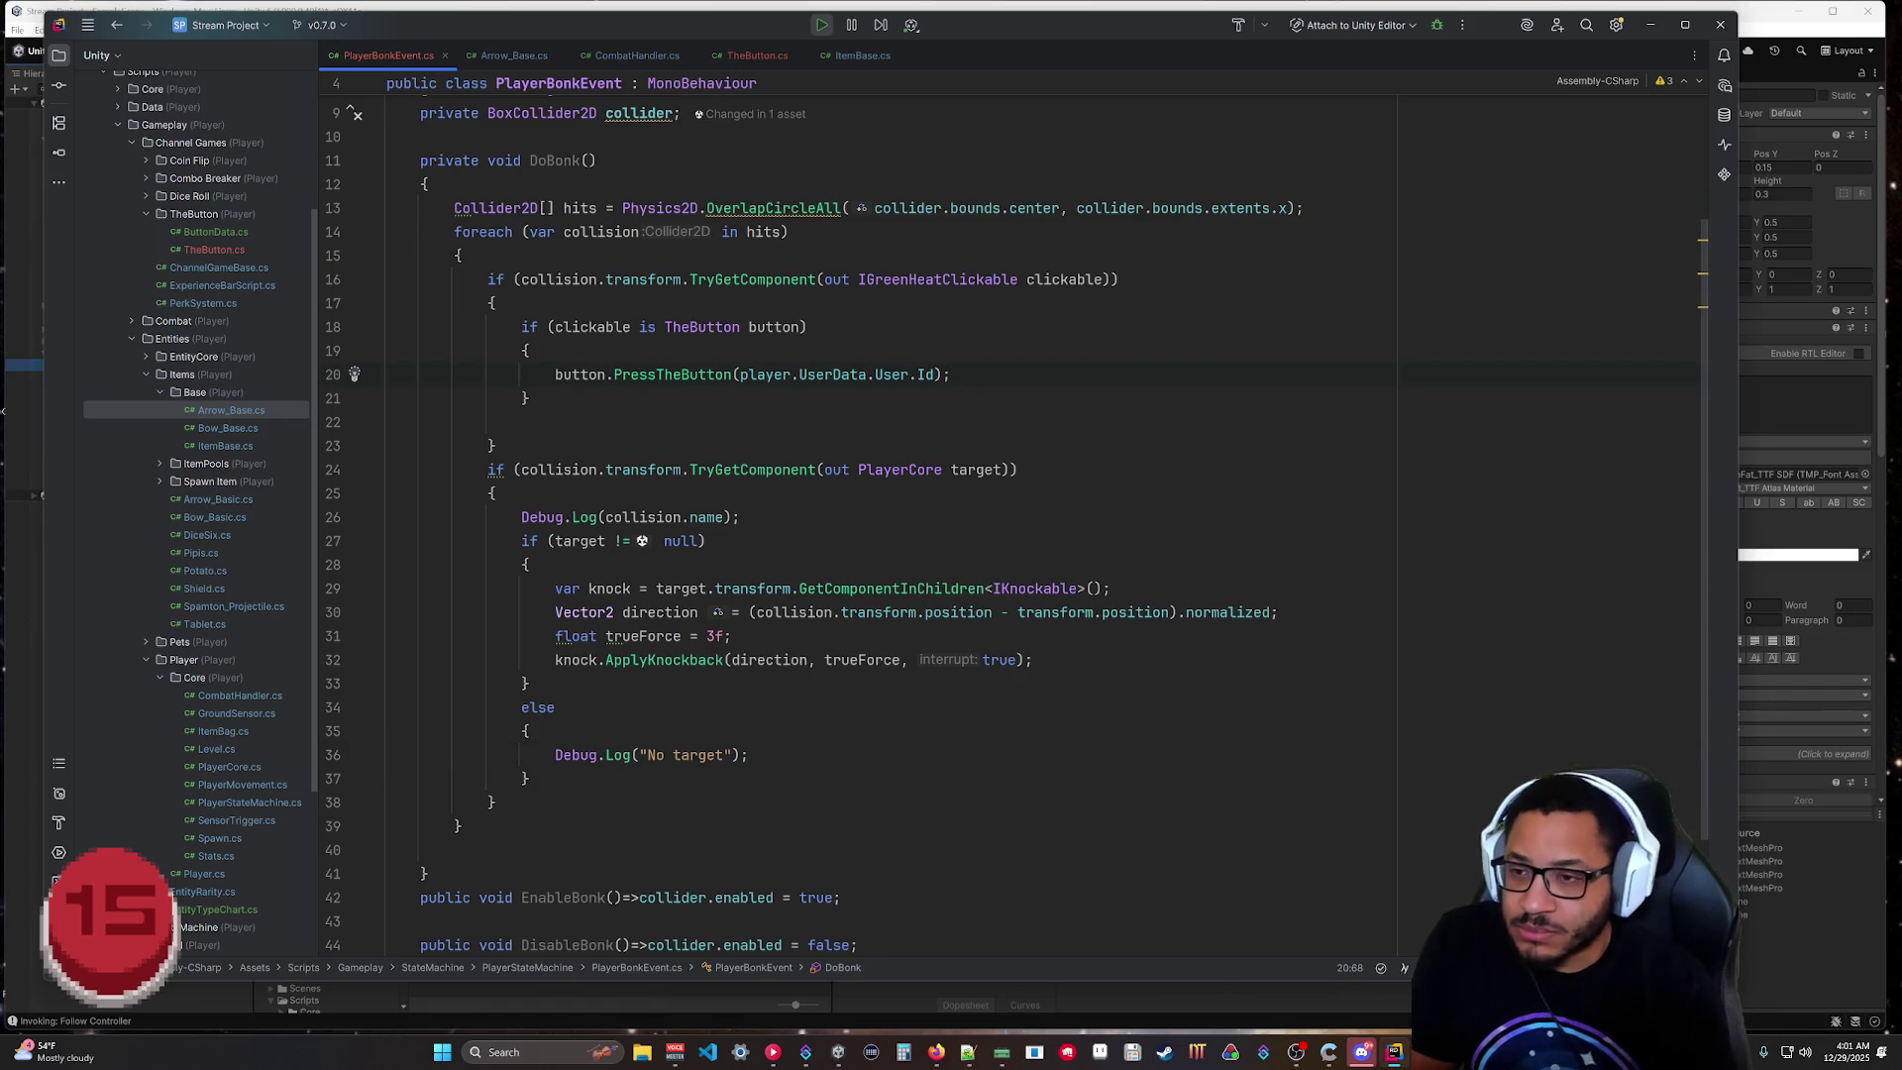
key(Return)
text(cont)
key(Return)
text(continue;)
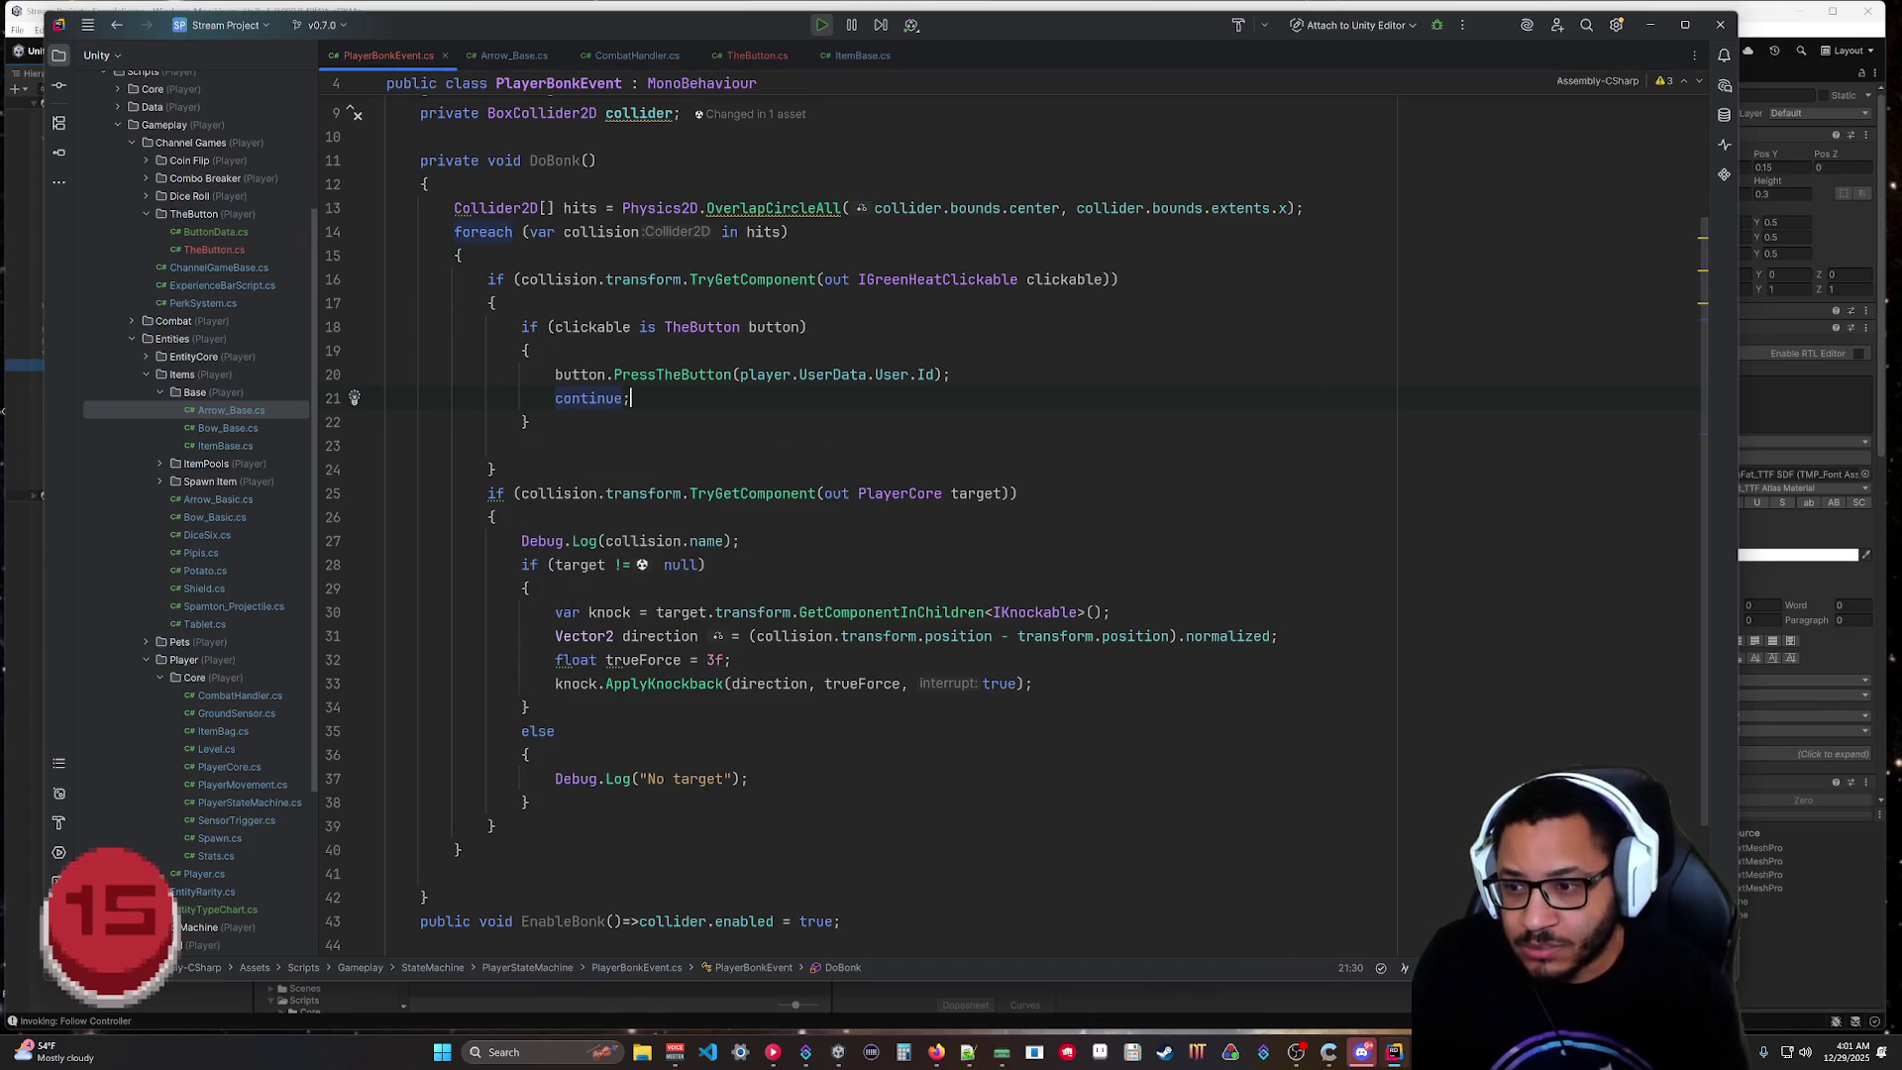
Move Debug.Log("No target") after the if and delete the else block.
key(Return)
key(Return)
text(continu)
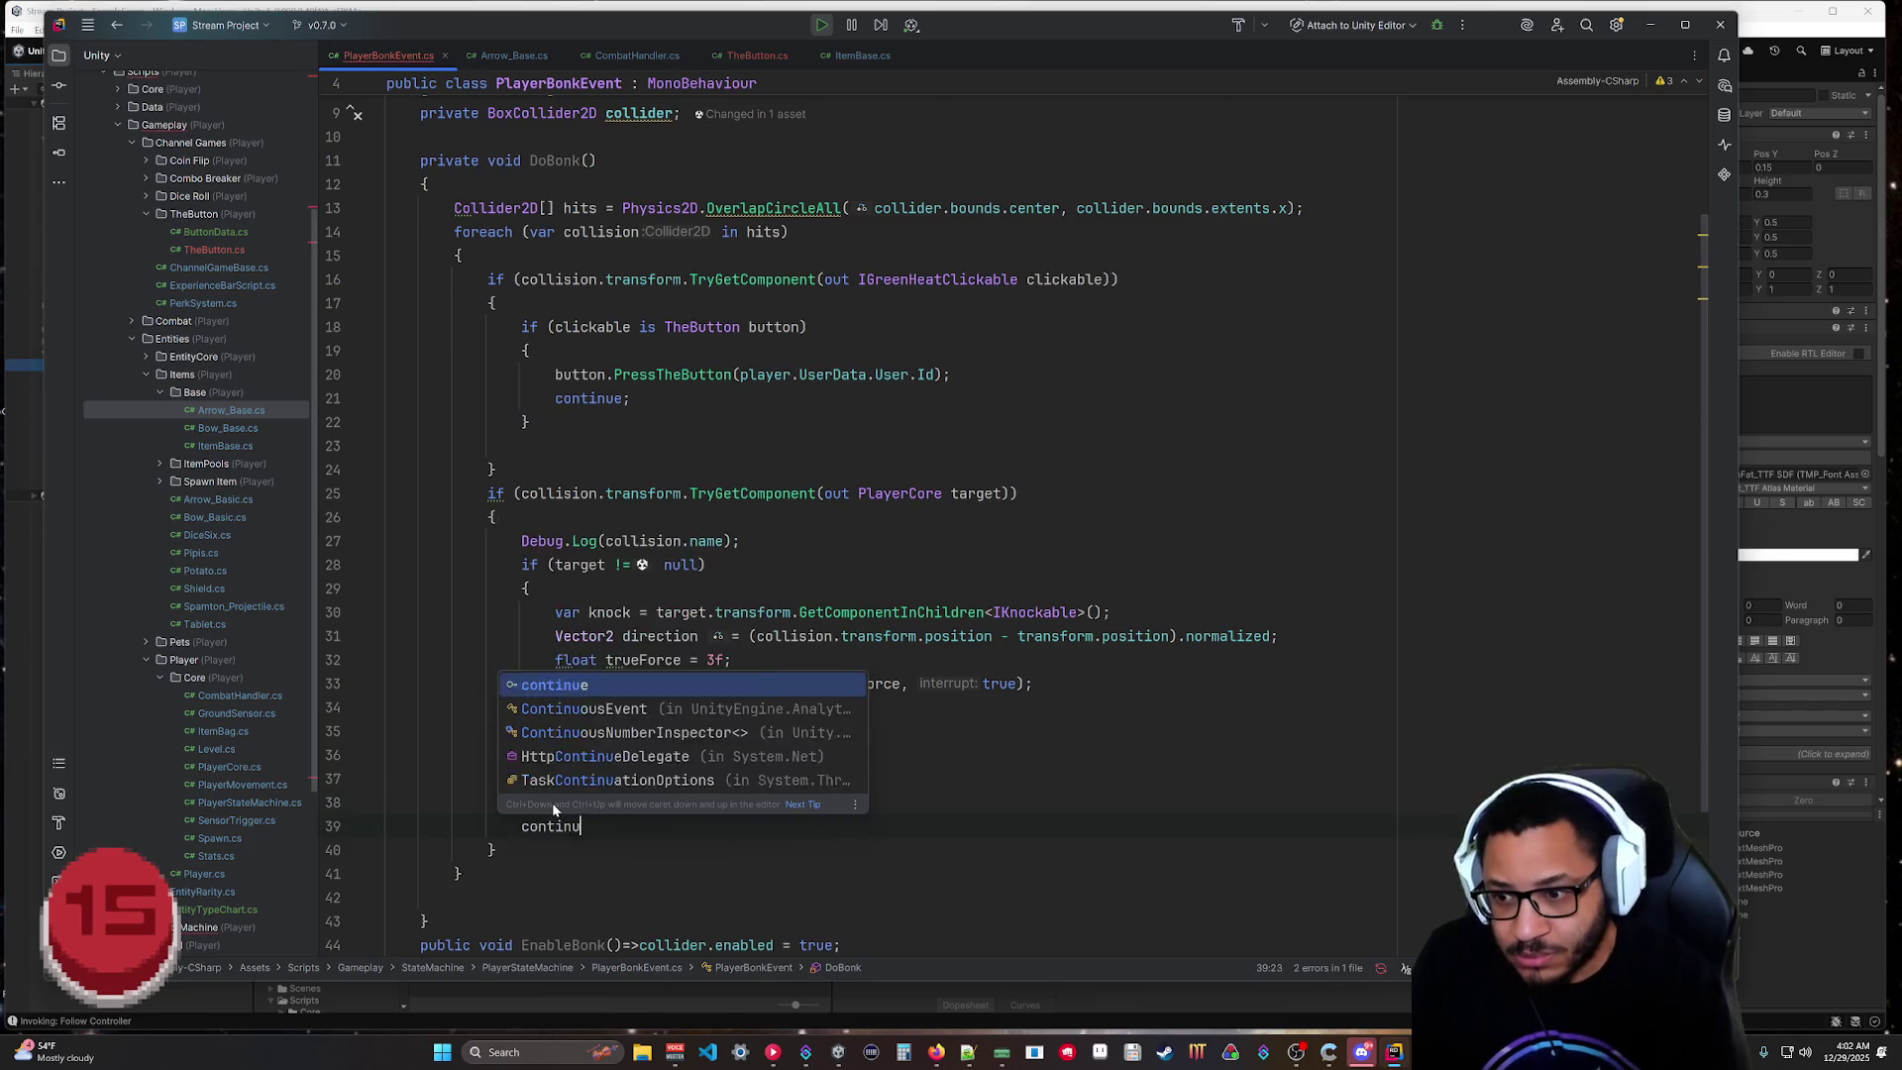
key(Return)
text(;)
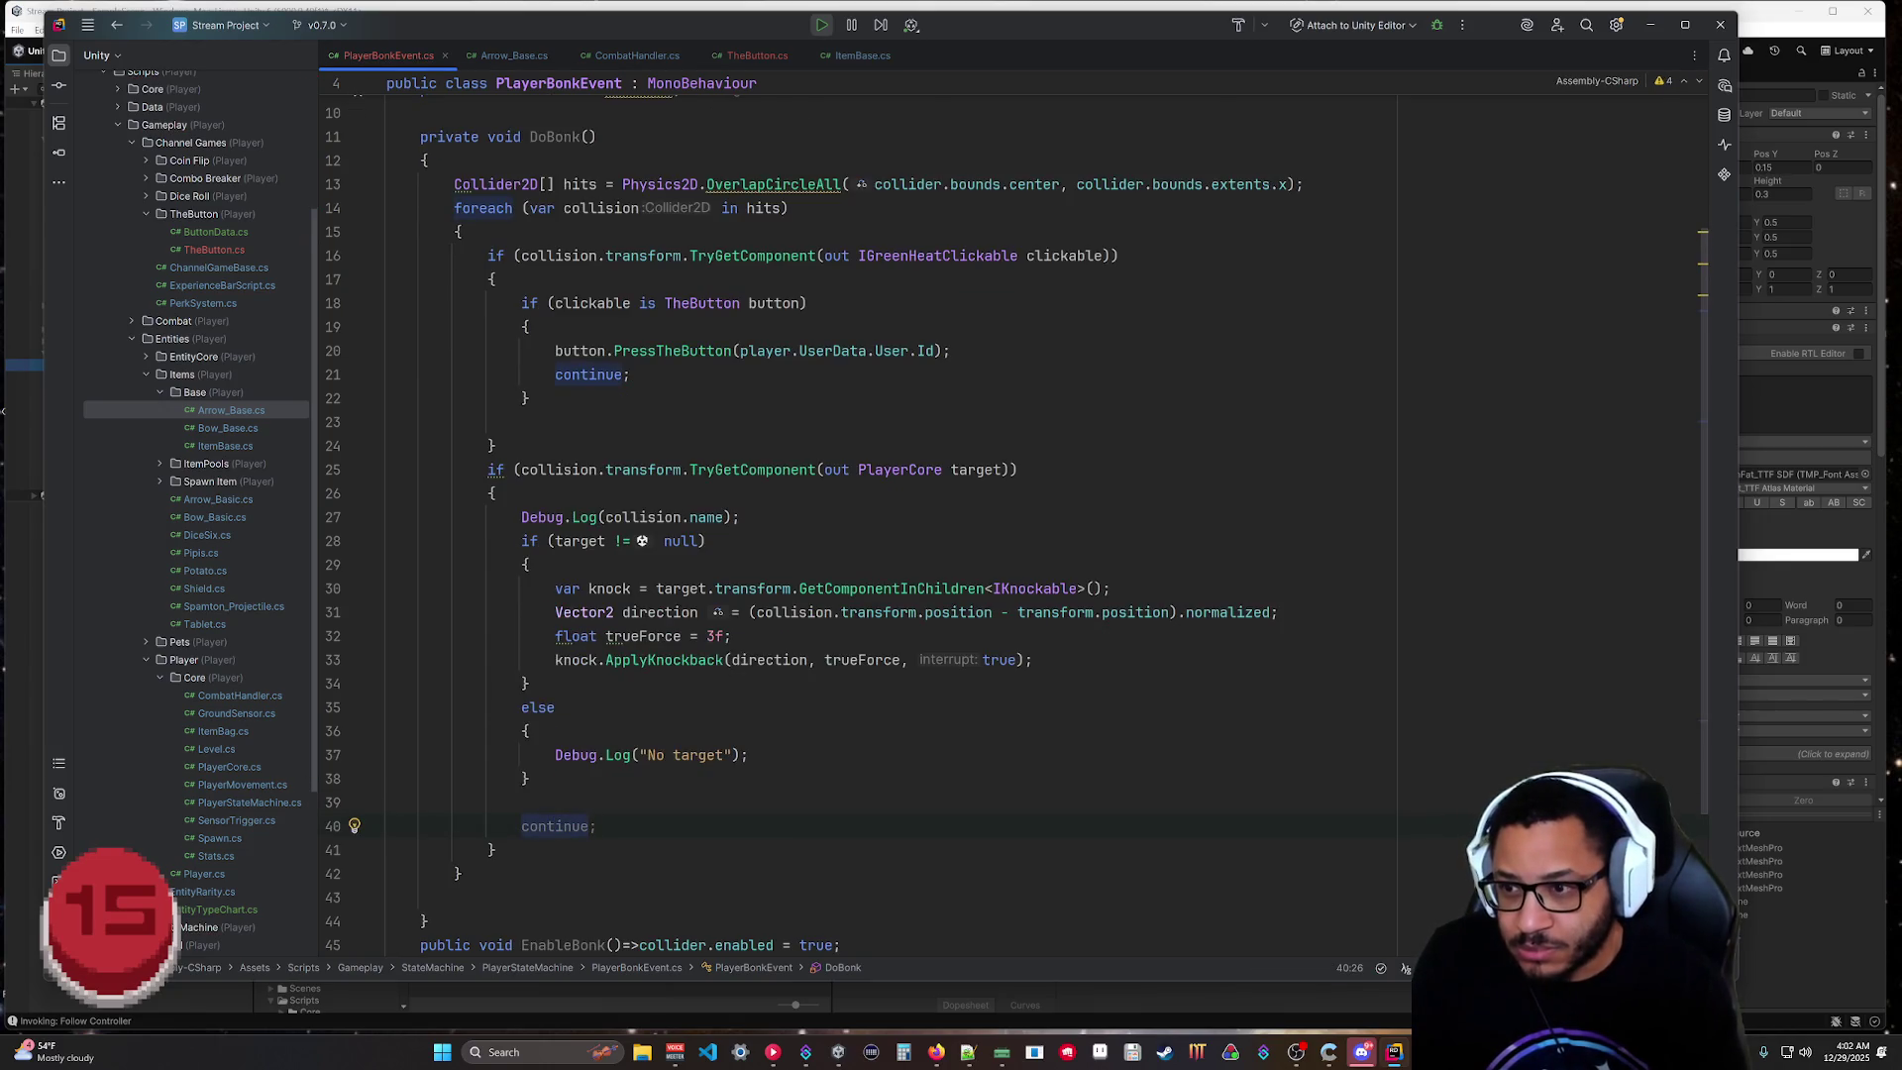
key(shift+Up)
key(shift+Up)
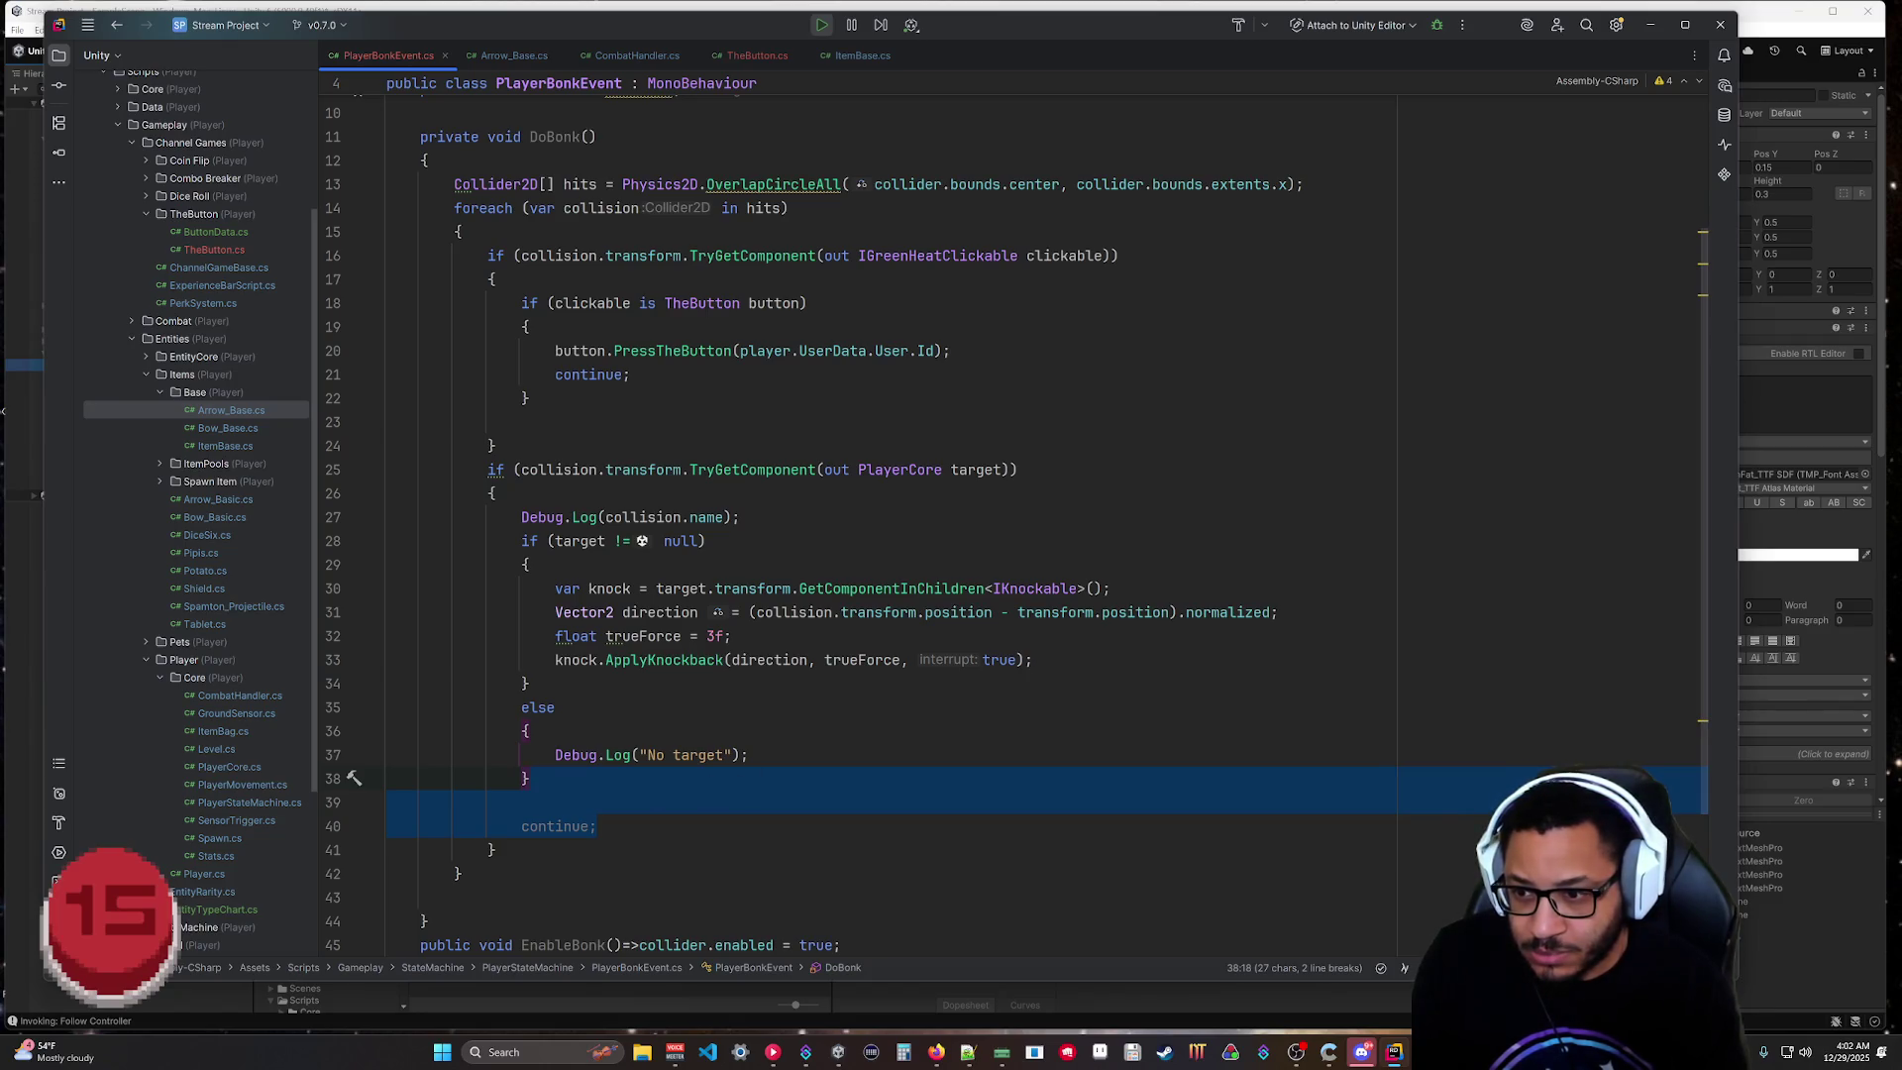
key(shift+Home)
key(ctrl+c)
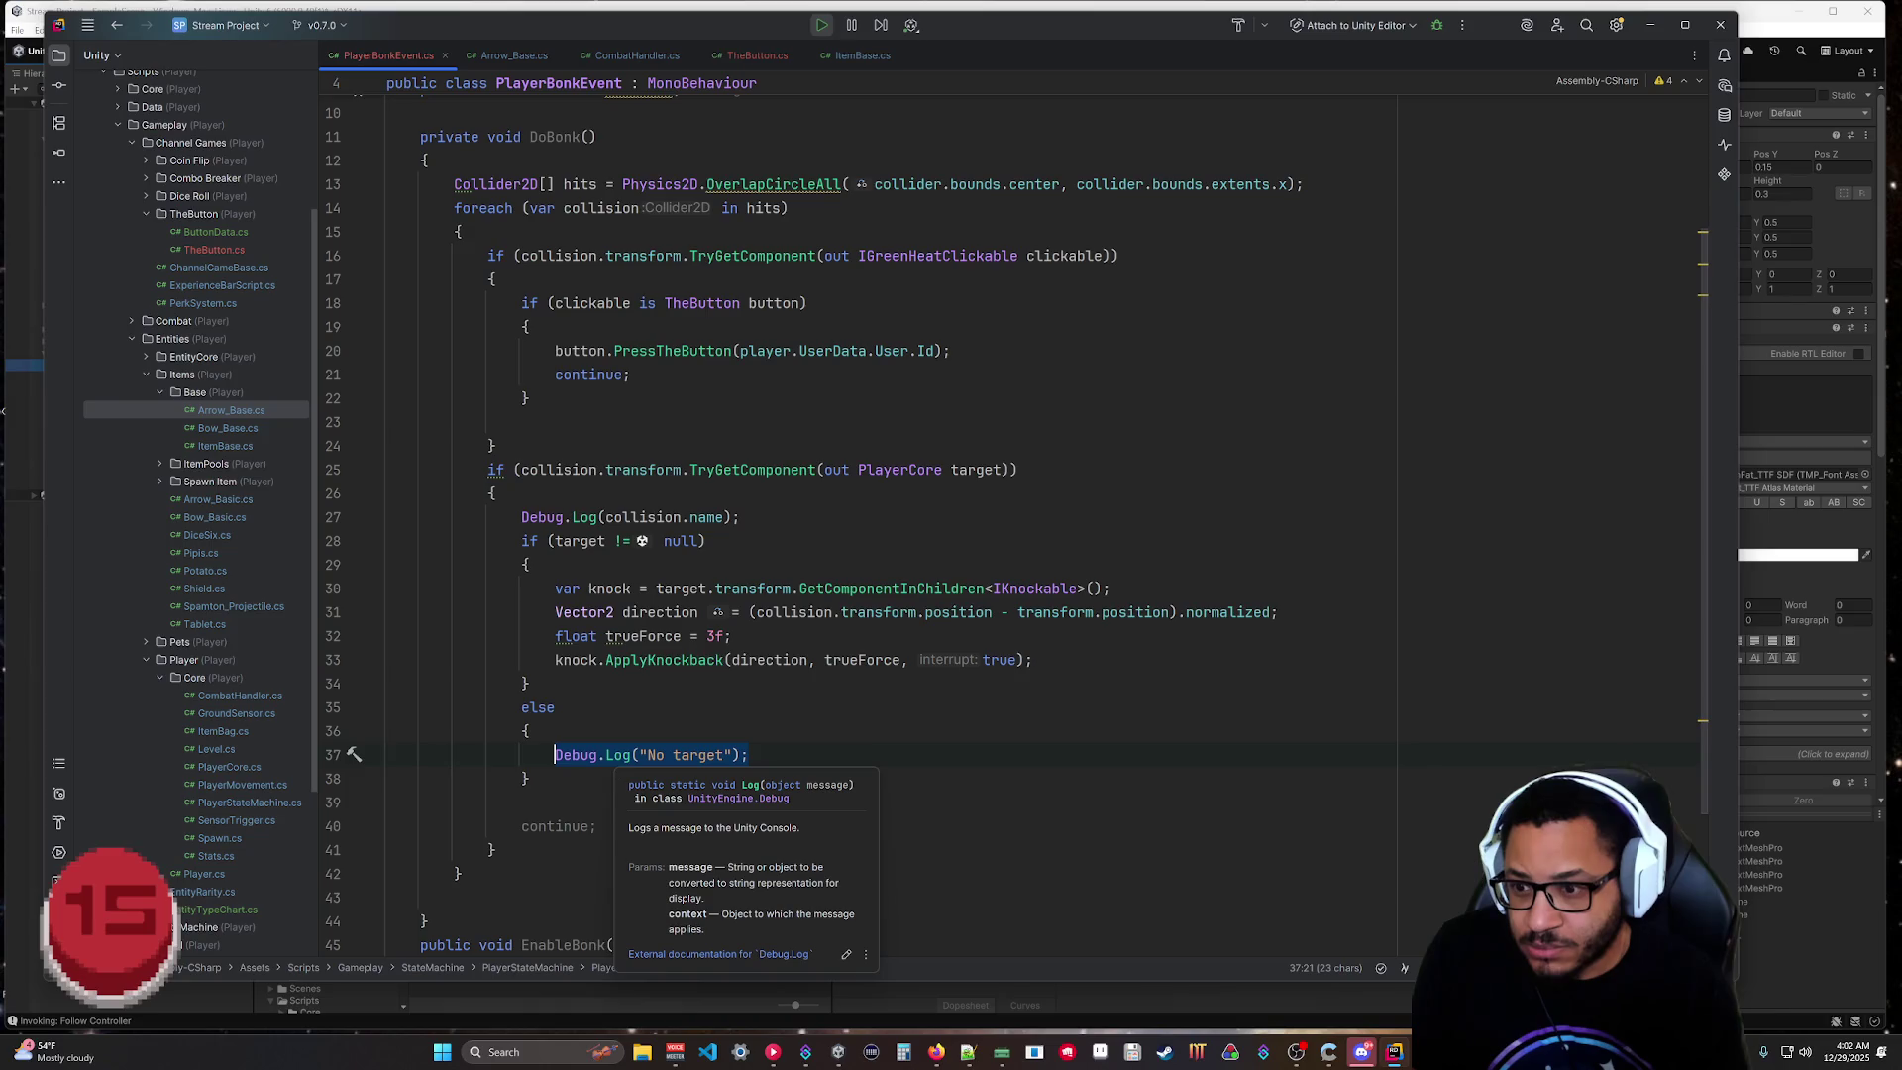
key(BackSpace)
double_click(529, 826)
key(ctrl+v)
drag(531, 778, 551, 686)
key(BackSpace)
Add 'continue;' after the knockback call and remove the leftover empty line.
click(1033, 660)
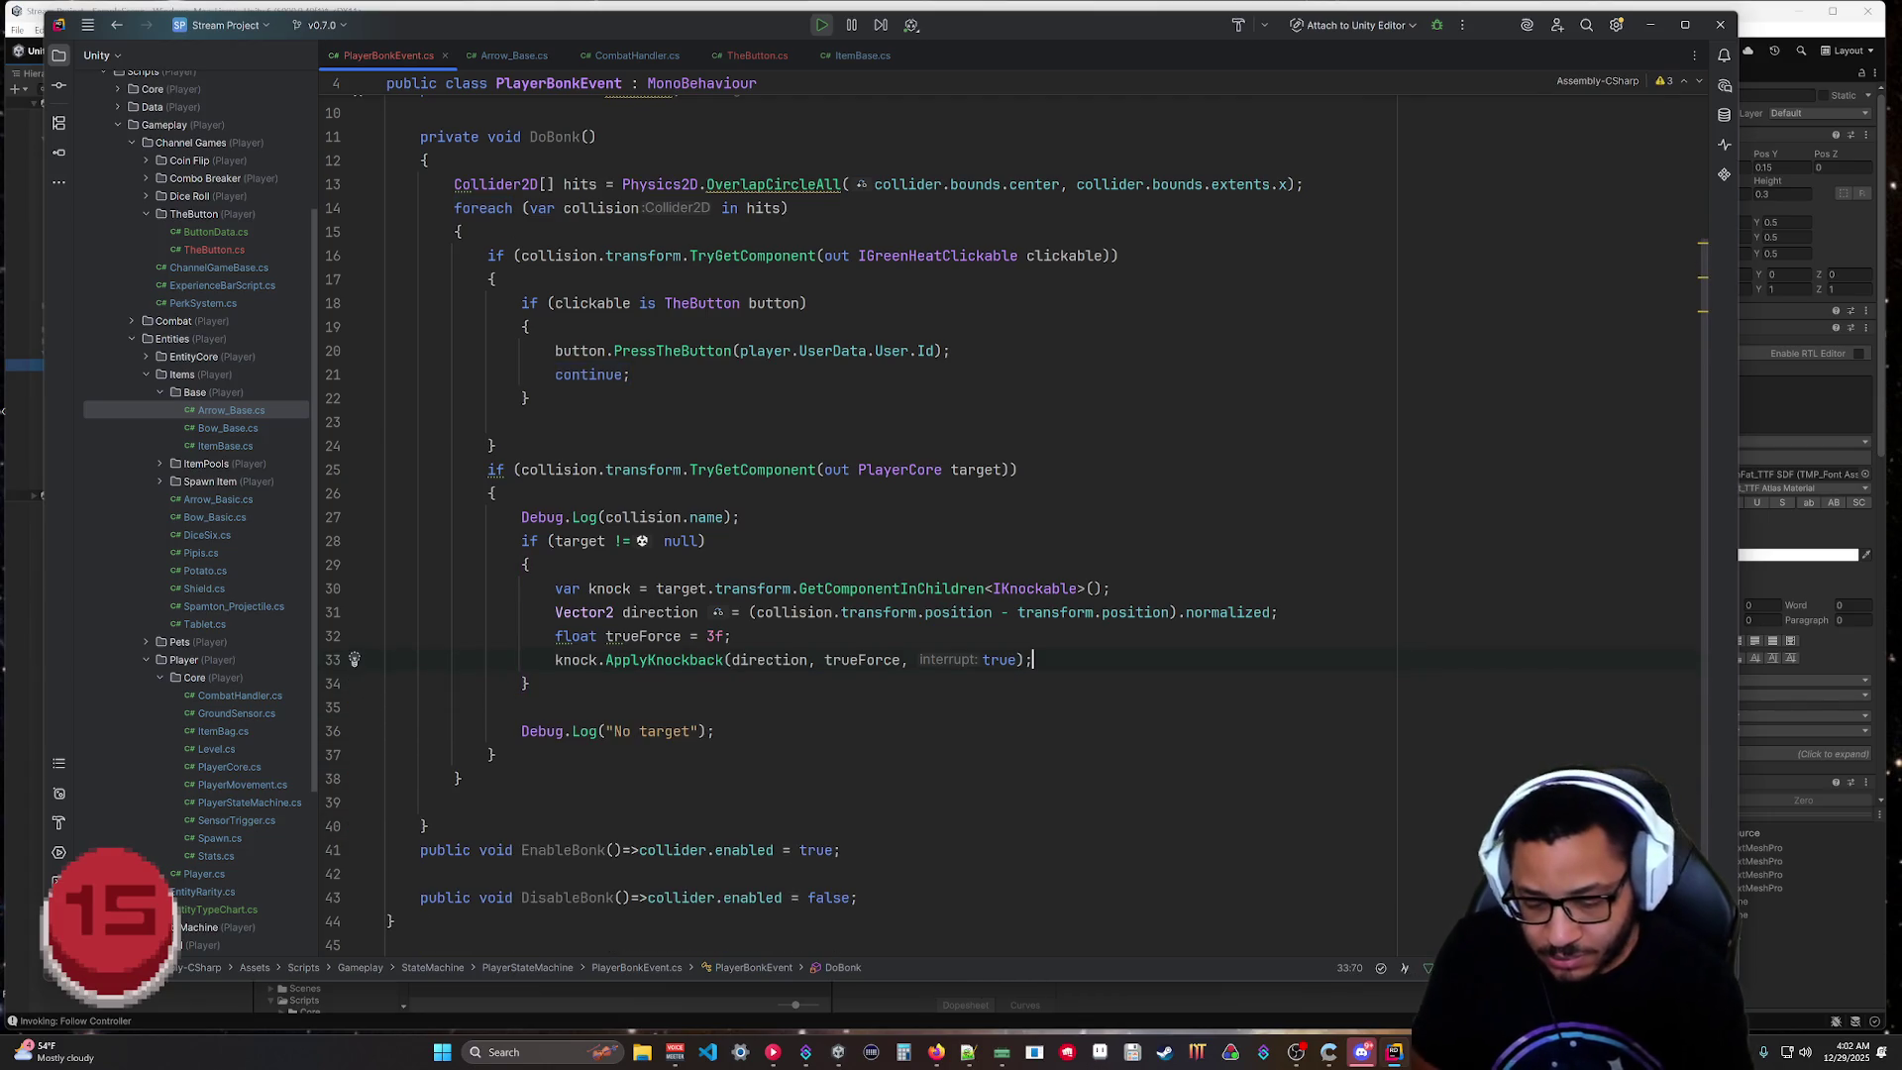
key(Return)
text(cont)
key(Return)
text(;)
key(Delete)
key(Down)
key(Down)
key(Down)
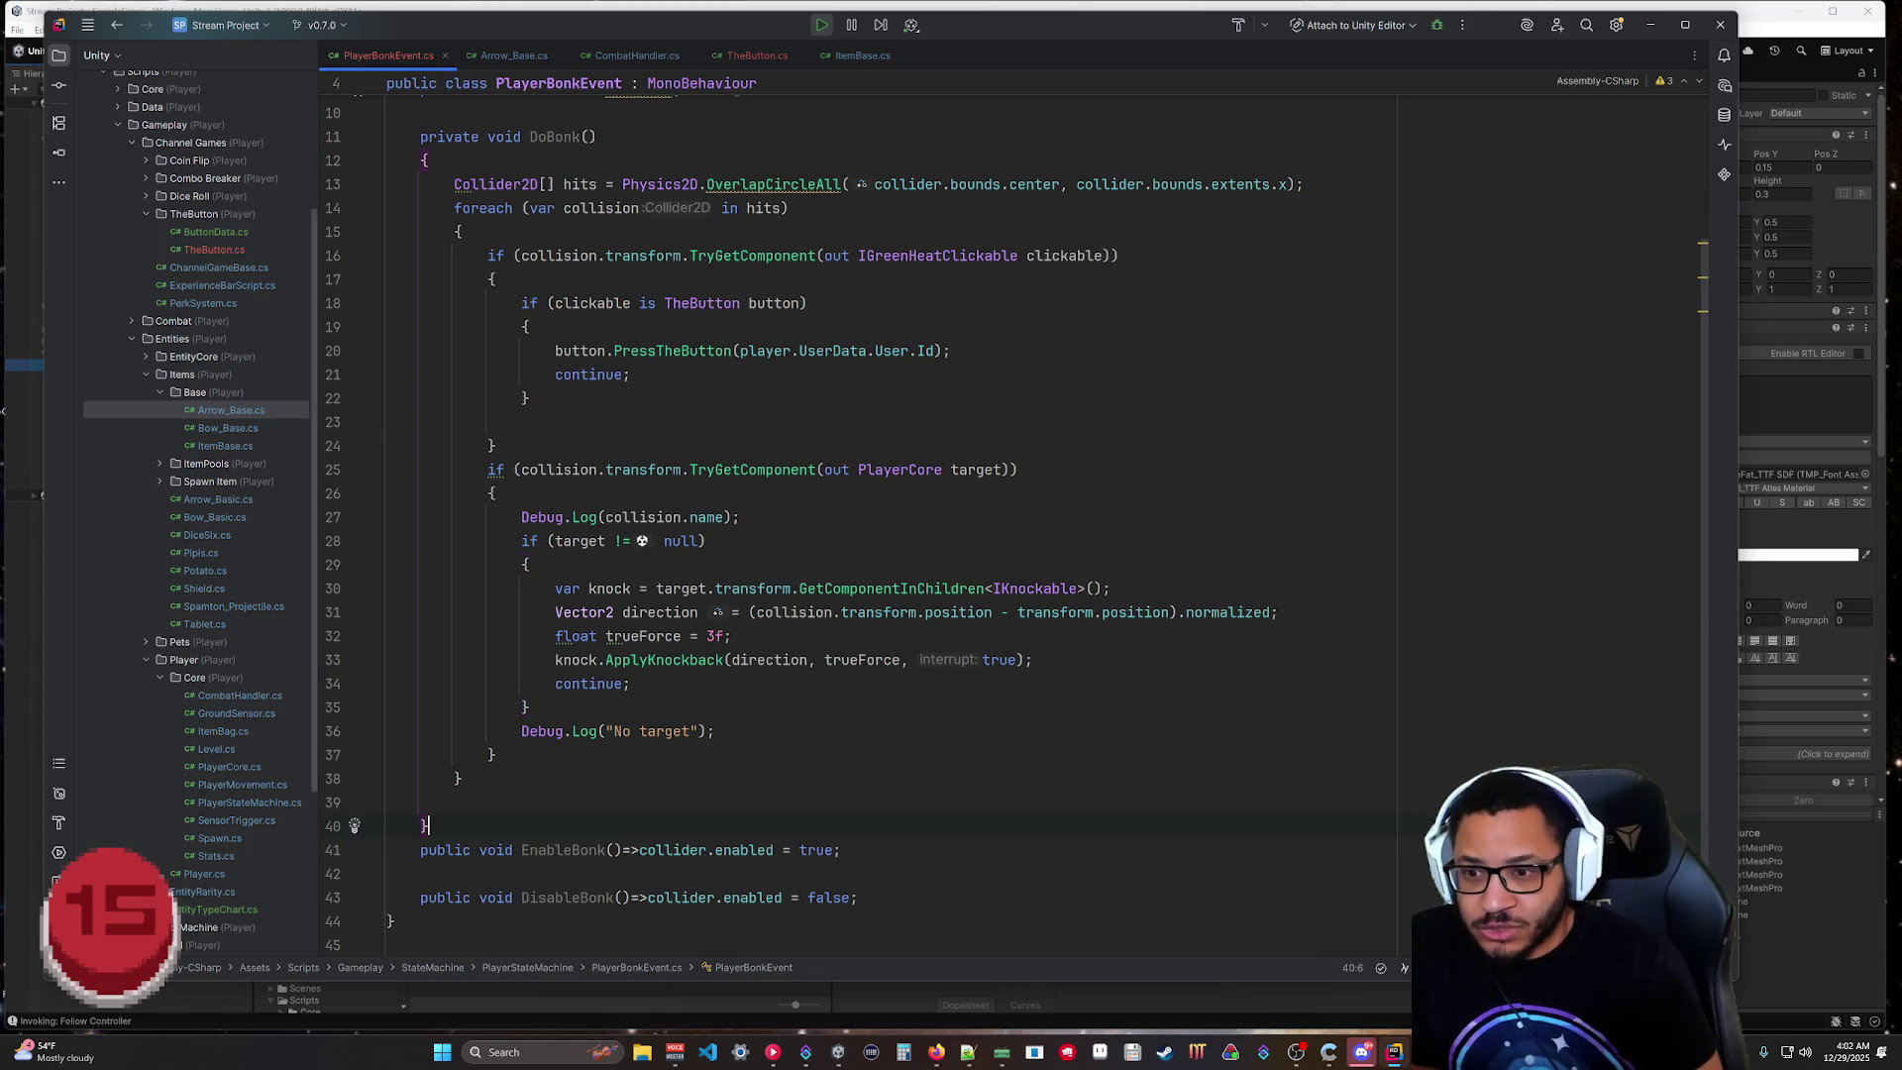
click(388, 801)
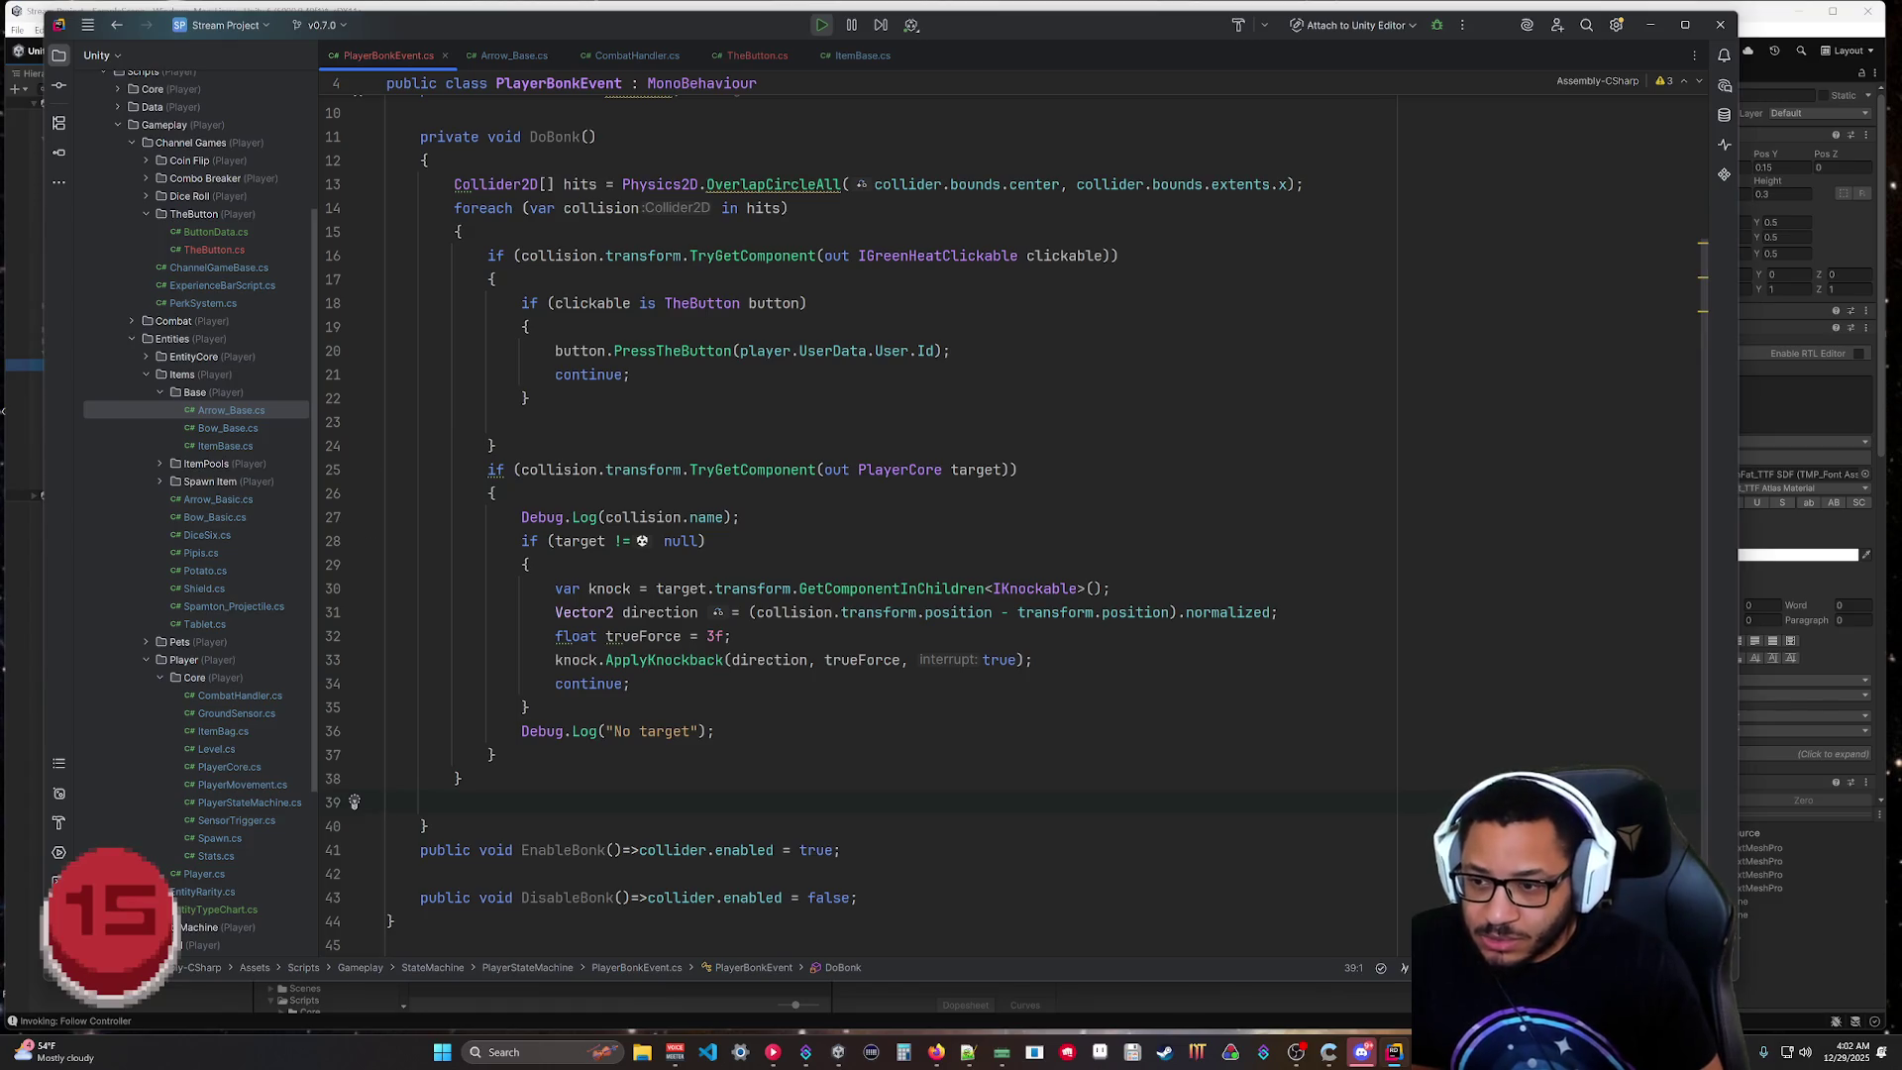
Look over the finished DoBonk code and switch to Unity.
scroll(1016, 512, up, 3)
scroll(1016, 512, down, 5)
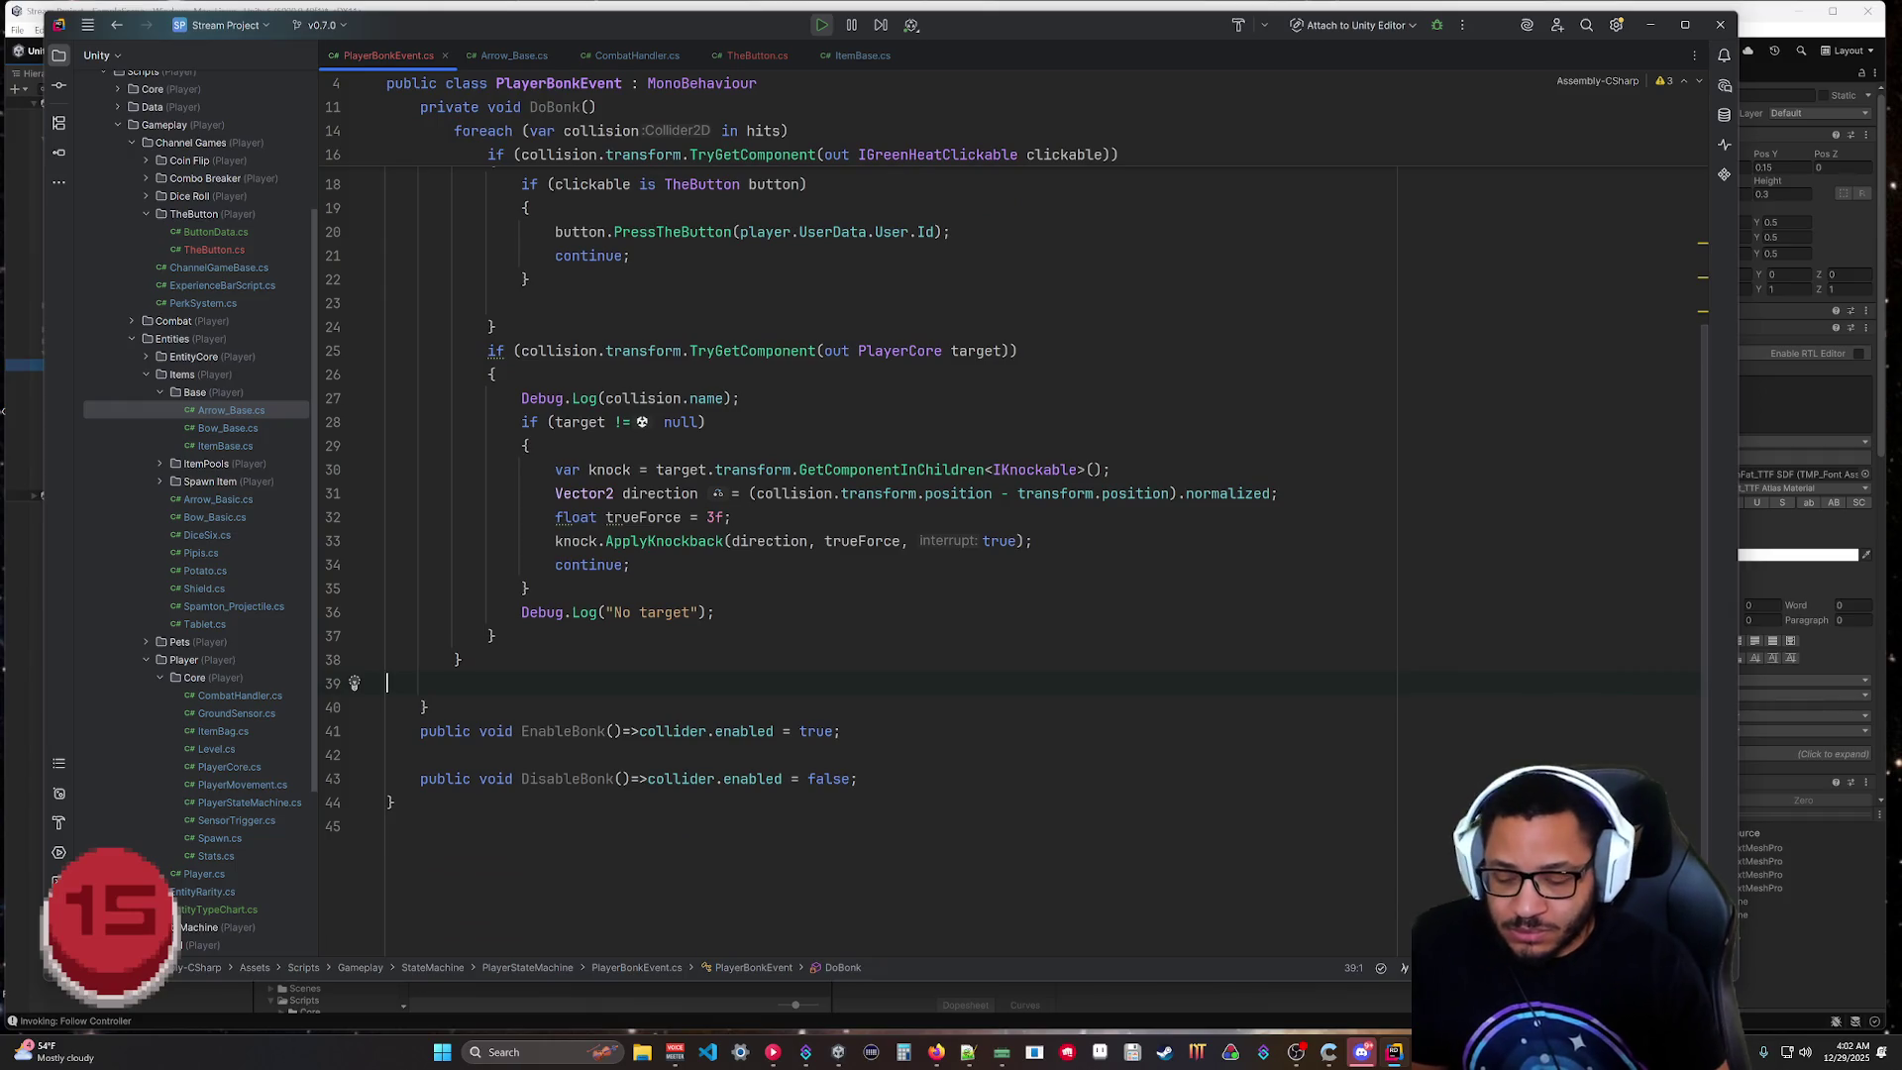
key(alt+Tab)
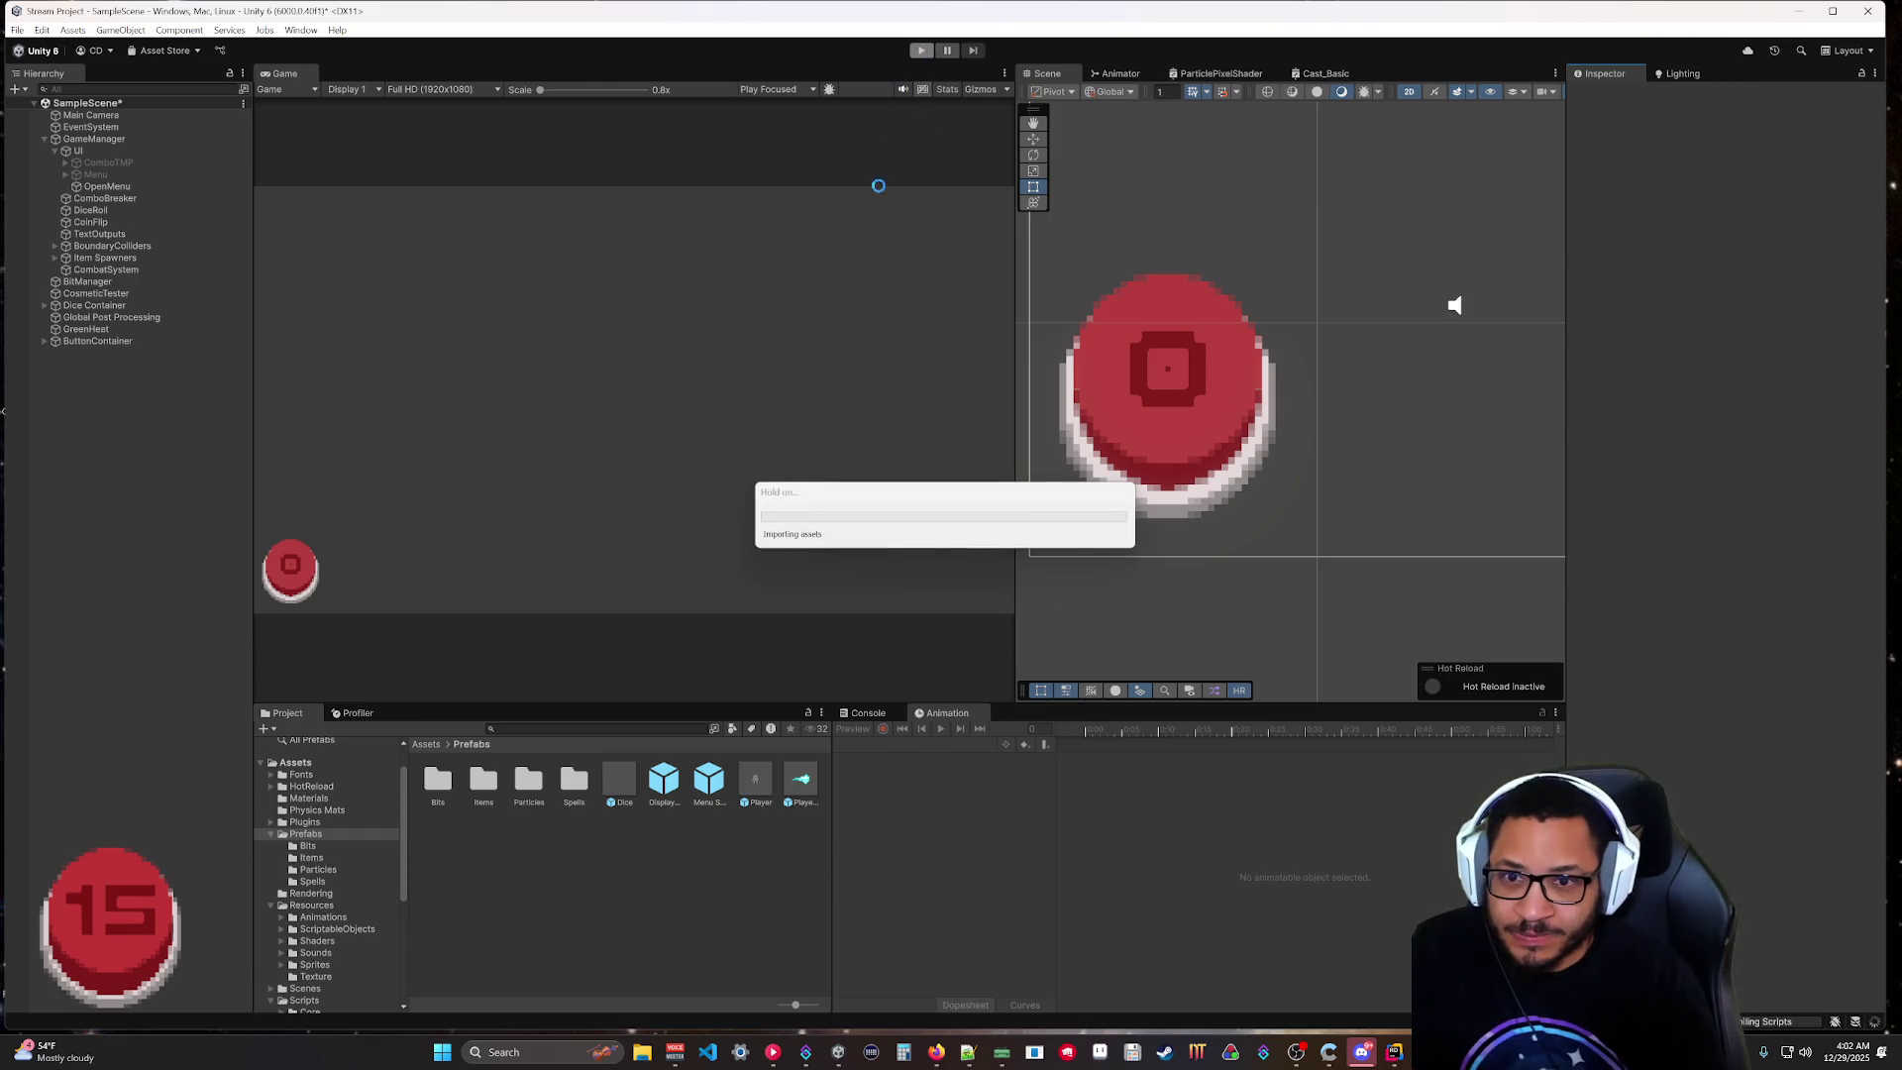
Enter play mode, fling the spawned player off the red button, stop, and return to Rider.
click(921, 53)
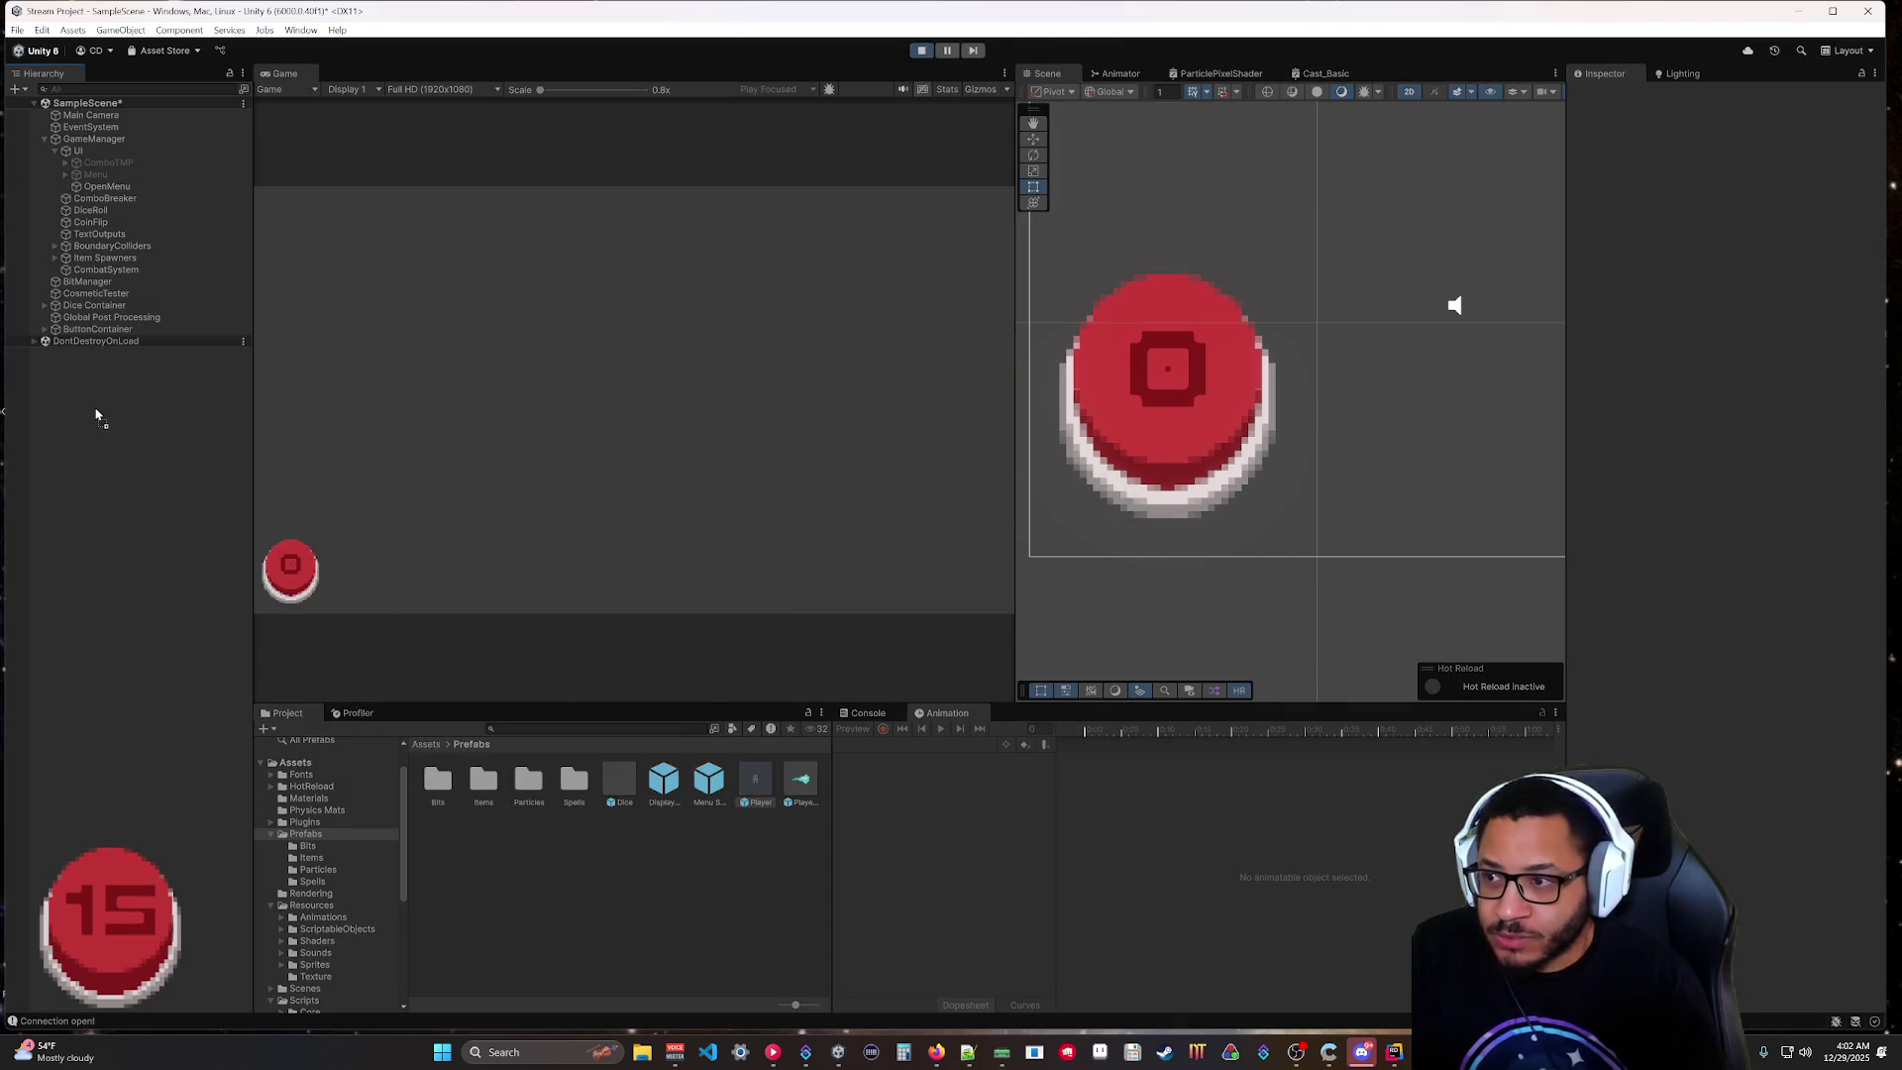
click(91, 341)
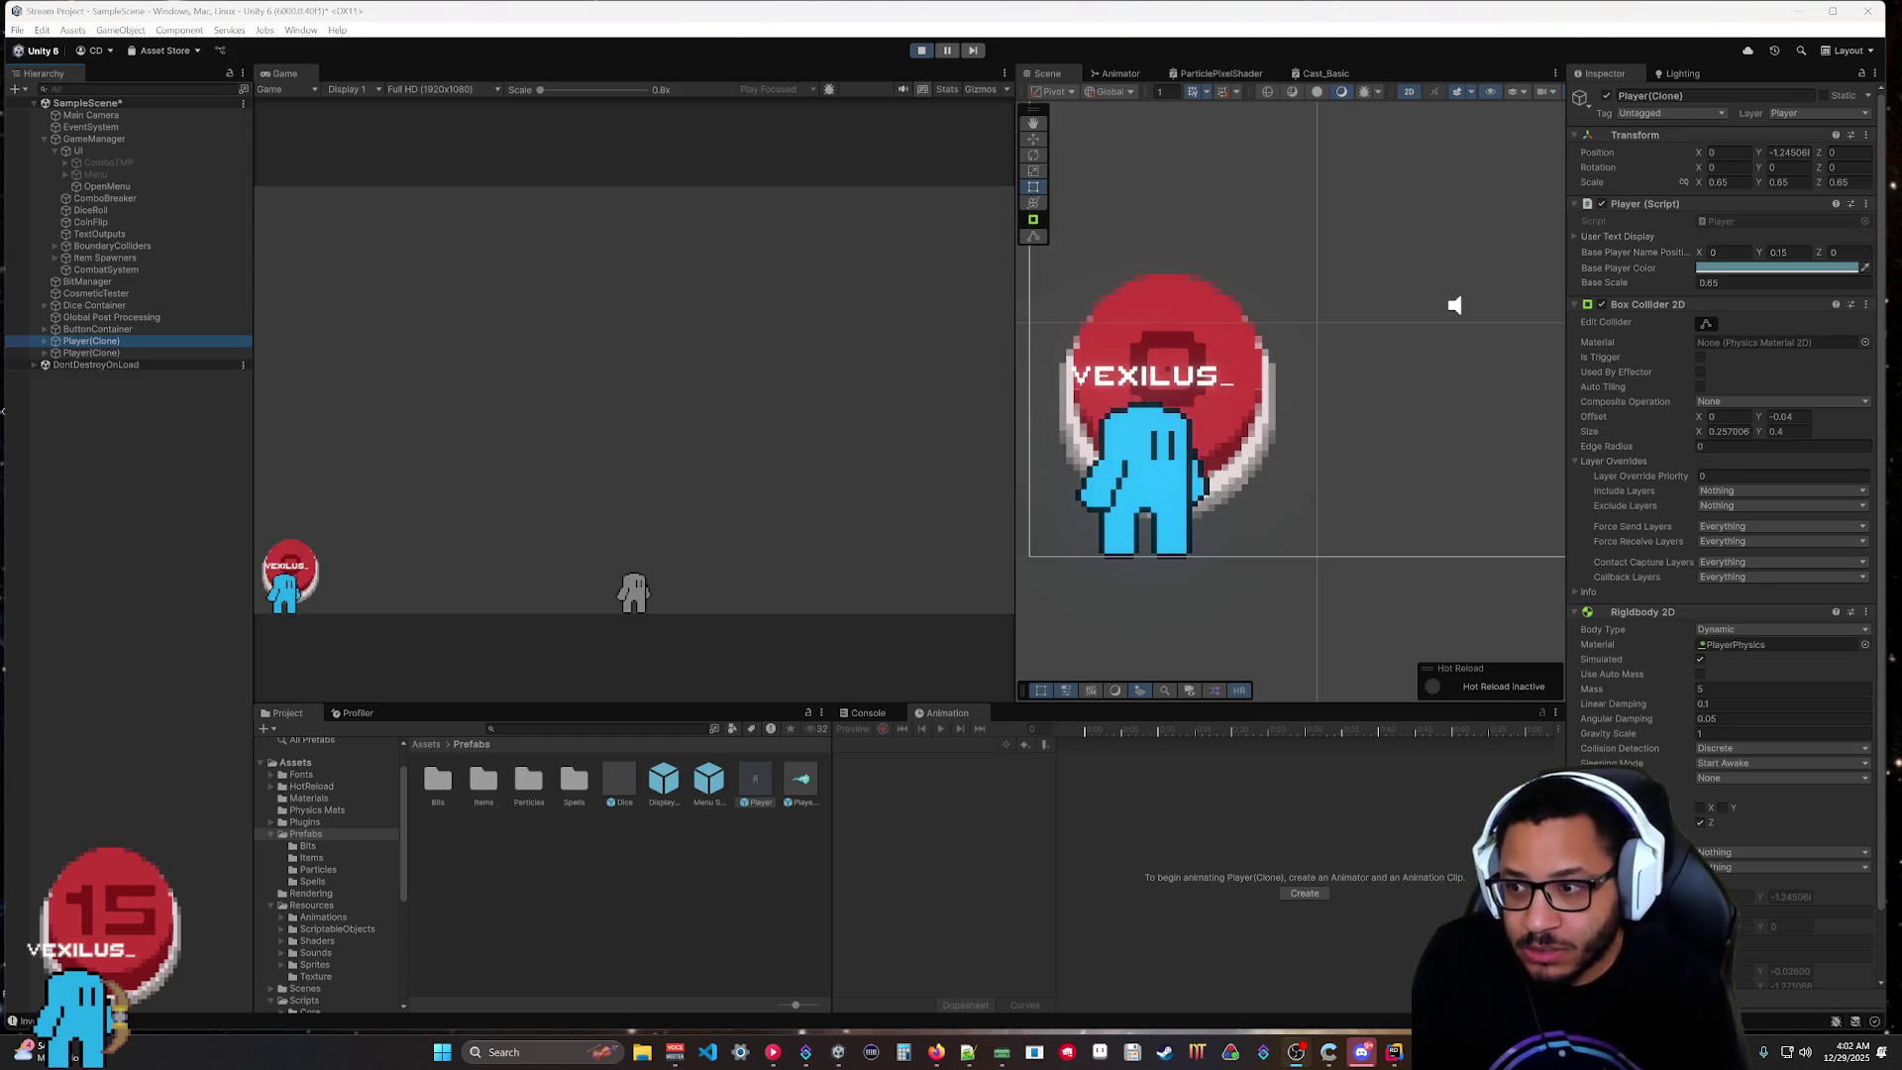
drag(277, 606, 465, 520)
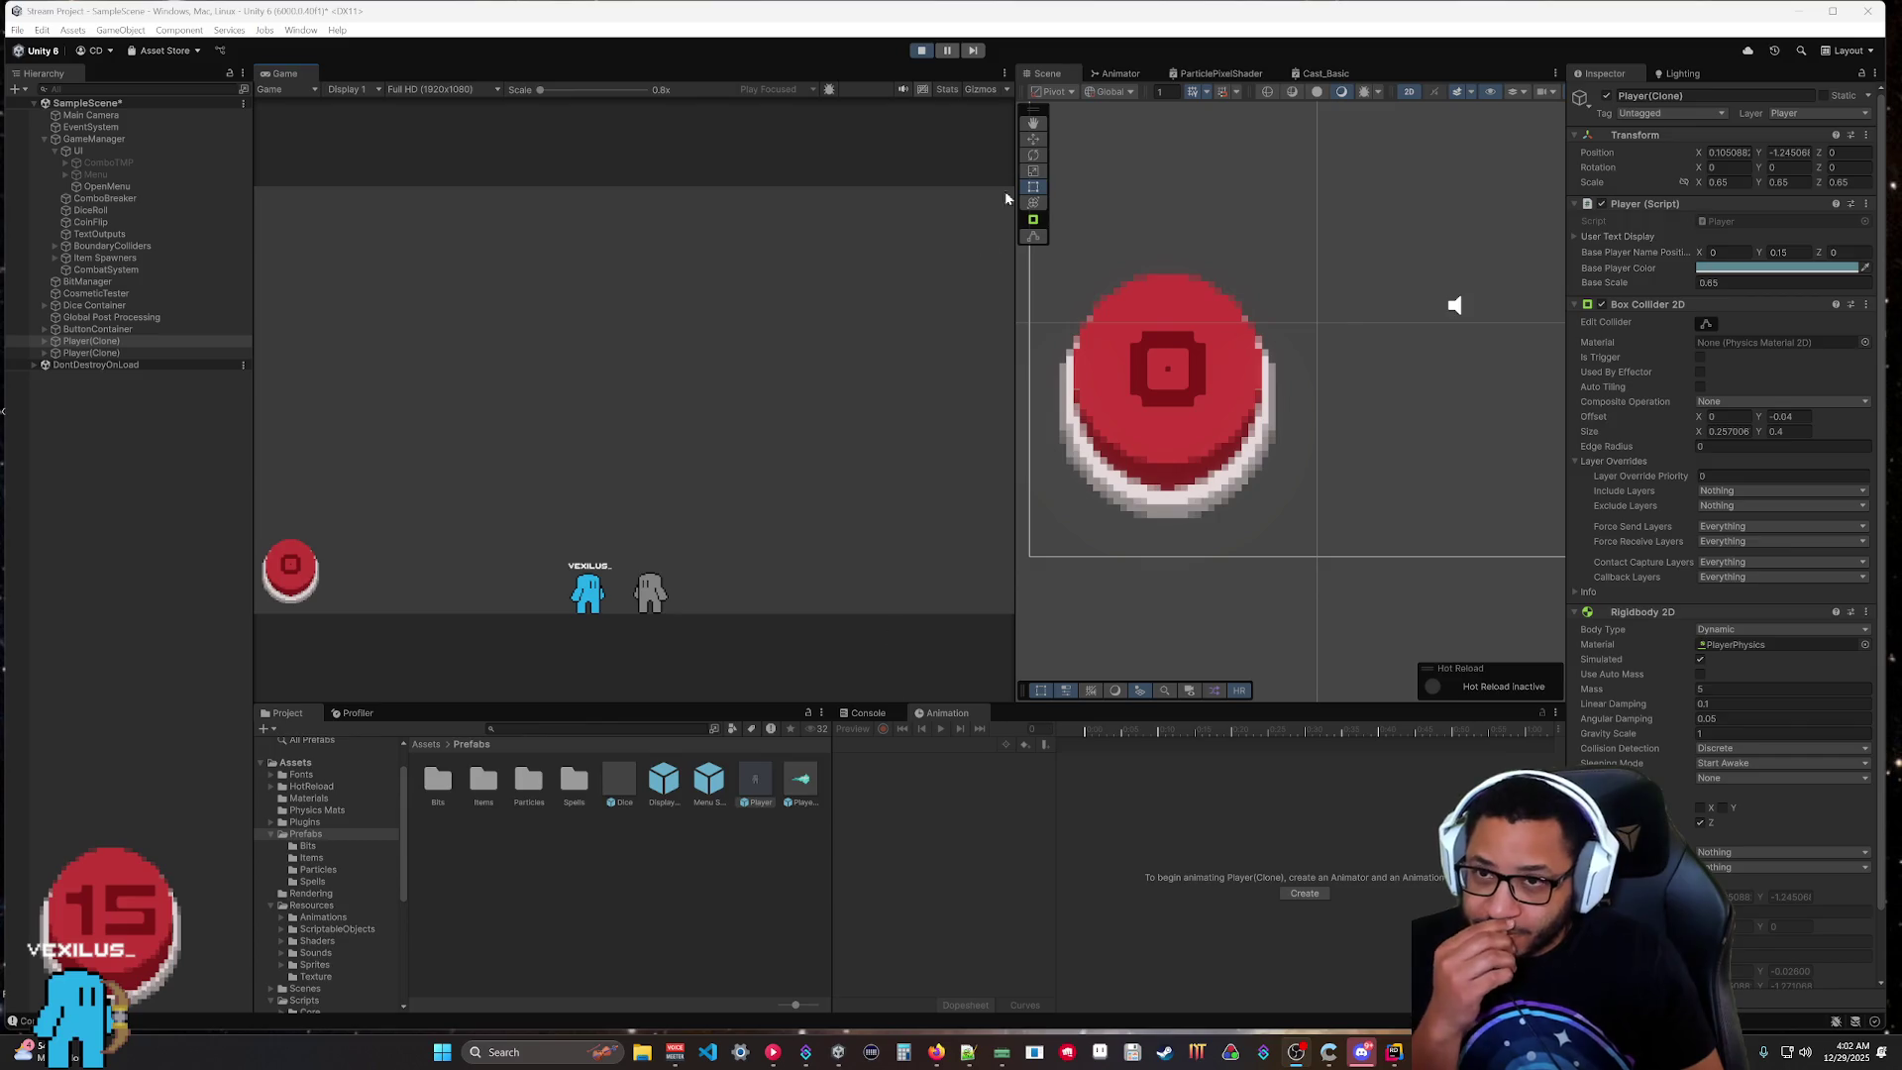
click(921, 50)
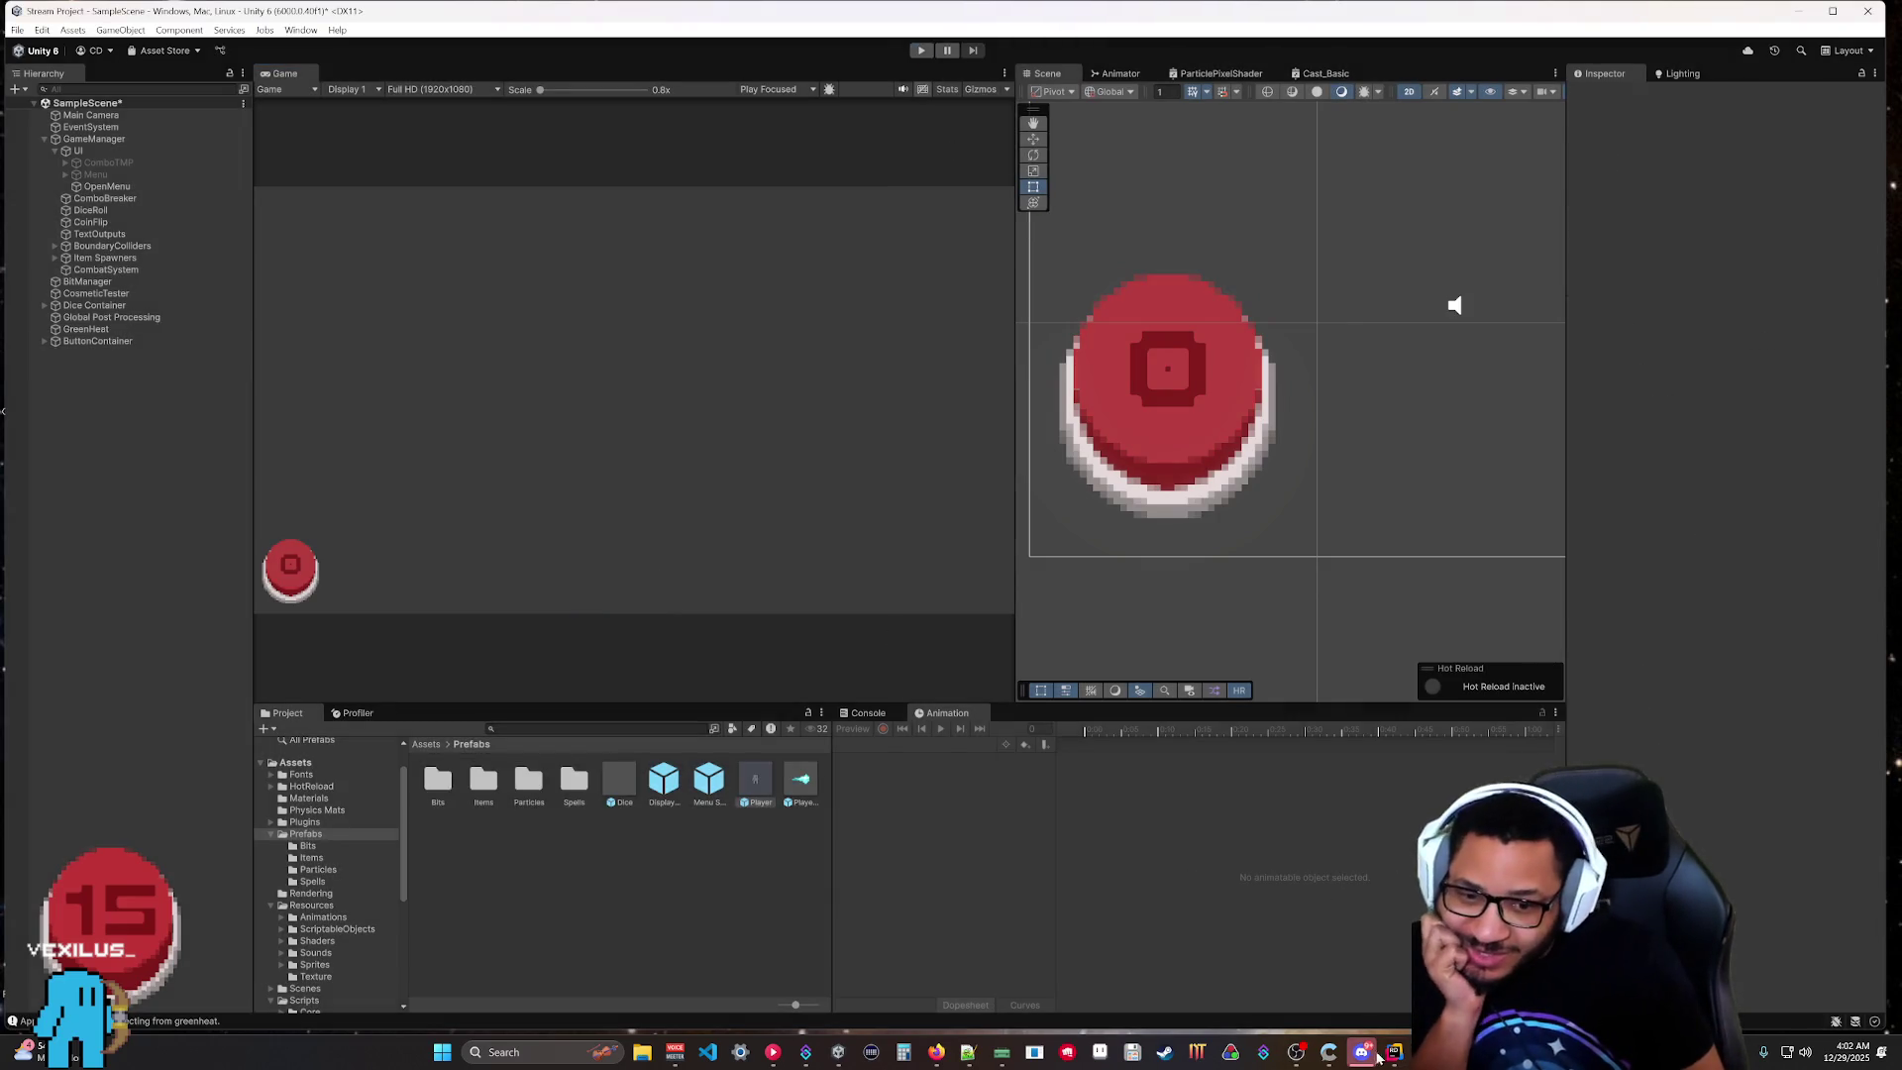
key(alt+Tab)
click(466, 660)
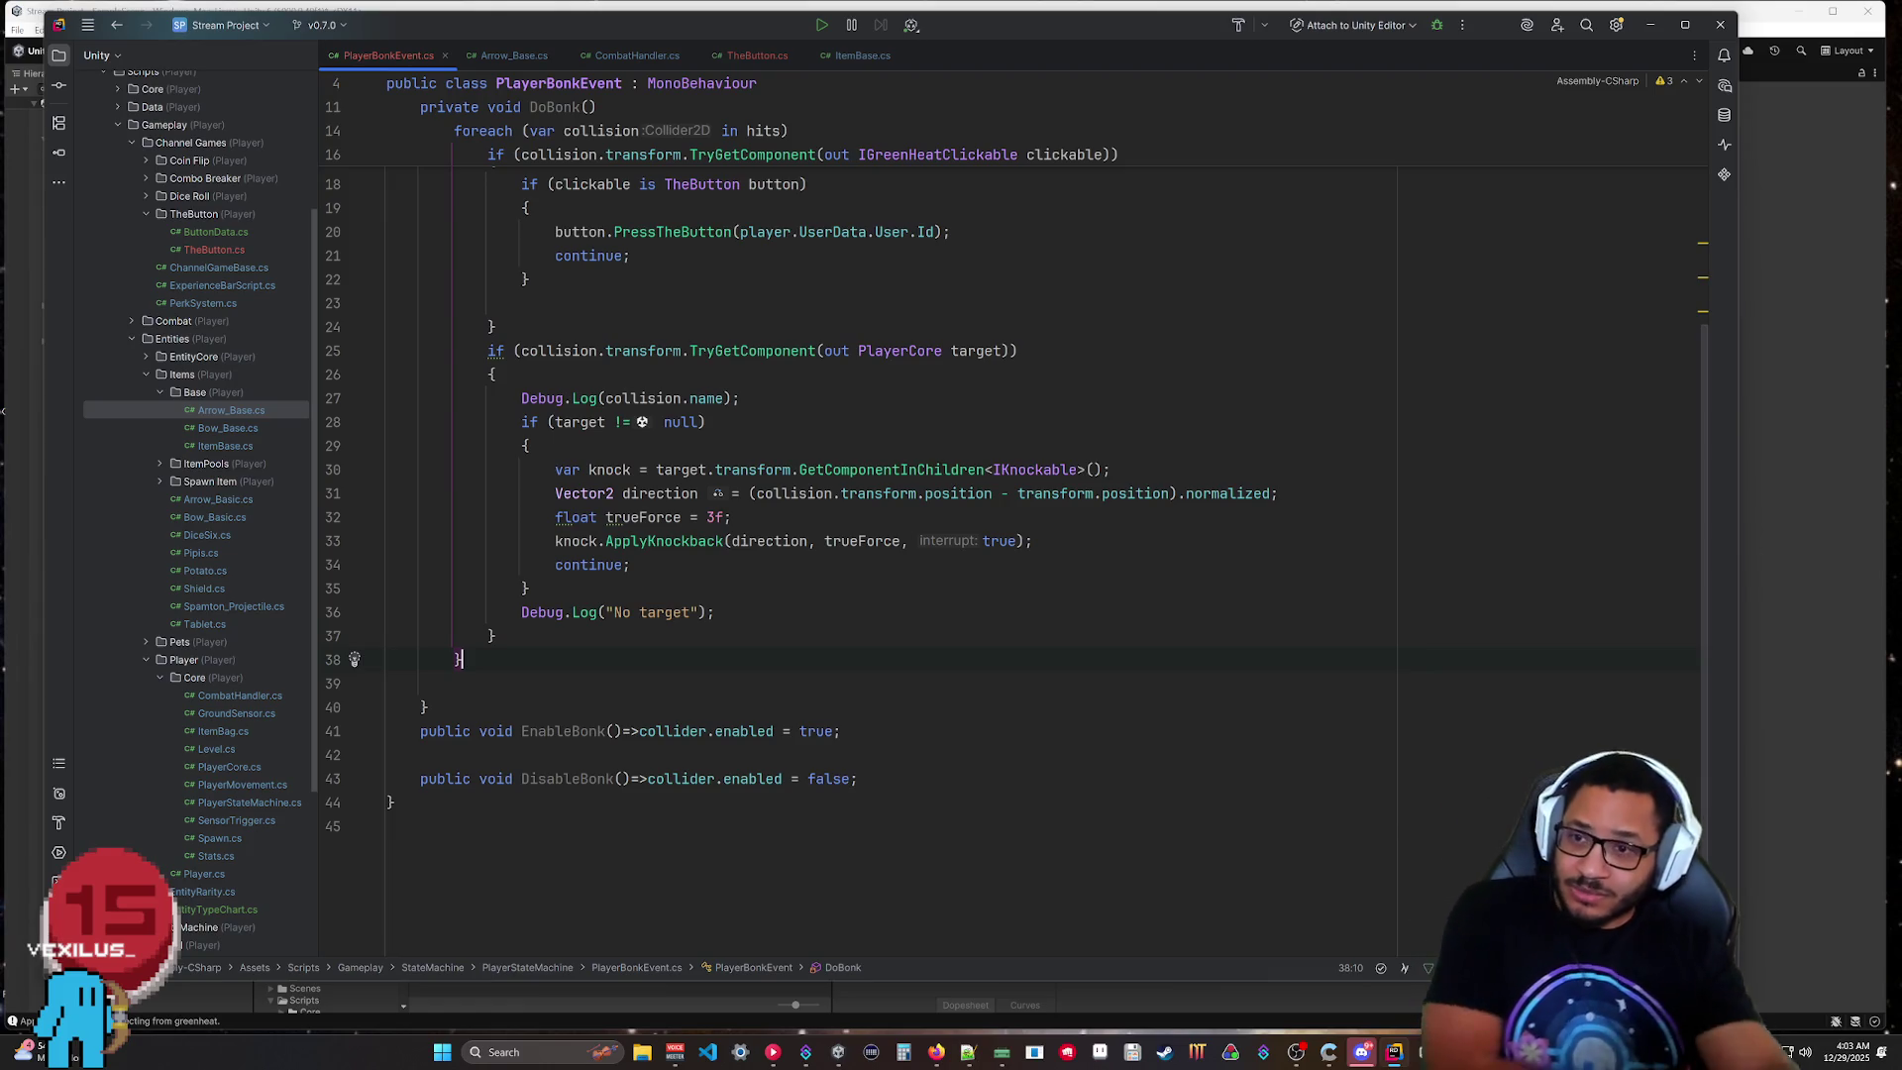
Change trueForce from 3f to 1f on line 32 and restart play mode in Unity.
click(706, 517)
key(shift+Right)
text(1)
click(388, 755)
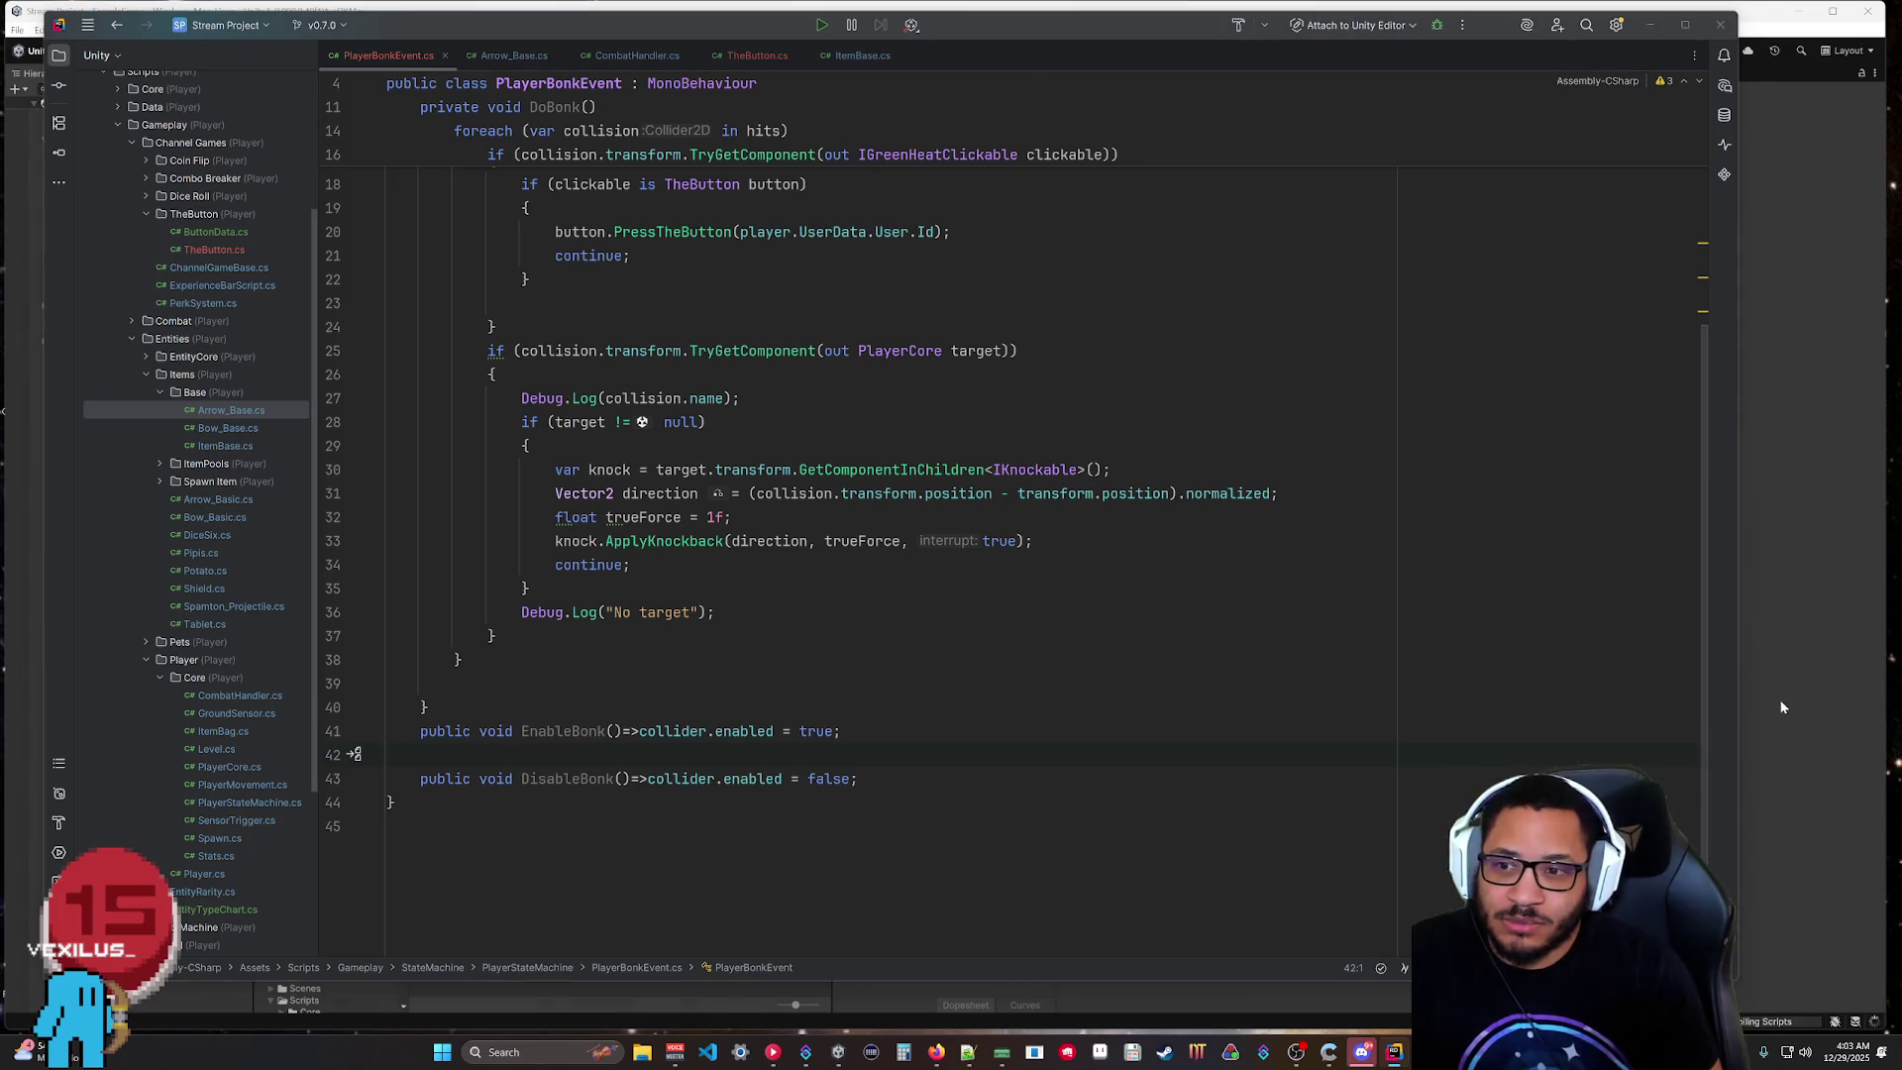
click(1780, 706)
key(ctrl+p)
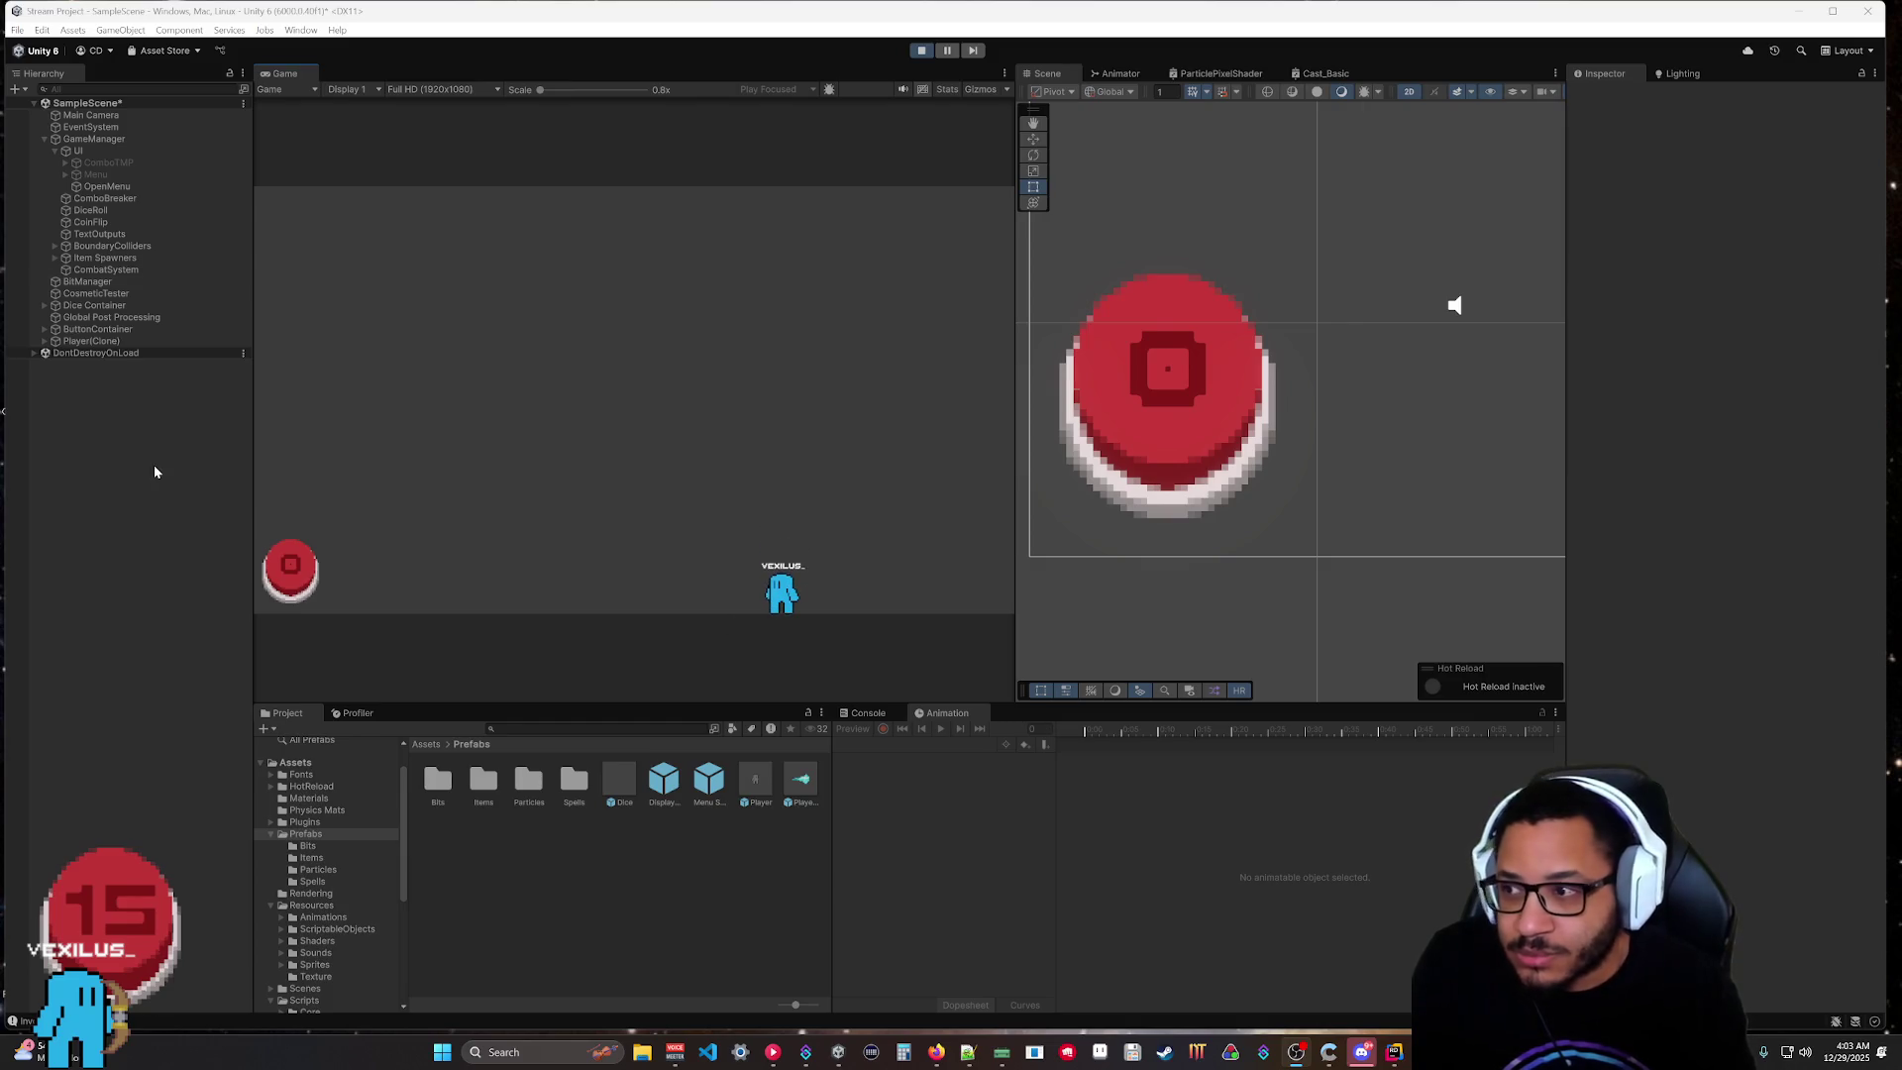
Add another player to test the 1f knockback, then stop play mode and return to Rider.
drag(755, 785, 164, 570)
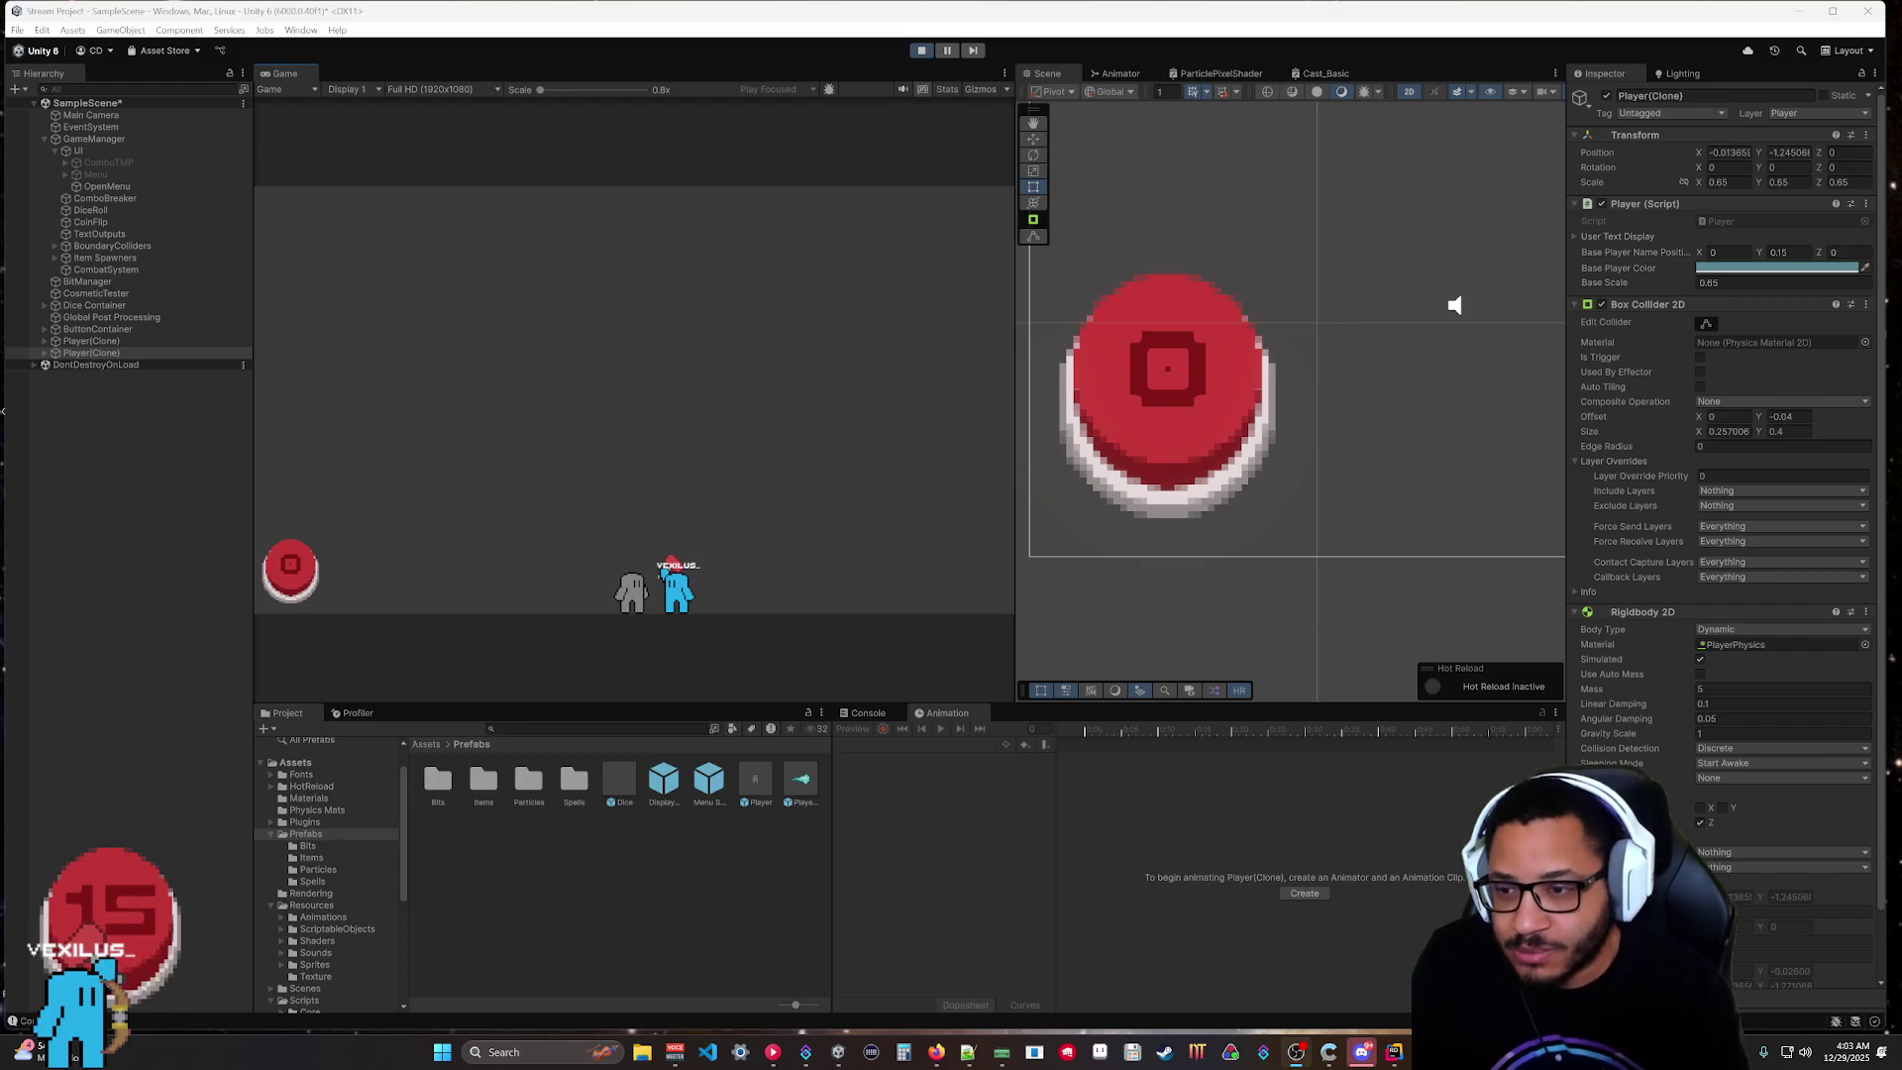
click(921, 51)
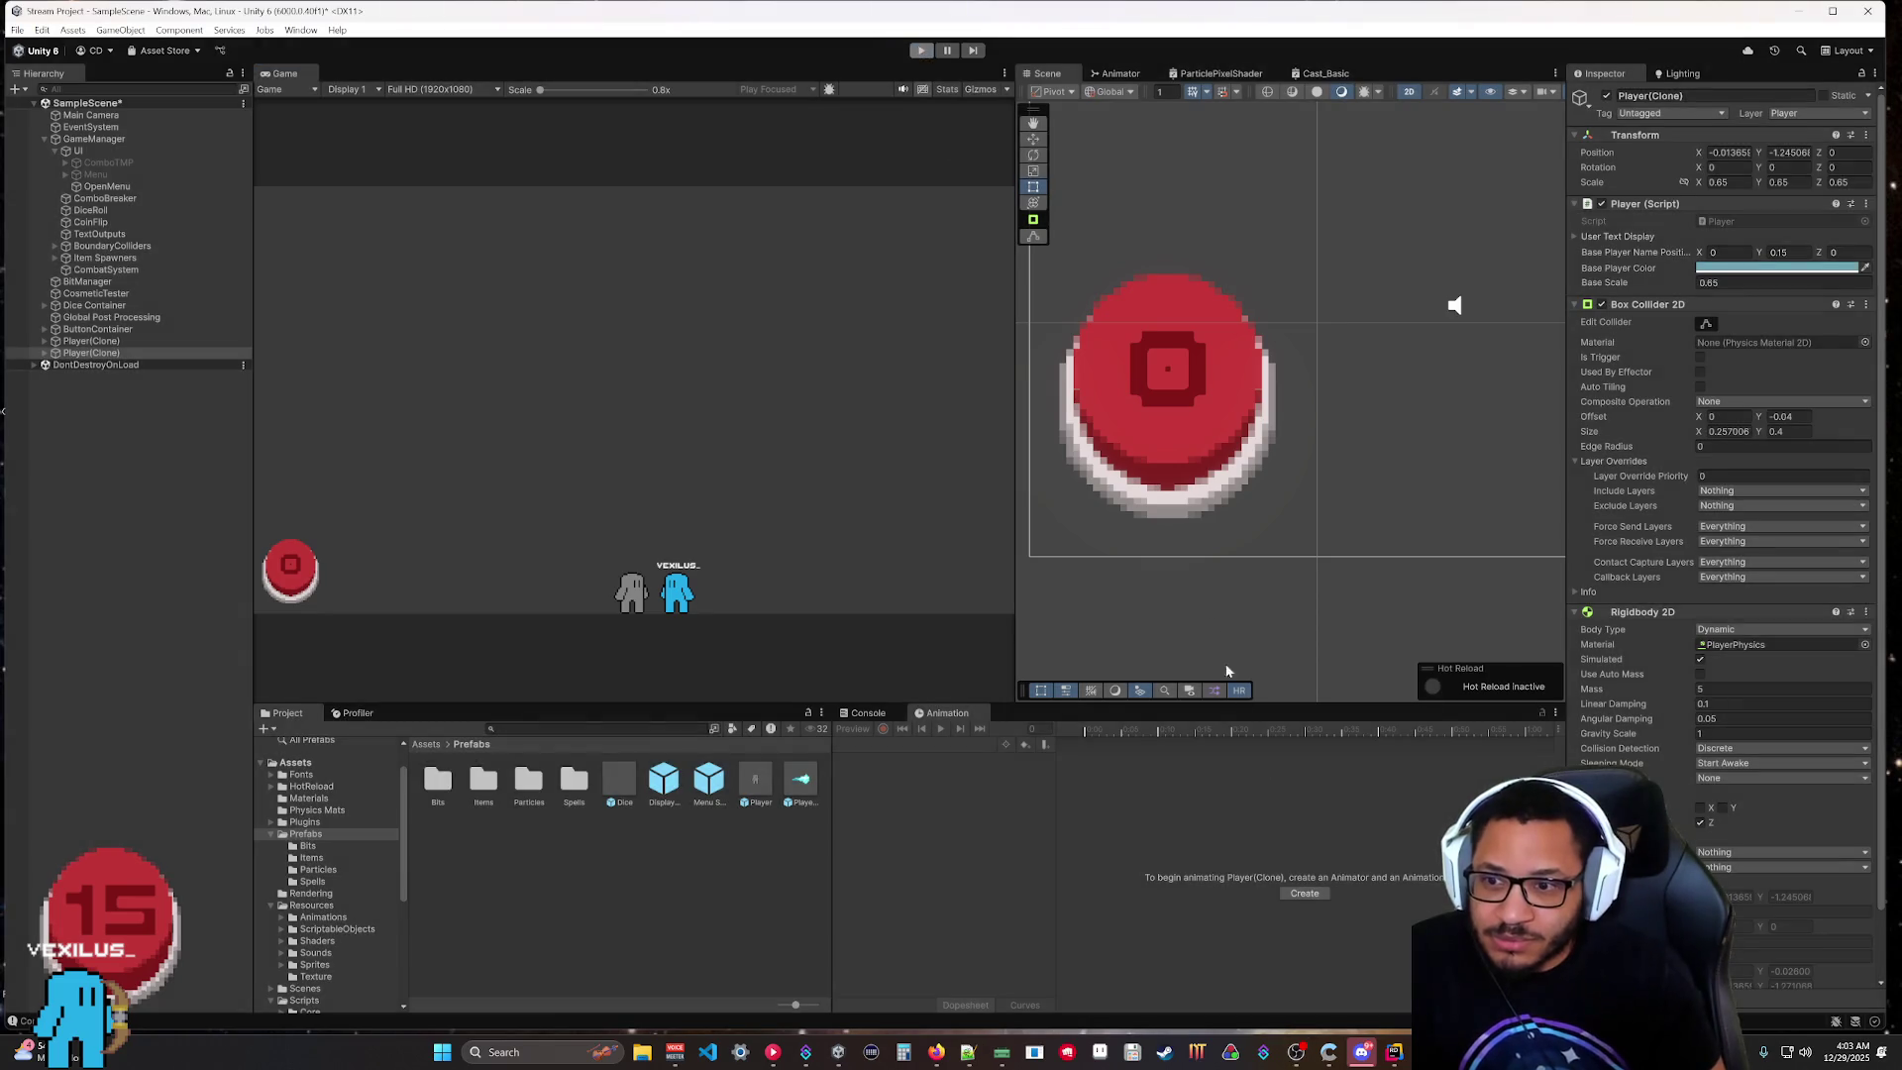
key(alt+Tab)
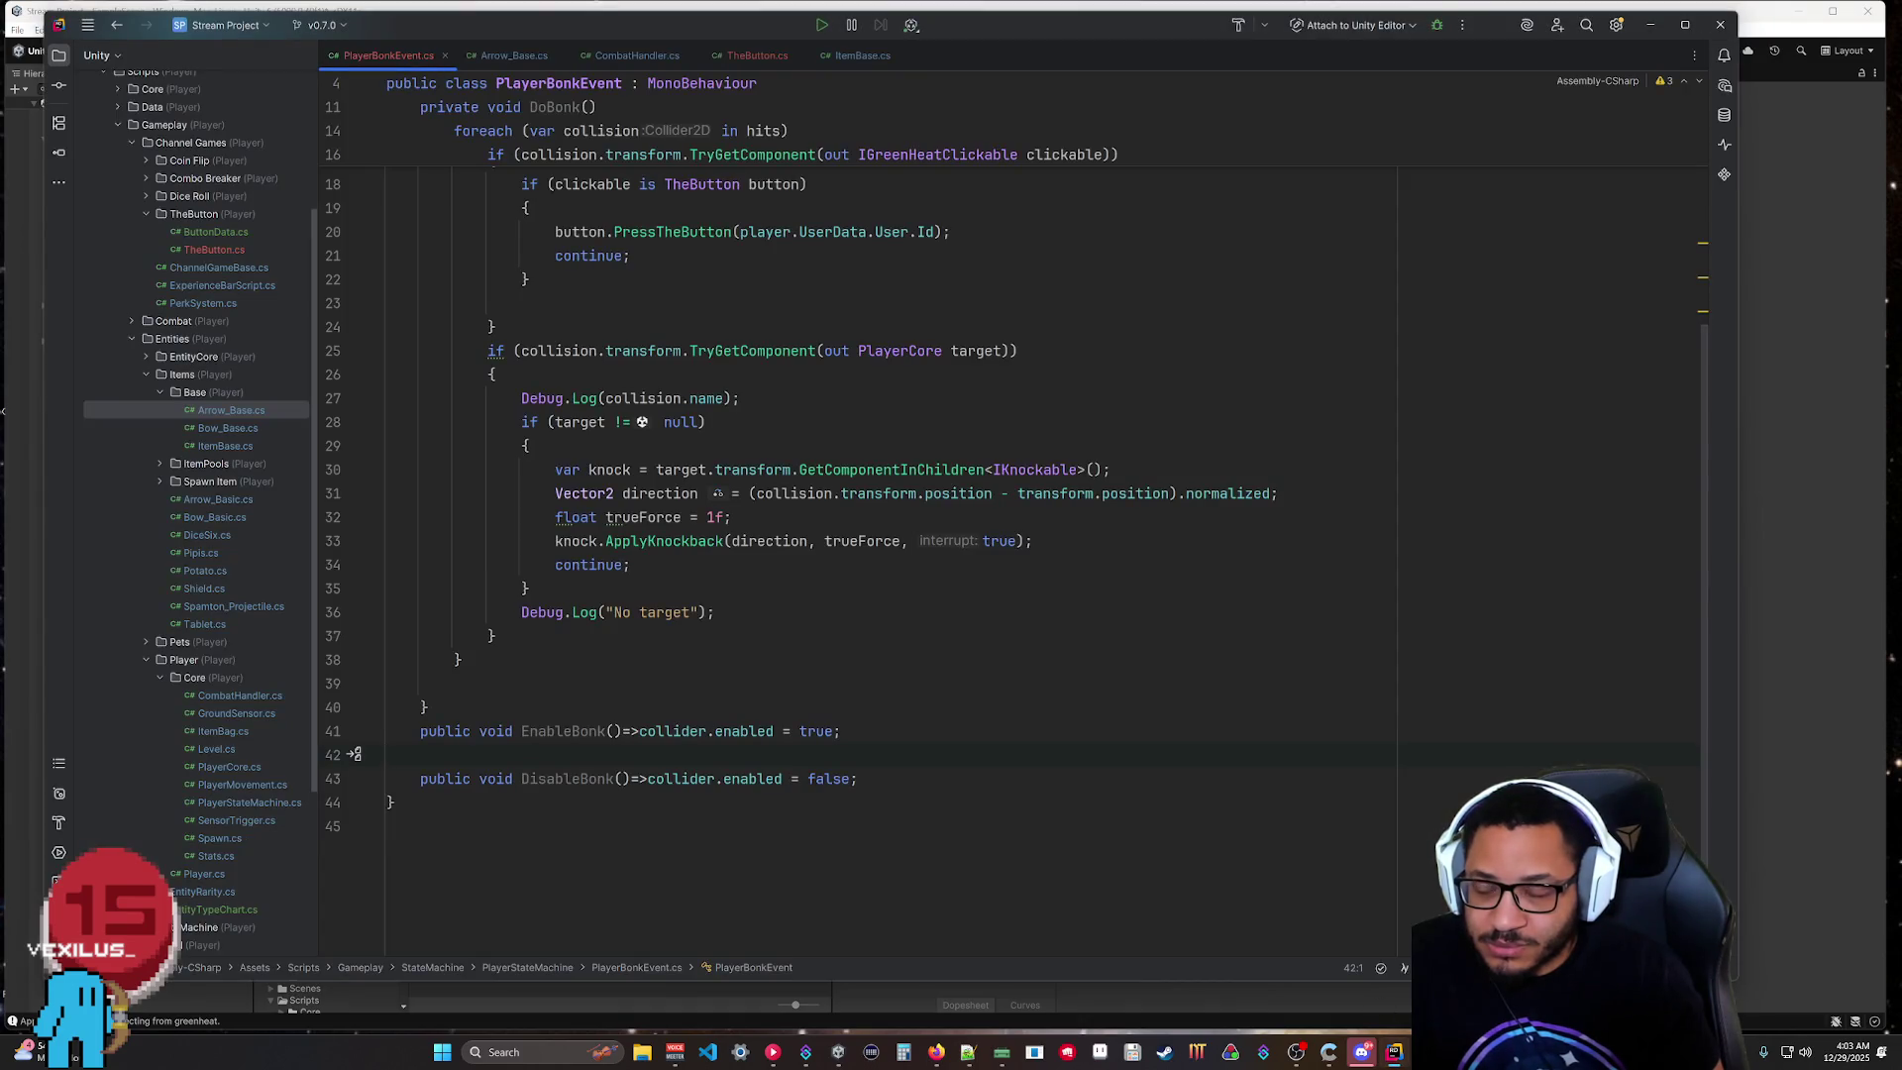
Set trueForce on line 32 to 1.5f, then minimize Rider to reveal Unity.
click(715, 517)
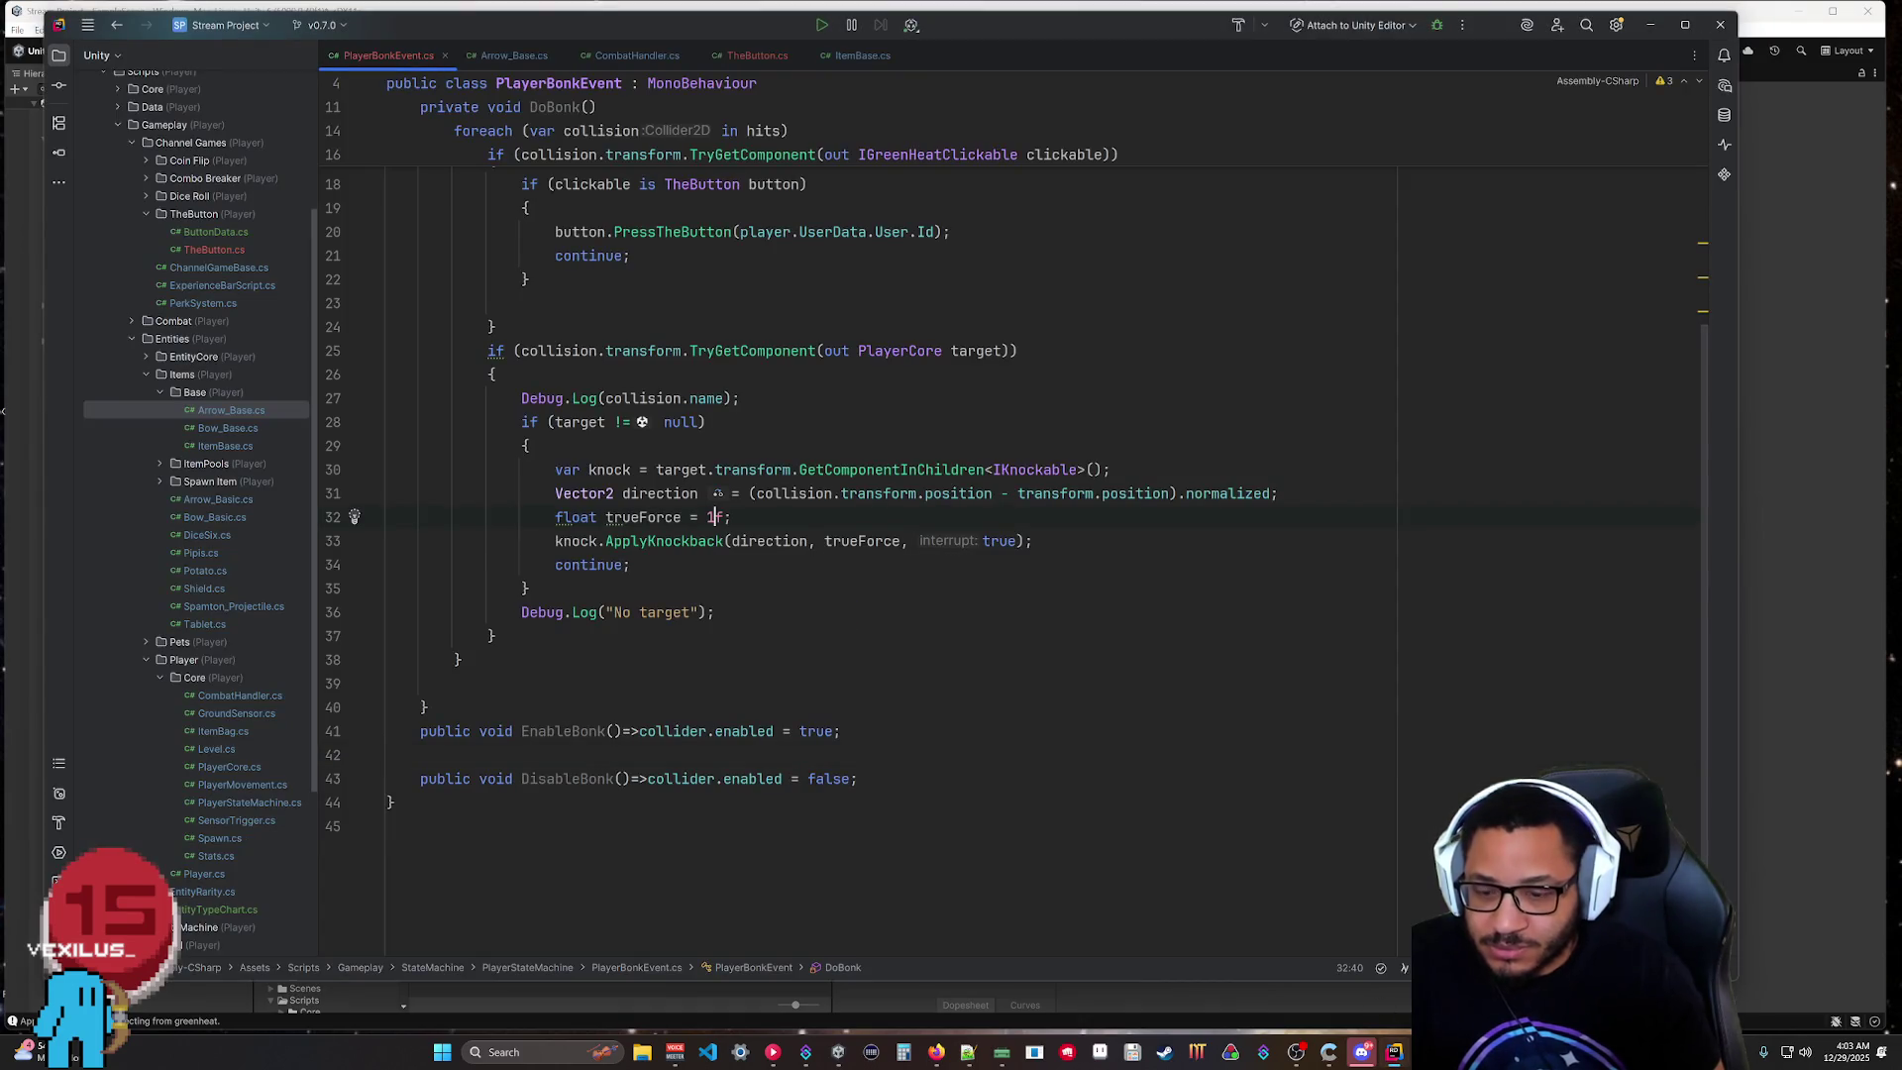
text(.5)
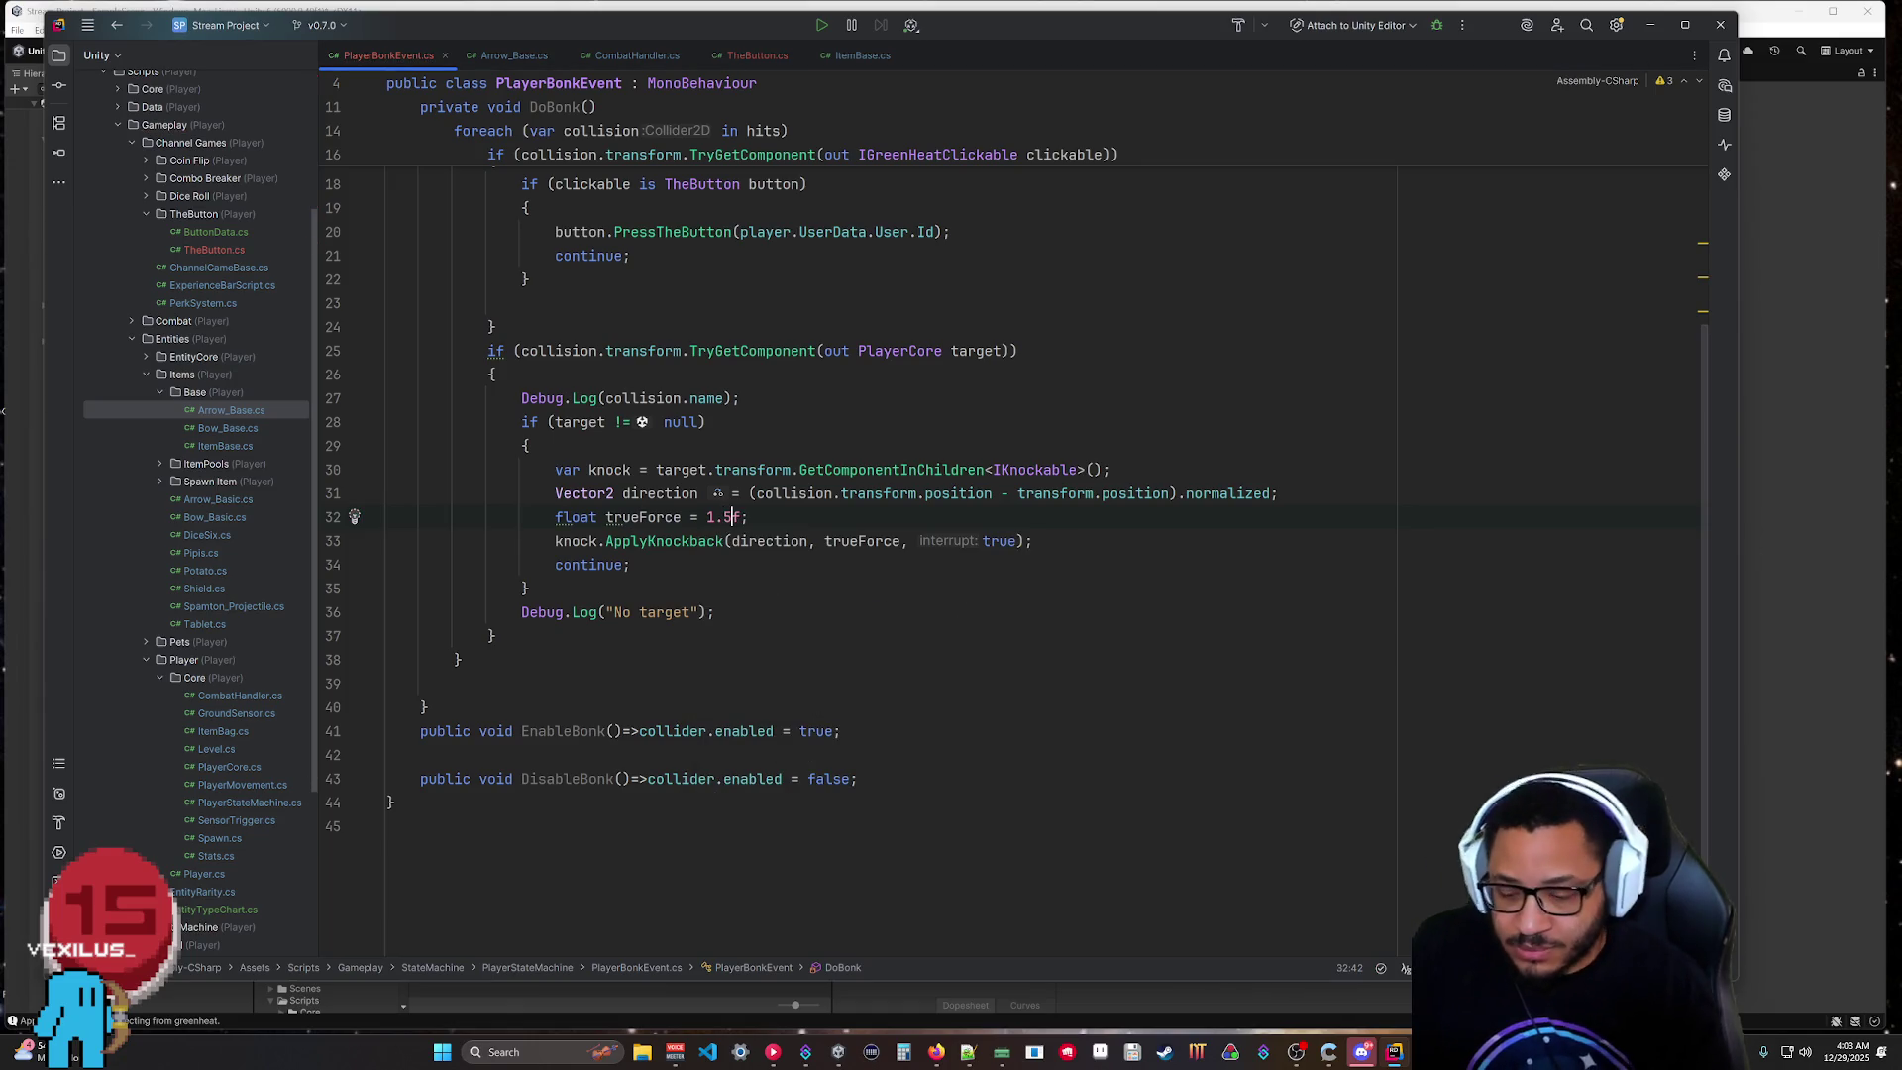
click(387, 755)
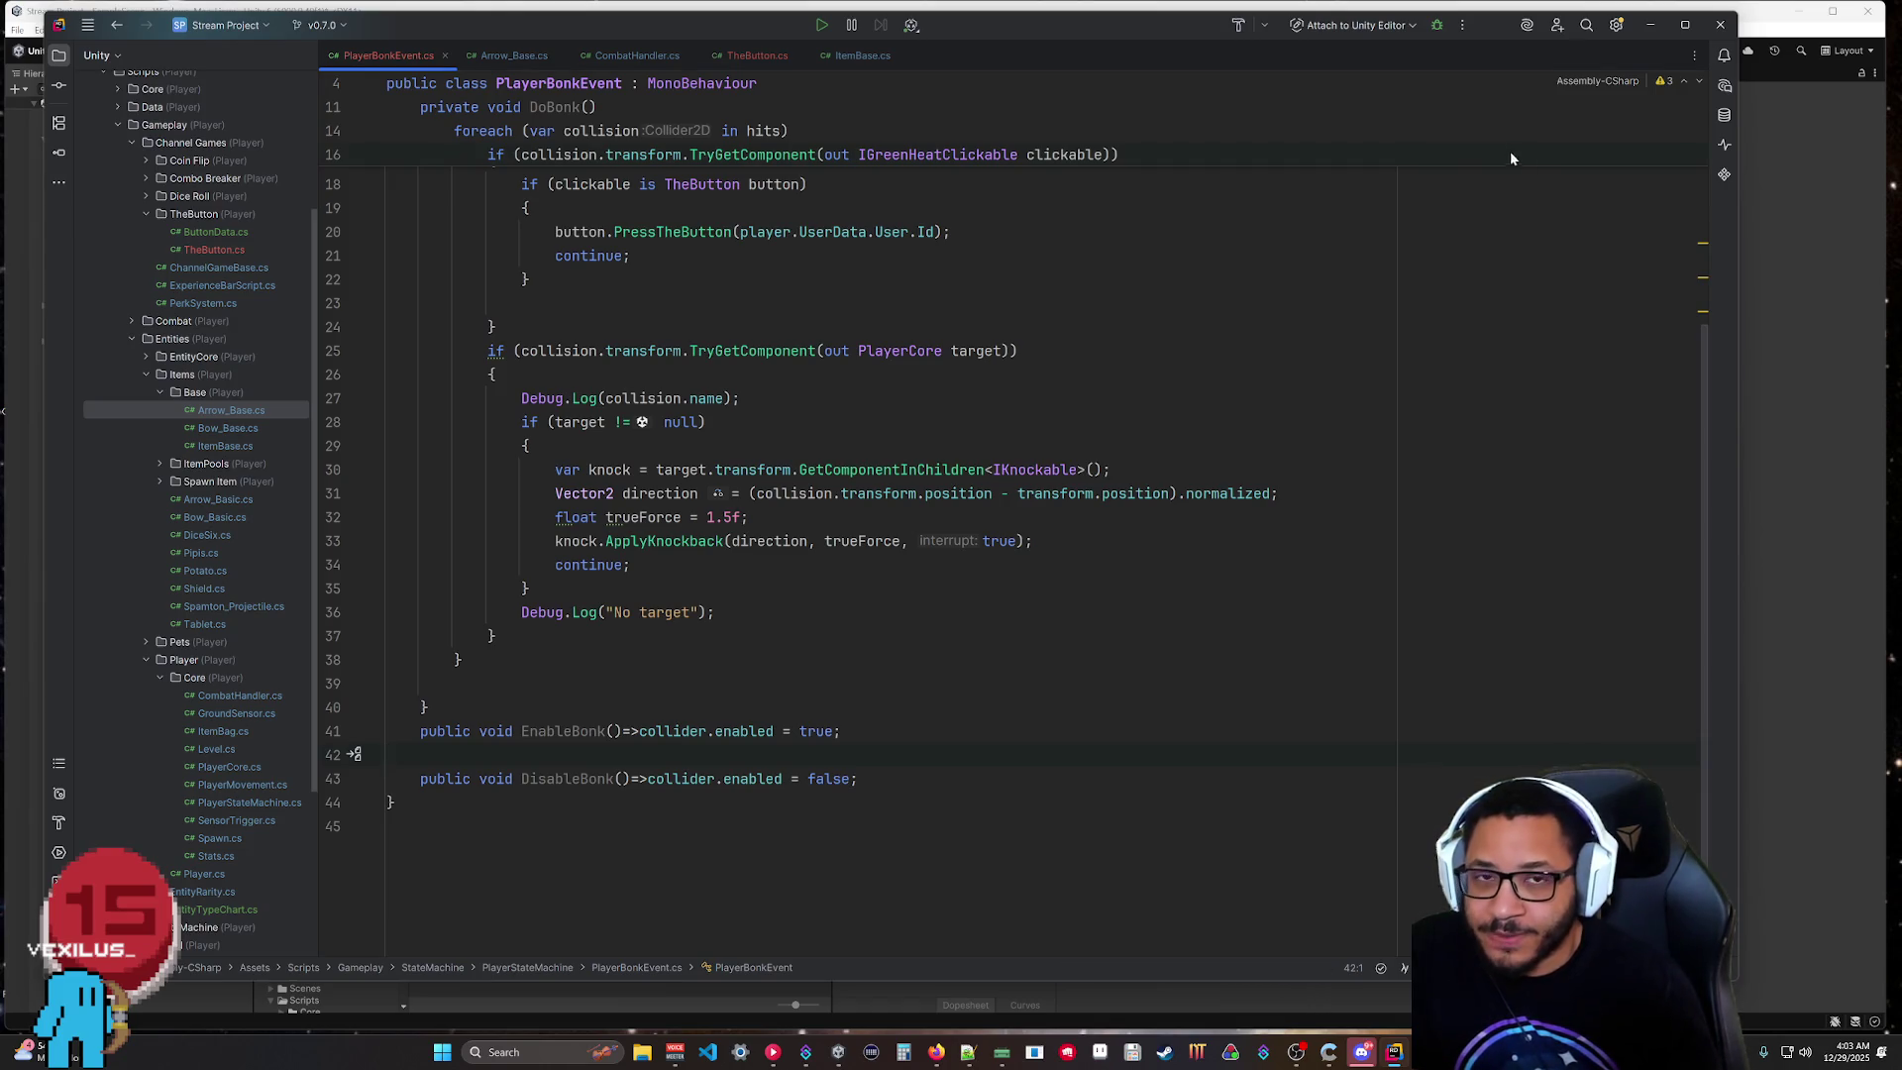
click(1650, 25)
Run two play tests of the knockback change, then save SampleScene with Ctrl+S.
click(927, 56)
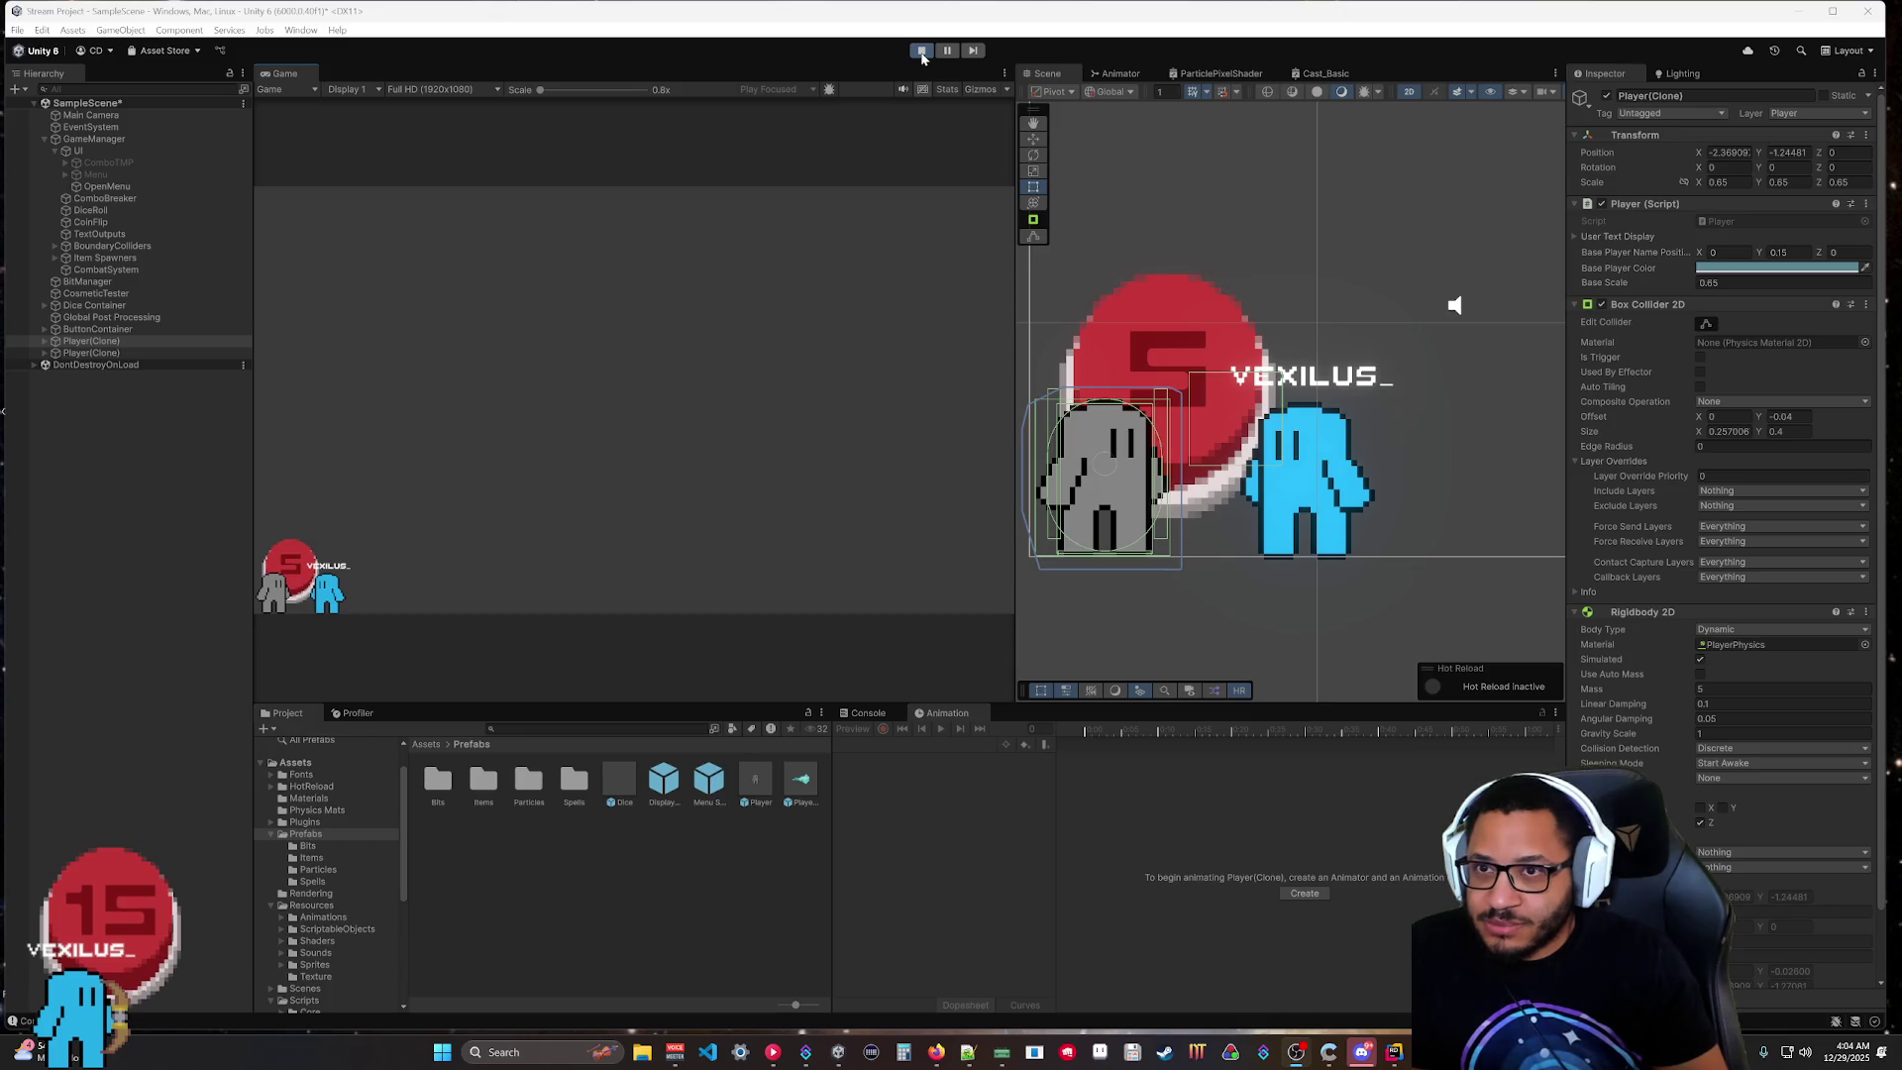
click(921, 51)
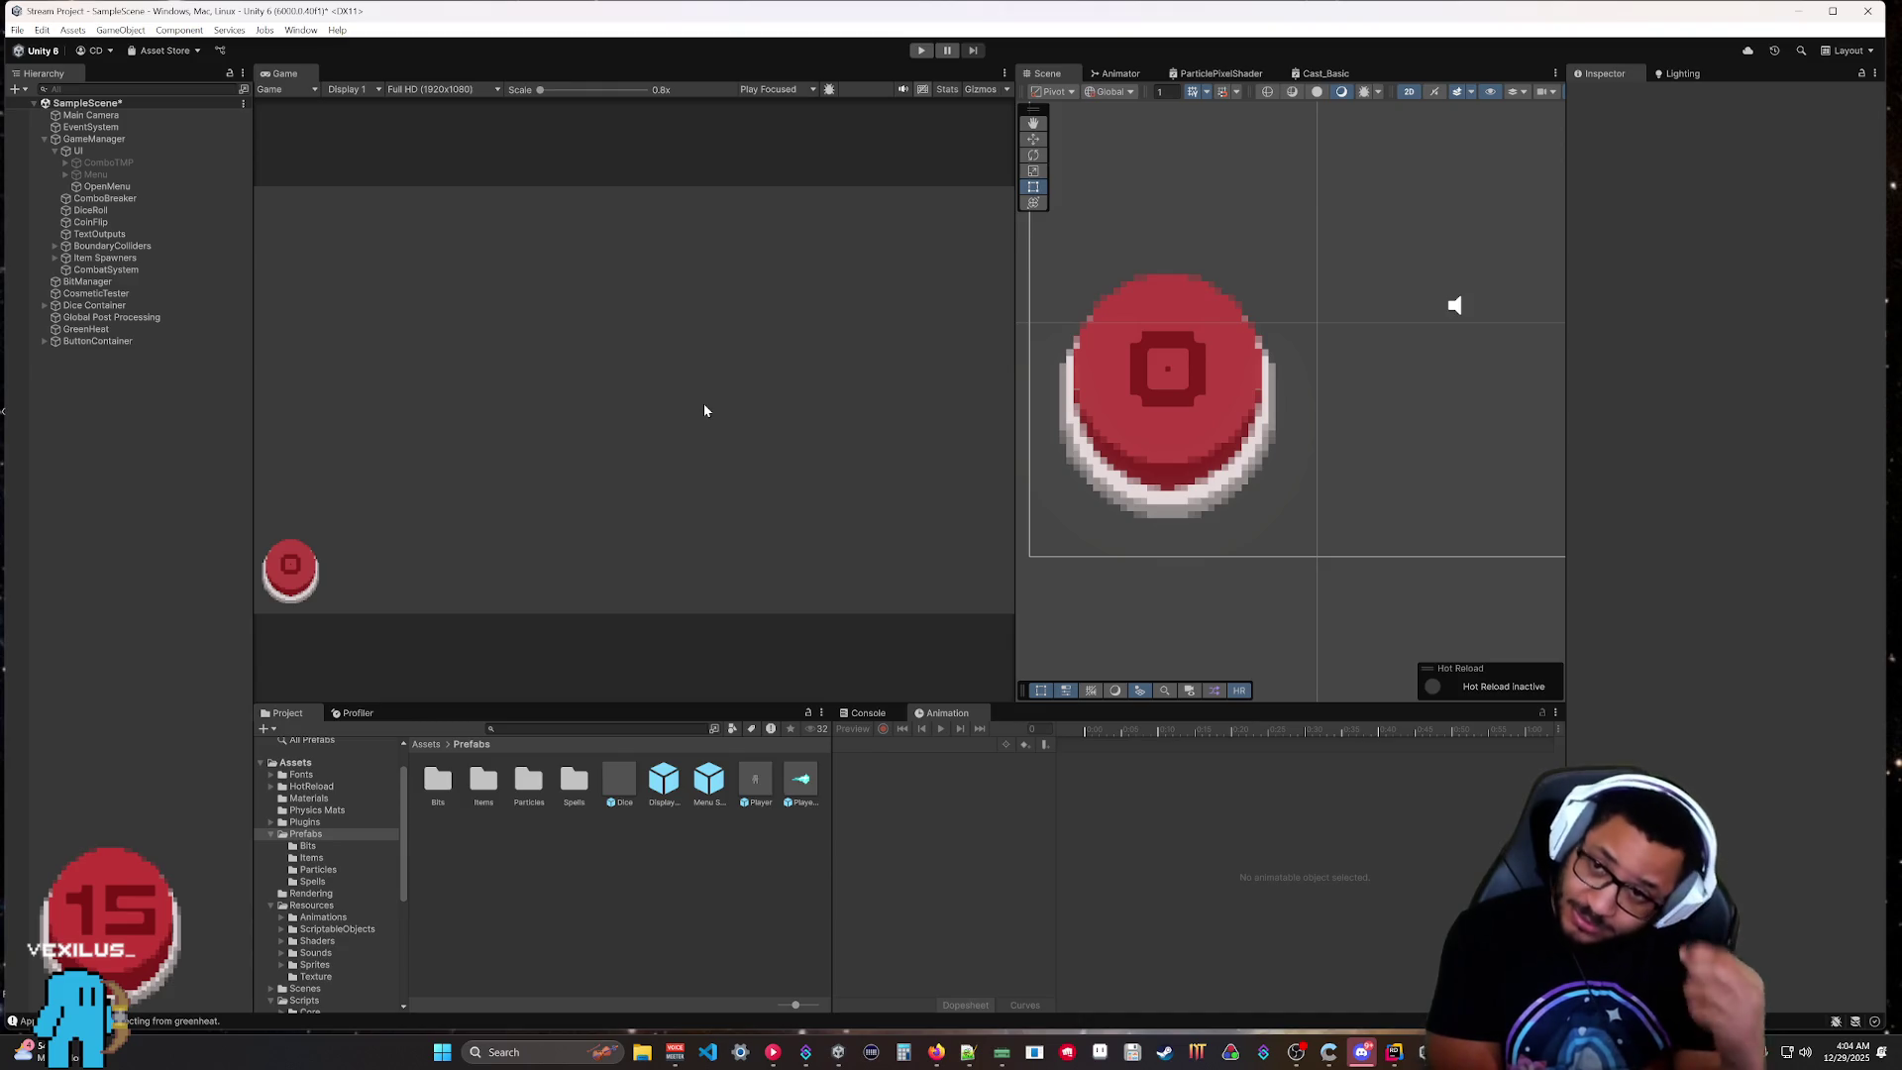
click(922, 49)
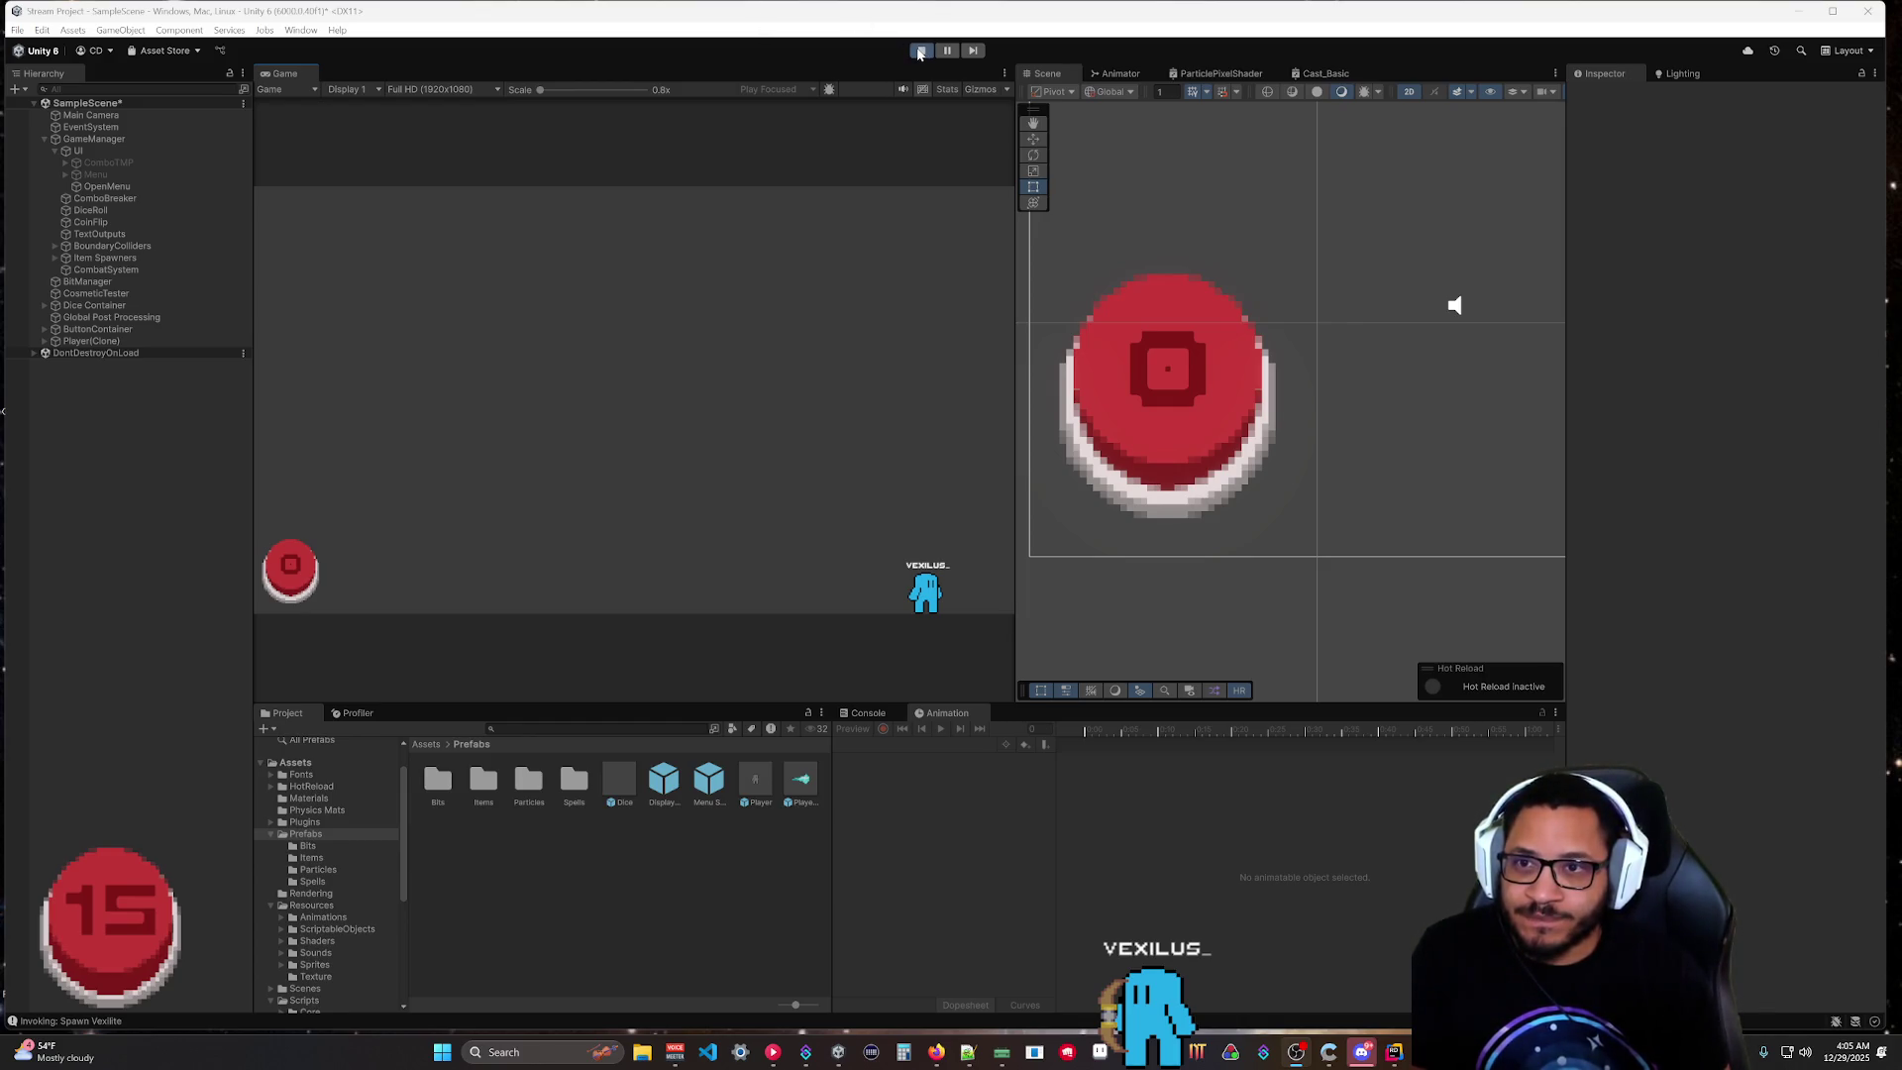
click(919, 51)
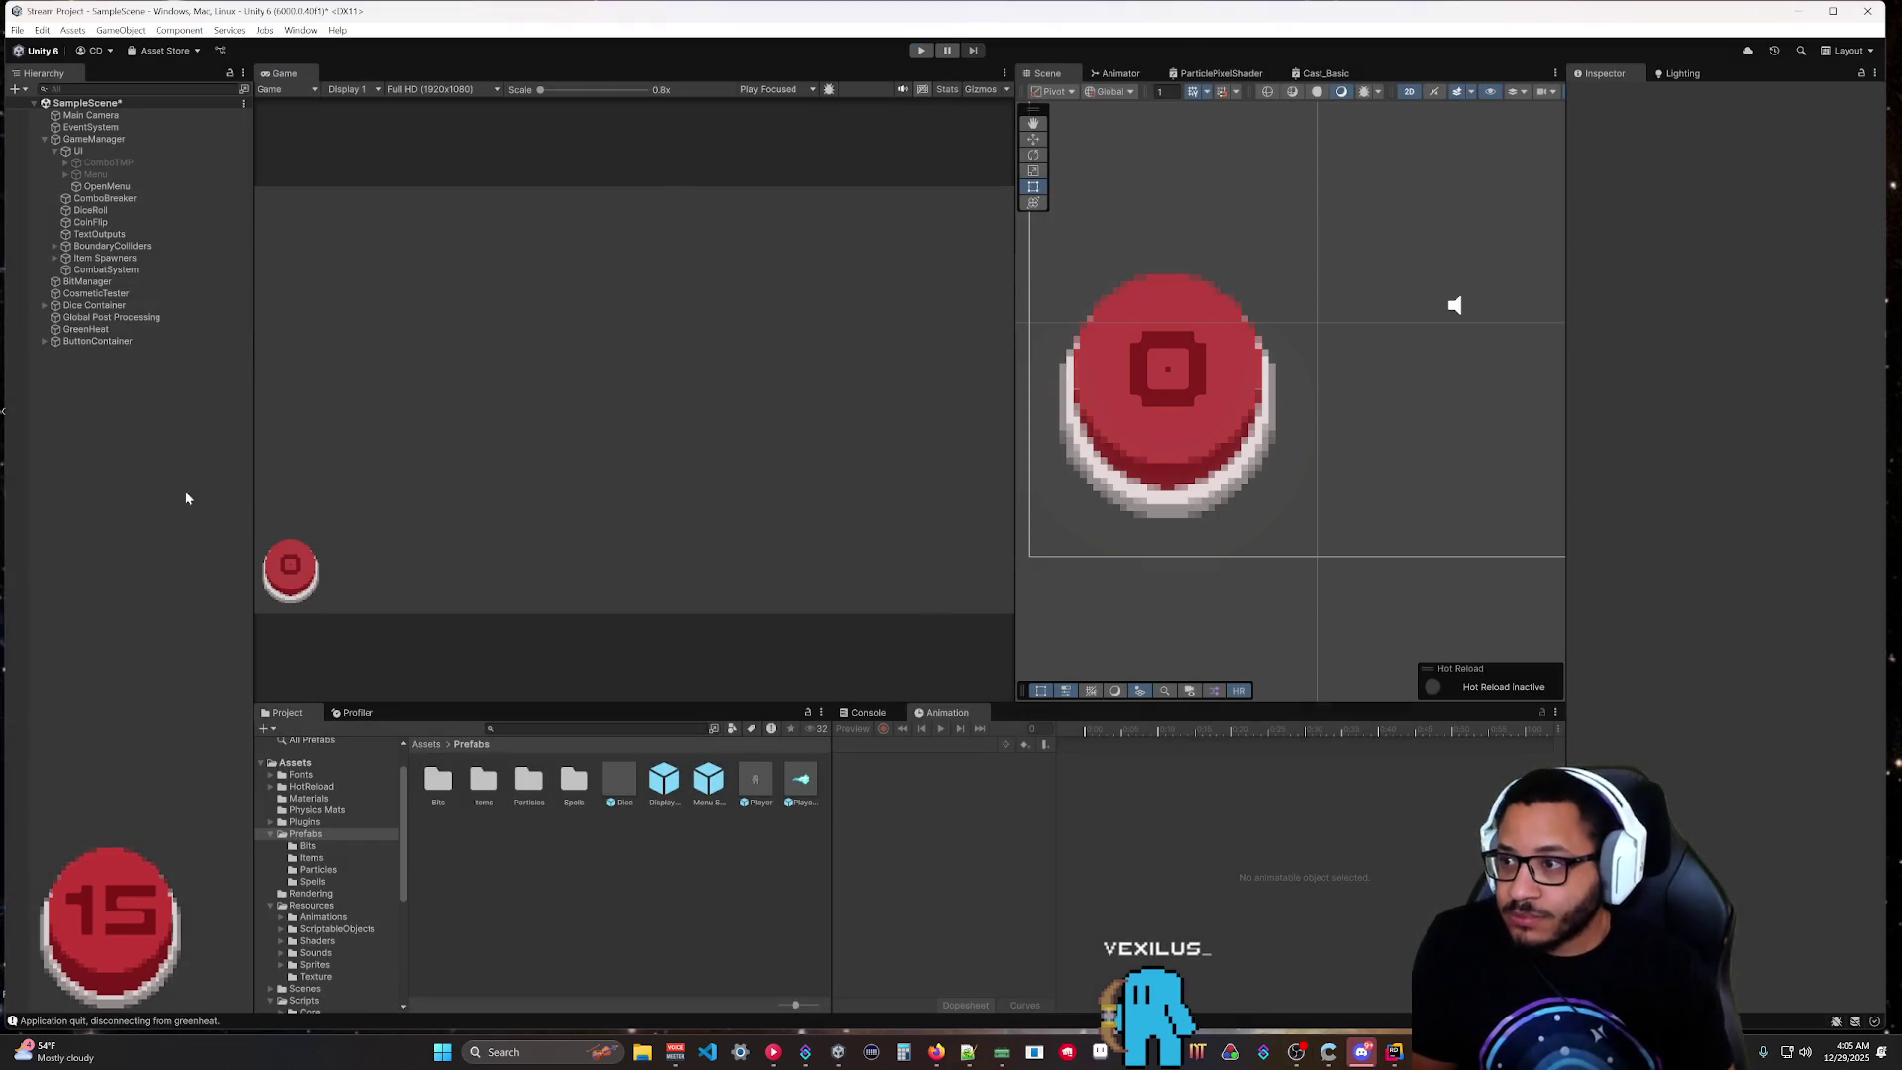
key(ctrl+s)
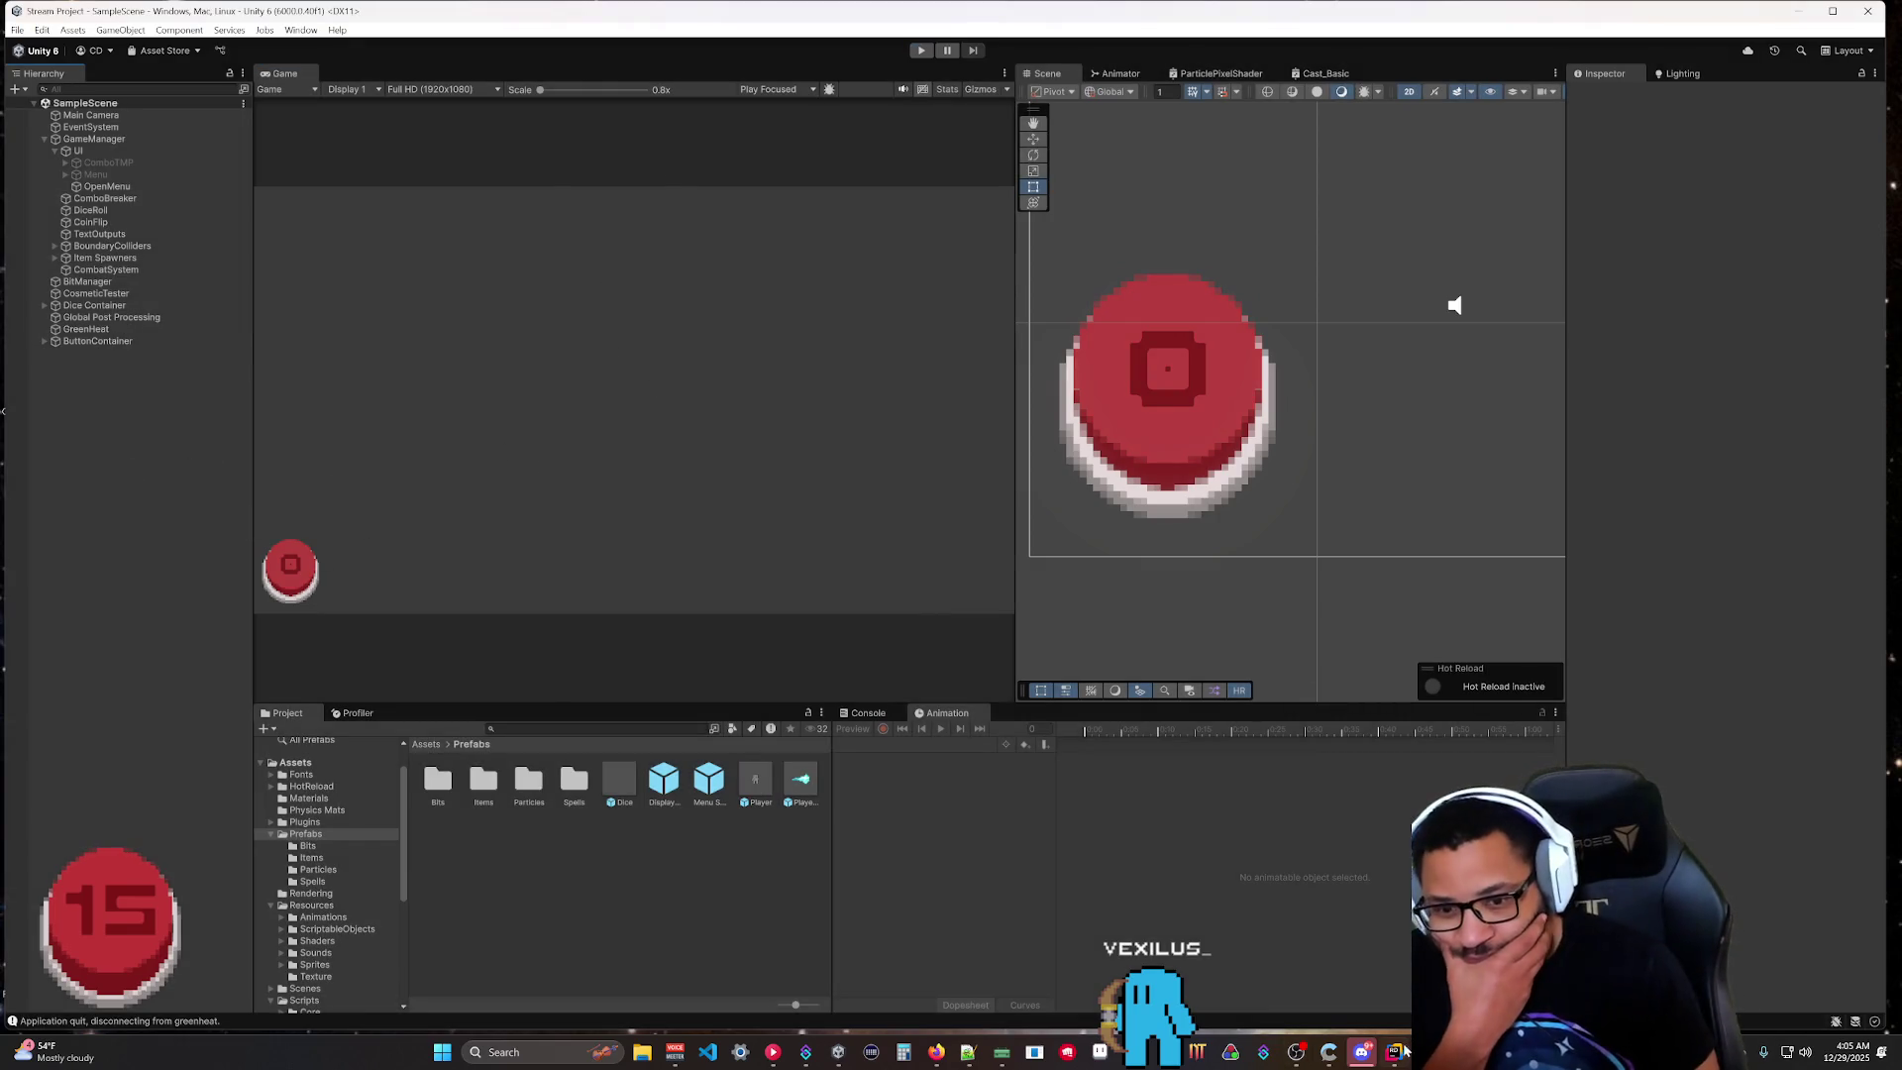
Collapse Entities, expand StateMachine's player States folder, and open JumpState.cs, then DoubleJumpState.cs.
click(1396, 1050)
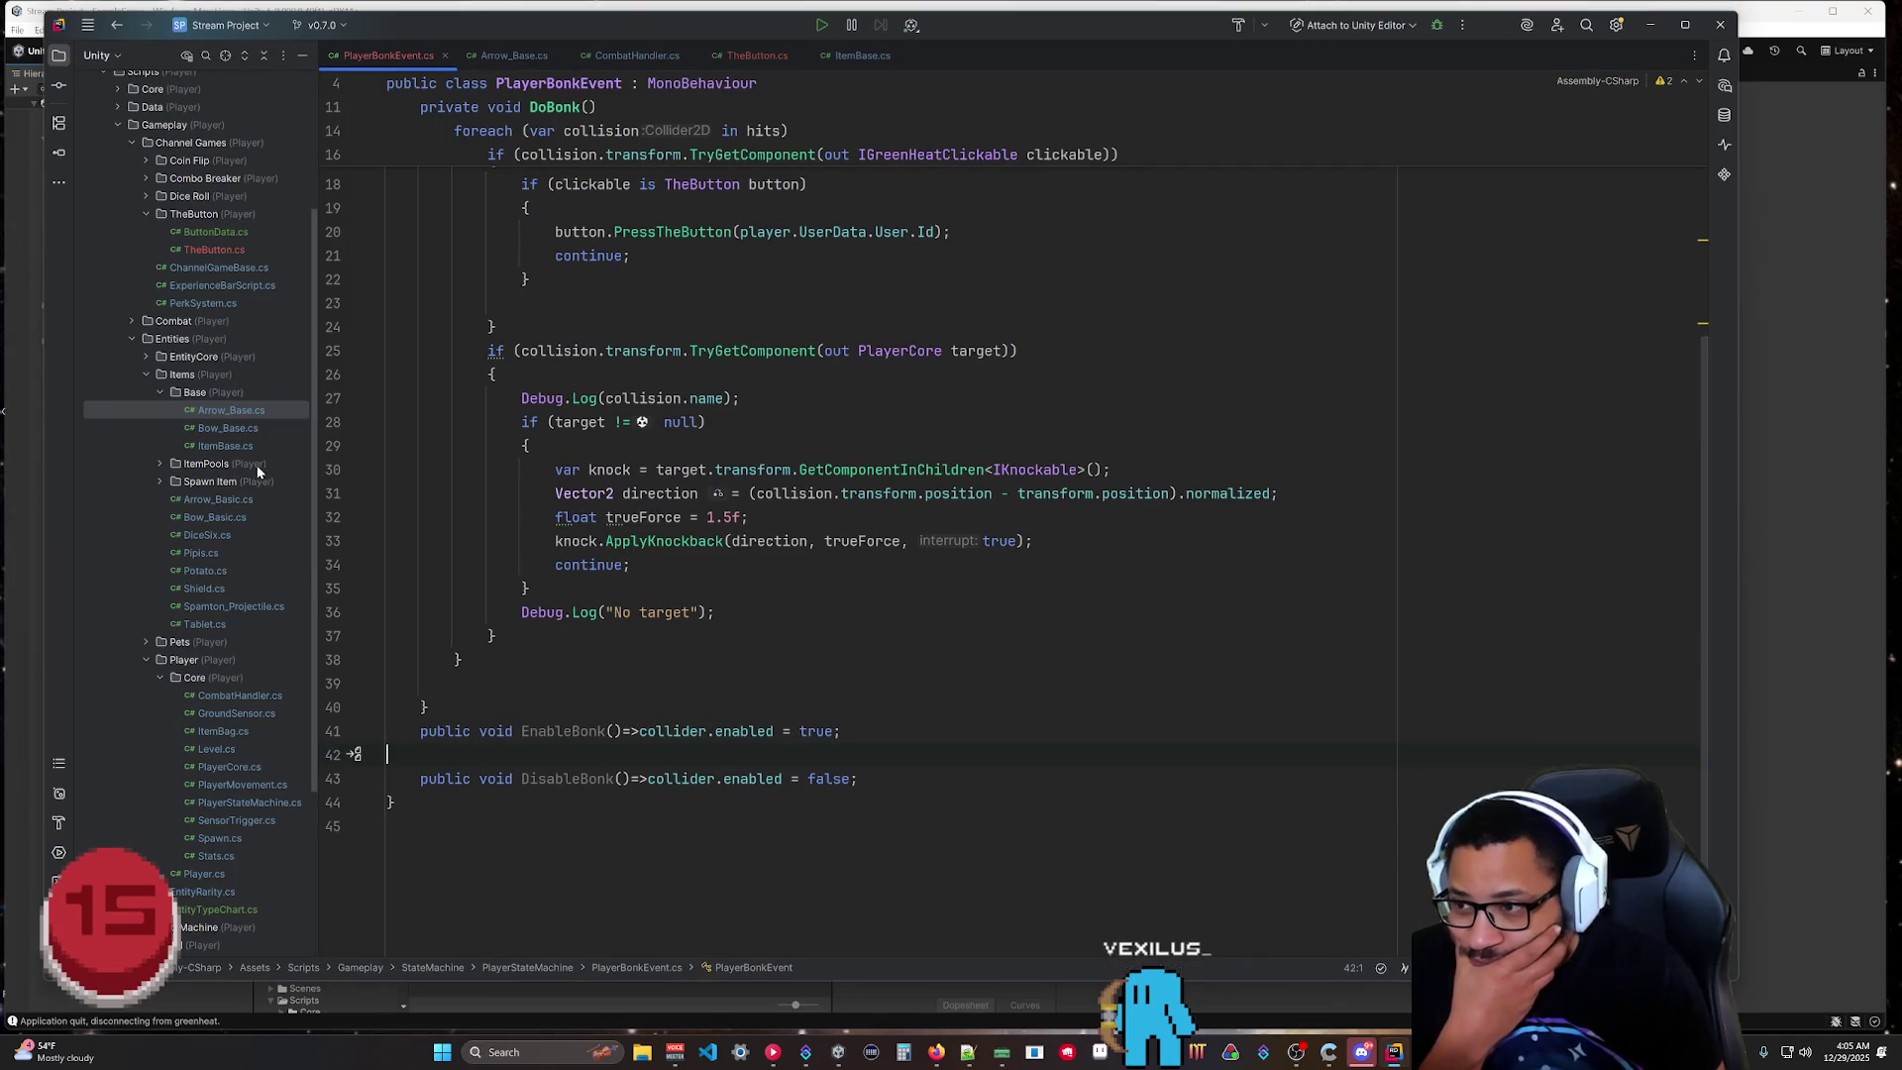
scroll(258, 472, up, 2)
scroll(131, 727, down, 4)
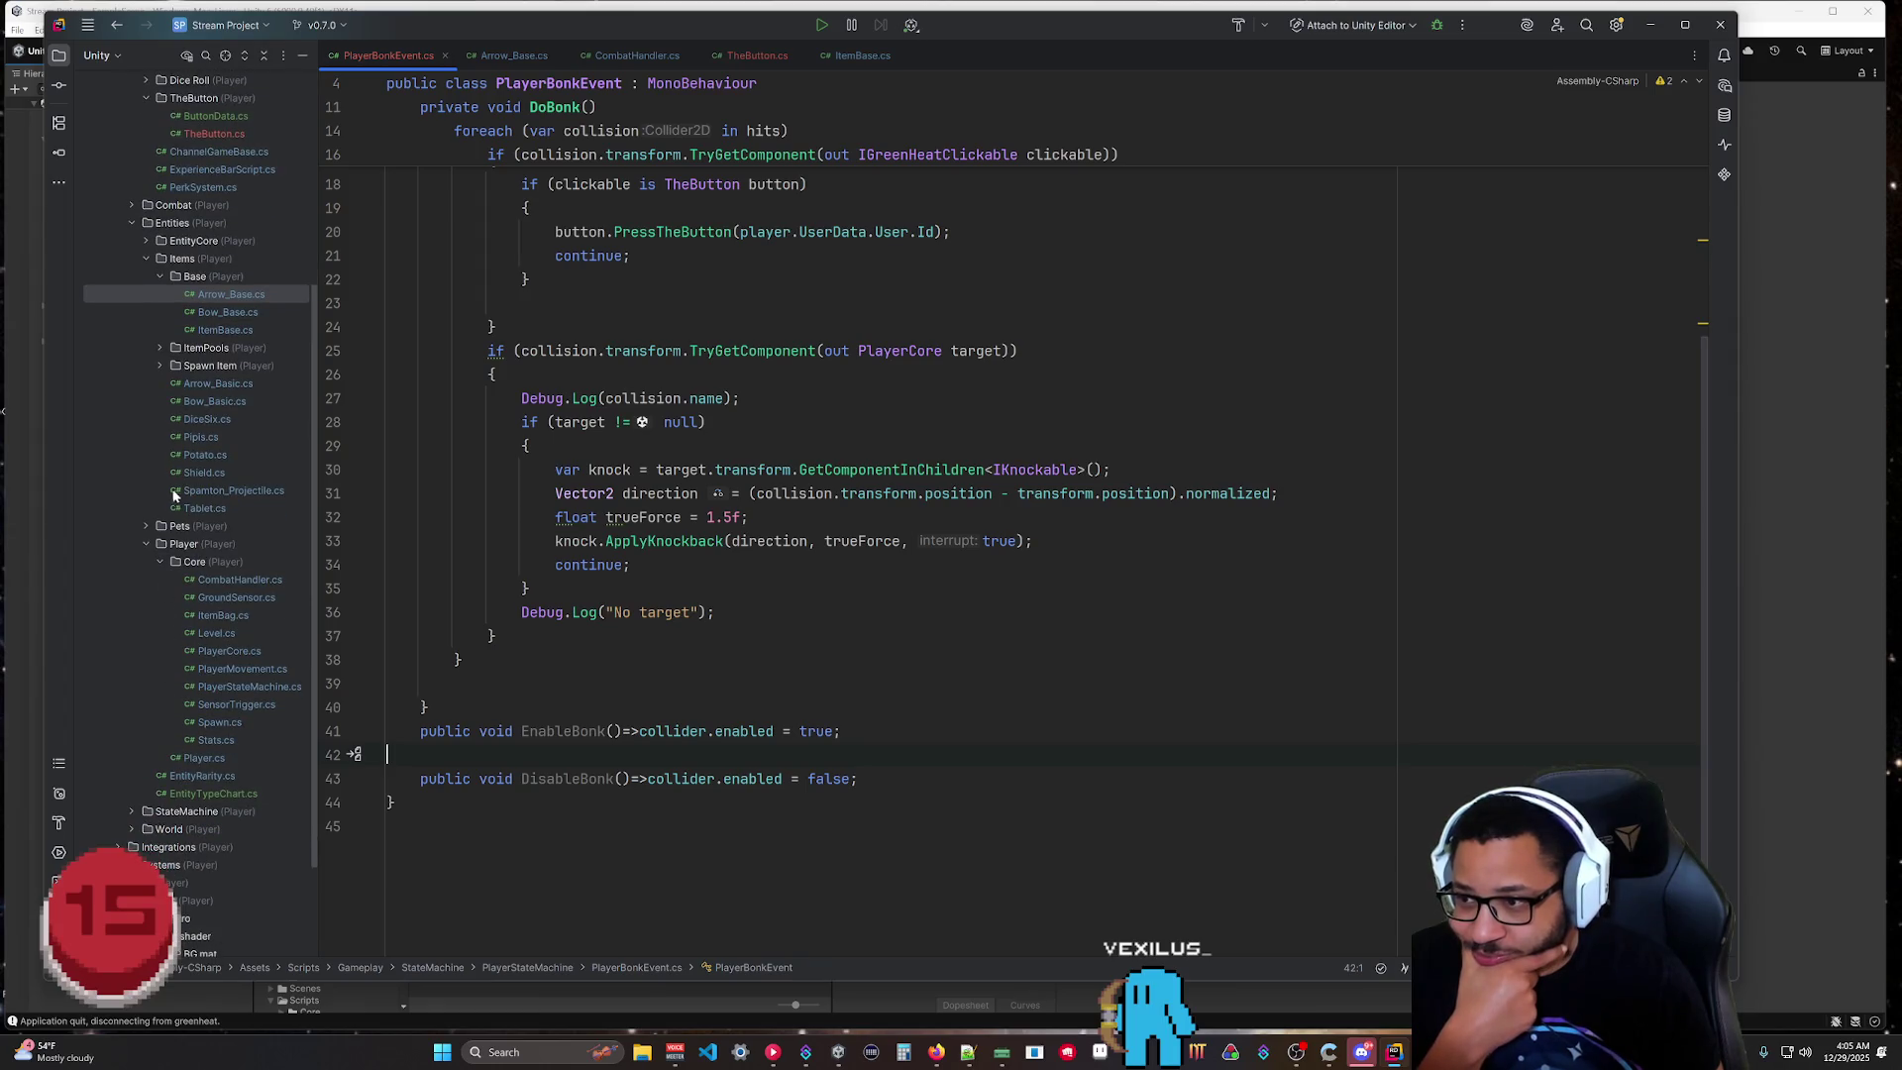
click(136, 224)
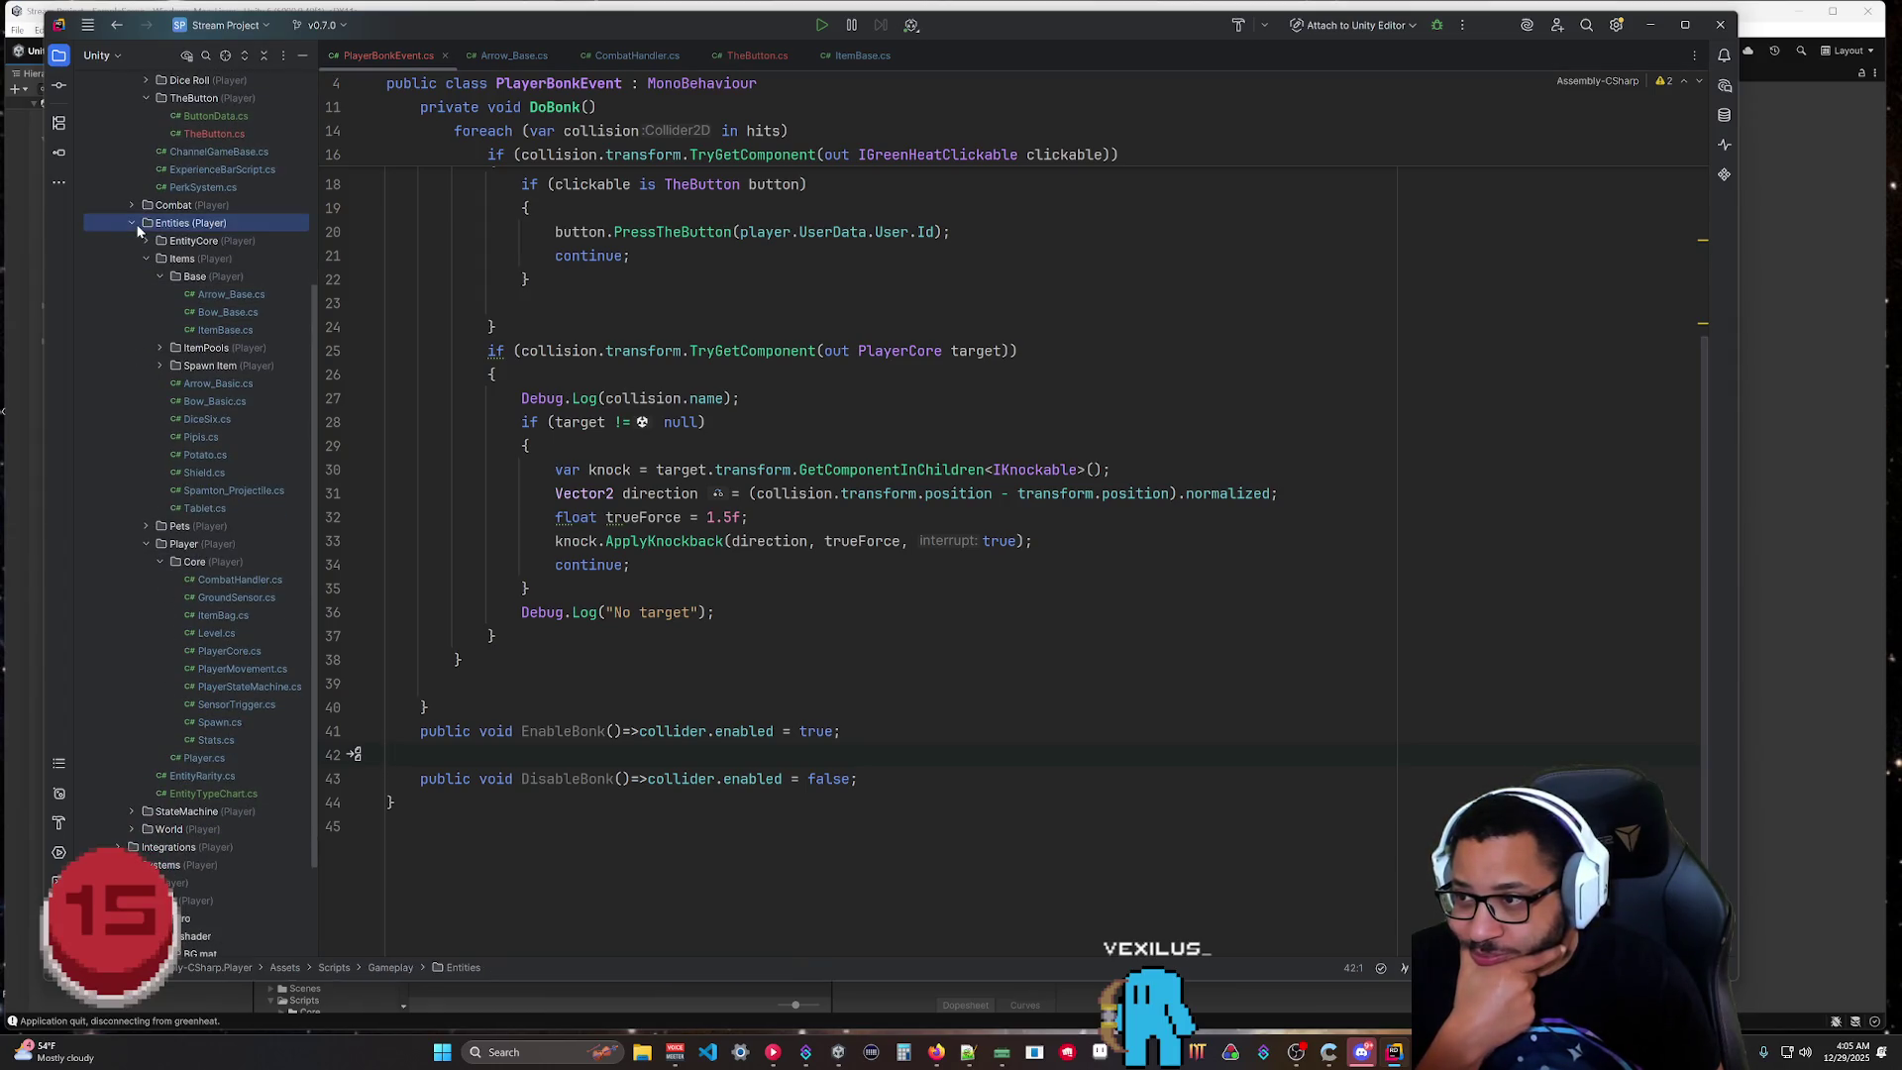
click(132, 227)
click(132, 564)
click(161, 600)
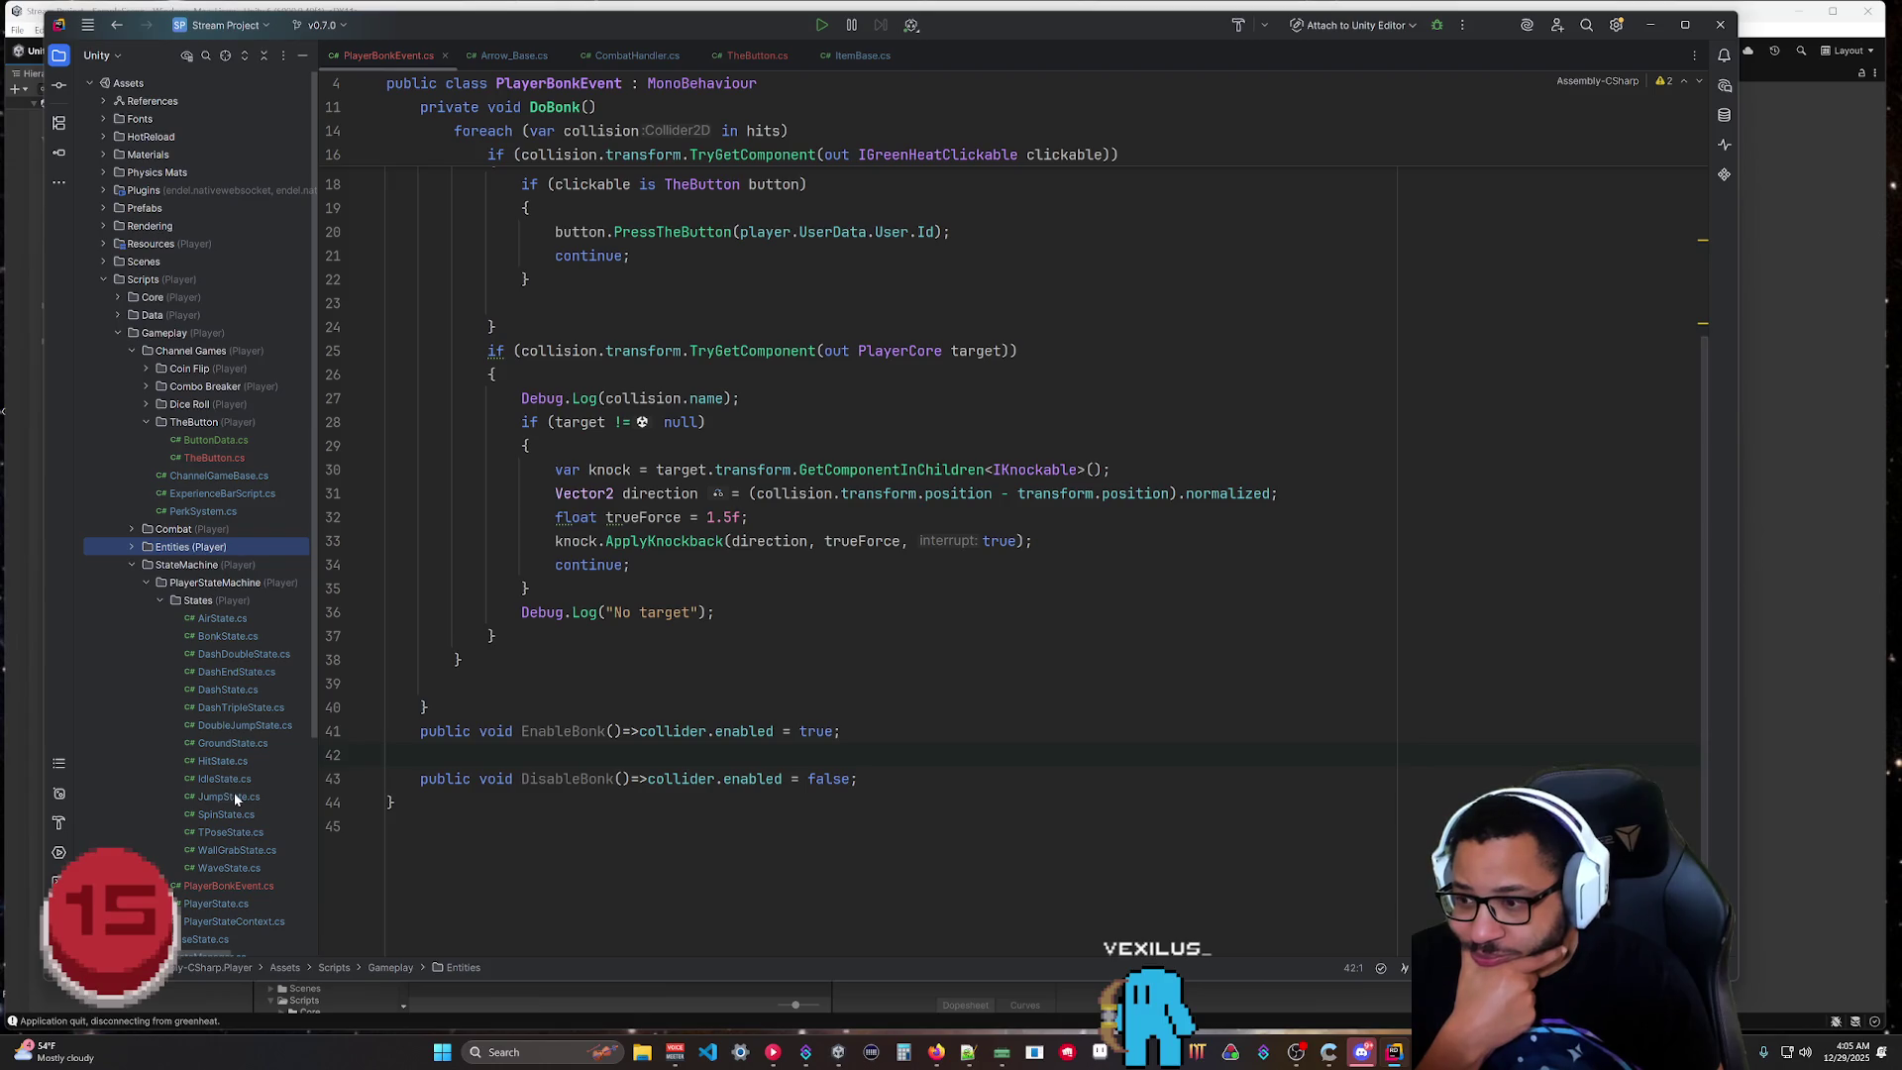
scroll(234, 793, down, 3)
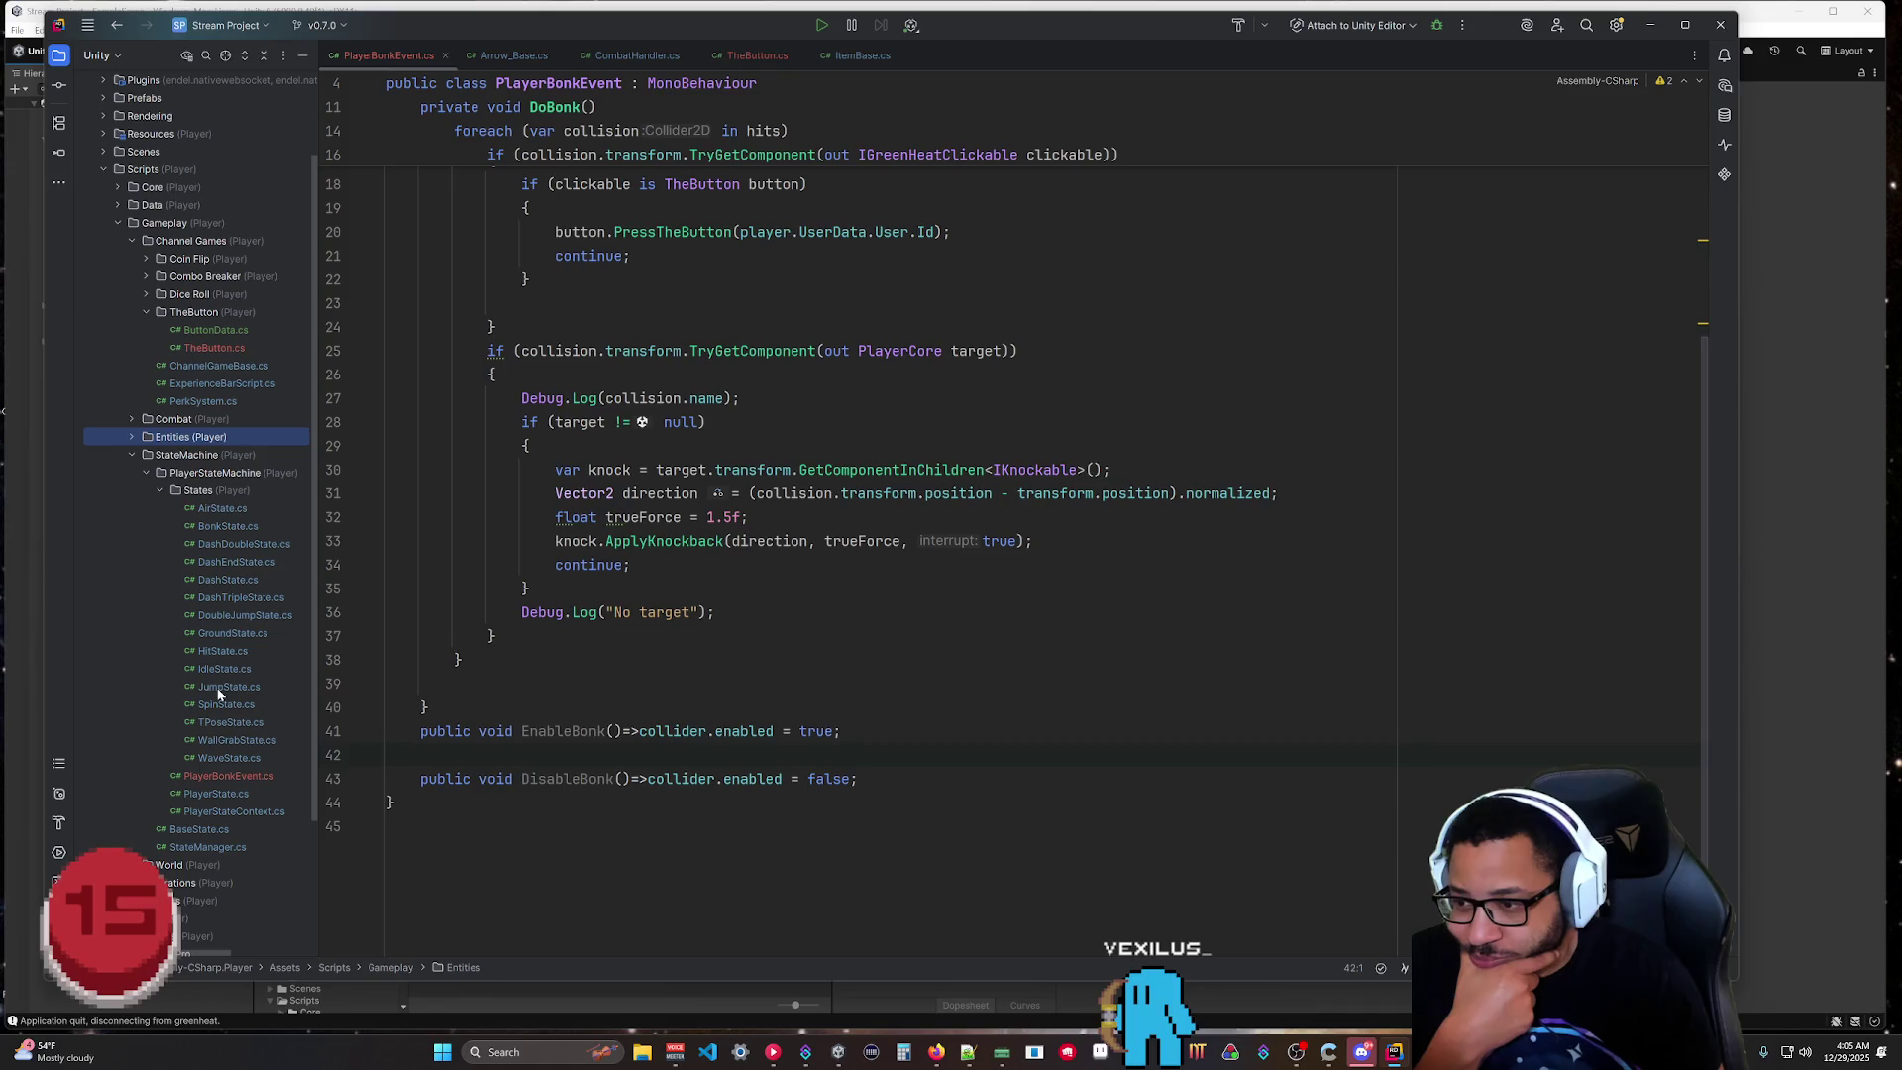
double_click(220, 688)
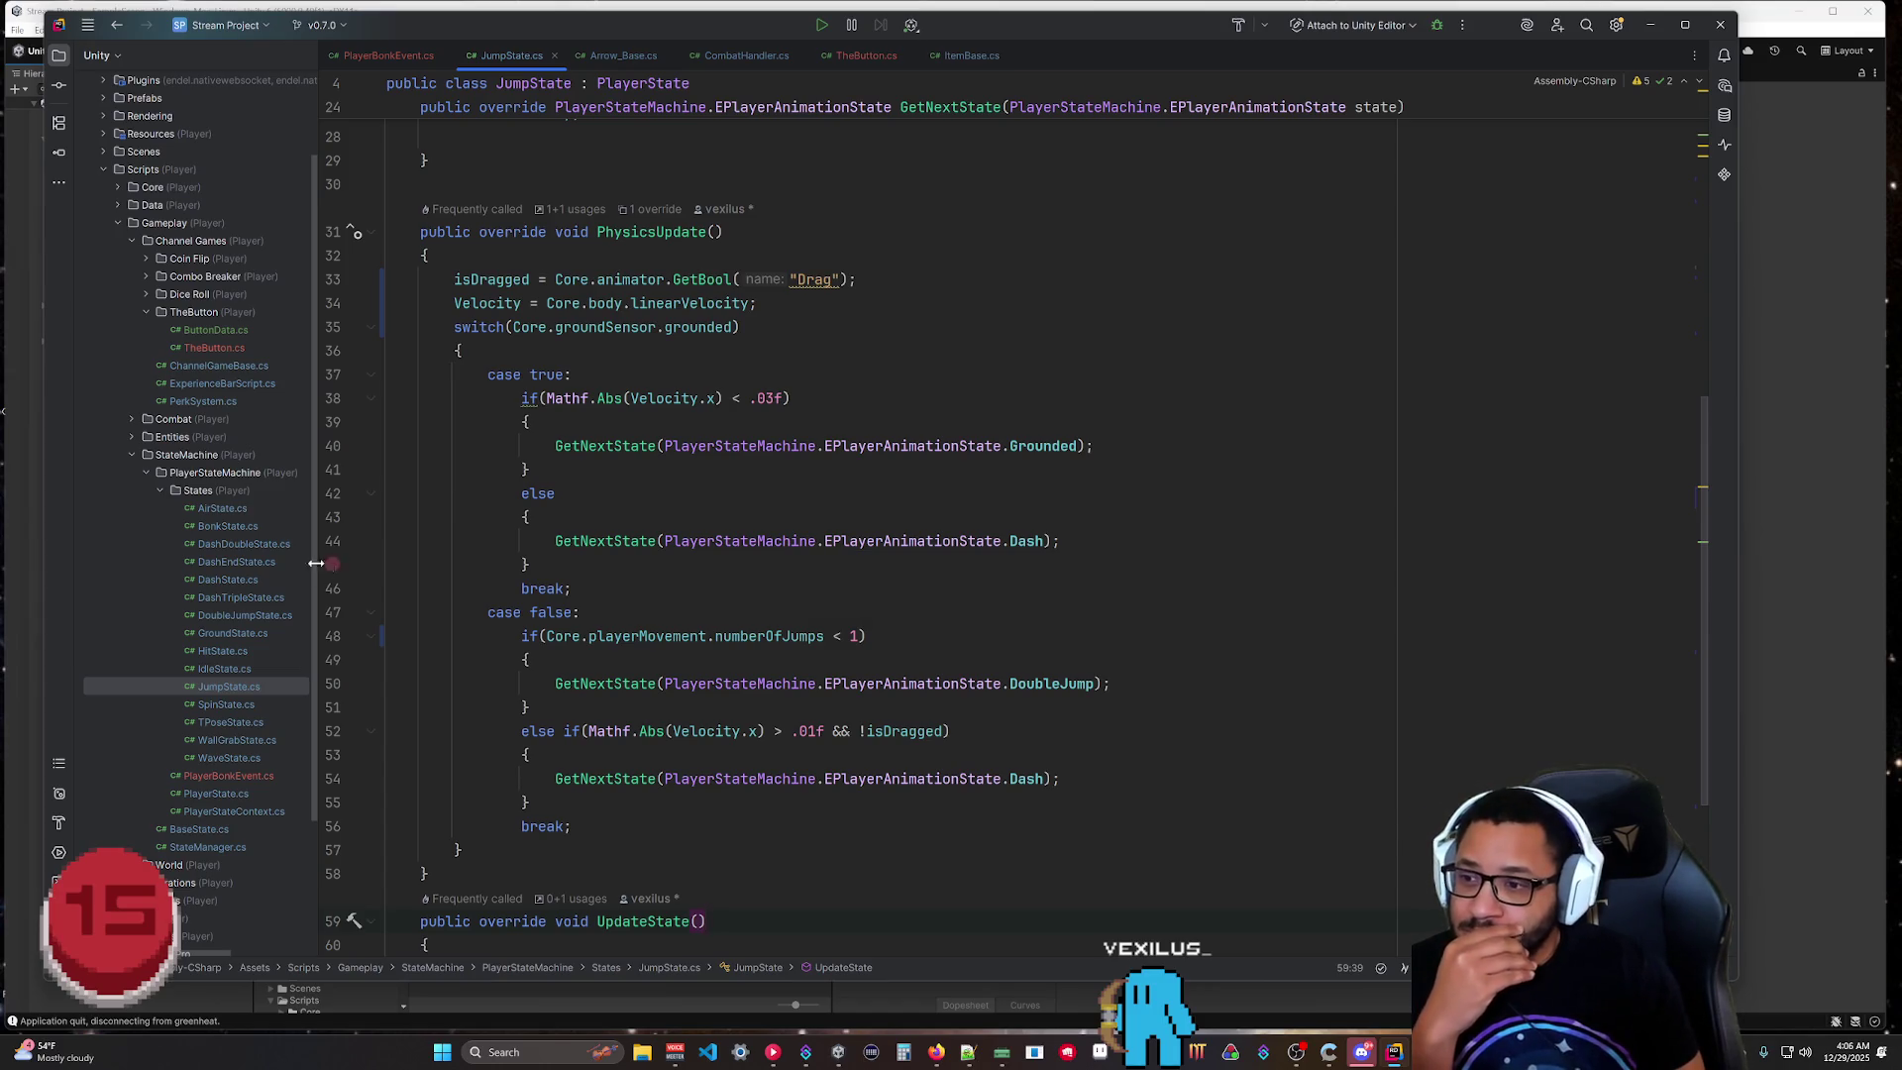
double_click(227, 615)
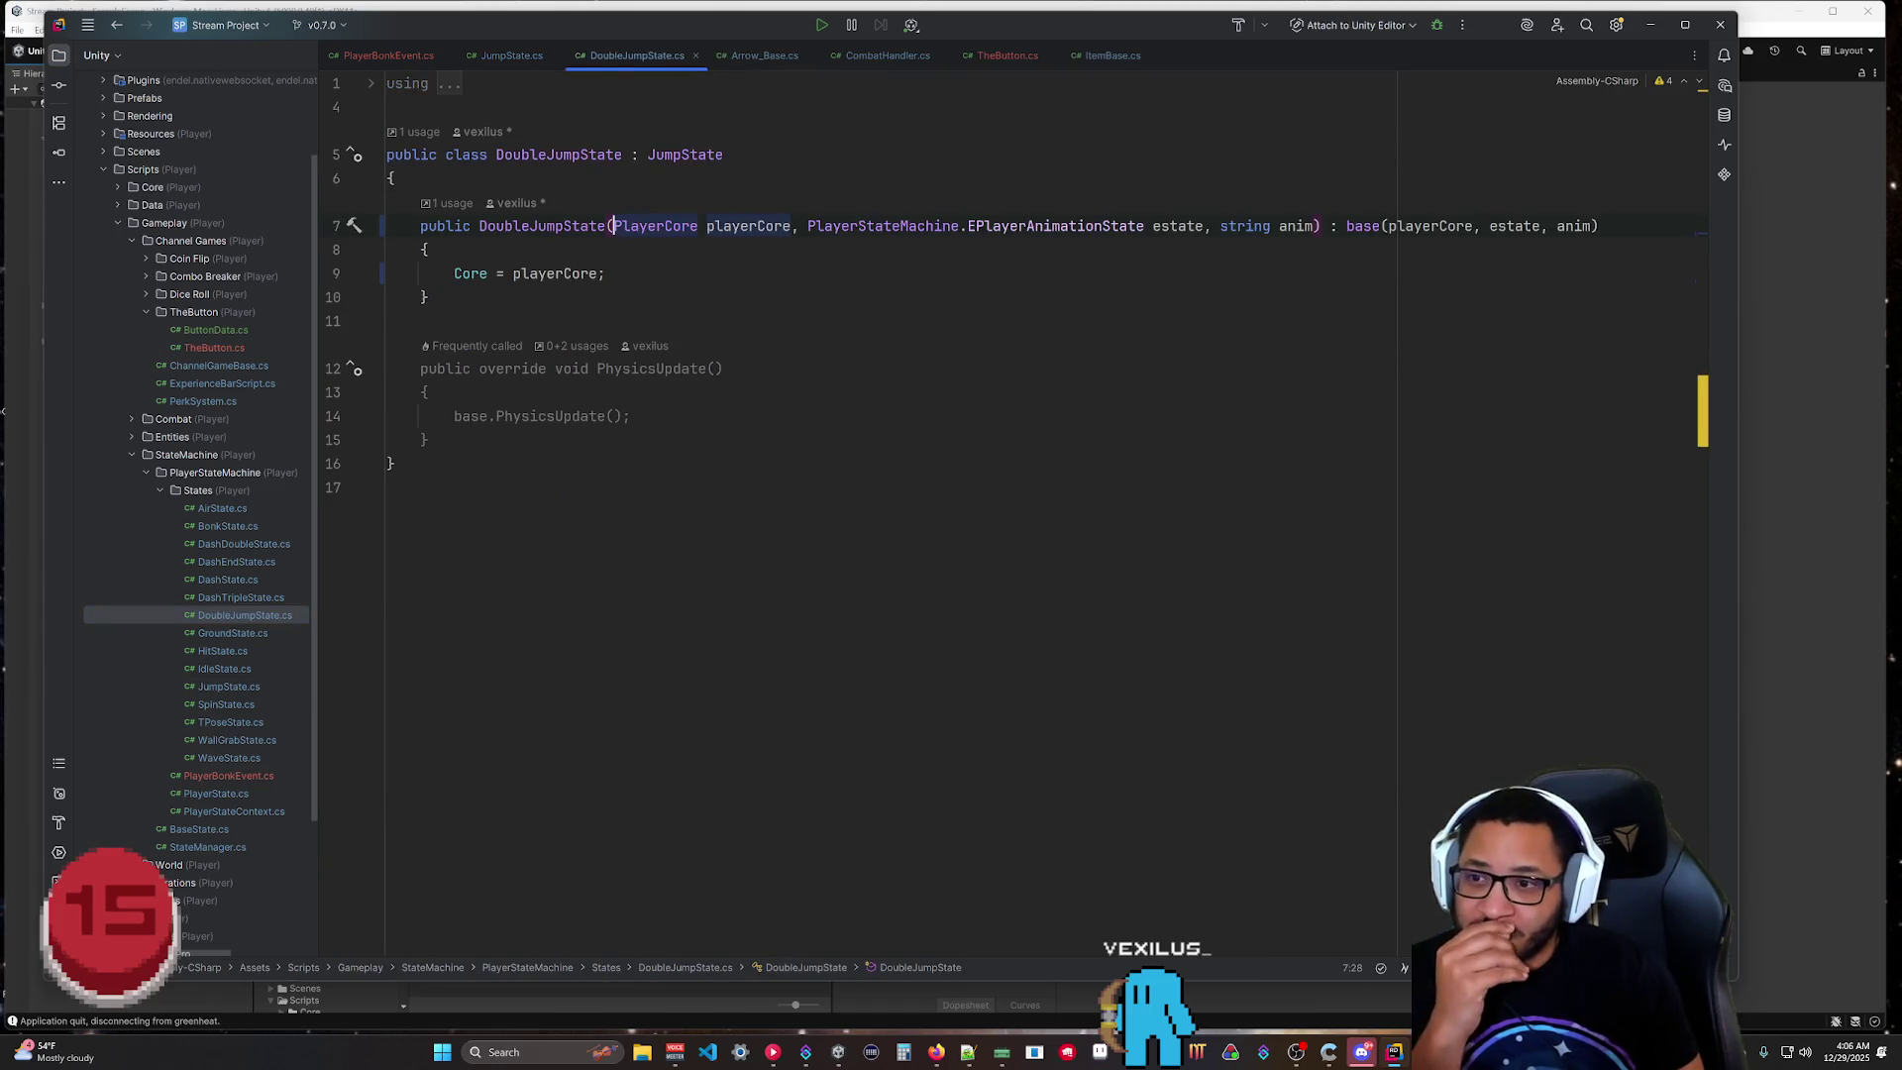
Delete DoubleJumpState's PhysicsUpdate override and dismiss the redundant-override notice.
drag(634, 416, 430, 297)
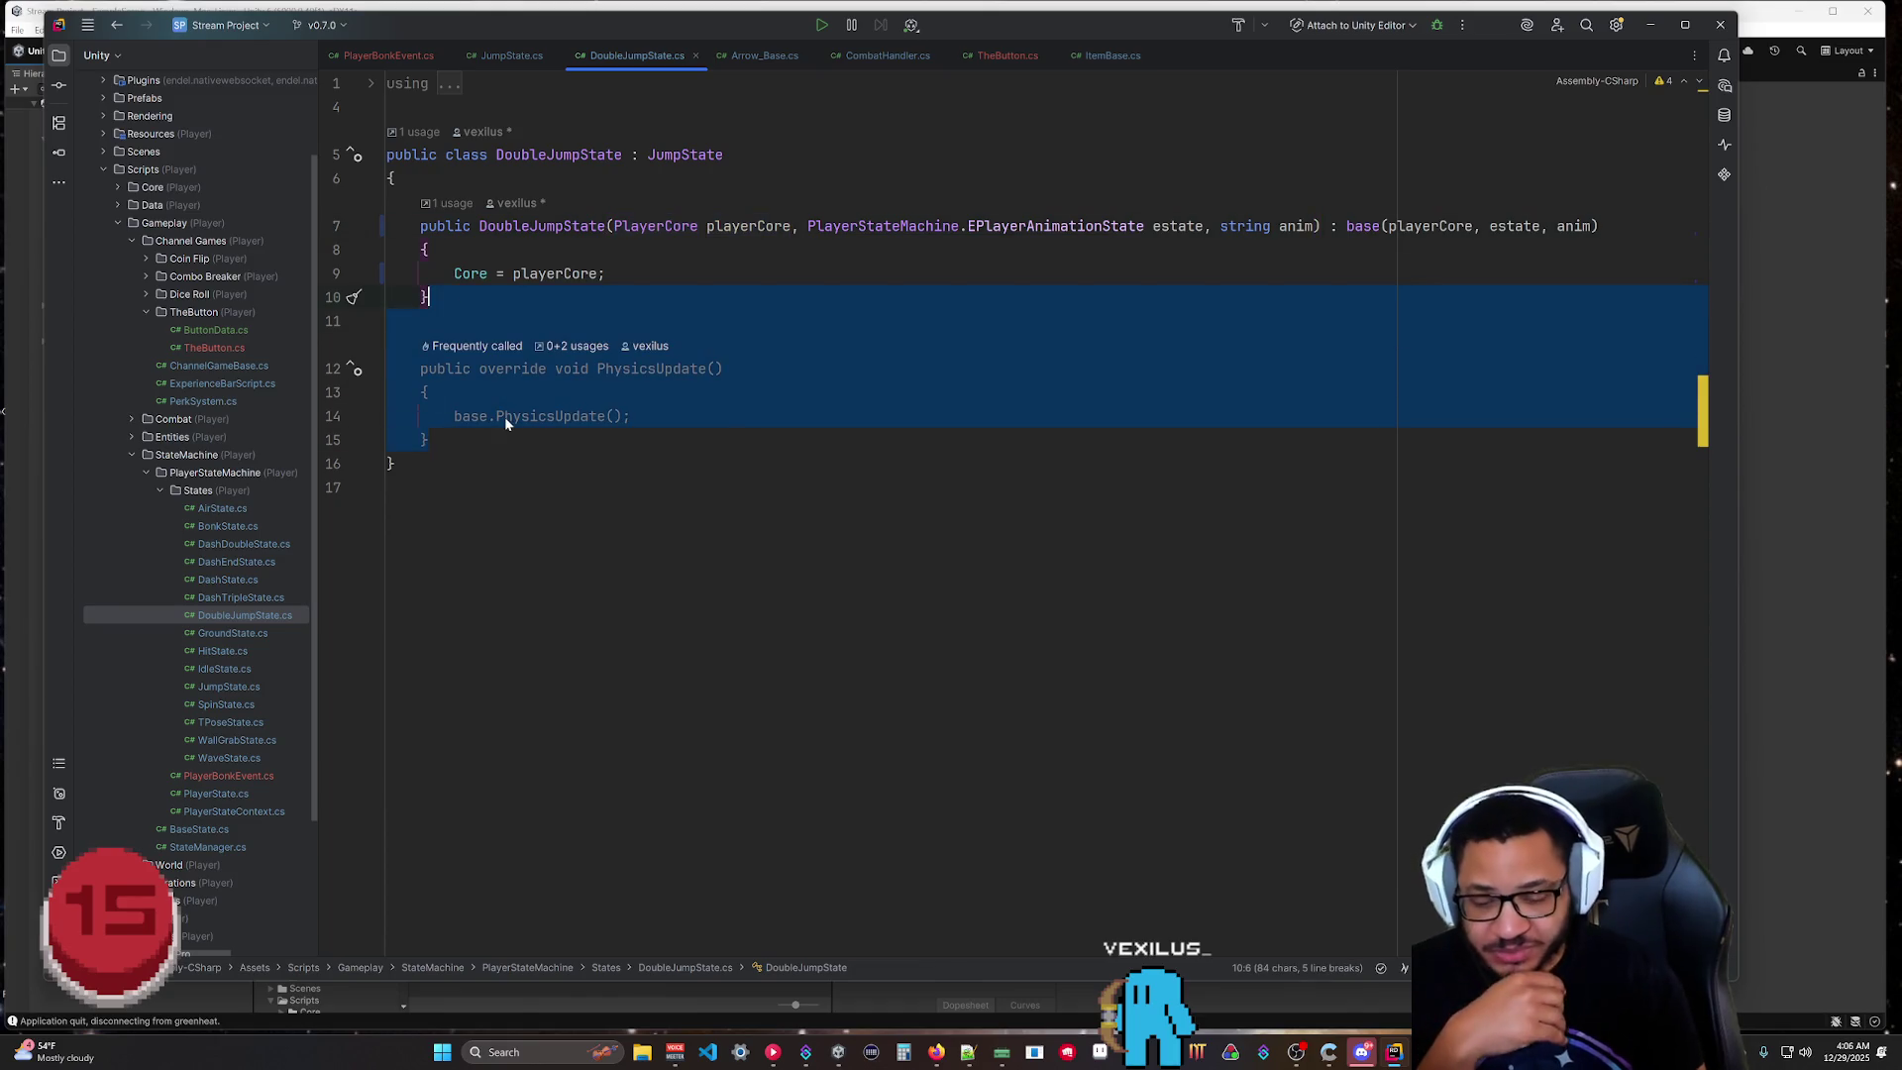
key(Delete)
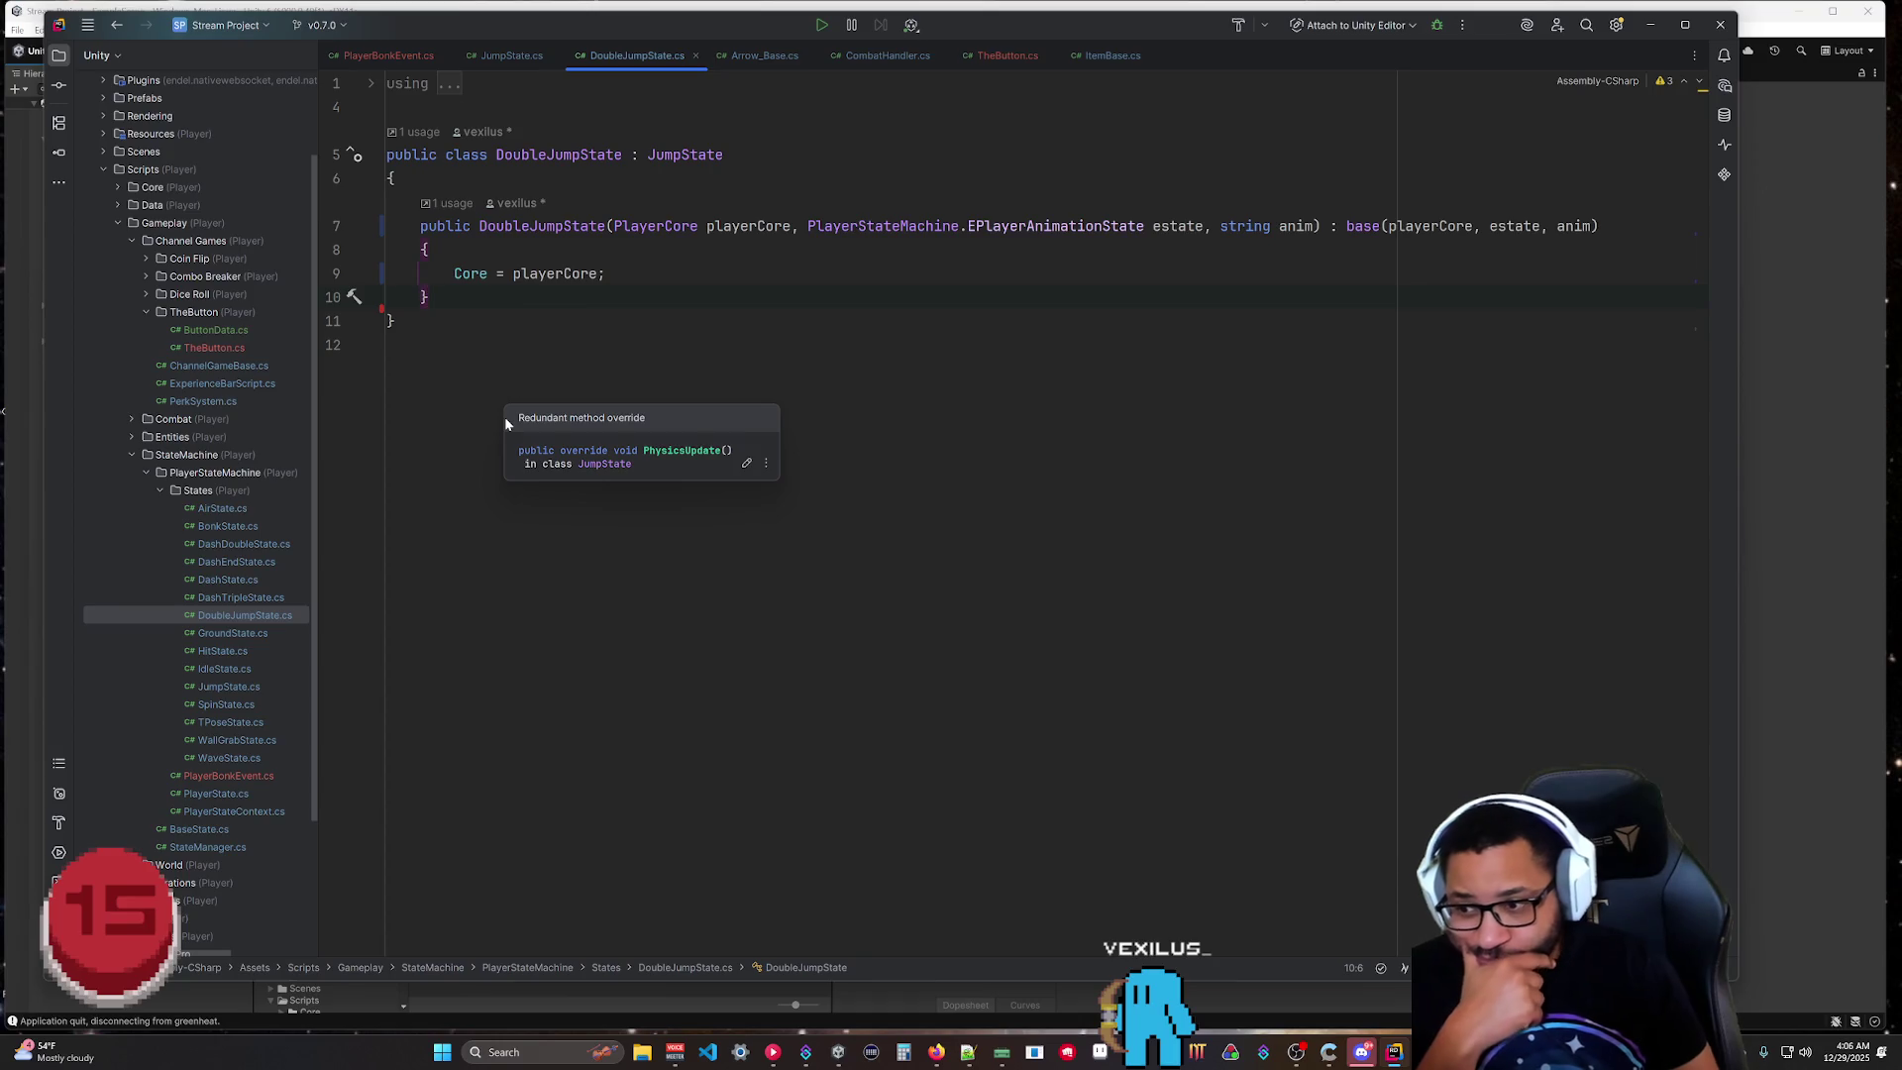
click(503, 420)
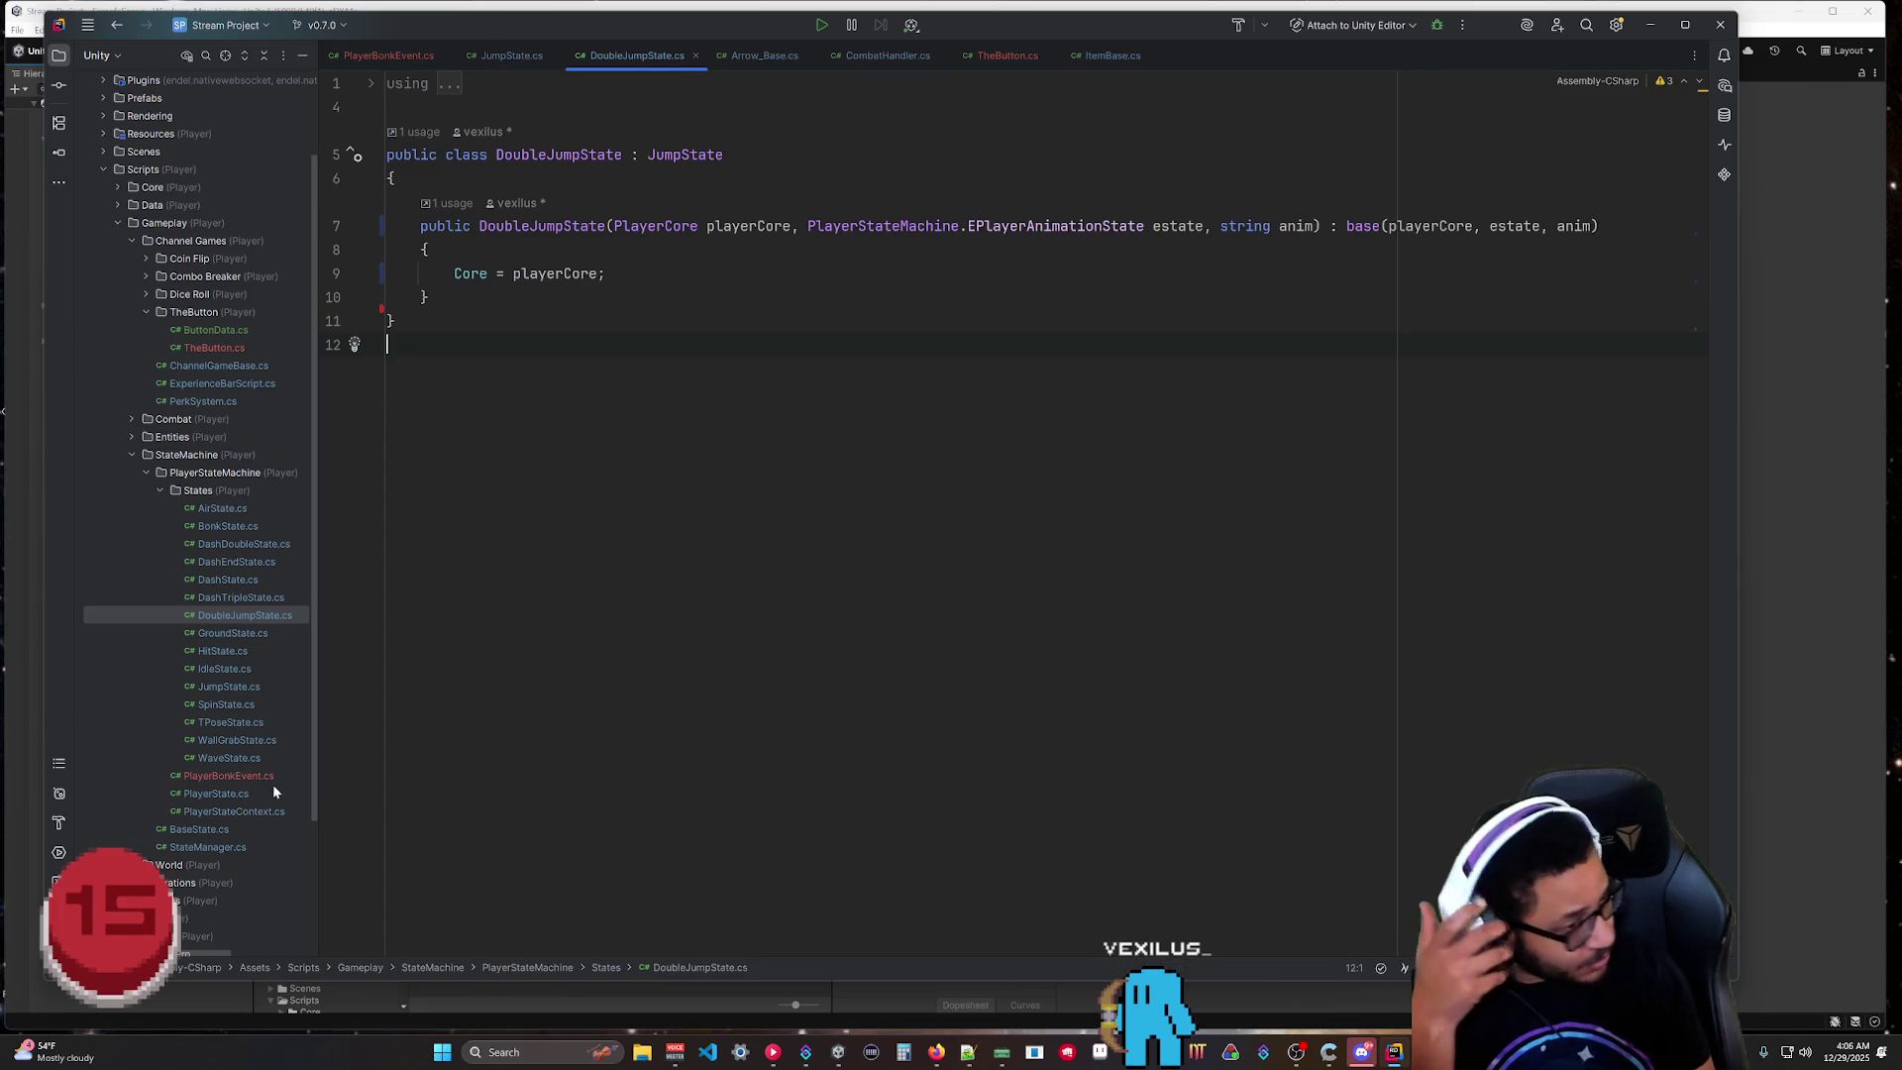
click(241, 689)
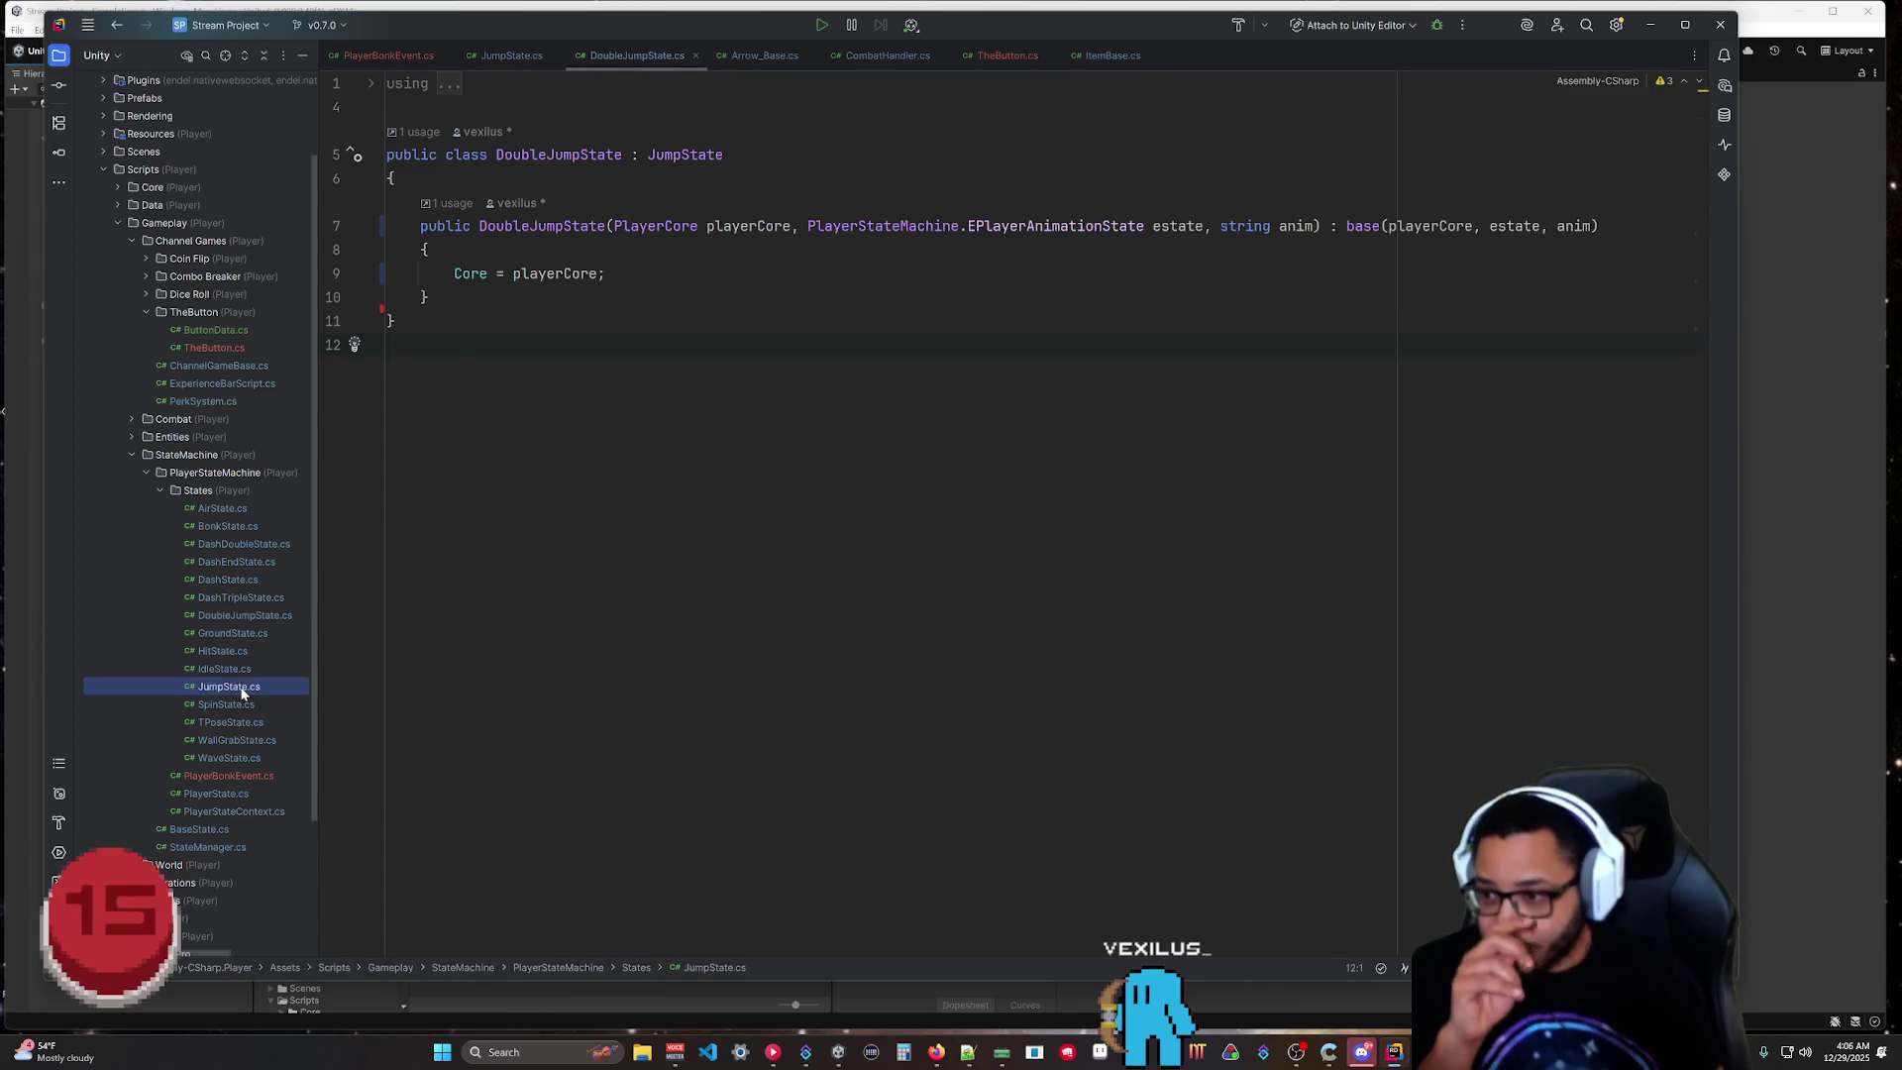
Reopen JumpState.cs, close the five other script tabs, and start play mode in Unity.
double_click(240, 690)
middle_click(629, 57)
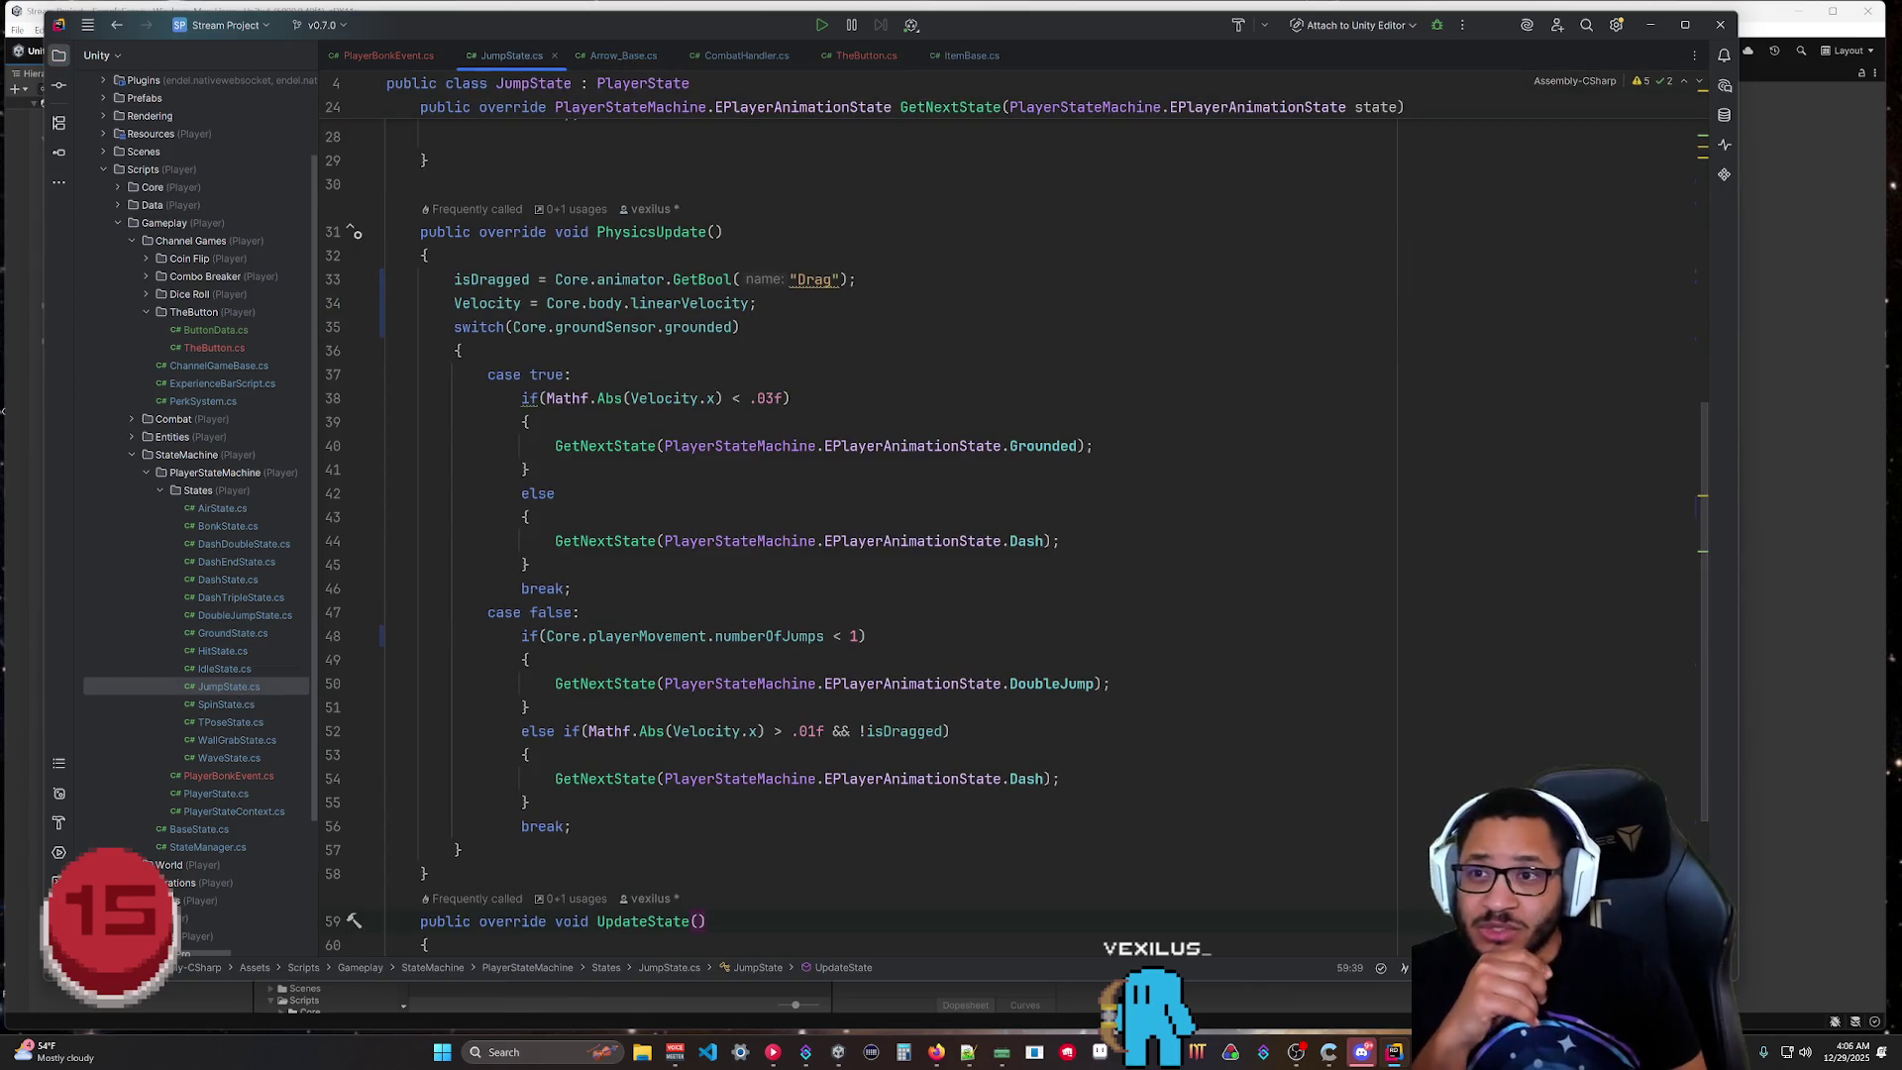
middle_click(628, 55)
middle_click(642, 55)
middle_click(728, 57)
middle_click(380, 57)
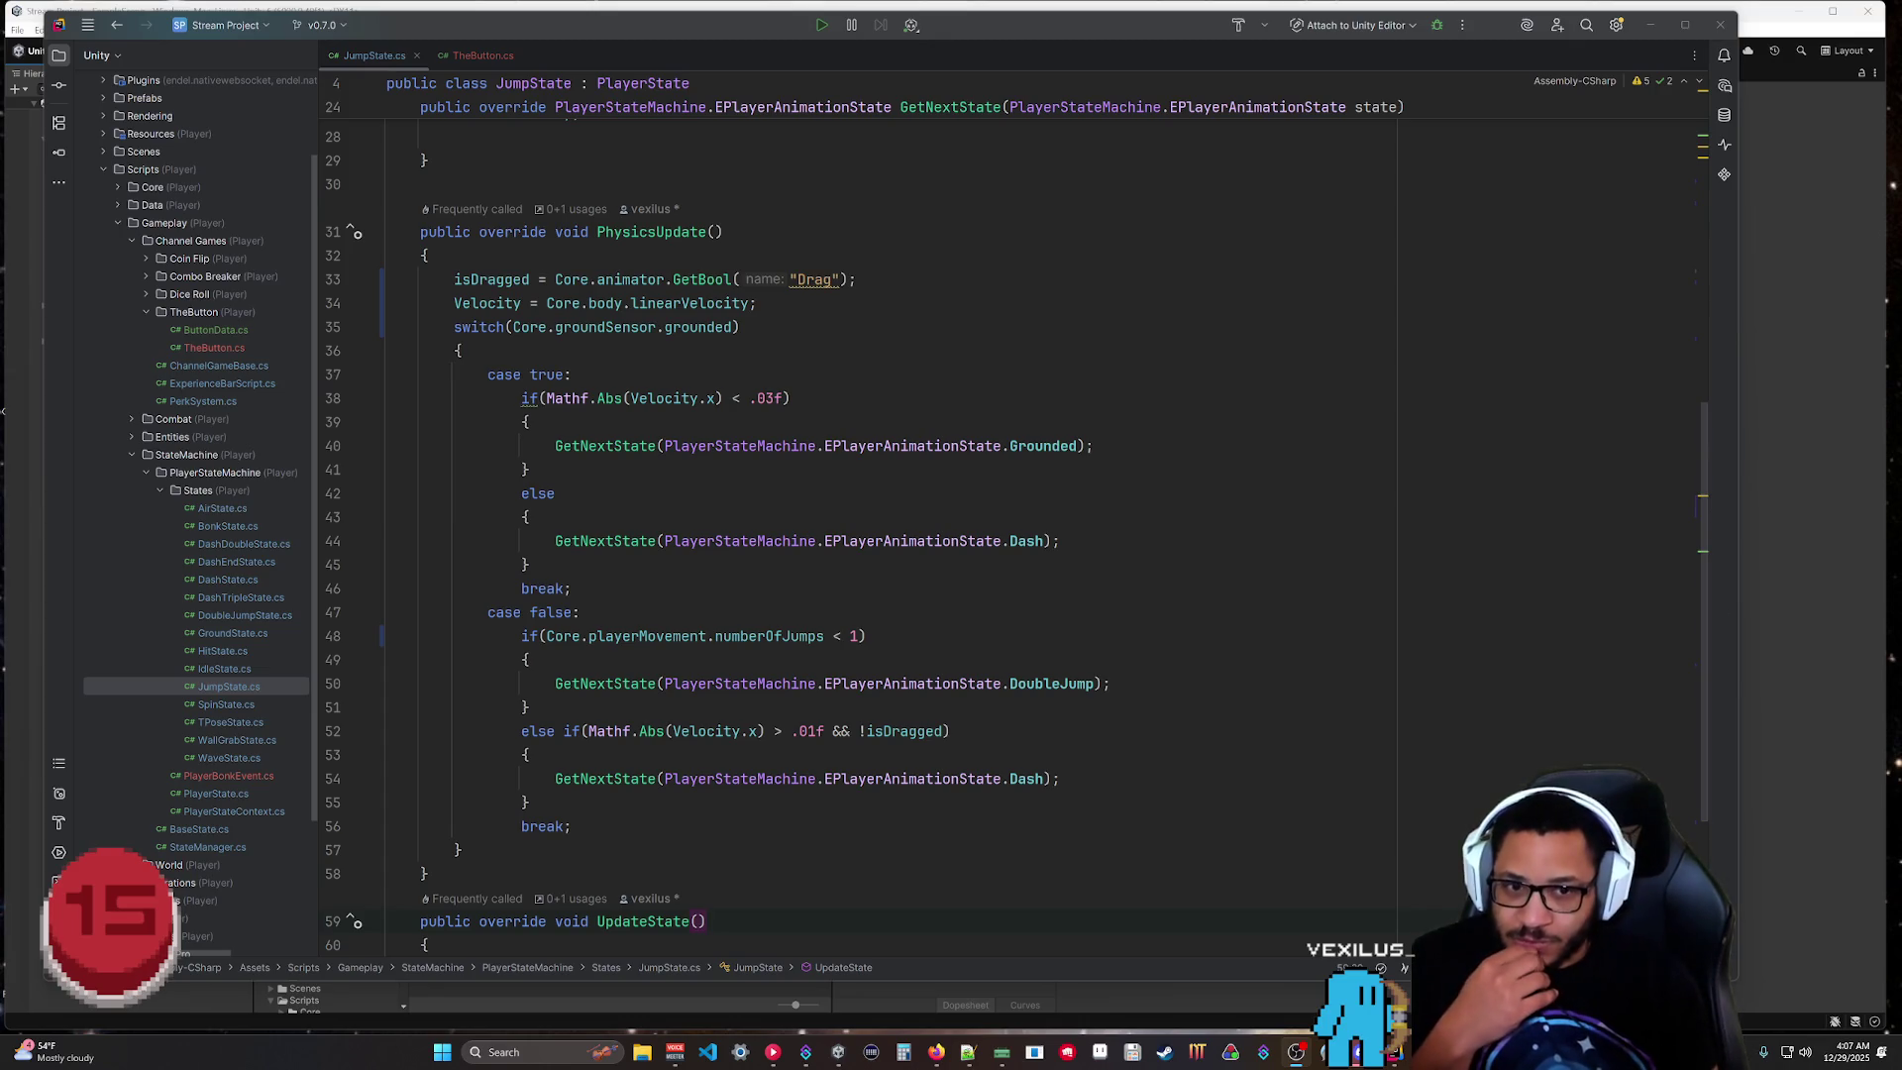
click(1763, 575)
click(920, 50)
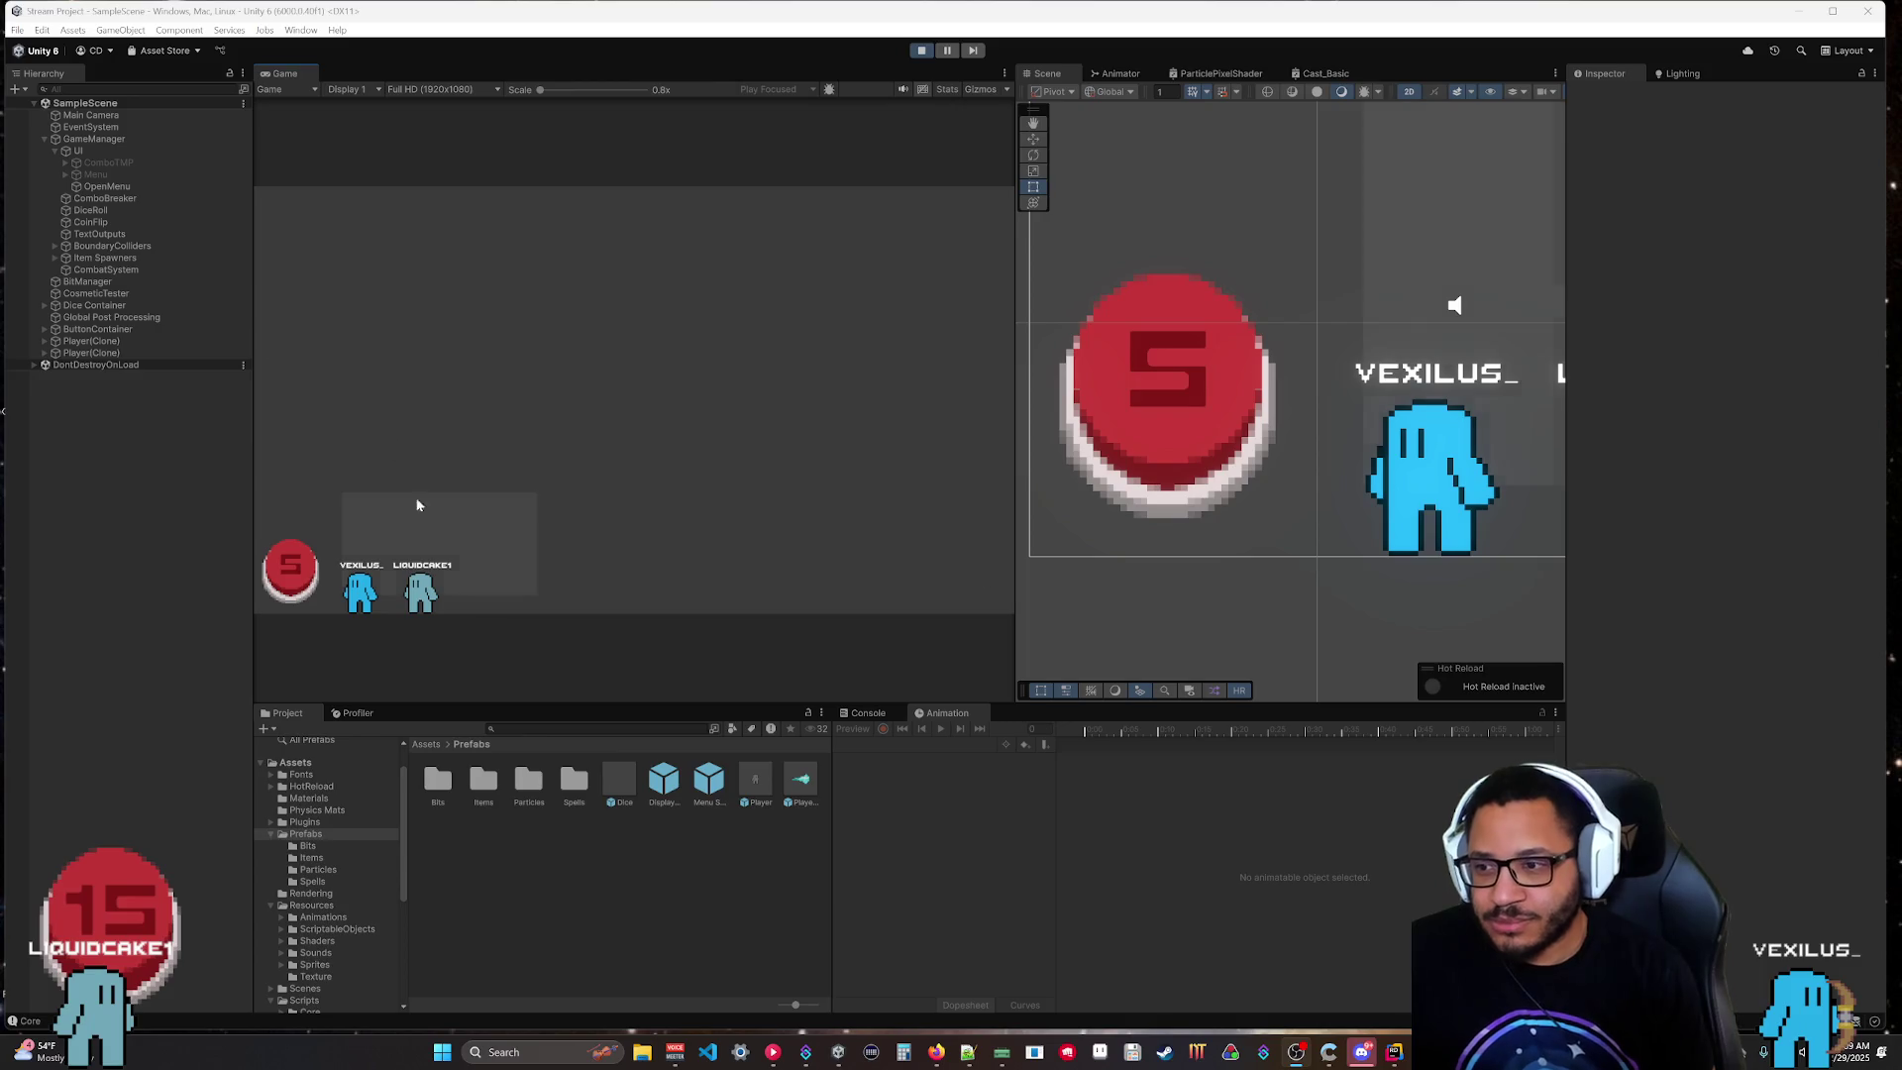
Drag one player character onto the other, then bring the Streamer.bot window forward.
drag(357, 604, 388, 604)
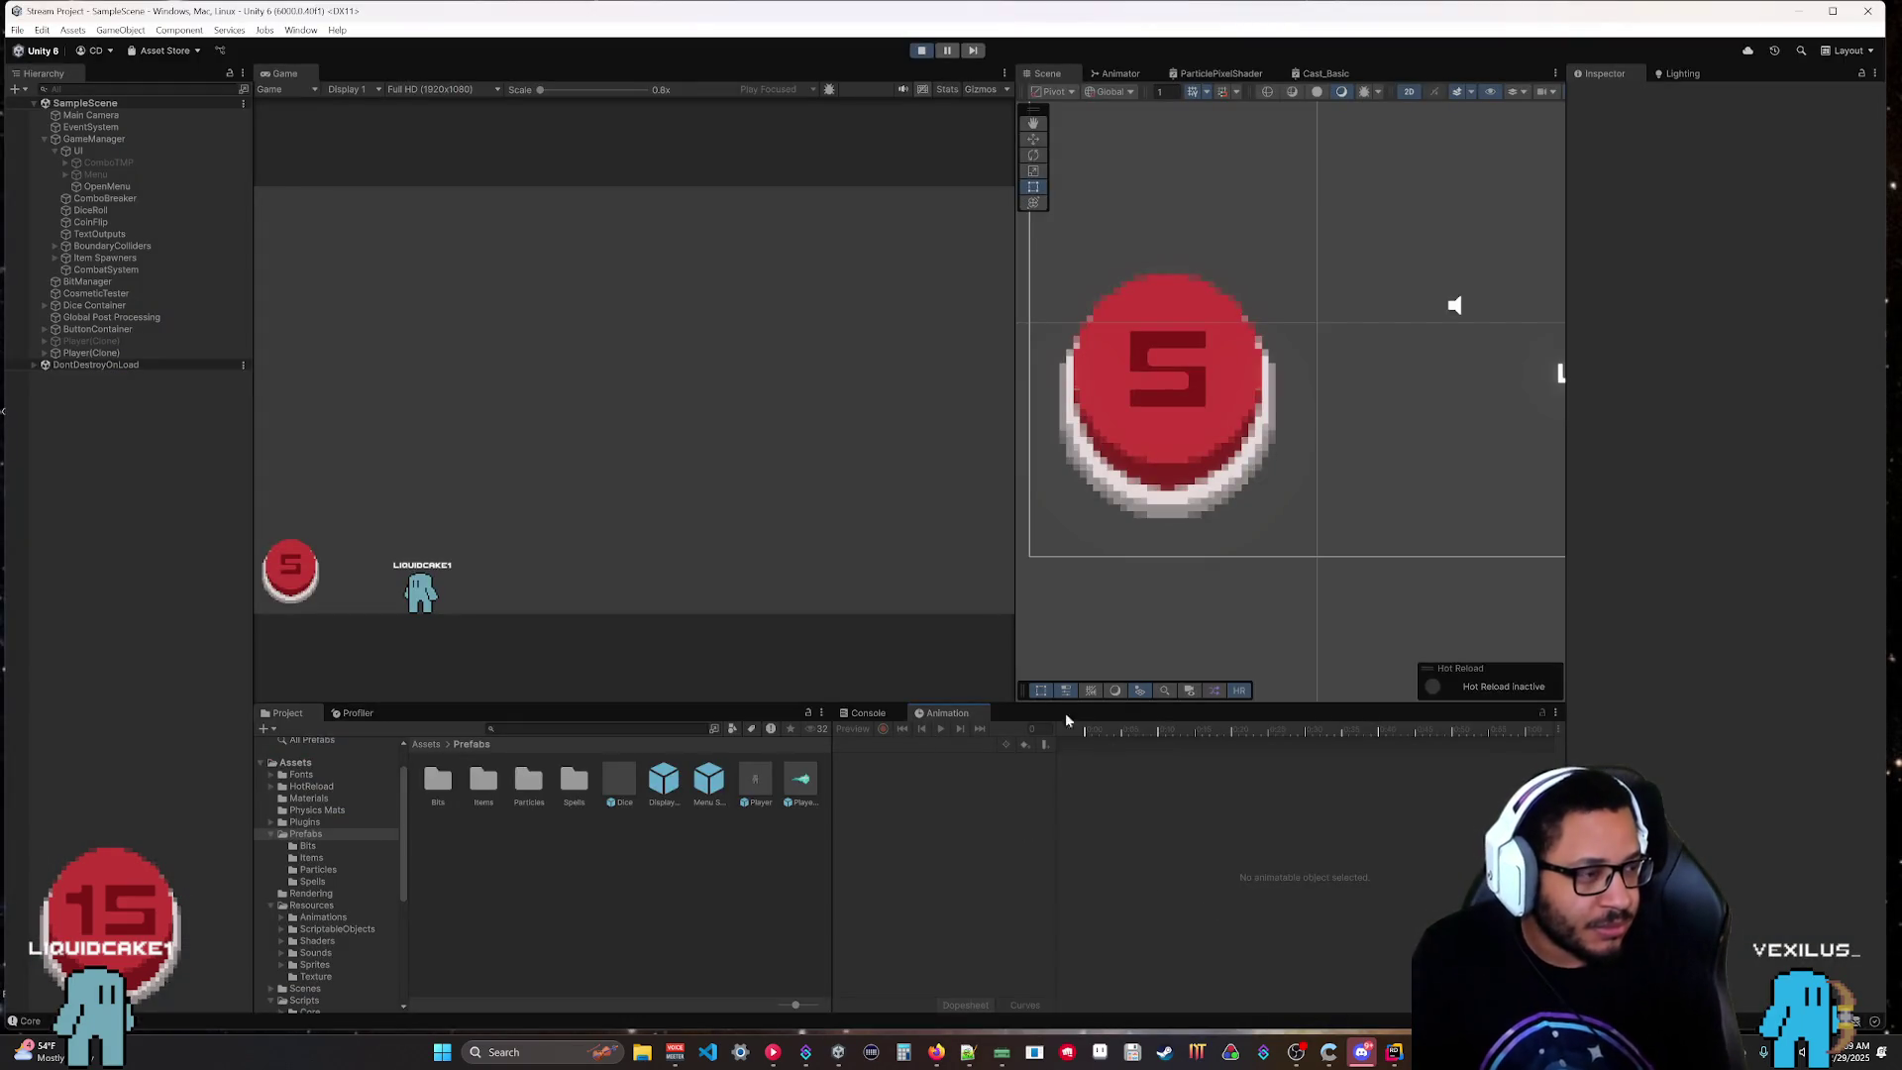
mouse_move(805, 1052)
click(796, 982)
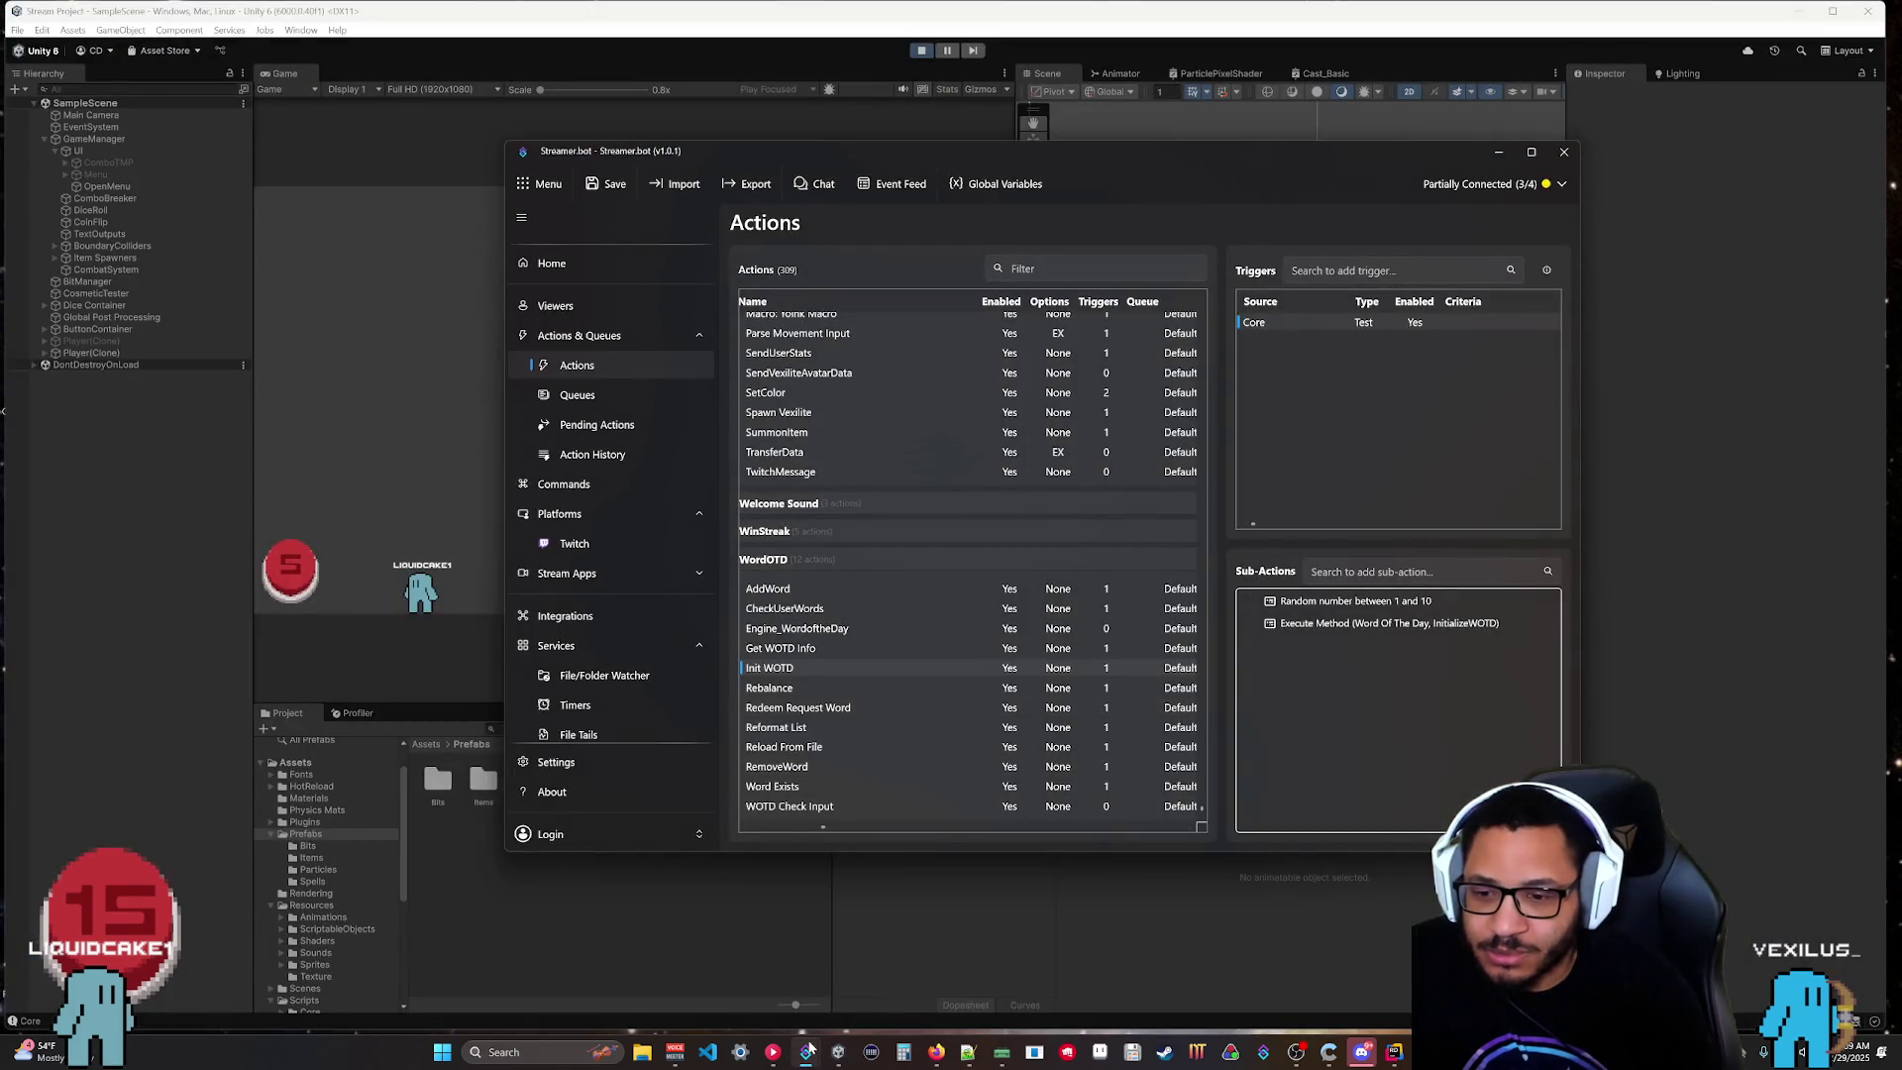
click(627, 457)
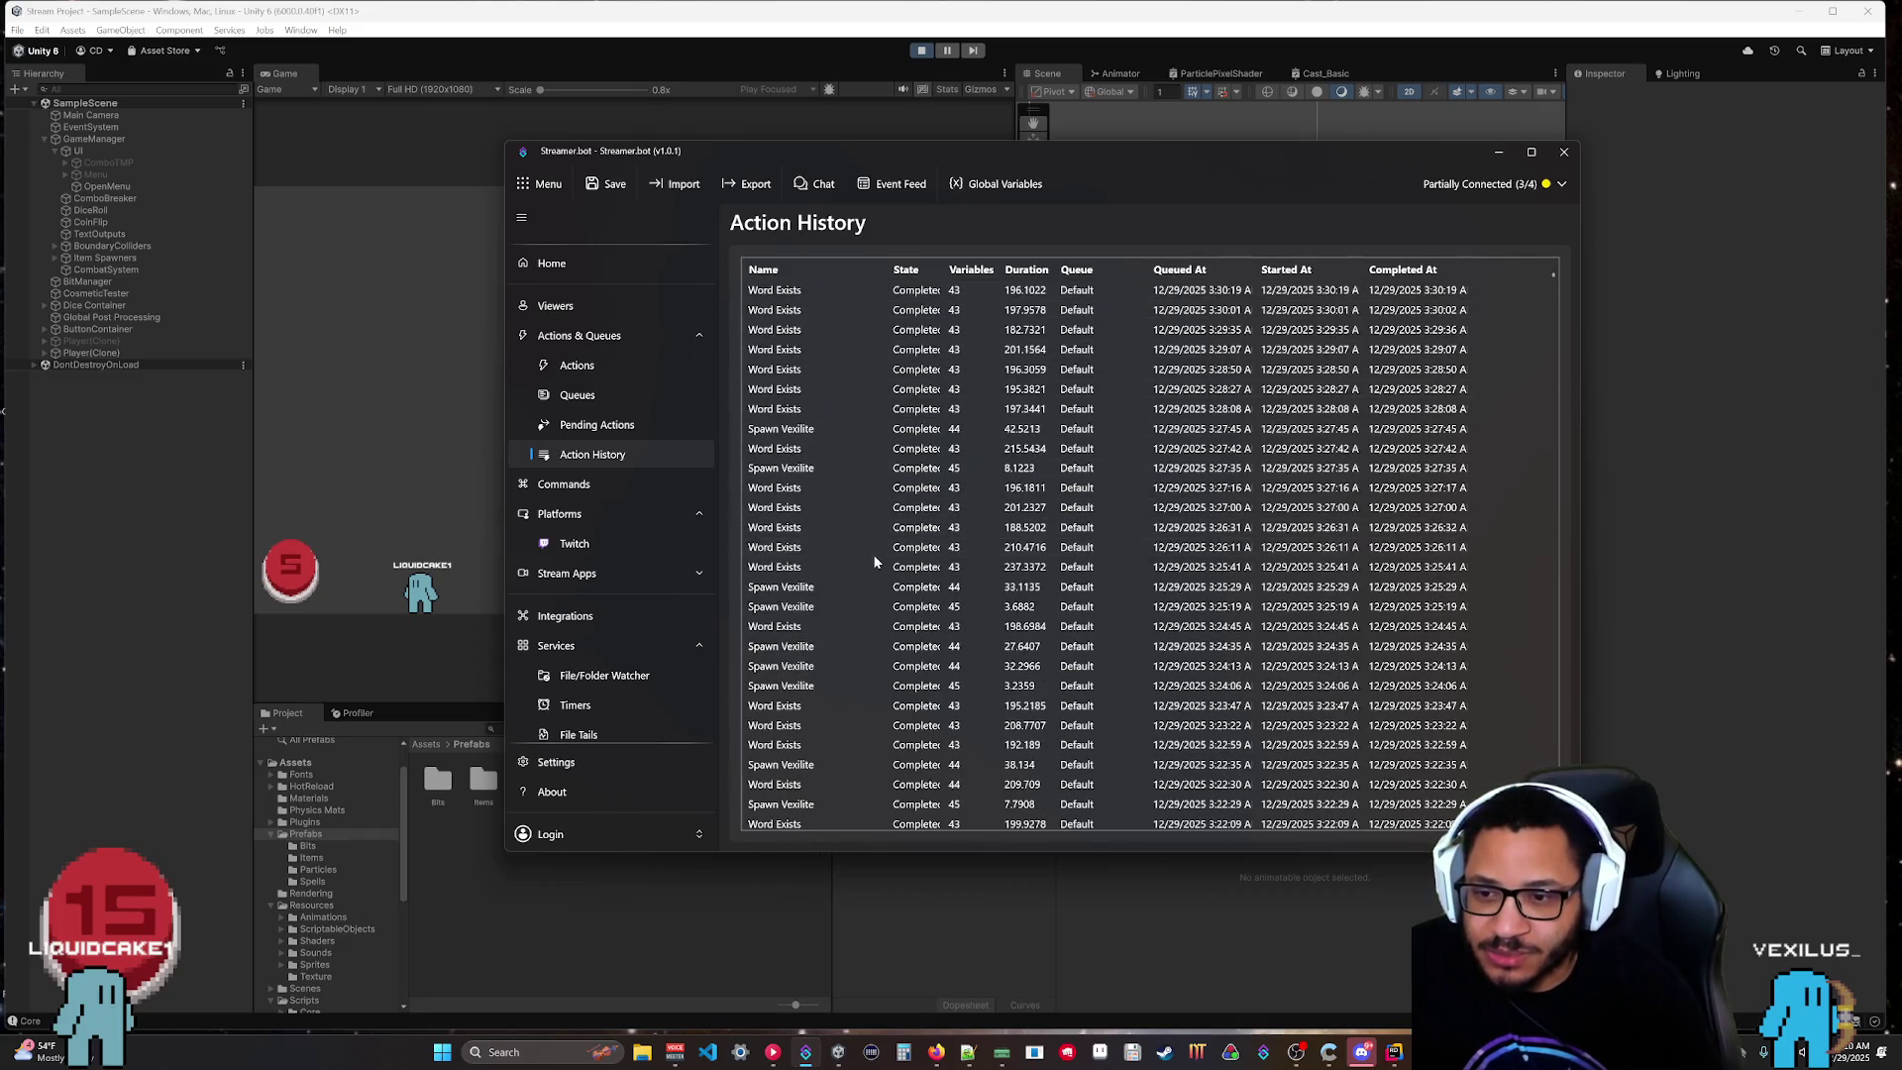
right_click(788, 297)
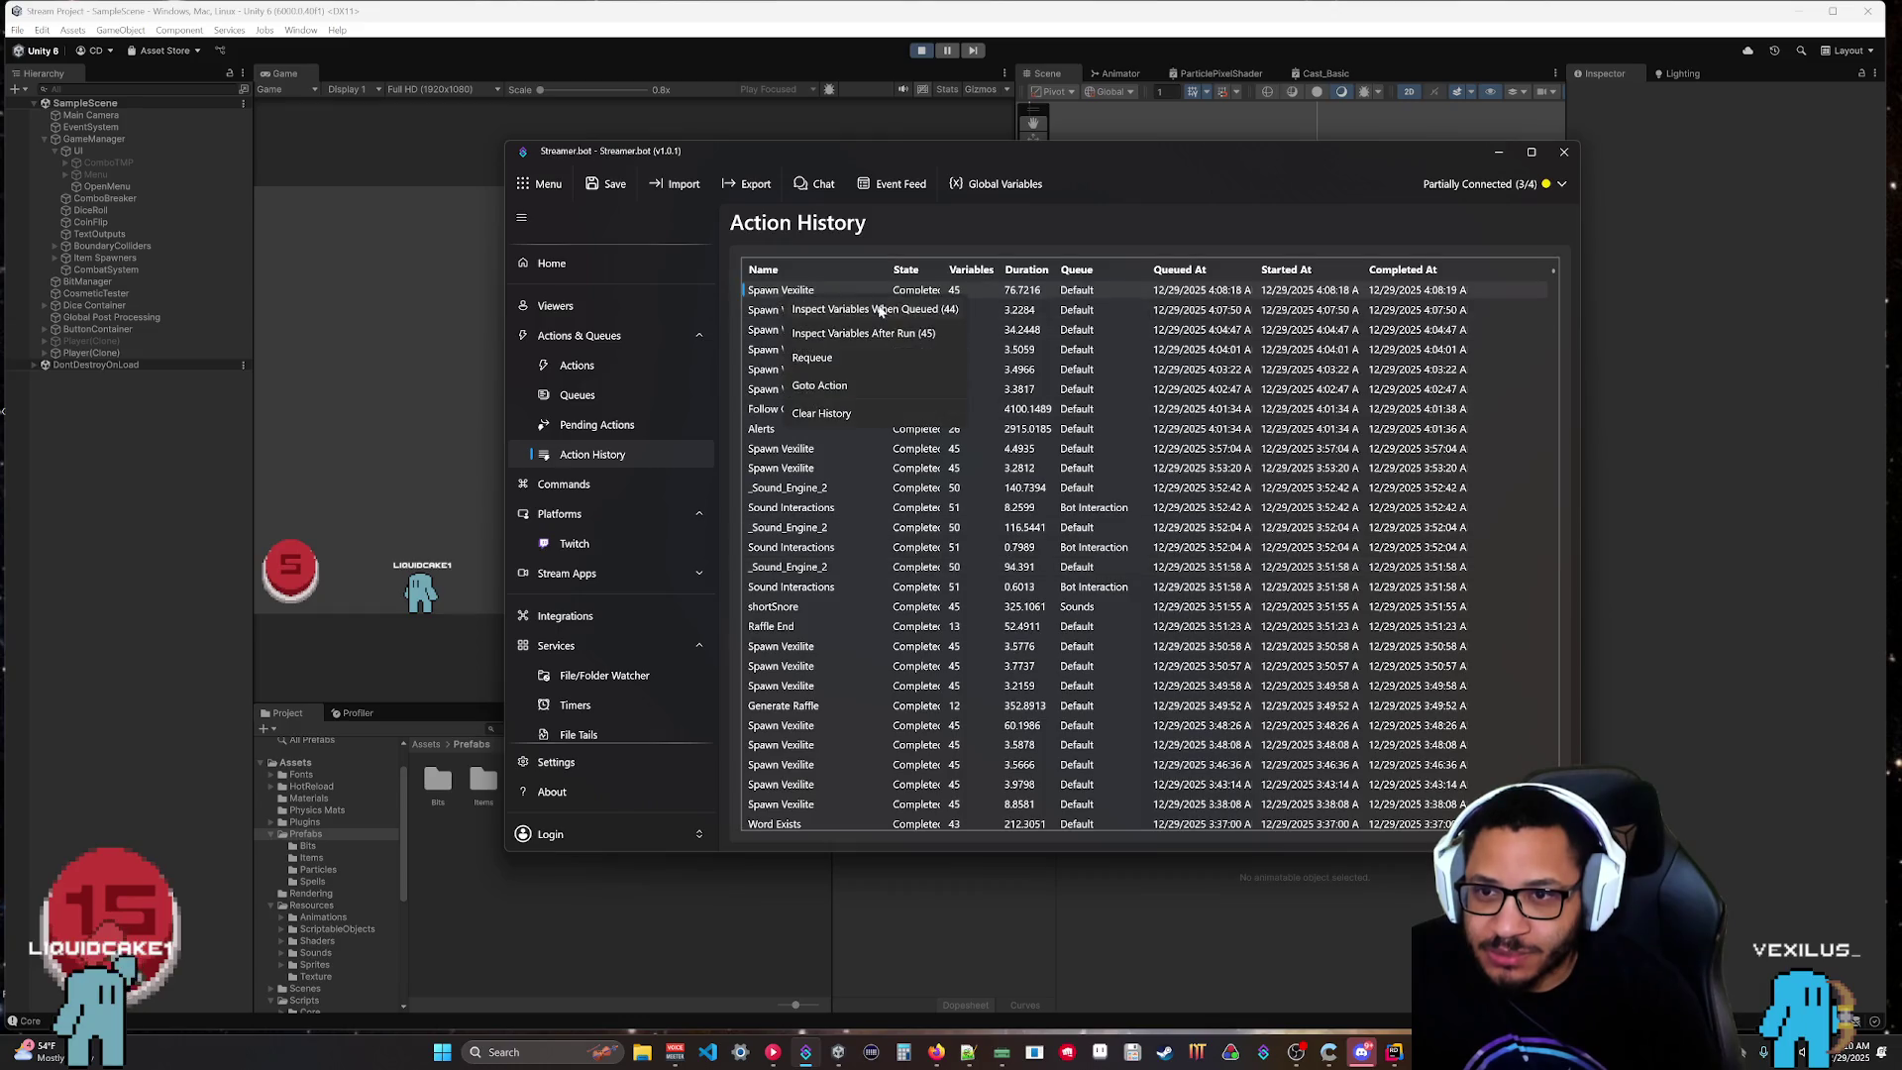
click(890, 315)
scroll(966, 634, down, 5)
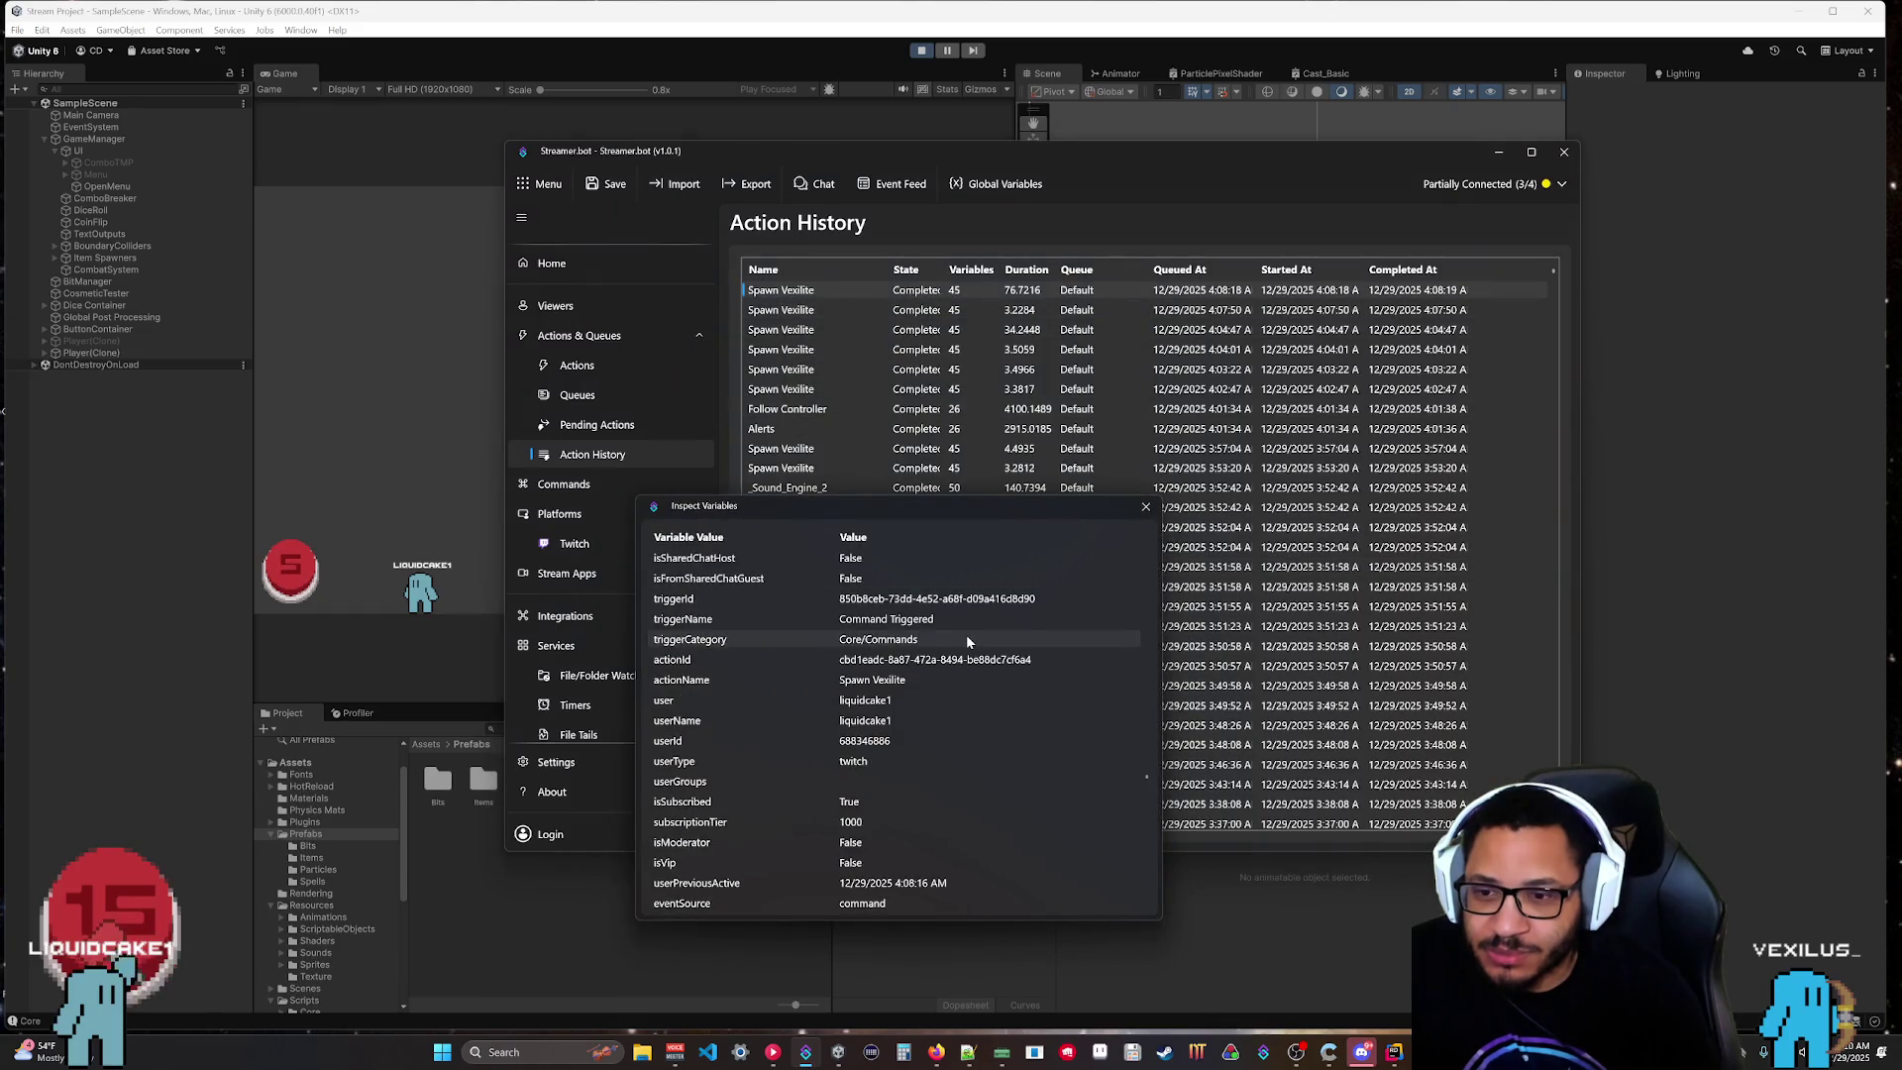
click(1145, 506)
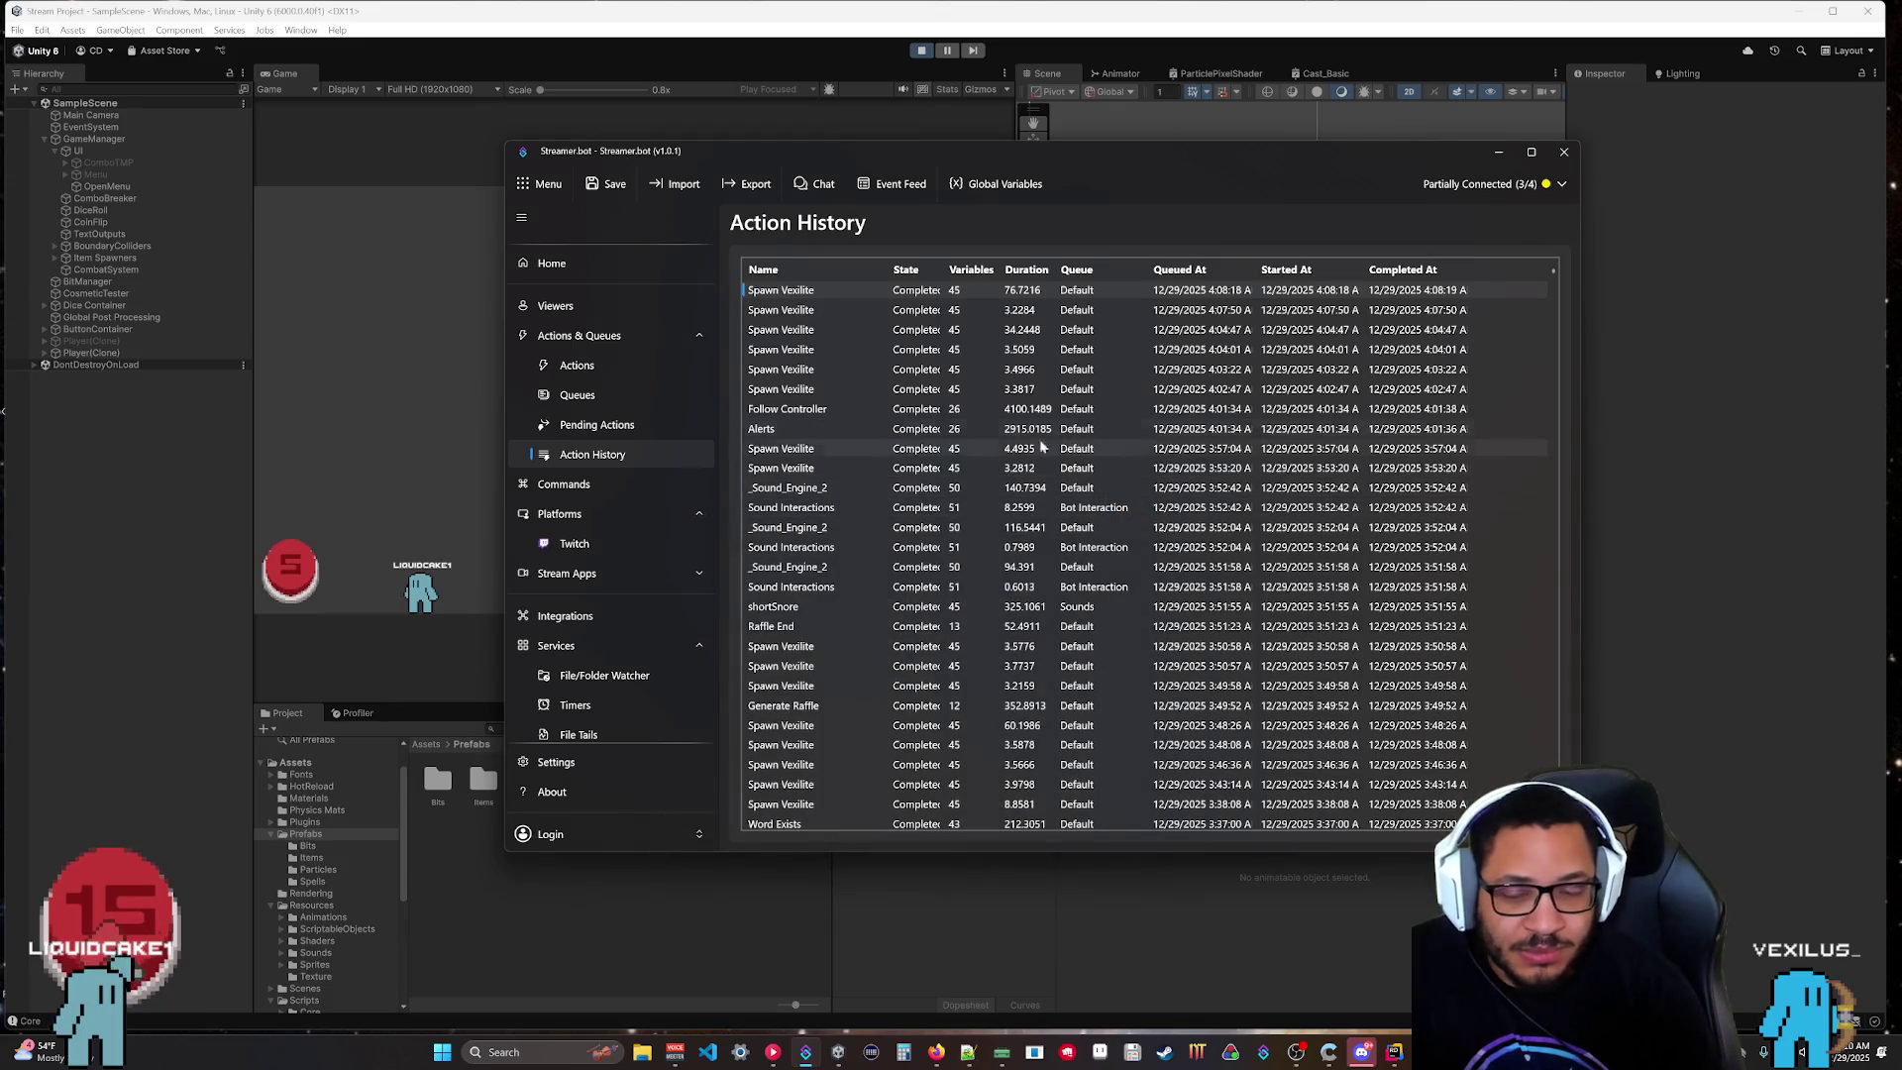
click(577, 365)
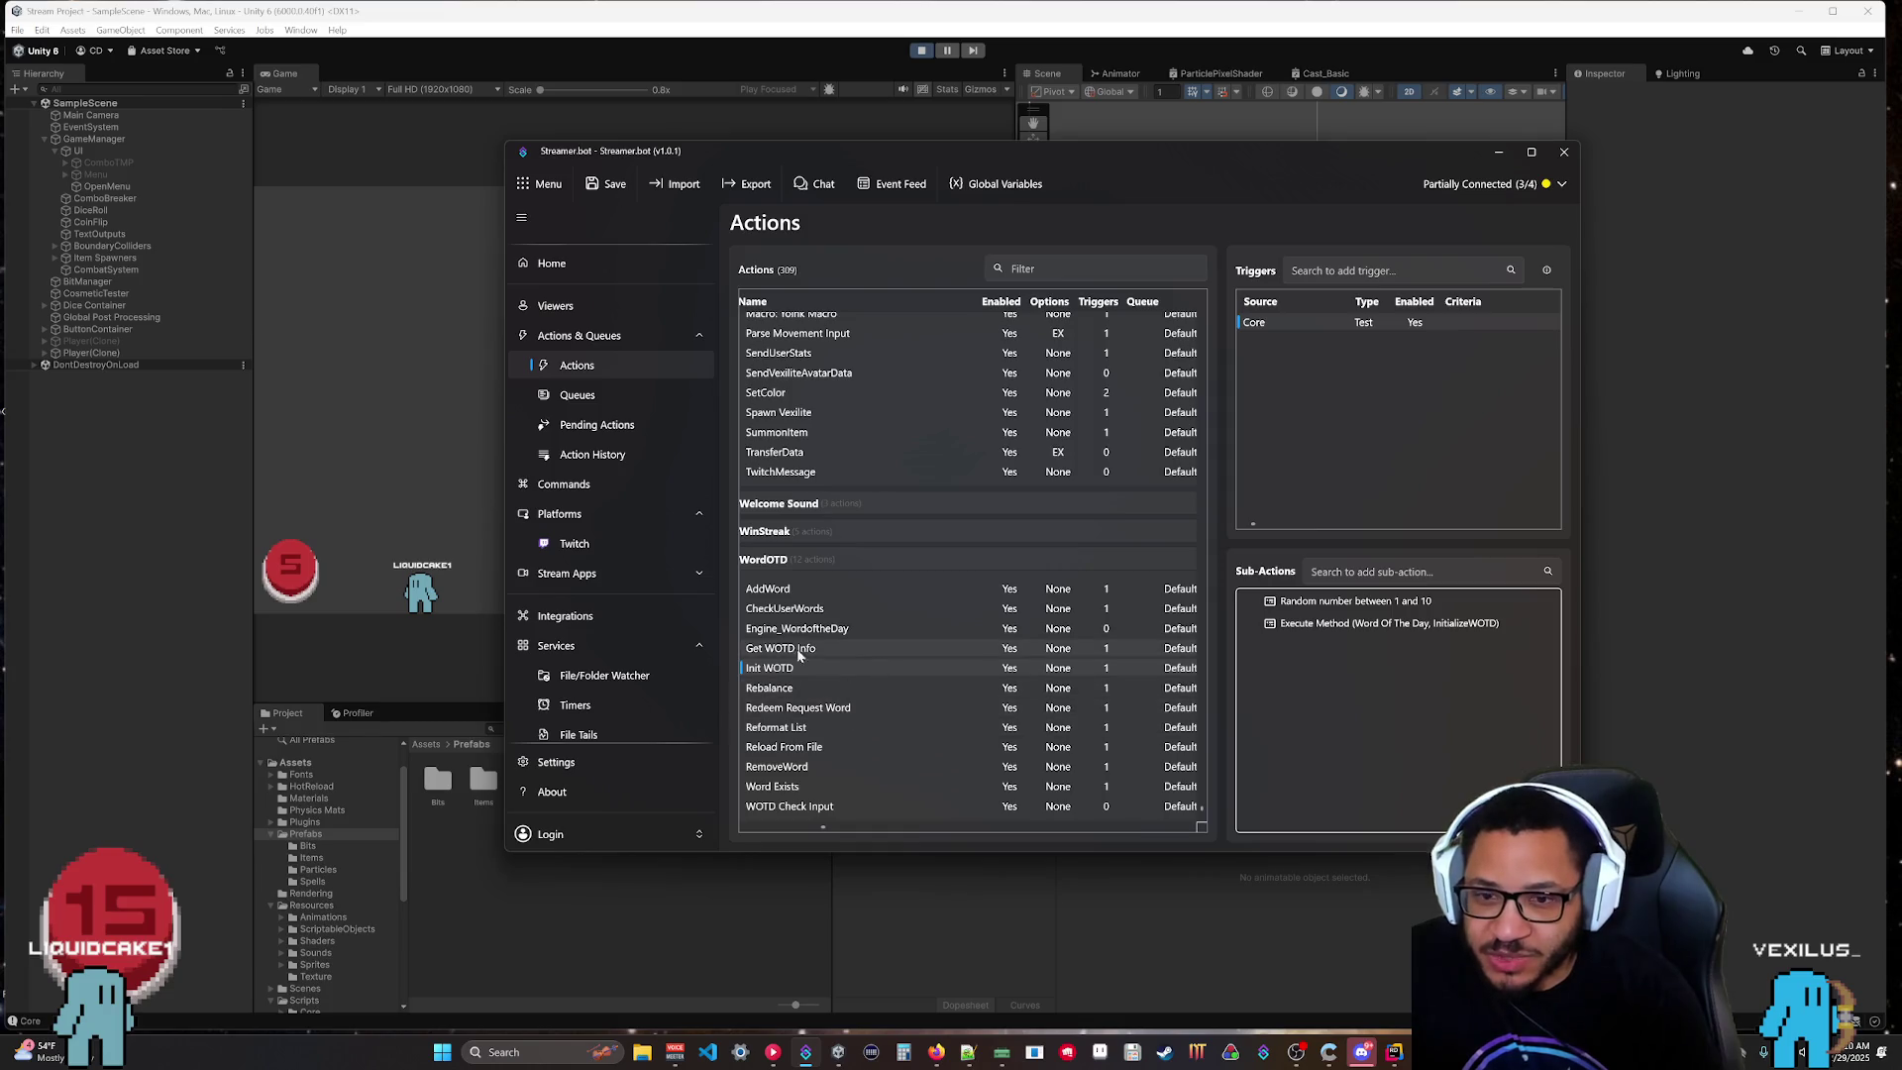
click(1496, 154)
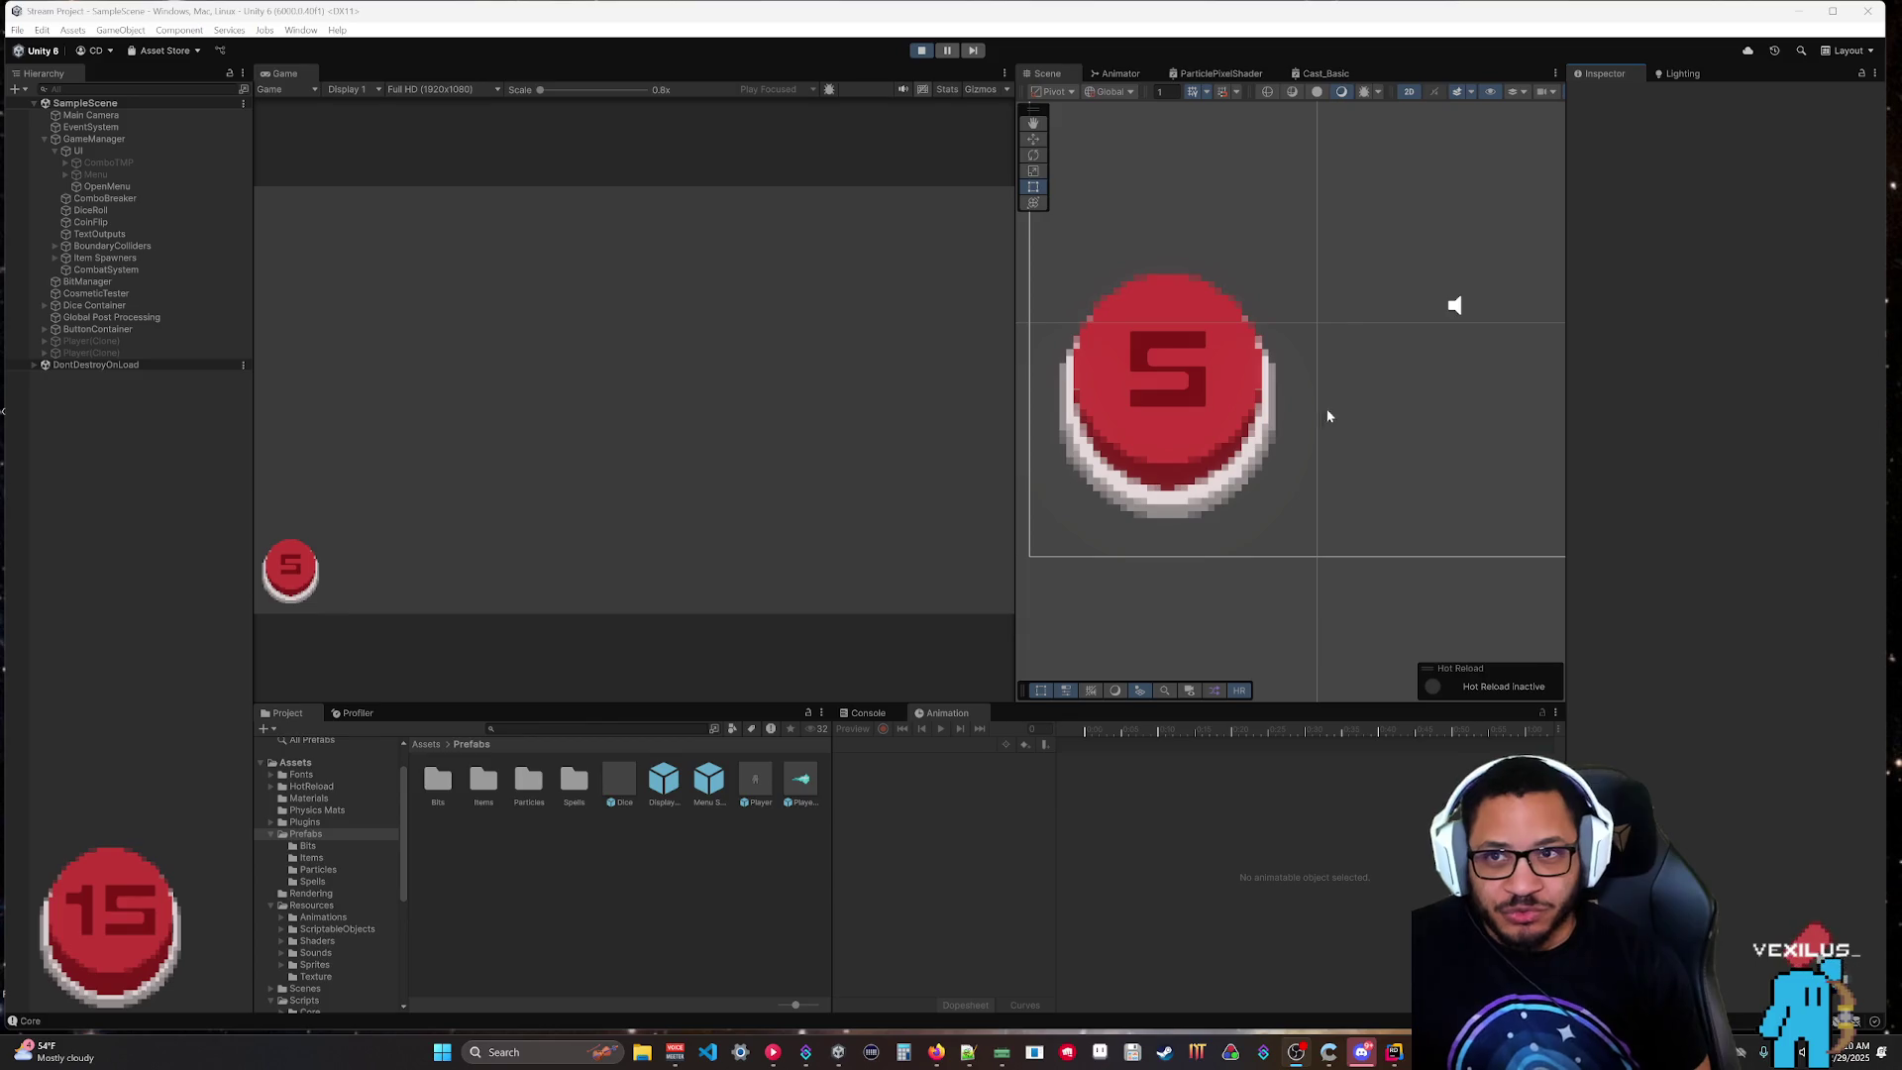
Start play mode, then select and expand the first Player(Clone) once both players spawn.
click(917, 55)
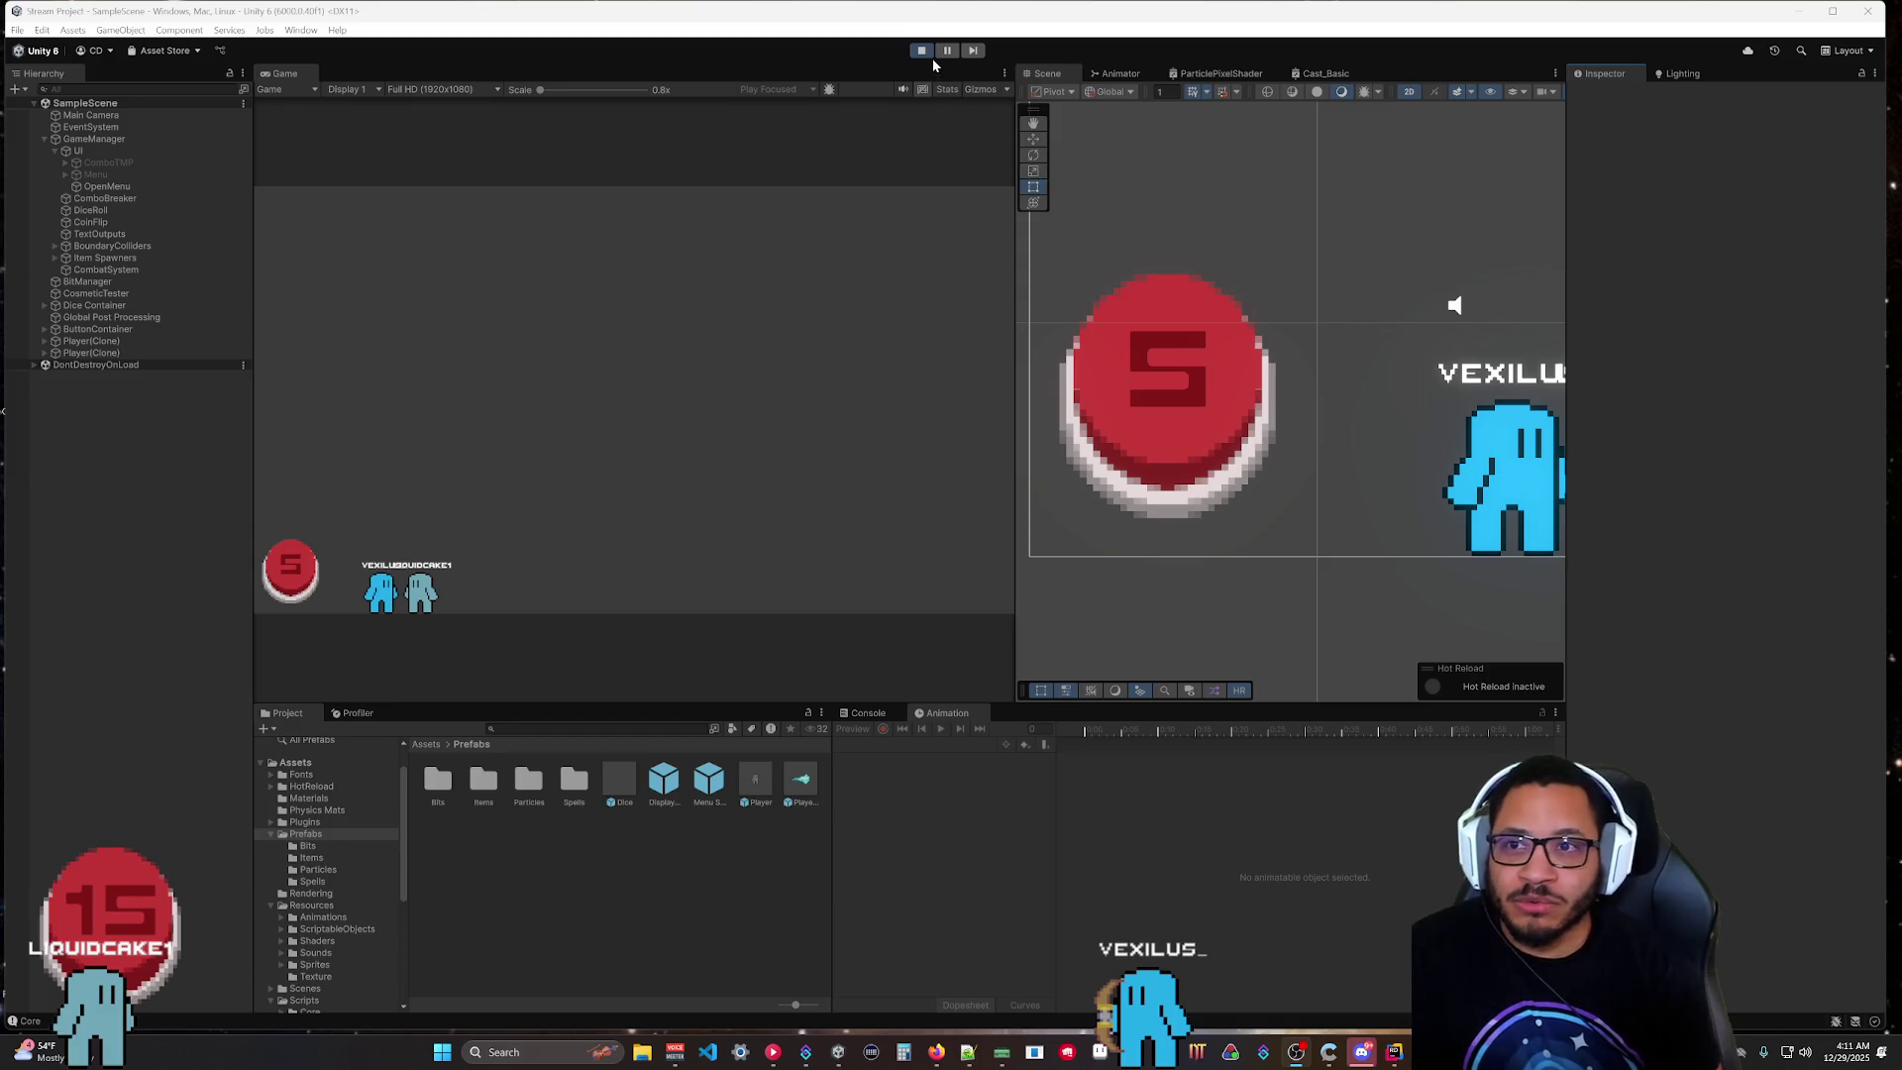
click(57, 341)
click(44, 340)
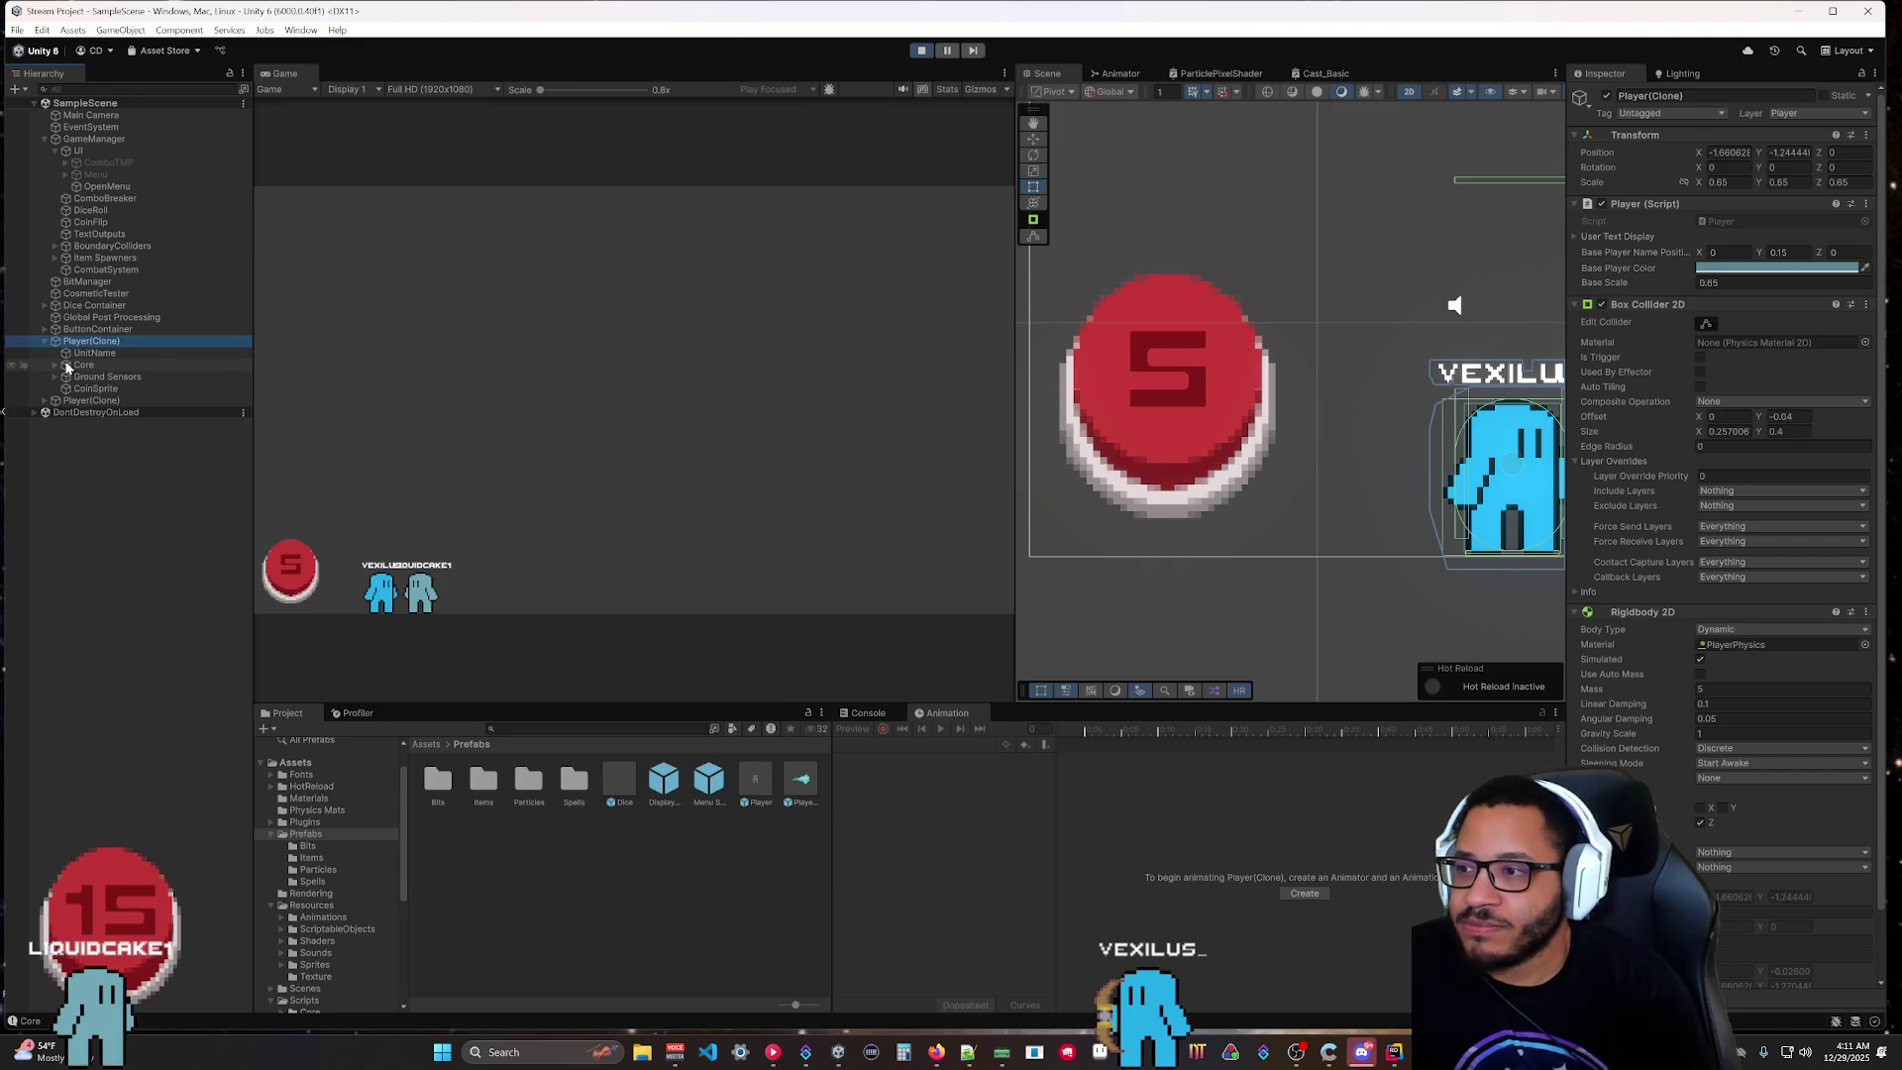
Inspect both clones' Core > Input Handler, uncheck the first player's Moving flag, and stop play mode.
click(55, 366)
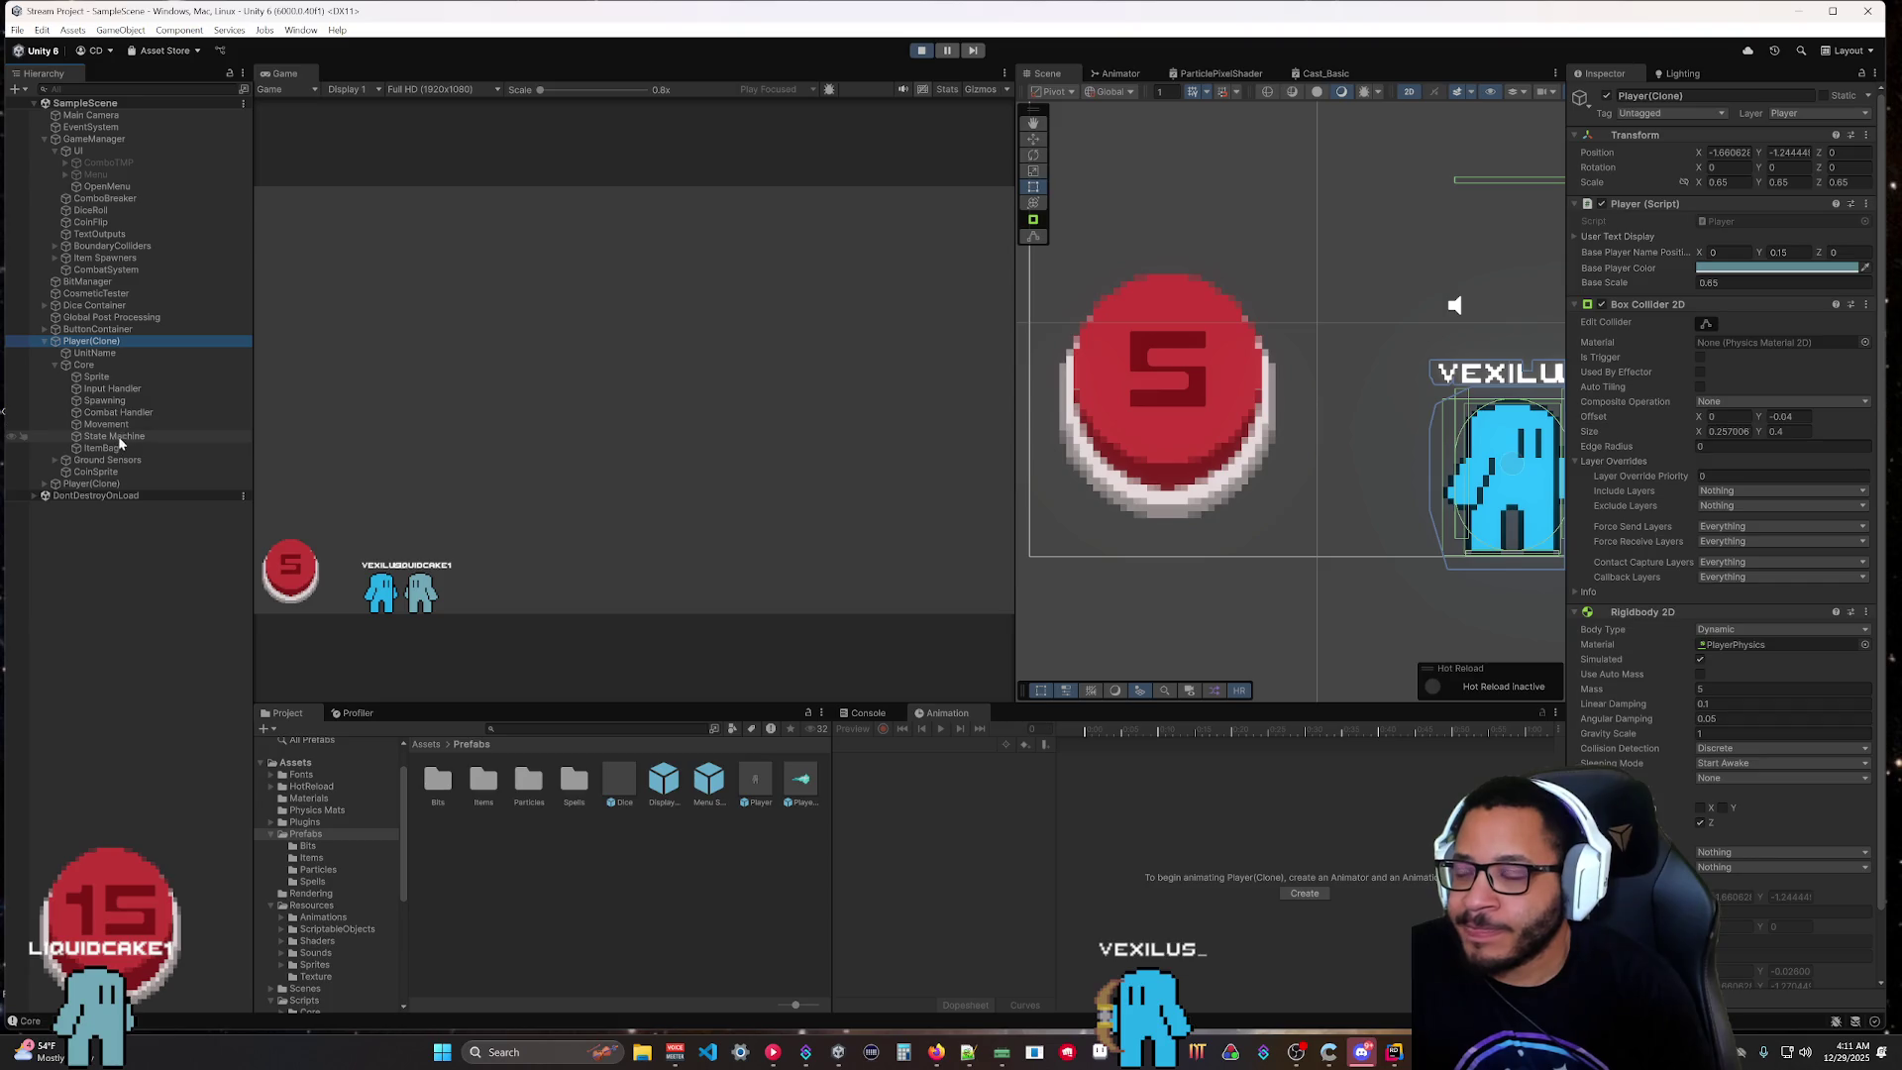
click(119, 389)
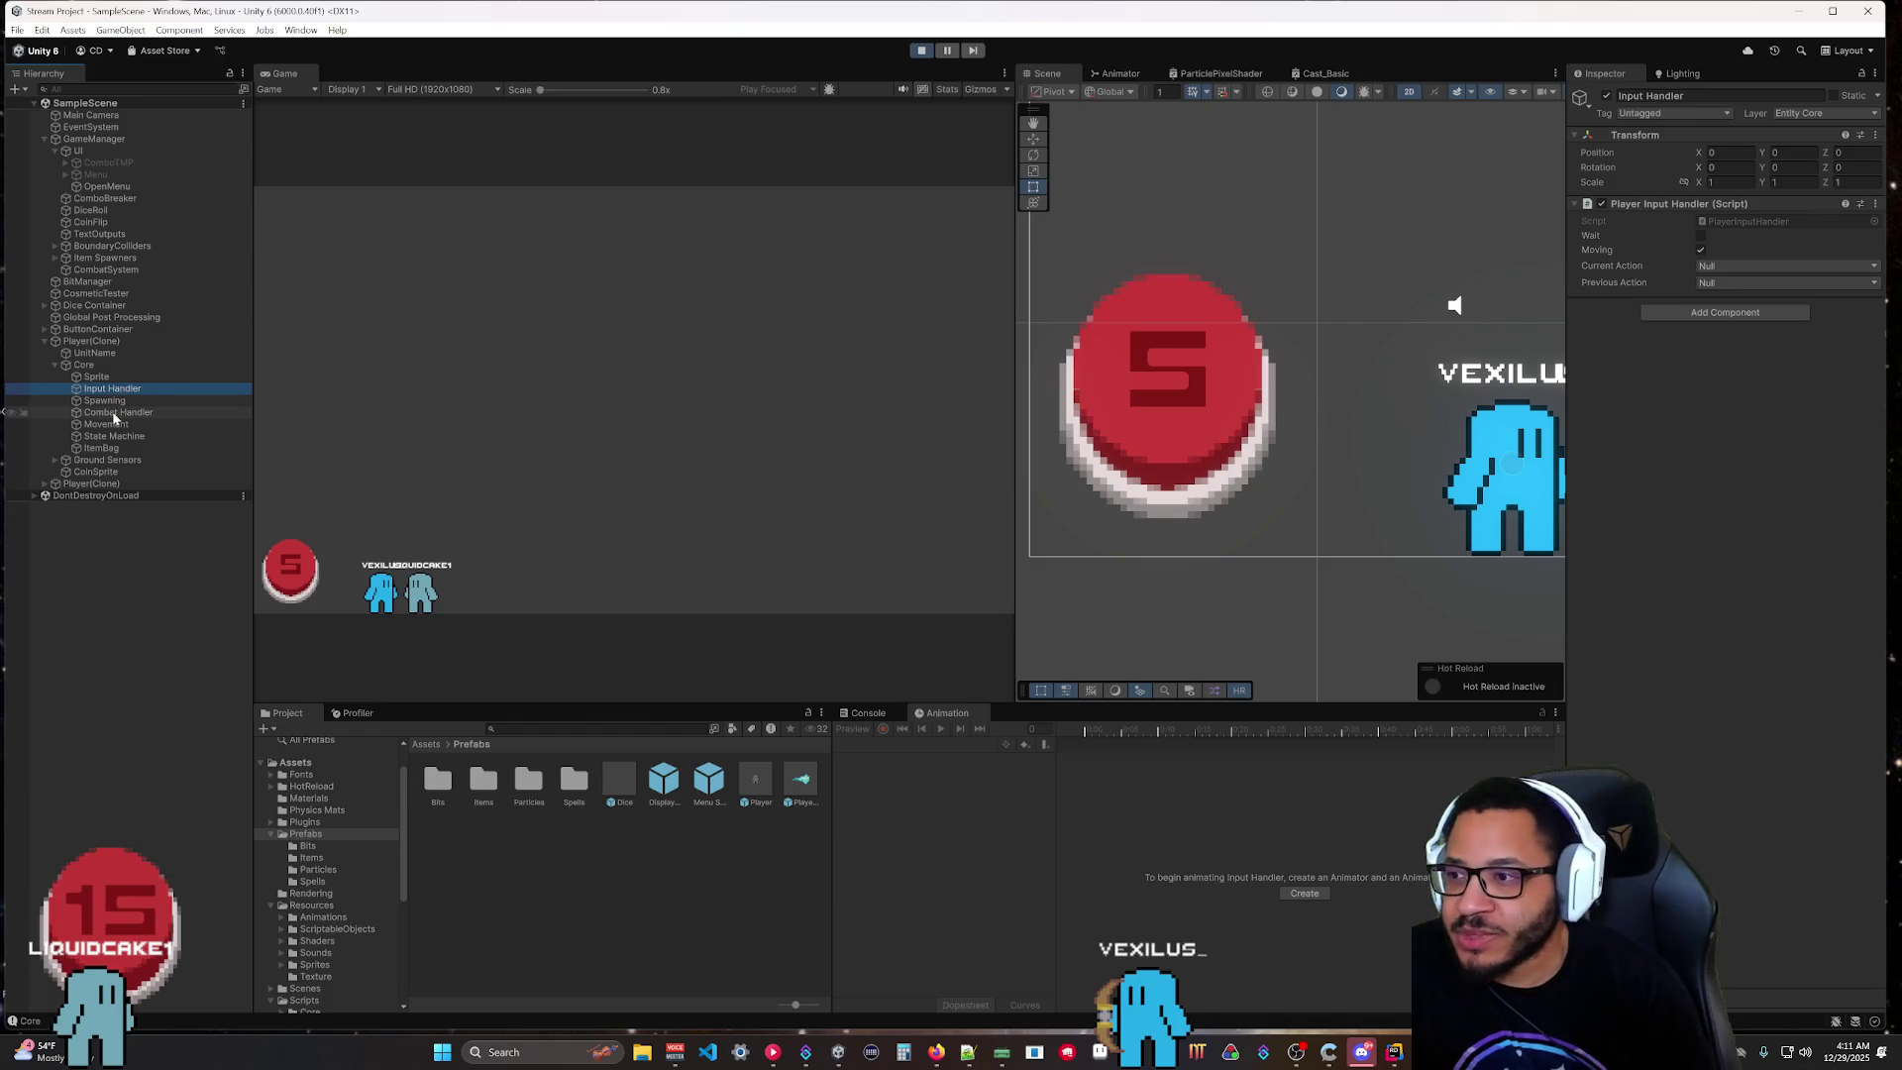
click(107, 401)
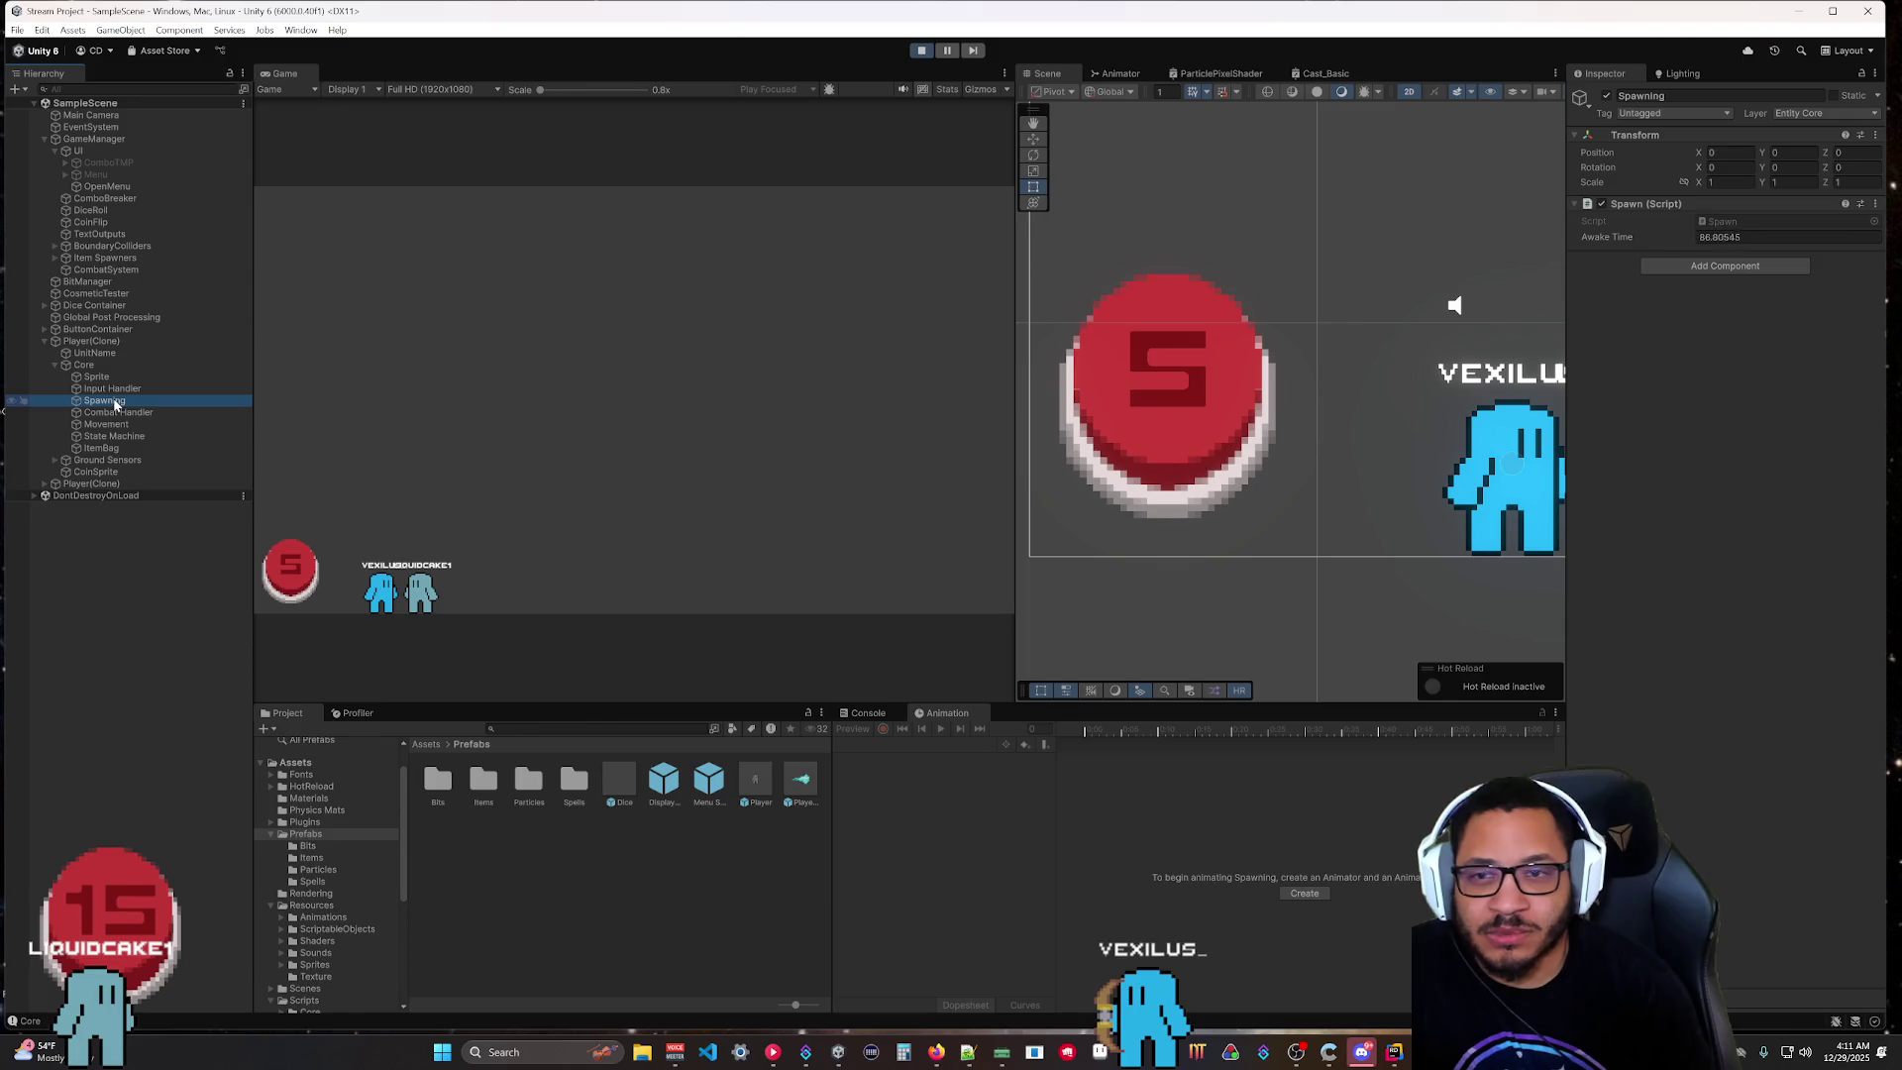
click(44, 484)
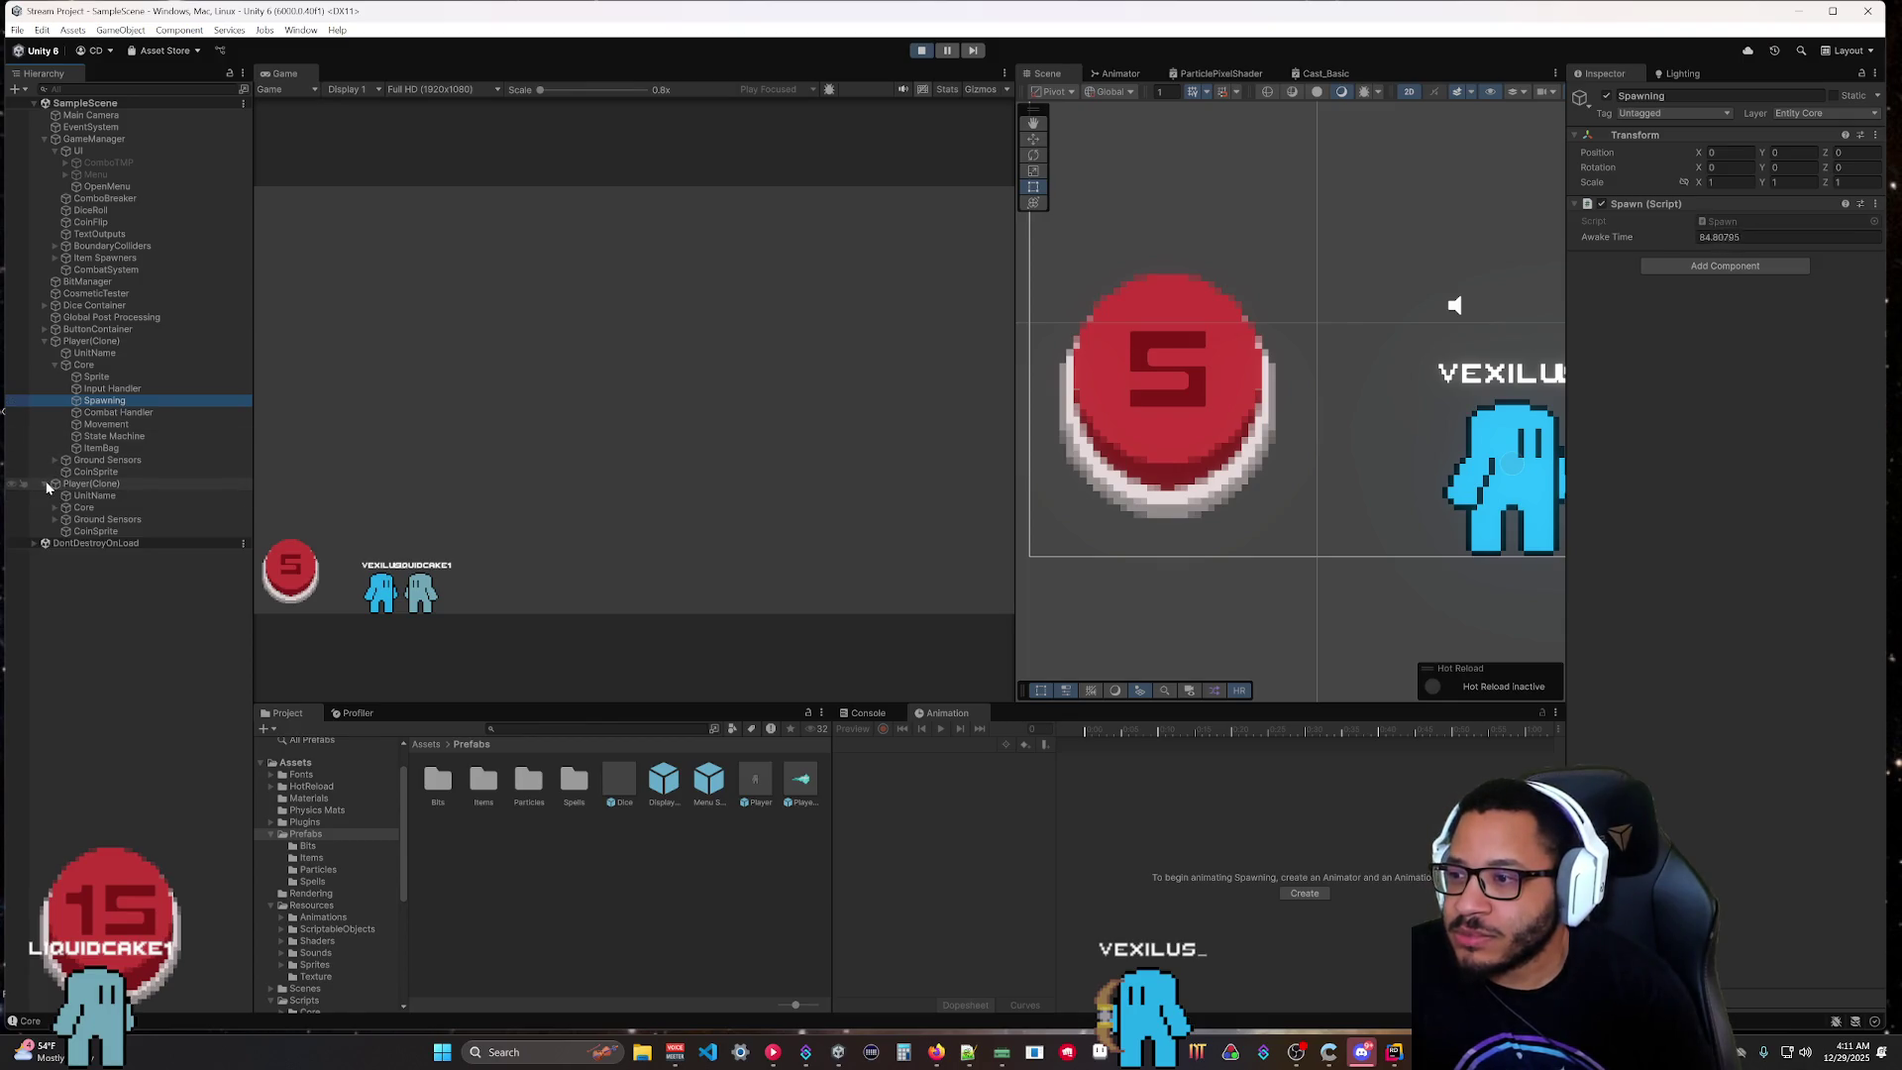
click(54, 507)
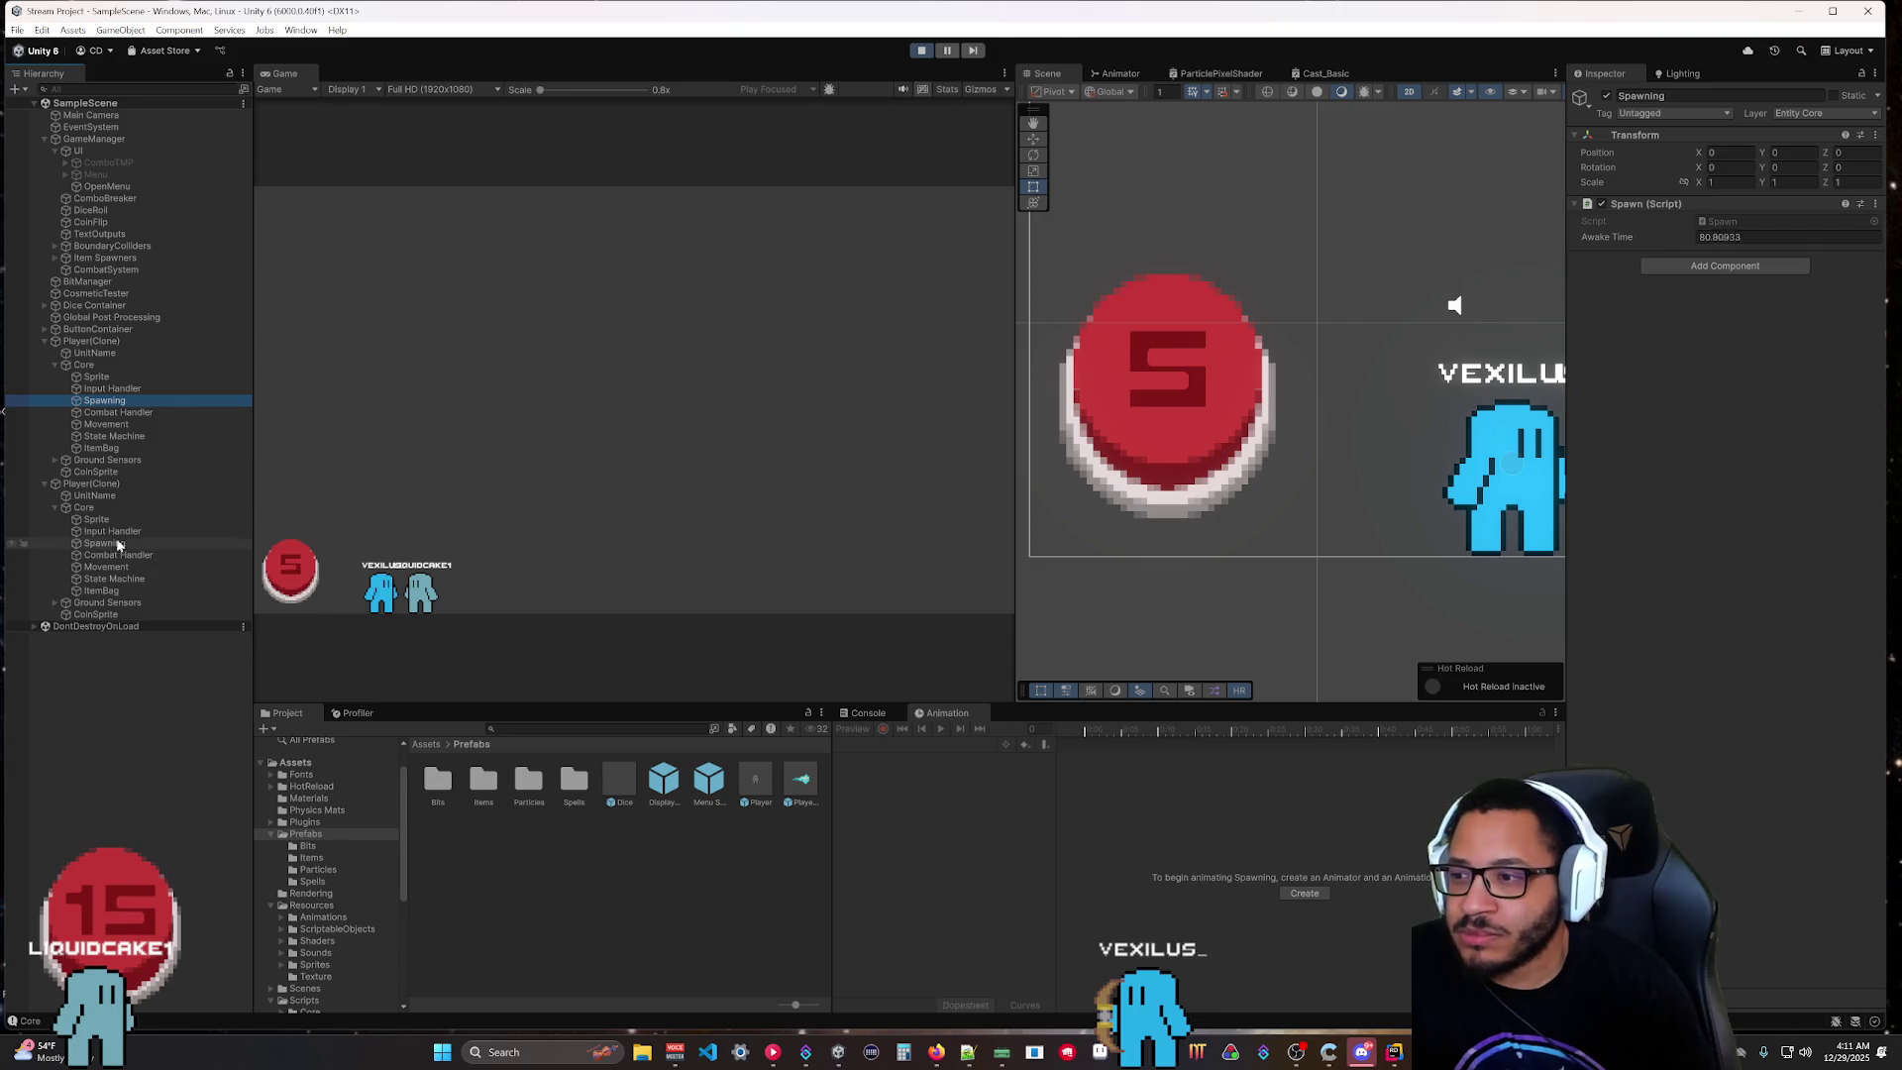
click(114, 532)
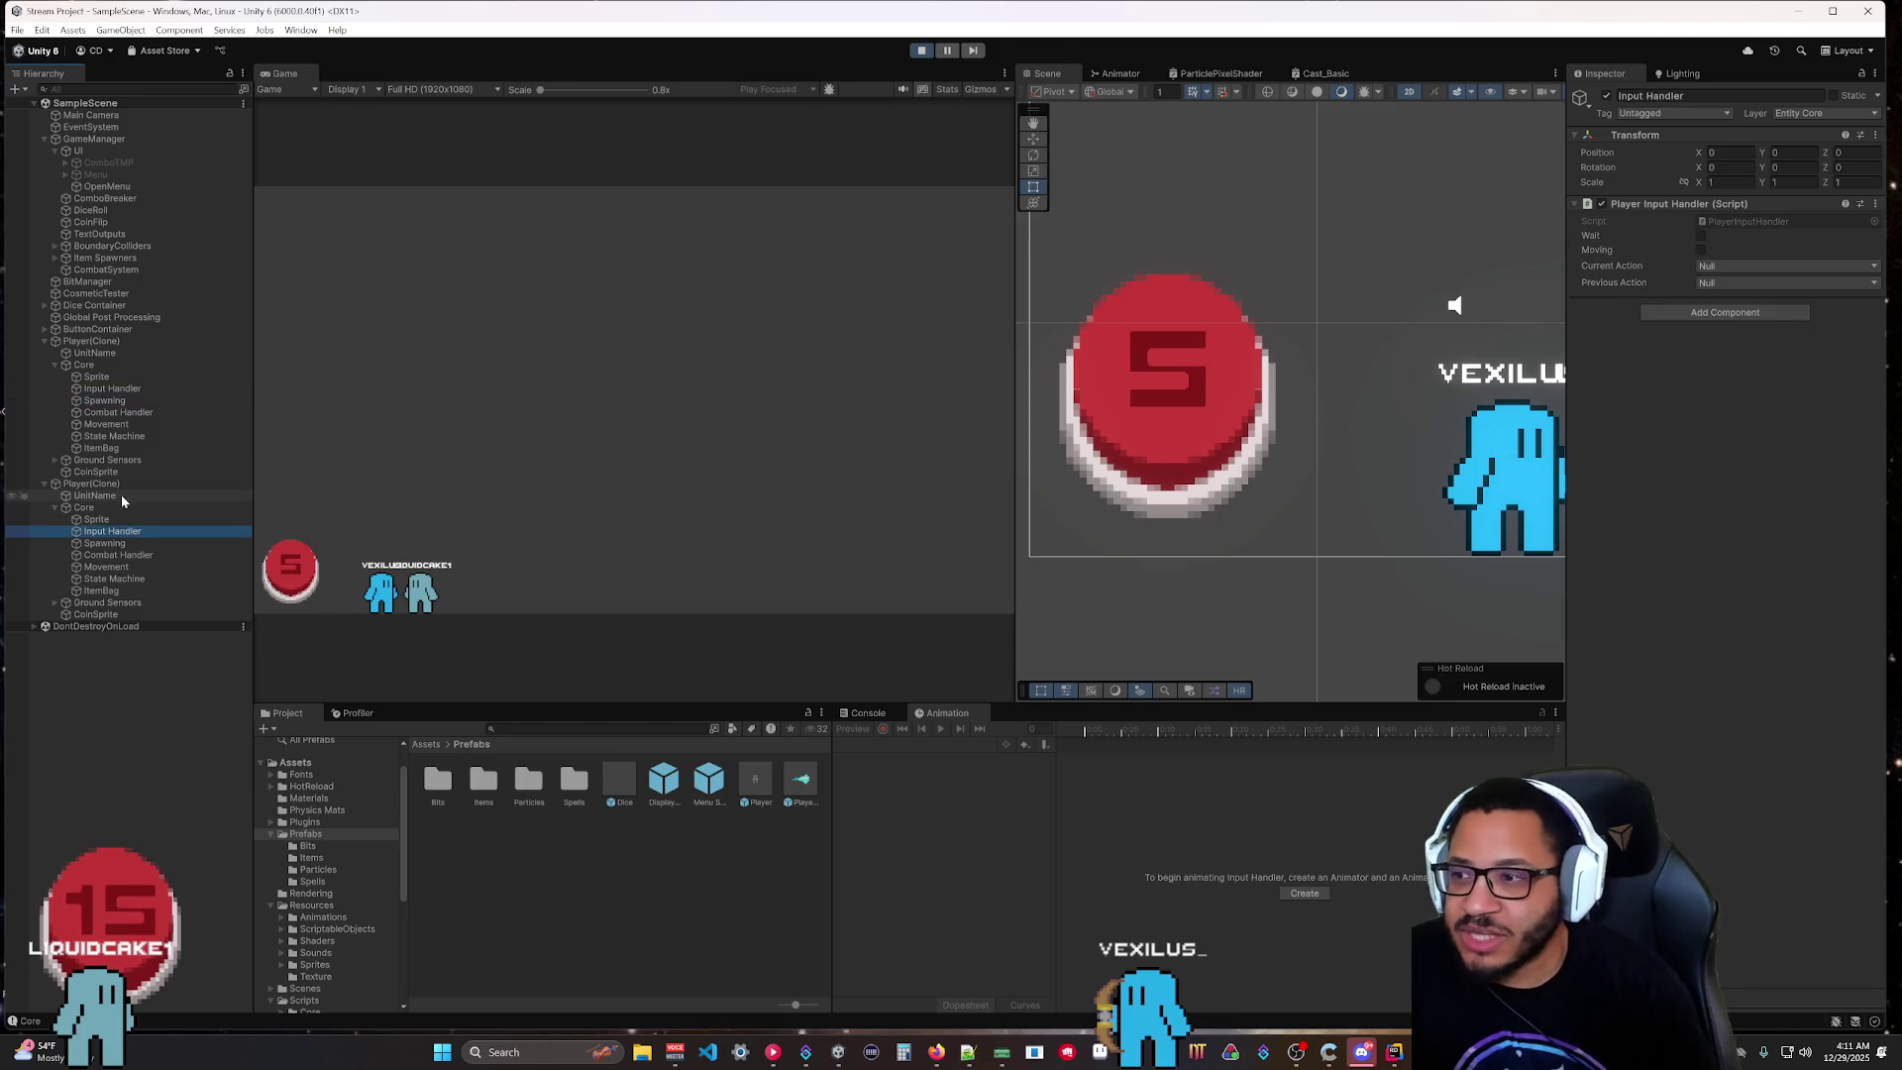
click(109, 388)
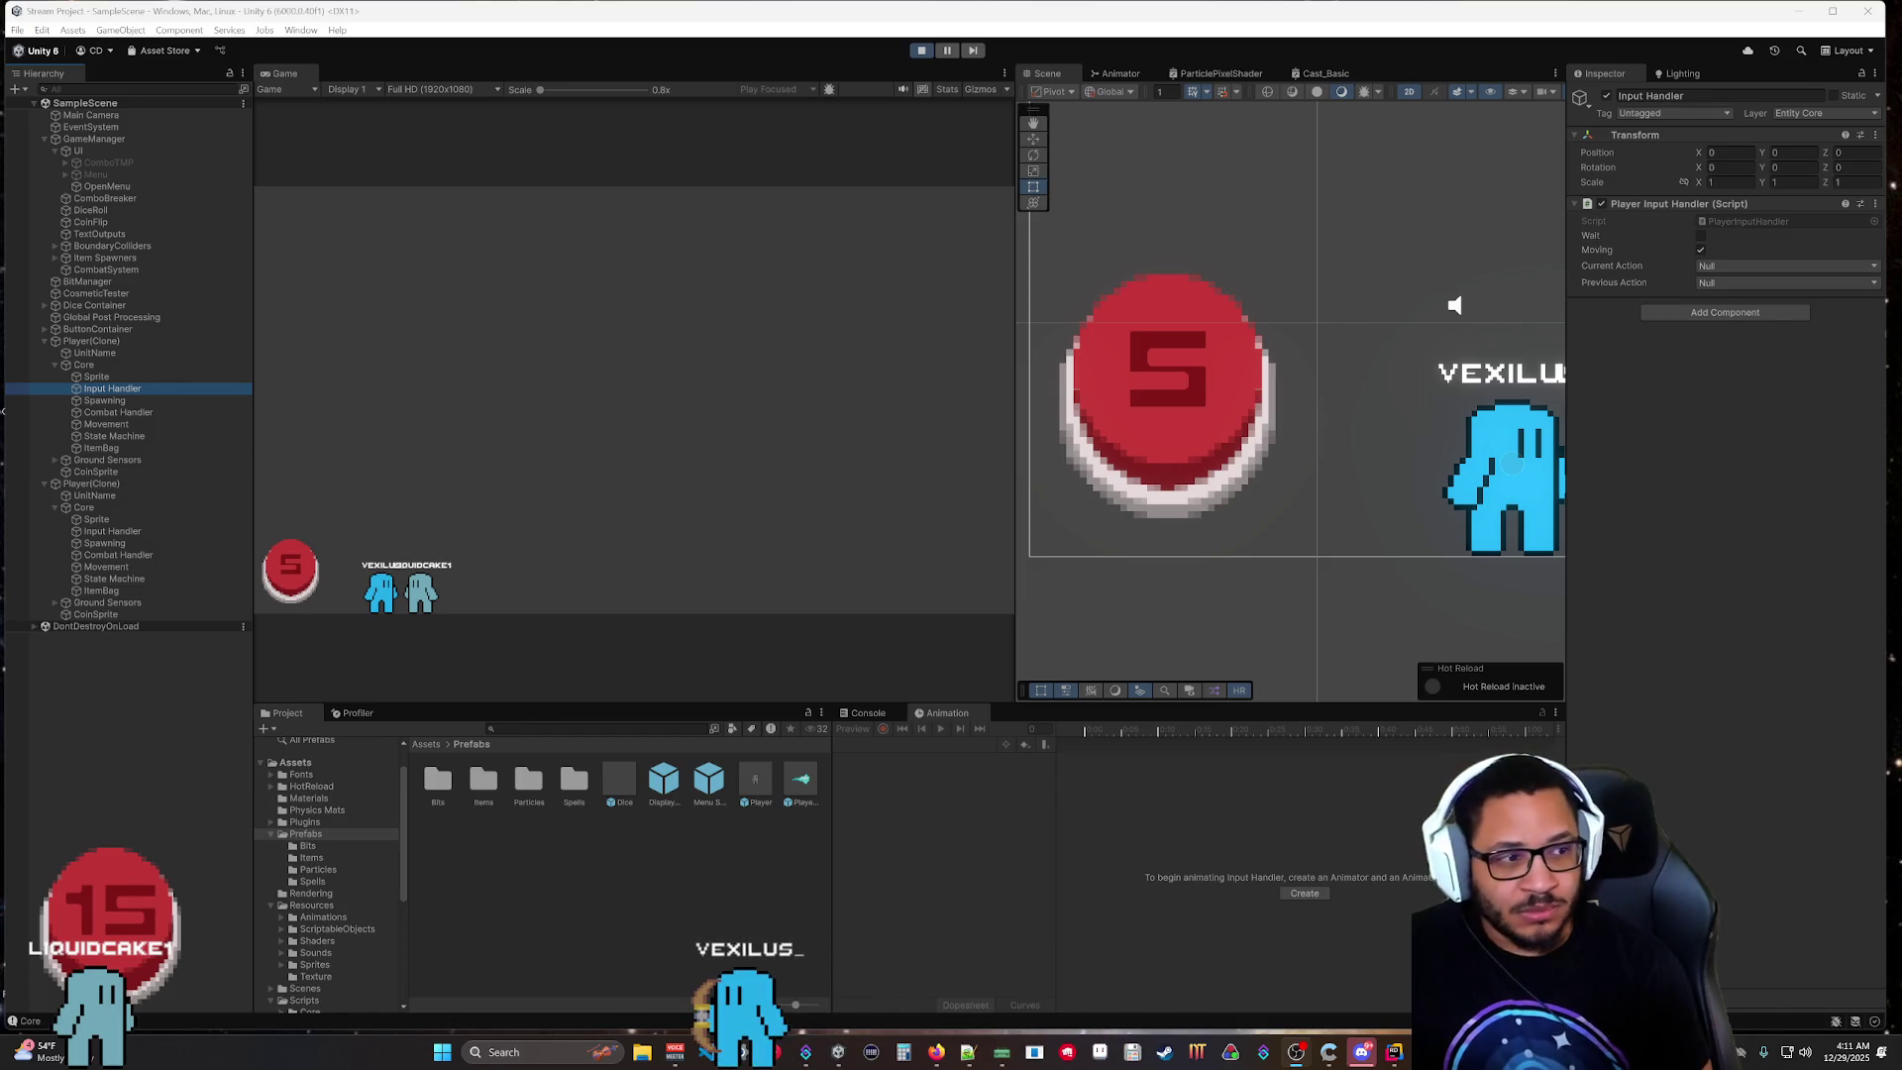
click(1700, 249)
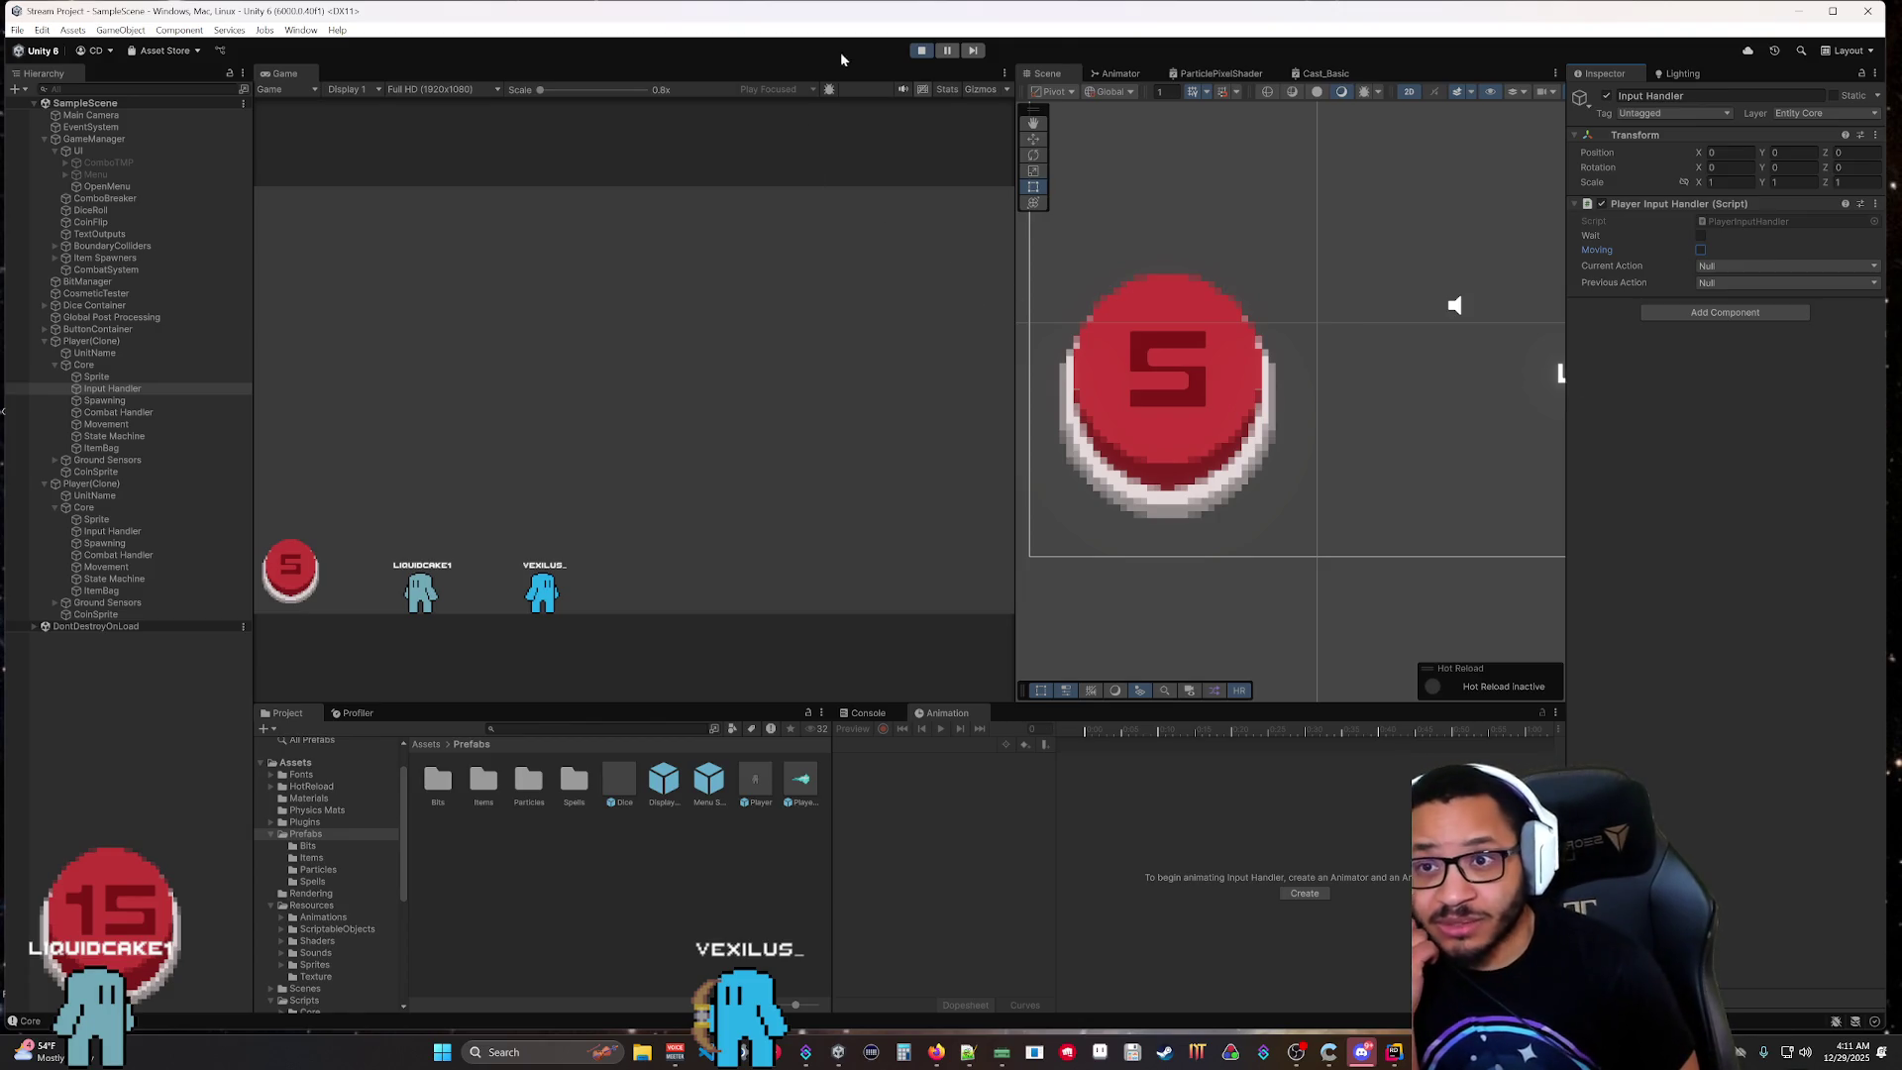
click(919, 52)
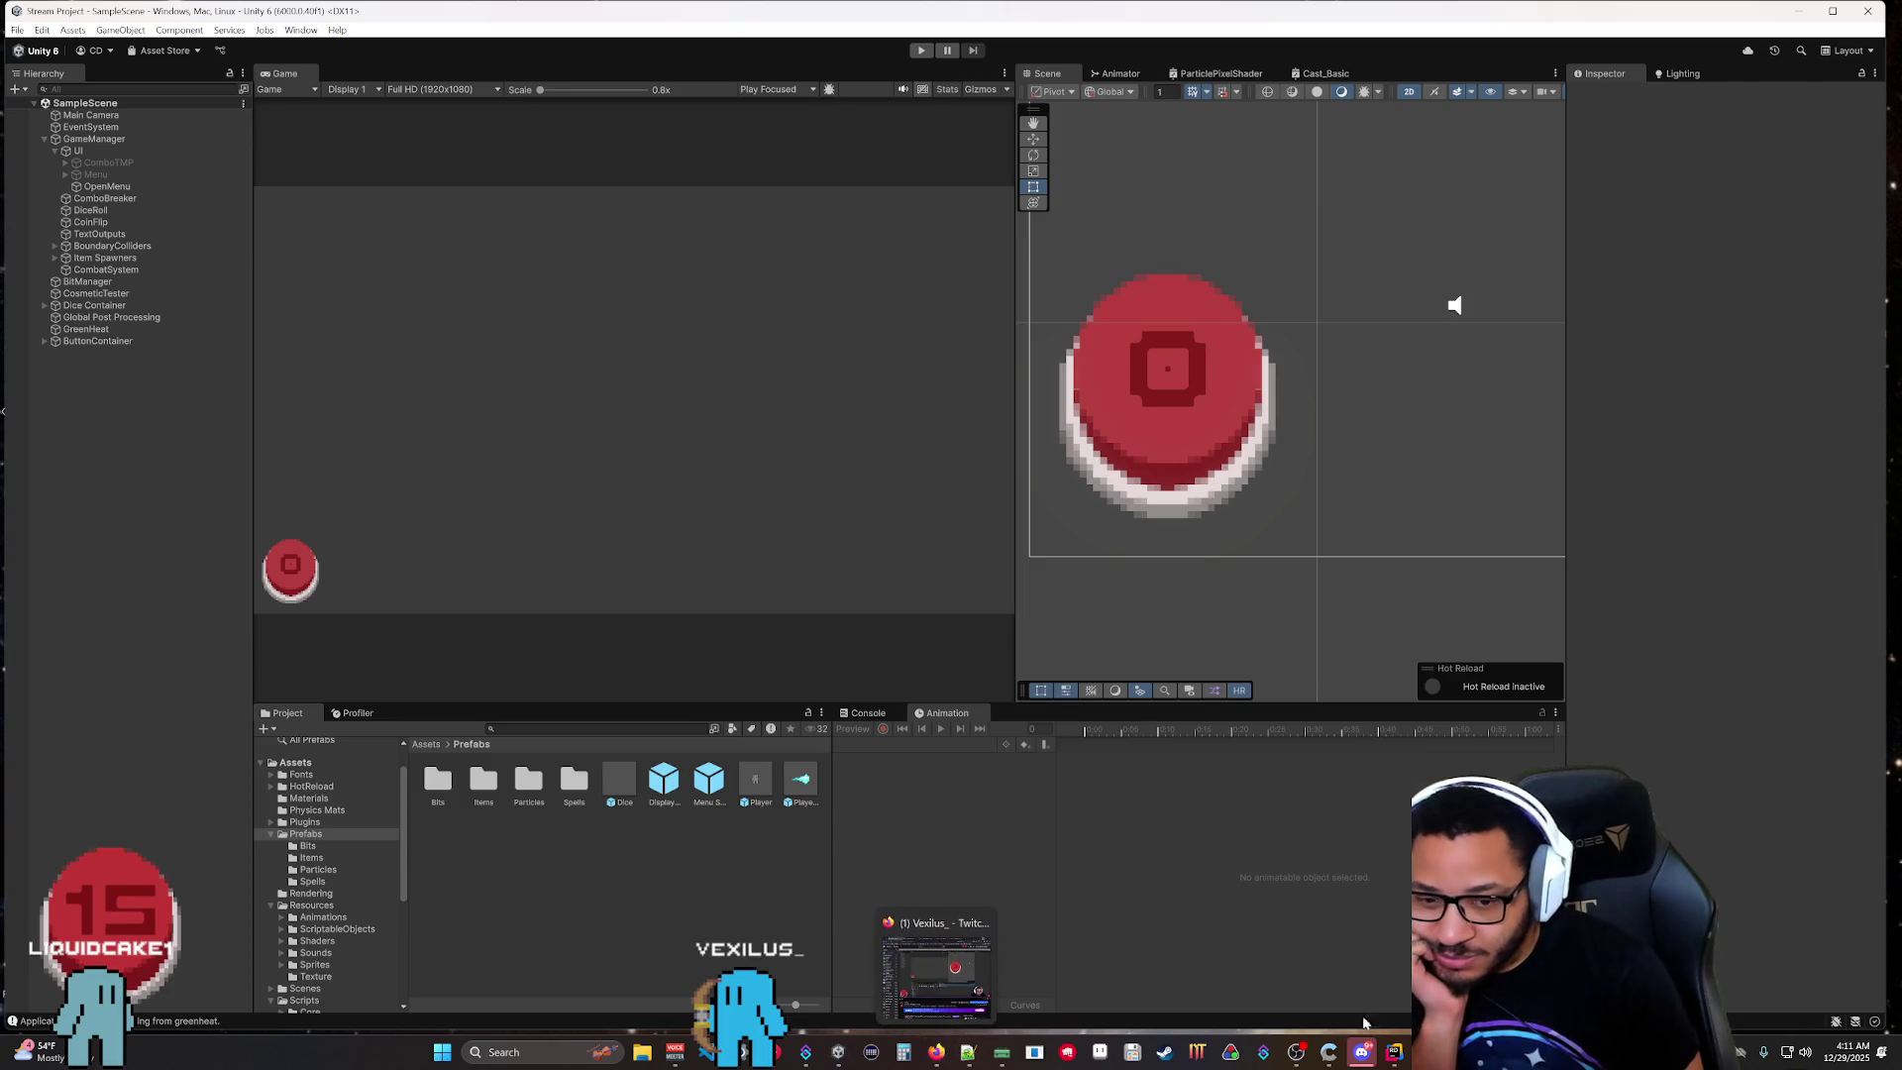
Open PlayerInputHandler.cs from the Systems > PlayerInputParsing folder in Rider.
click(1396, 1054)
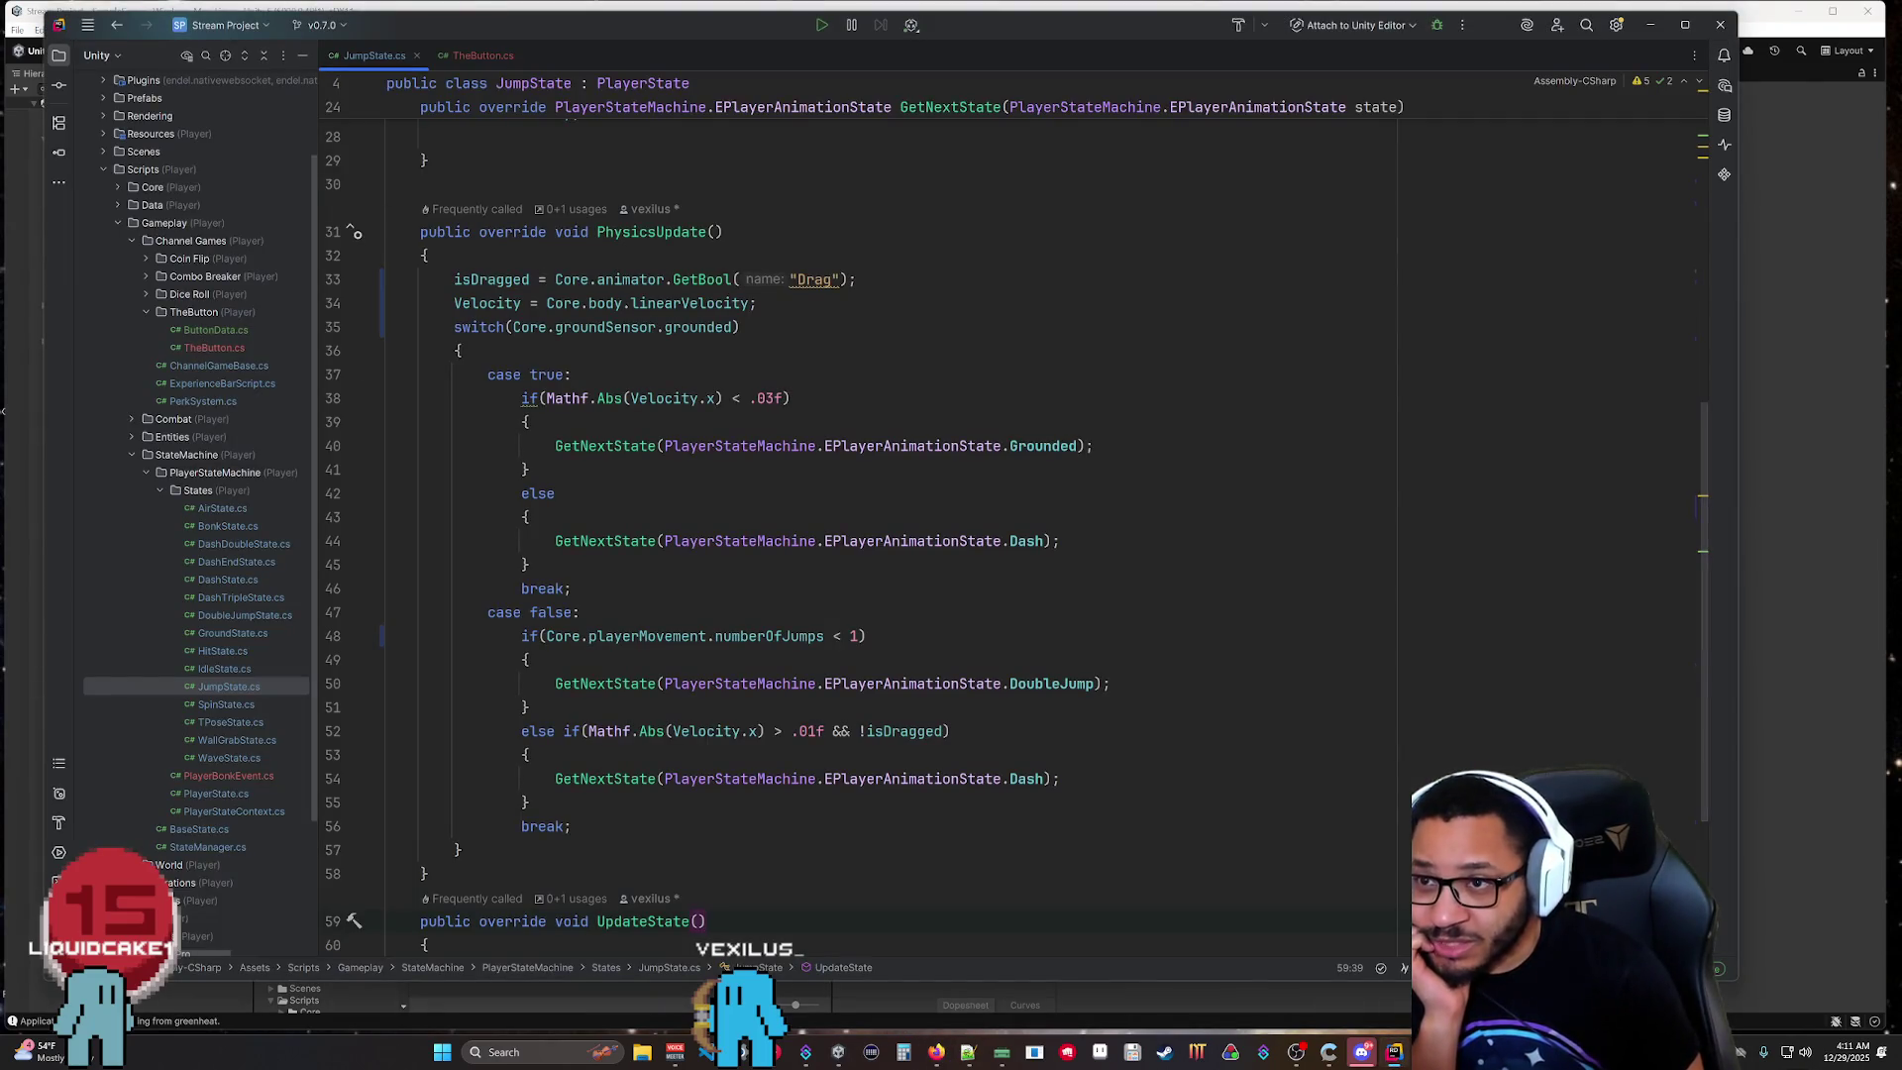
click(136, 455)
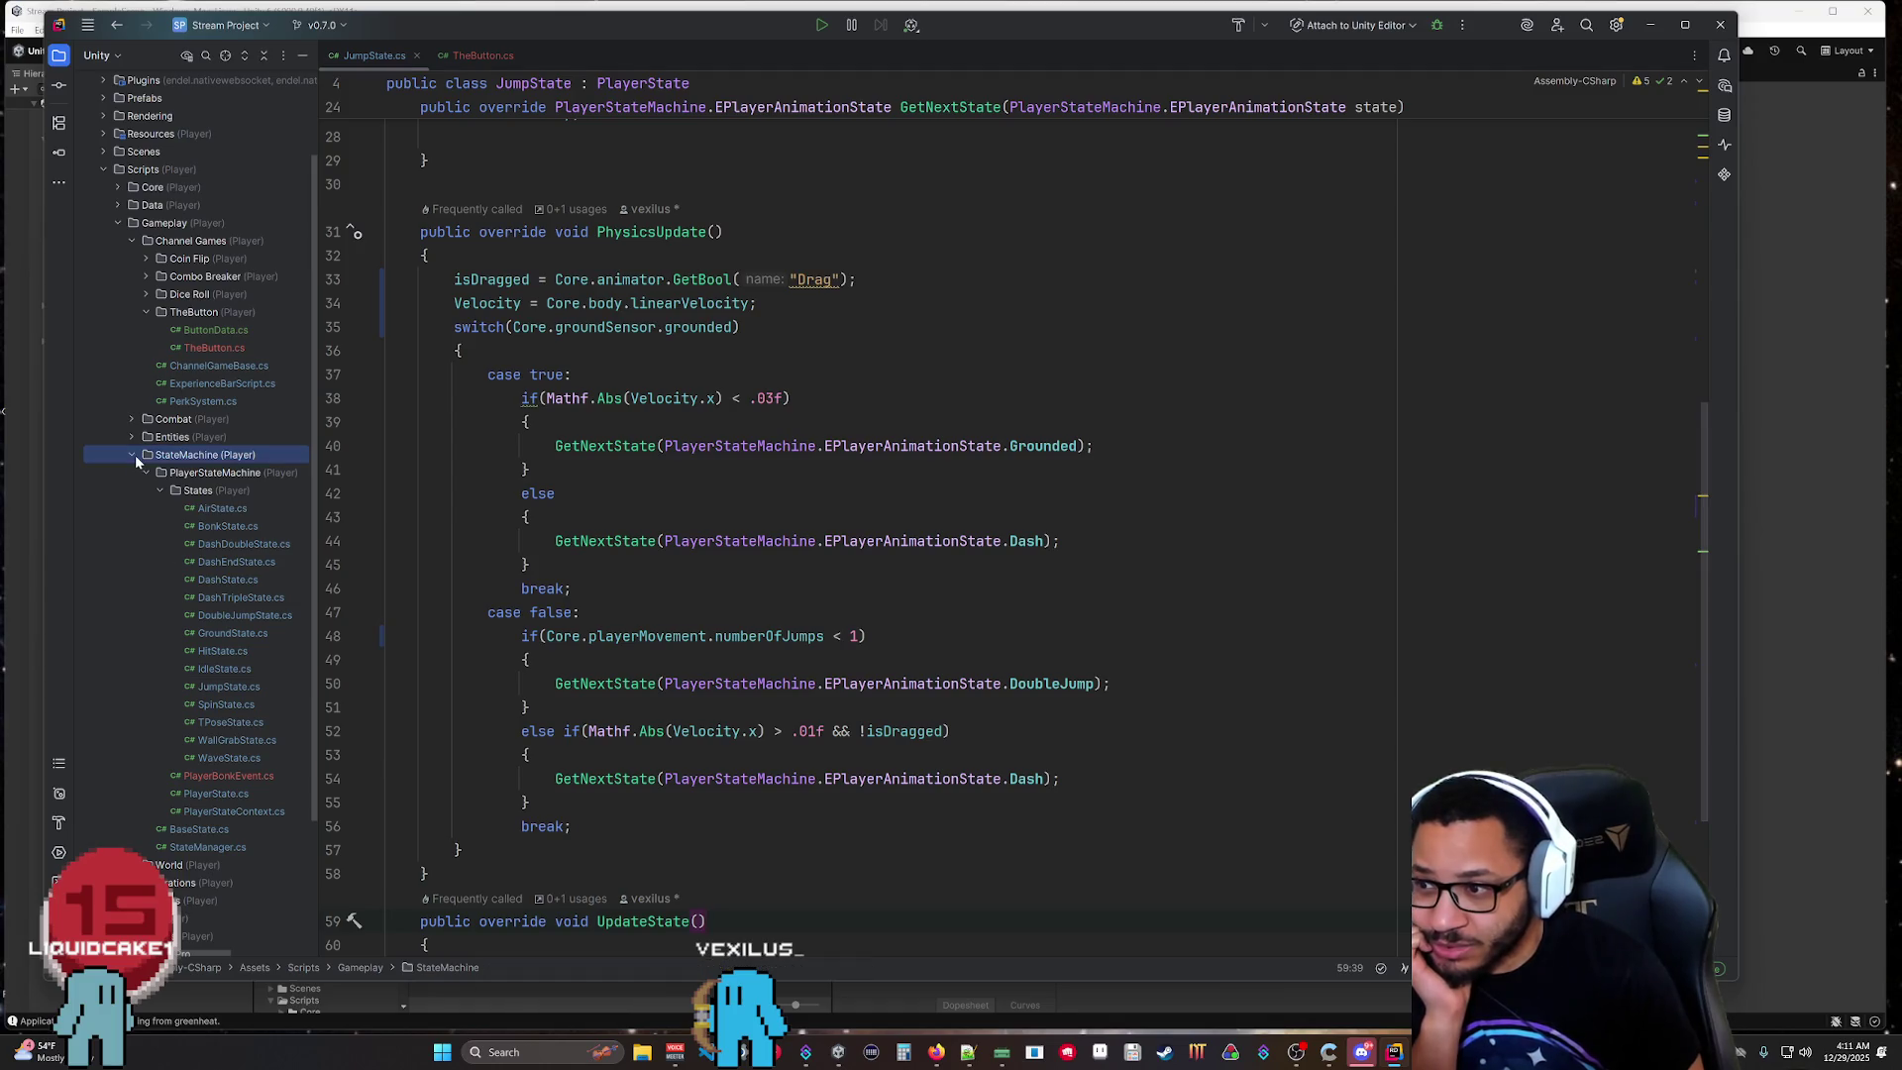
click(134, 454)
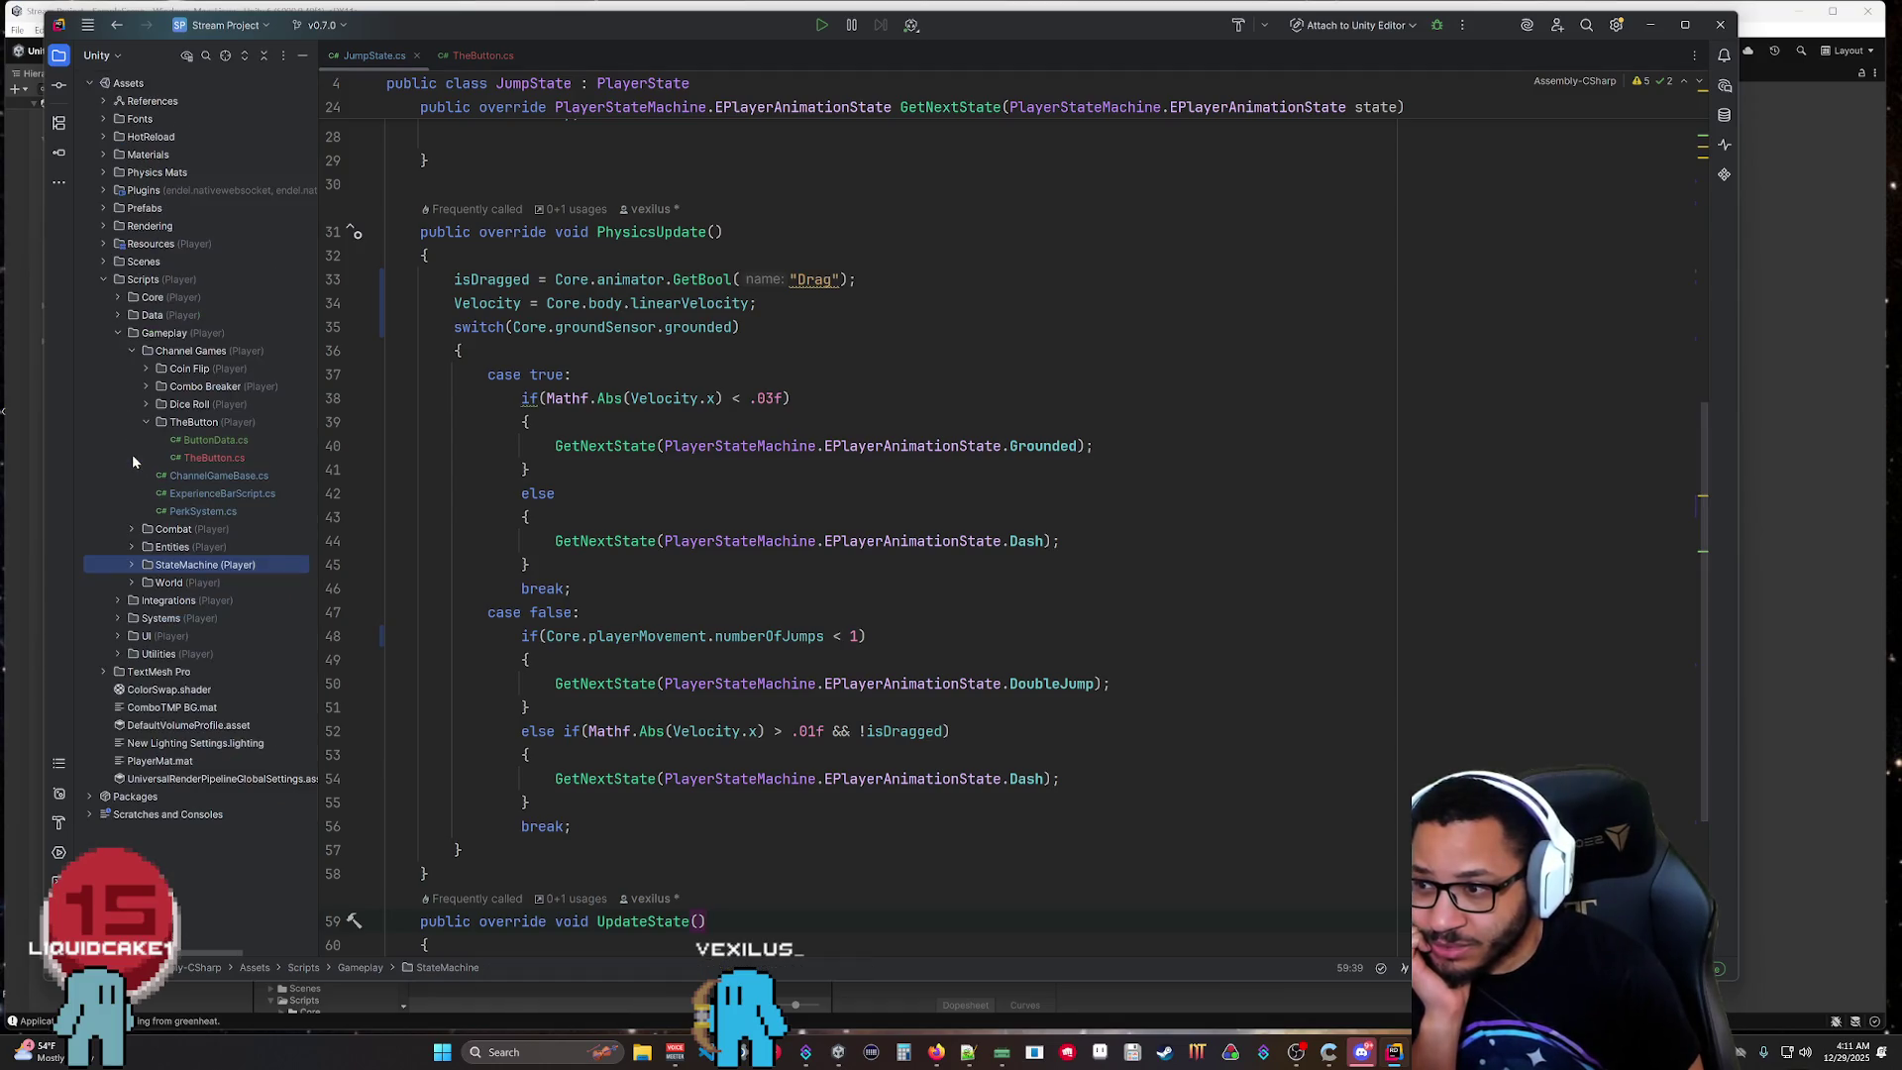
click(118, 616)
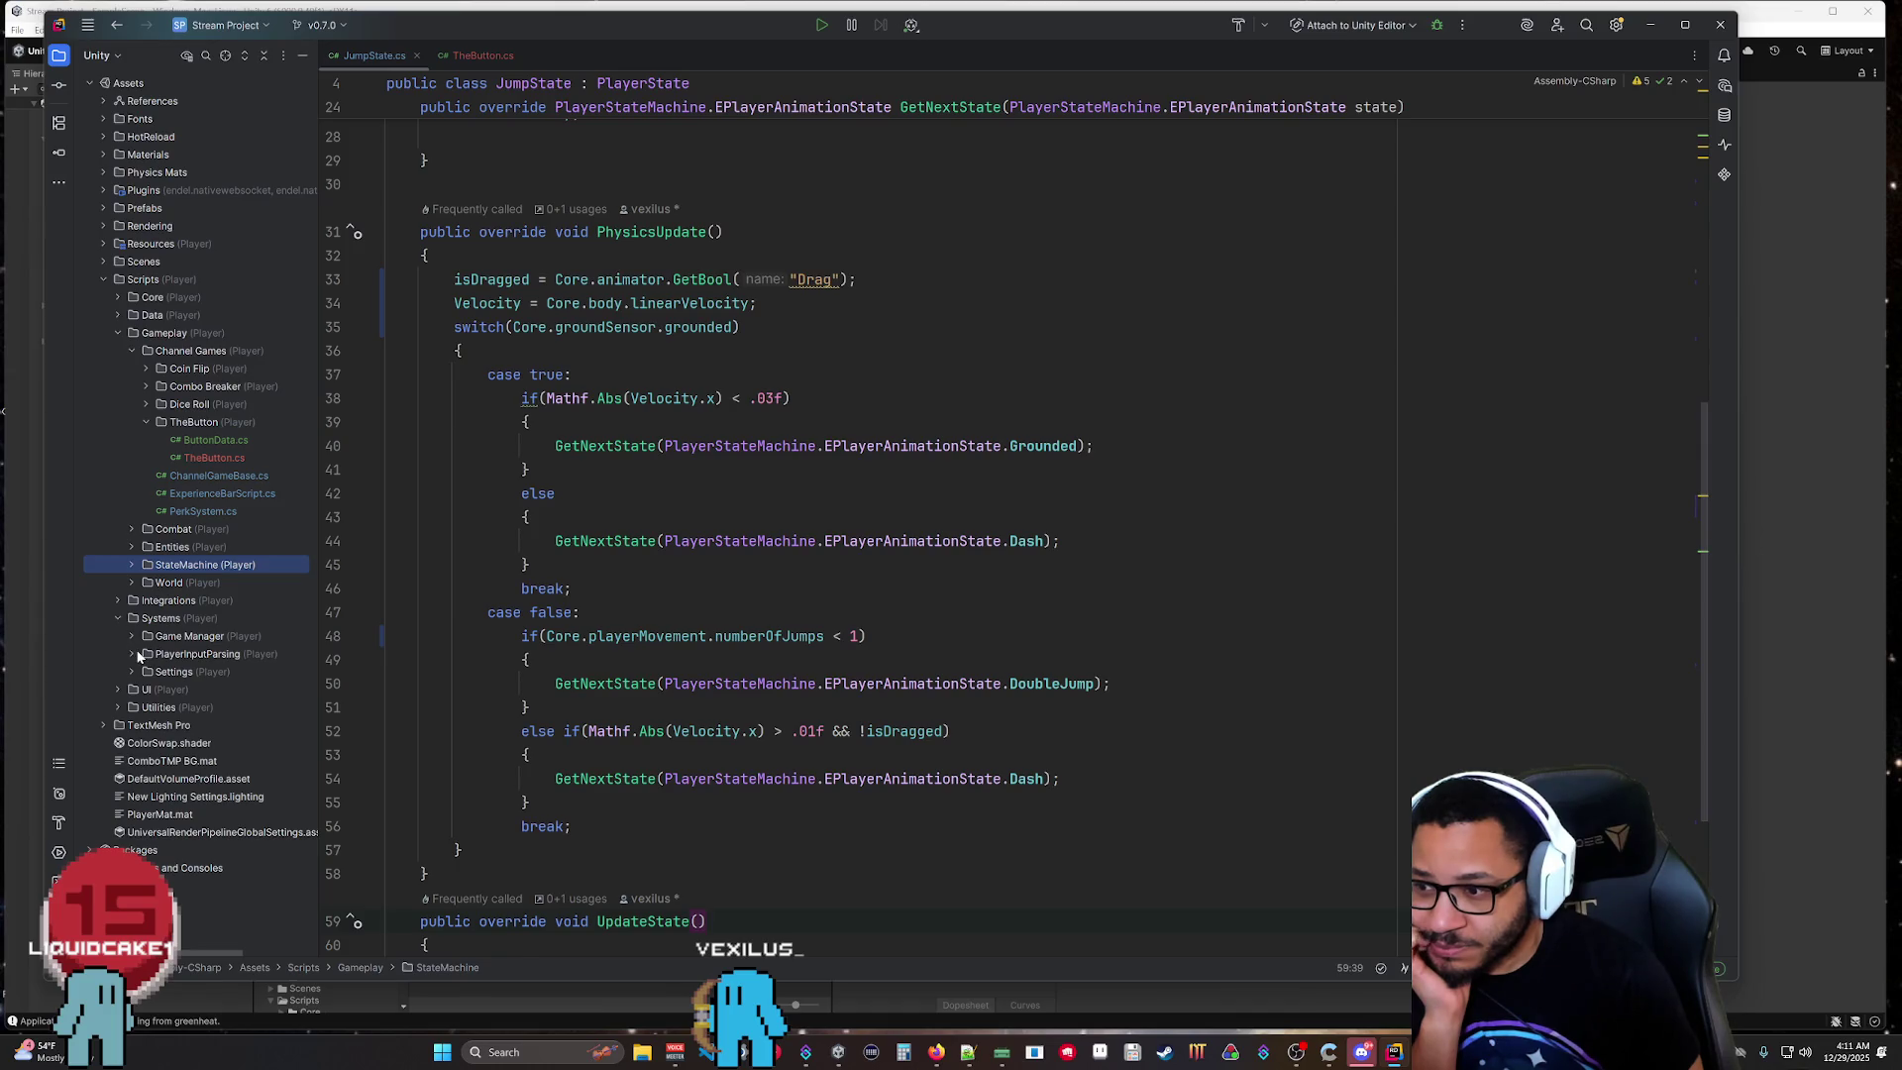
click(131, 654)
click(132, 655)
double_click(216, 705)
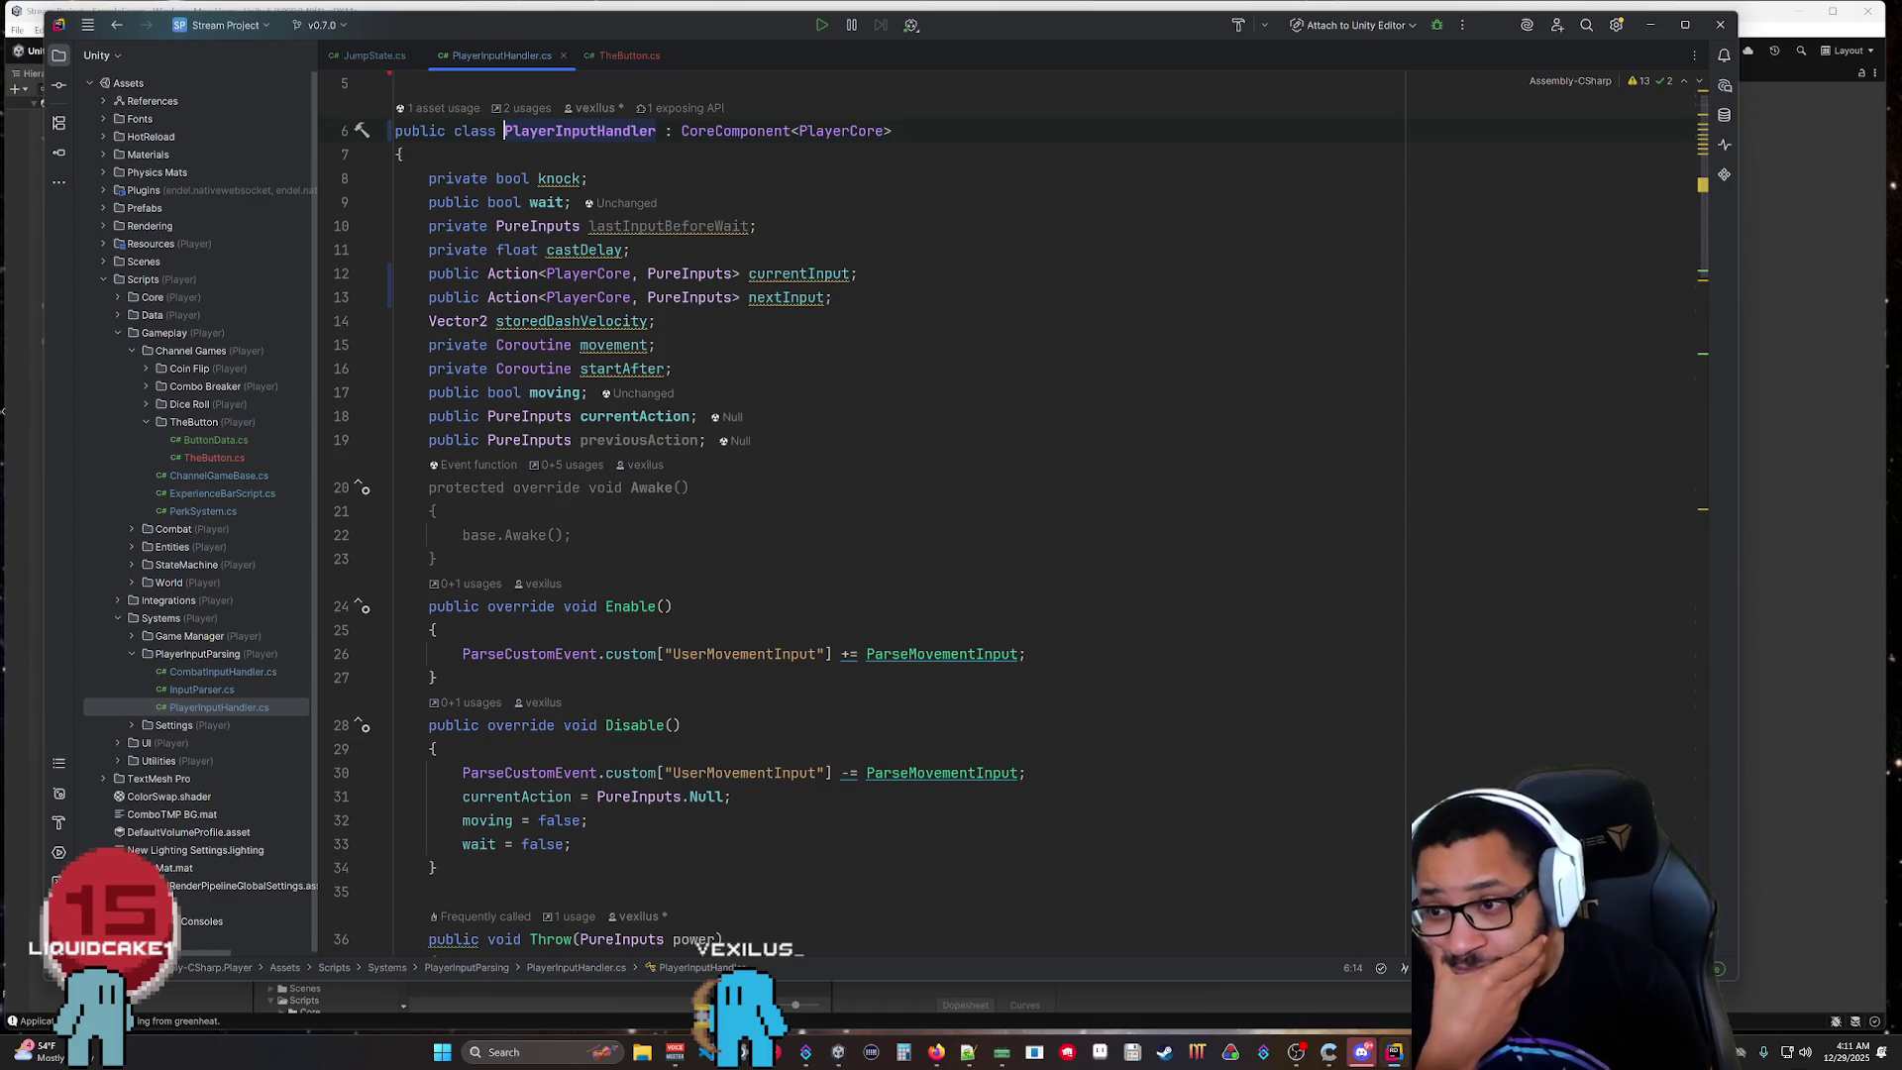
Scroll through RunInputs and place the cursor inside the if(knock) block.
scroll(1020, 515, down, 7)
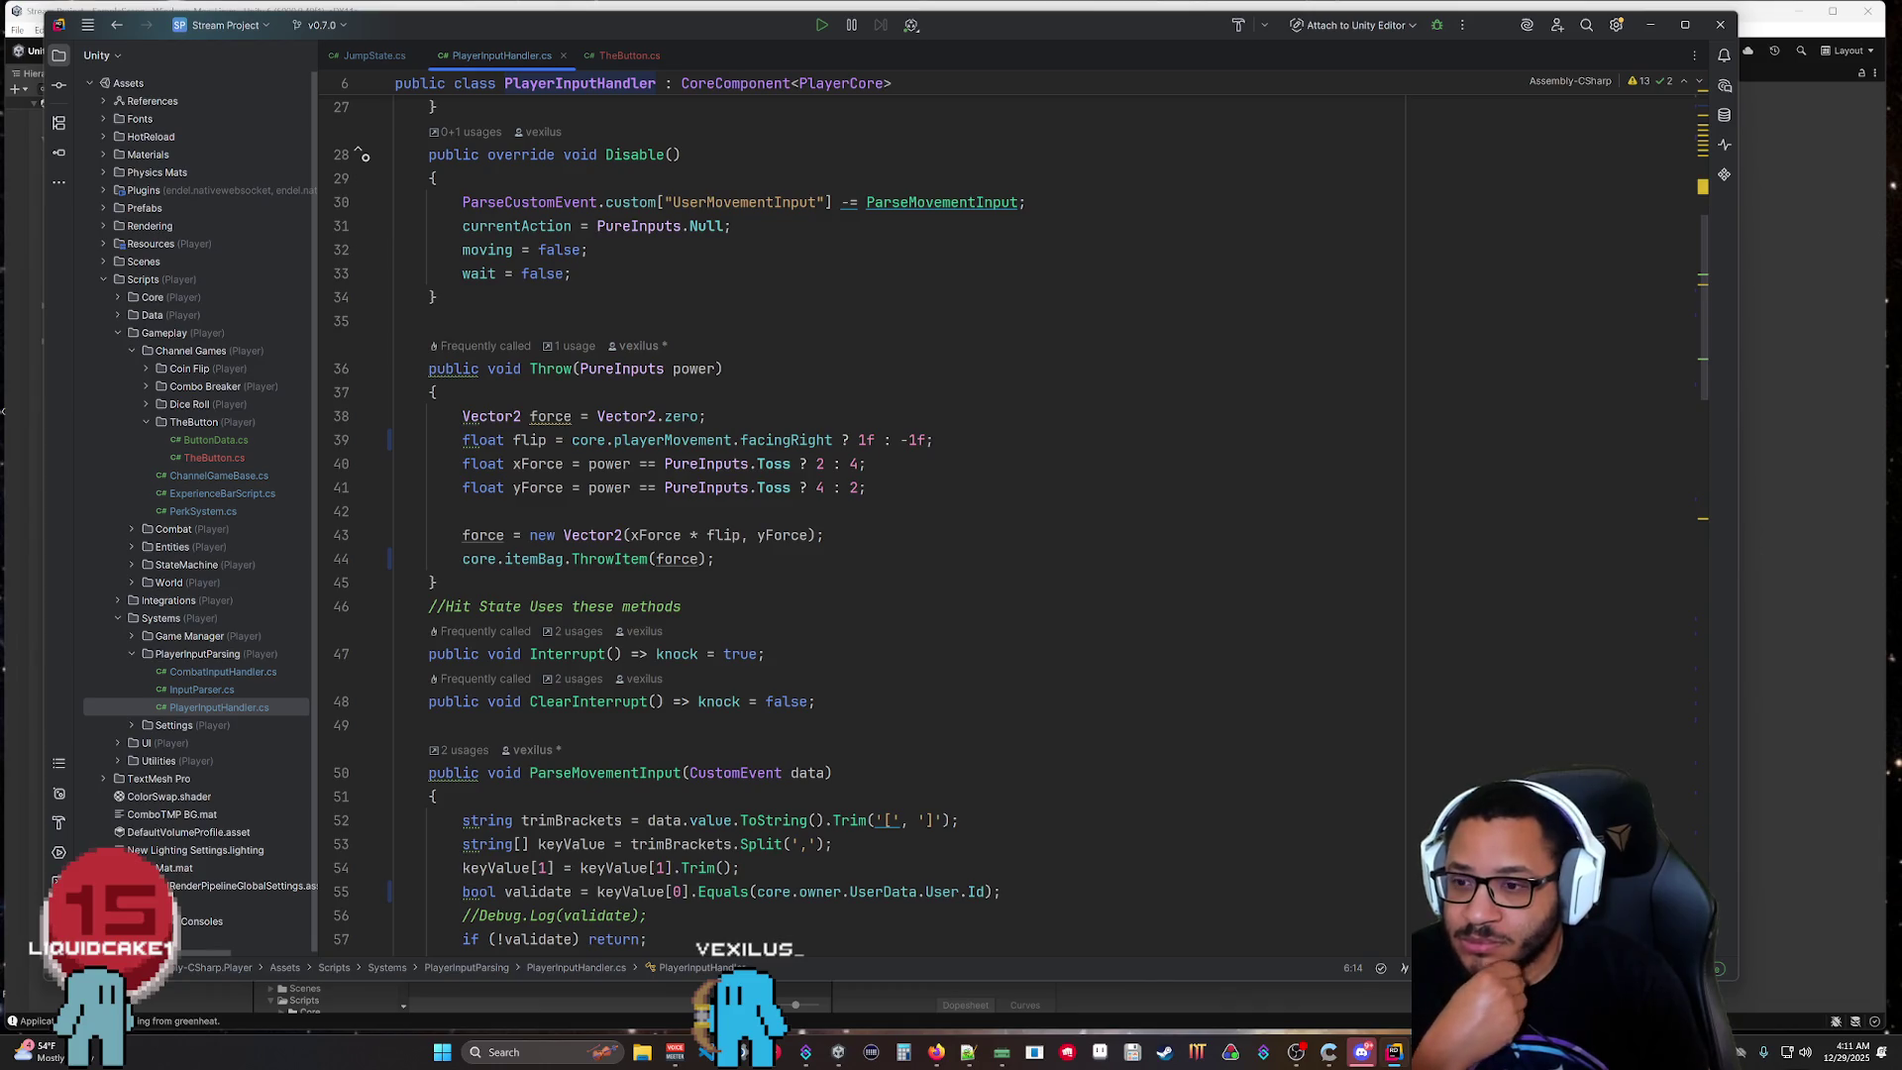
scroll(1020, 515, down, 7)
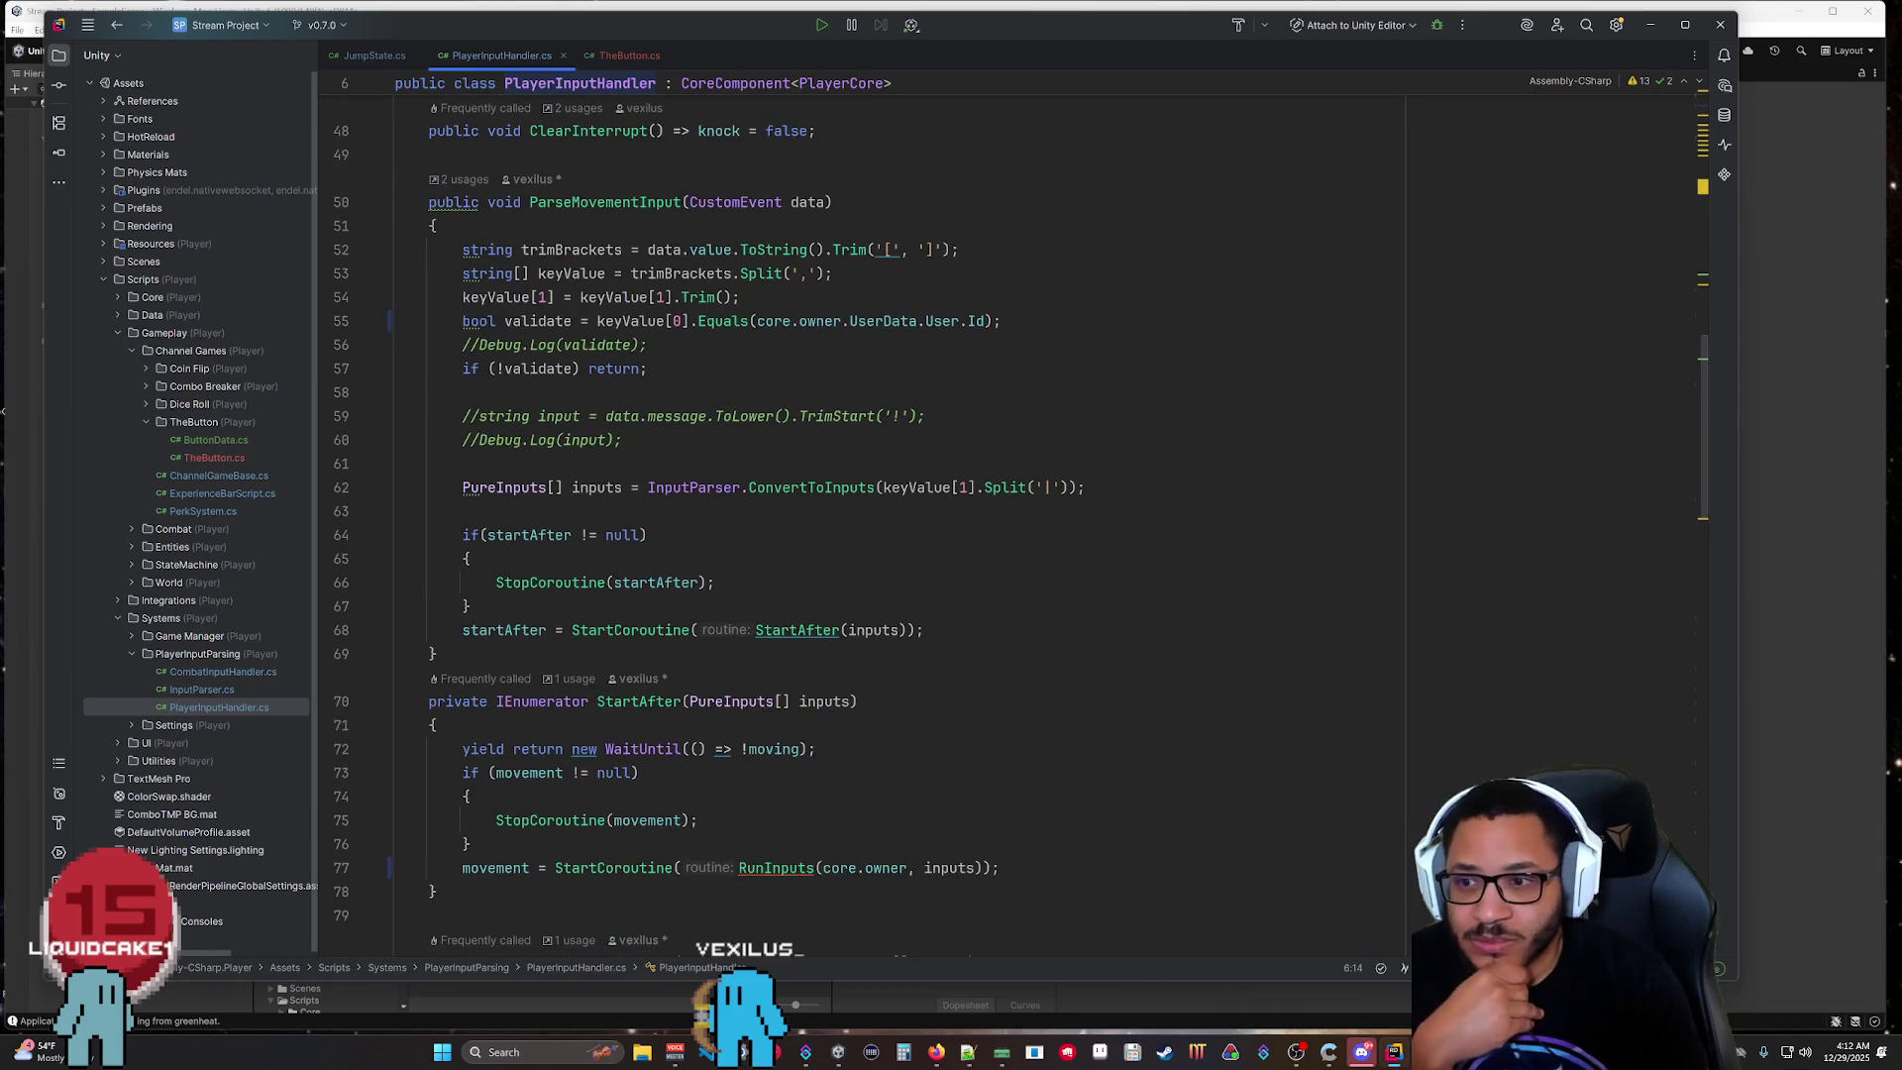
scroll(1021, 515, down, 9)
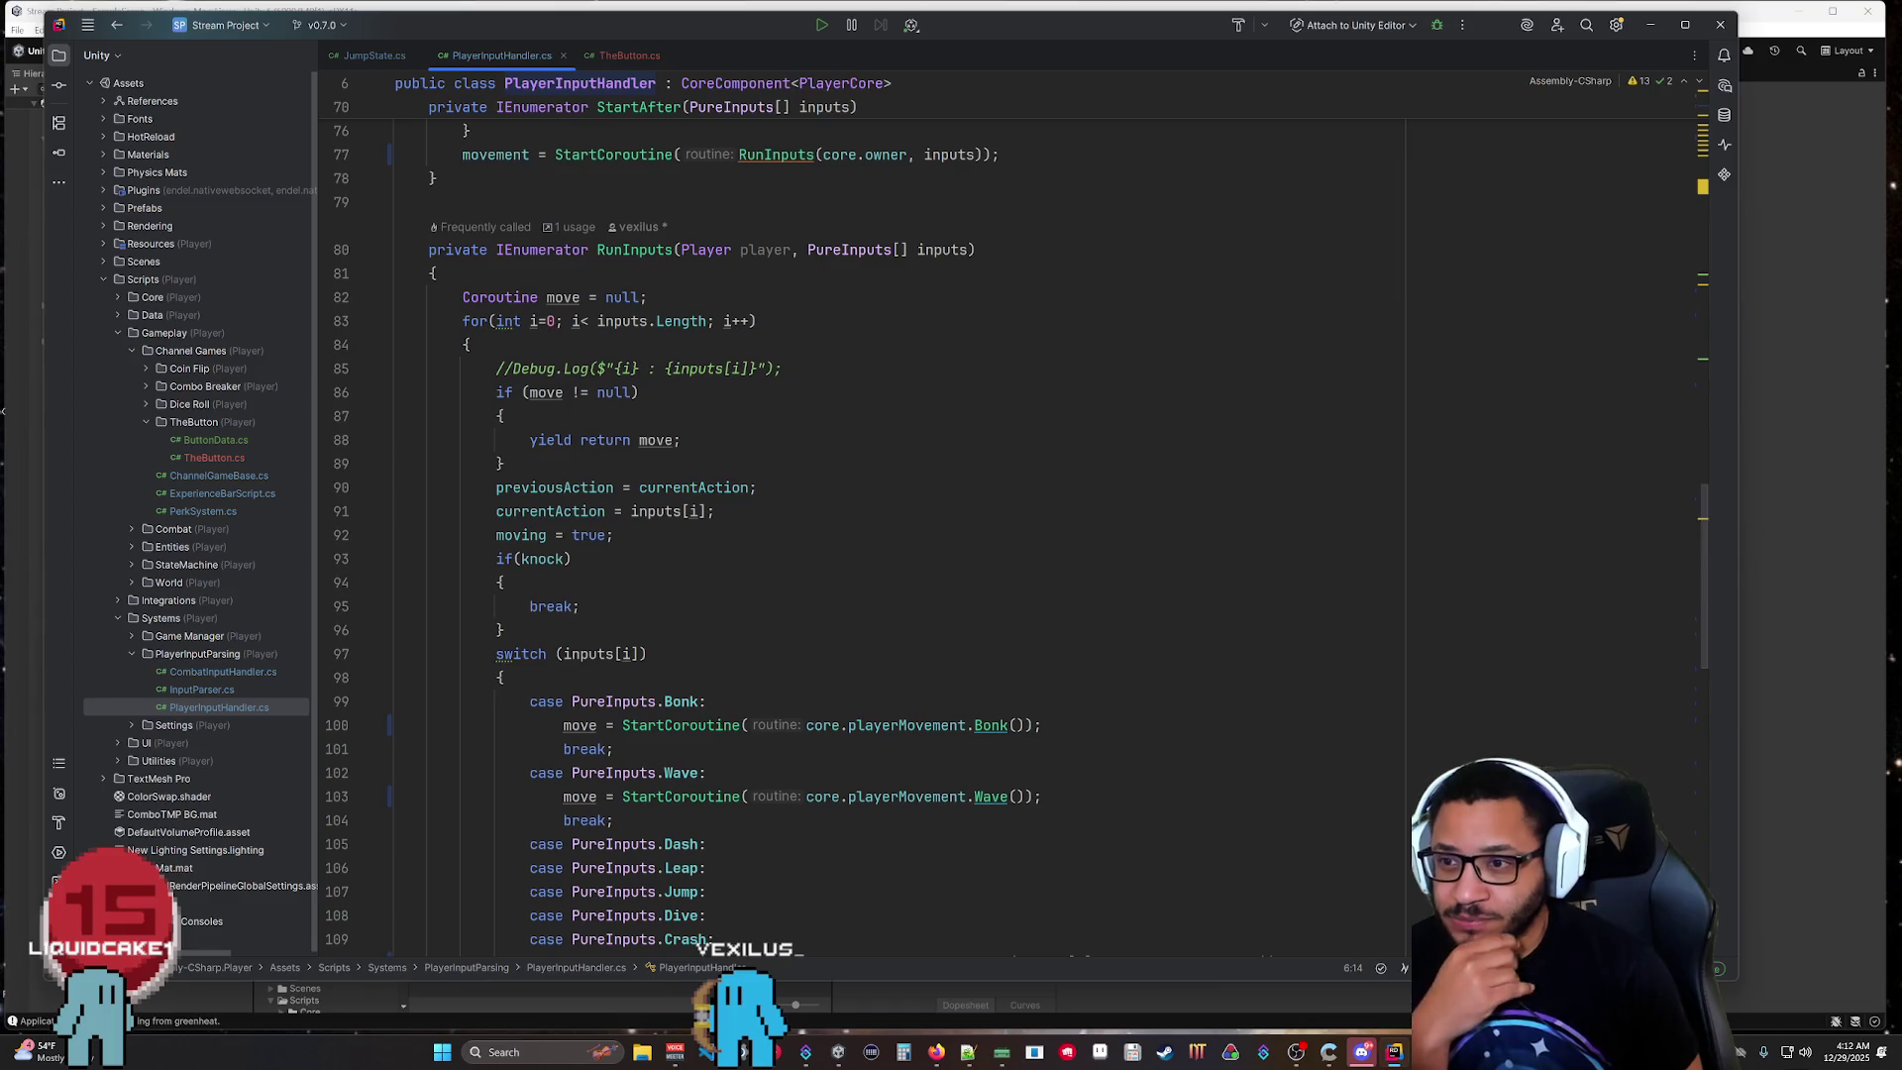
scroll(1016, 525, up, 2)
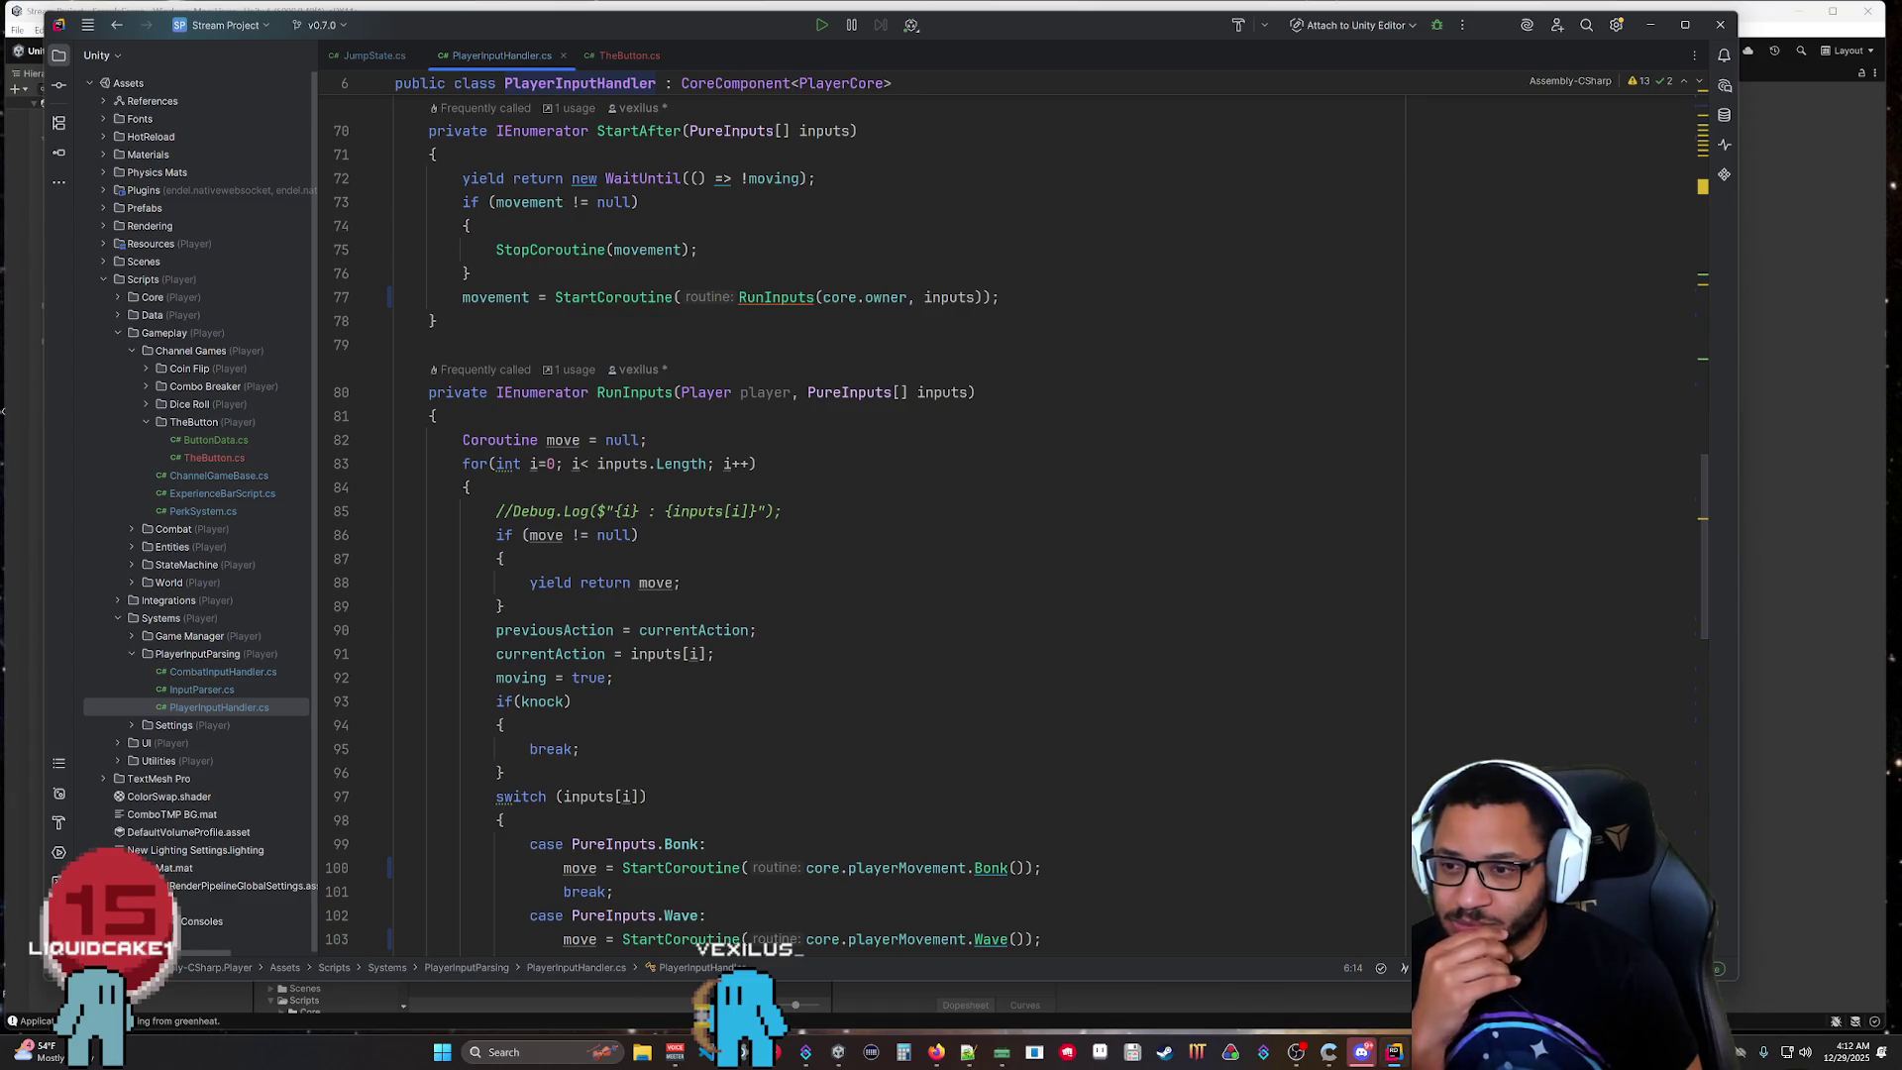
scroll(678, 535, down, 2)
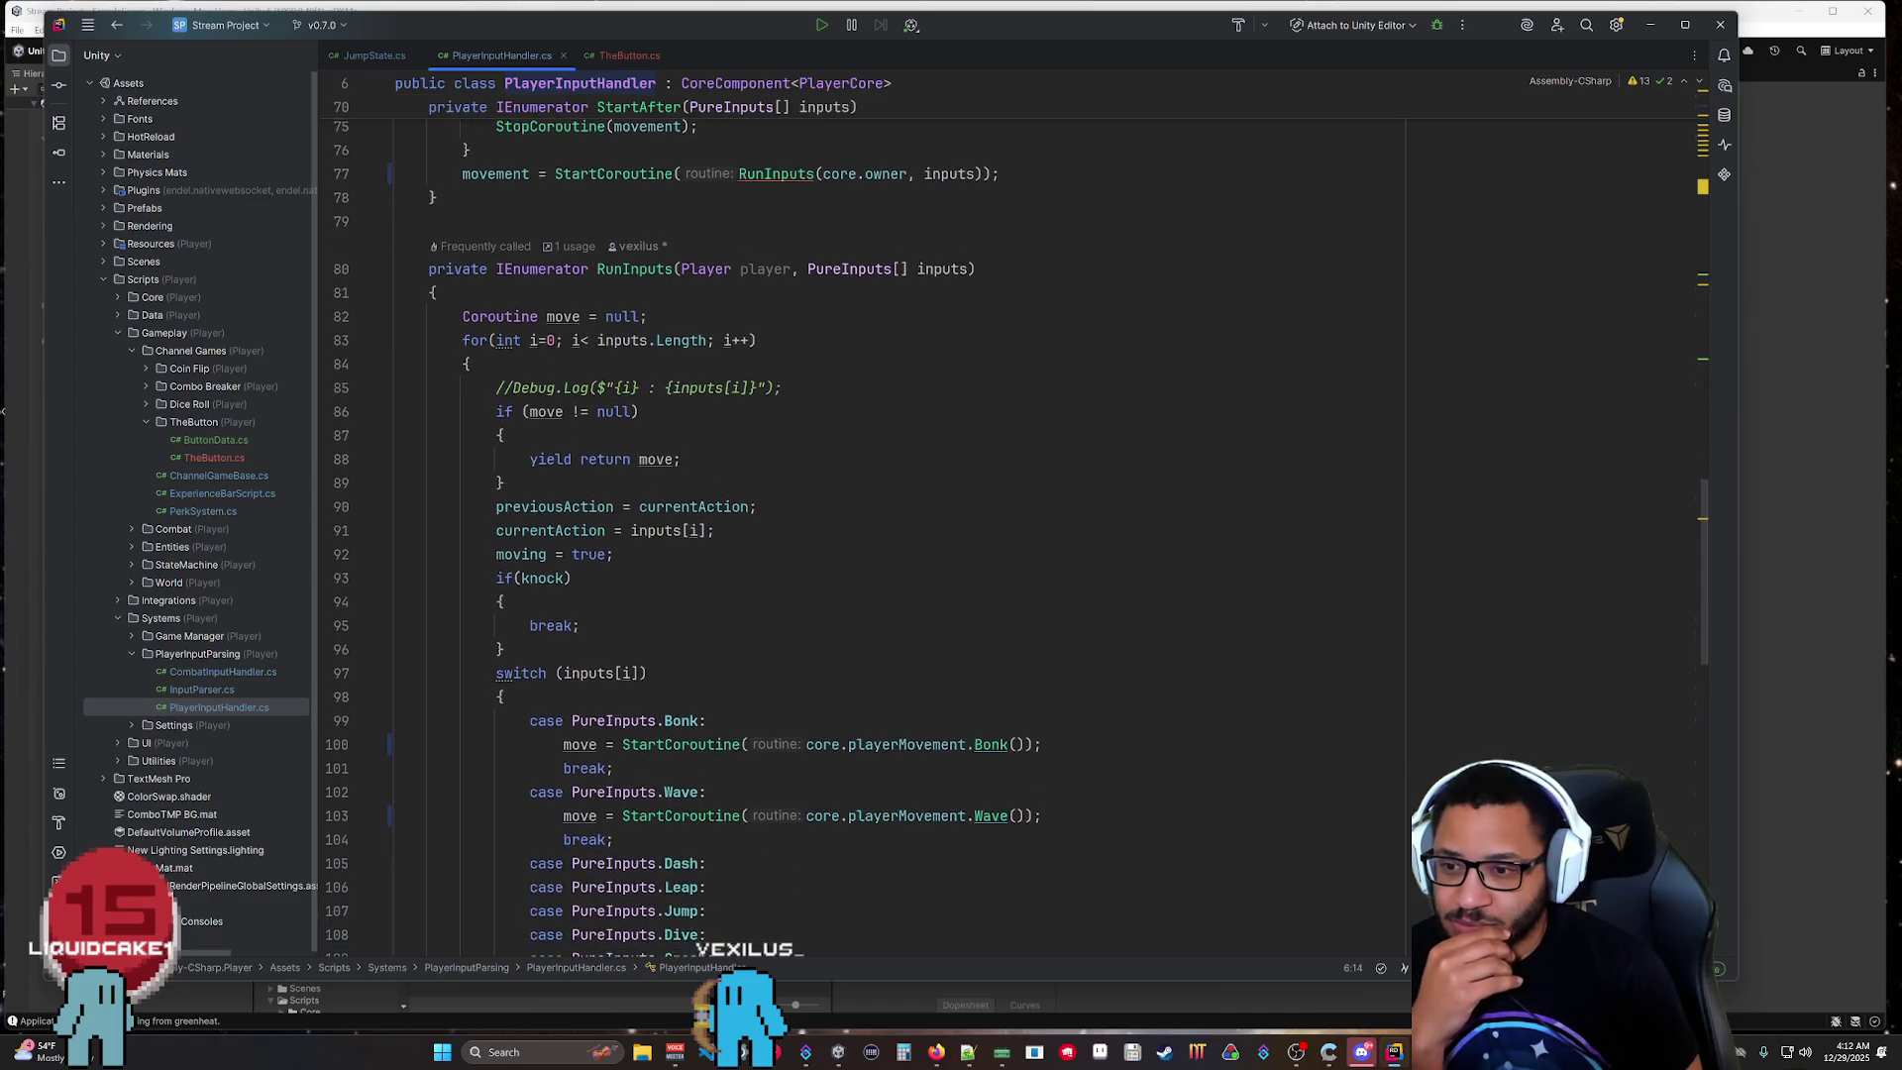
click(508, 582)
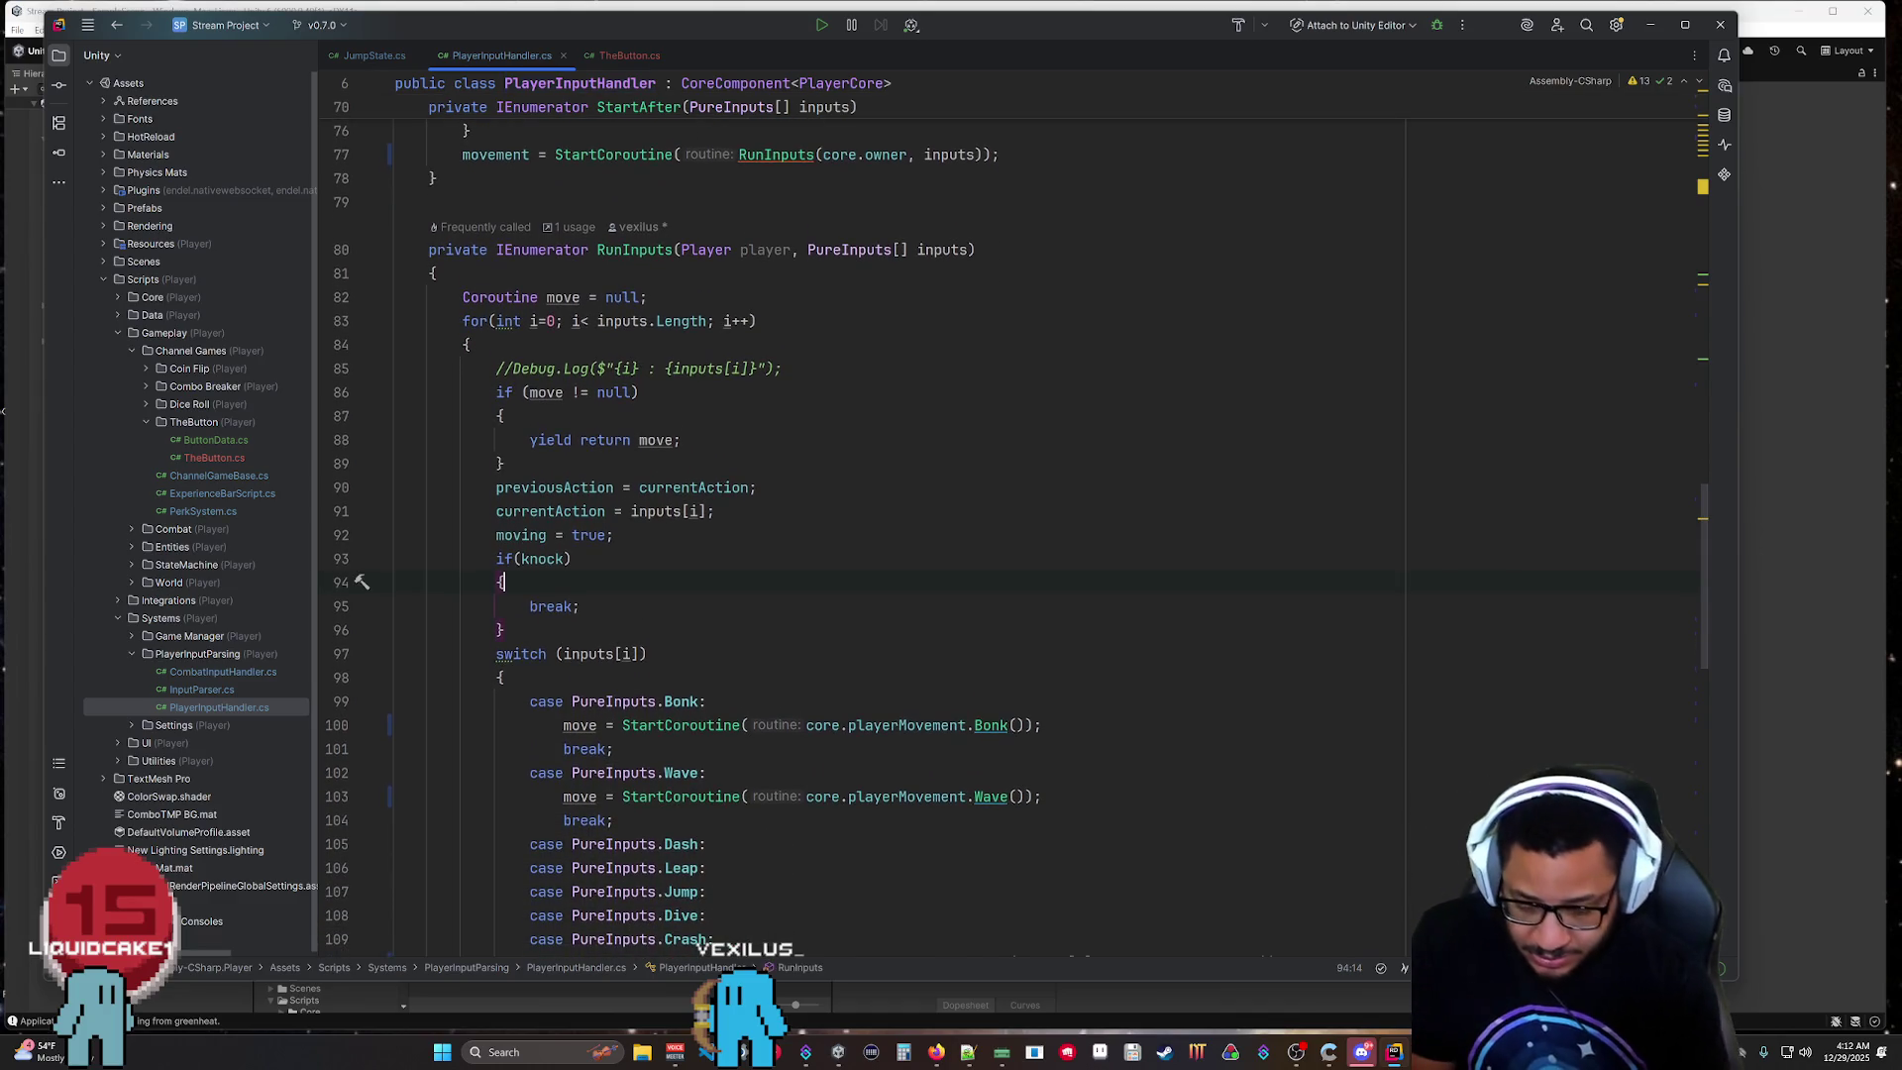
key(Return)
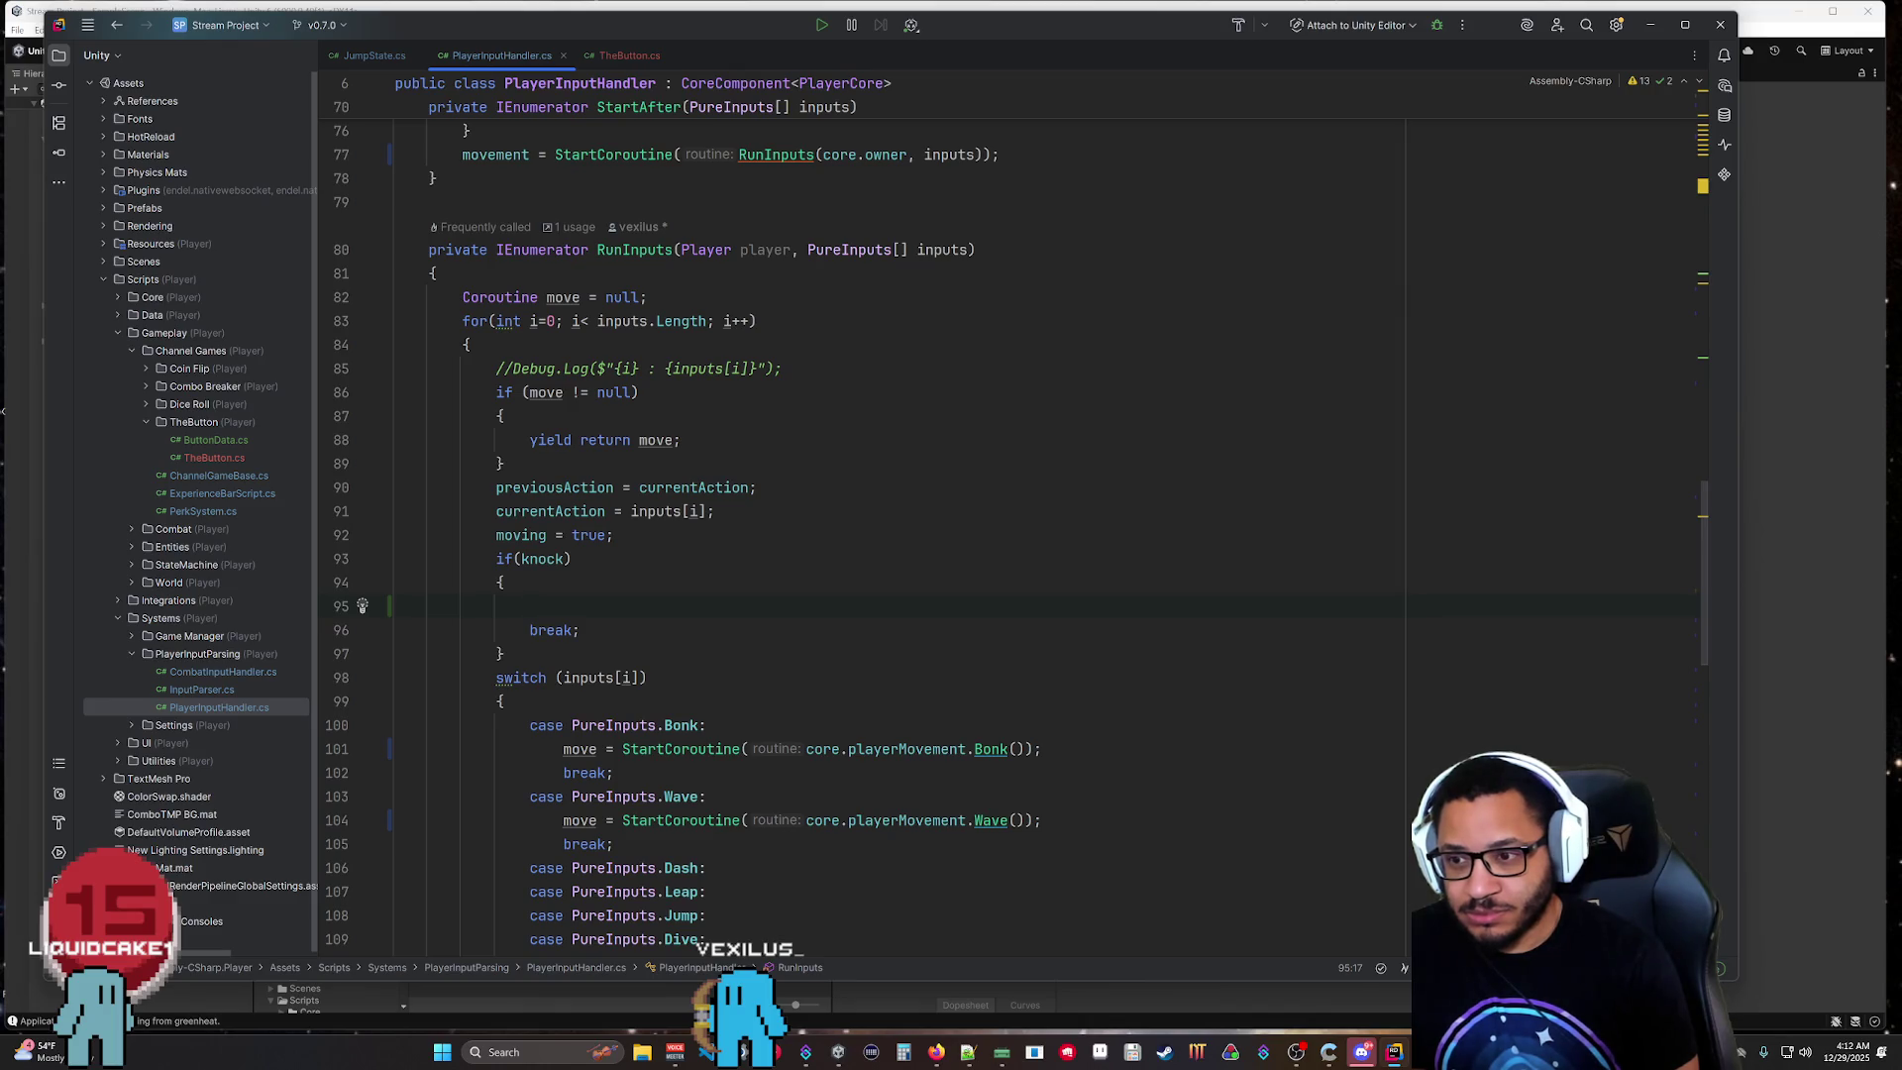
key(BackSpace)
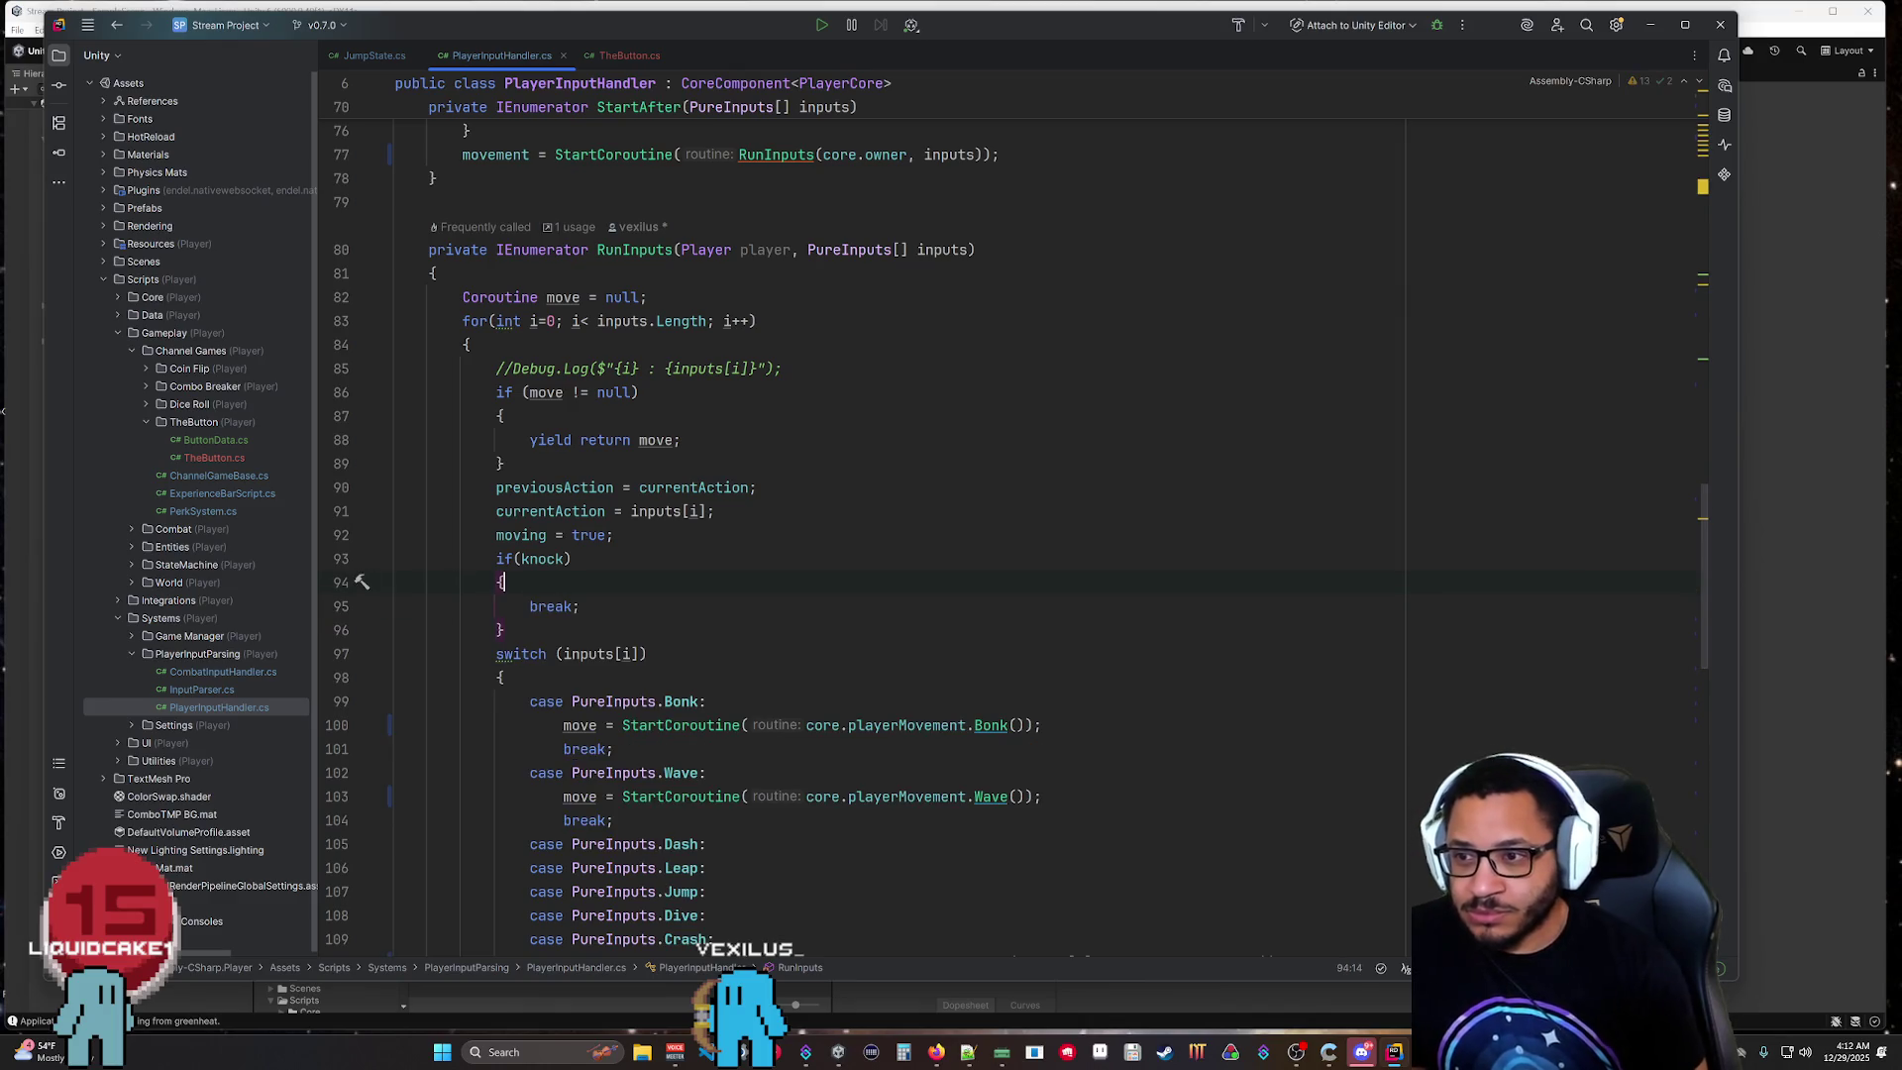
Add 'moving = false;' before break; in the knock block and save the file.
scroll(861, 515, down, 15)
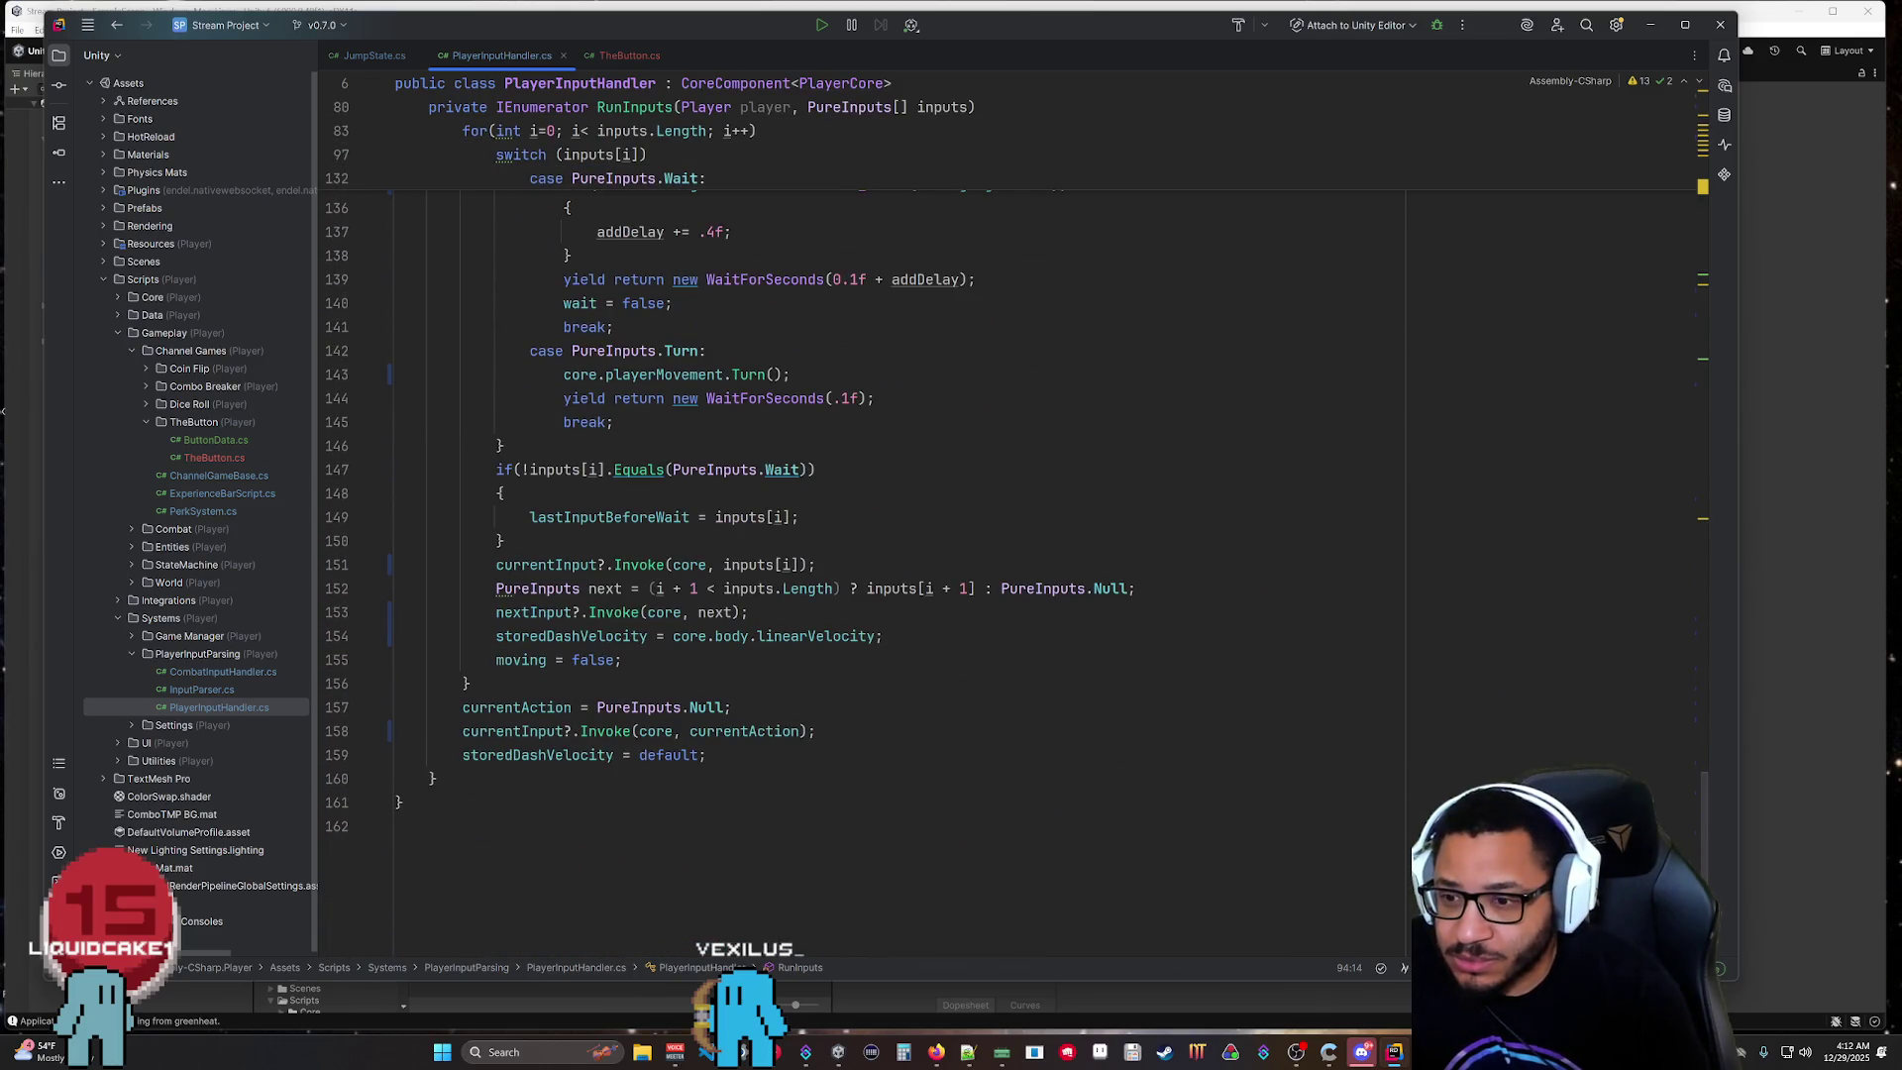
scroll(861, 515, up, 17)
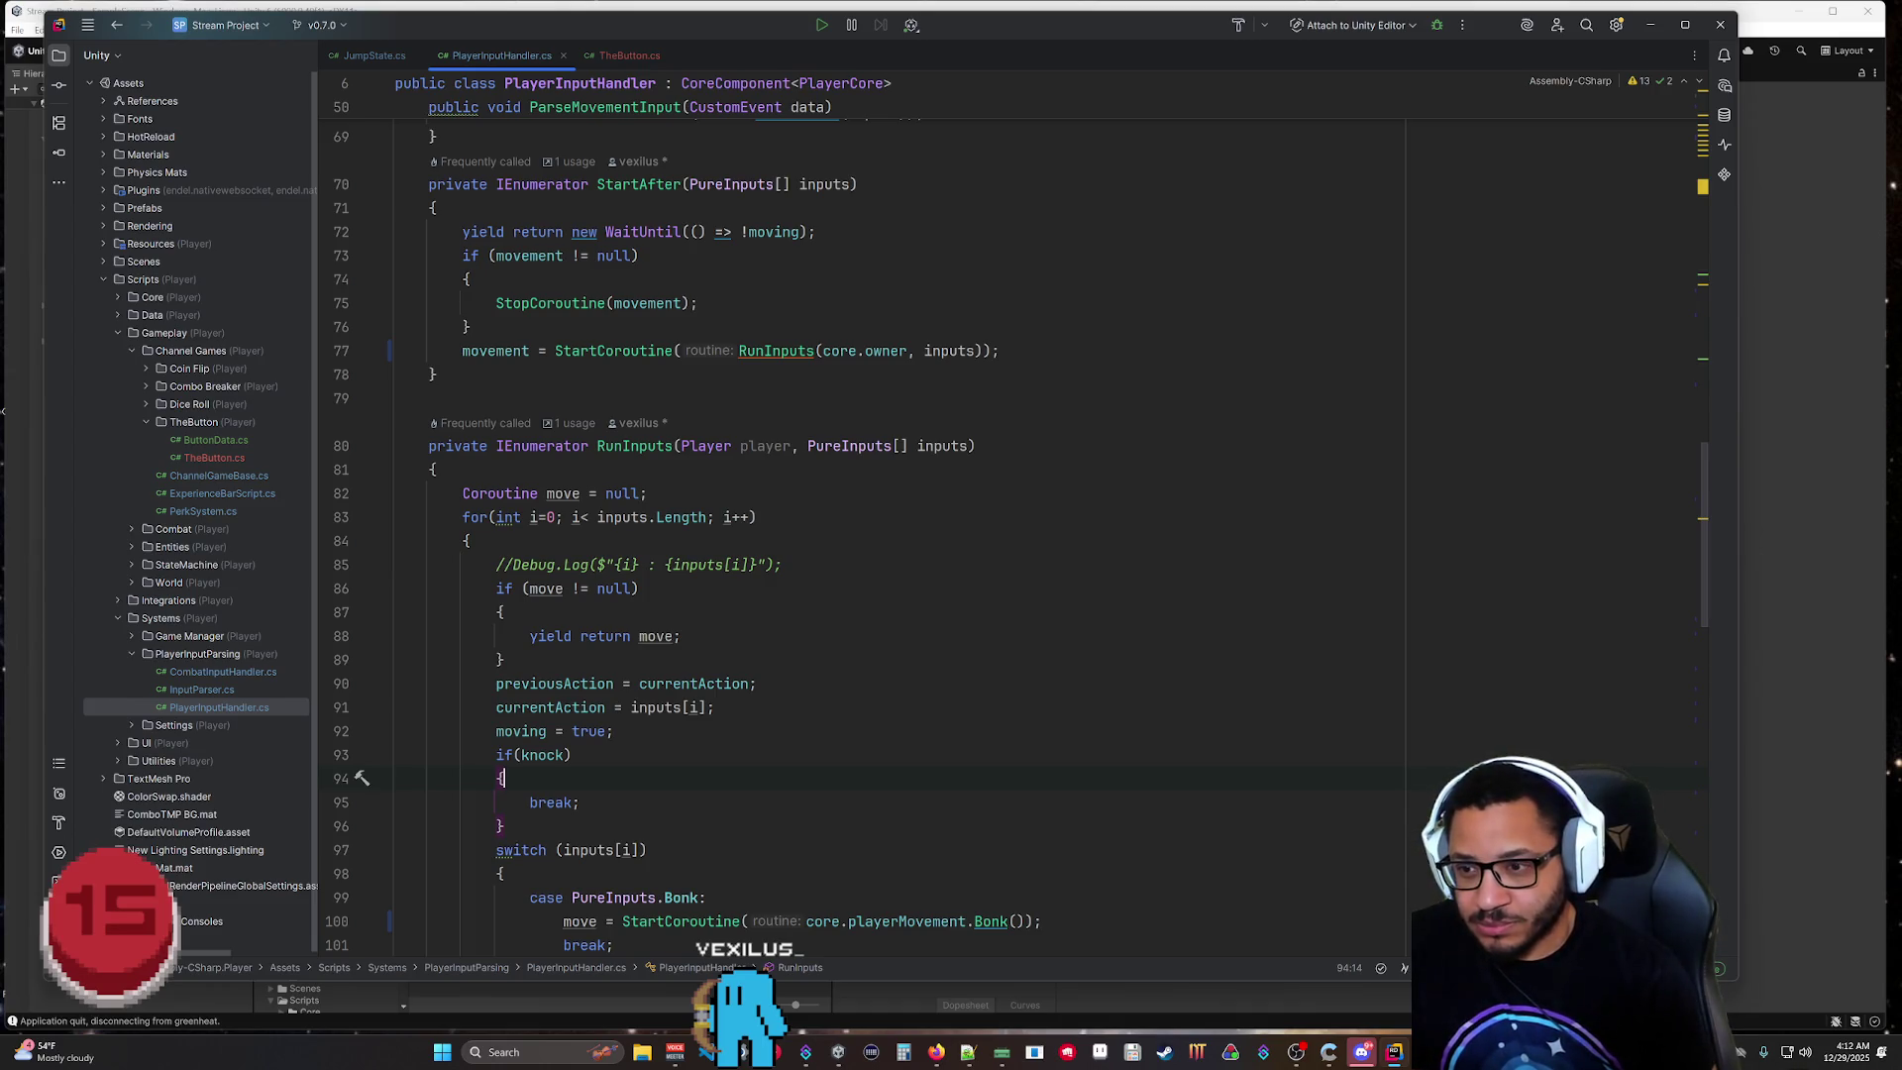
scroll(861, 525, down, 20)
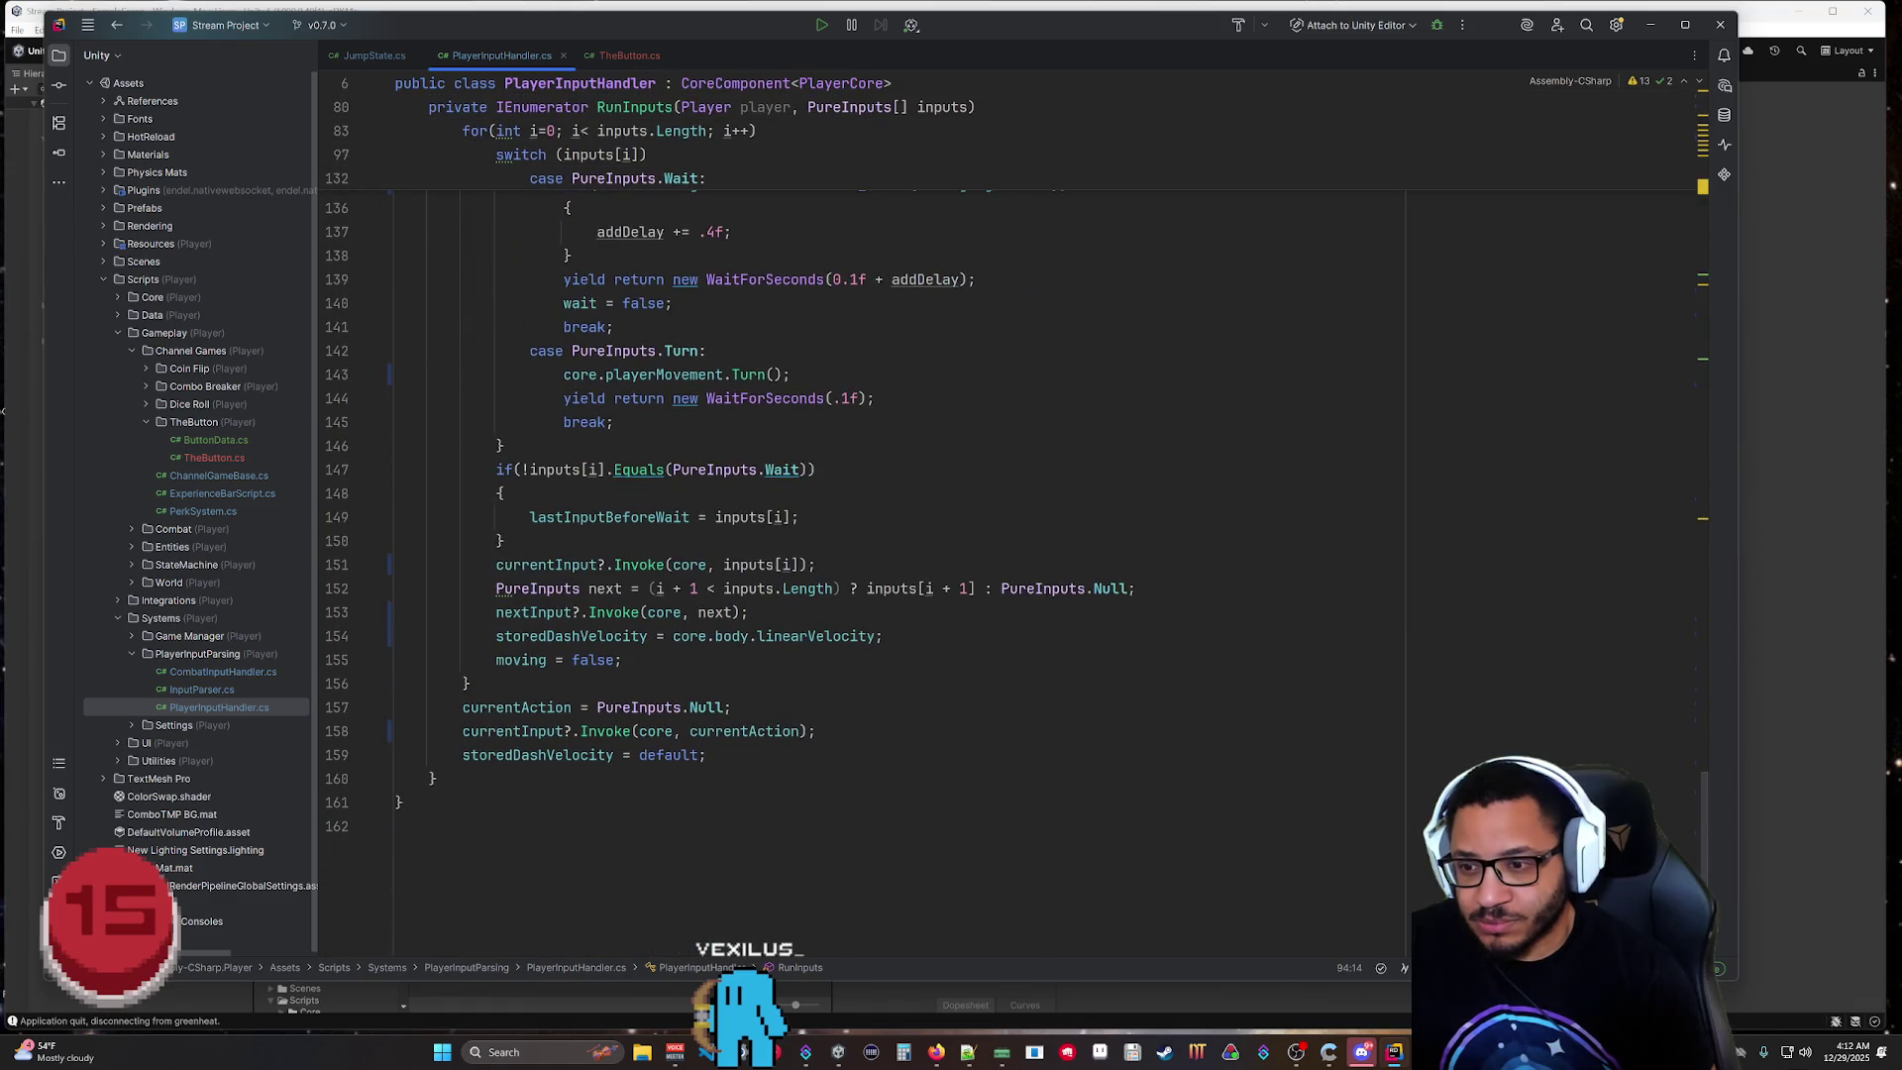
scroll(862, 525, up, 20)
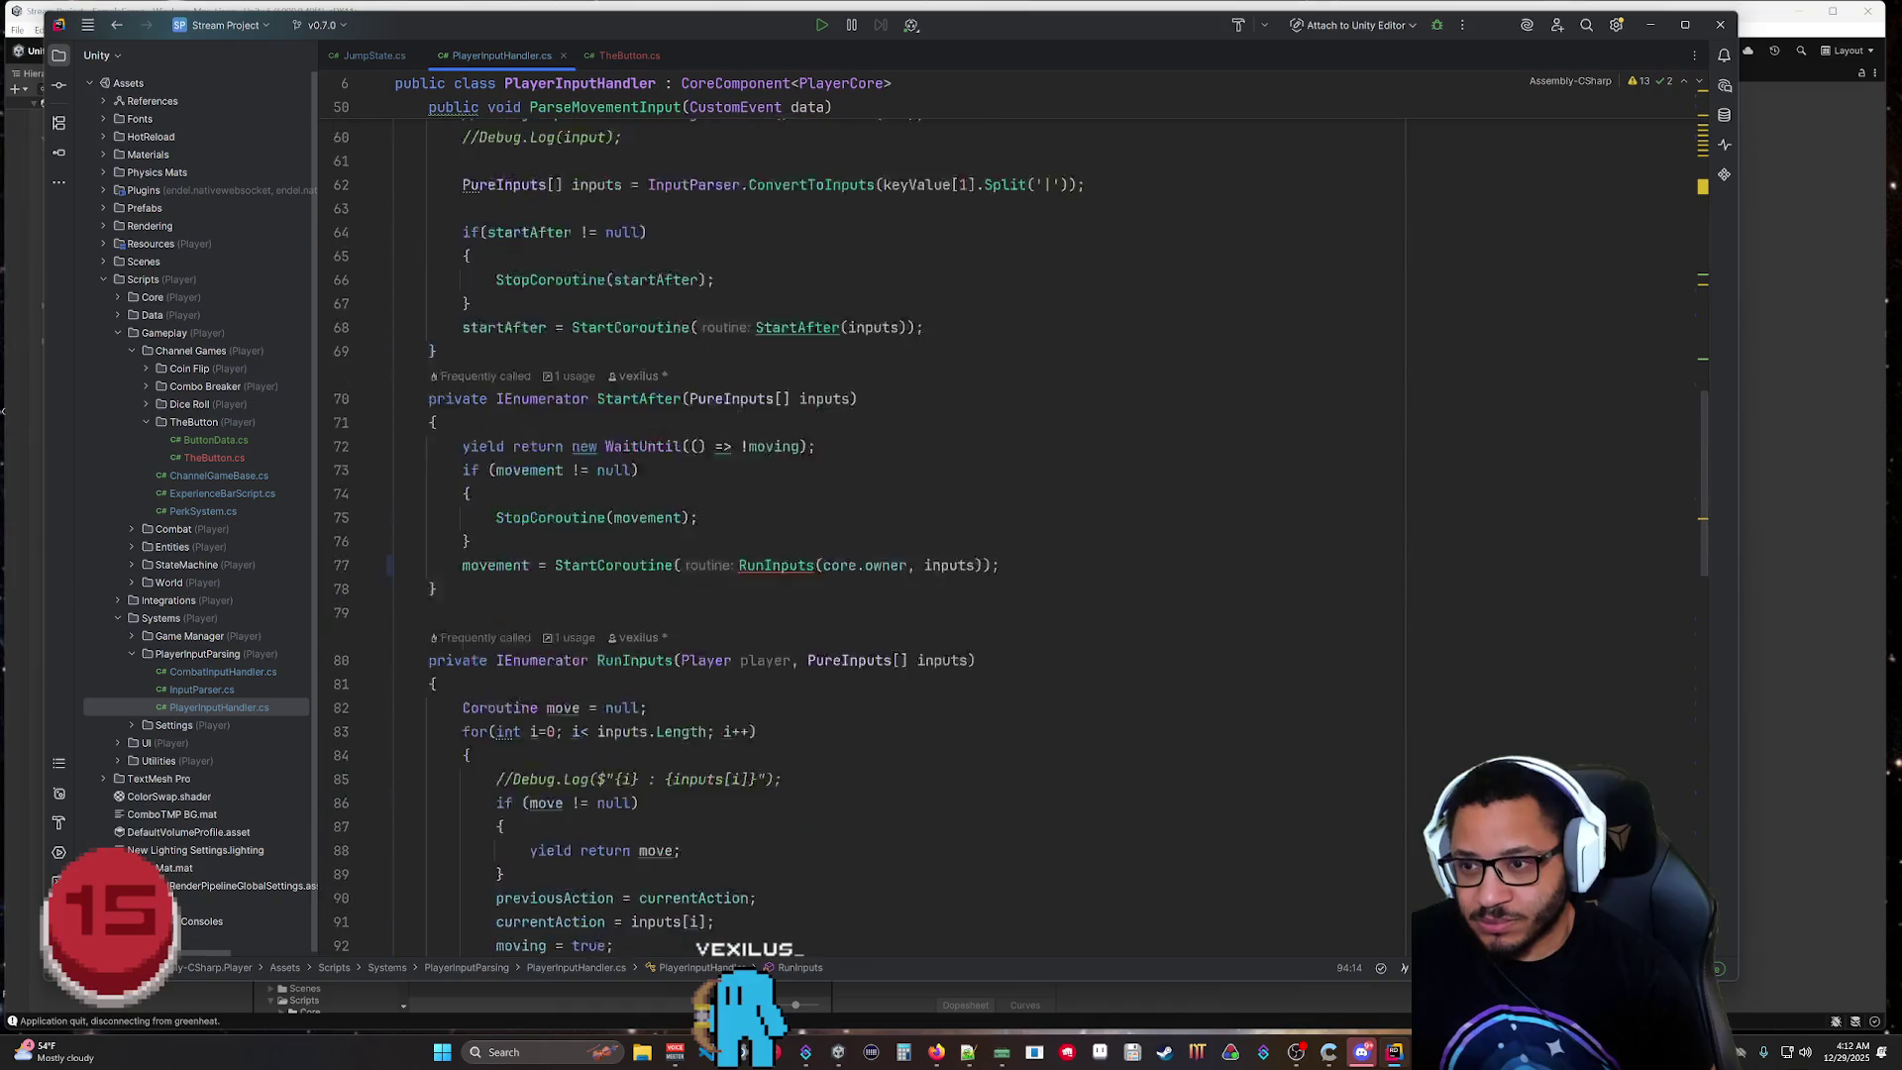
scroll(677, 525, down, 1)
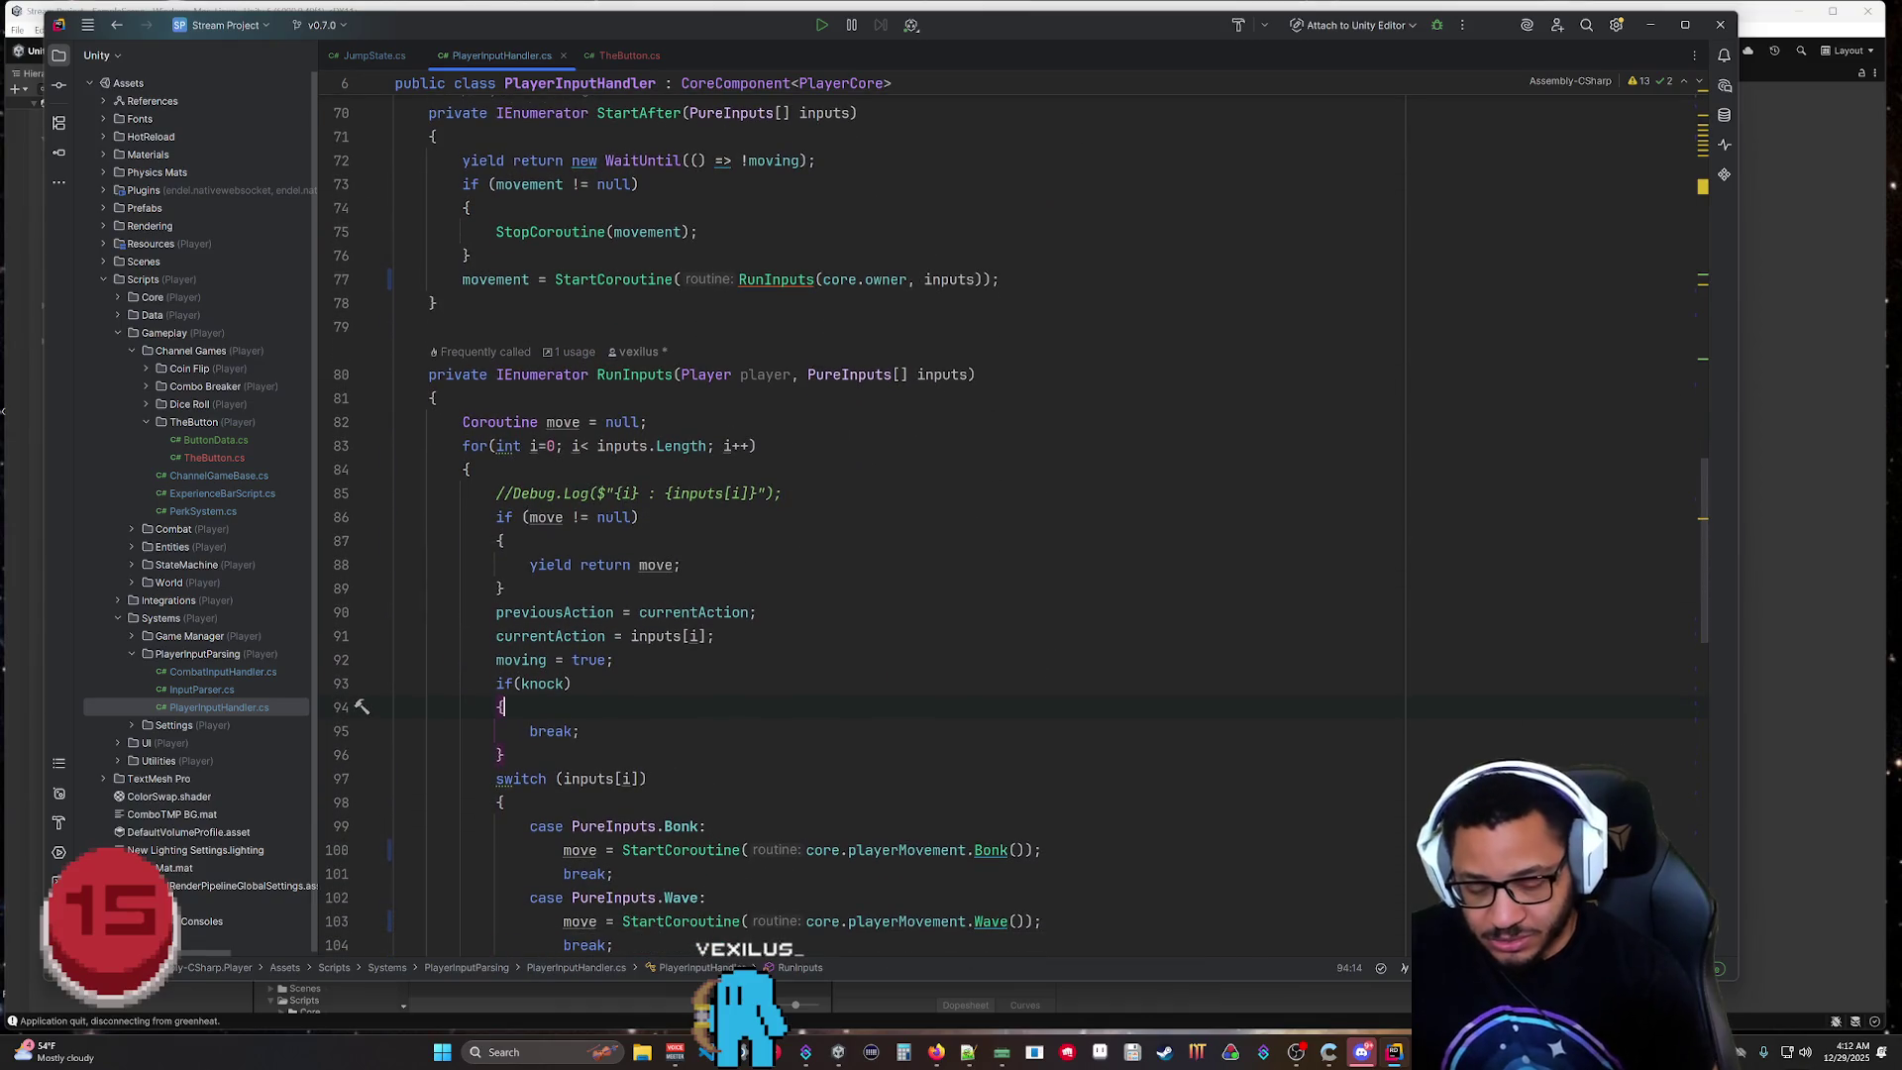
key(Return)
text(moving = false;)
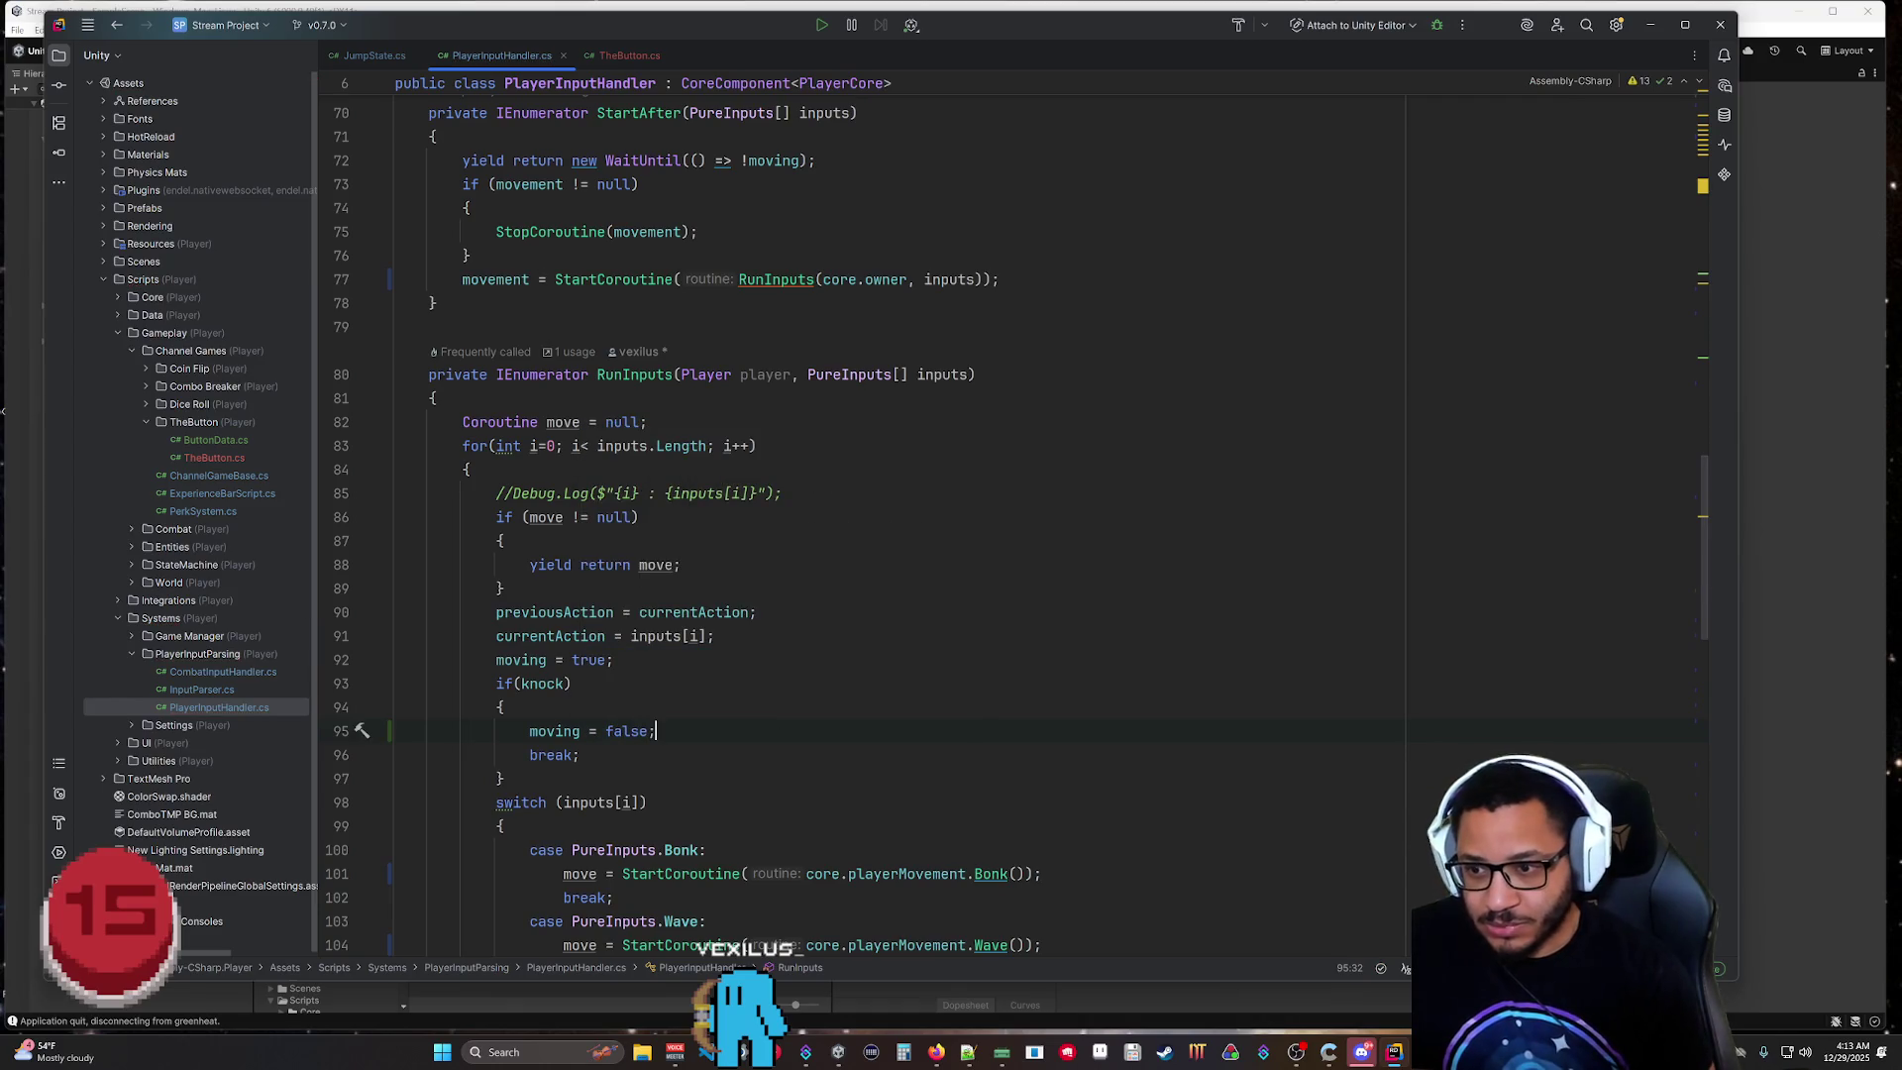
key(ctrl+s)
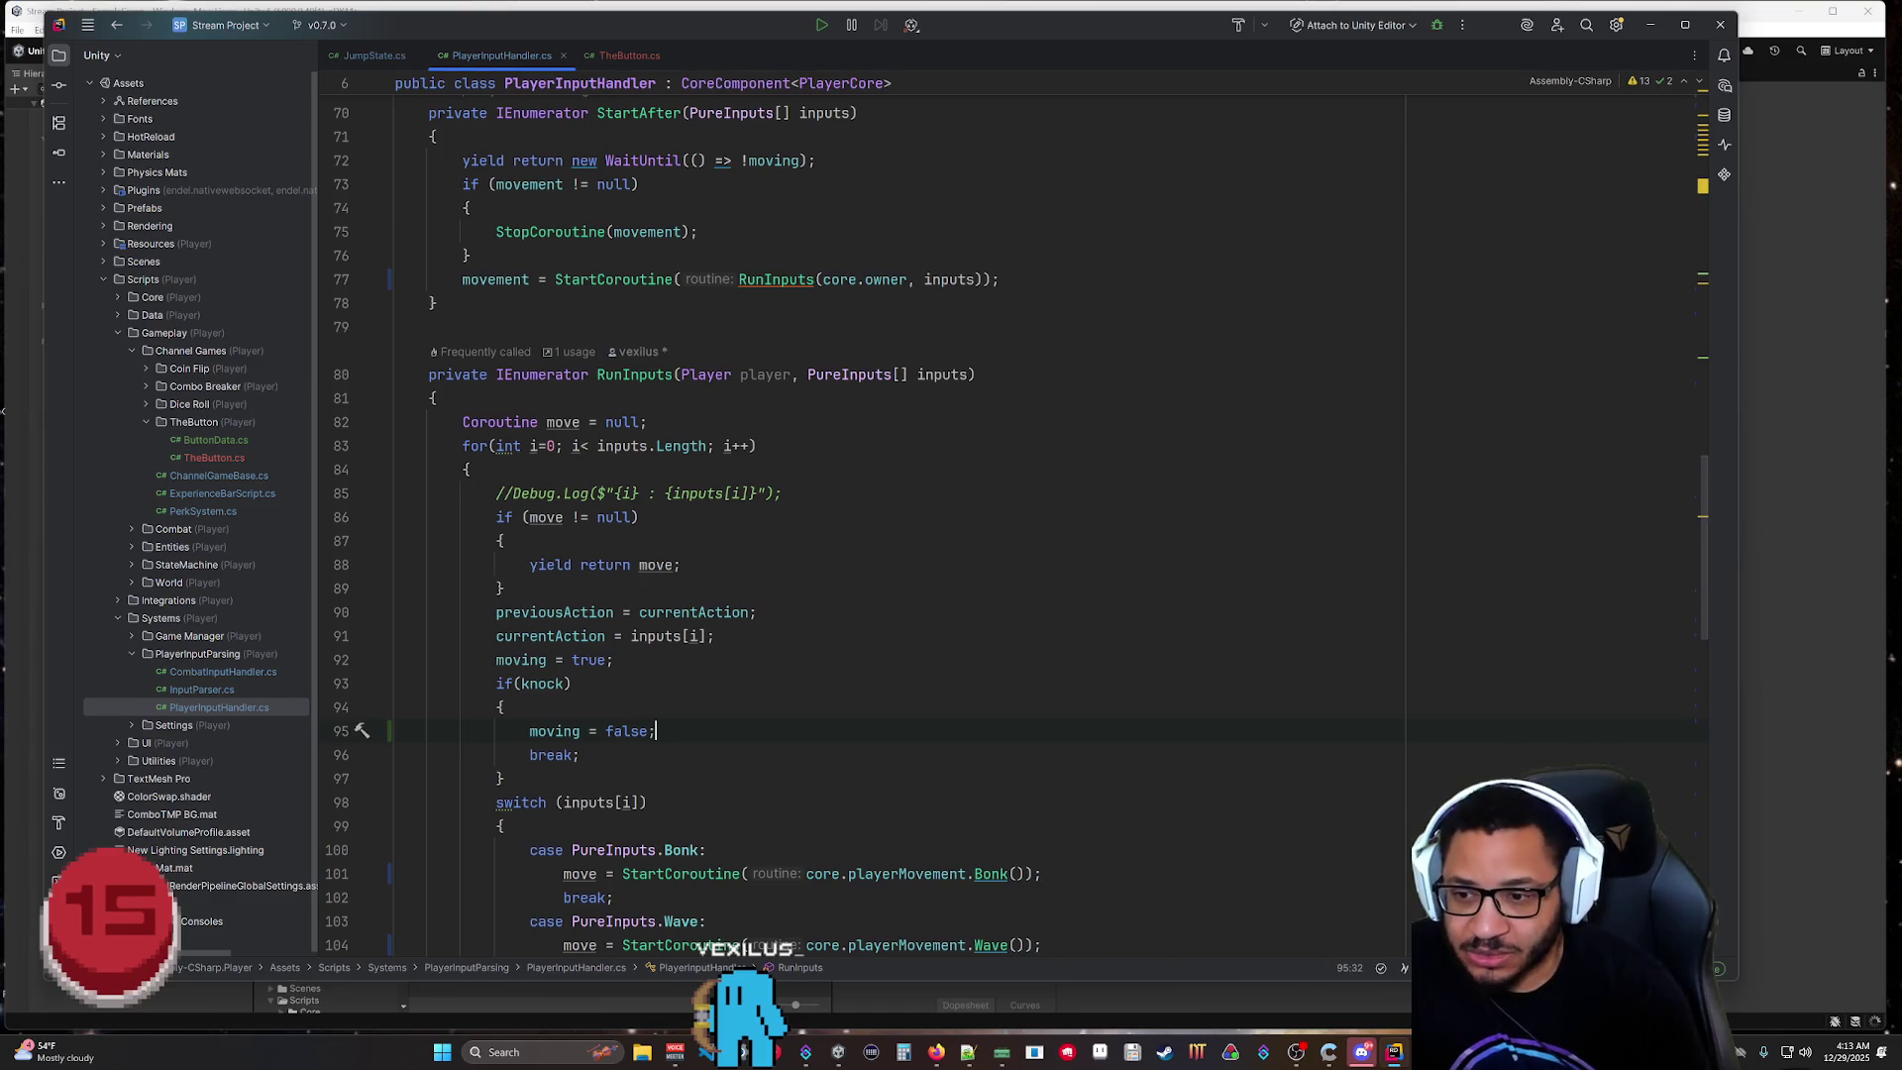
click(1807, 739)
Play-test with both players at the button, stop, and switch back to PlayerInputHandler.cs in Rider.
click(927, 50)
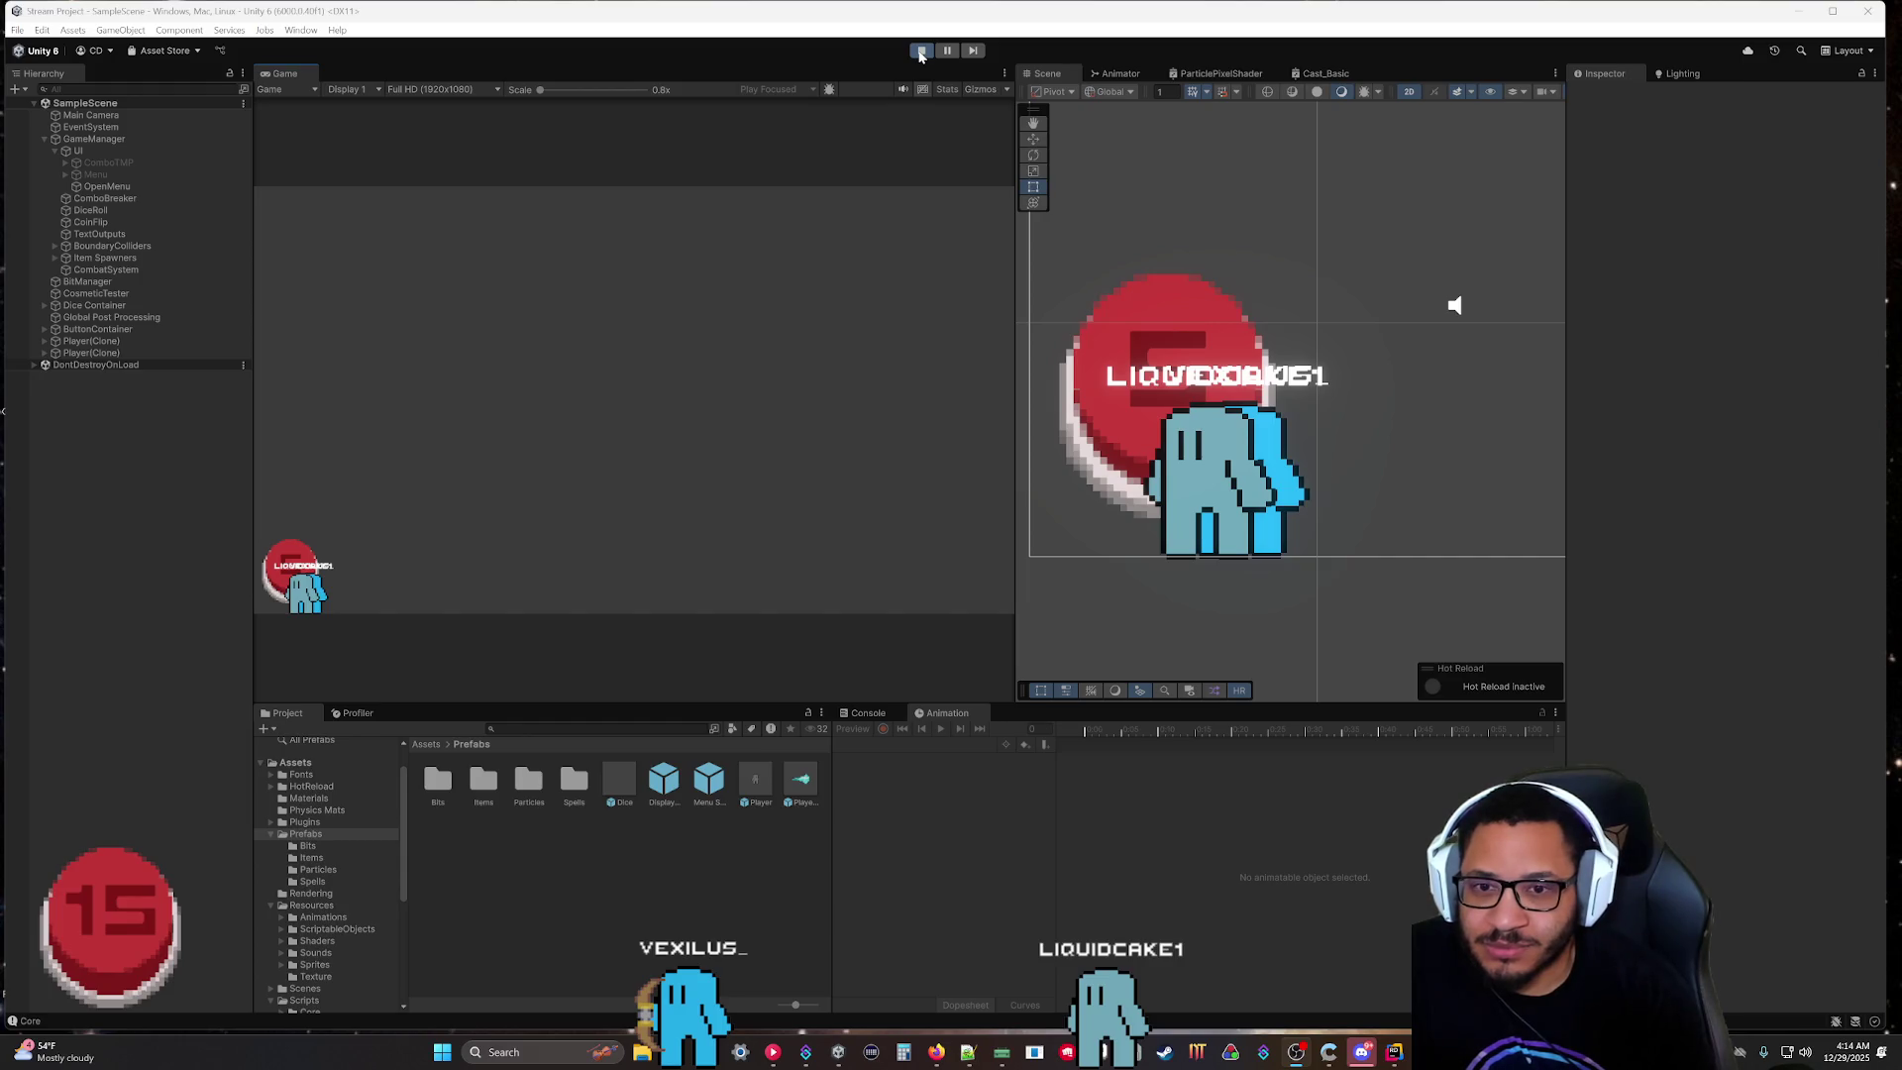
click(919, 53)
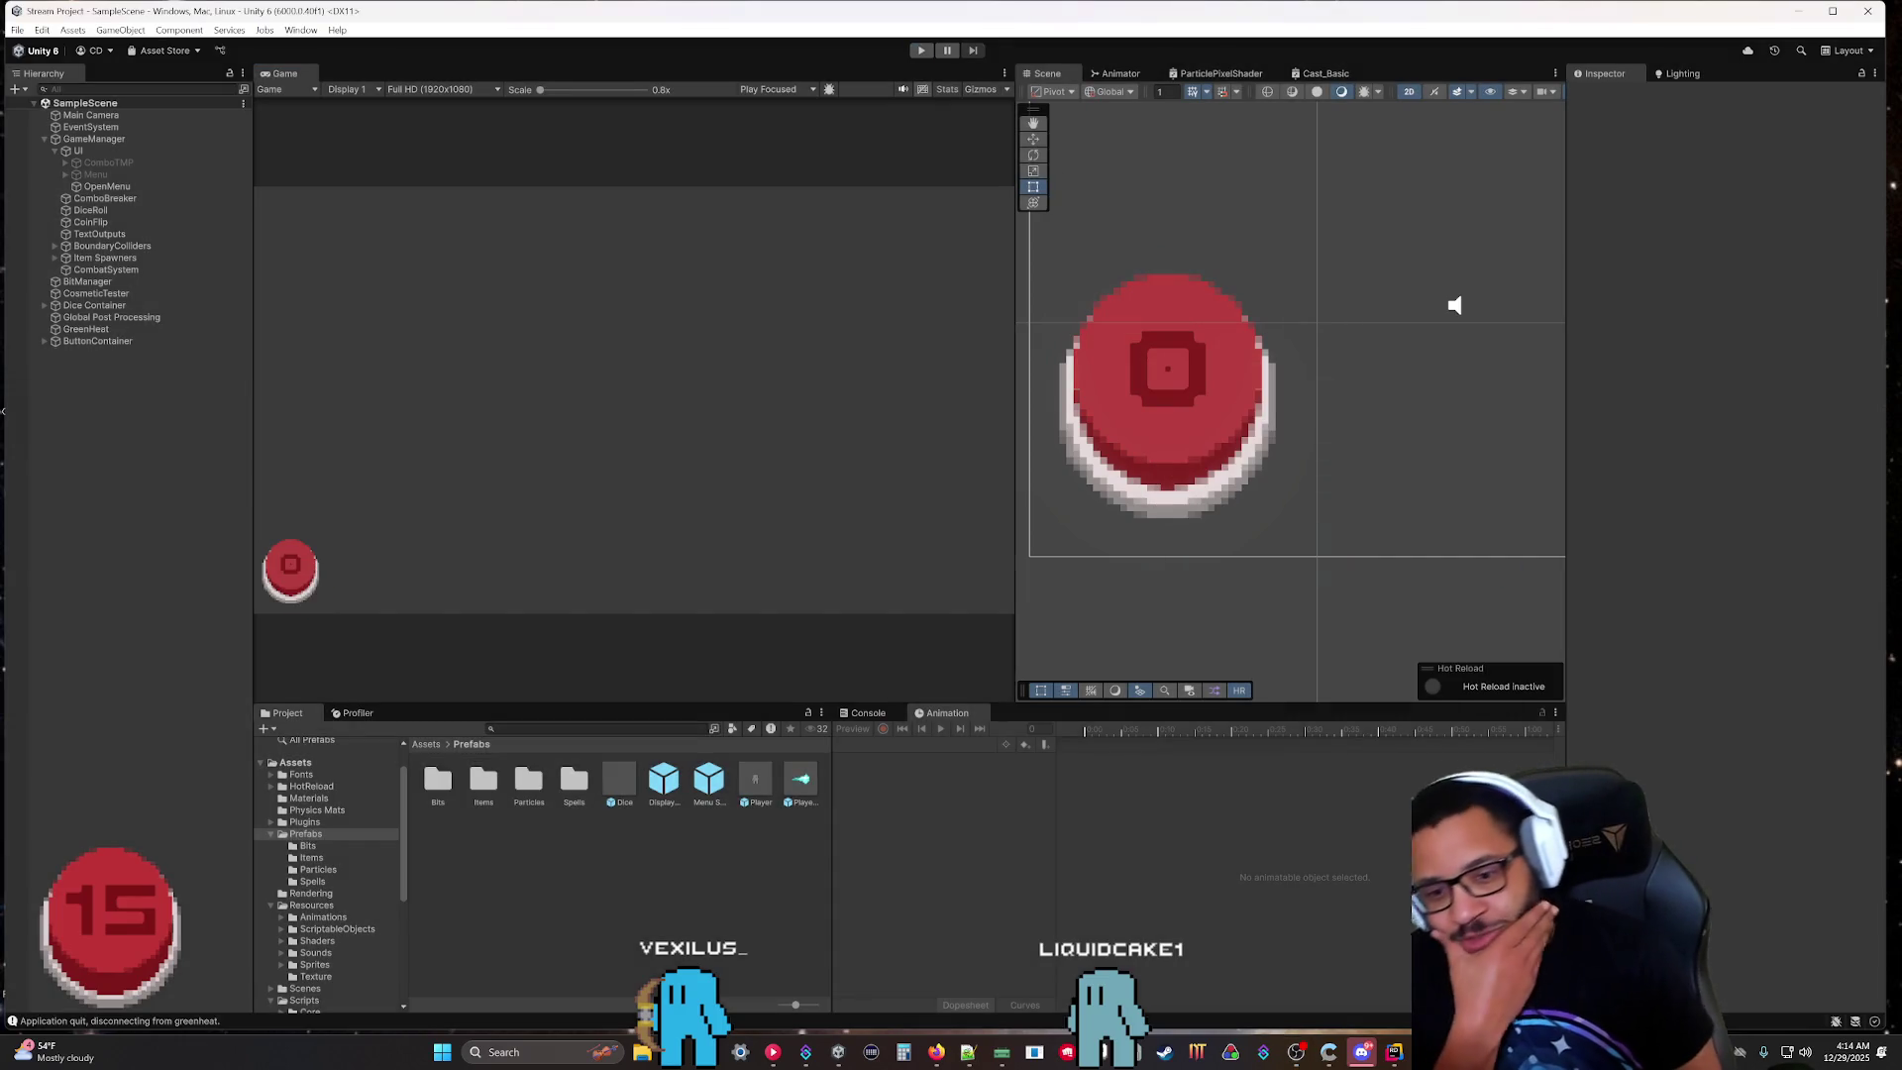
click(1393, 1054)
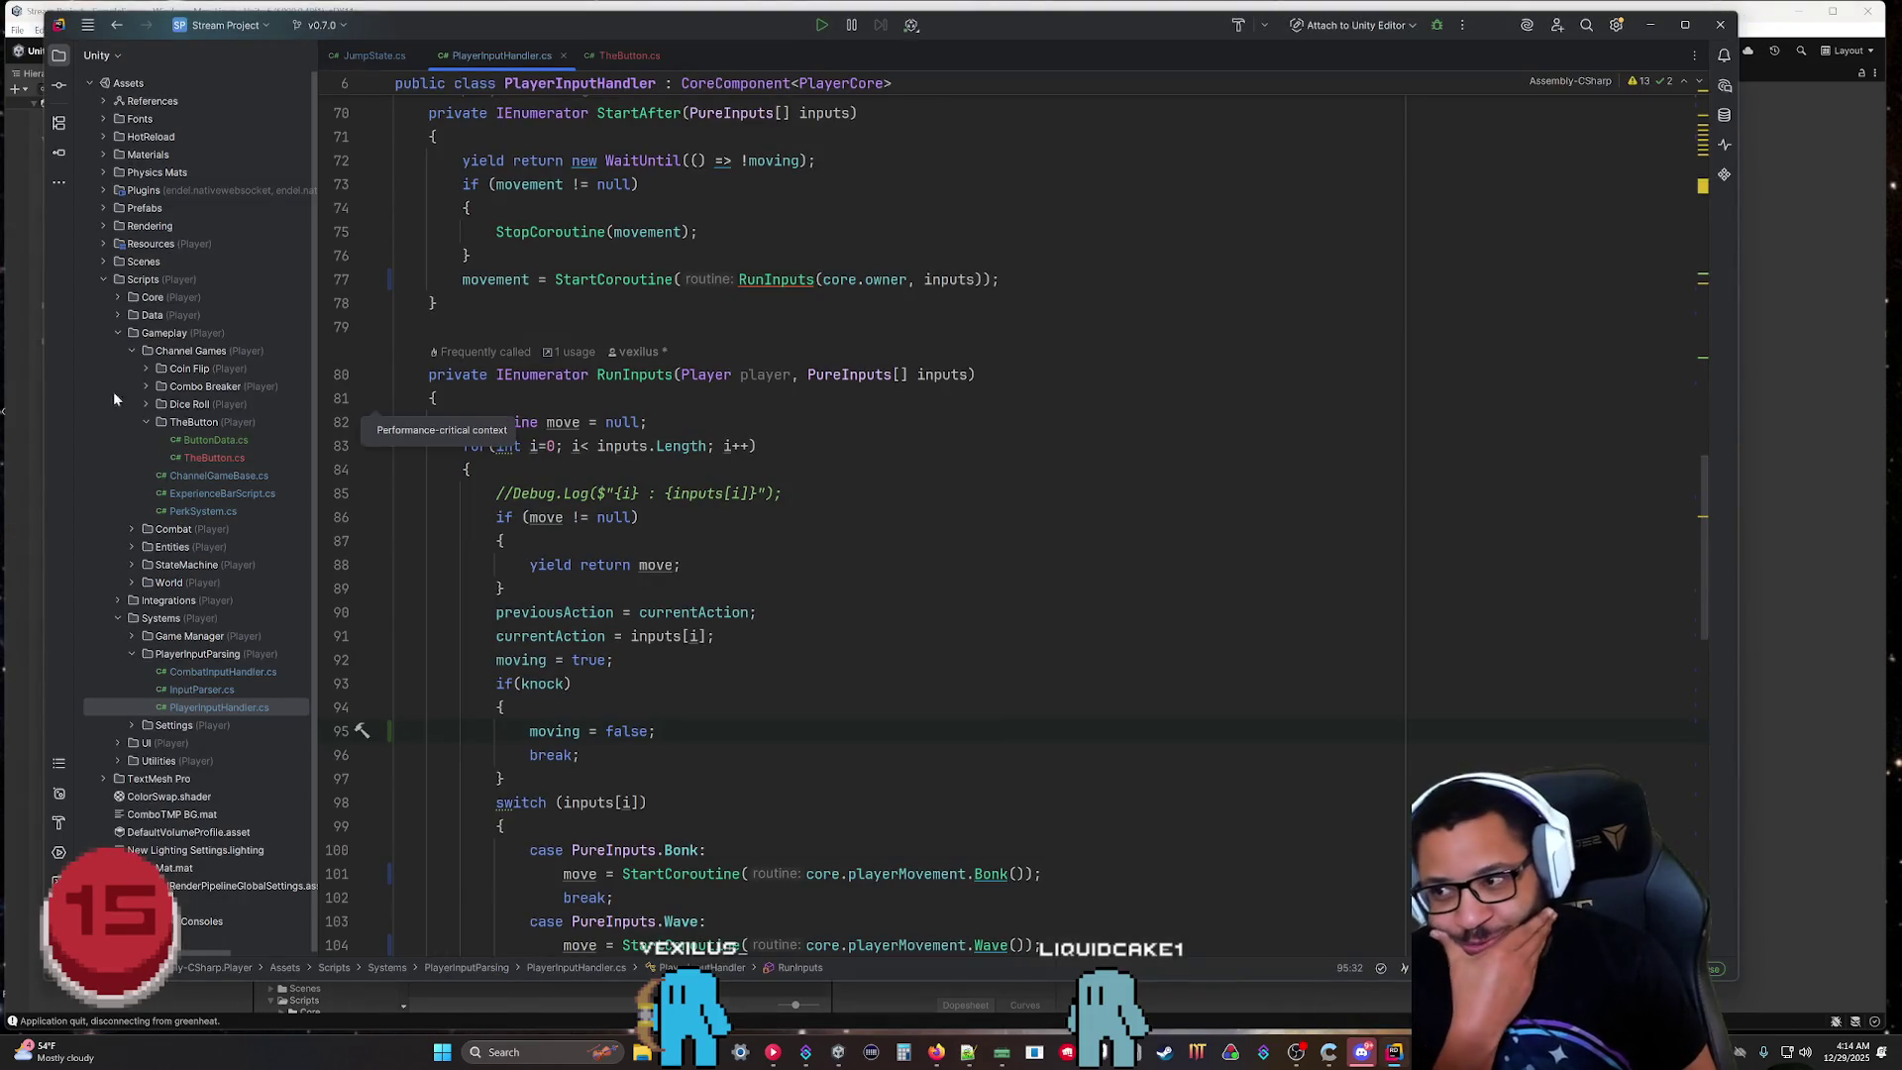
Expand Gameplay > StateMachine > PlayerStateMachine > States, open IdleState.cs, and place the cursor after base.PhysicsUpdate().
click(119, 333)
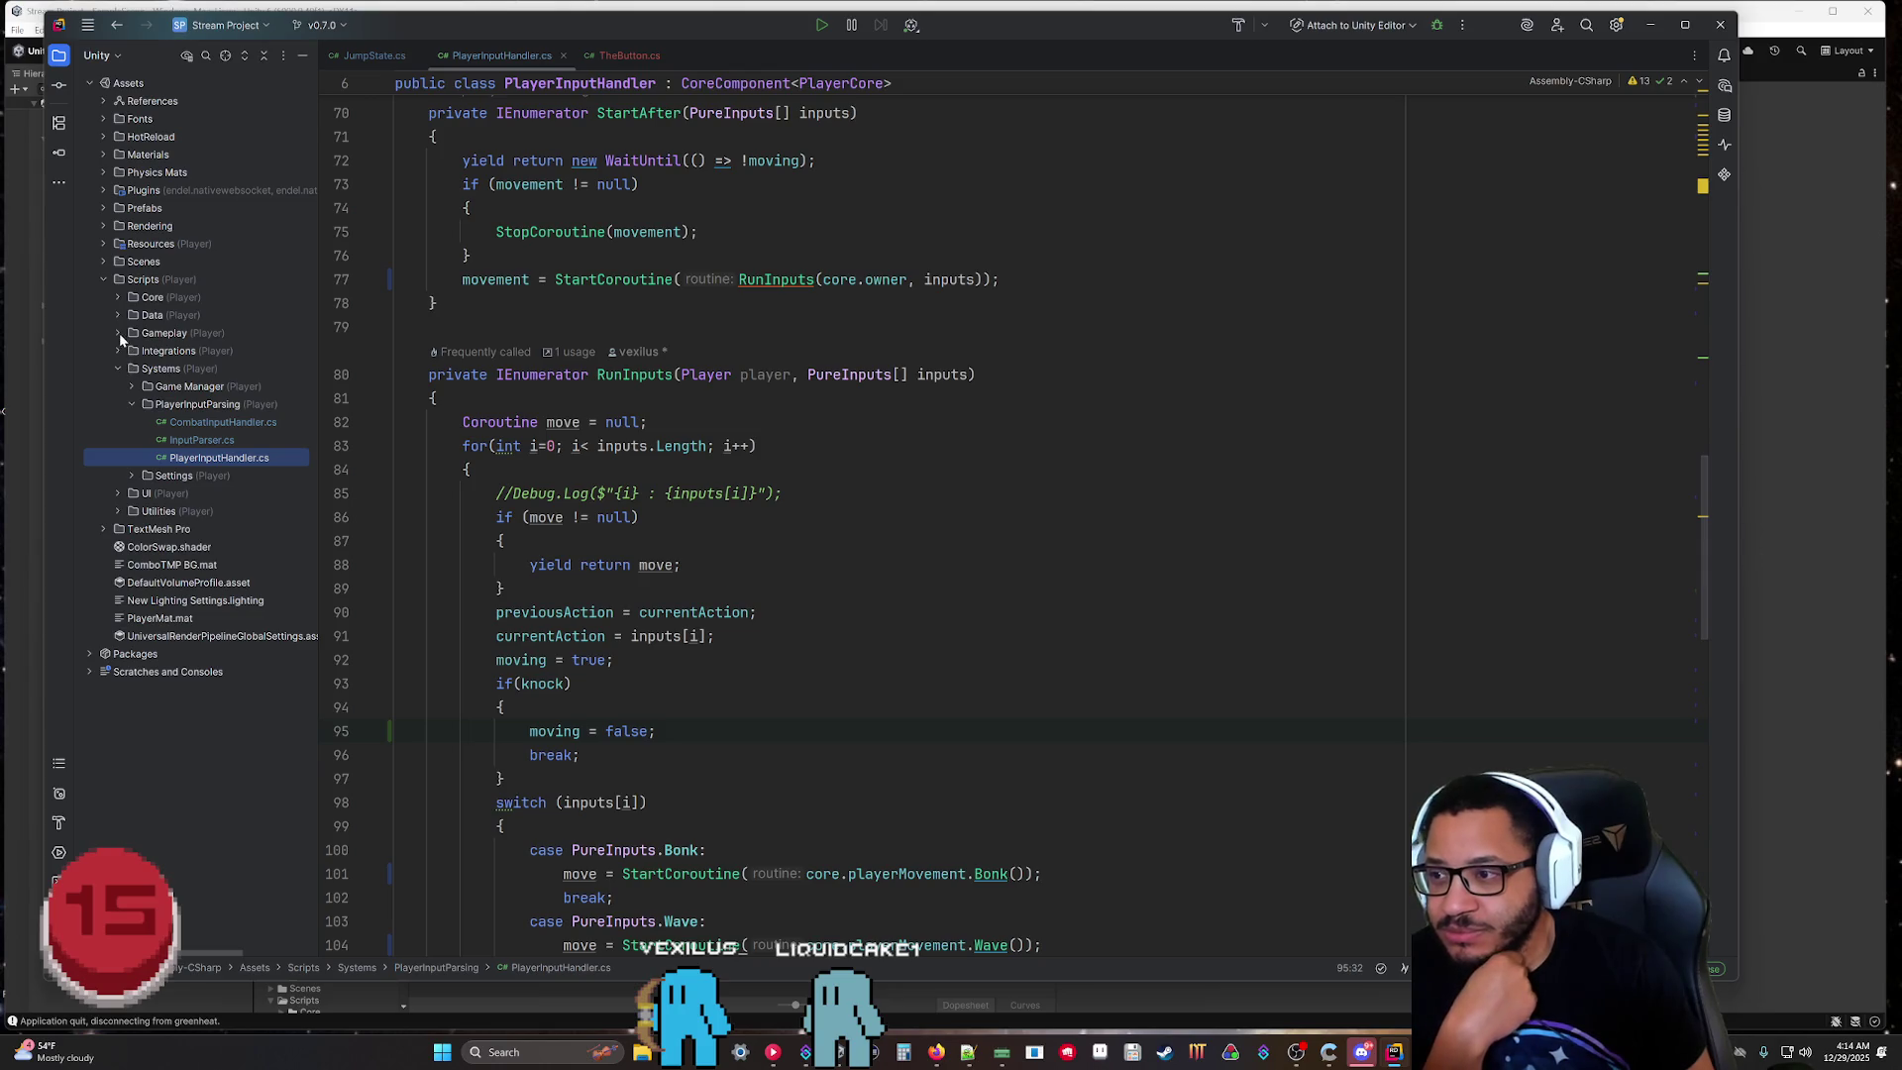
click(118, 332)
double_click(130, 404)
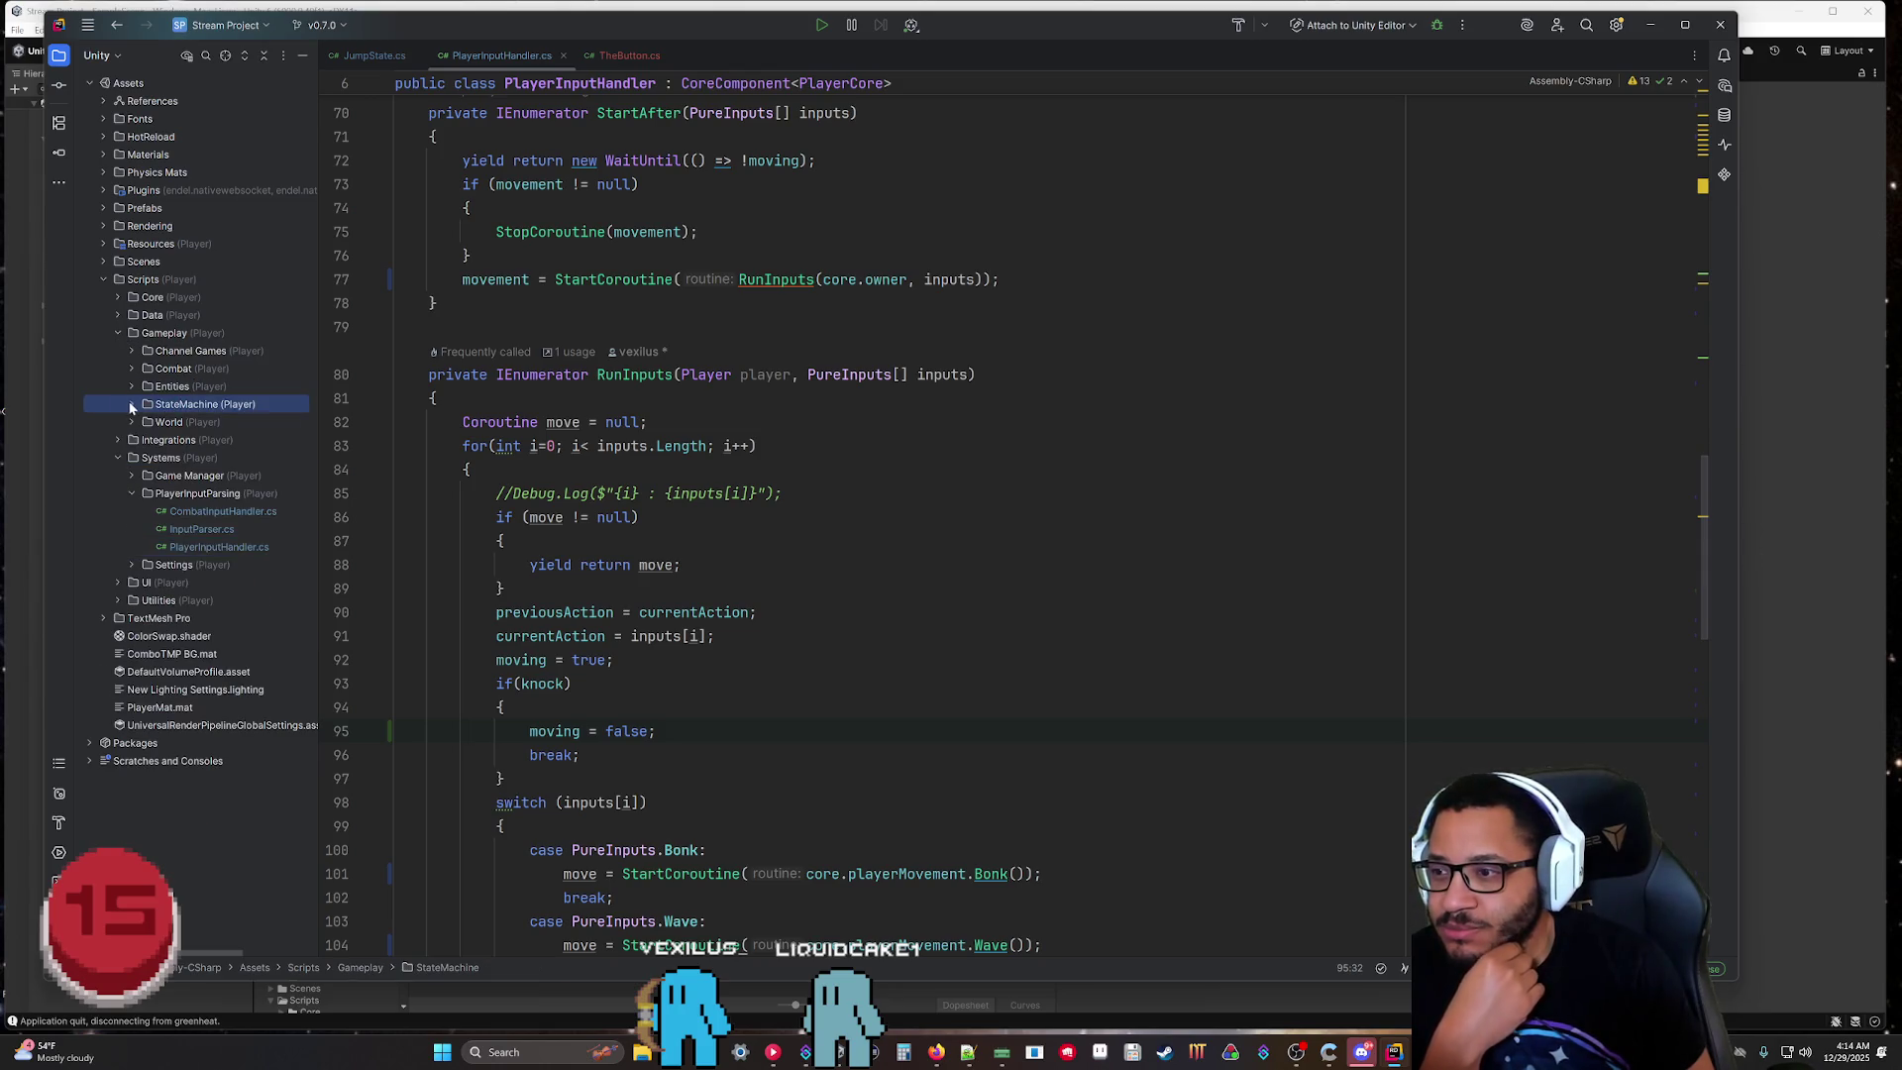
click(146, 422)
click(161, 439)
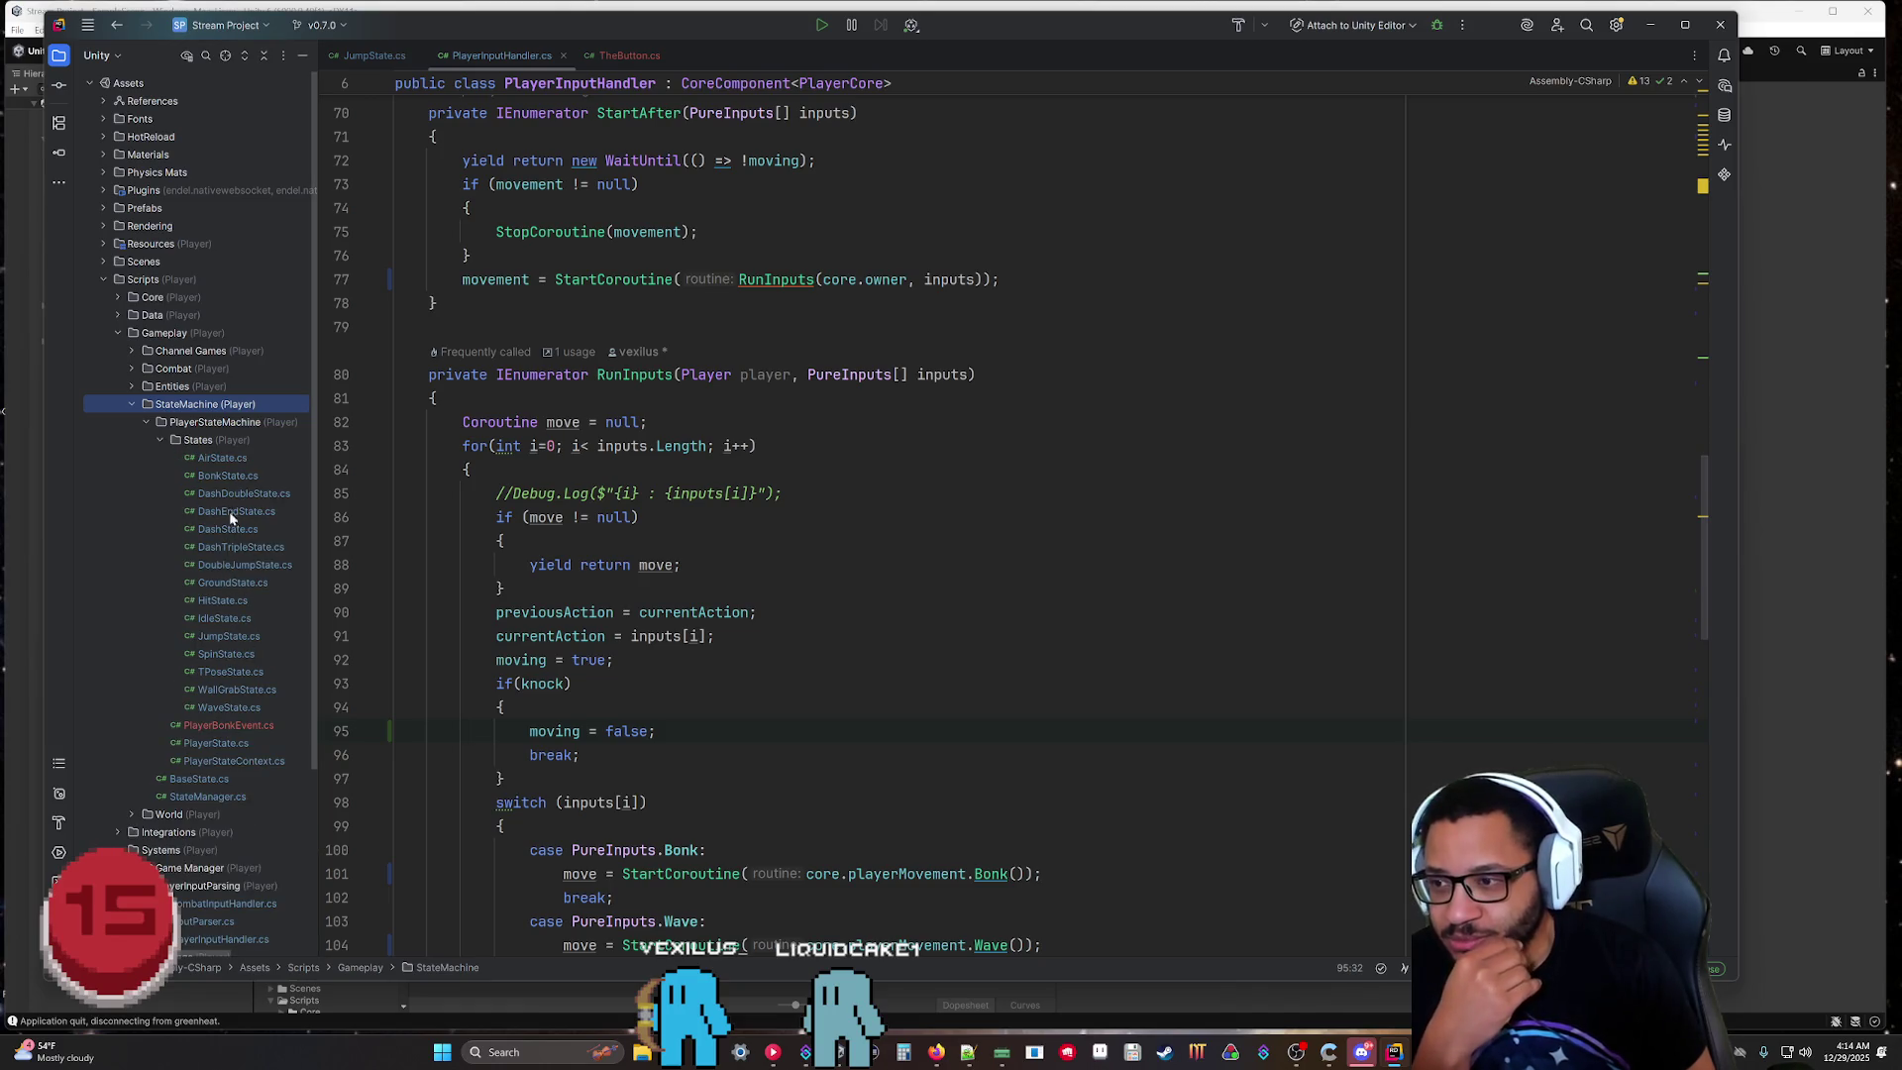
double_click(228, 621)
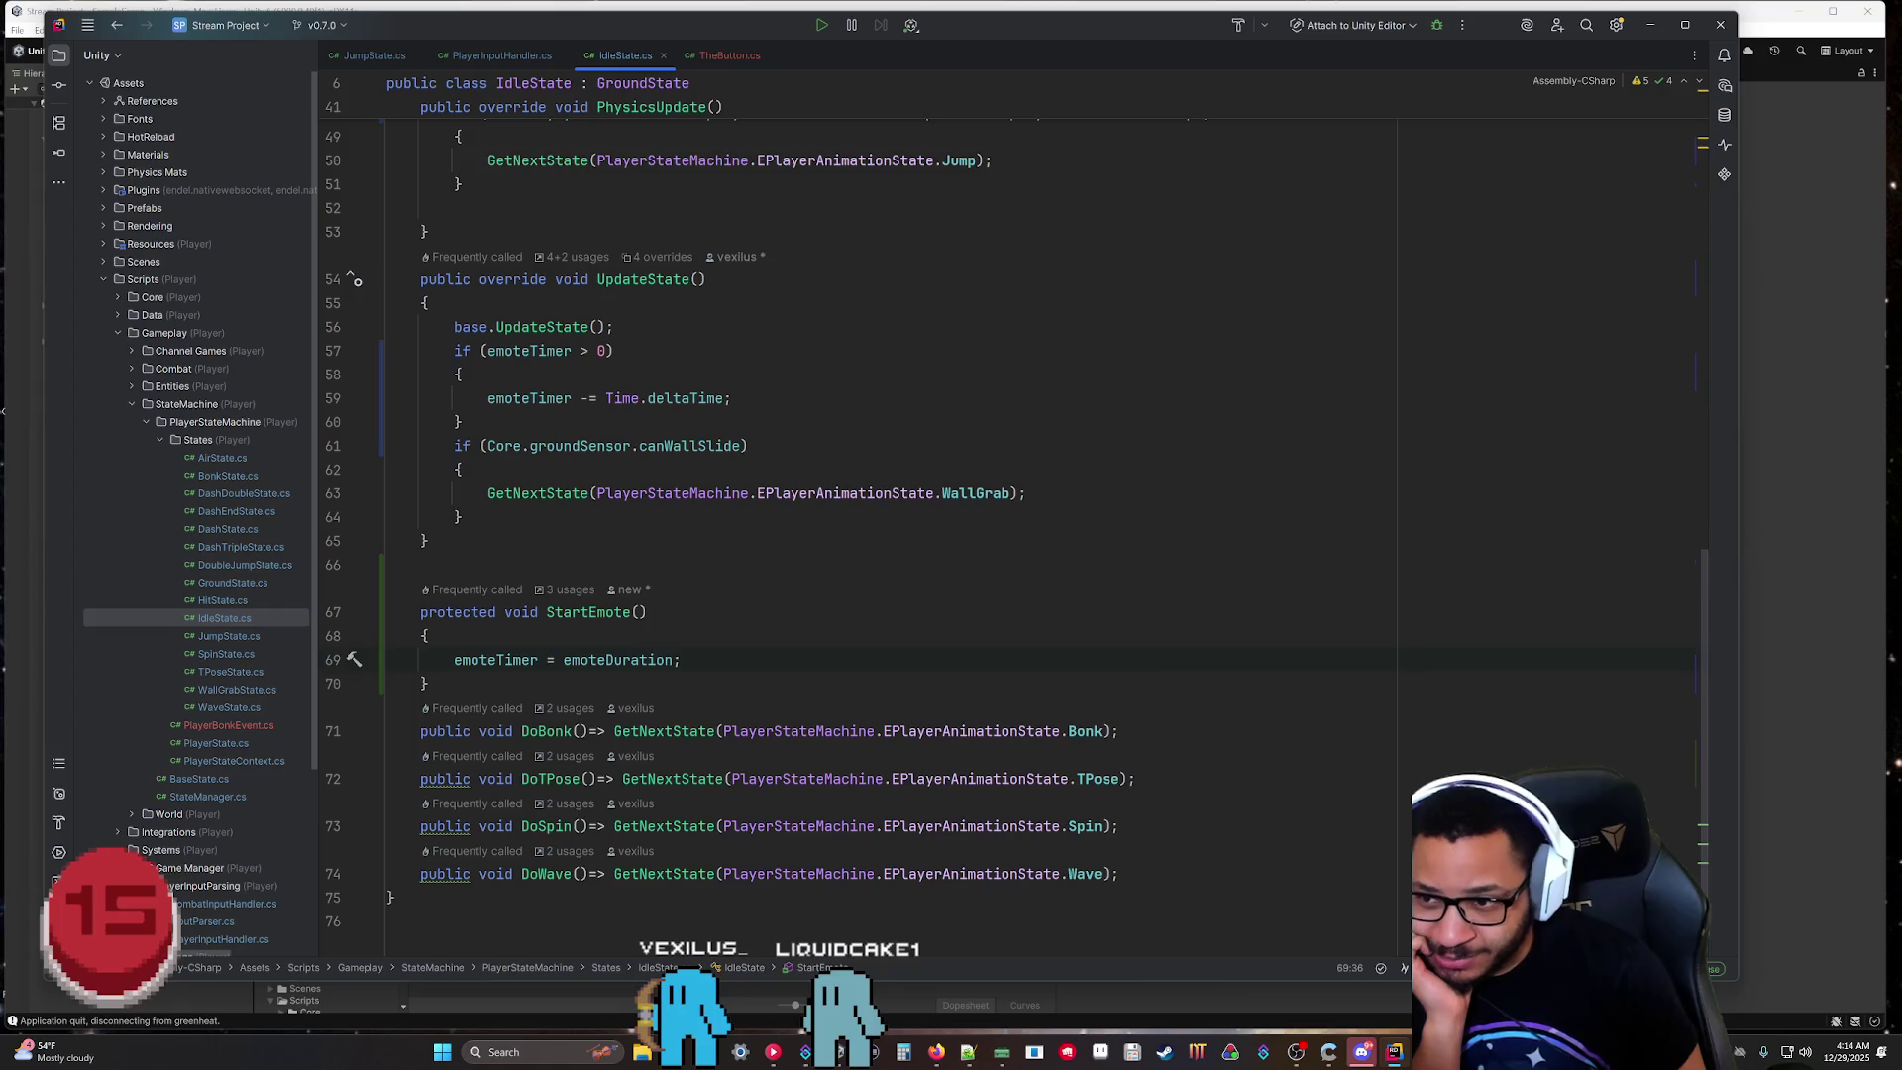
scroll(892, 495, up, 5)
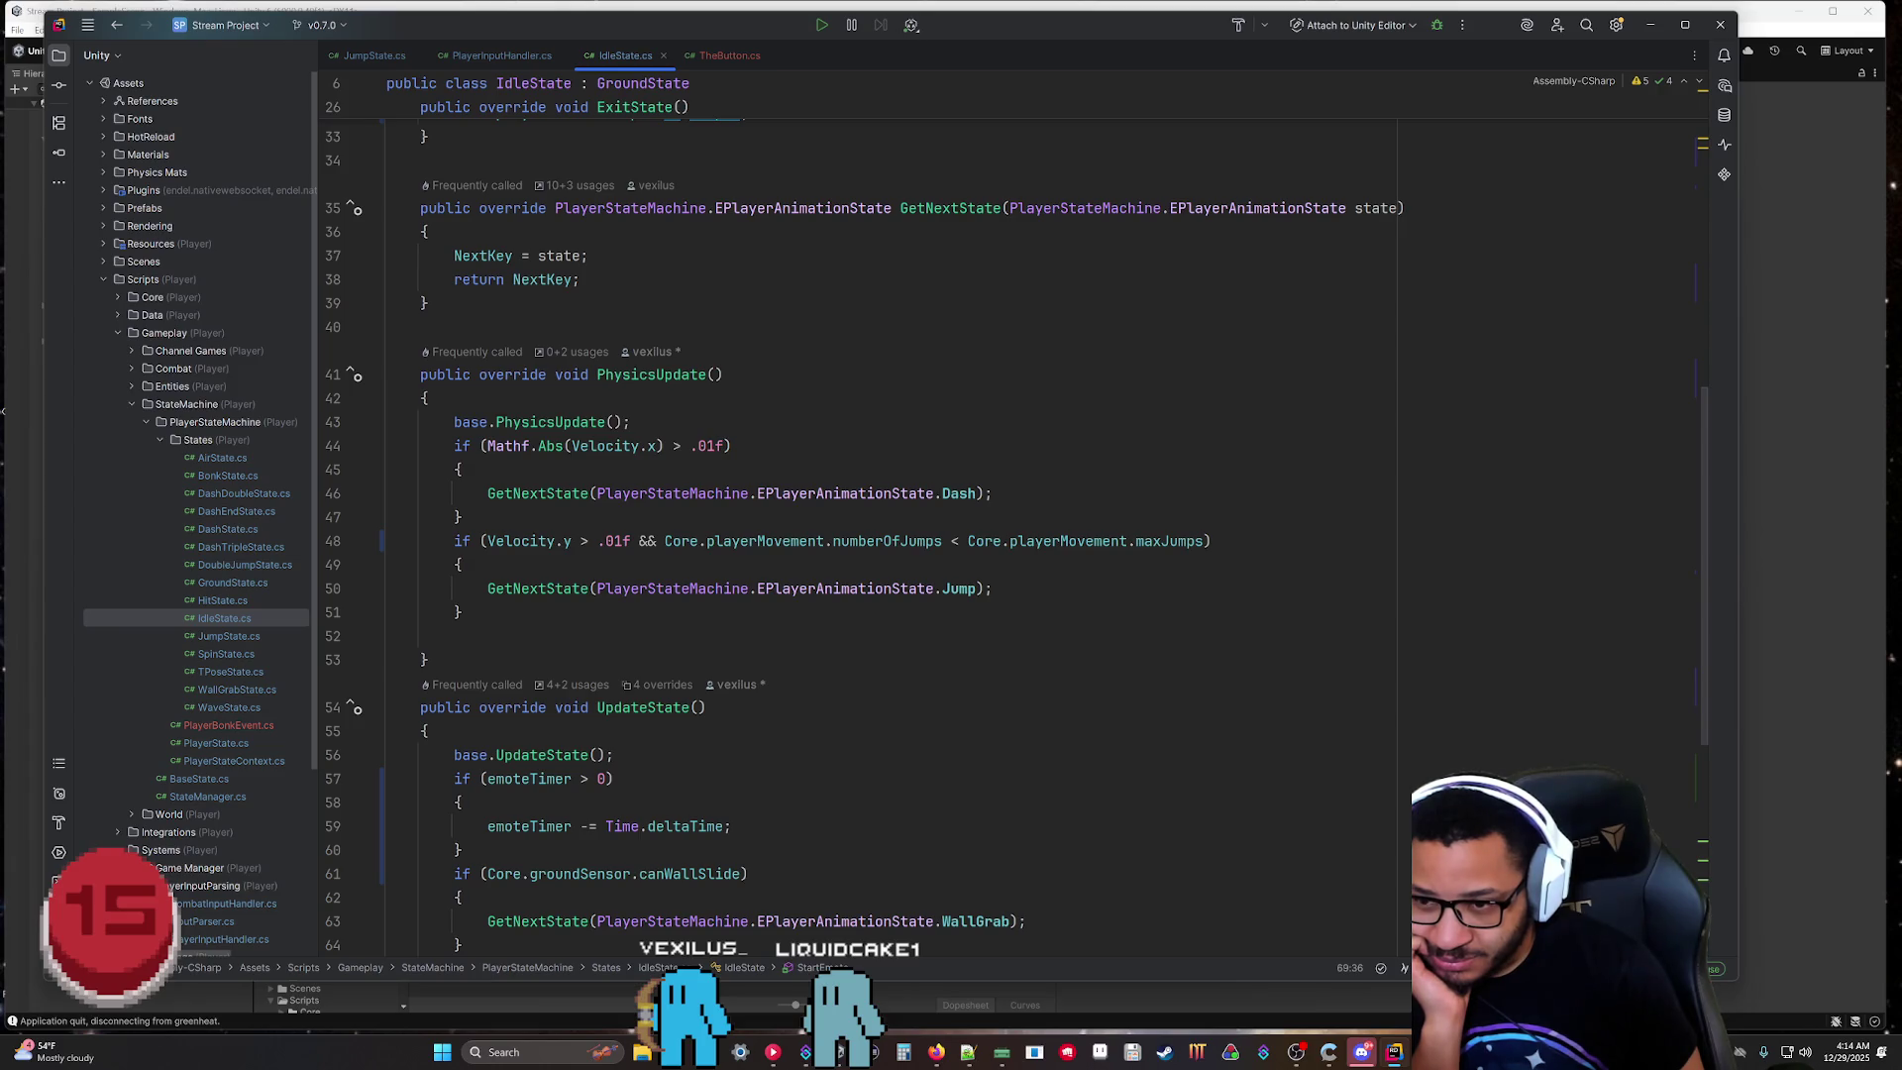
scroll(891, 495, down, 6)
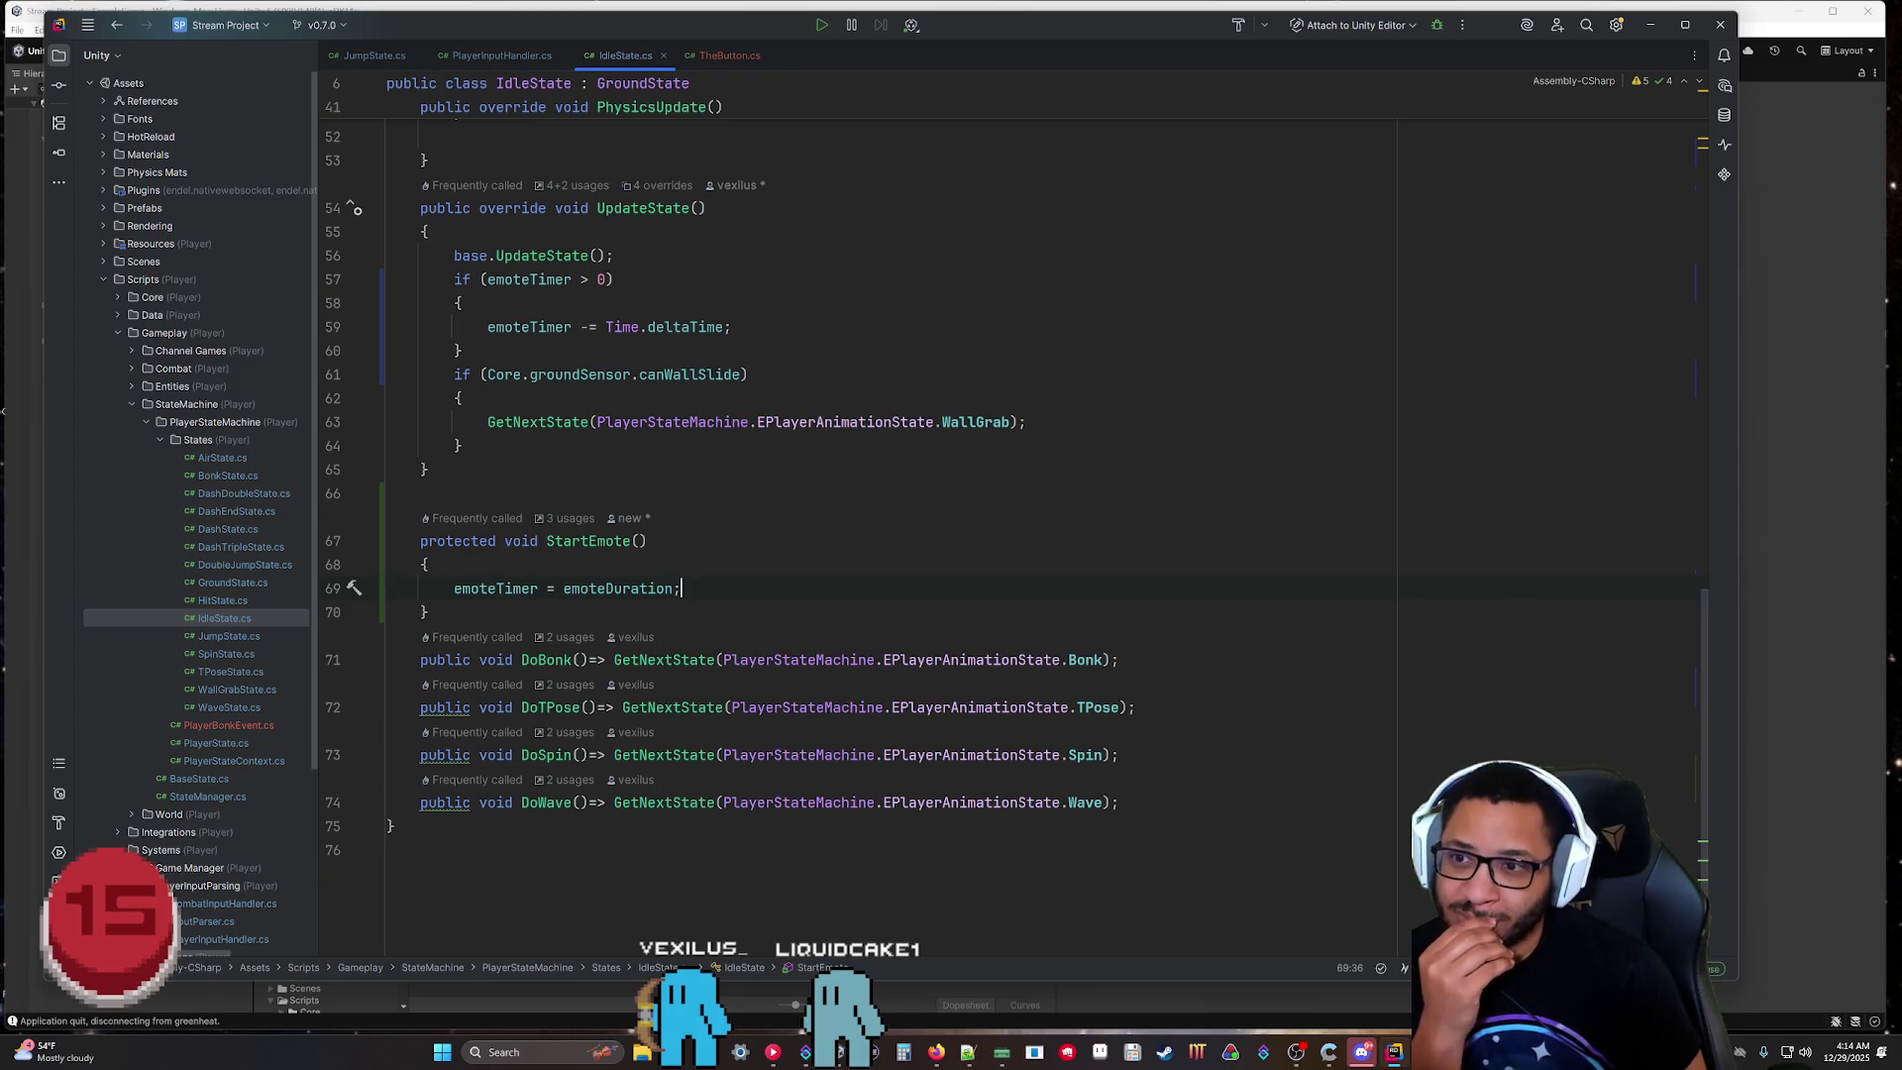
scroll(990, 495, up, 5)
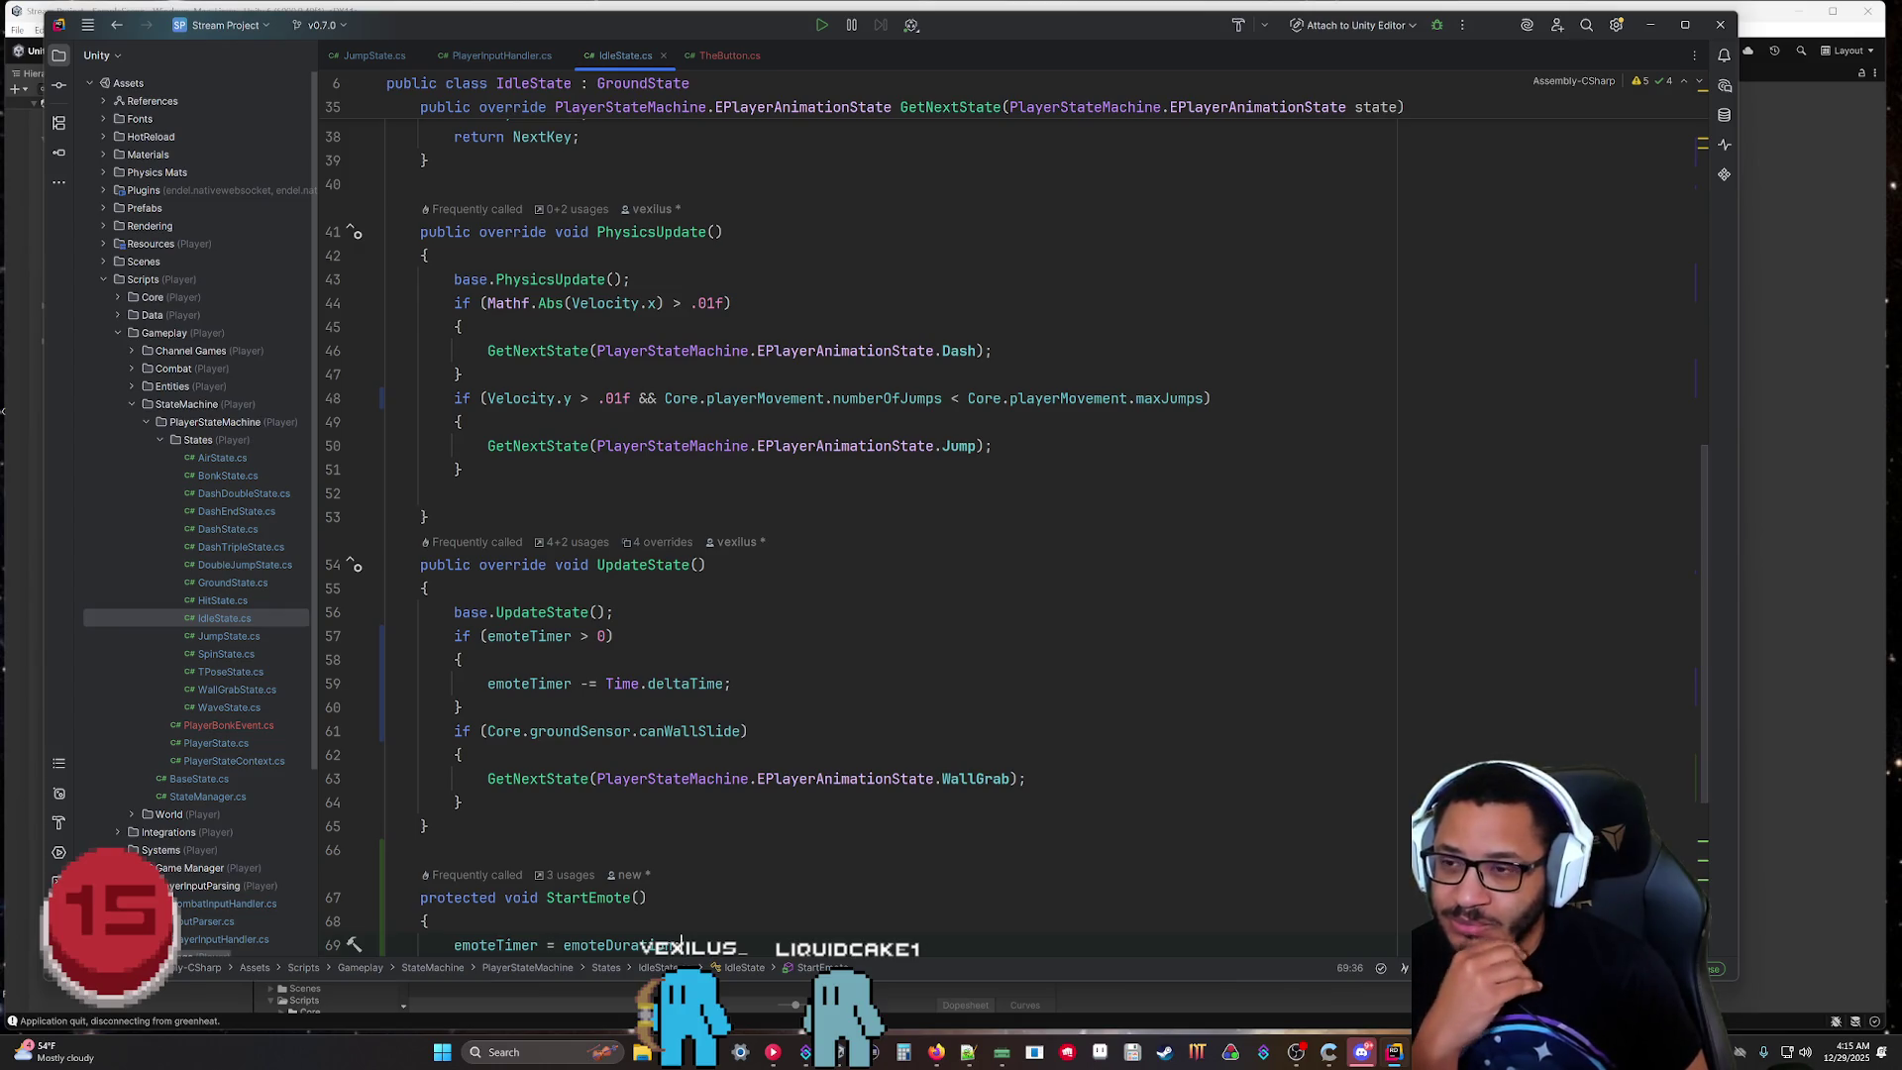
click(630, 279)
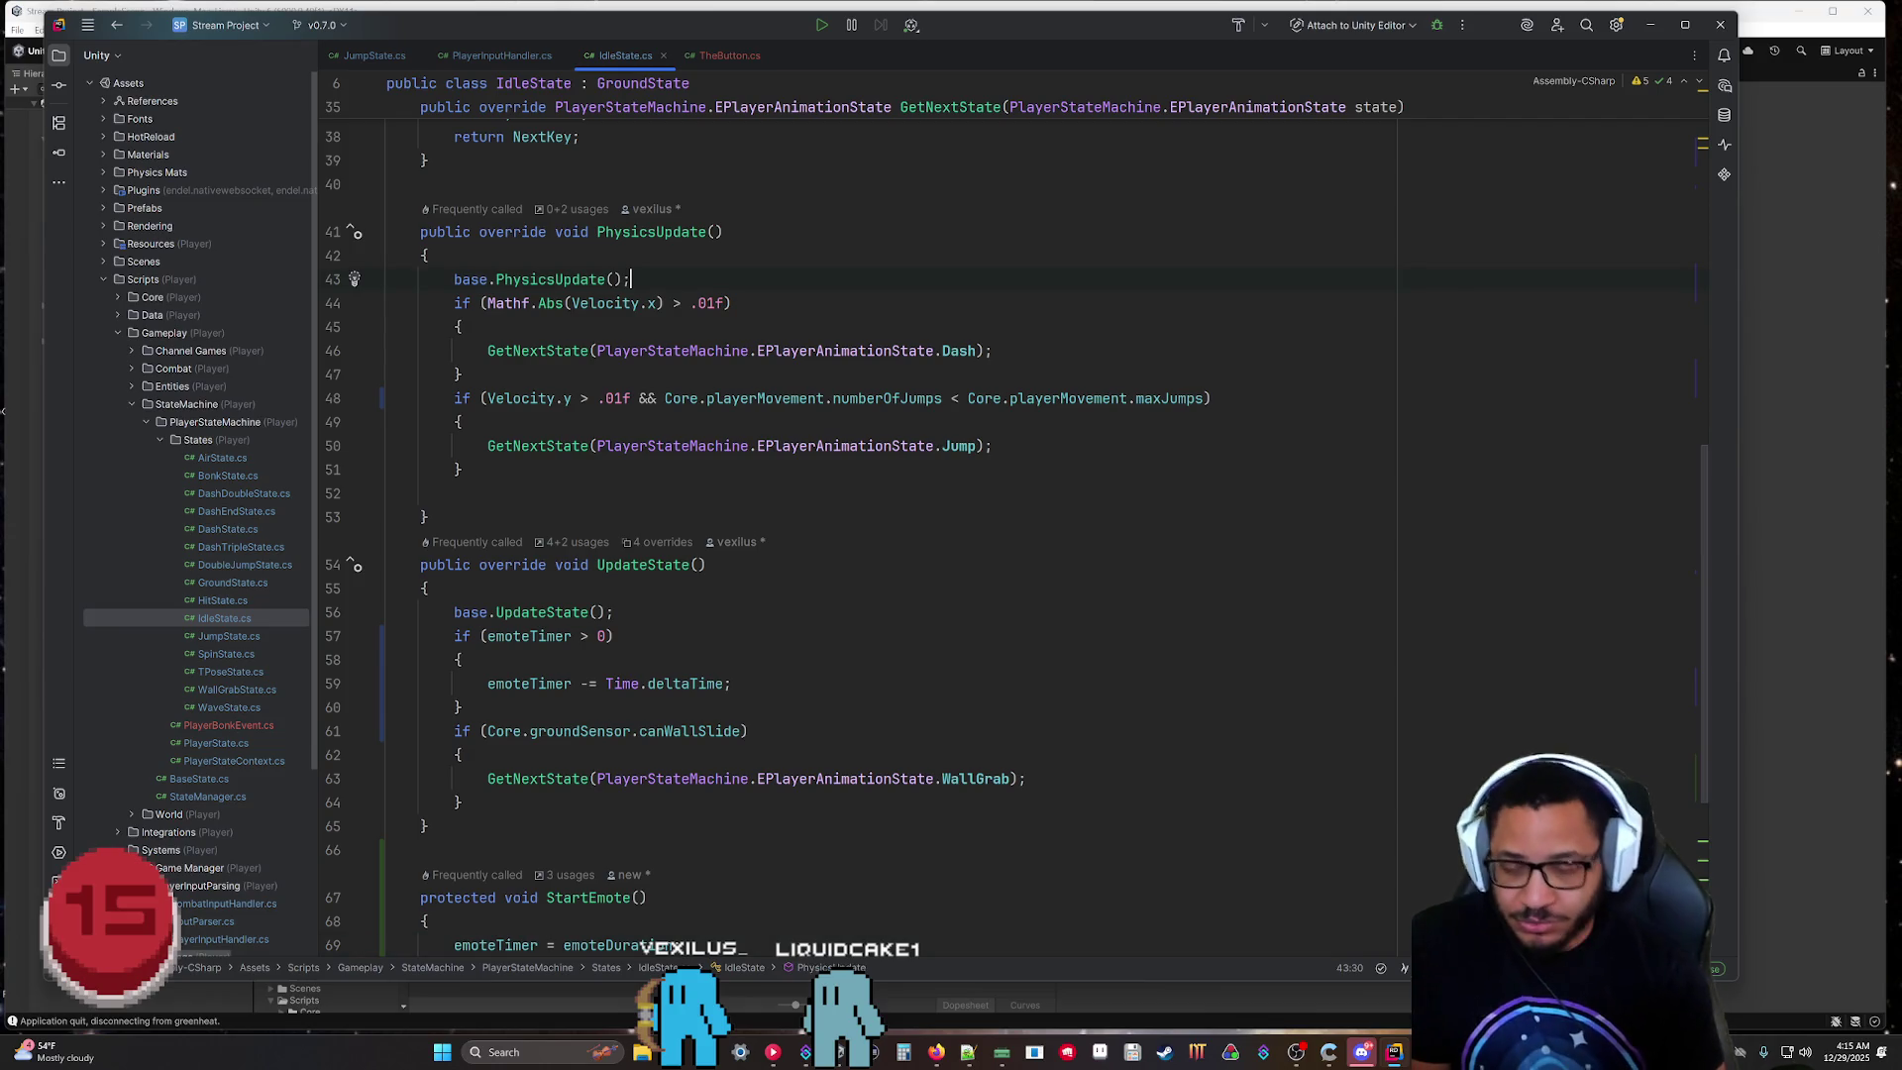
Add 'if (emoteTimer > 0) { return; }' right after base.PhysicsUpdate() in IdleState.PhysicsUpdate.
key(Return)
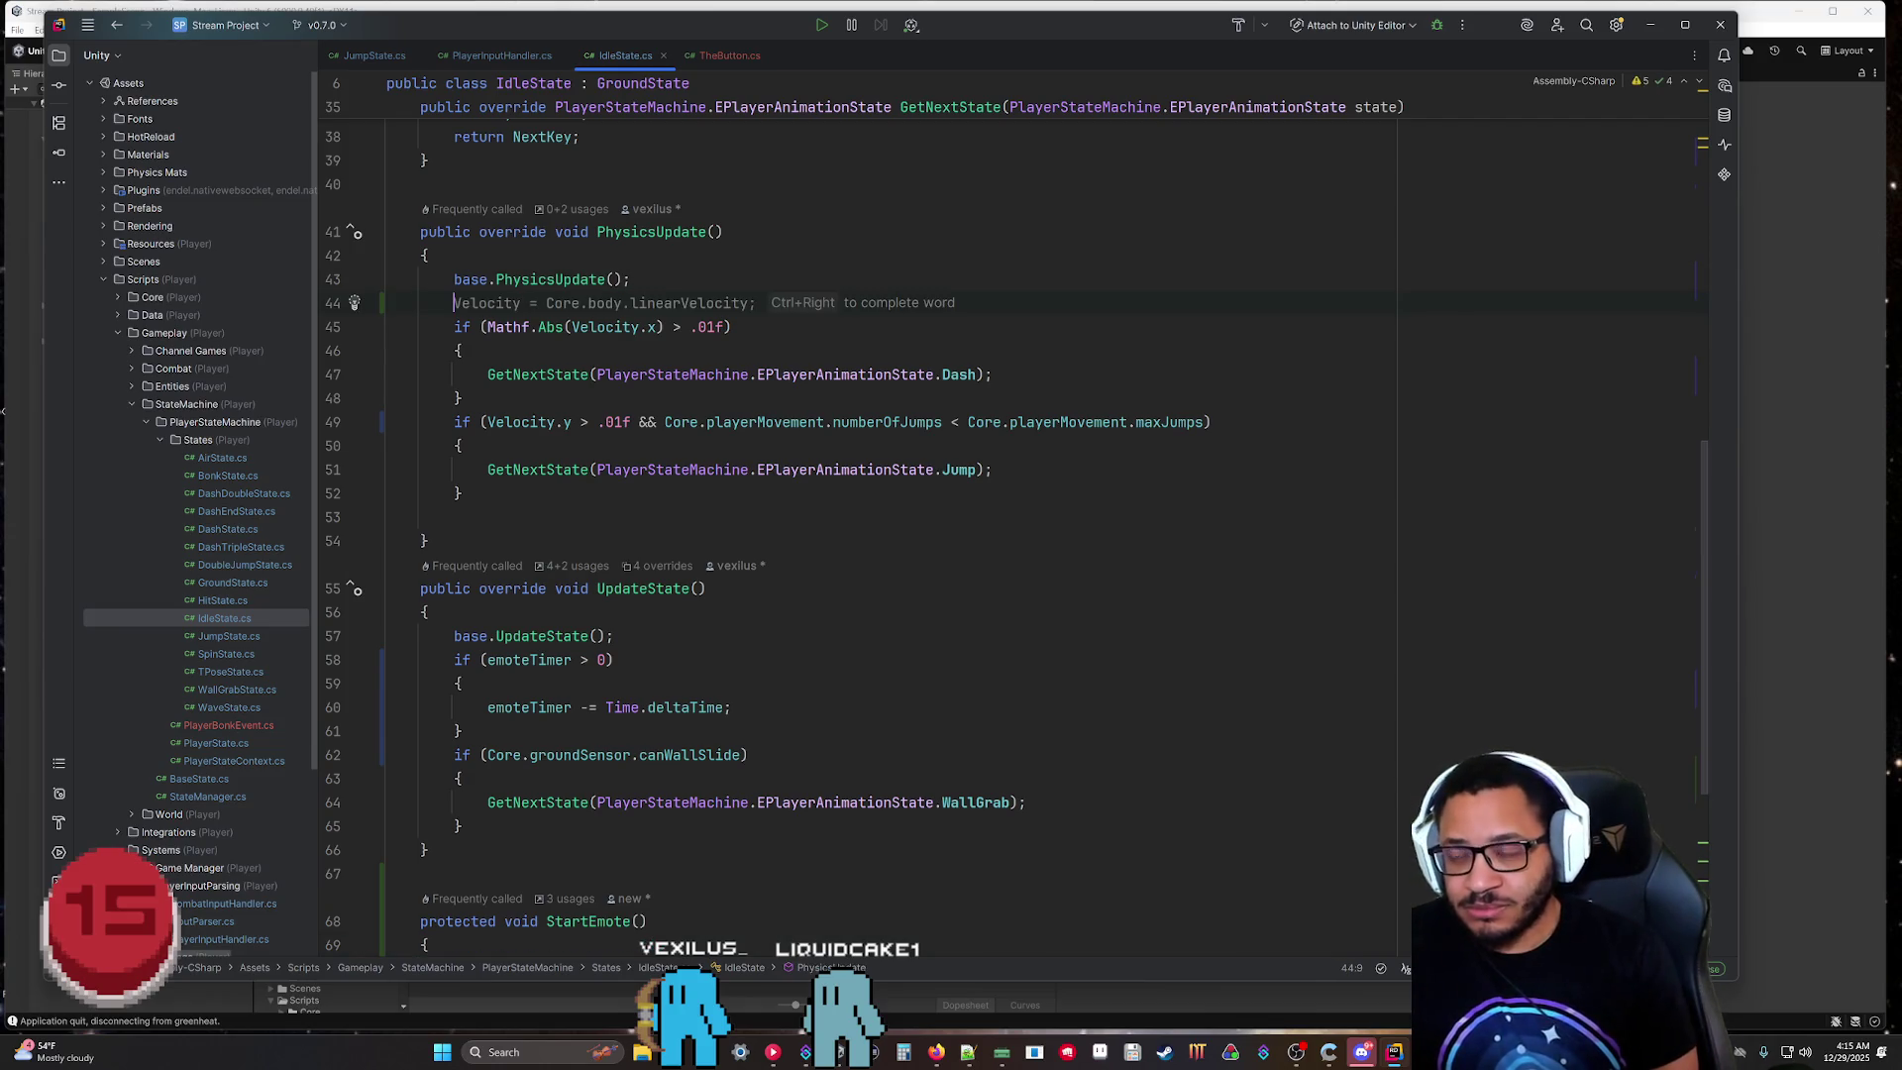
text(if(emoteTimer)
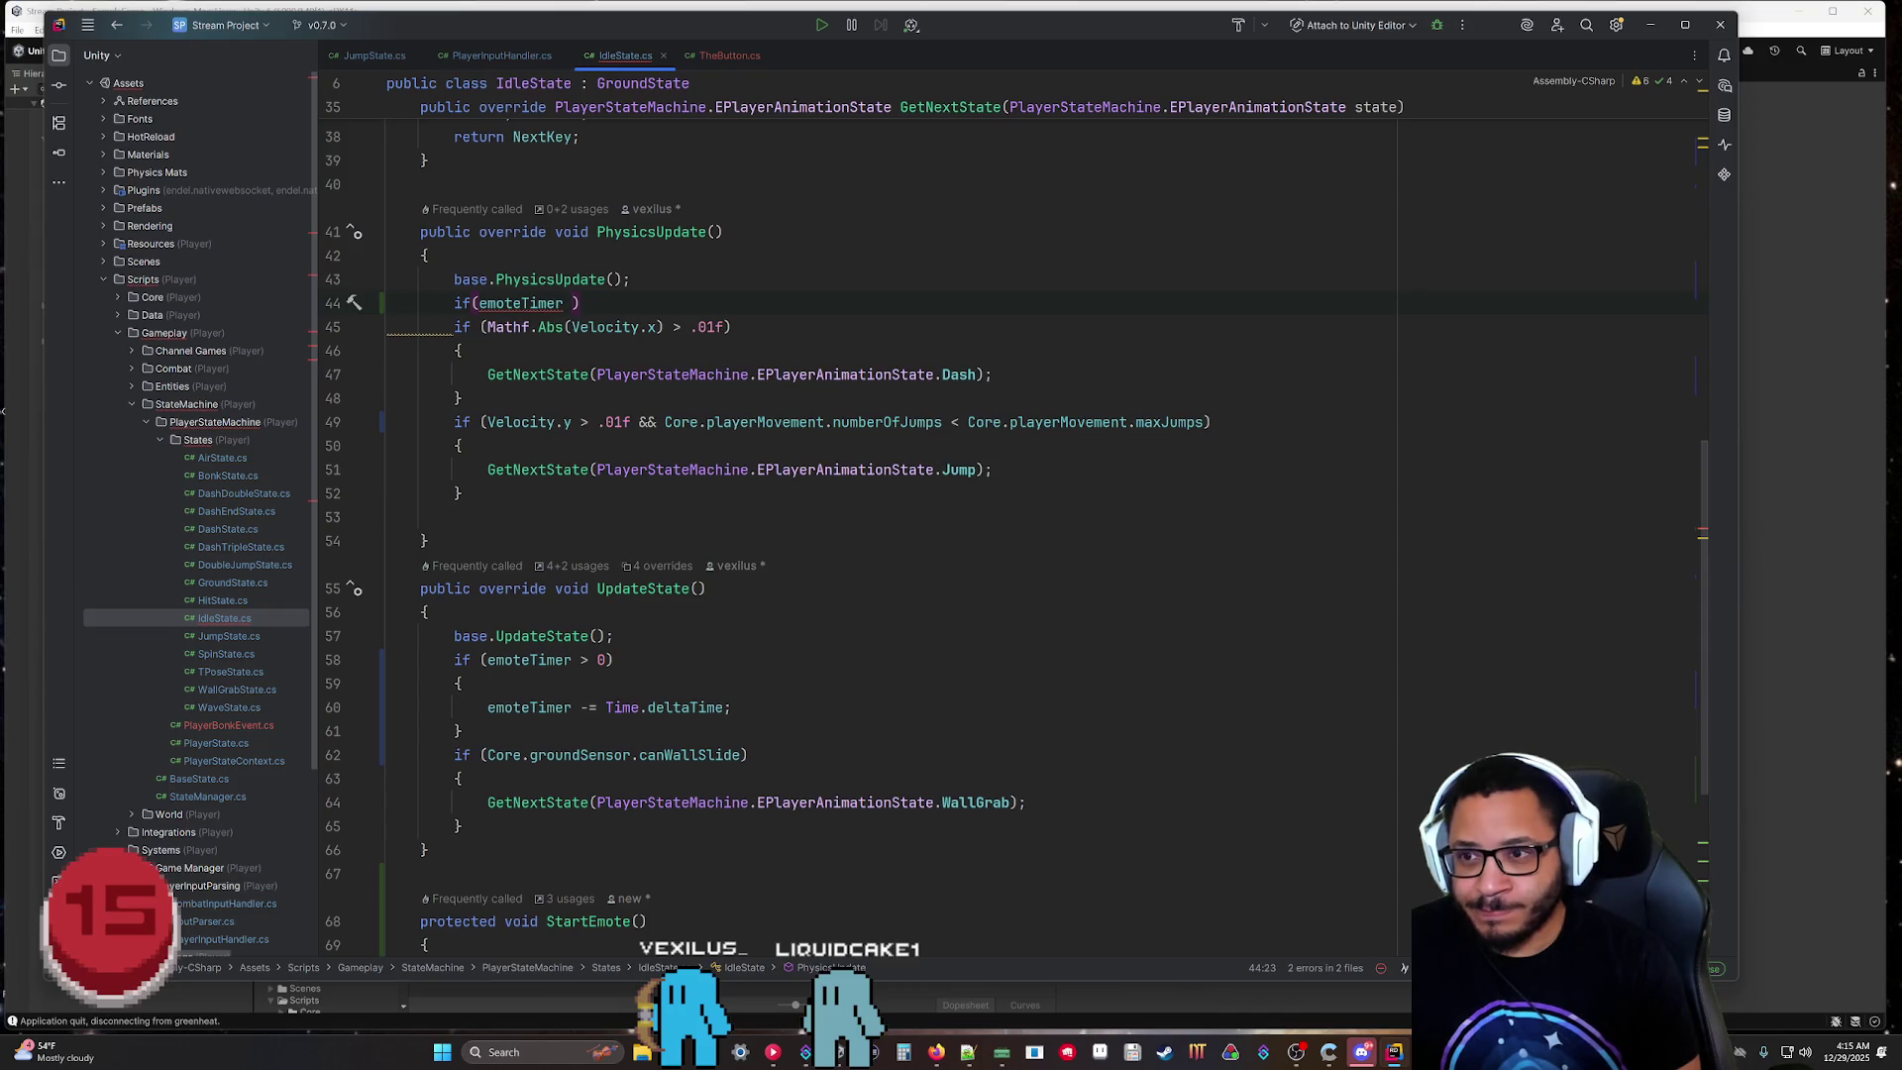
text( >)
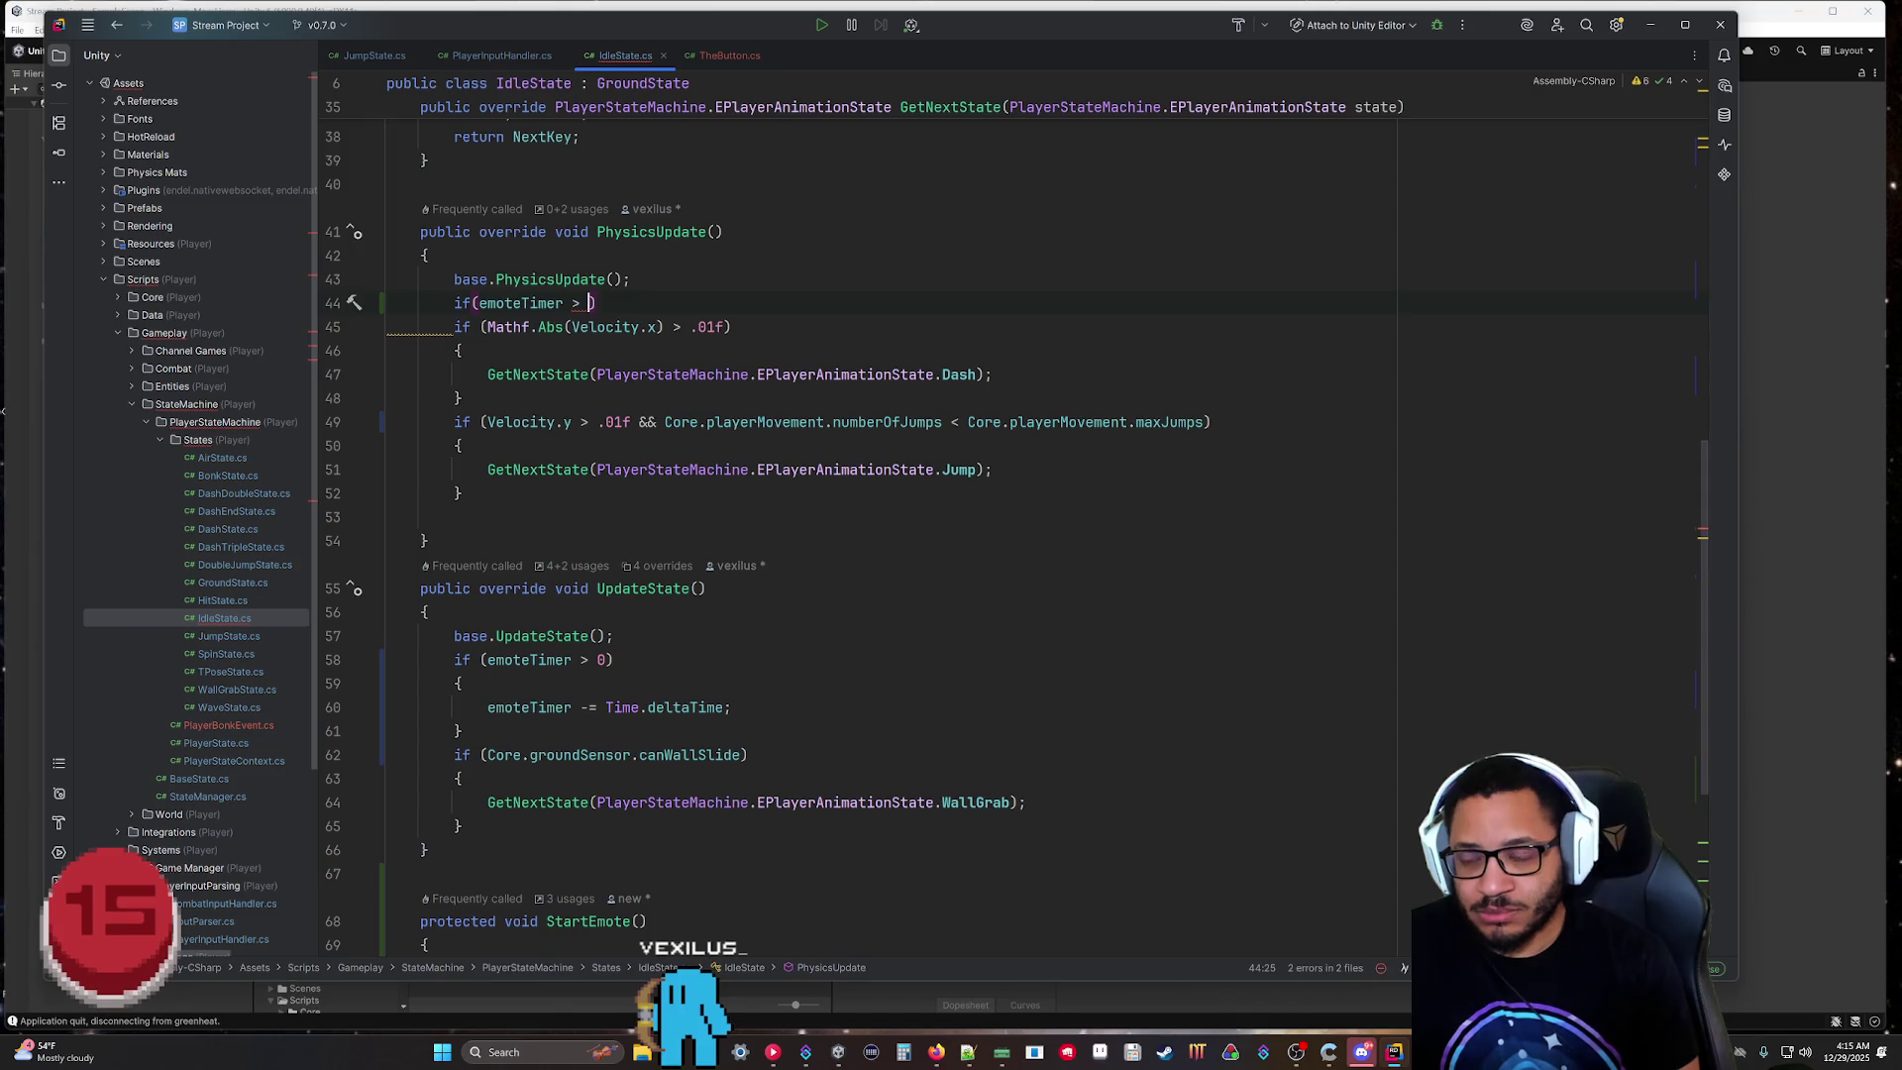
text(0)
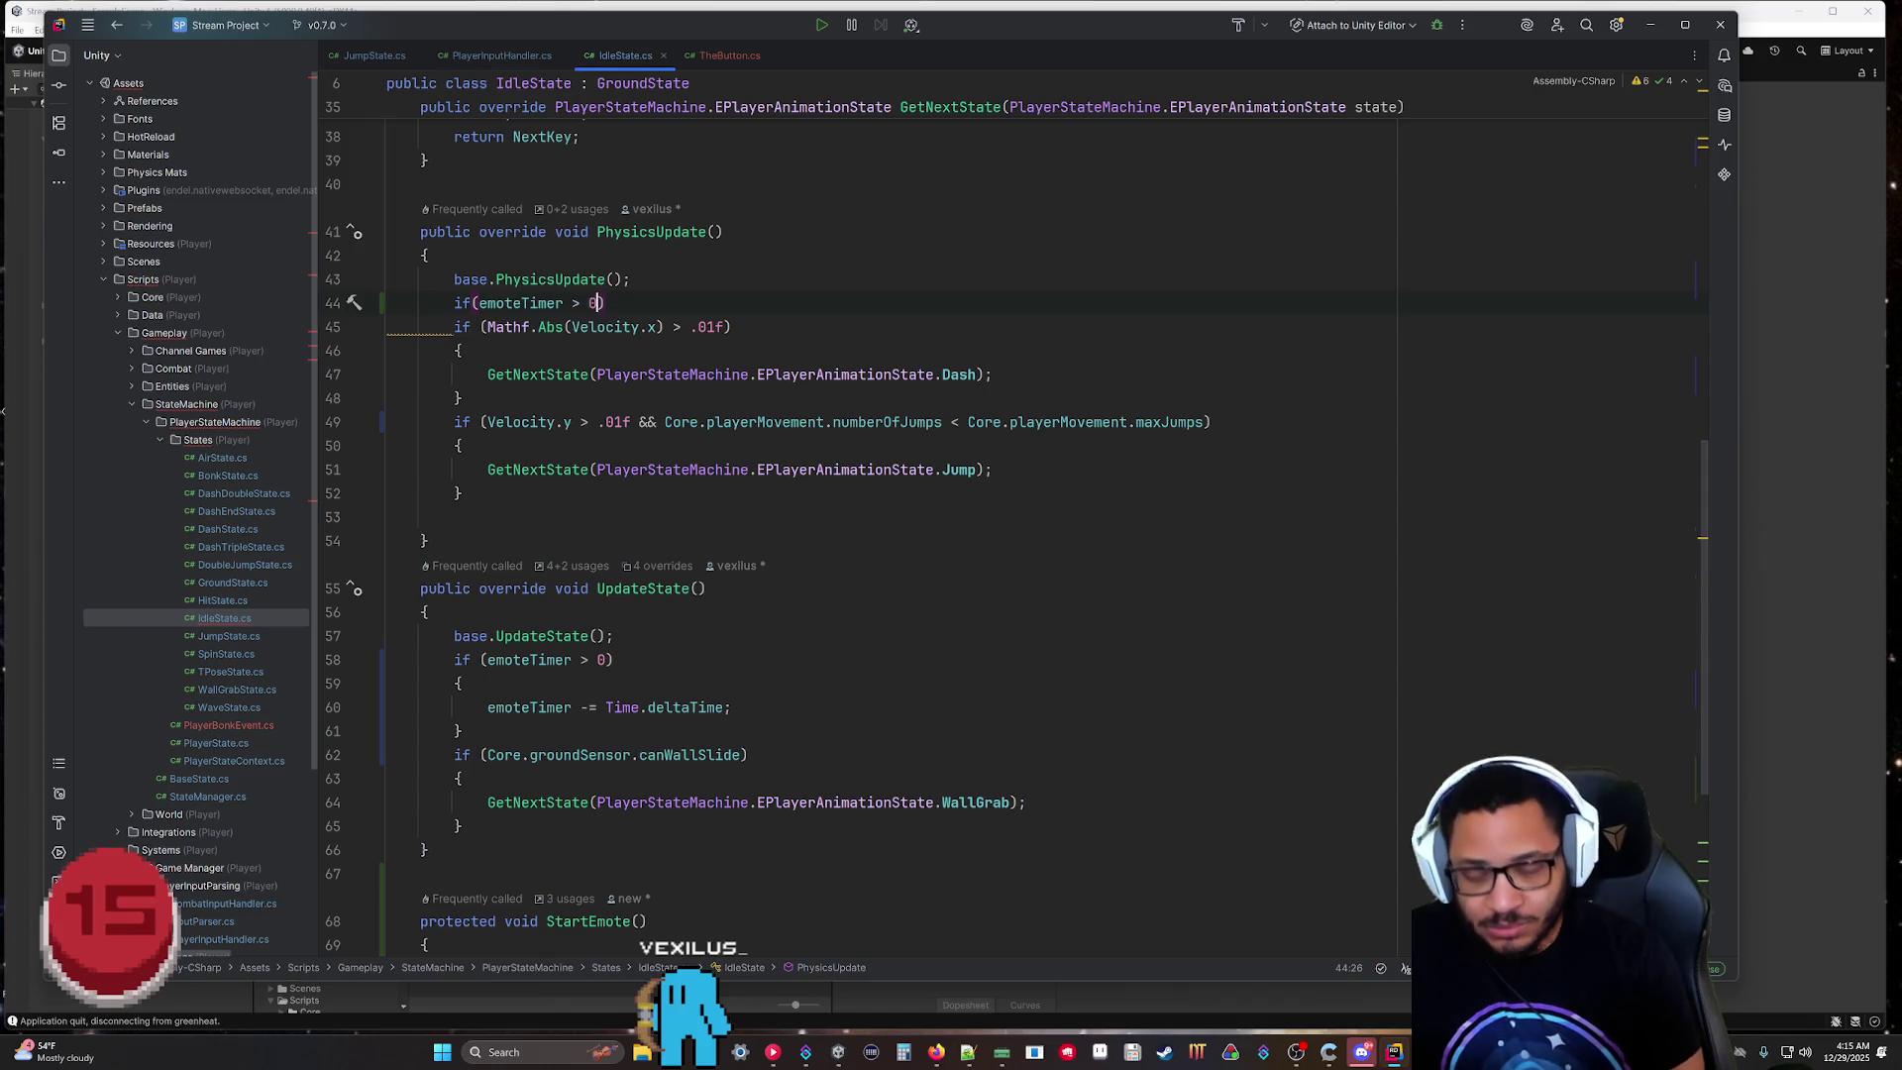
key(End)
key(Return)
text({)
key(Return)
key(Tab)
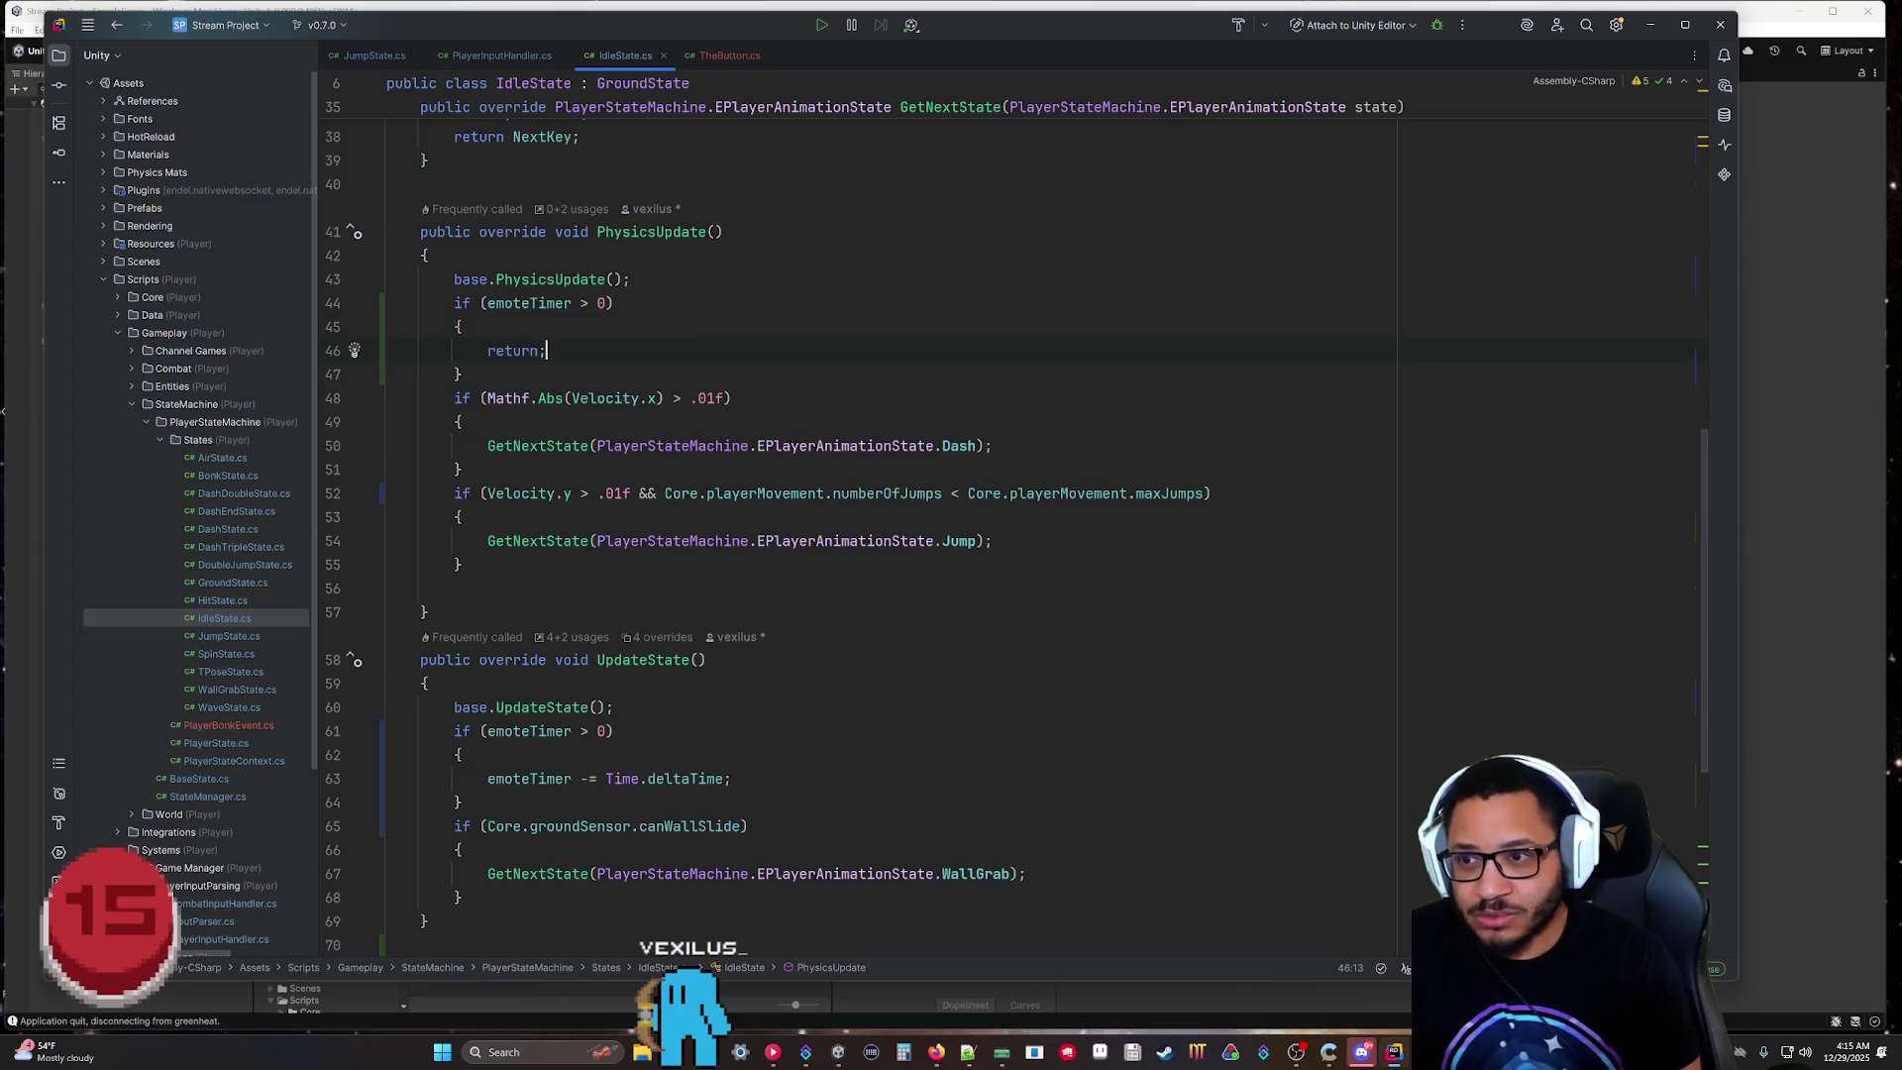
click(705, 659)
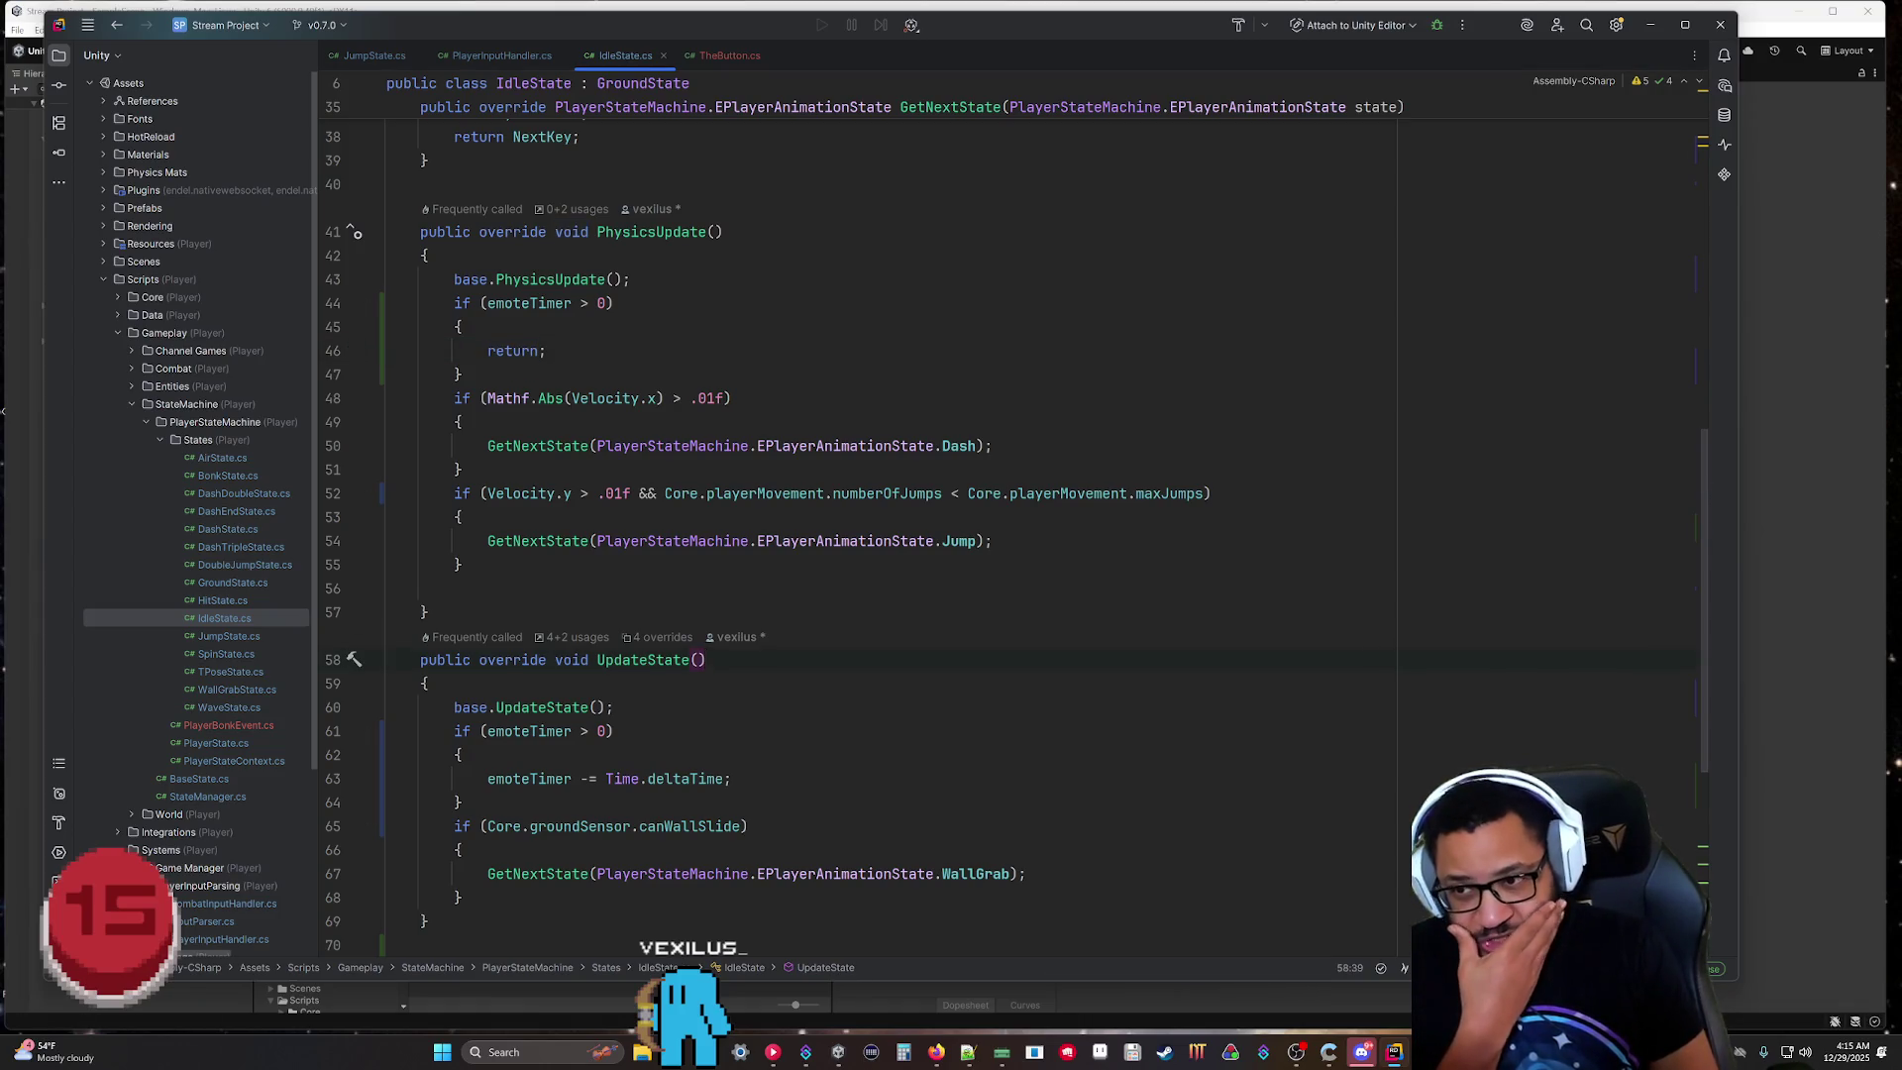
click(1809, 650)
Run the scene in Play mode while players press the red button, then stop playing.
click(921, 50)
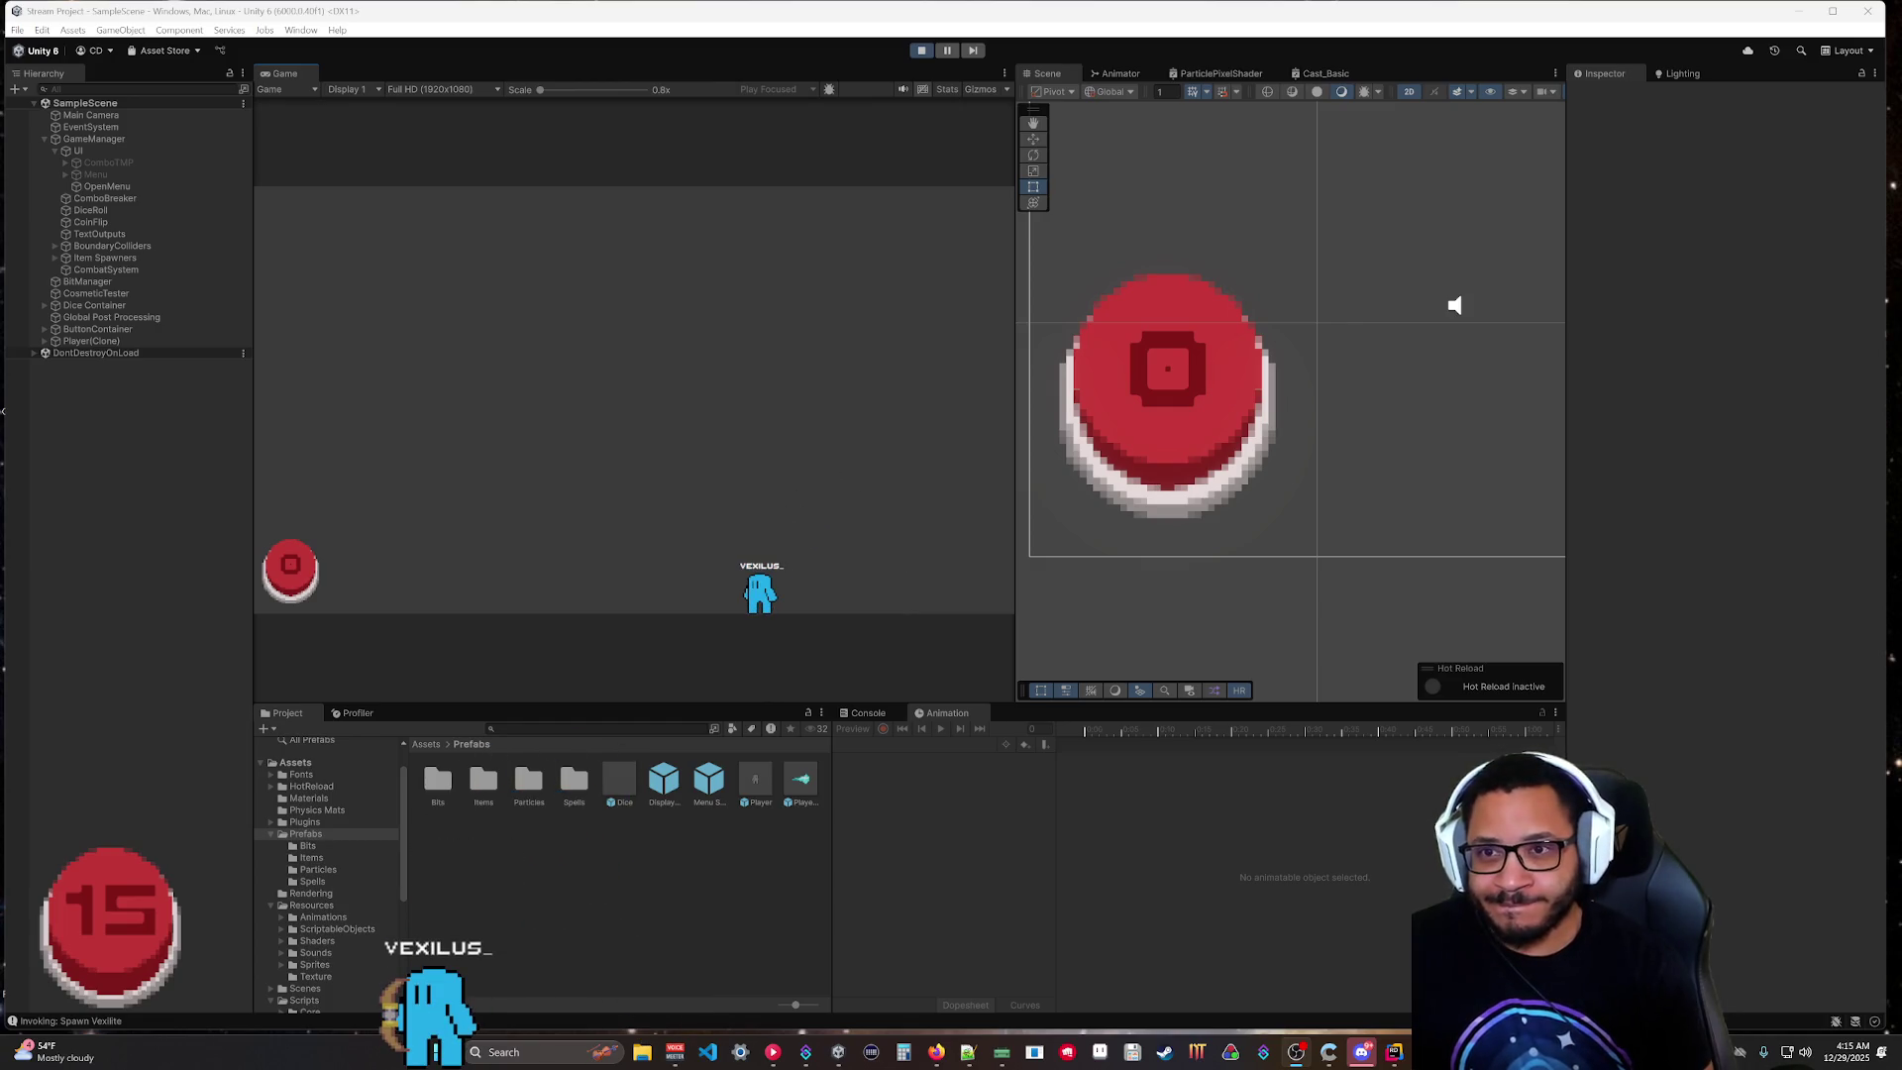
click(919, 55)
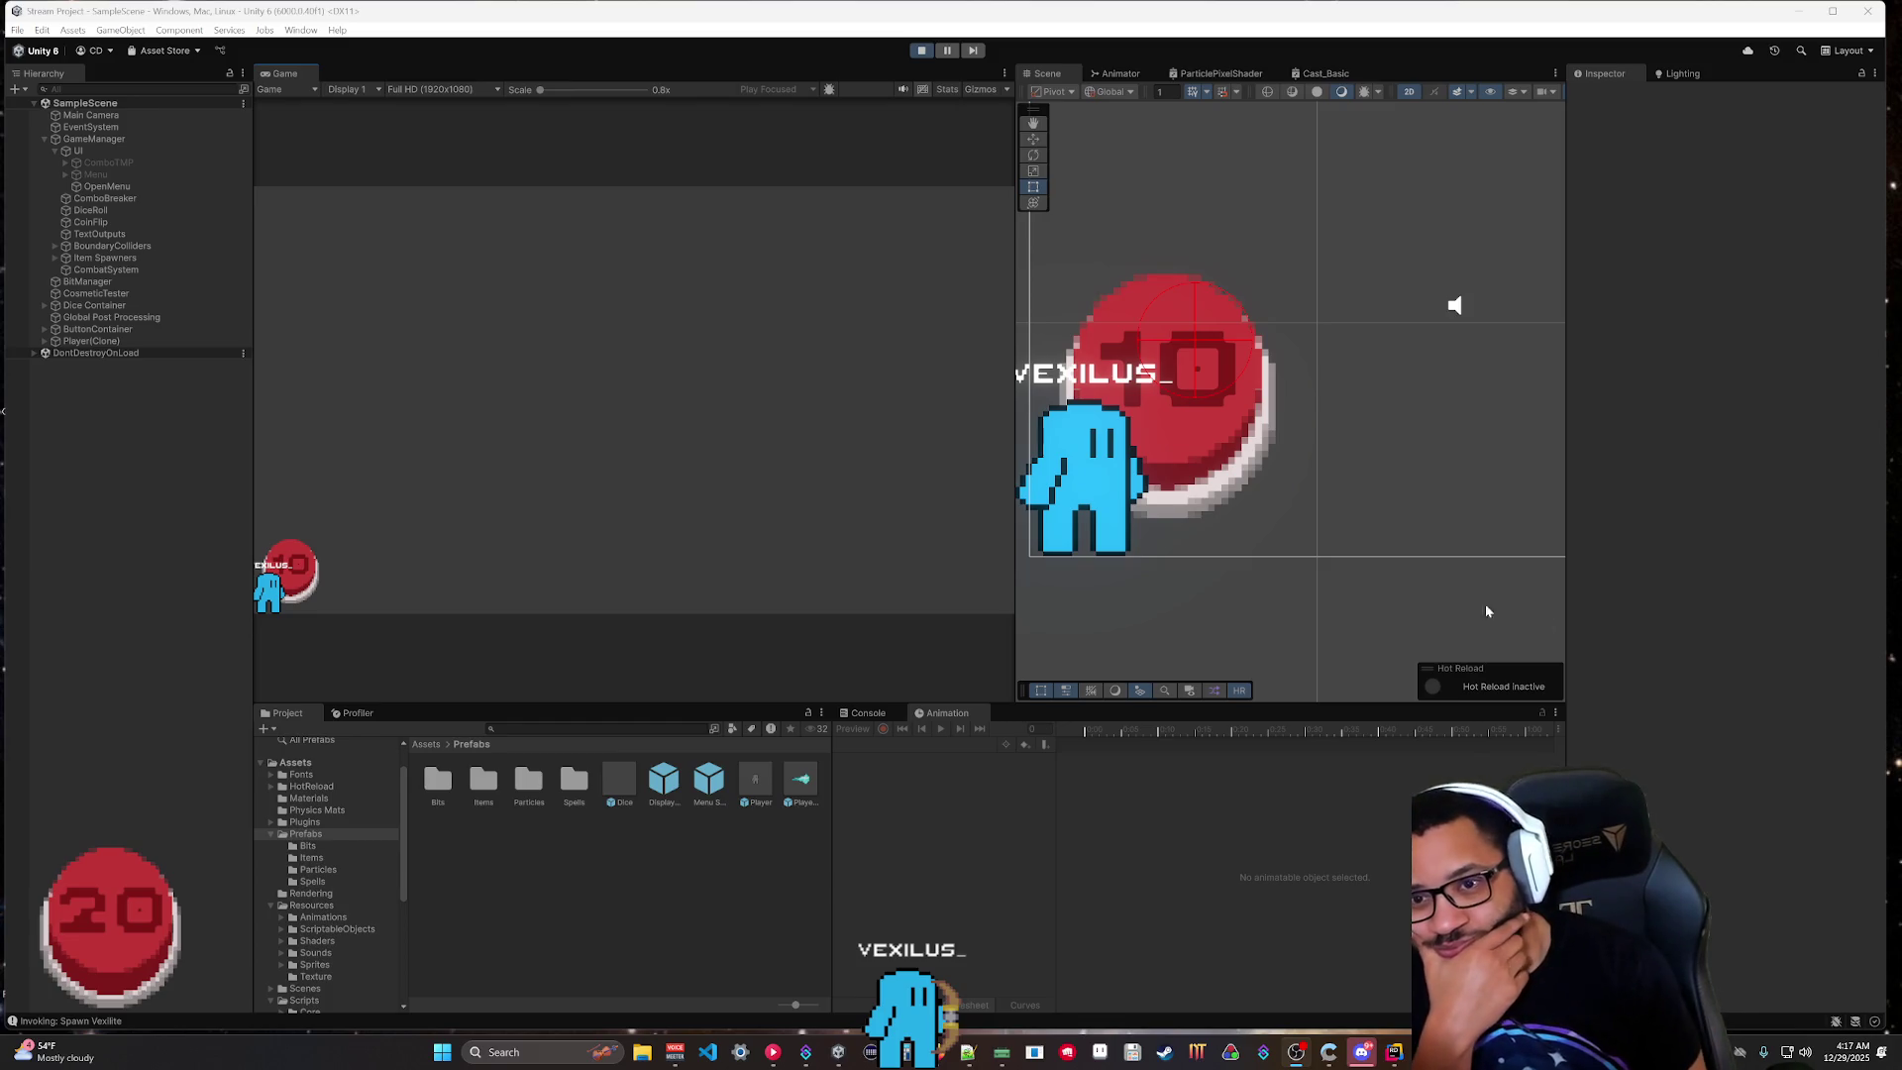
click(921, 50)
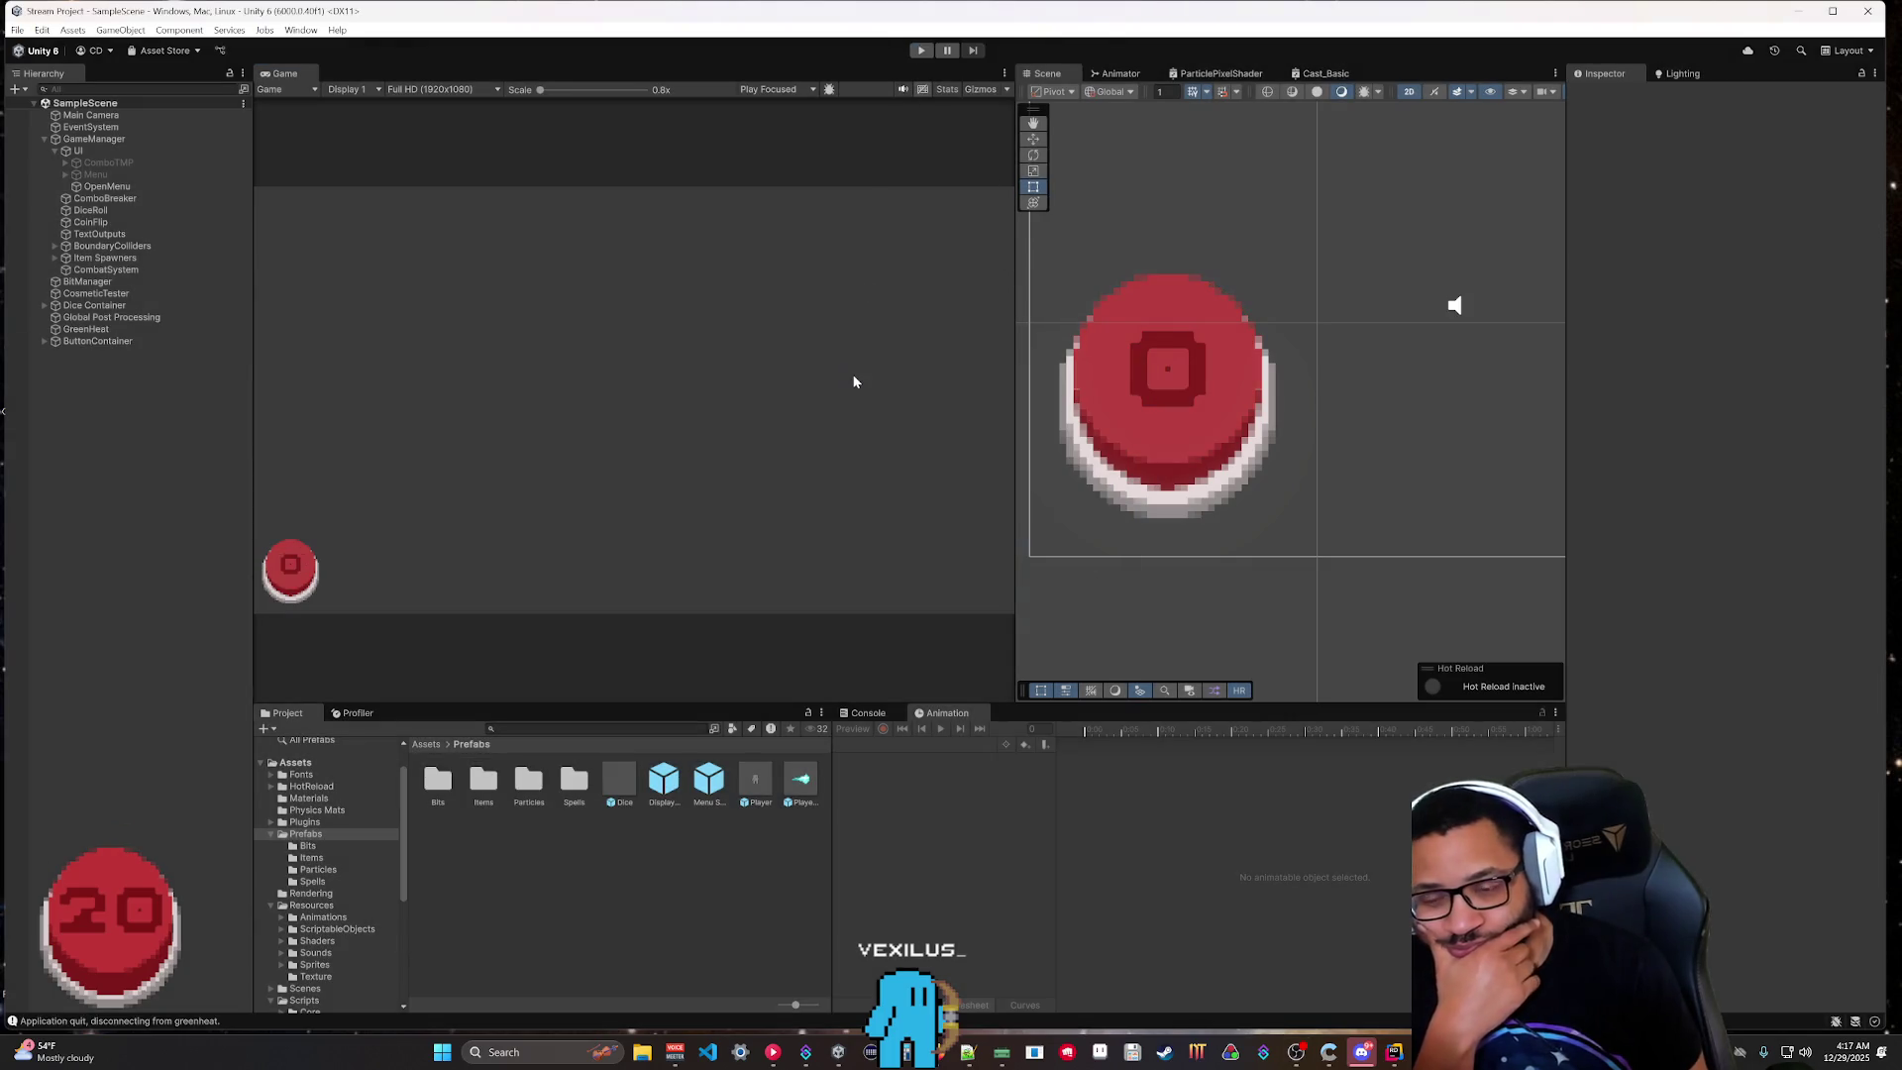
click(1394, 1052)
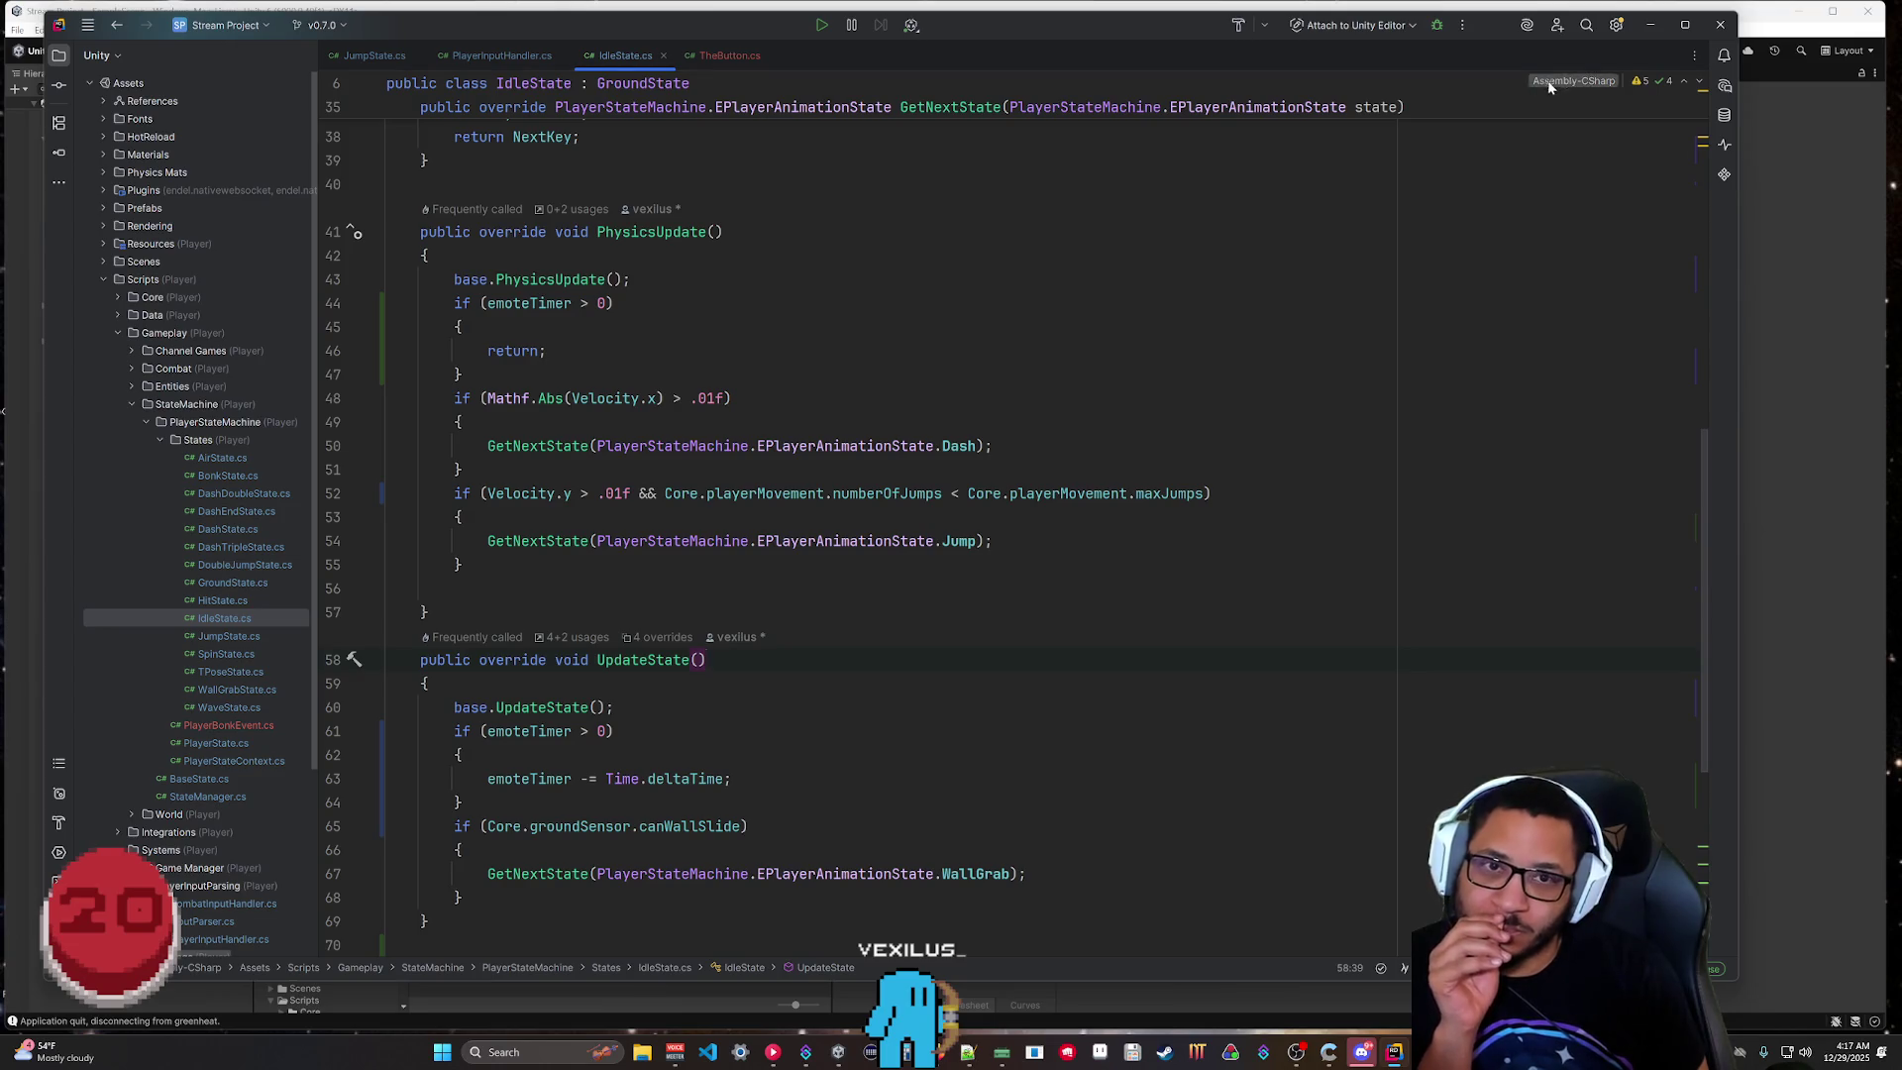
key(alt+Tab)
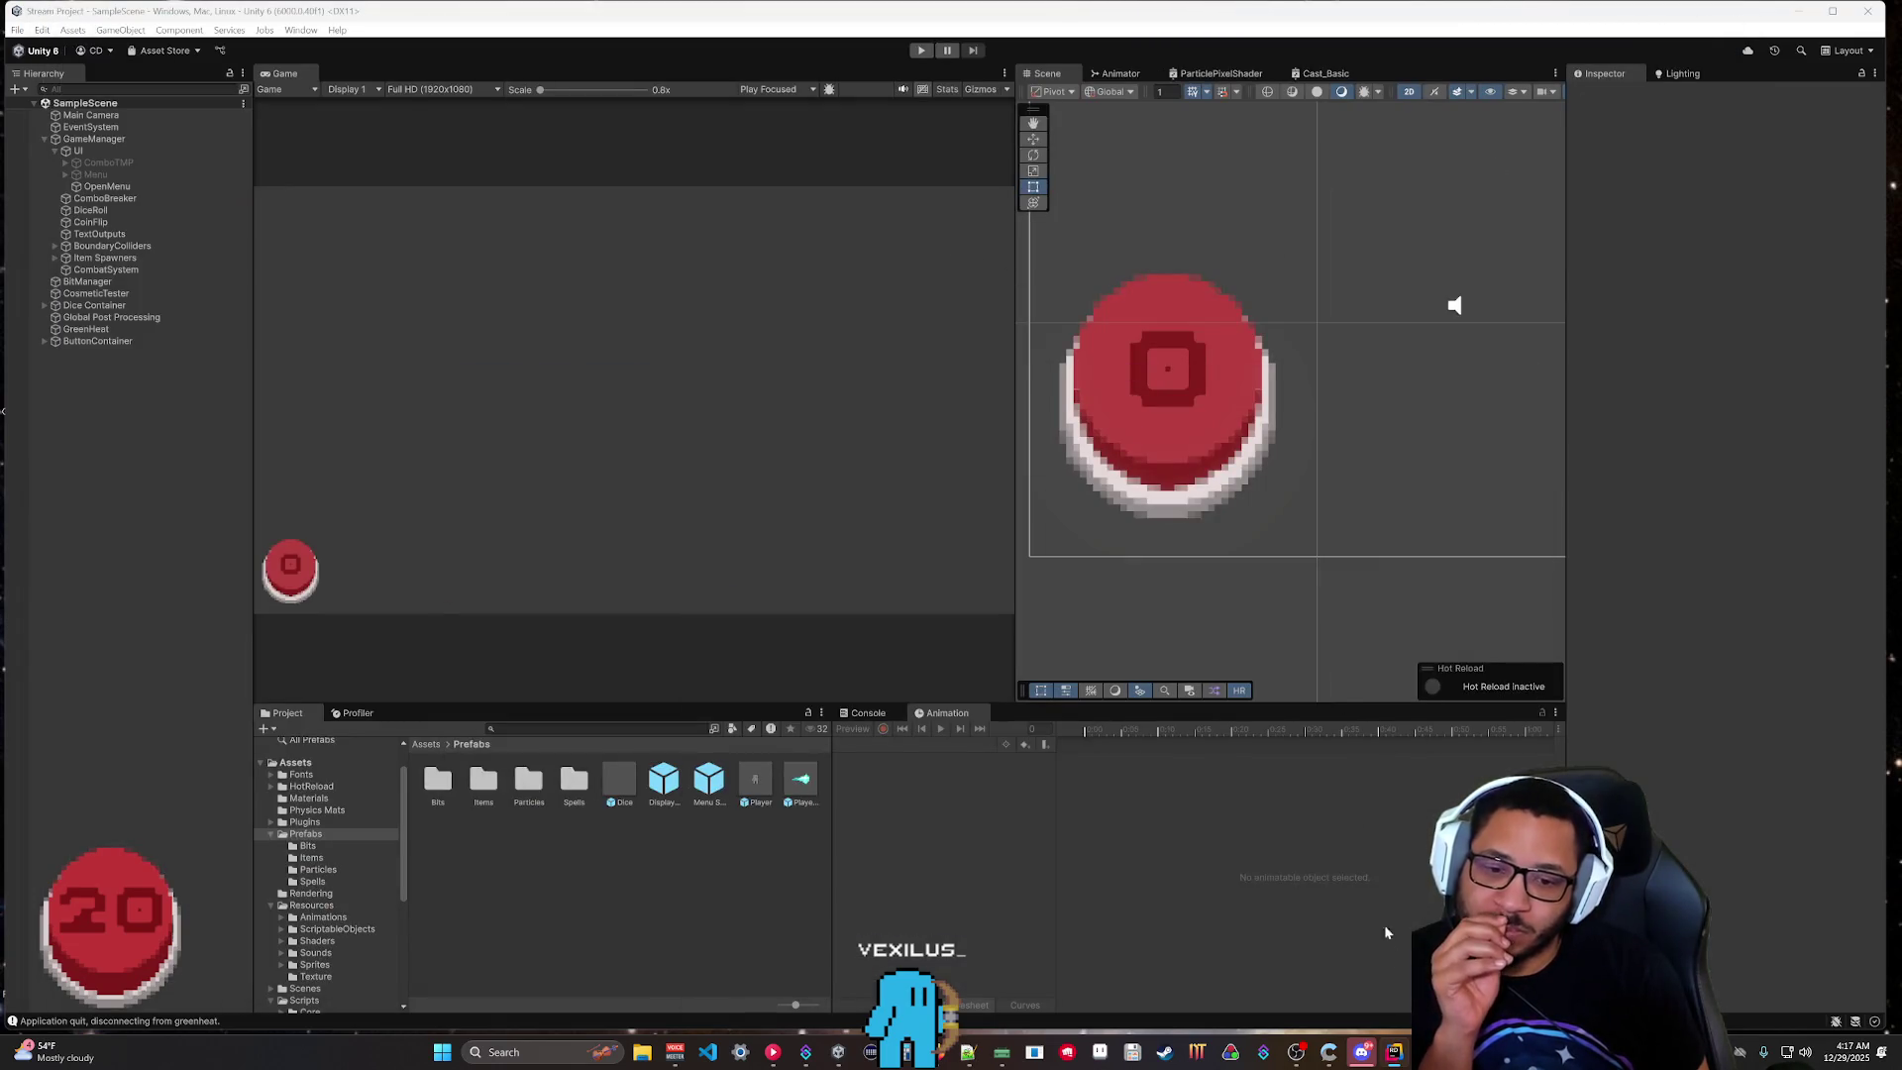
Return to Rider and open DashState.cs from the States folder.
key(alt+Tab)
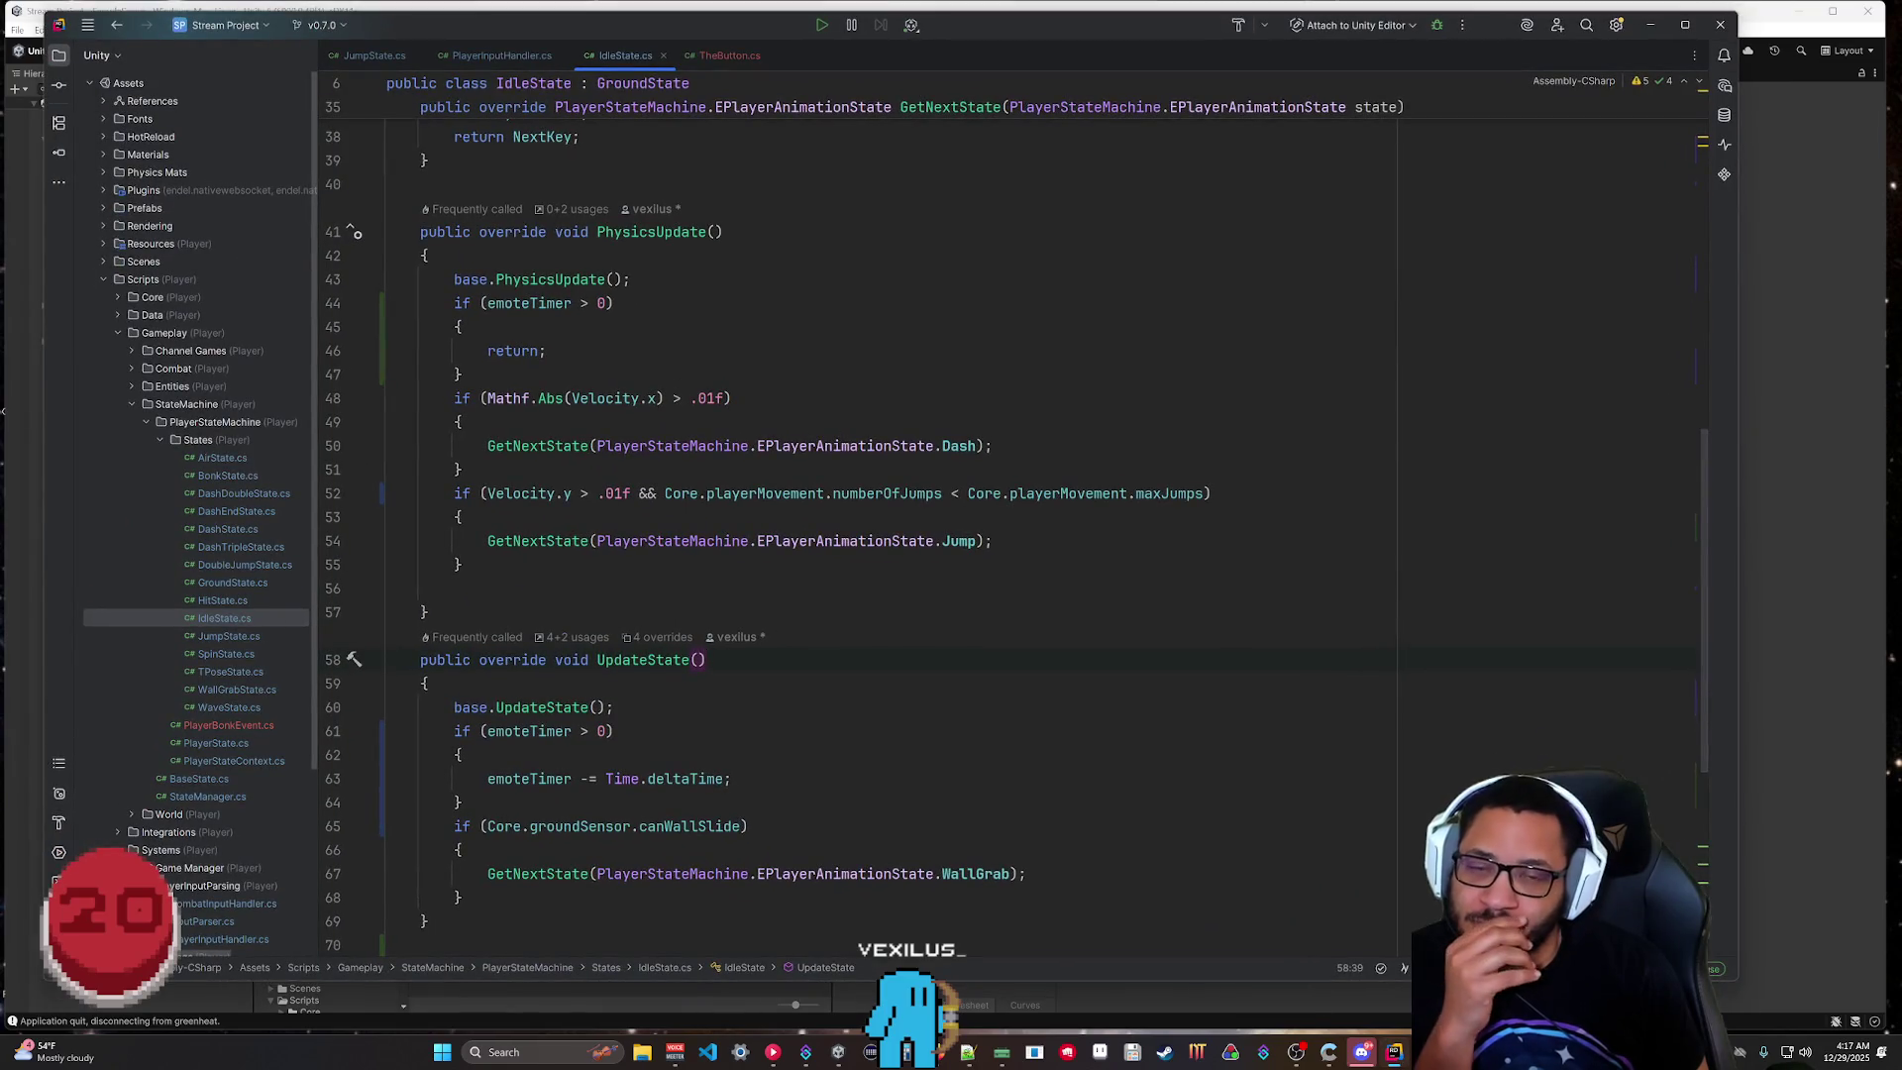
click(1757, 473)
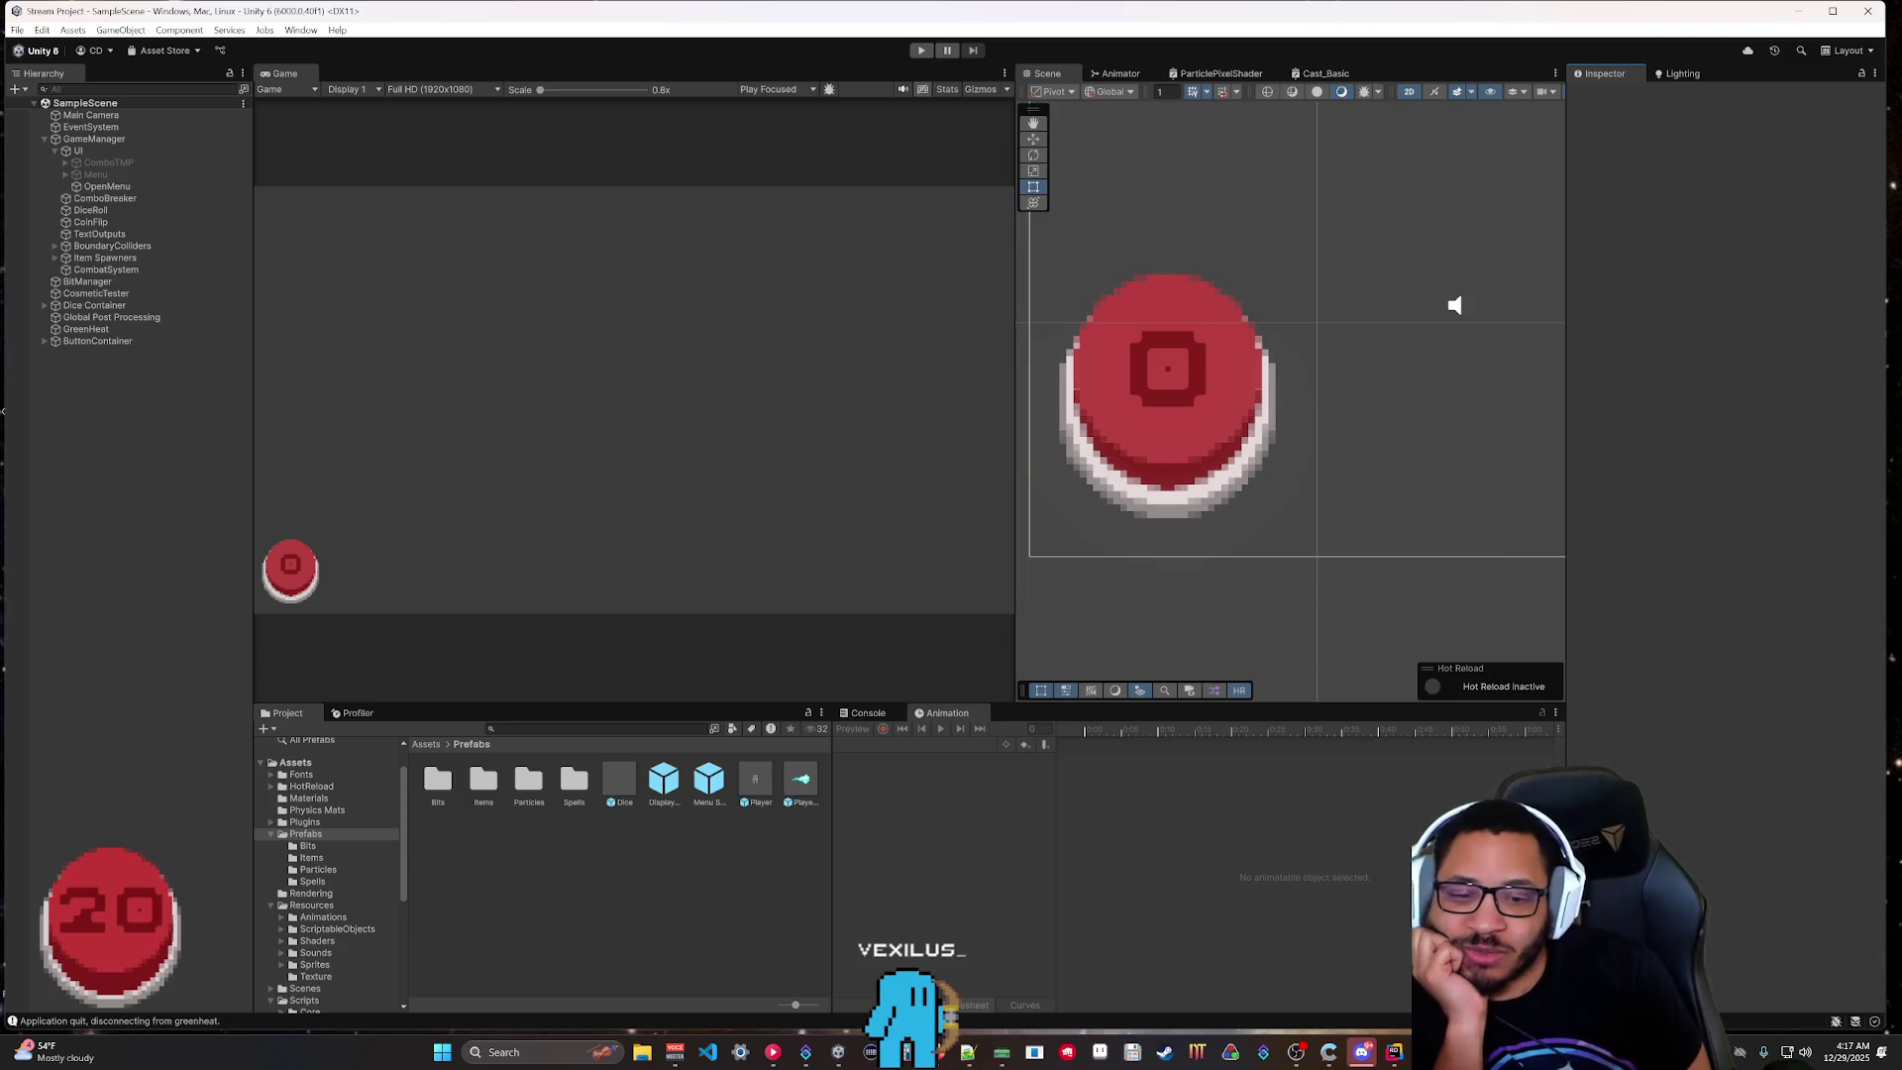
key(alt+Tab)
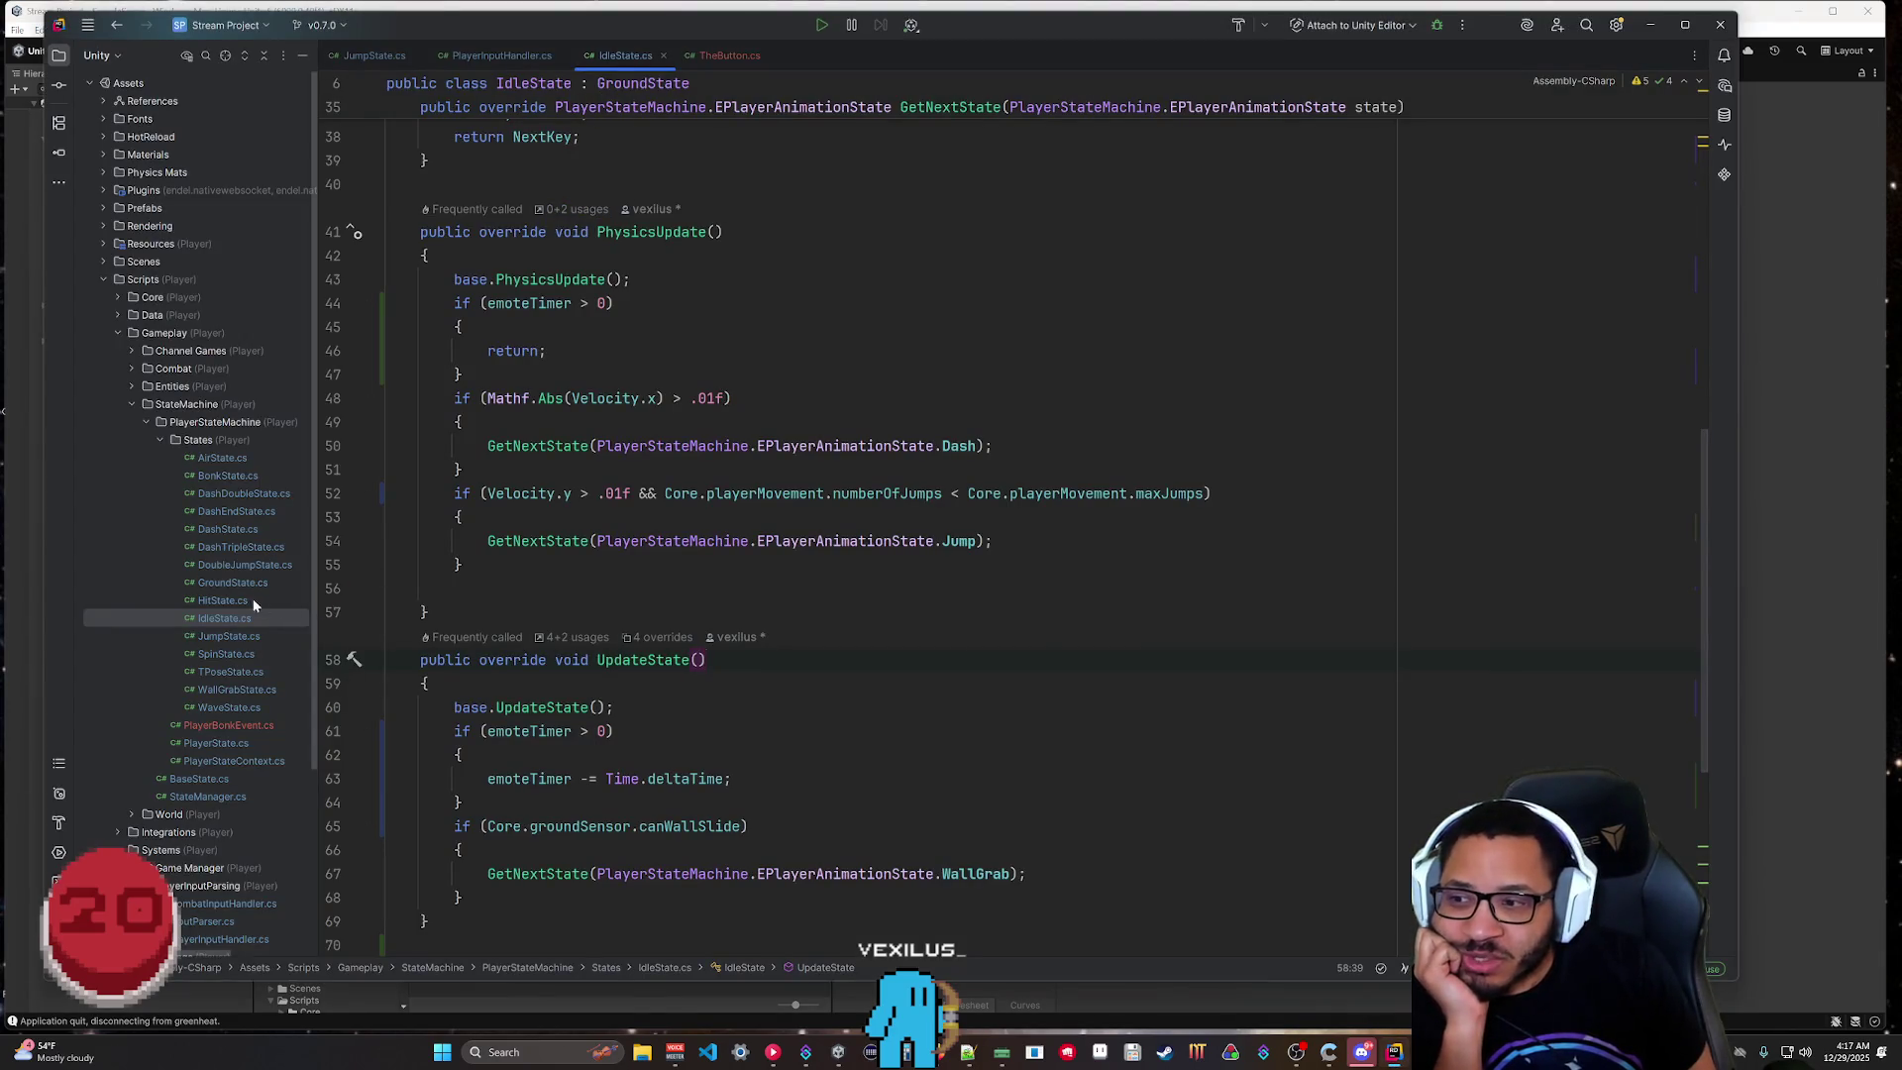
double_click(223, 529)
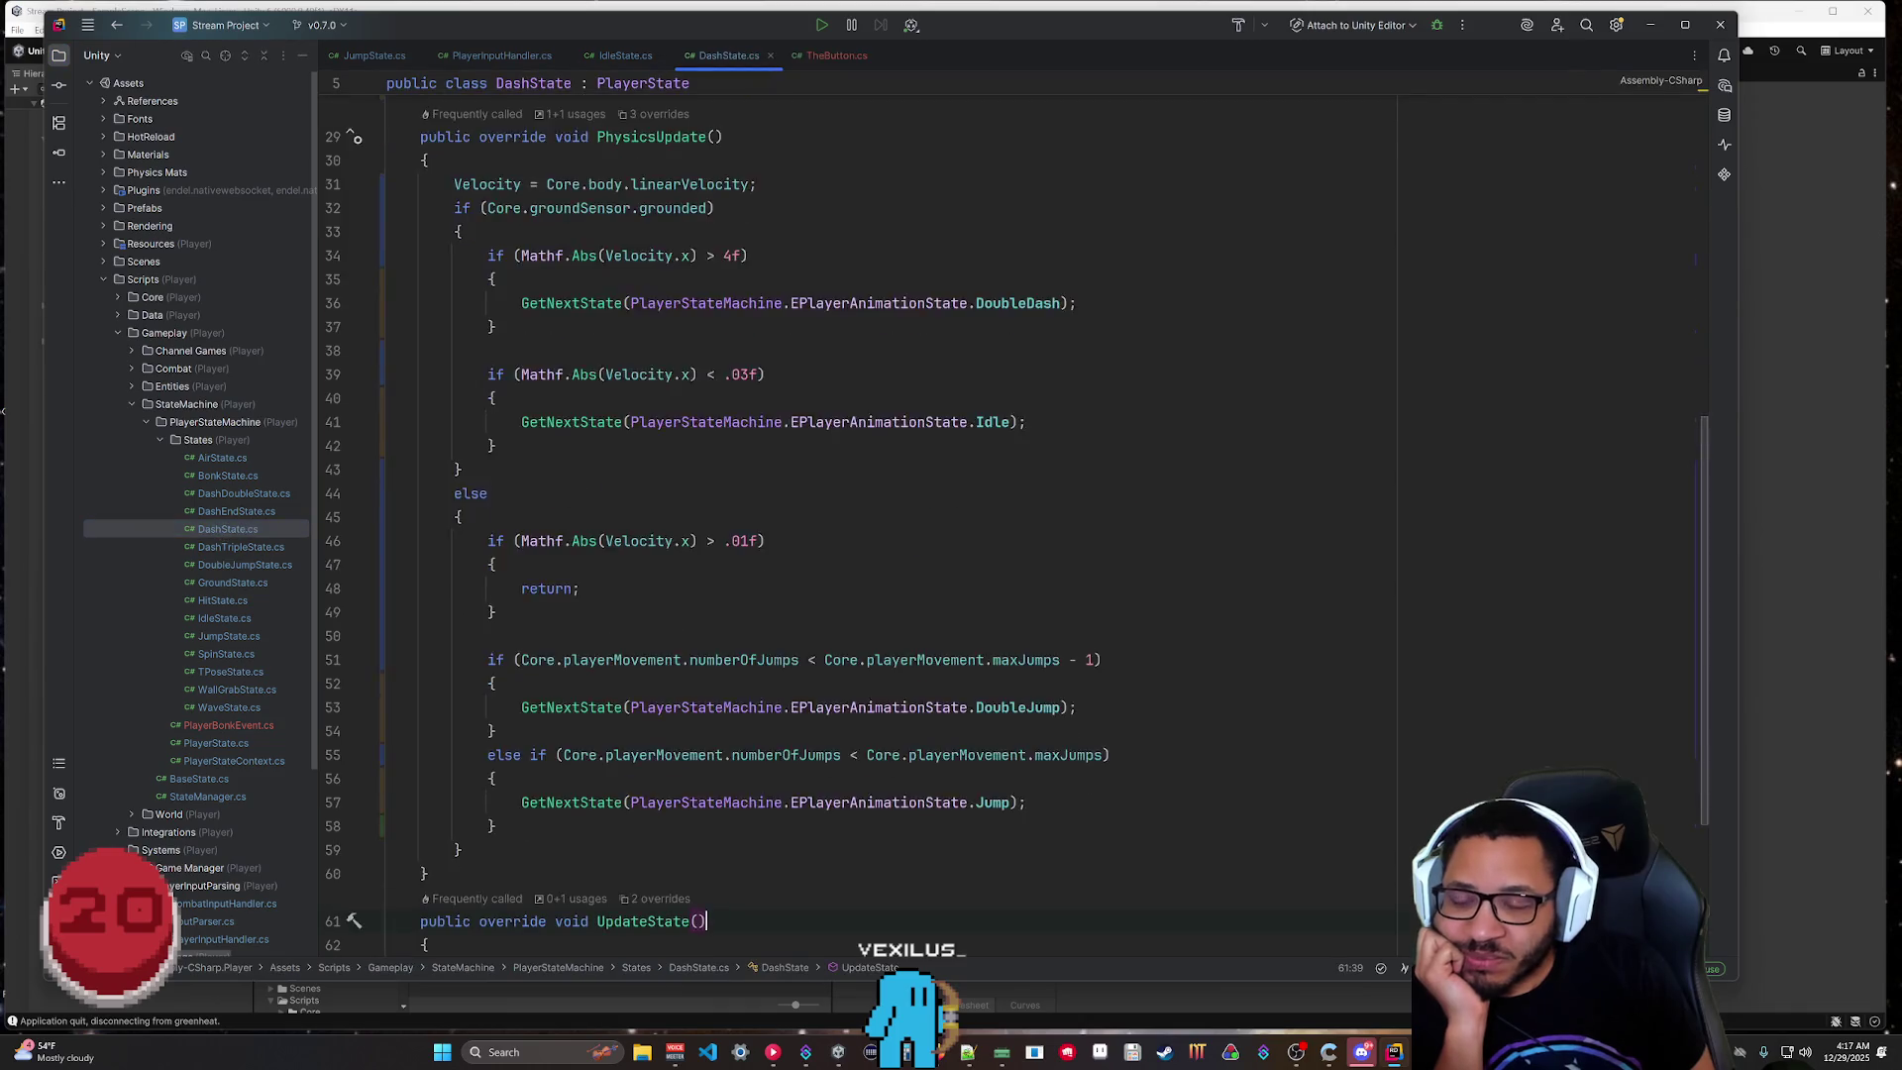
Scroll to DashState's PhysicsUpdate, then minimize Rider to return to the running Unity game.
scroll(852, 496, down, 4)
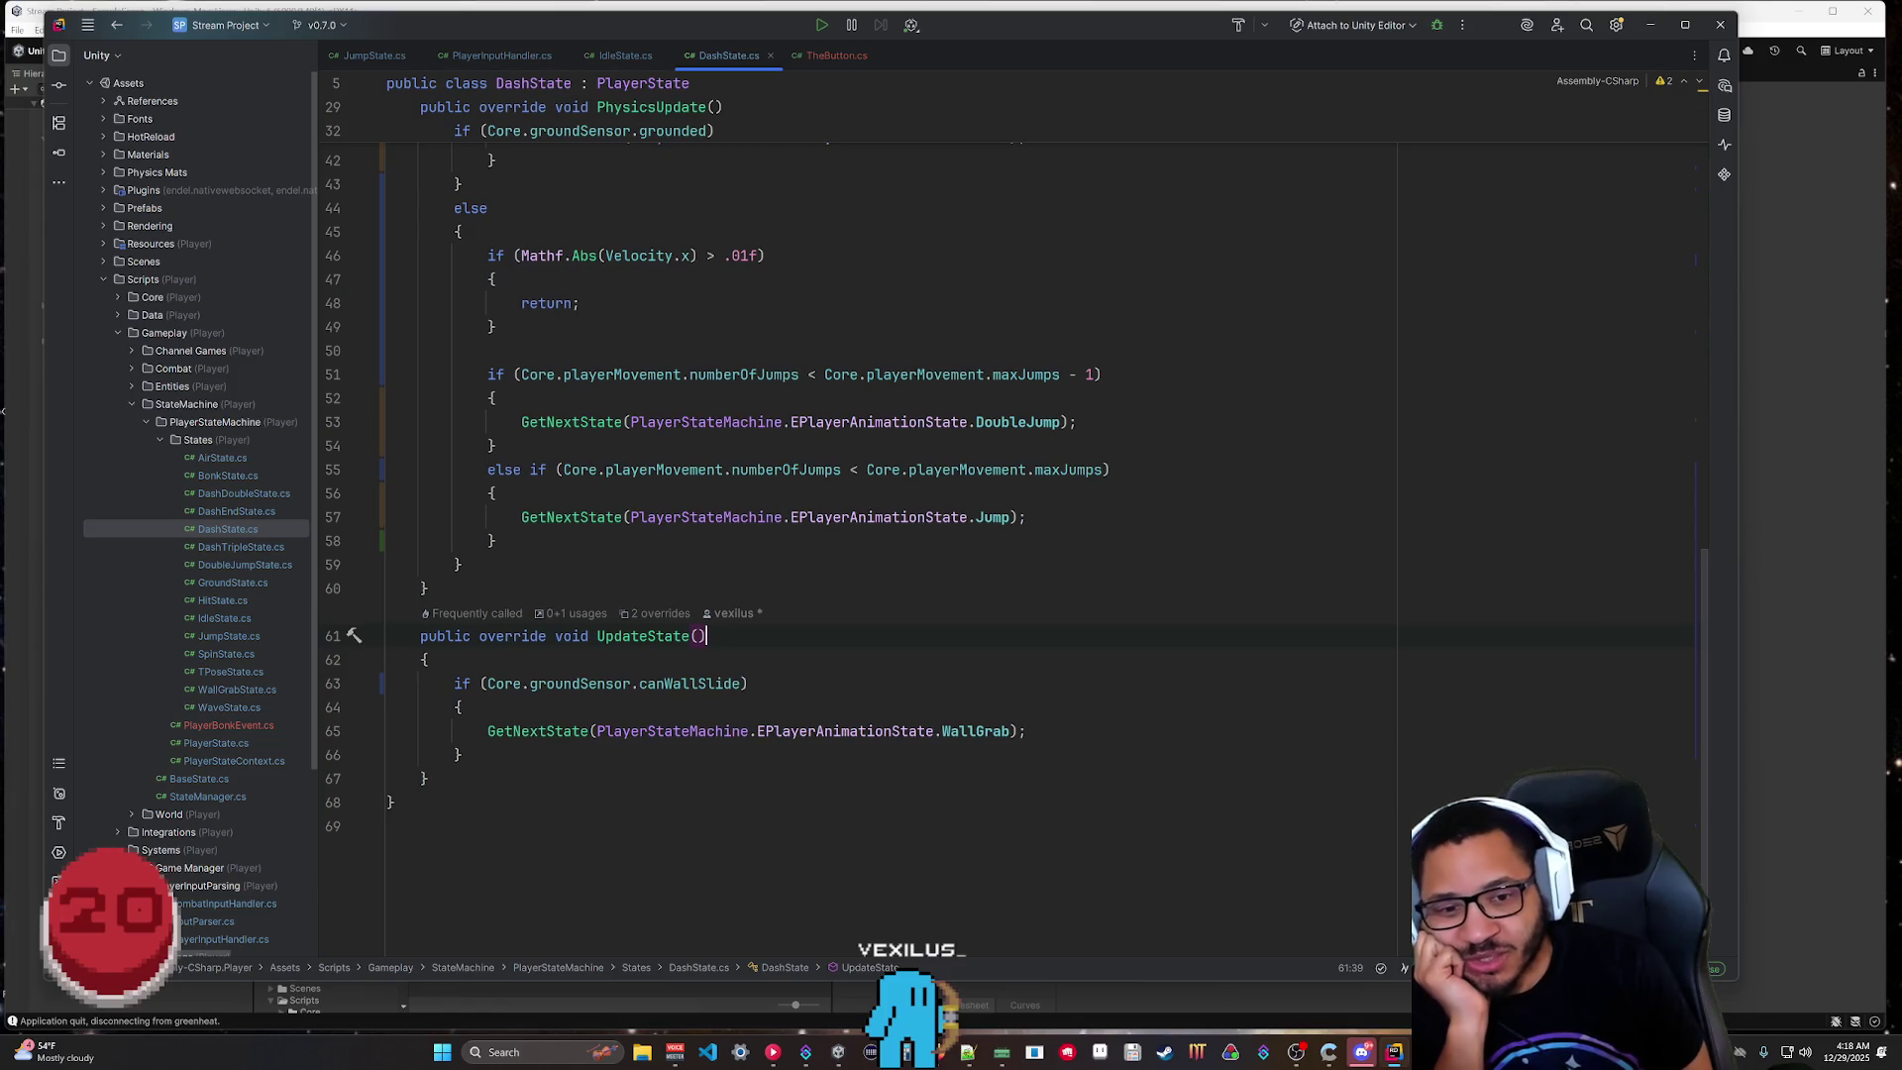
click(1650, 25)
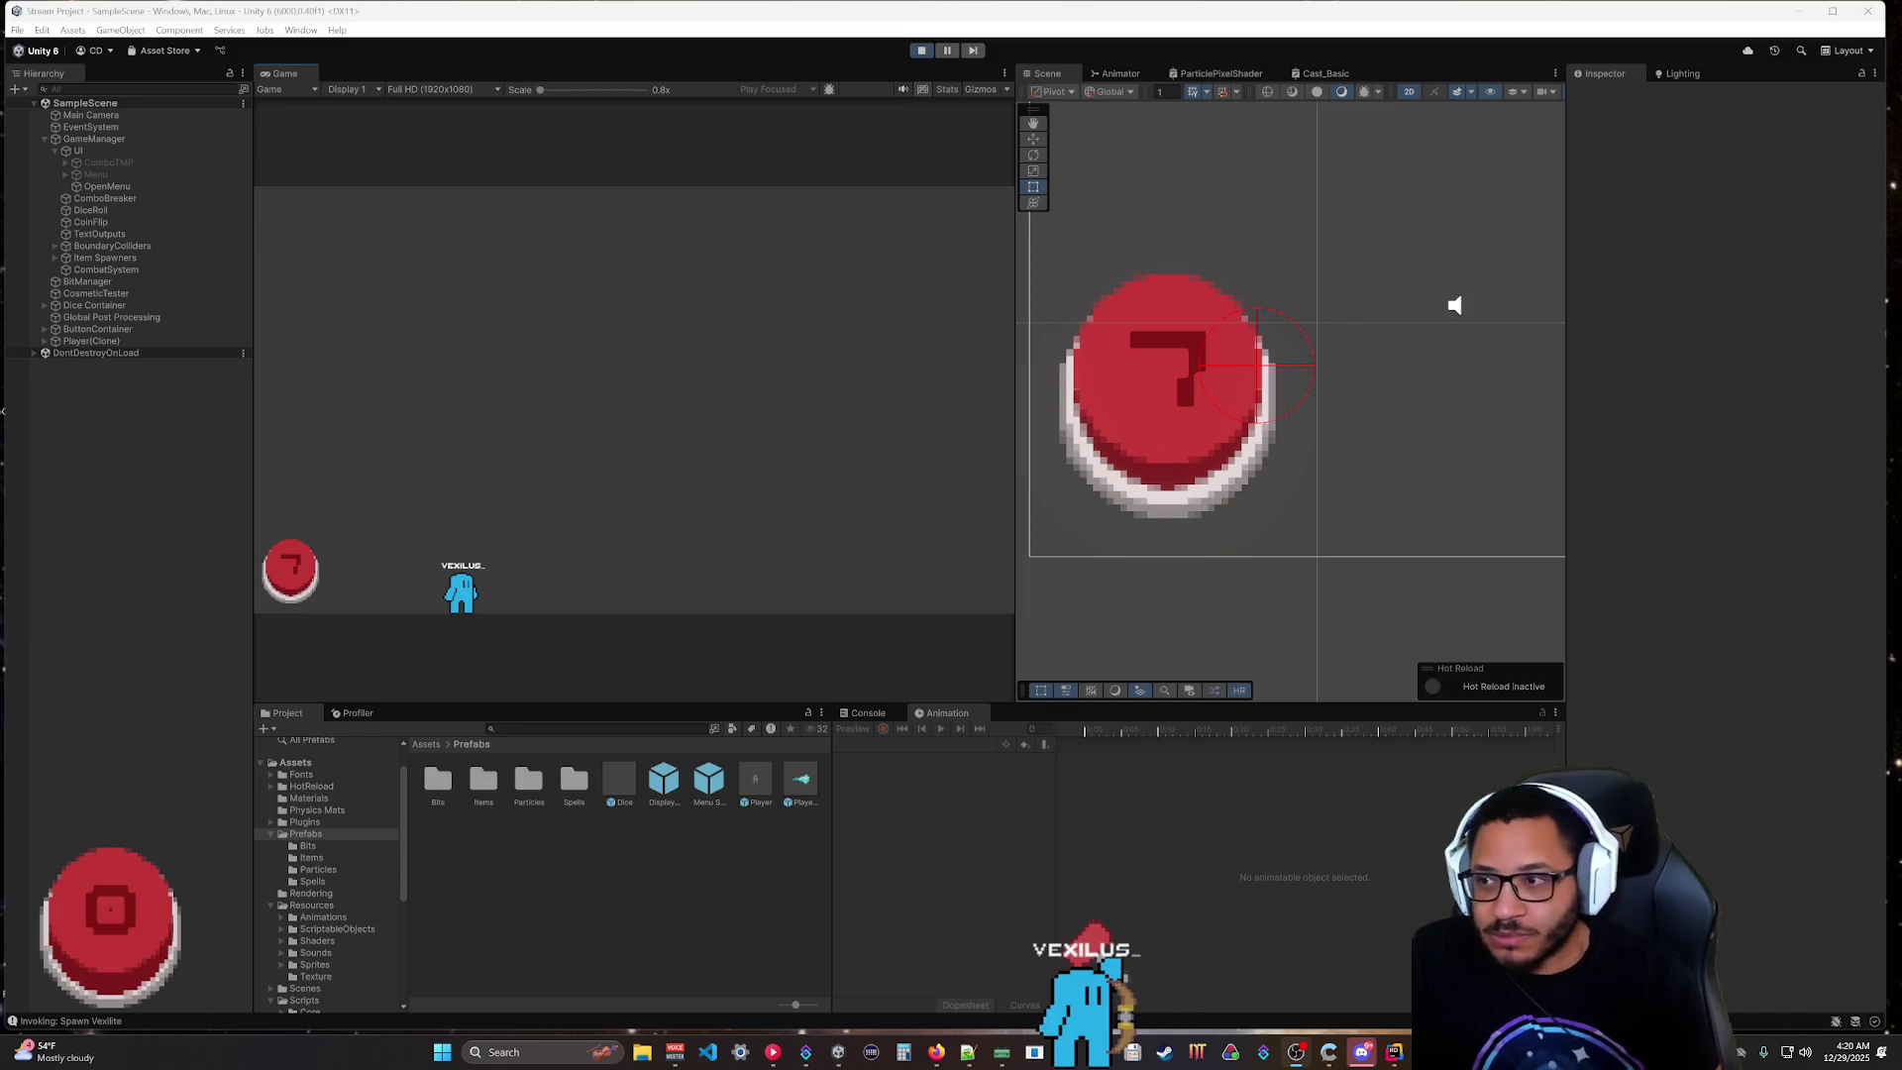
Expand Player(Clone) > Core and inspect its Movement, State Machine and Input Handler components.
click(45, 341)
click(54, 366)
click(104, 424)
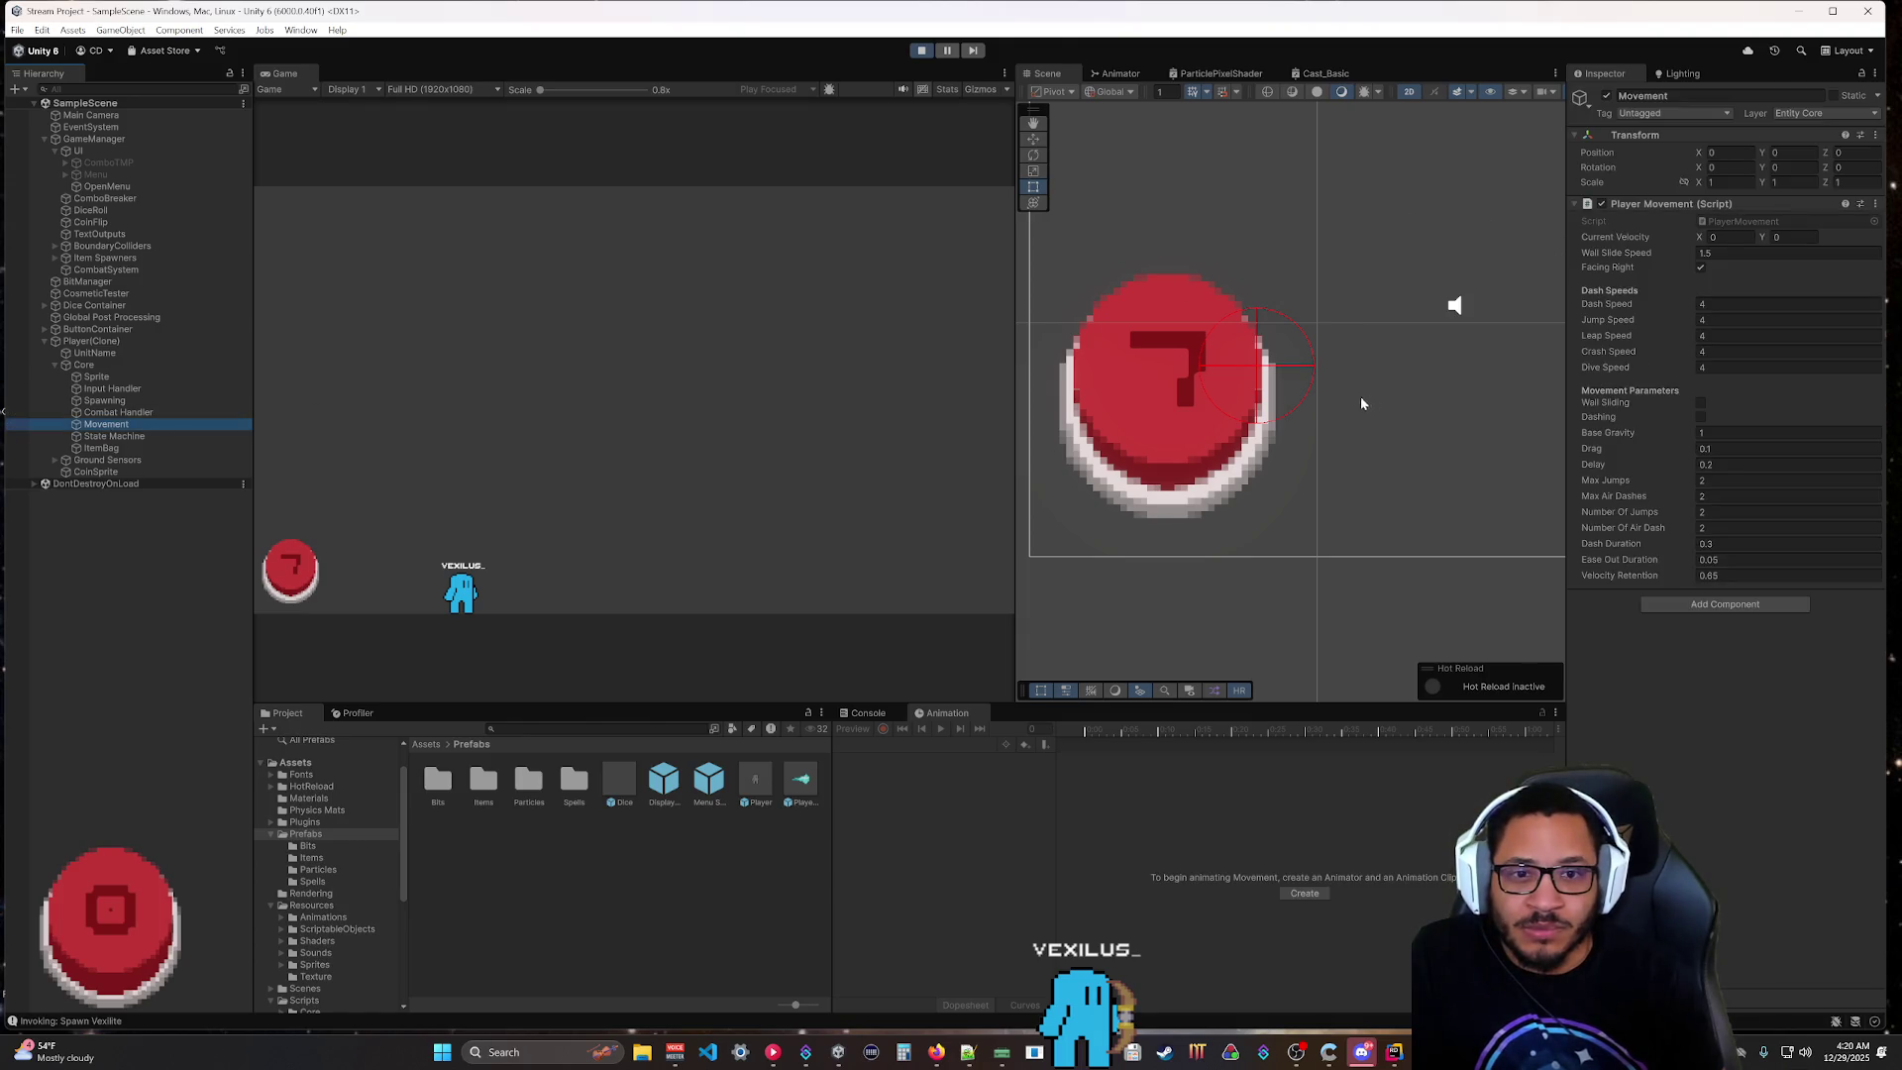
click(20, 437)
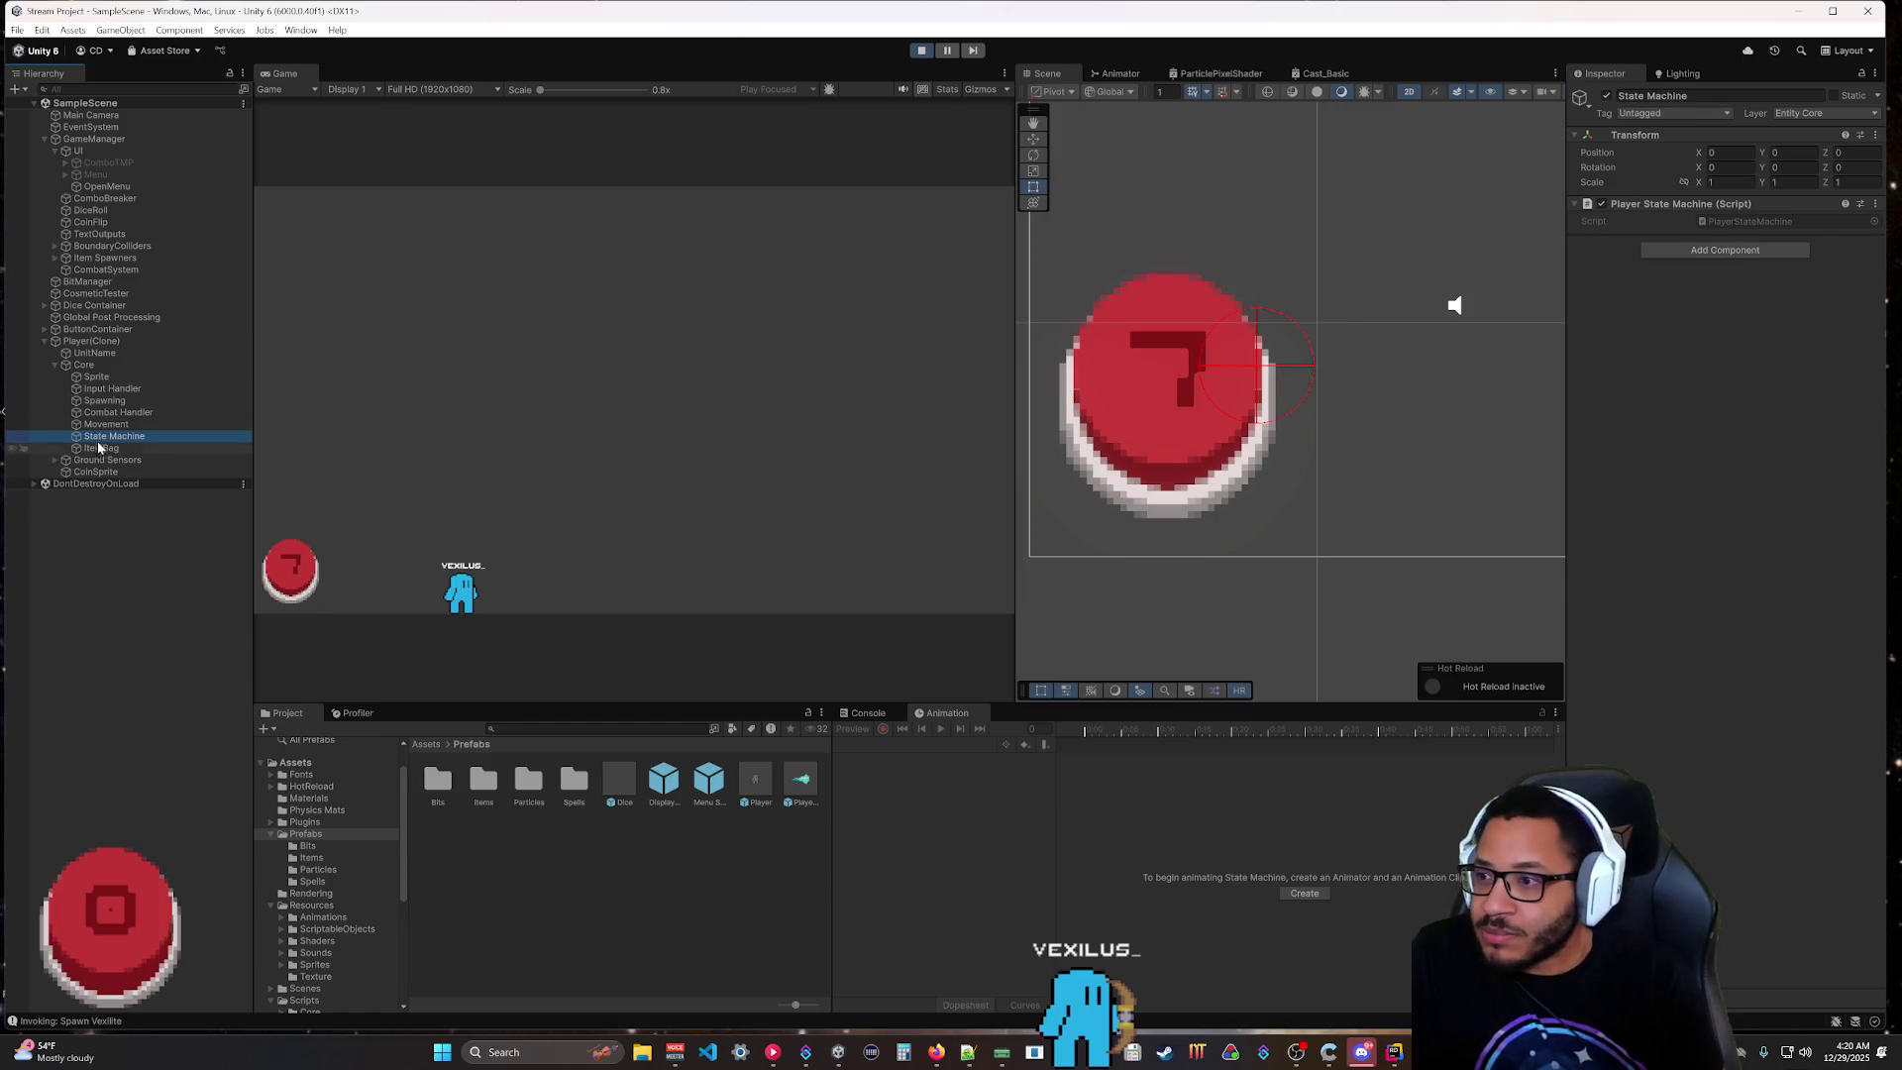
click(177, 388)
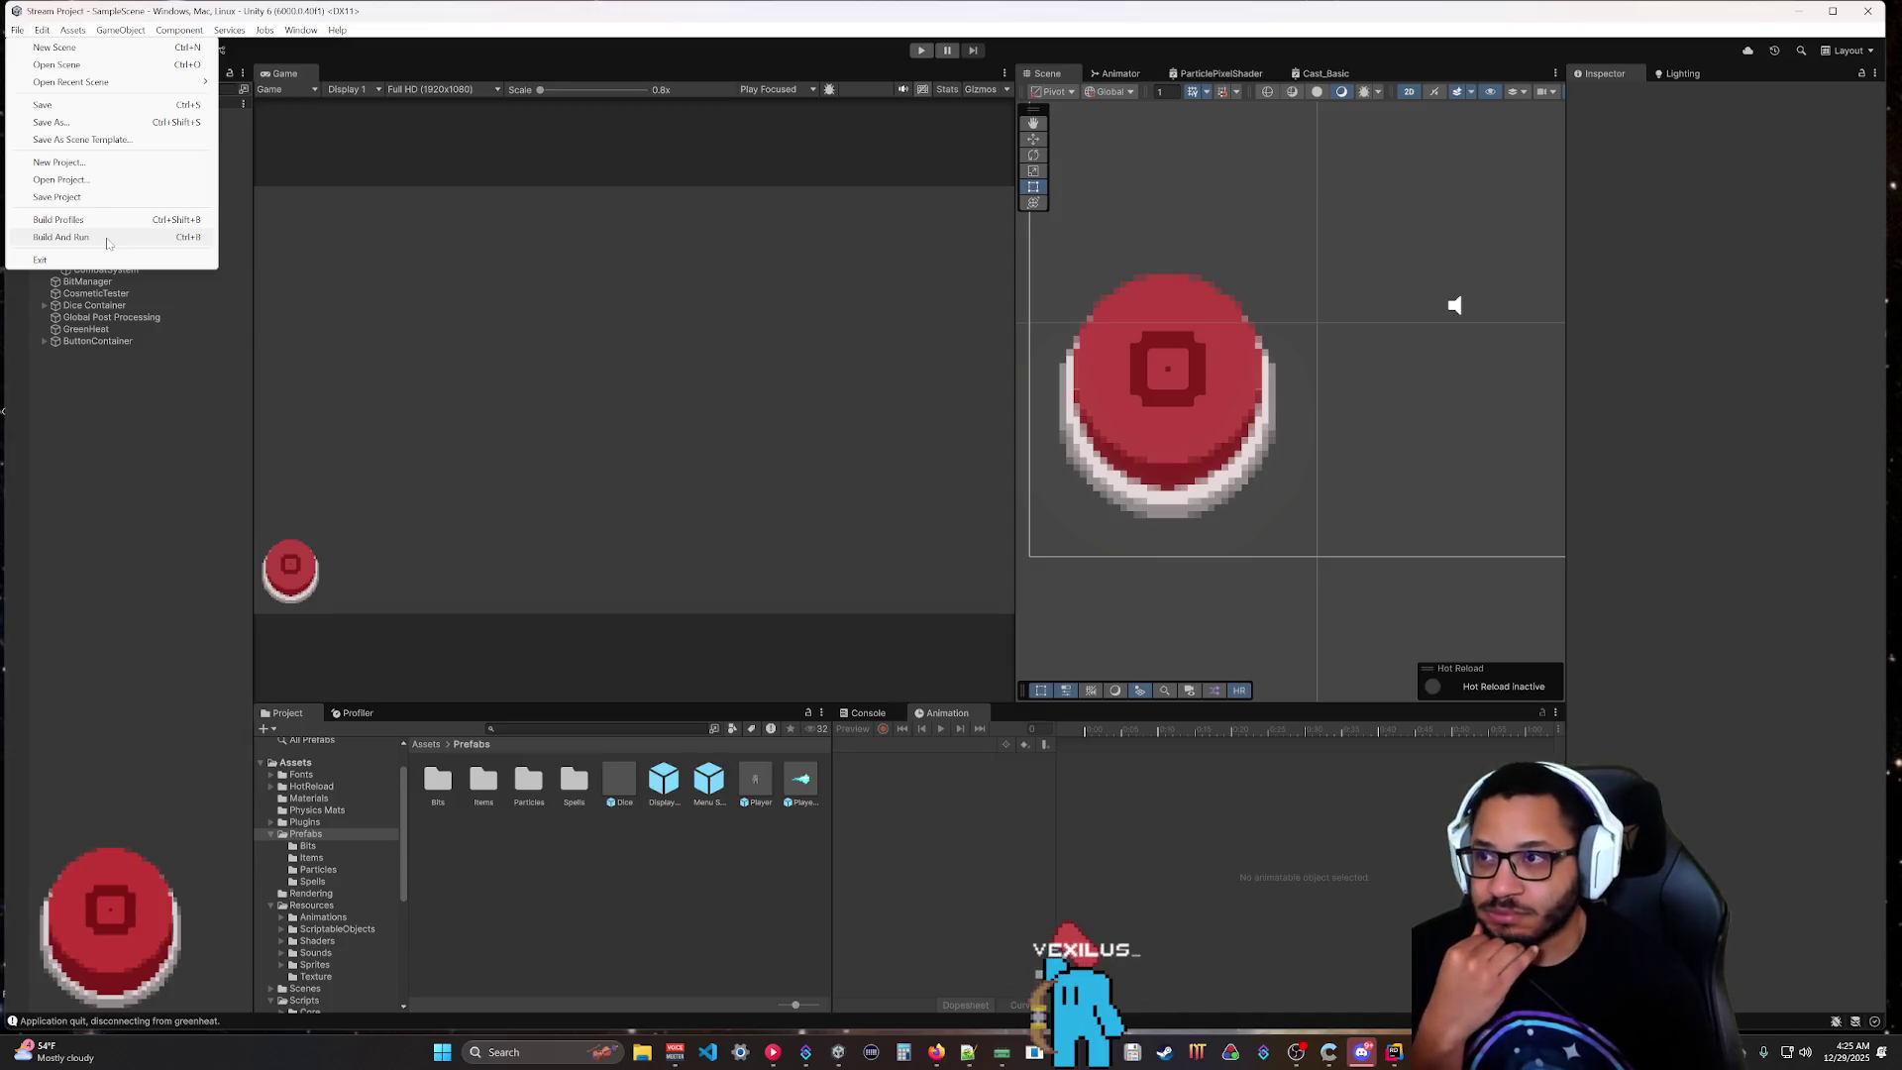
Use File > Build And Run to rebuild and launch the Stream Games standalone.
click(108, 241)
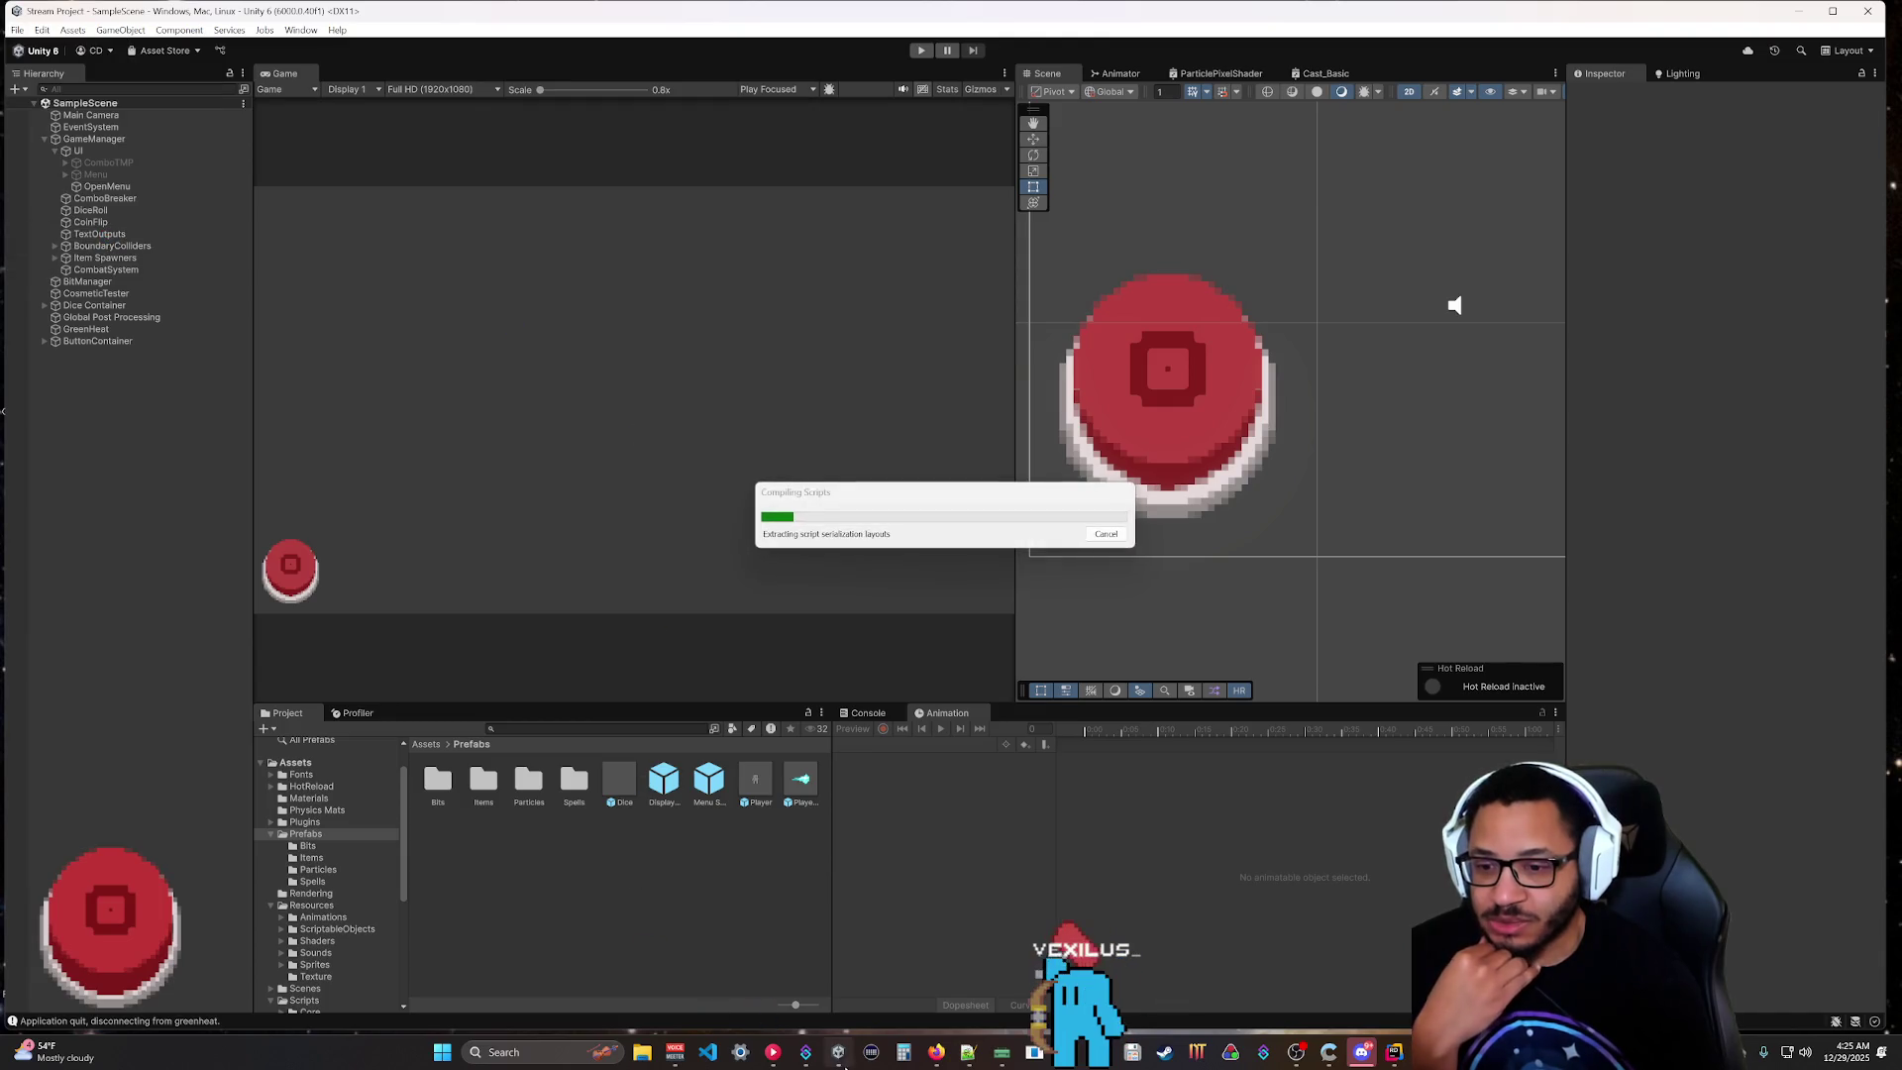
click(1042, 303)
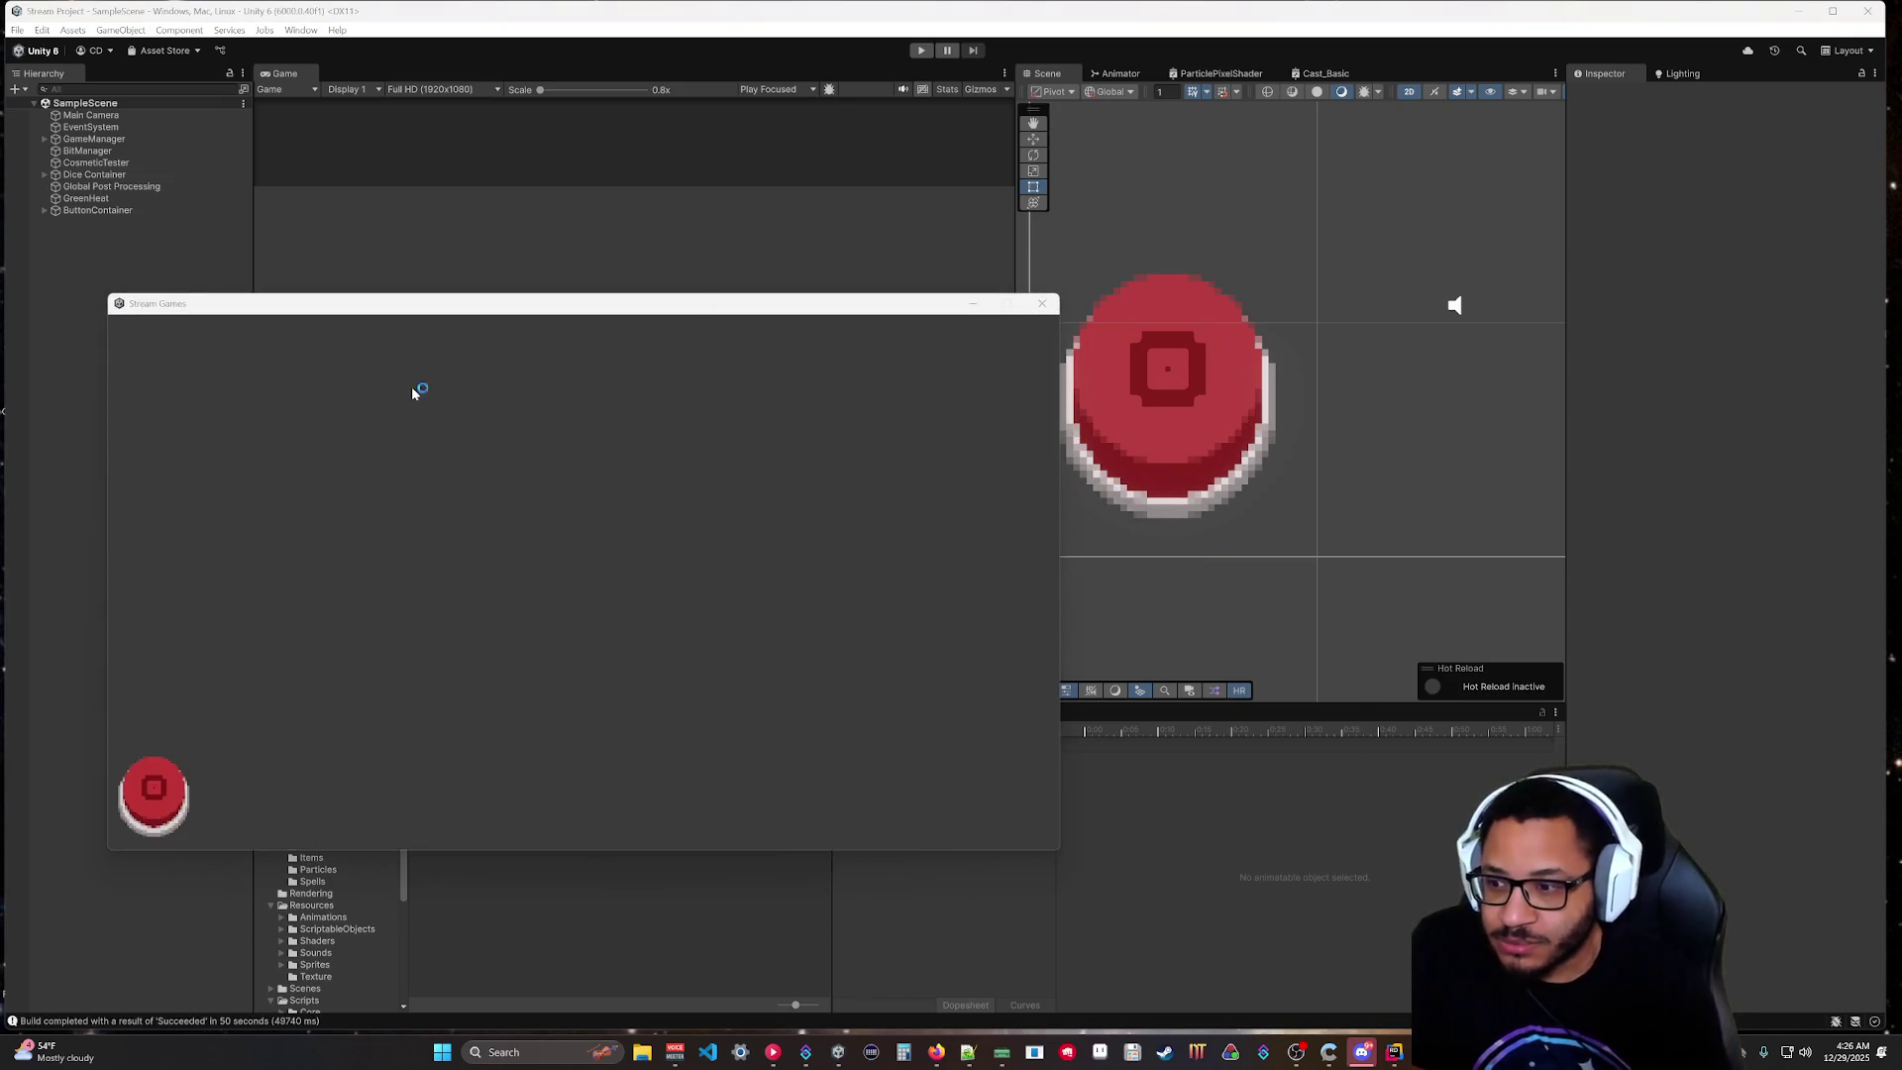
Test the Stream Games build until the red button reads 3, then close the game.
click(974, 304)
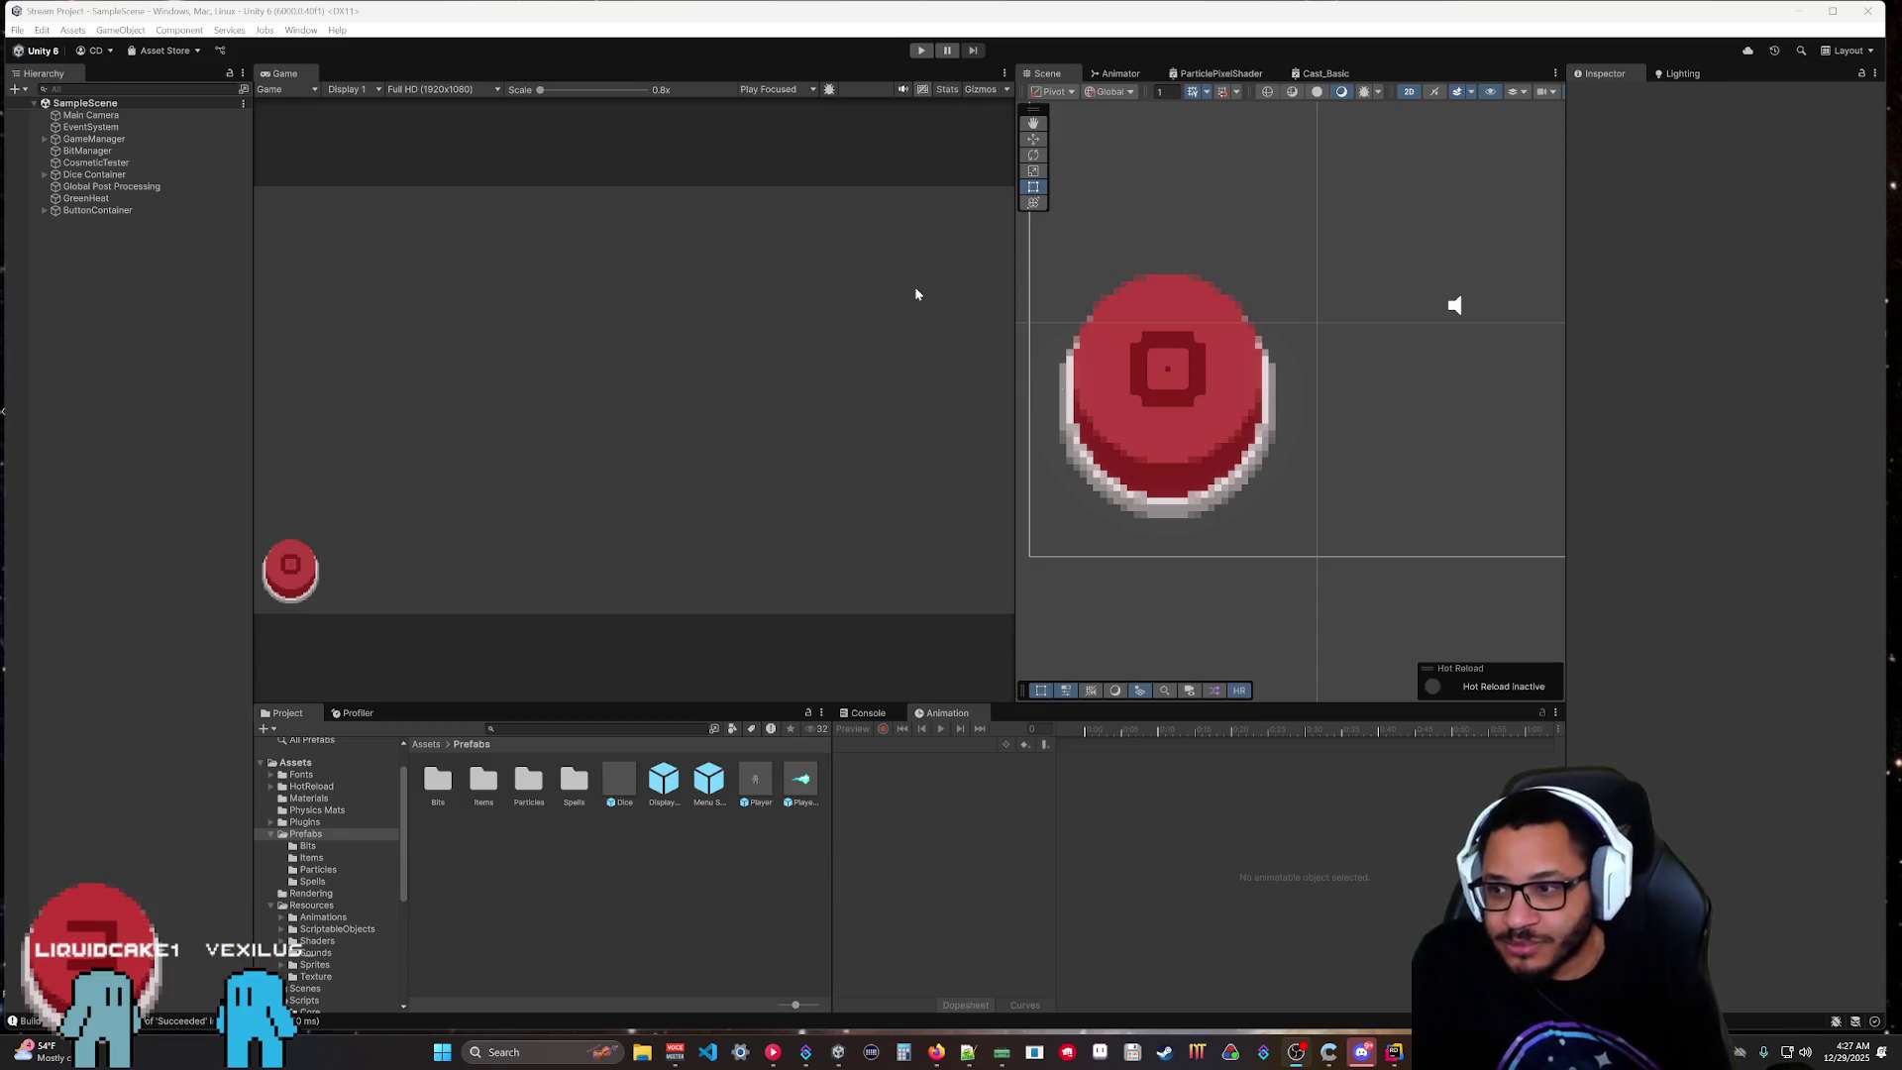
click(838, 1050)
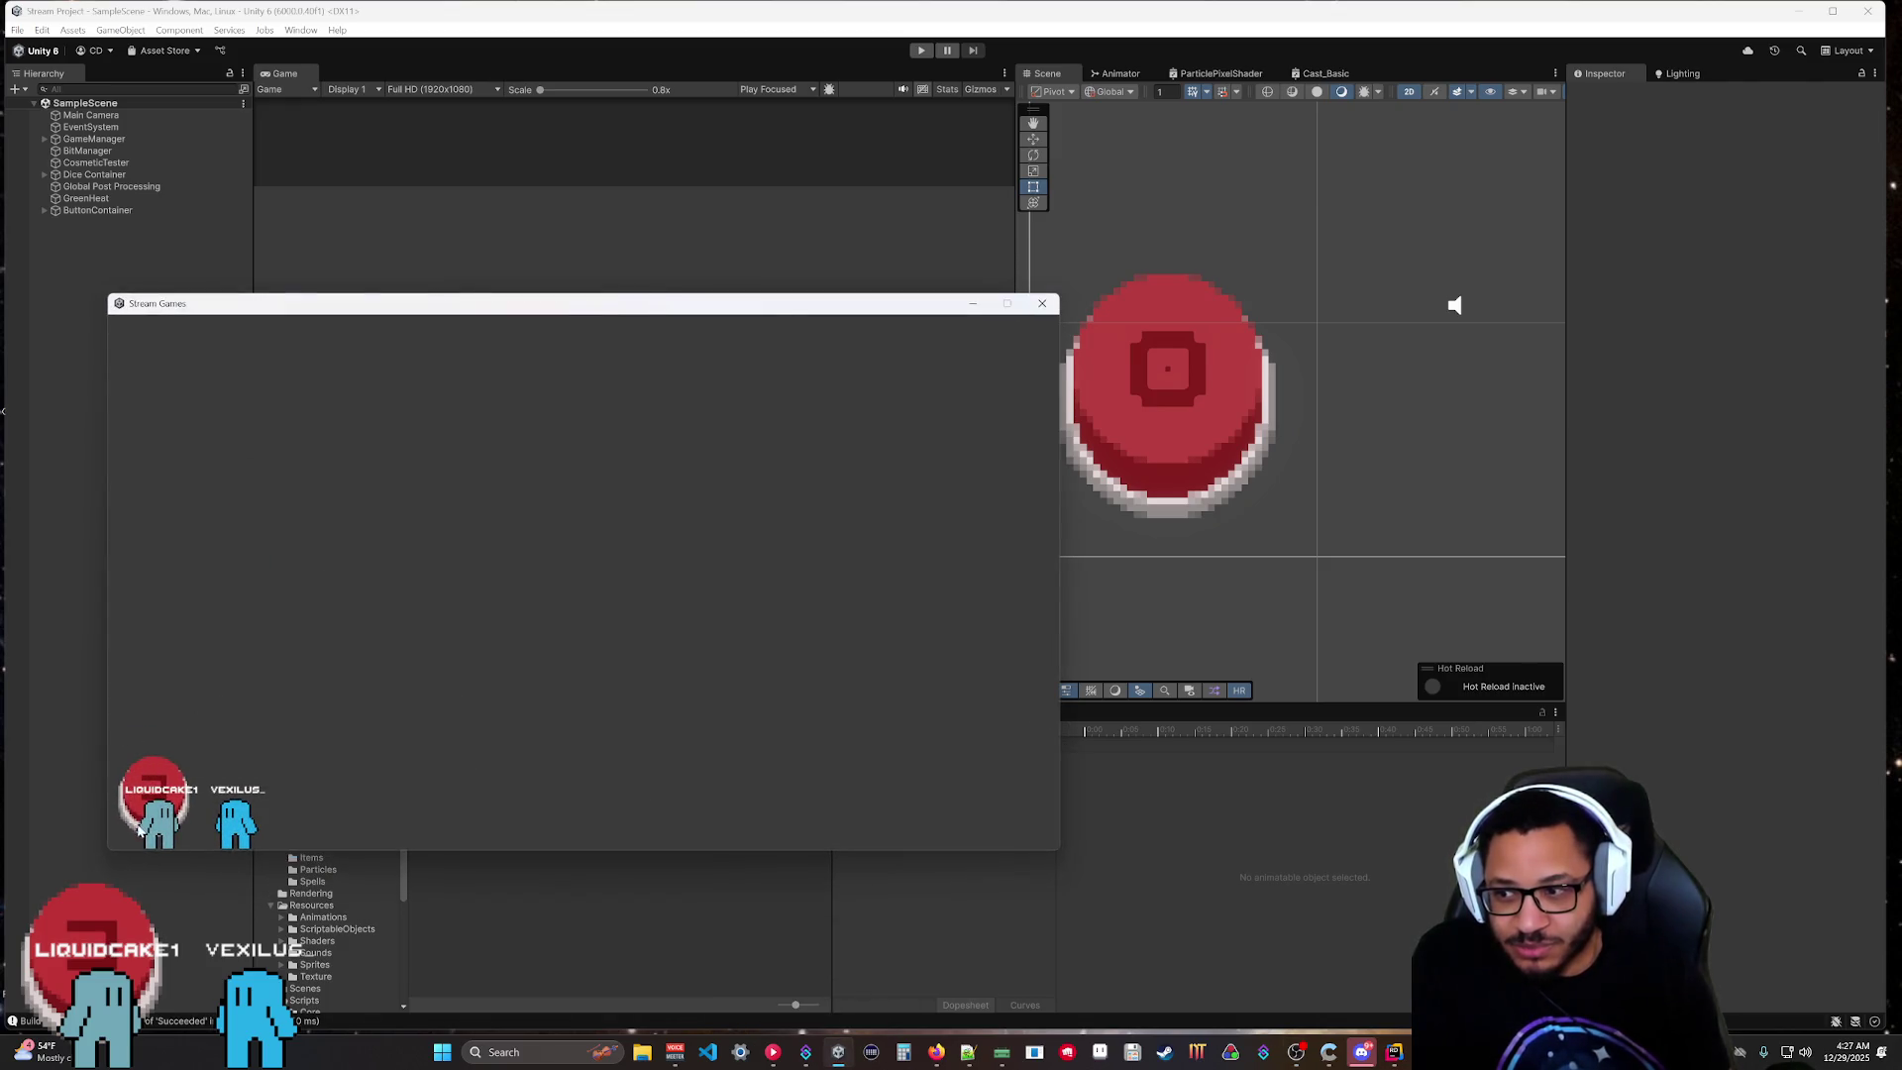
click(161, 787)
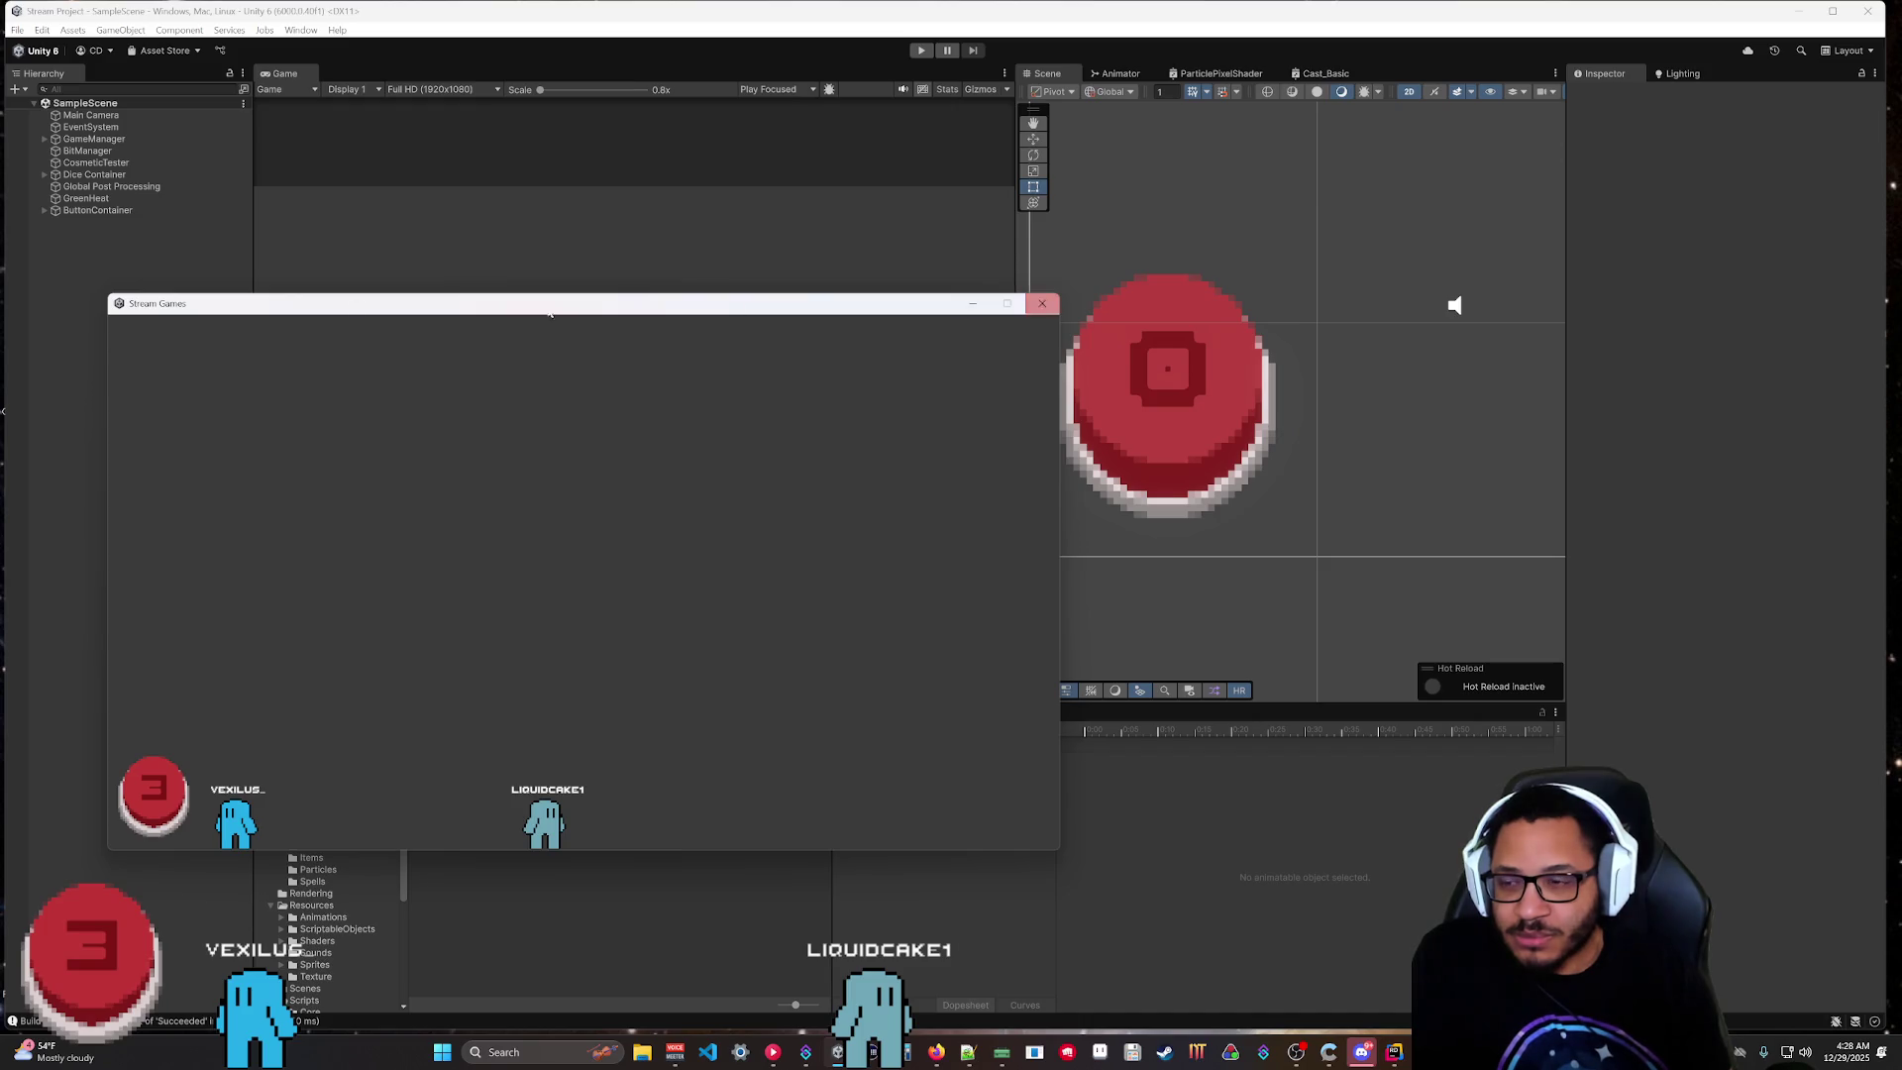
click(1037, 307)
click(70, 211)
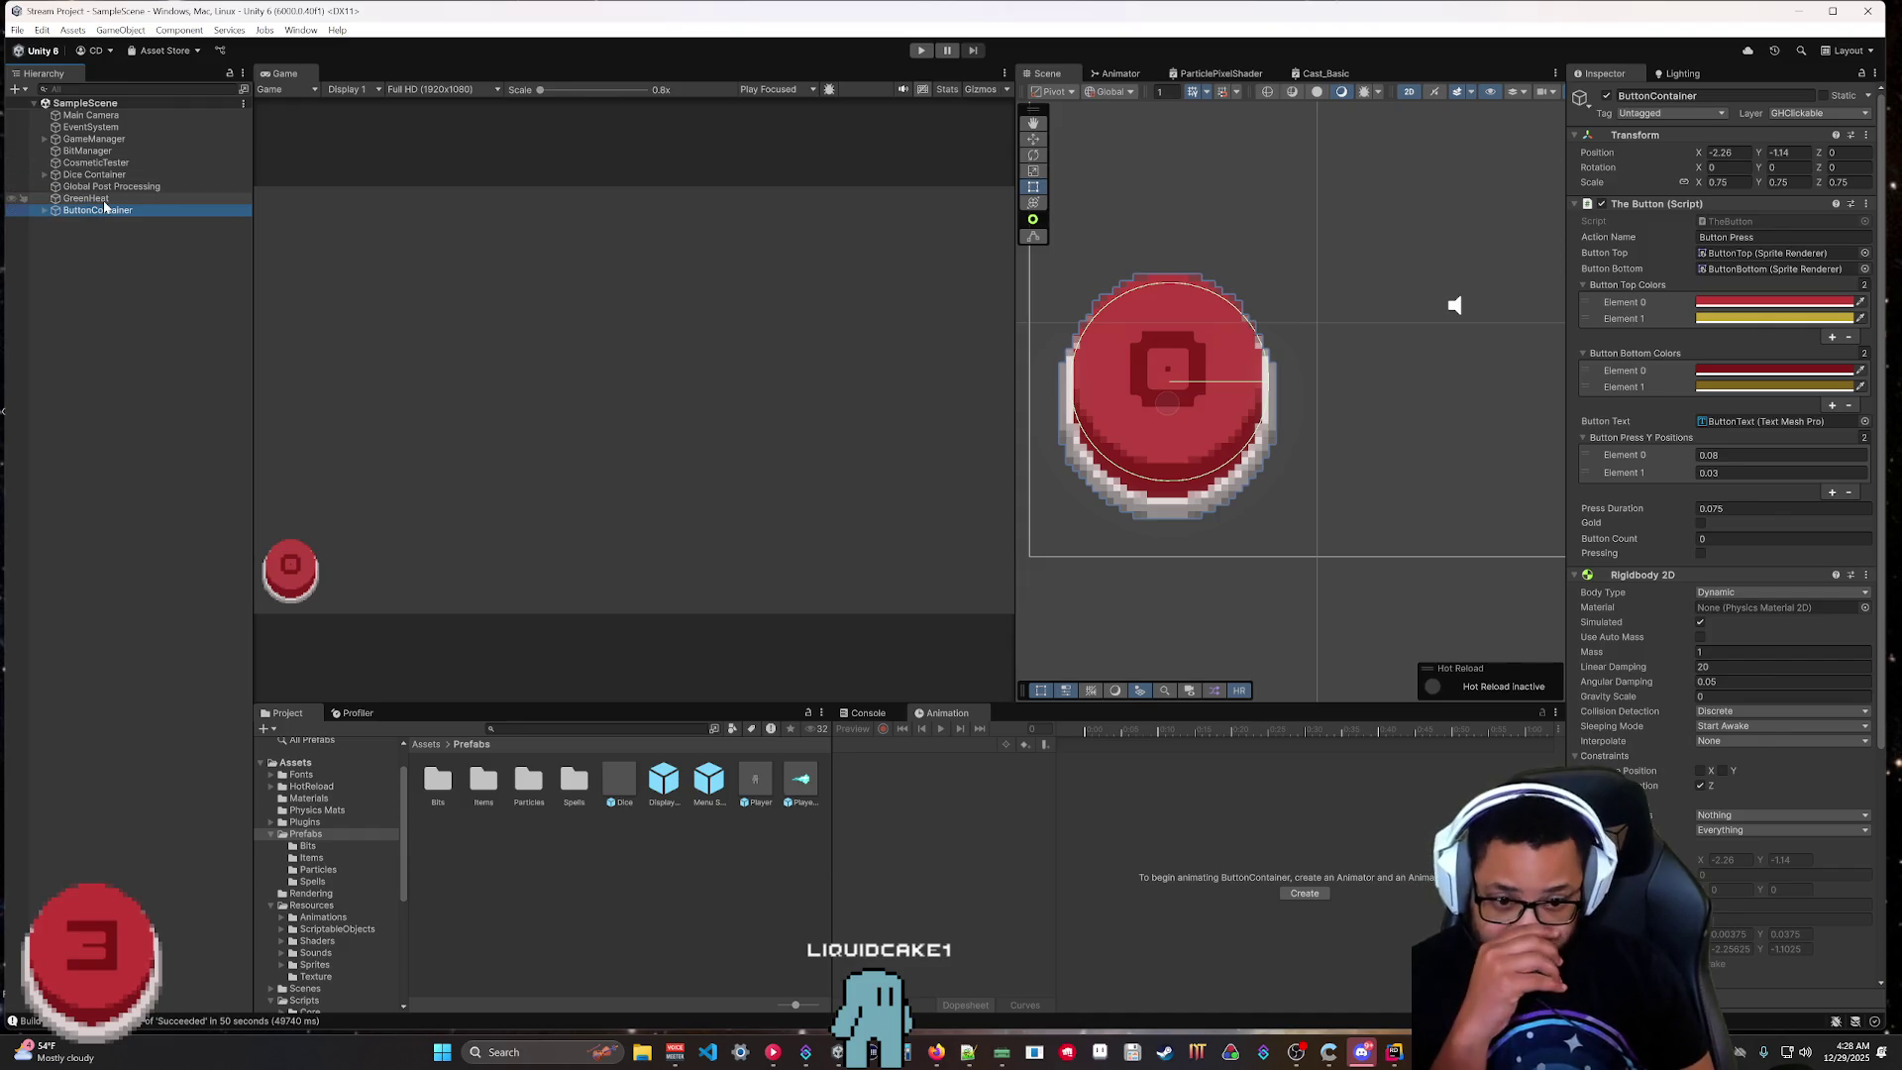
Tick GHClickable in GameManager's Drag Physics layer mask.
click(89, 141)
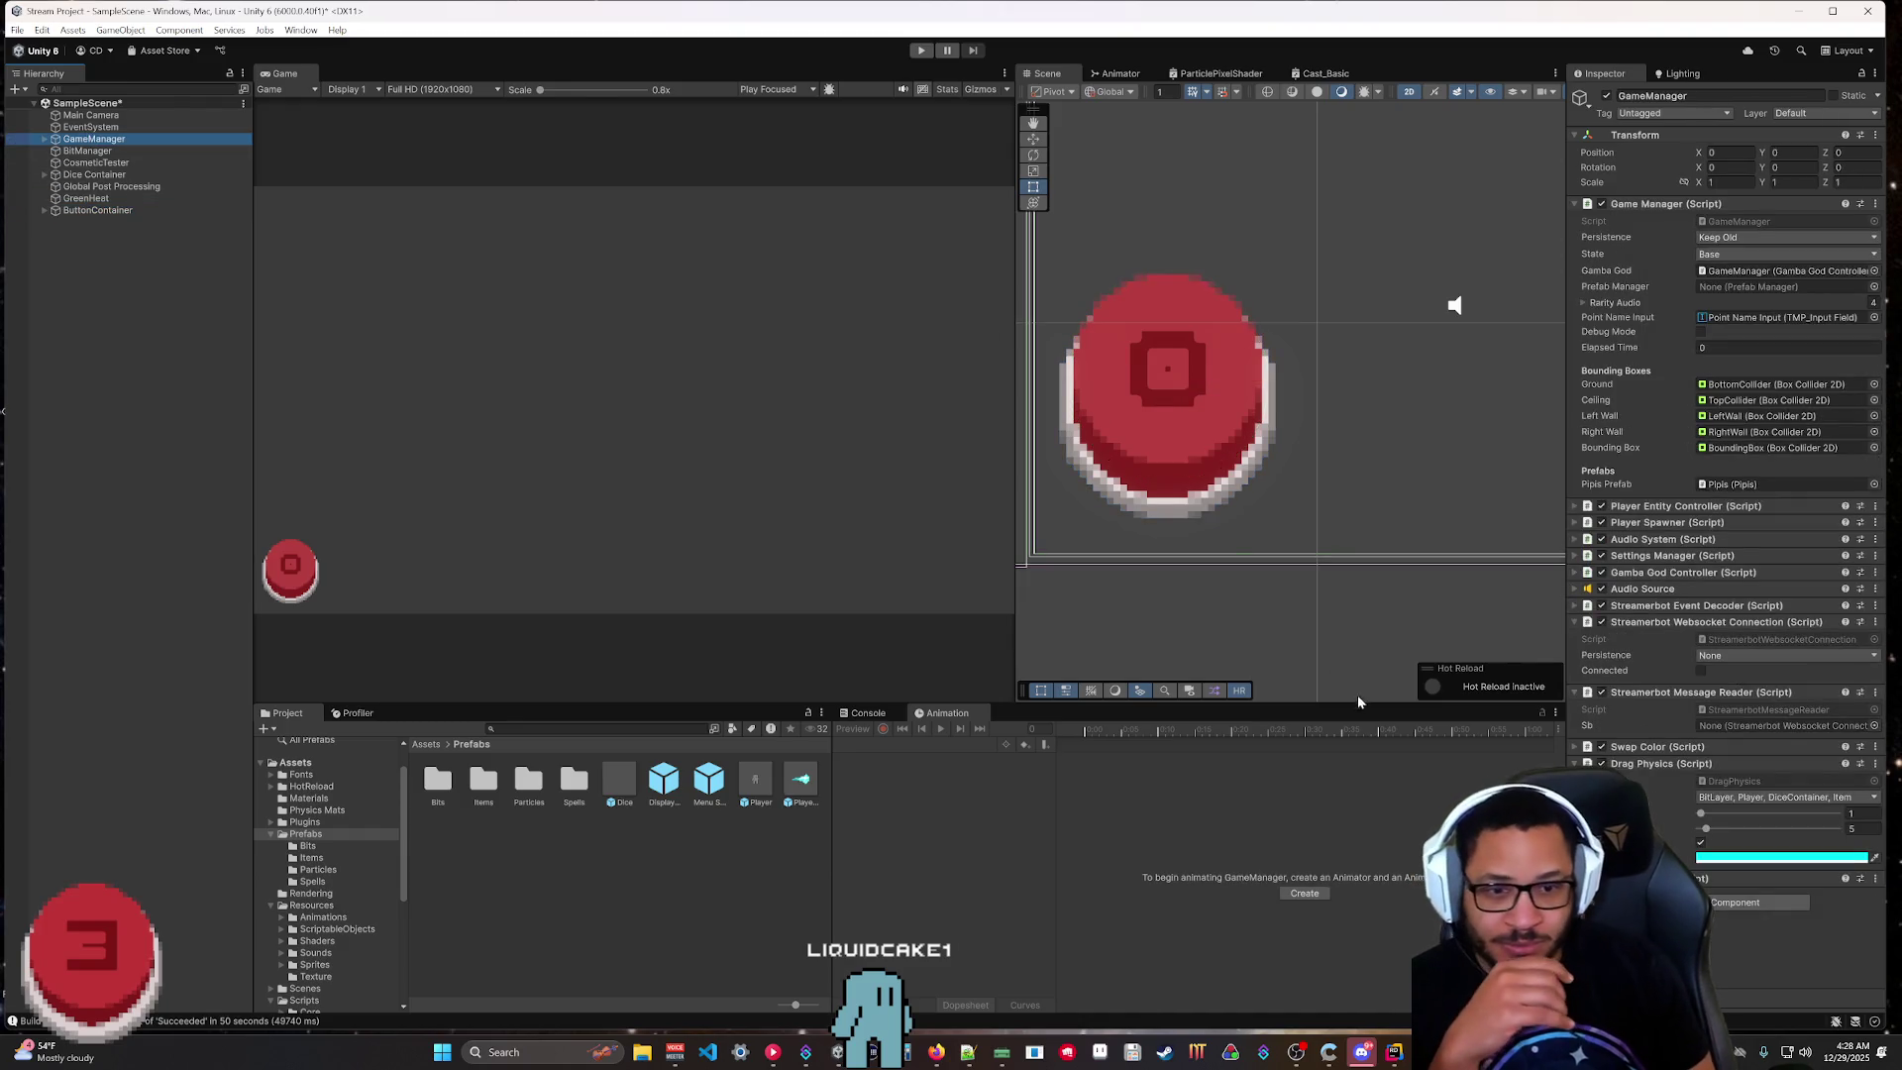
click(1741, 800)
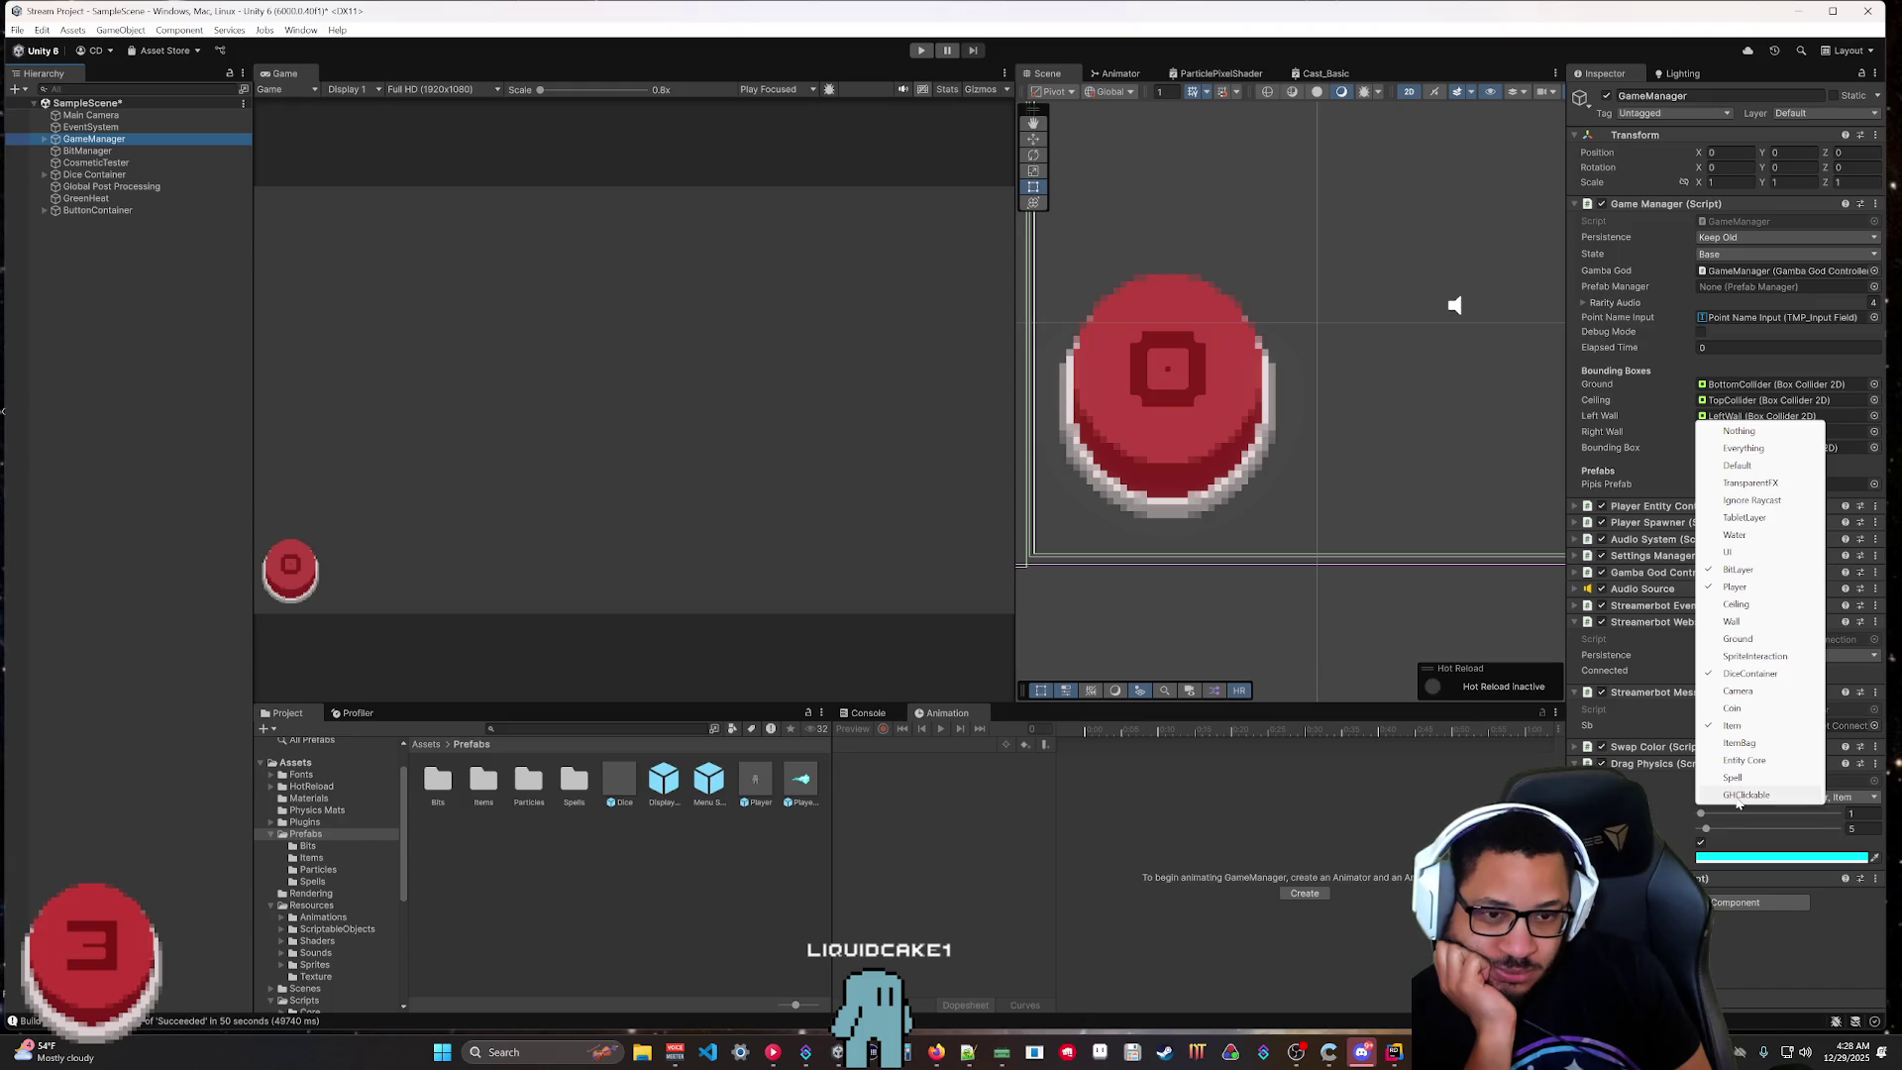
click(1744, 795)
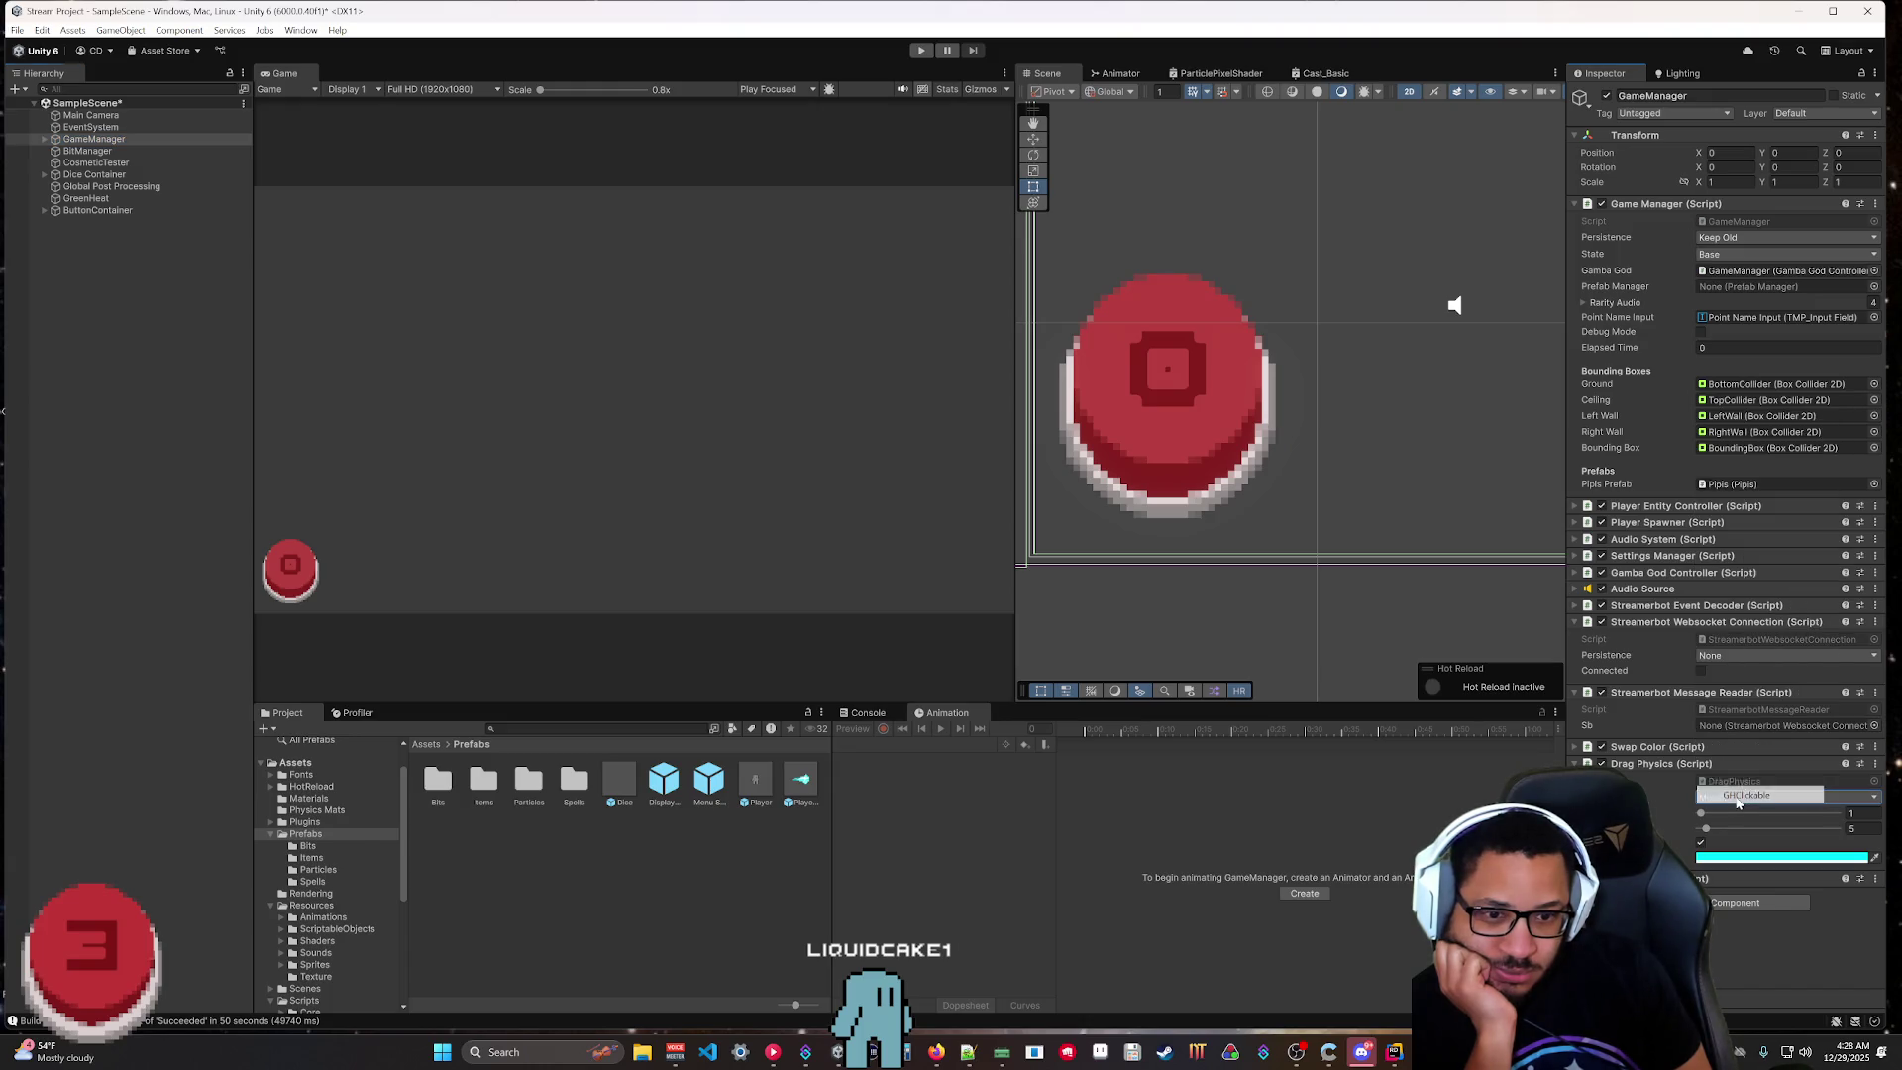
Verify in Play mode that the red button can be dragged, then stop playing.
click(920, 51)
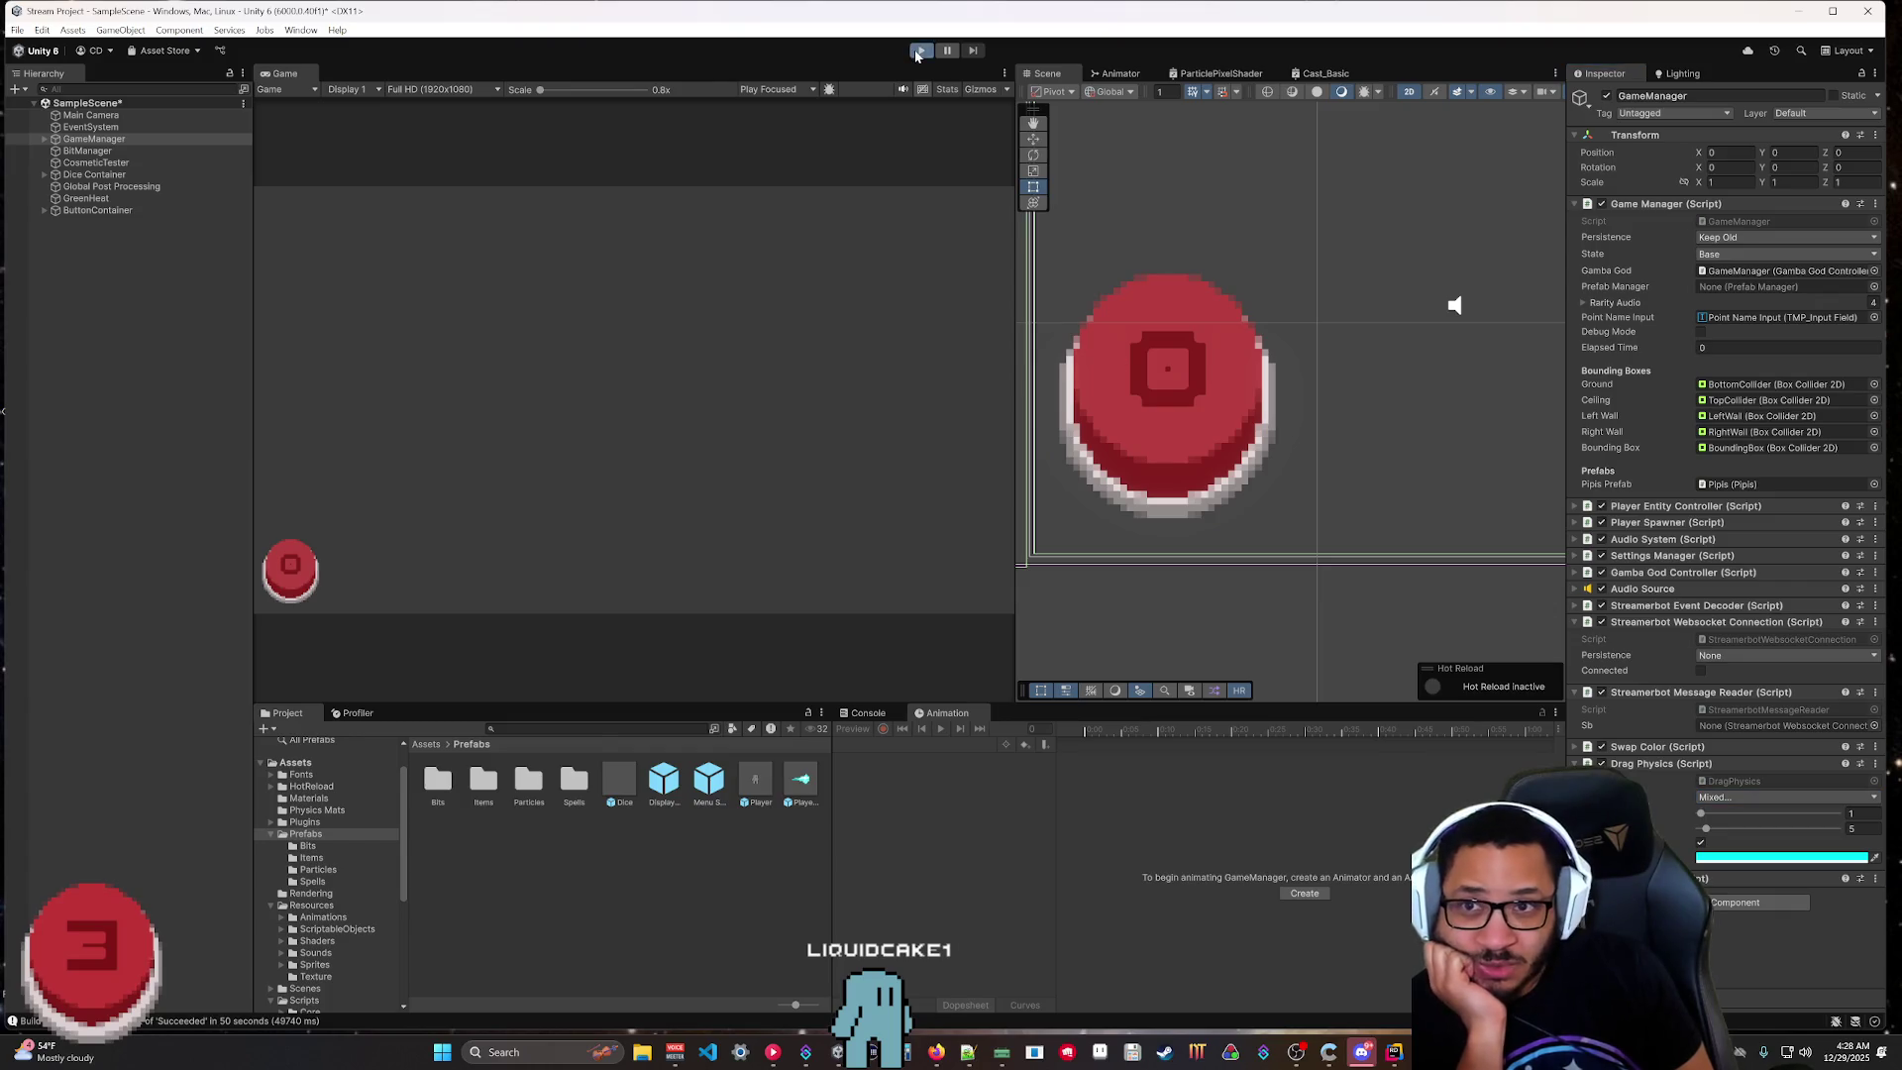
mouse_move(293, 567)
mouse_down()
mouse_move(594, 522)
mouse_move(556, 438)
mouse_move(596, 386)
mouse_move(297, 589)
mouse_move(294, 562)
mouse_up()
key(ctrl+p)
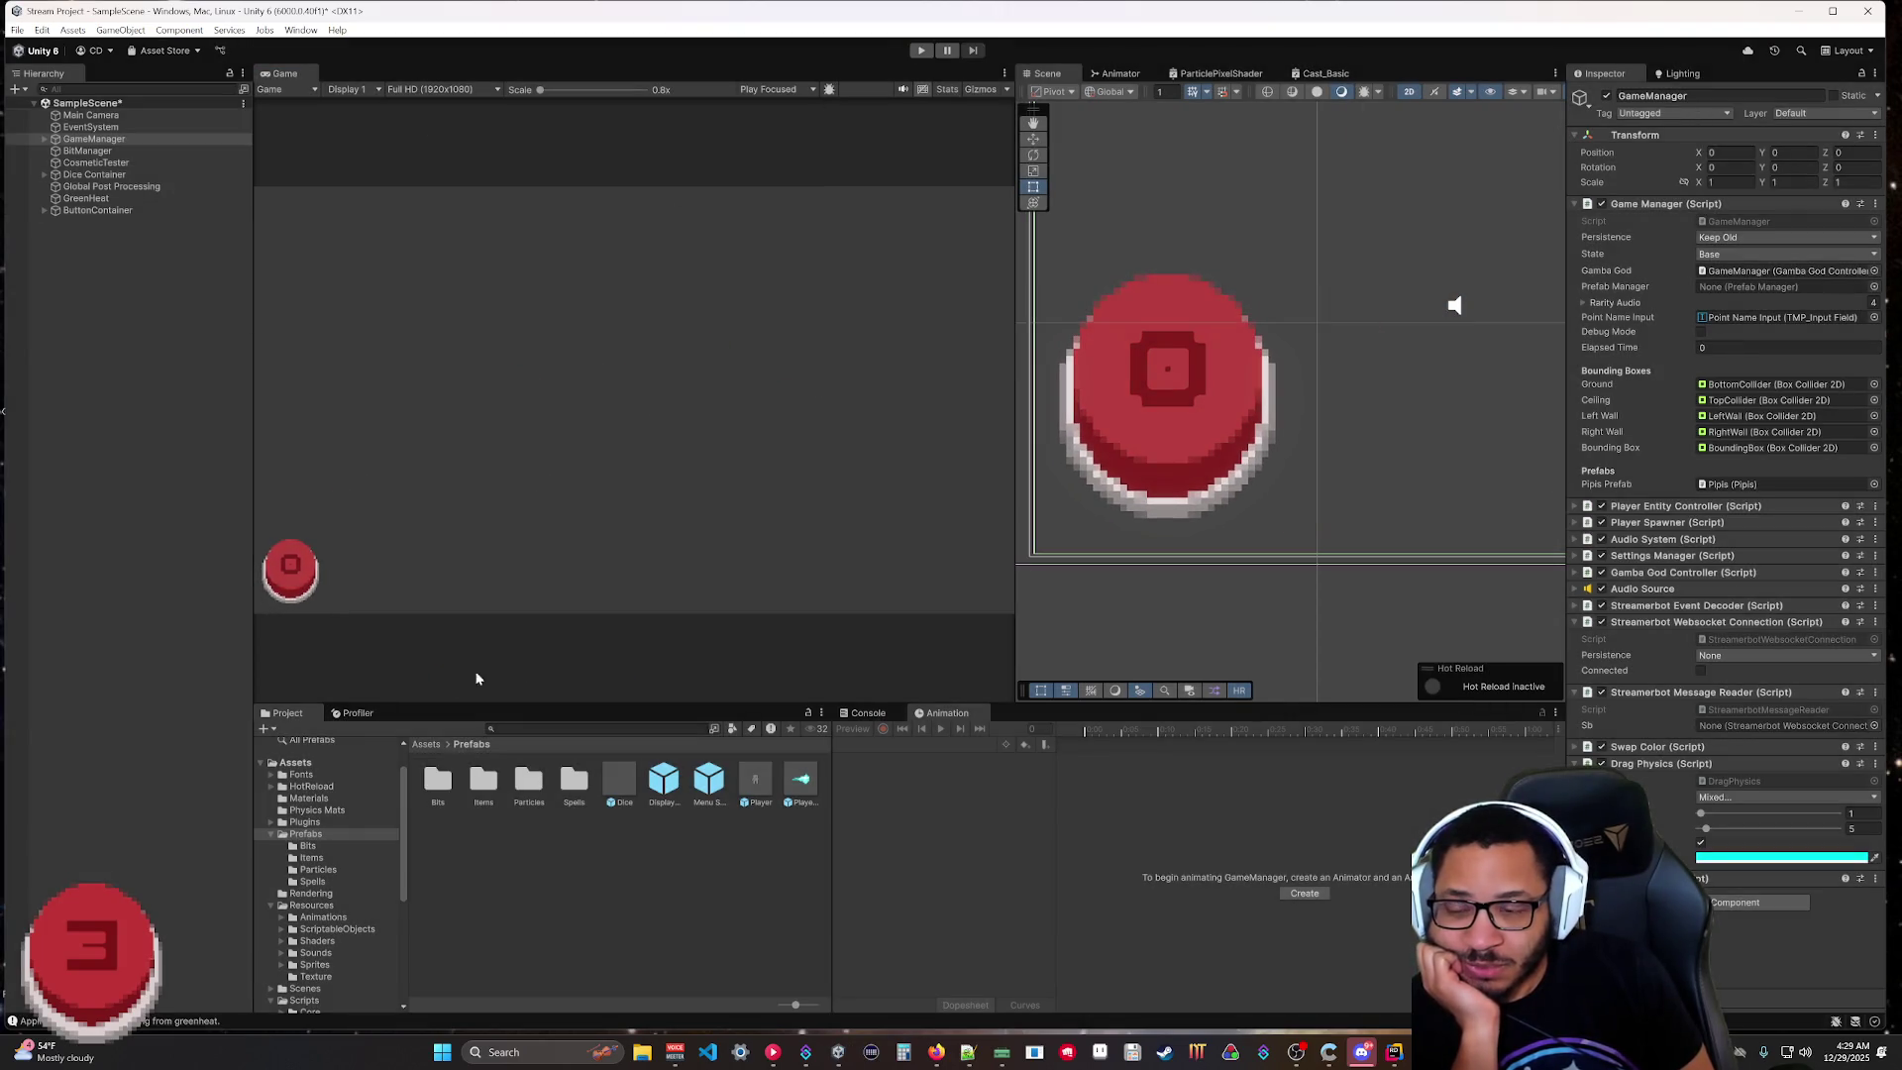
click(837, 1052)
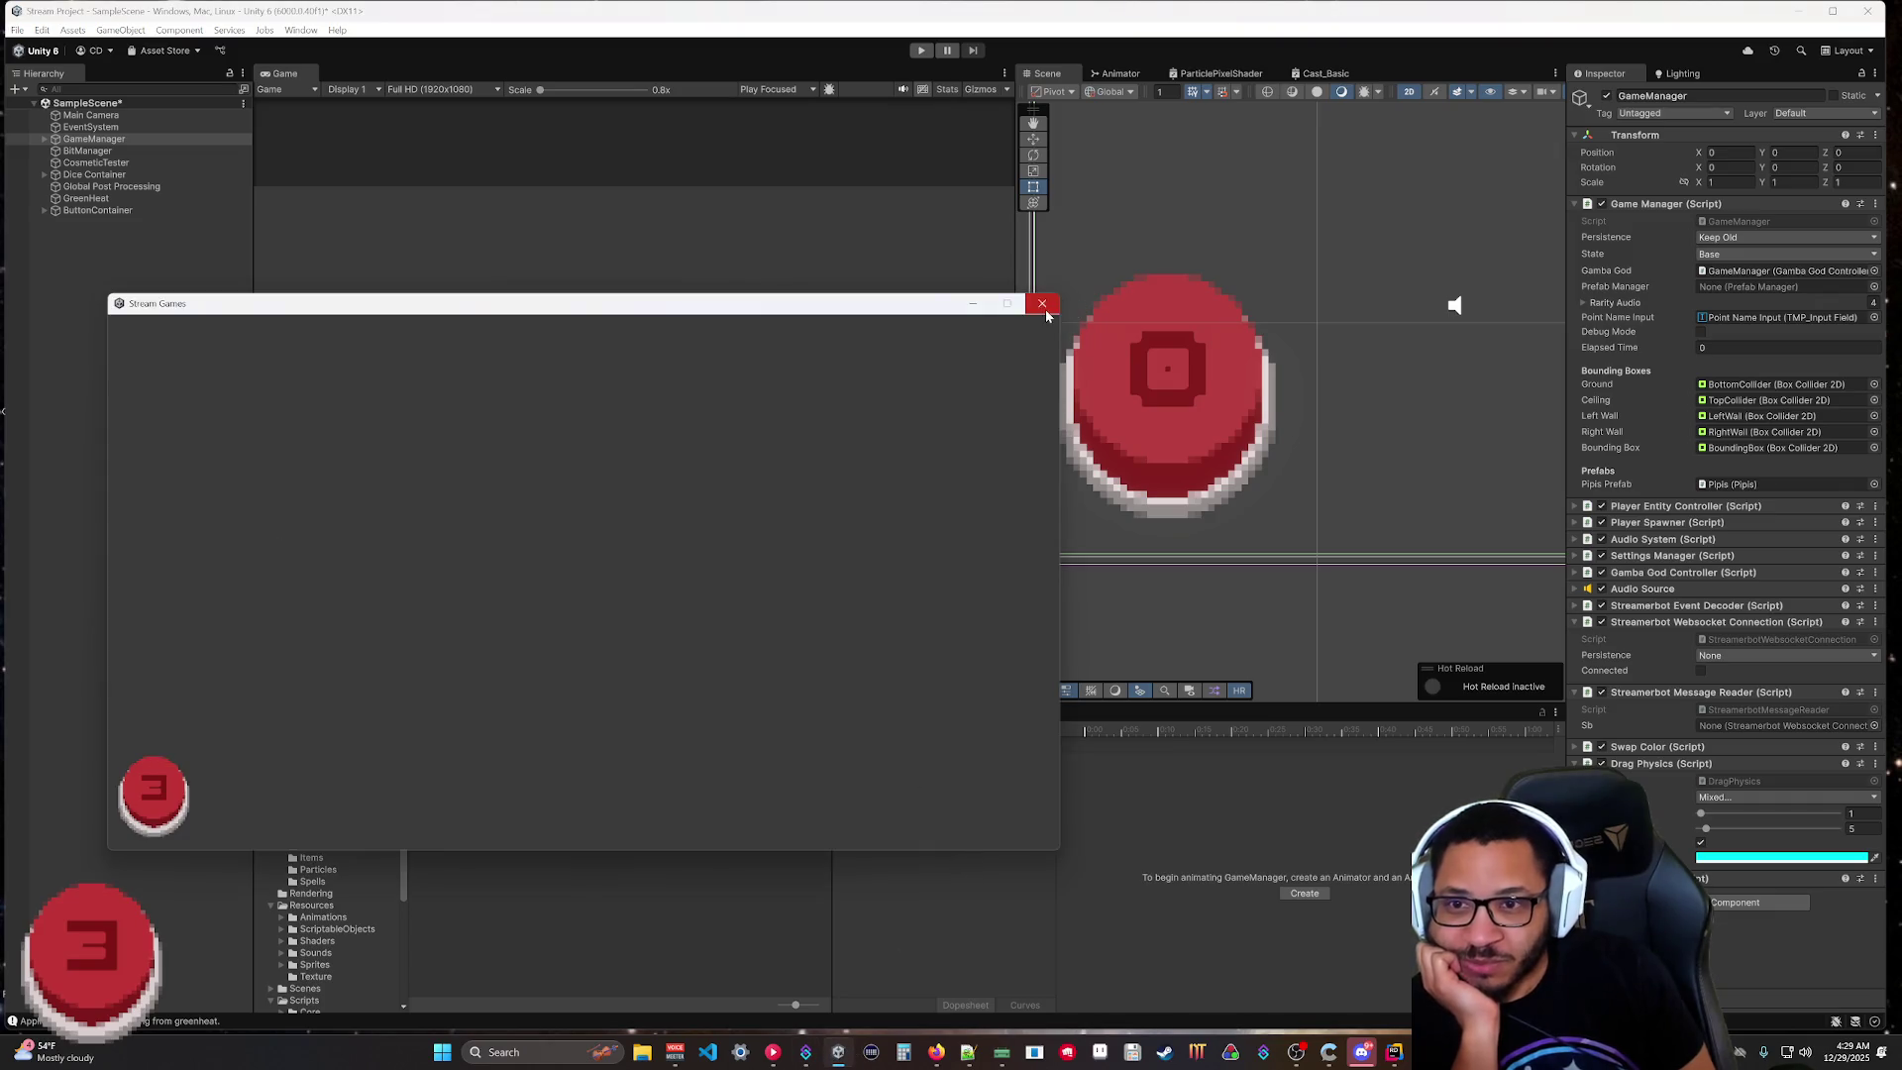
click(42, 30)
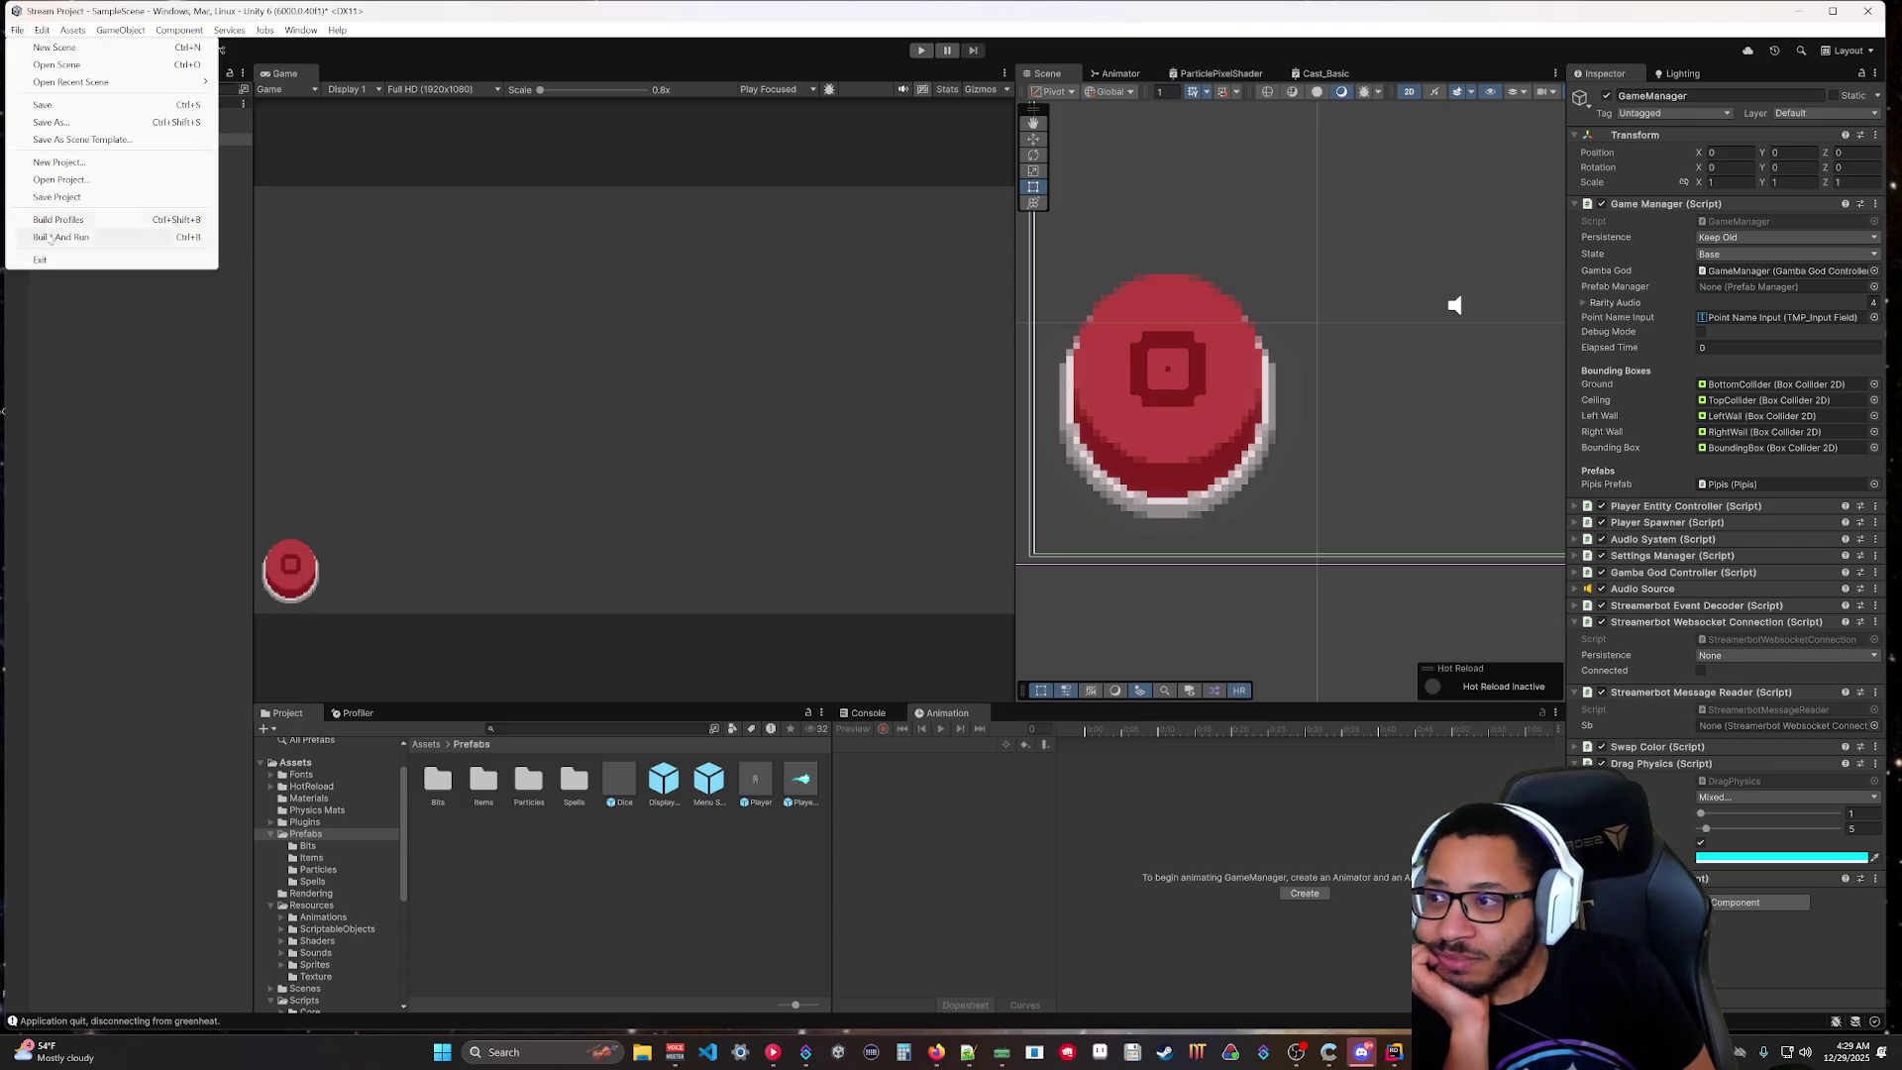
Save the scene and rebuild, drag the red button right in the built game, then close it.
click(69, 259)
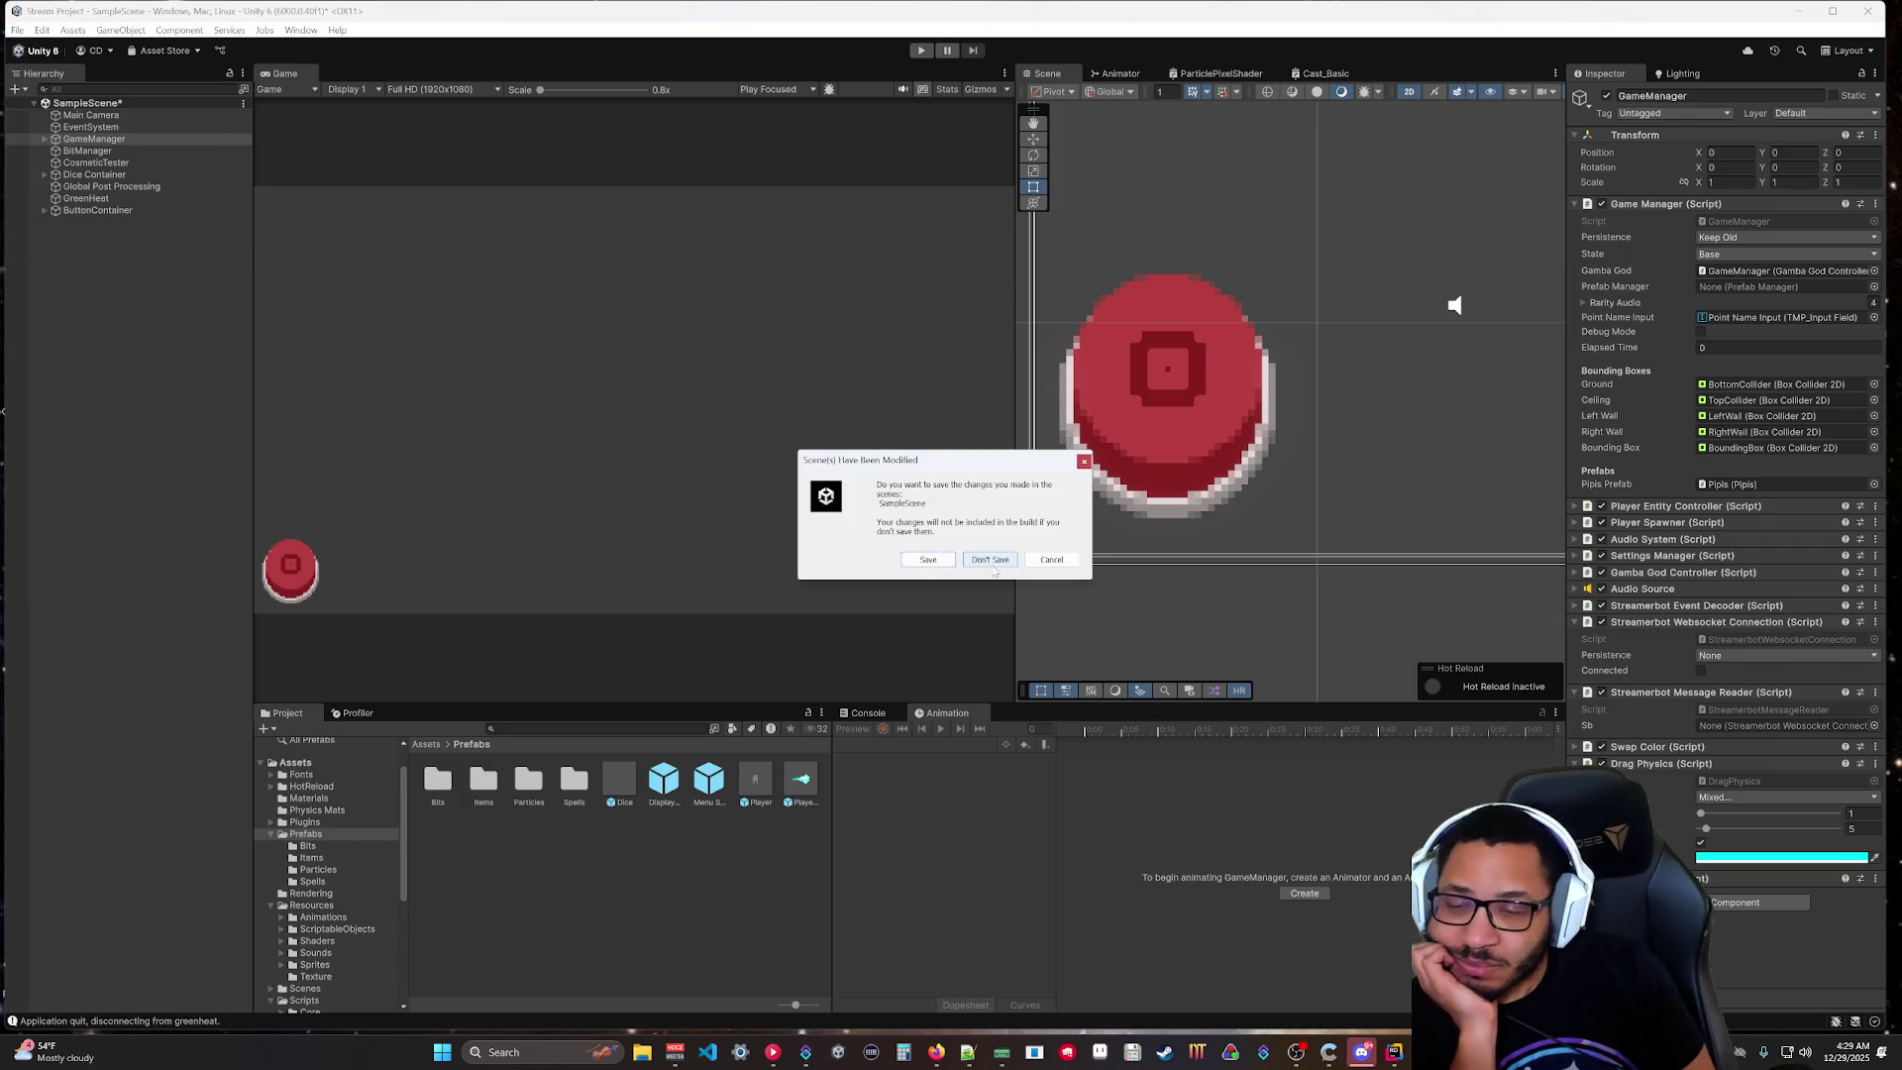
click(928, 561)
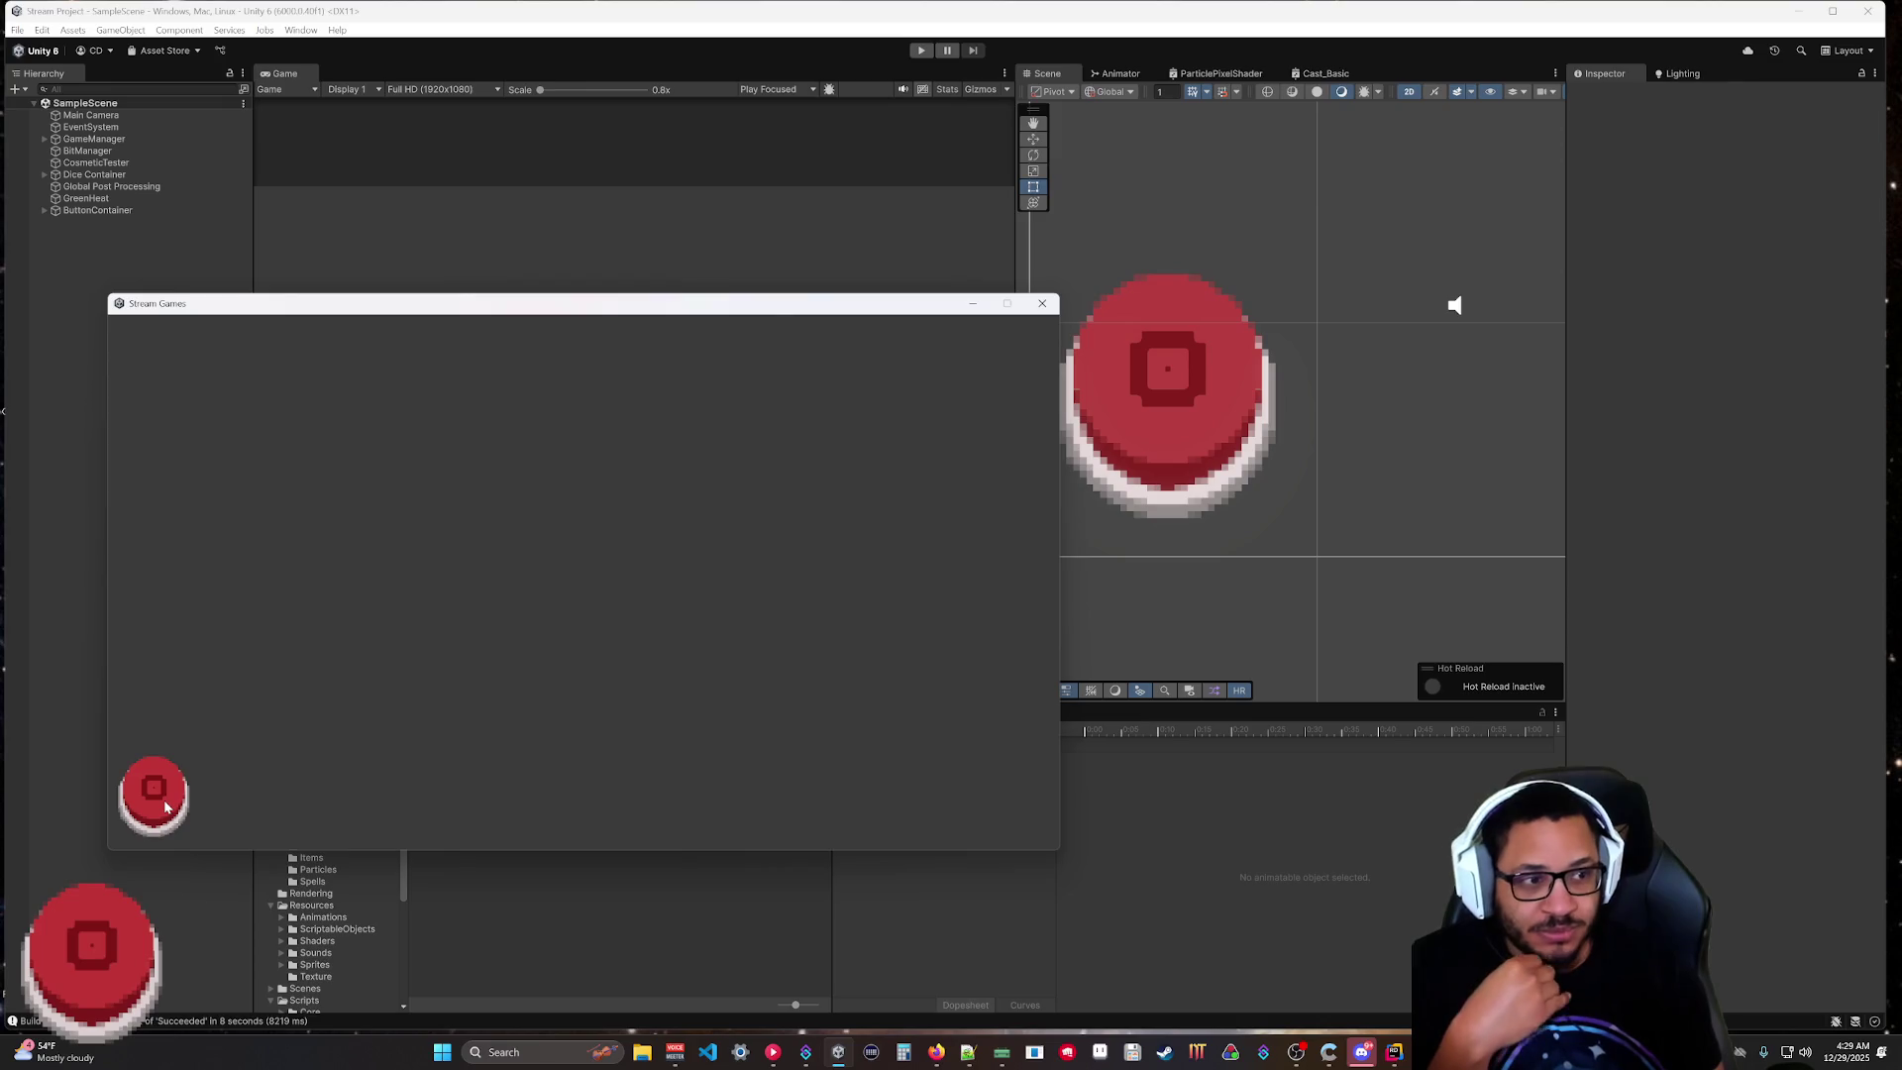
mouse_move(166, 806)
mouse_down()
mouse_move(387, 769)
mouse_move(488, 785)
mouse_move(510, 819)
mouse_move(595, 820)
mouse_up()
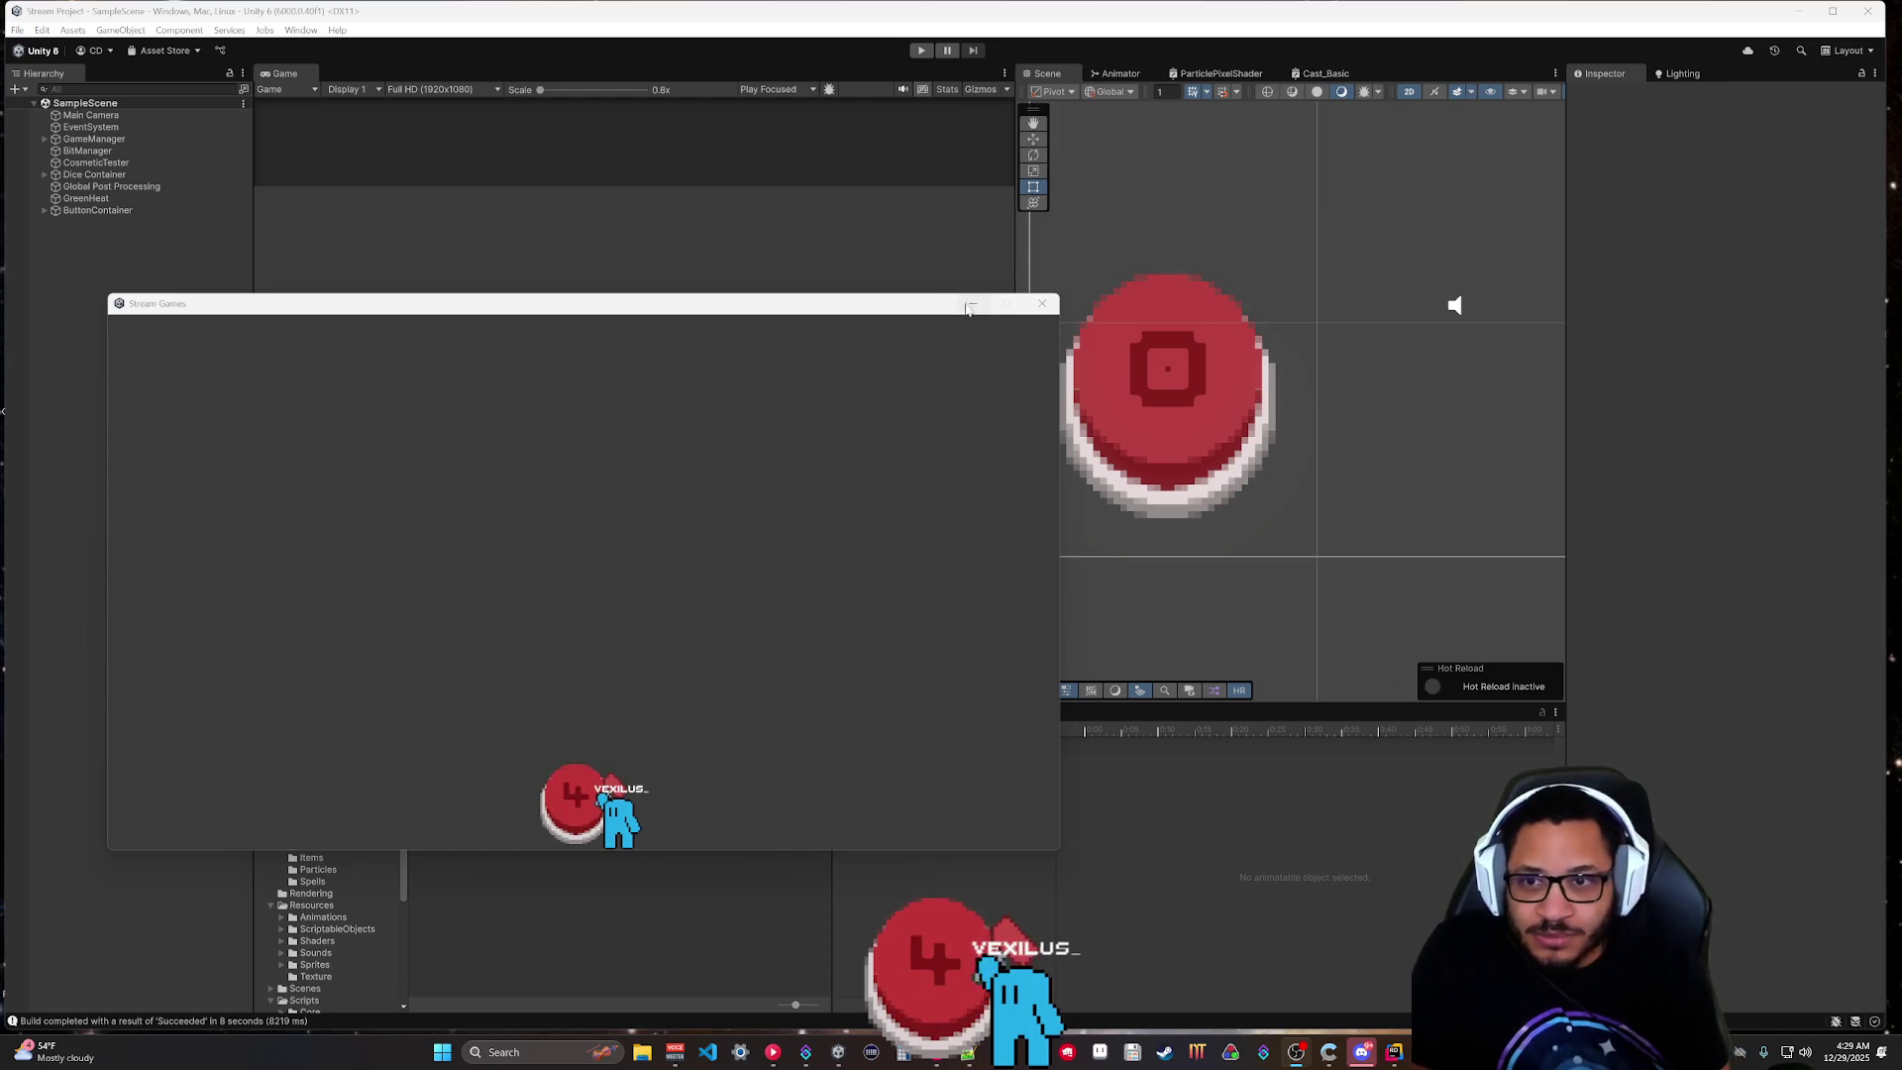
key(alt+F4)
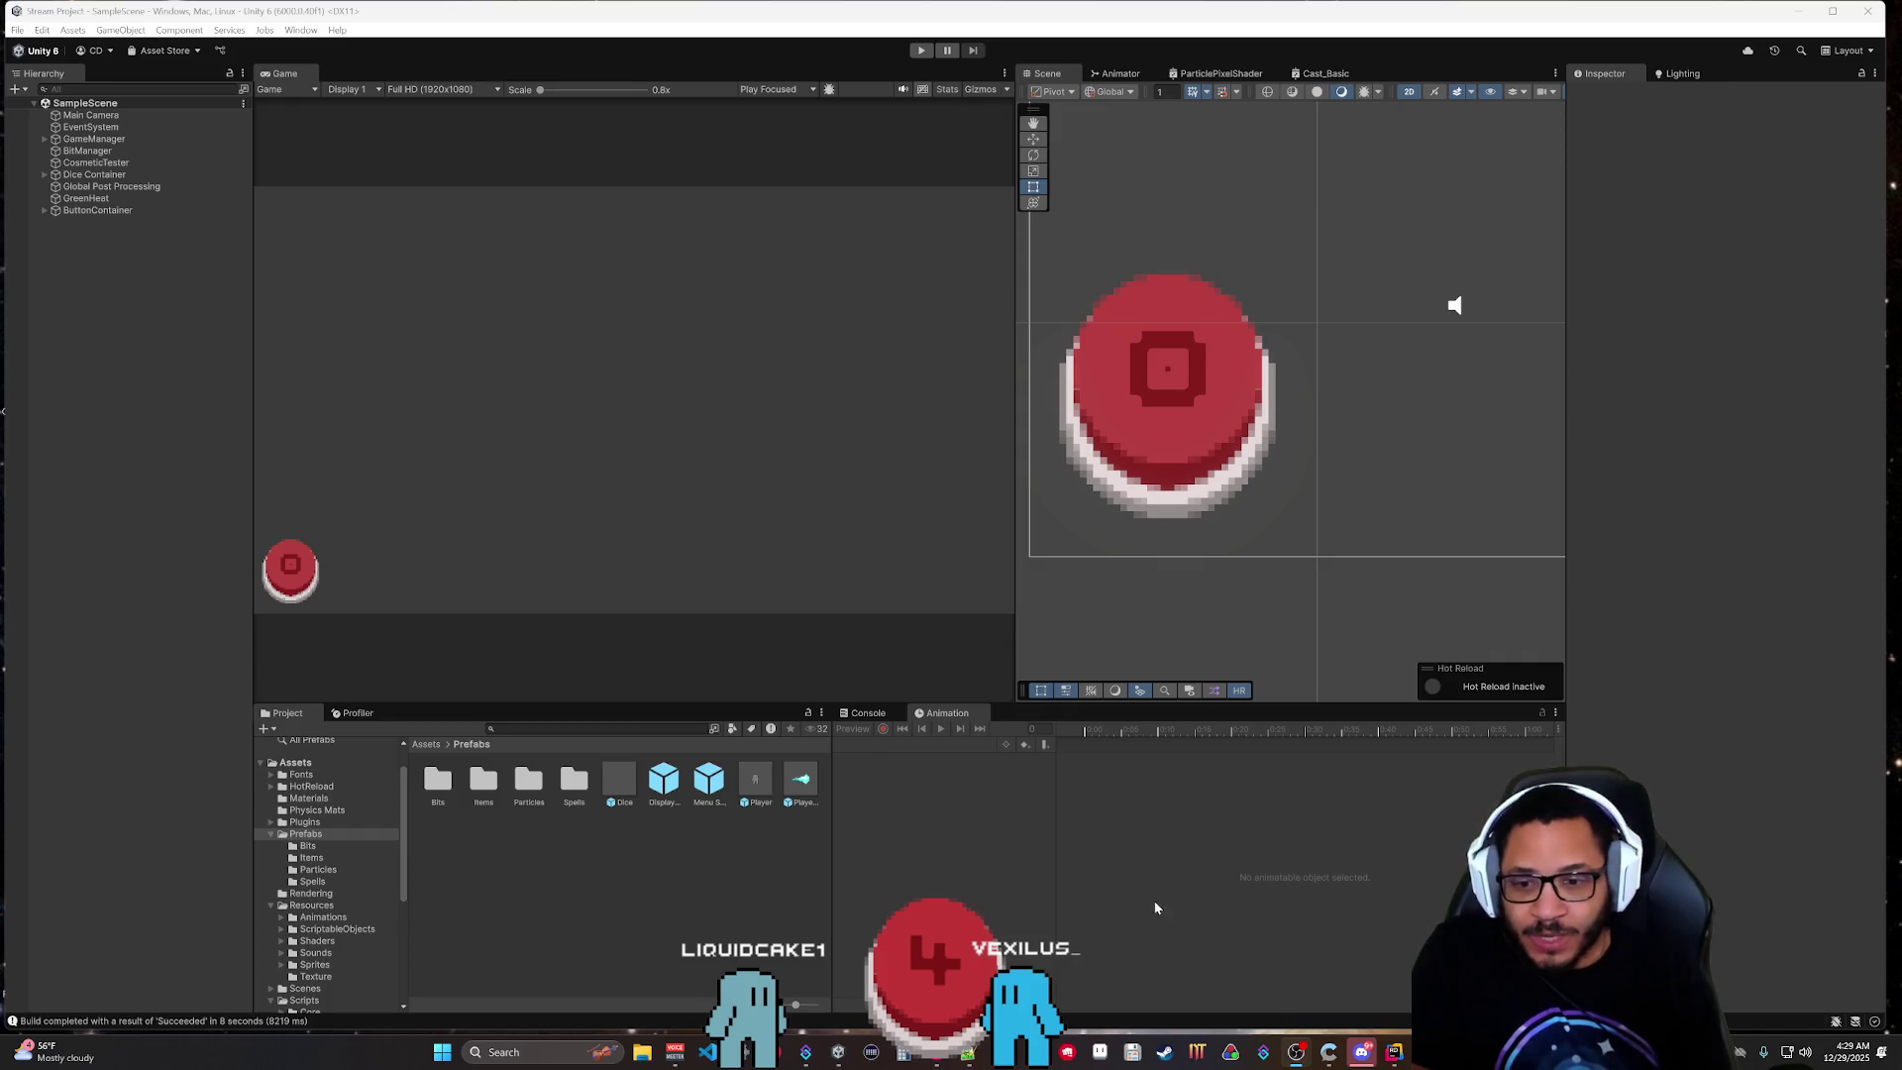
click(1393, 1052)
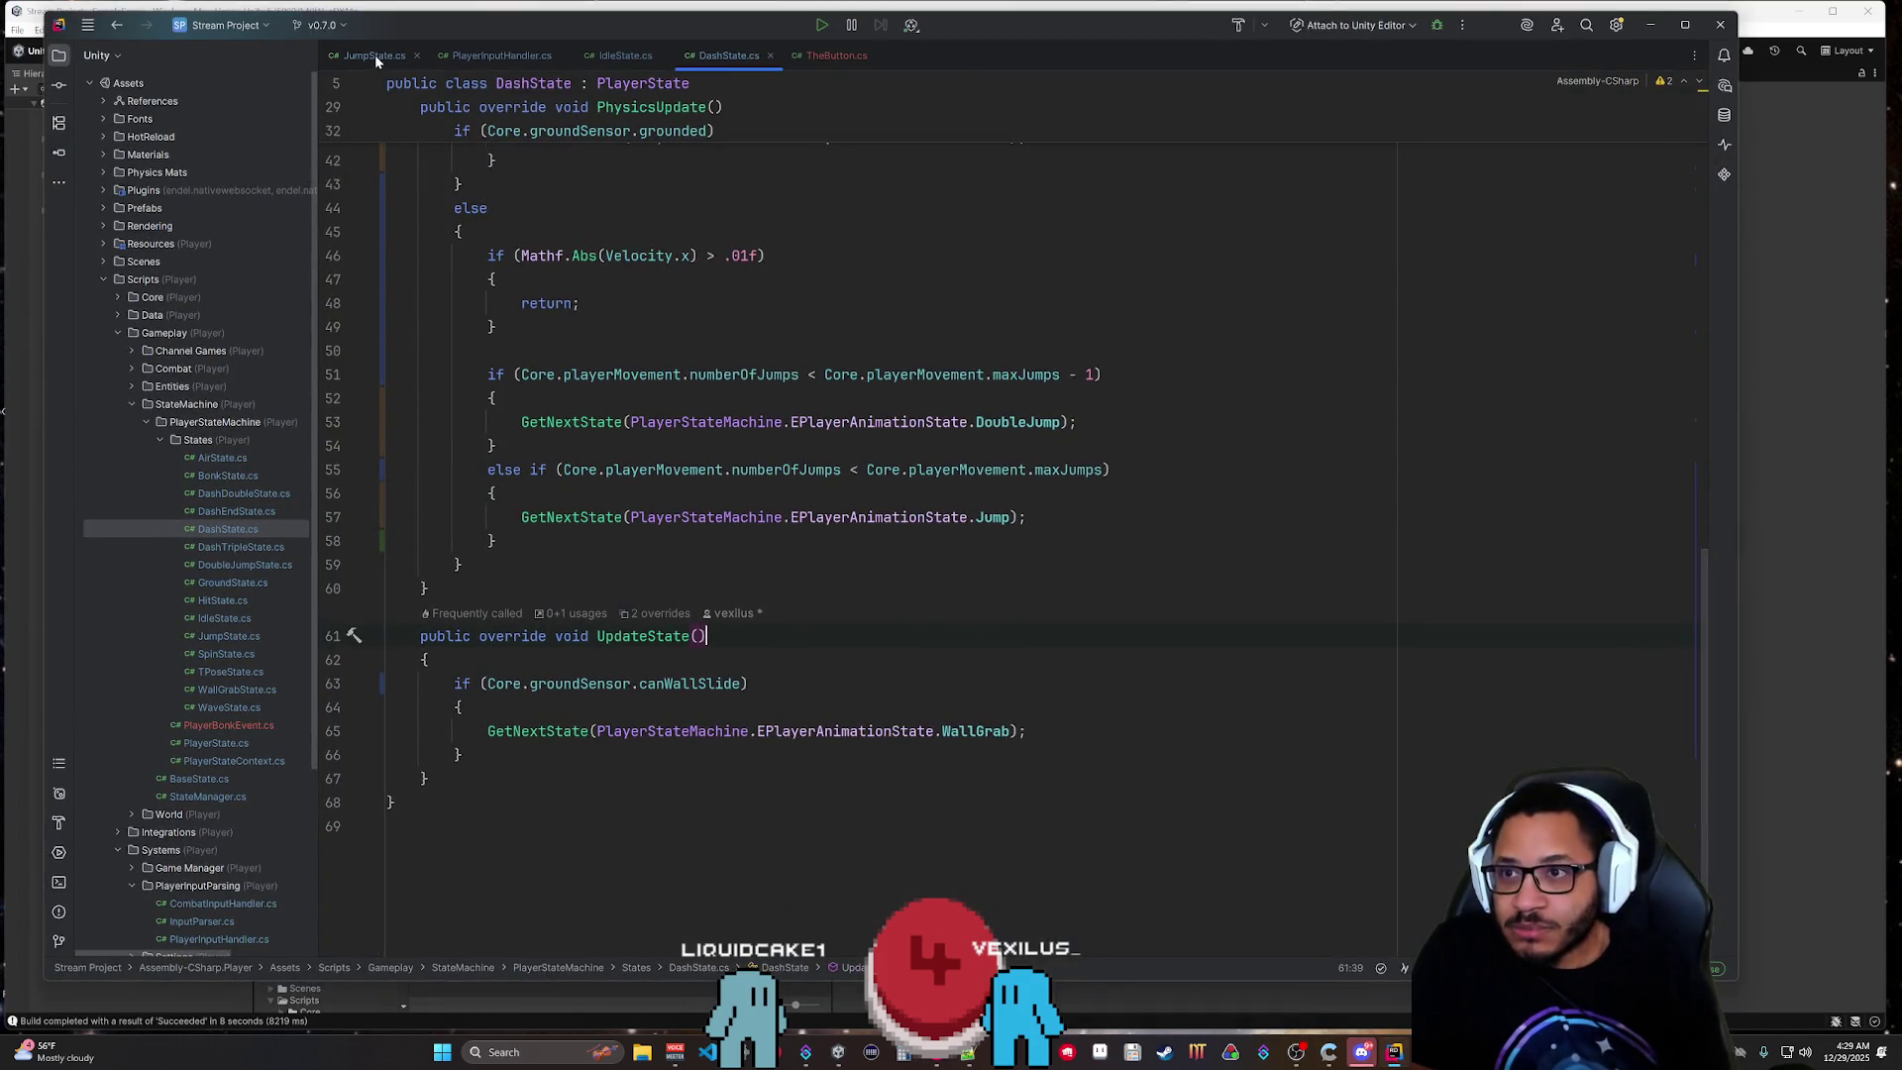
Open PlayerBonkEvent.cs in Rider, then minimize Unity and bring the Stream Games window forward.
double_click(235, 724)
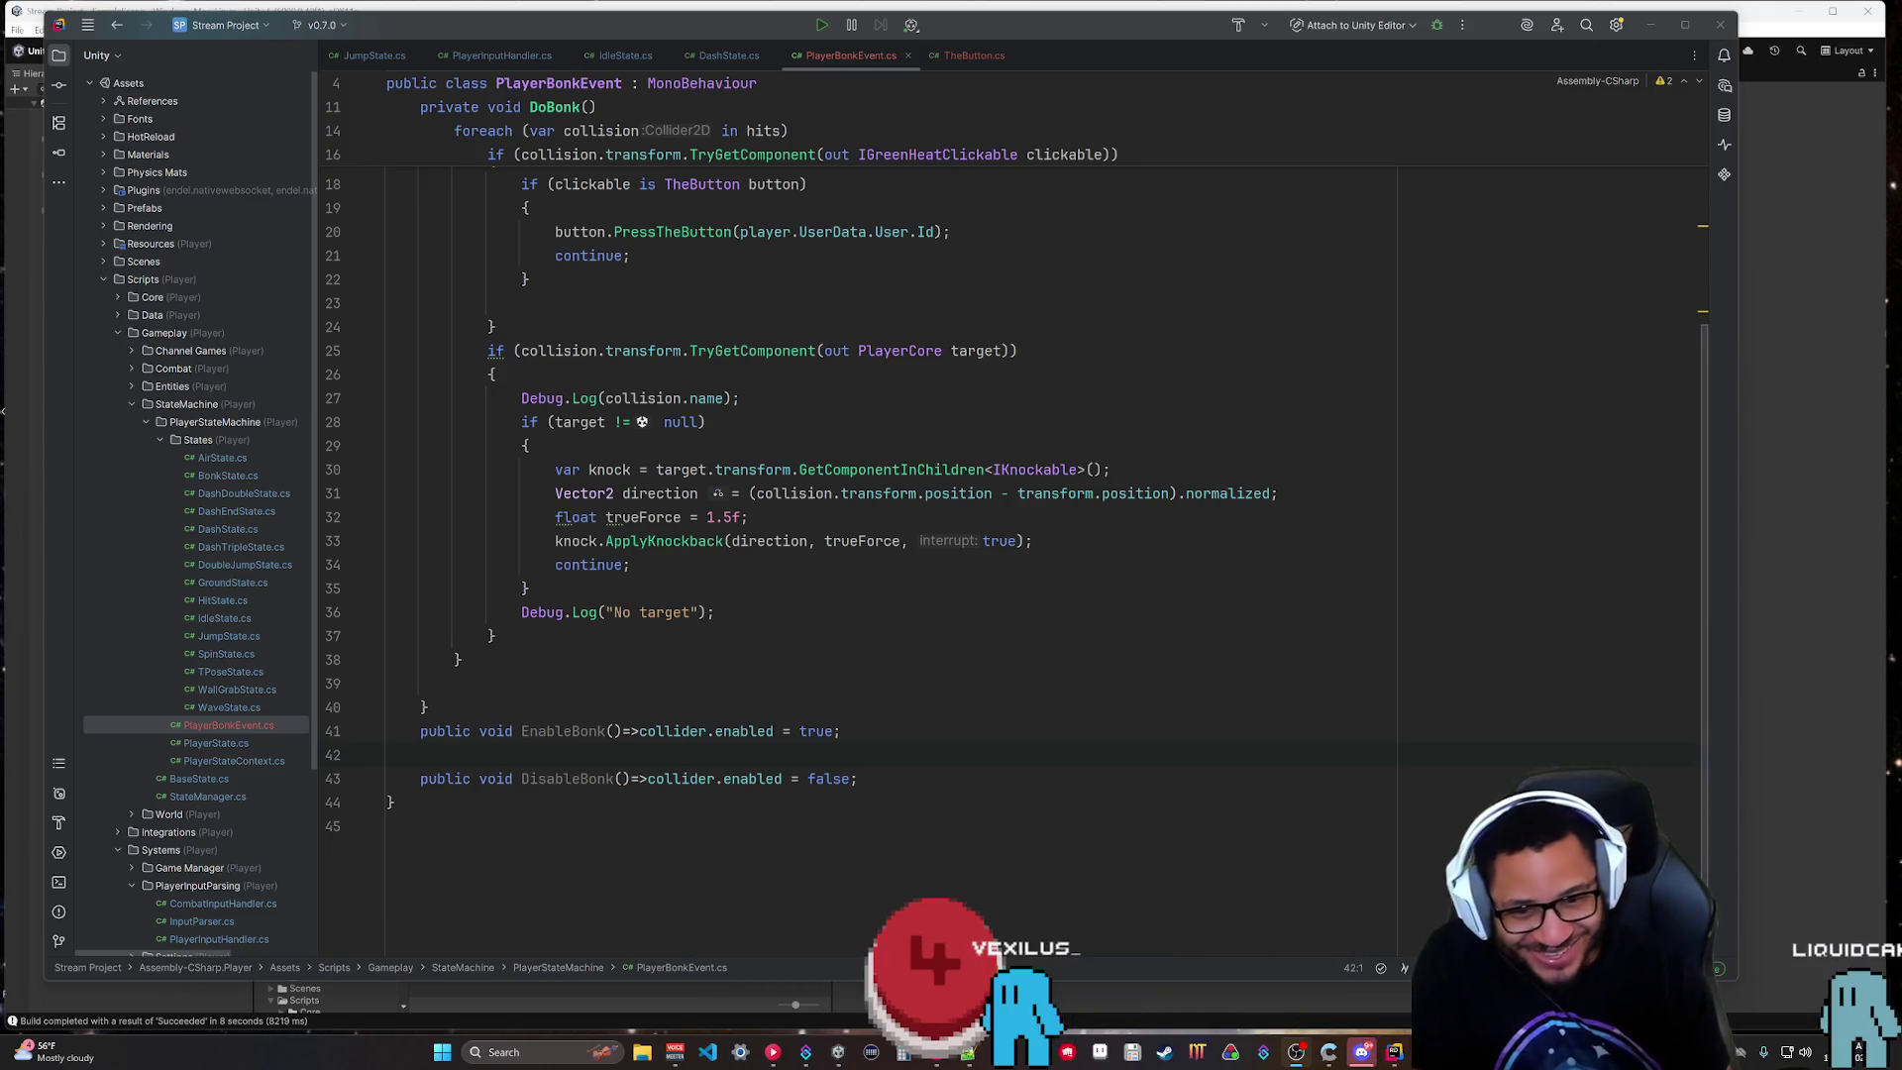
click(832, 1038)
click(830, 1034)
click(832, 1036)
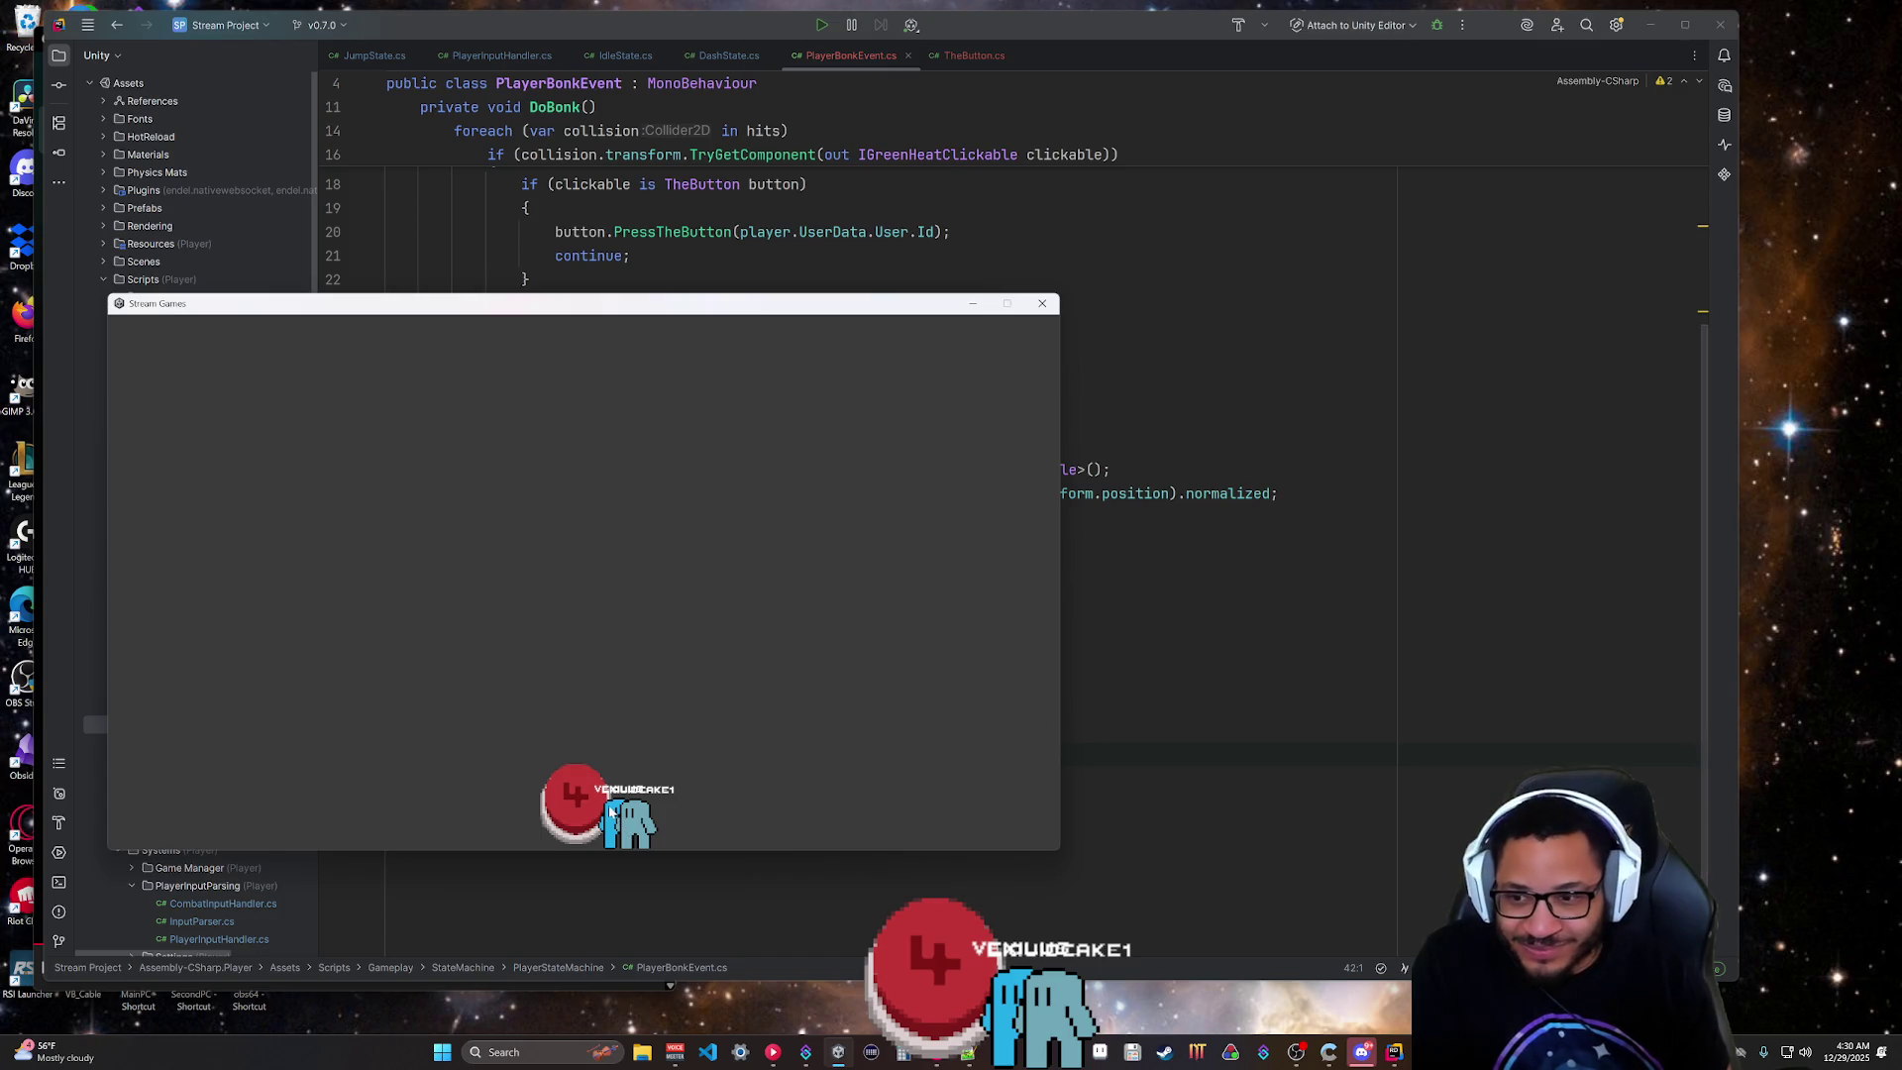
Drag a player across Stream Games as bonks raise the button counter to 9, then return to Rider.
key(alt+Tab)
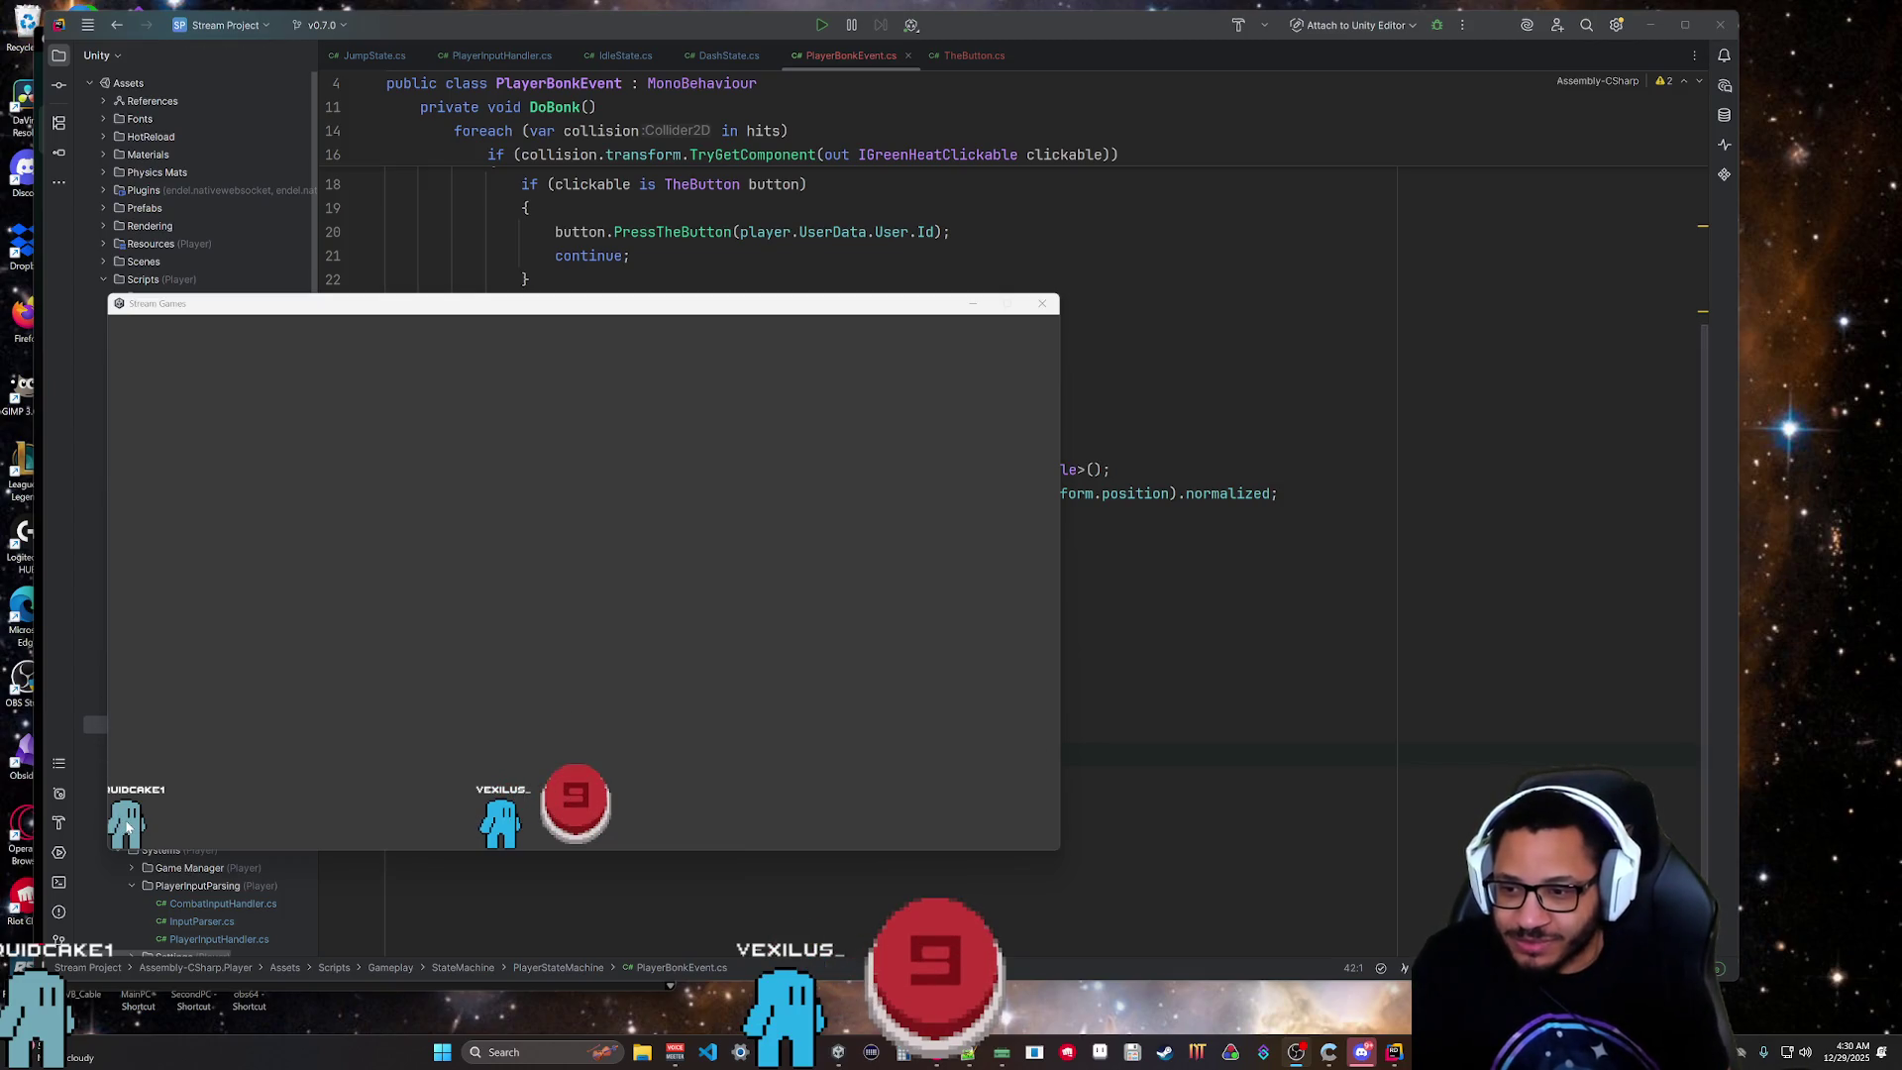
mouse_move(123, 828)
mouse_down()
mouse_move(569, 670)
mouse_move(1080, 715)
mouse_move(722, 773)
mouse_move(643, 808)
mouse_up()
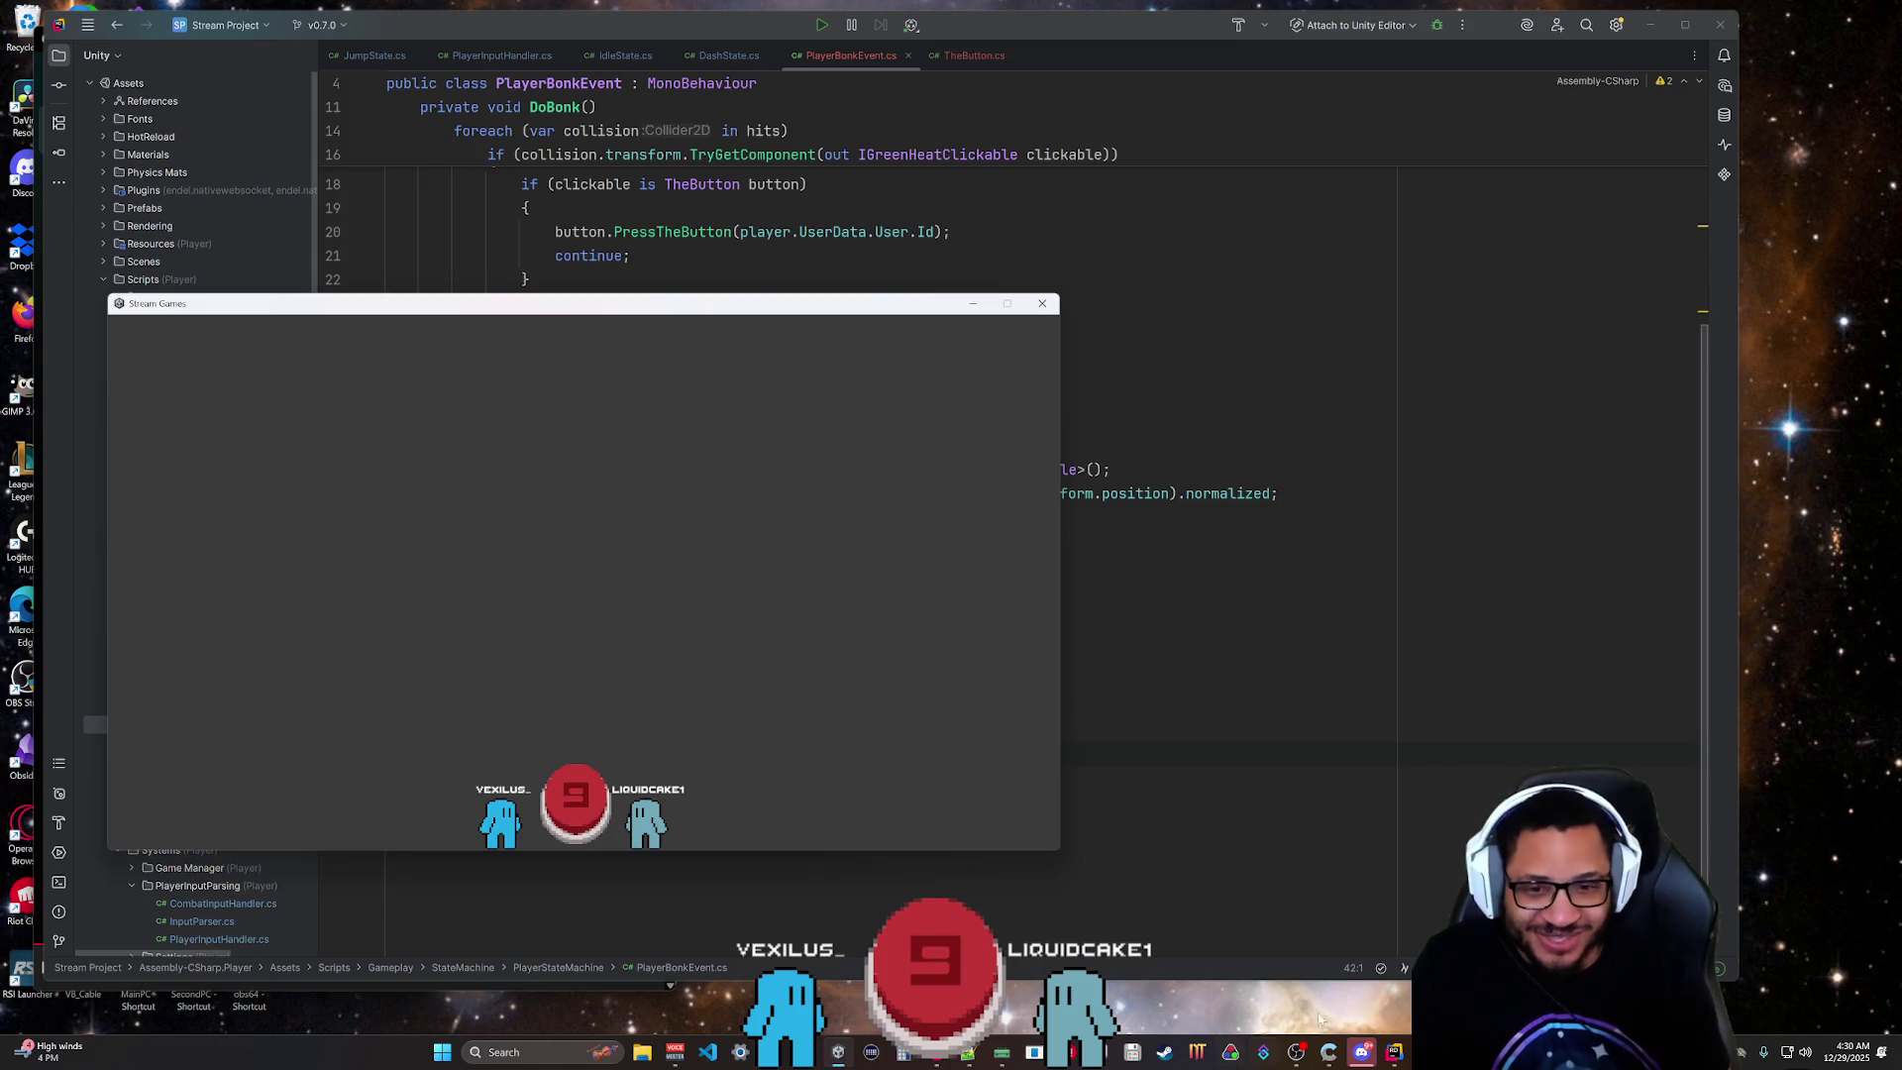
click(973, 303)
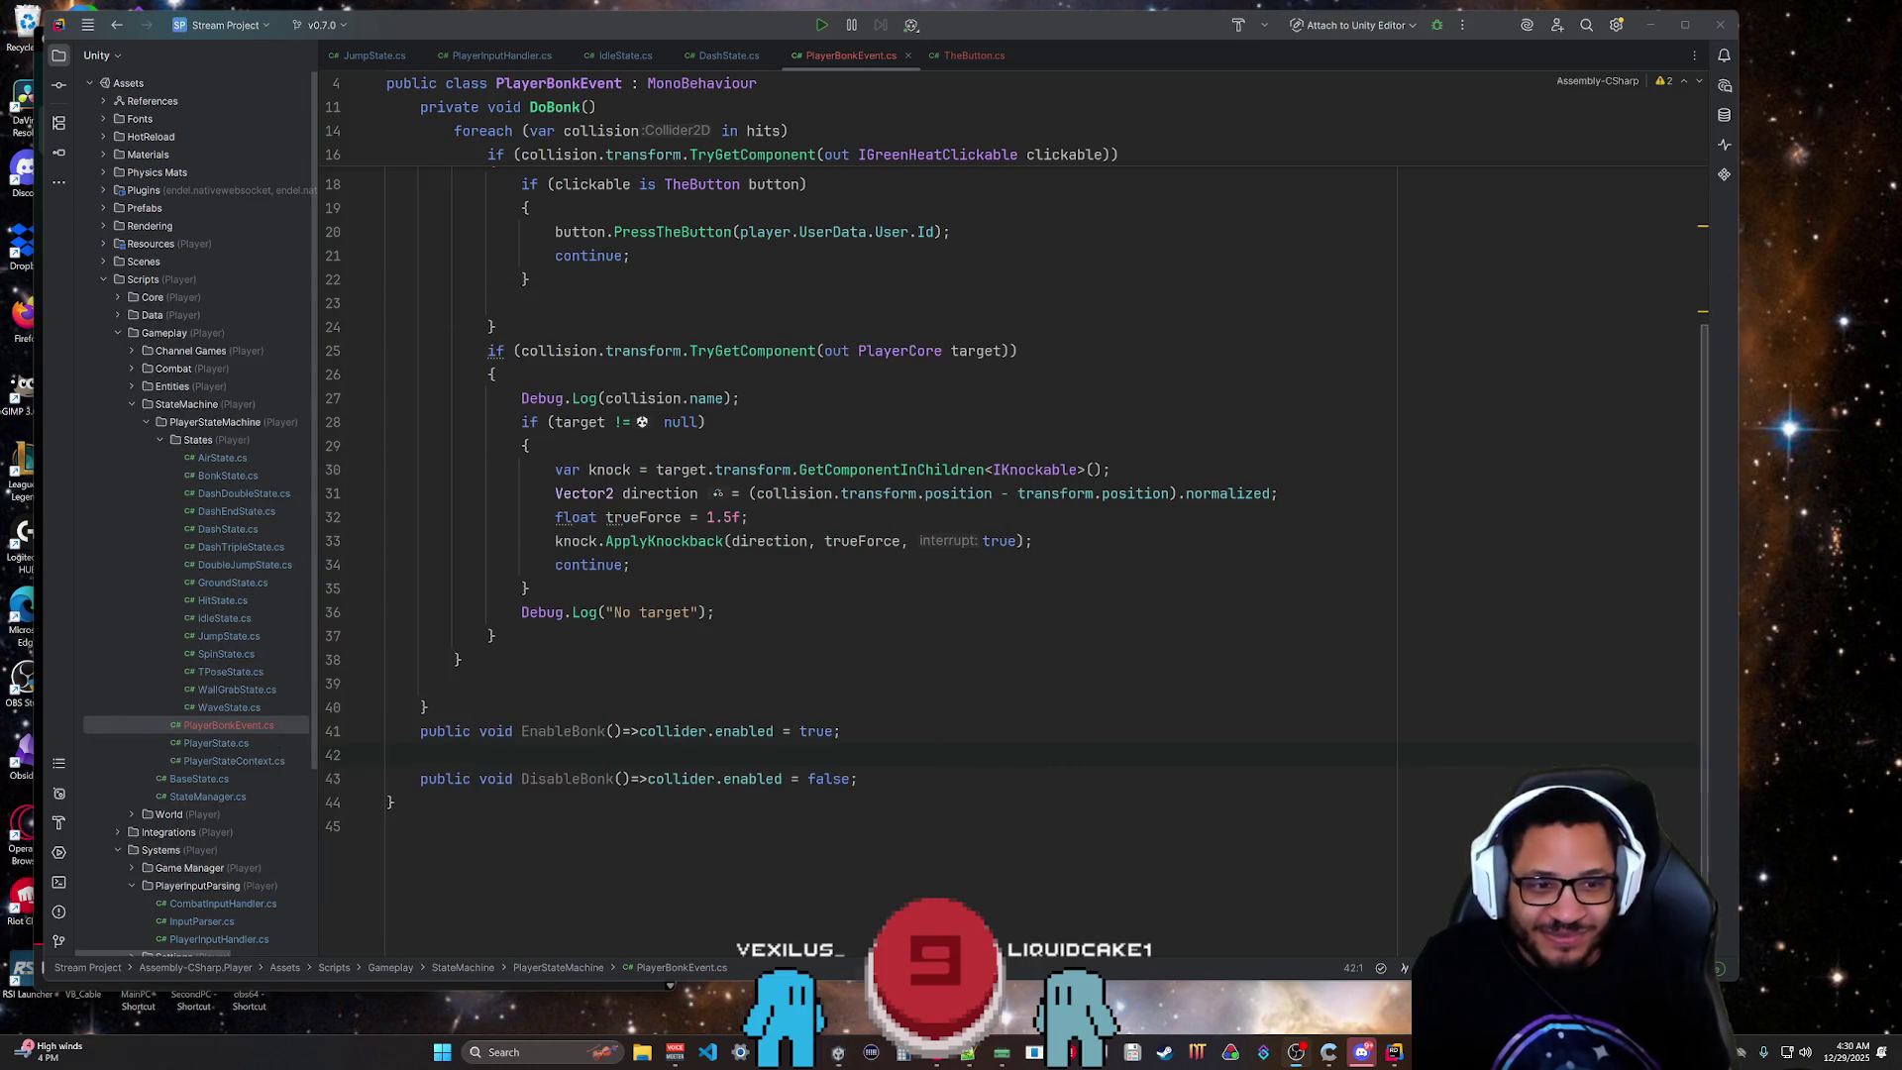
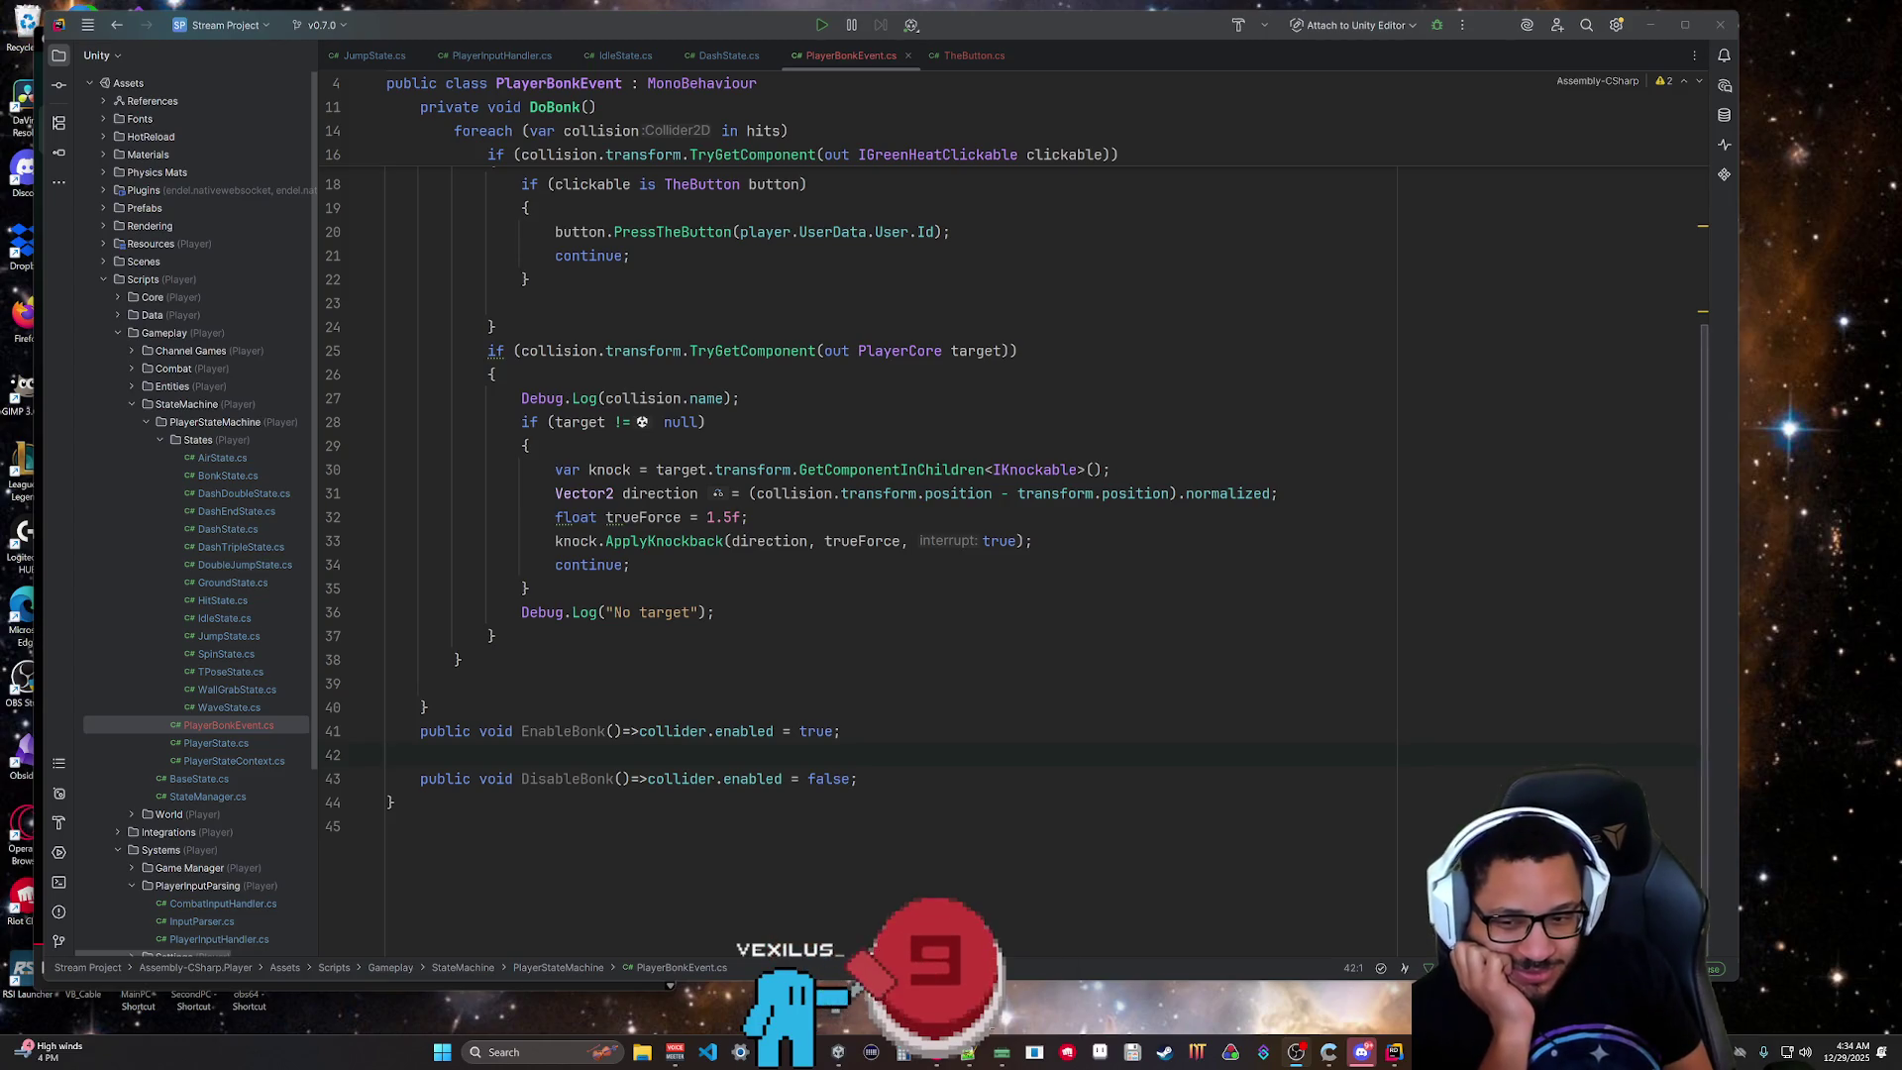
Switch to Streamer.bot and list the global variables, scrolled down to WOTD.
key(alt+Tab)
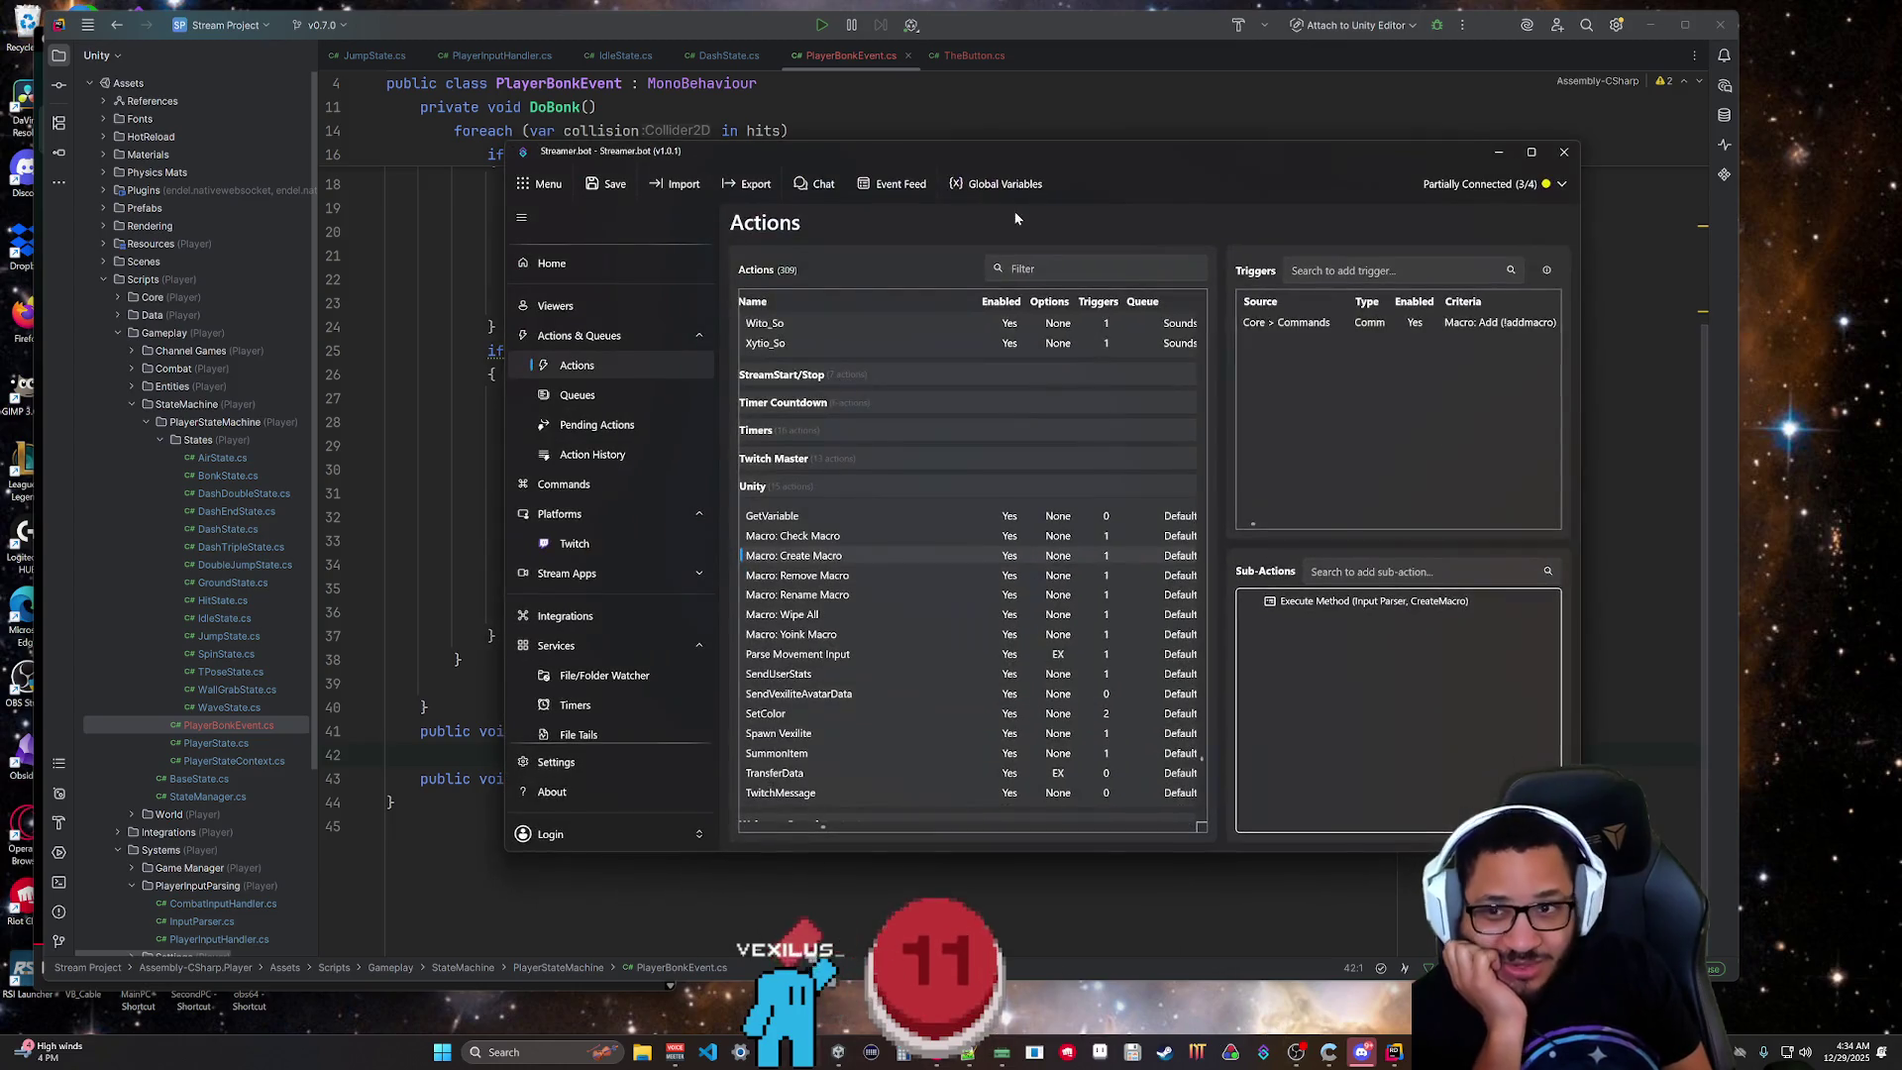
click(967, 184)
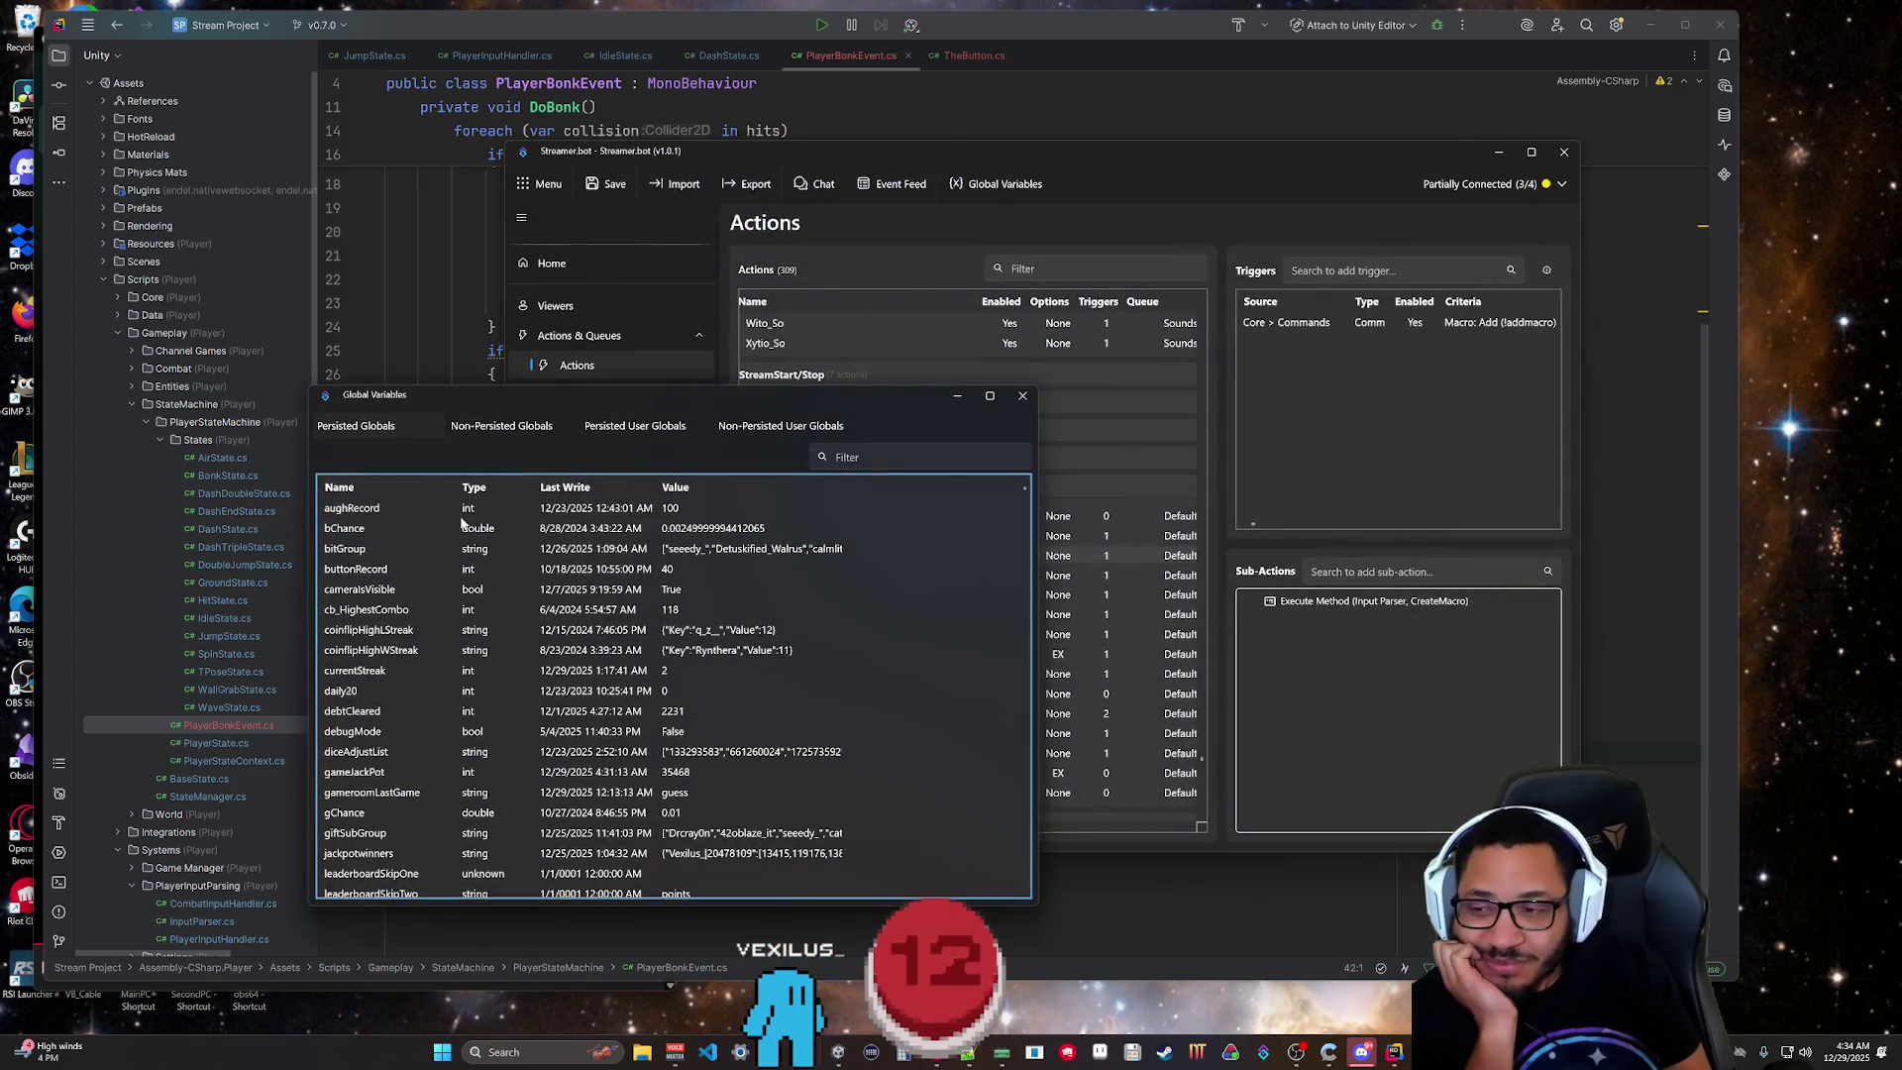
scroll(446, 614, down, 15)
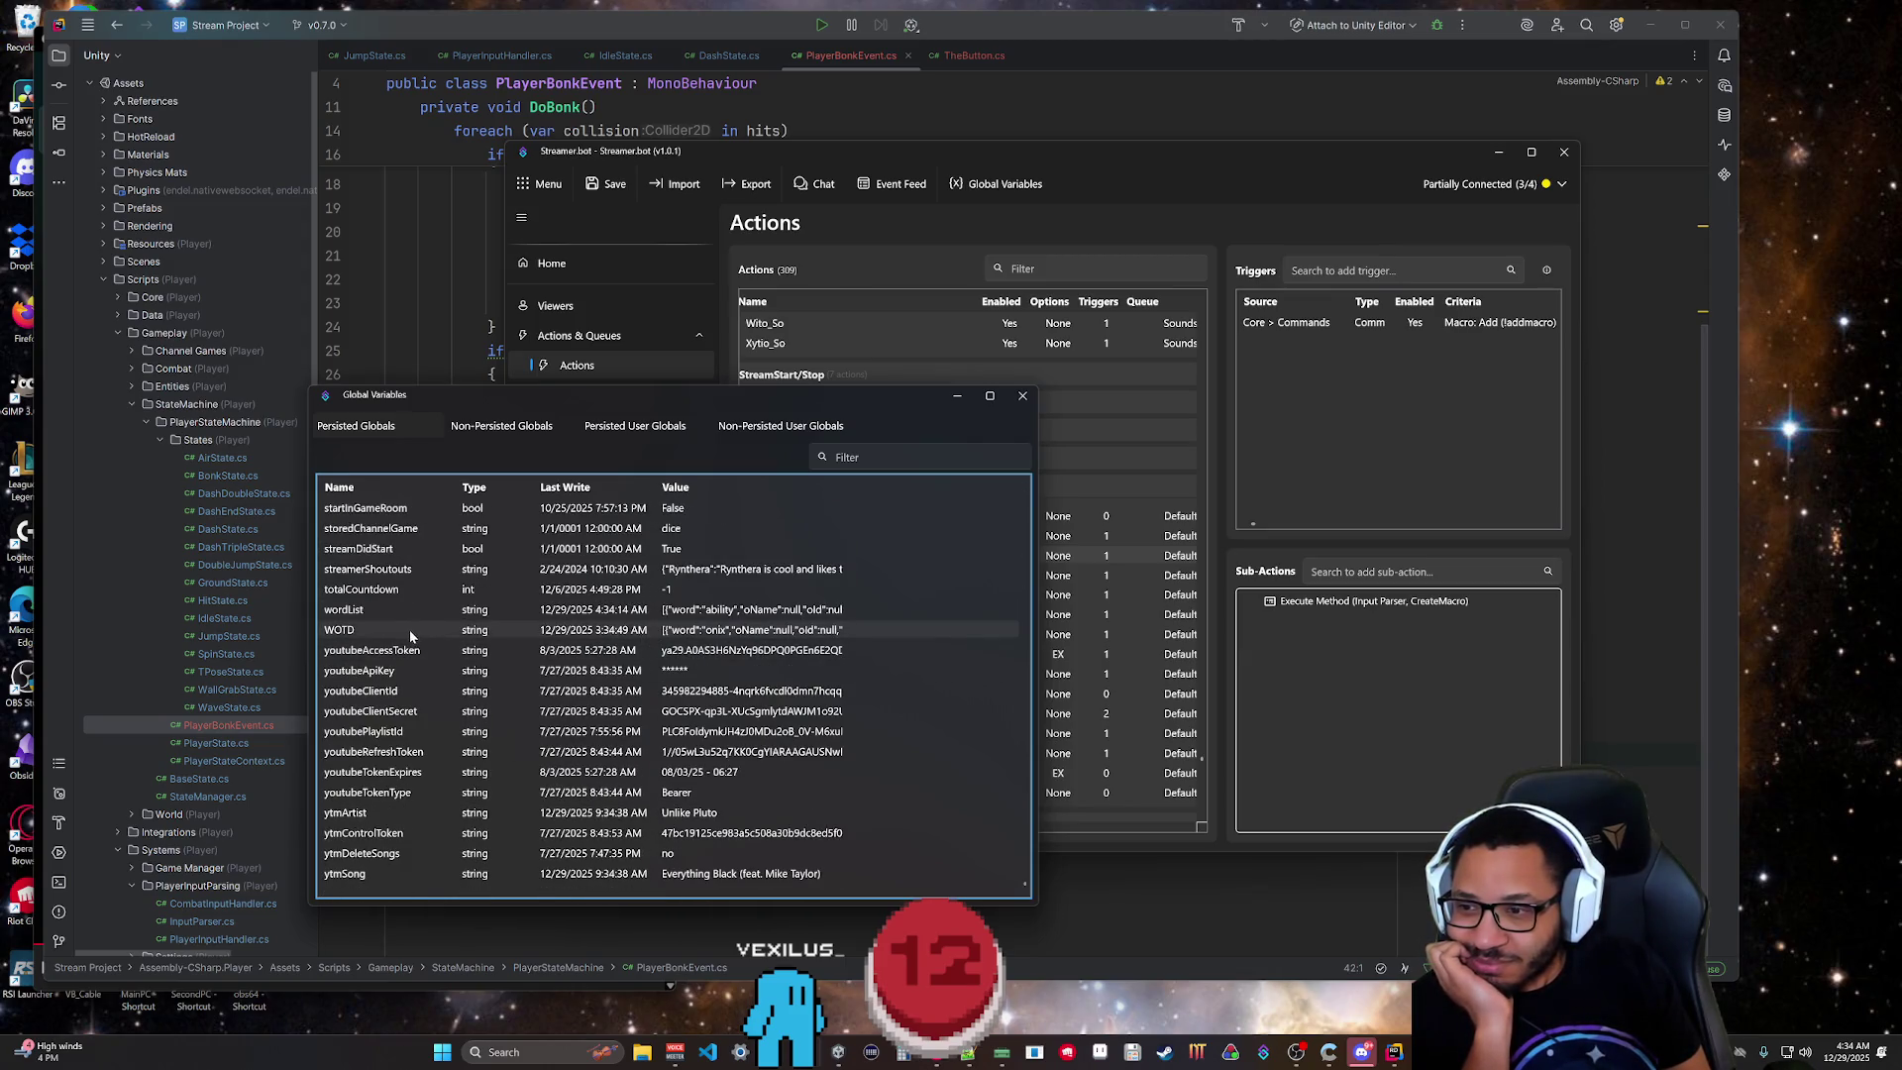
Inspect the WOTD variable's JSON value (word 'onix' and its oName) and close the editor.
right_click(703, 631)
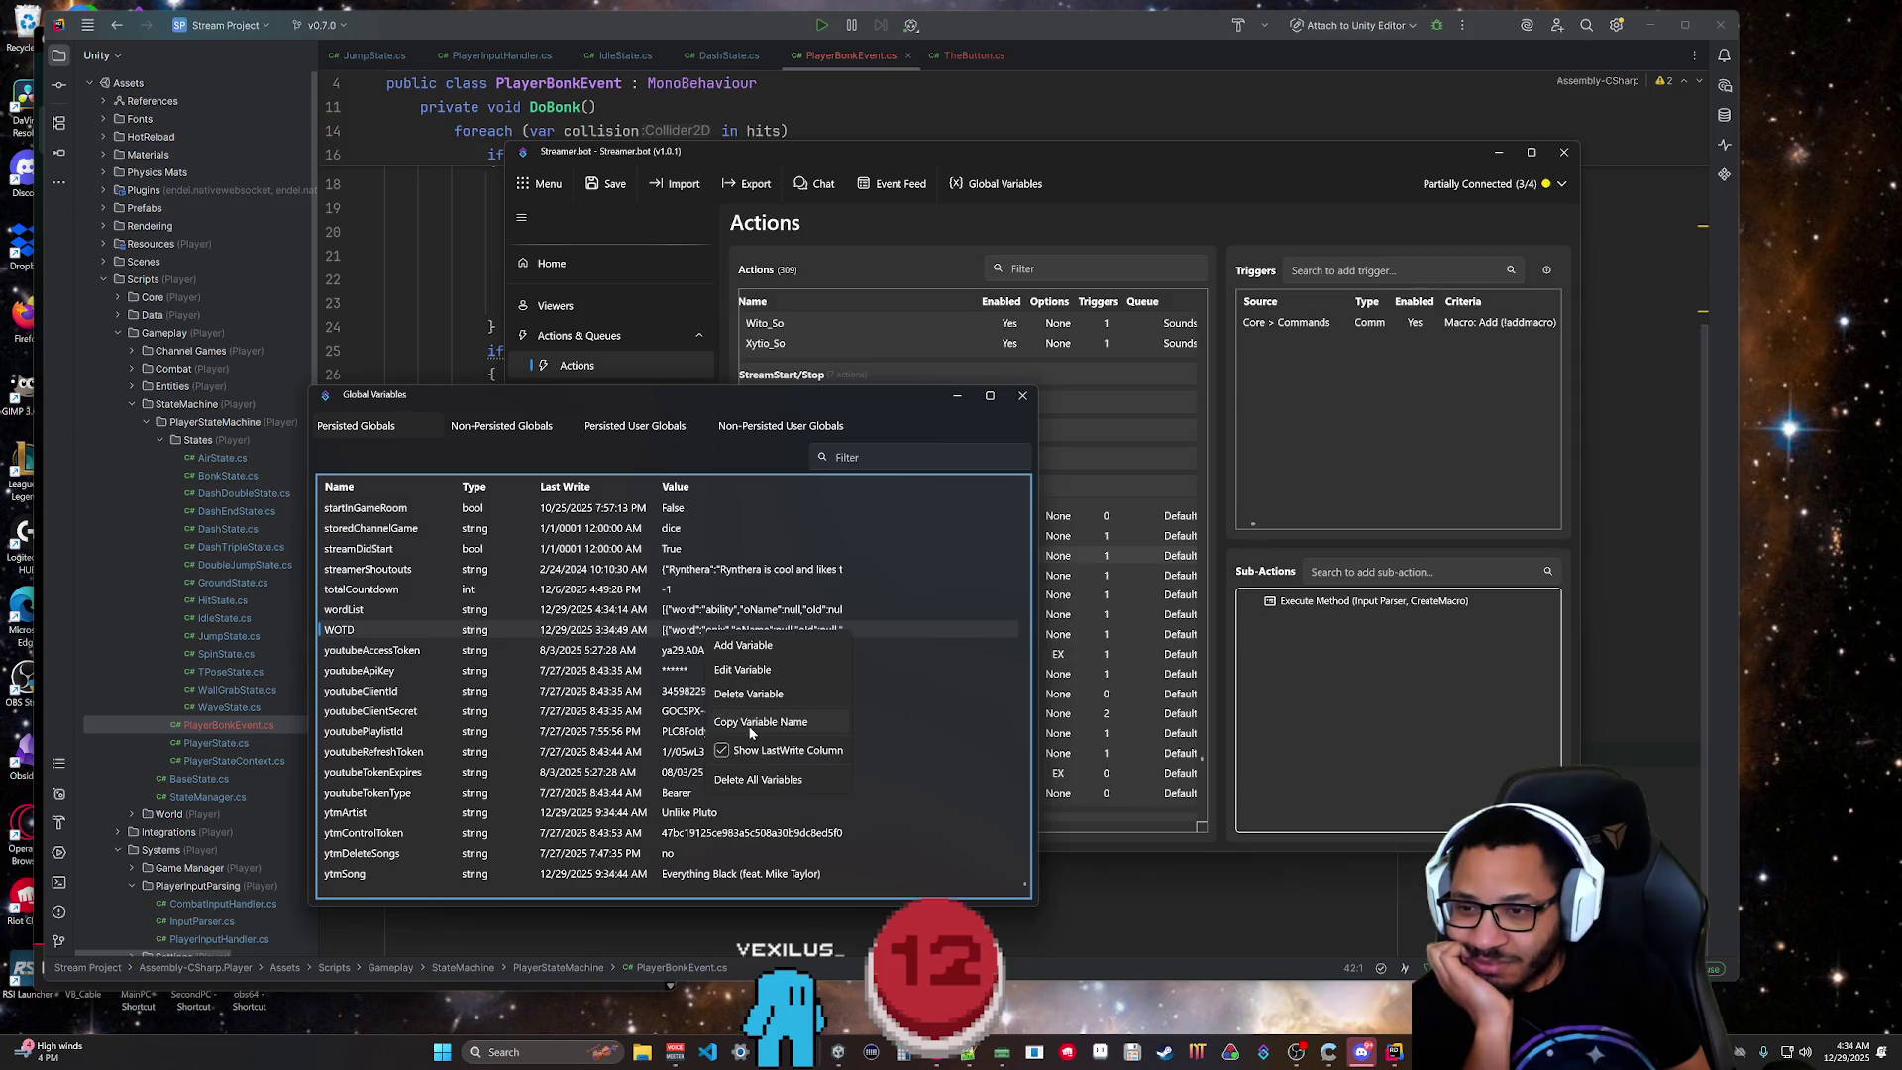
click(733, 670)
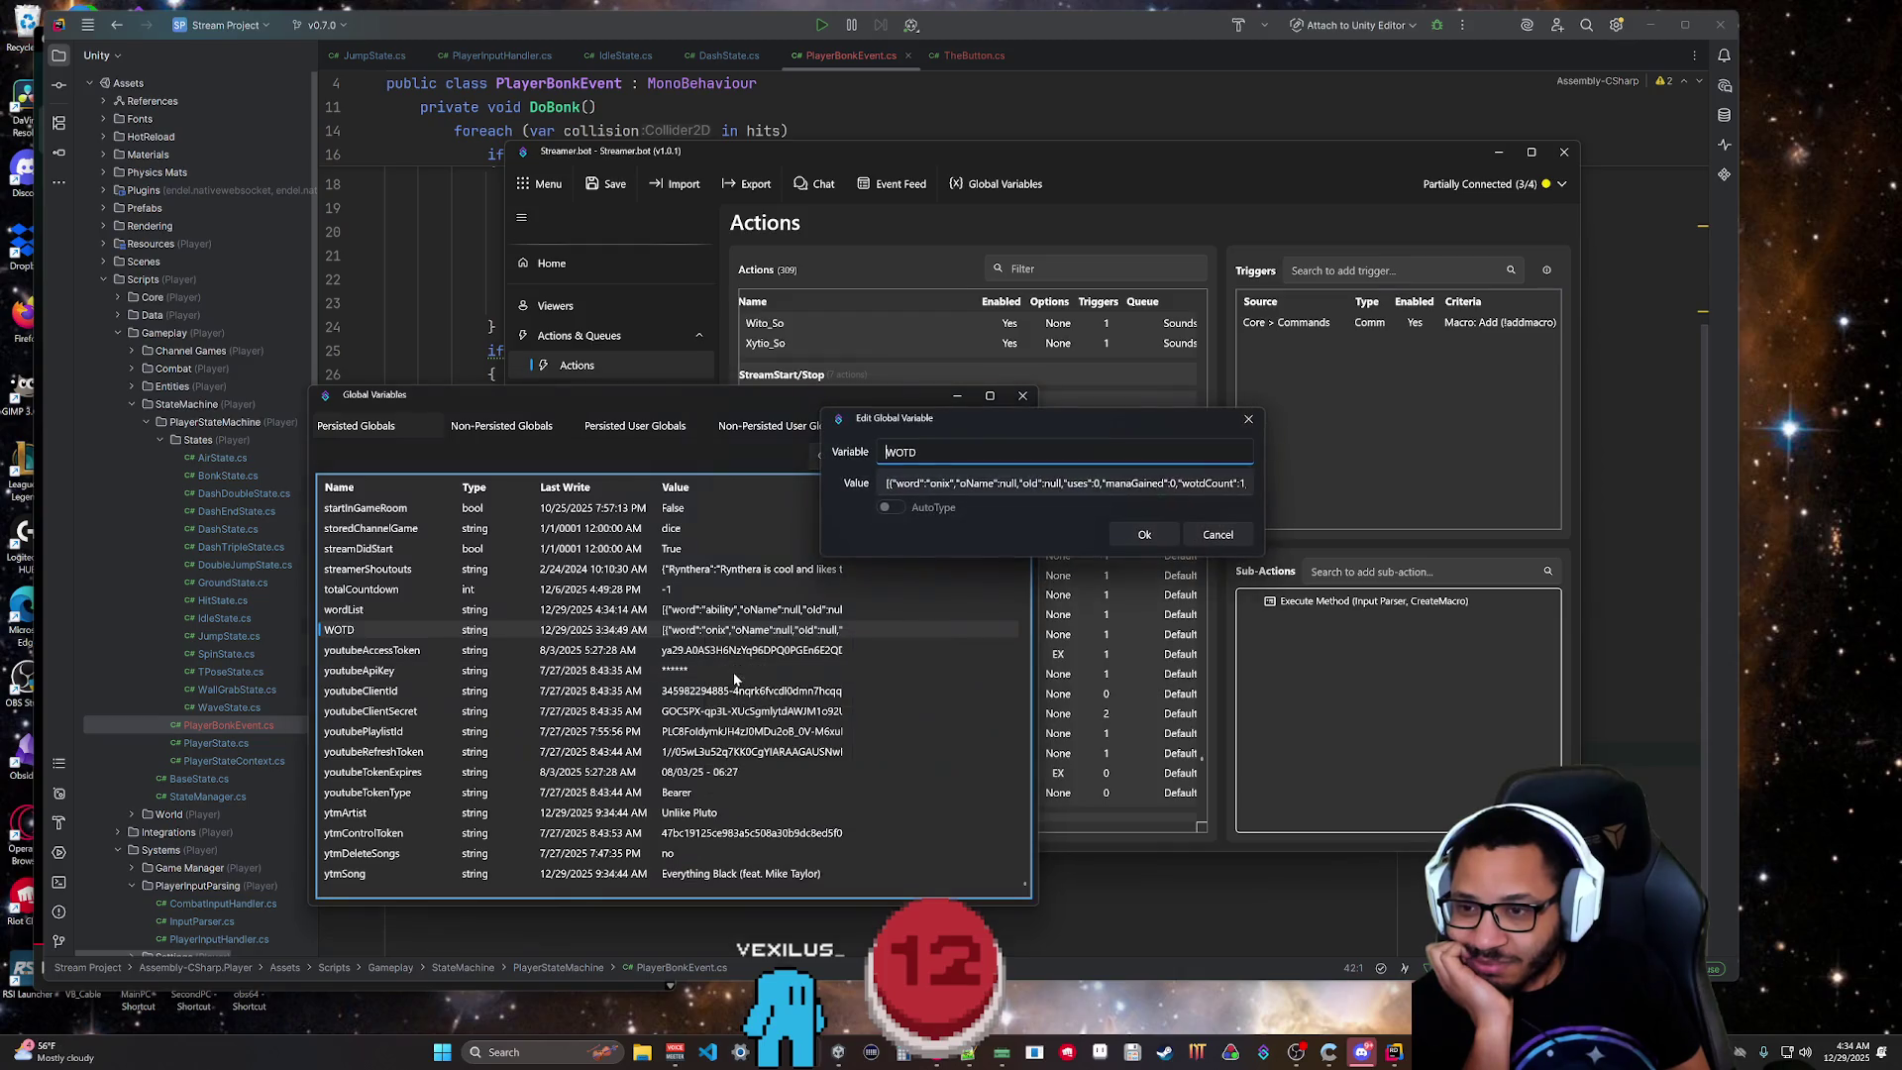
double_click(975, 484)
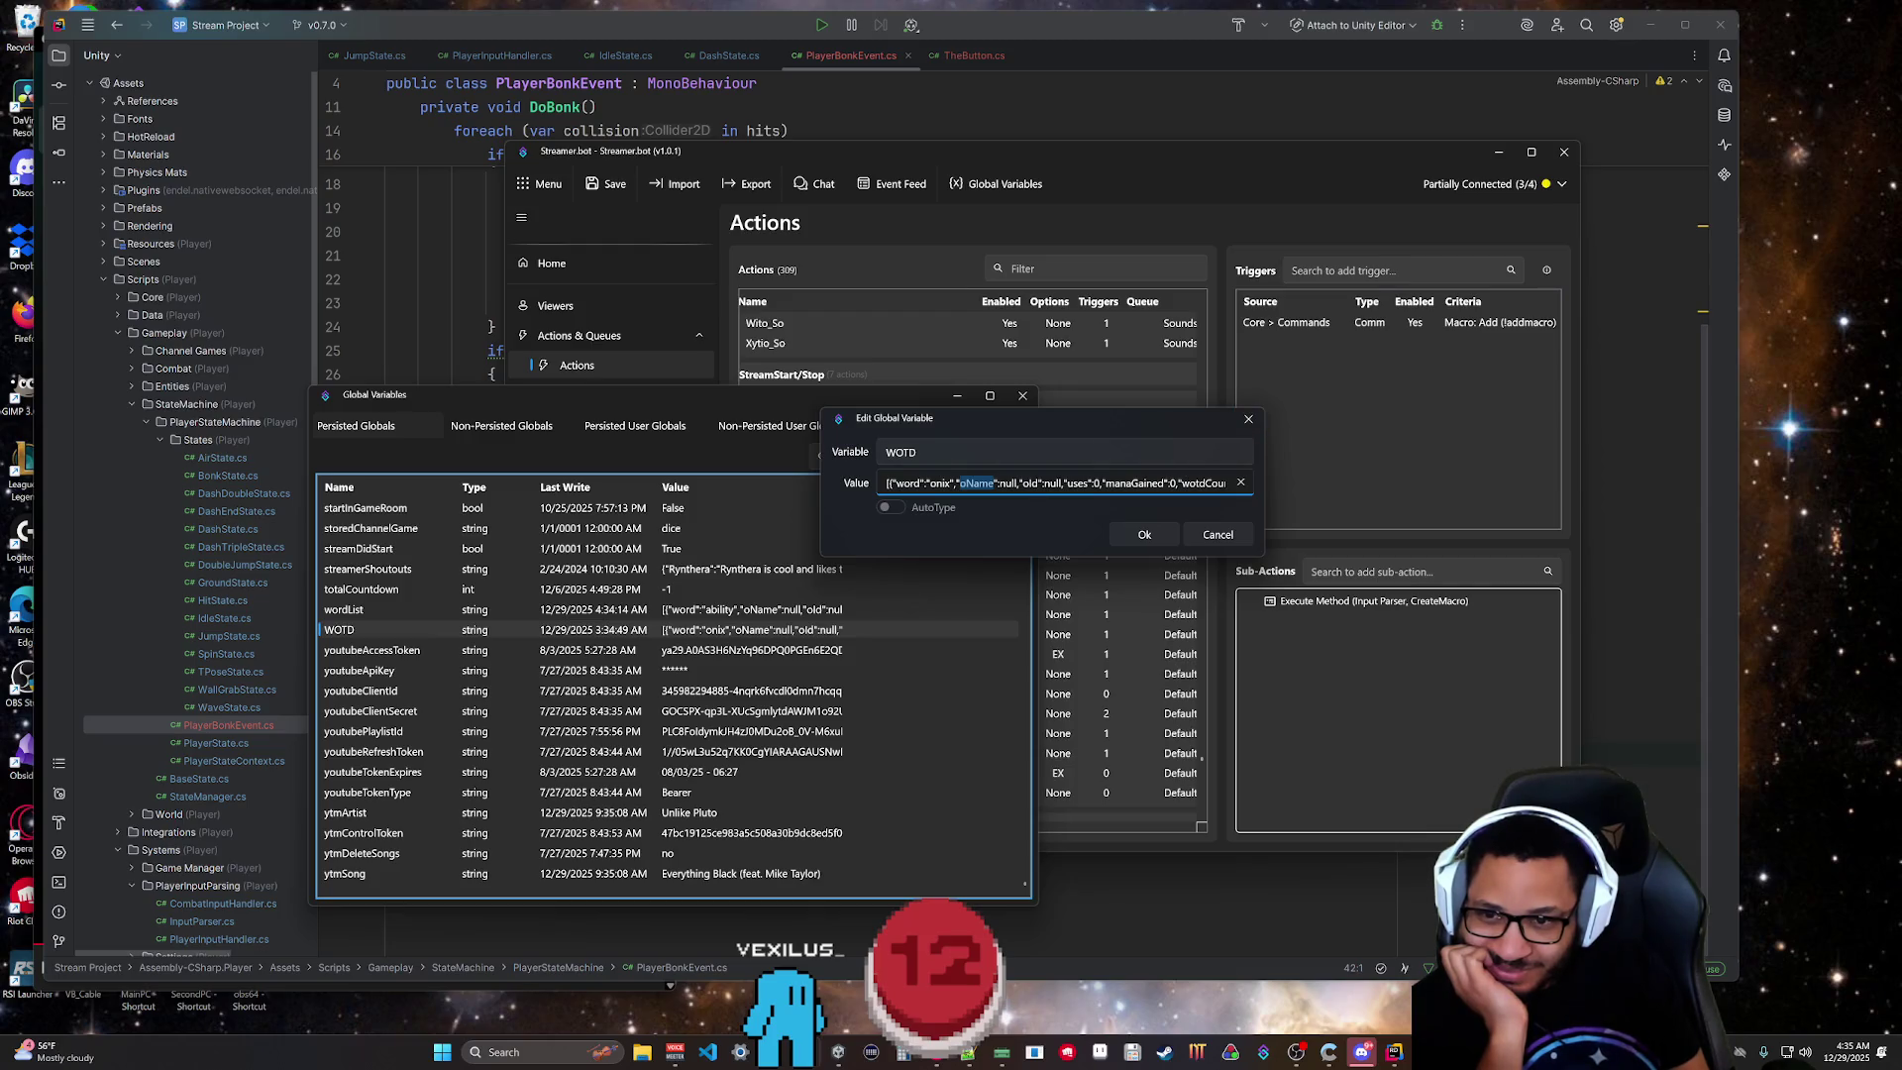
click(1248, 421)
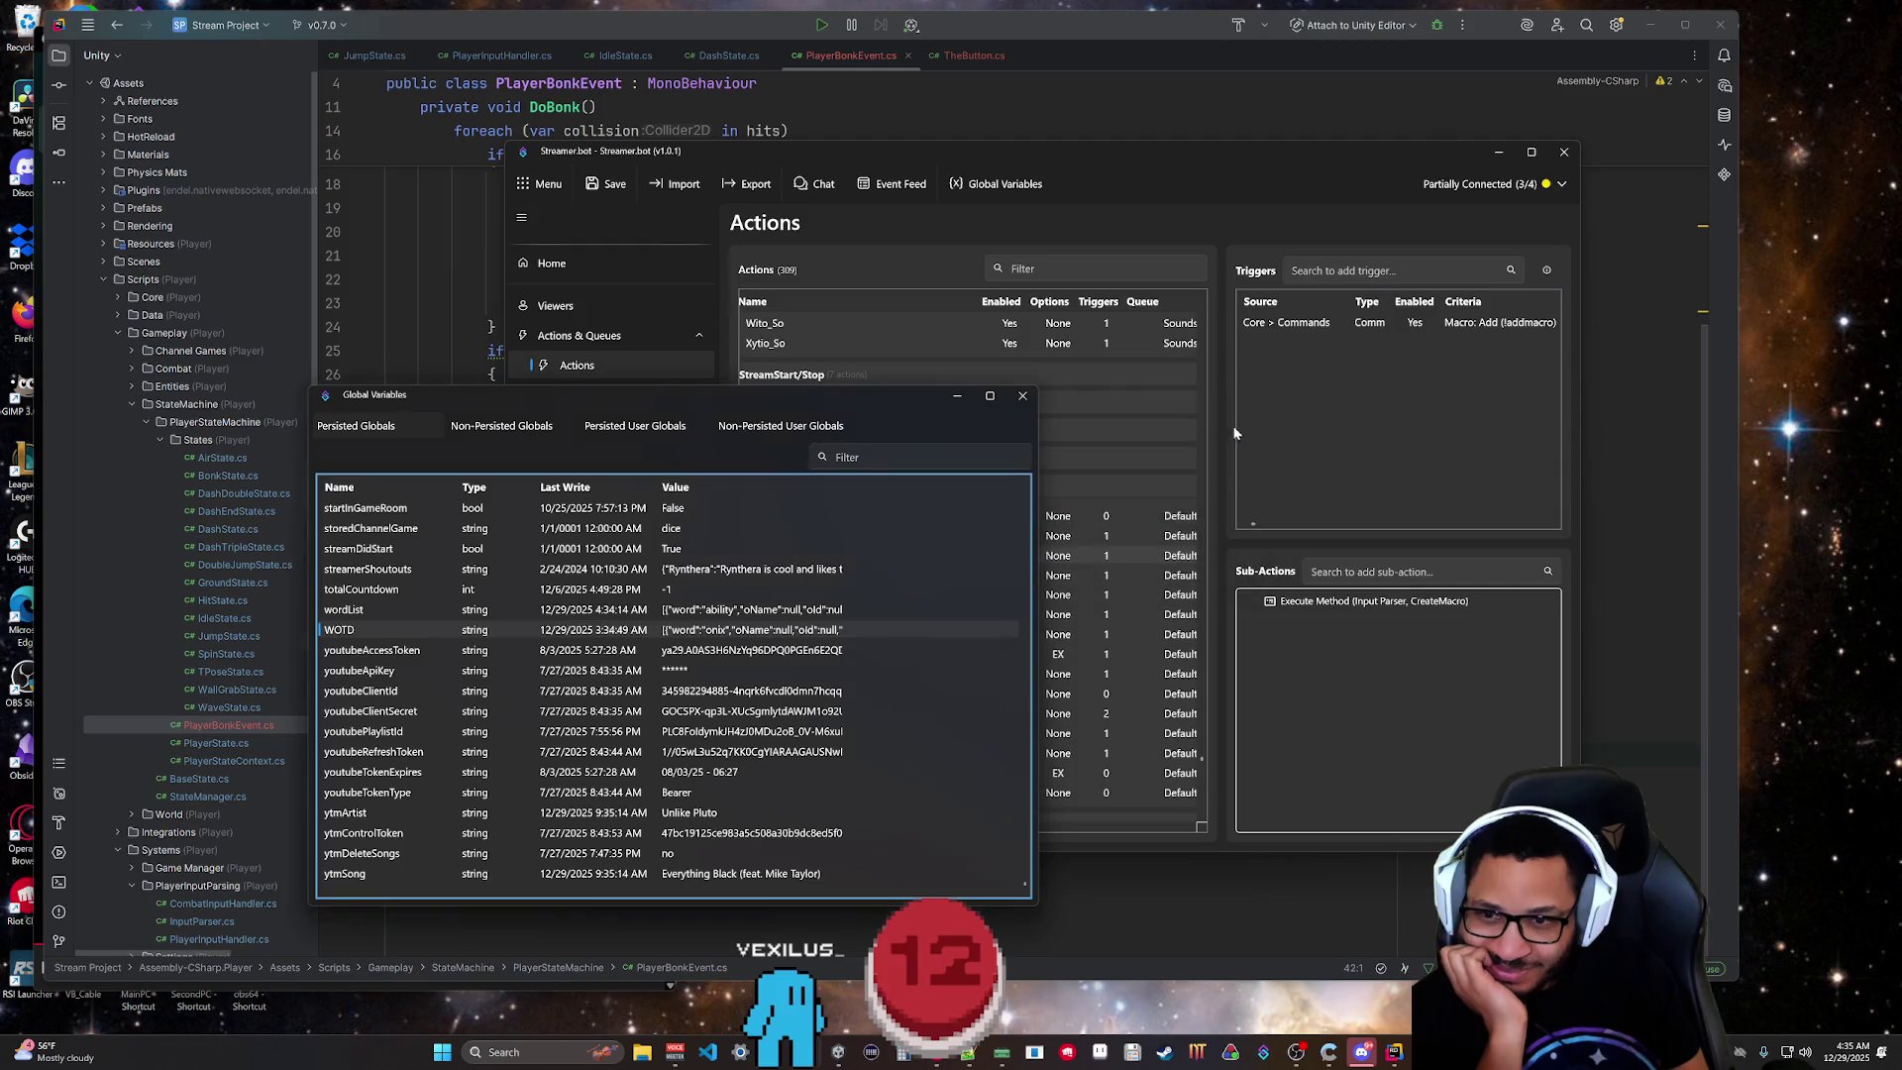
double_click(720, 634)
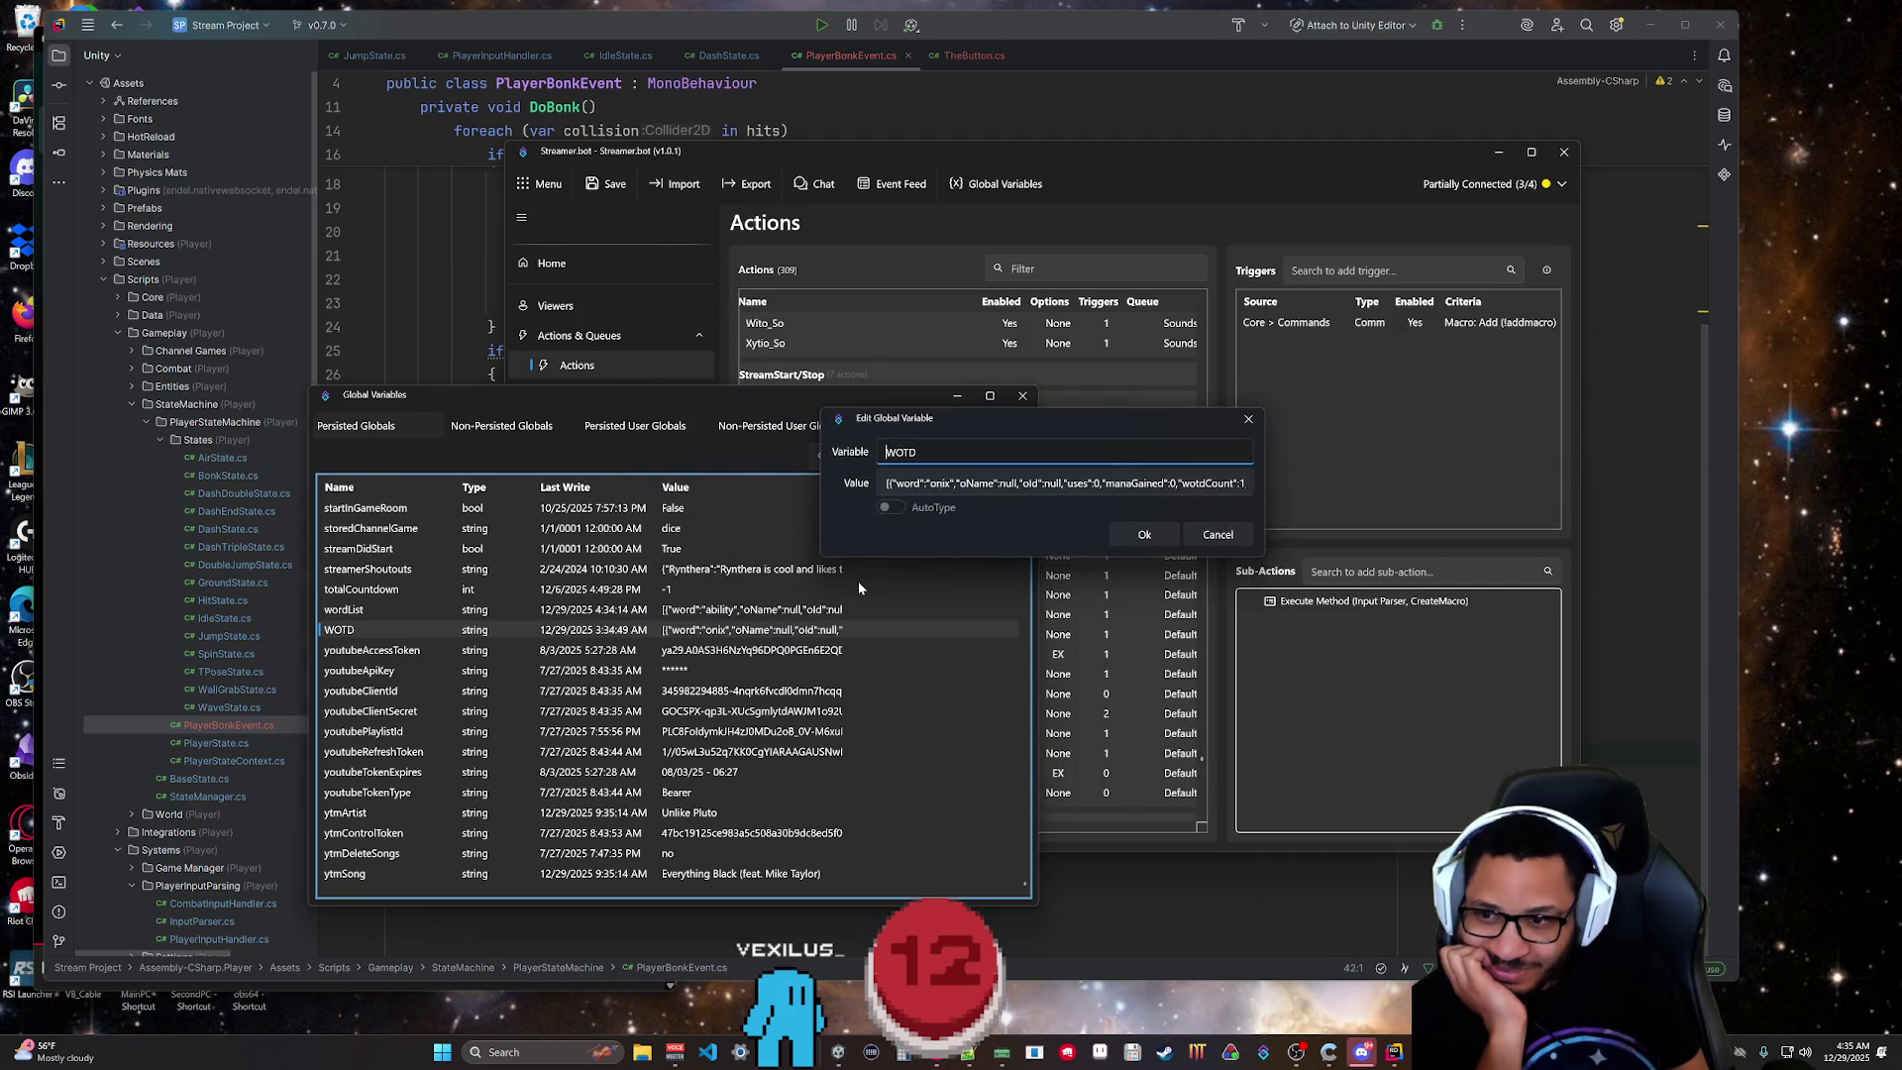
click(1248, 419)
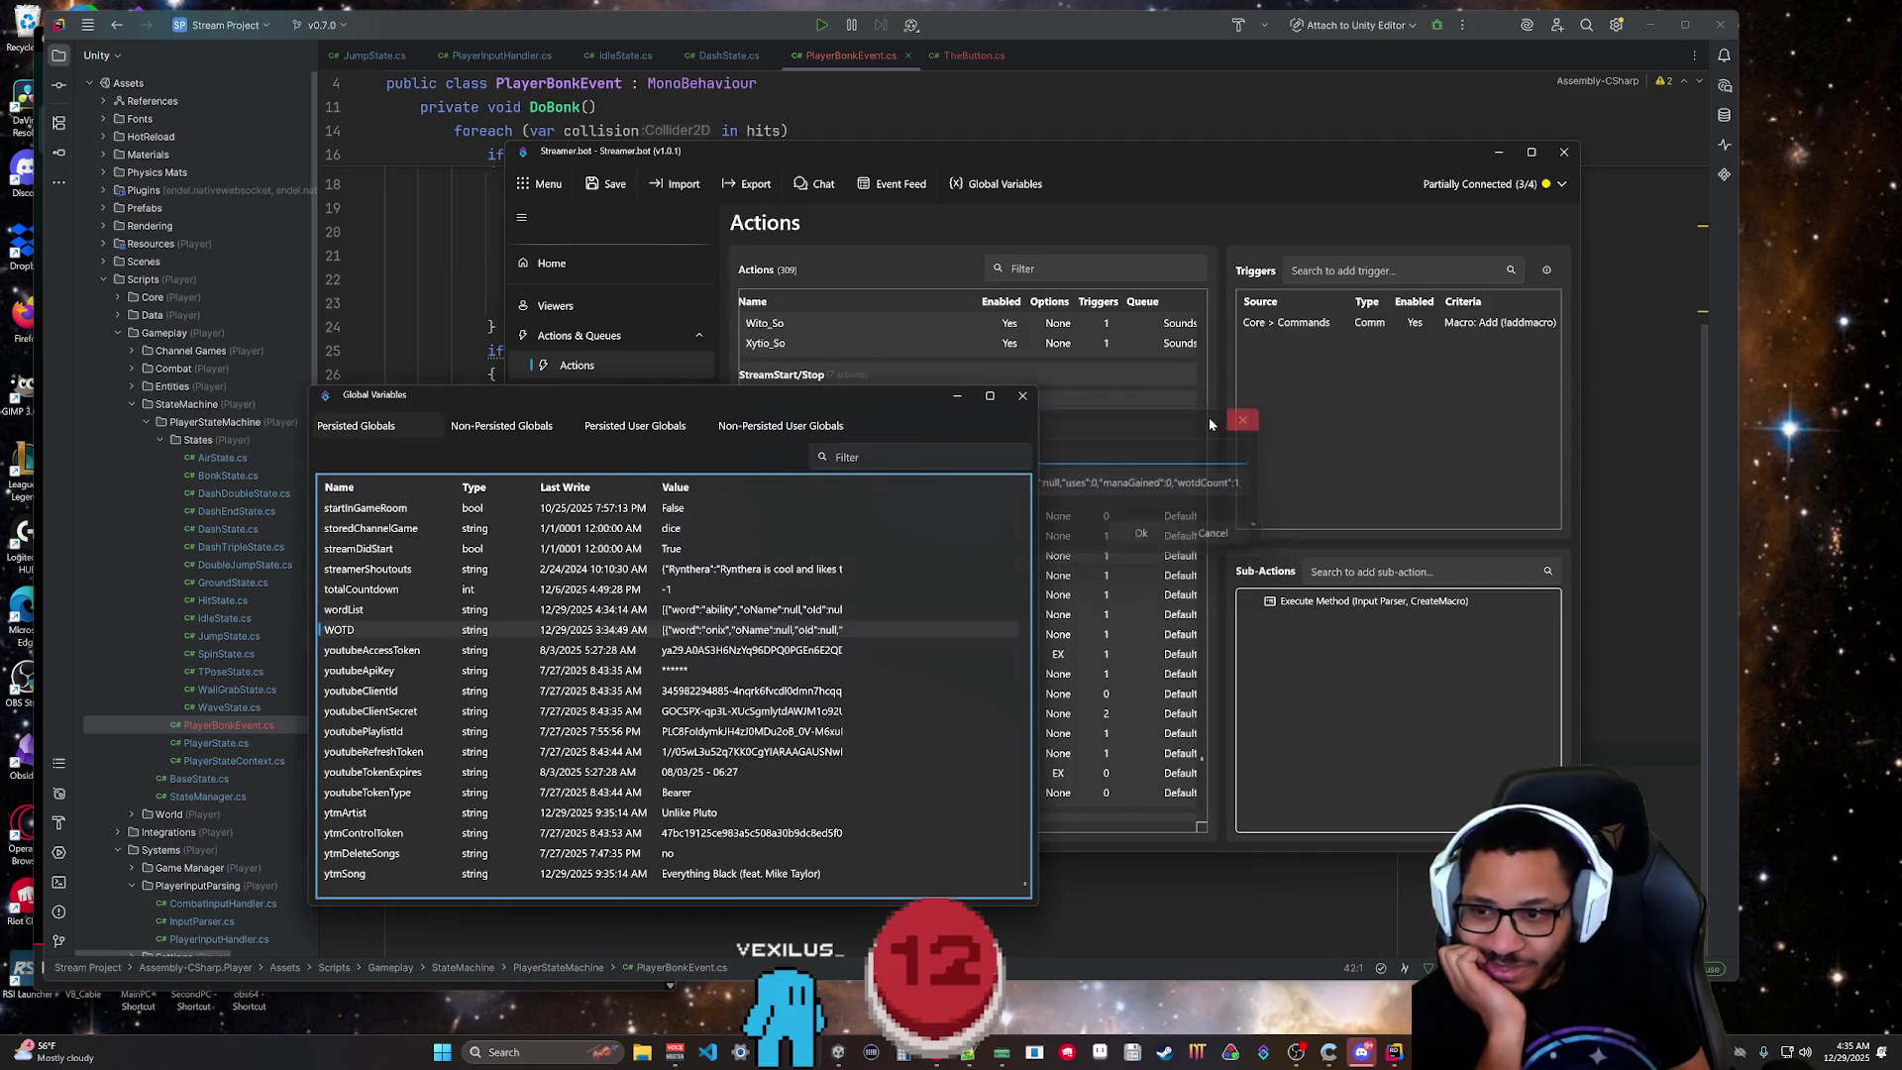
Open the wordList global variable and copy its entire JSON value.
double_click(693, 612)
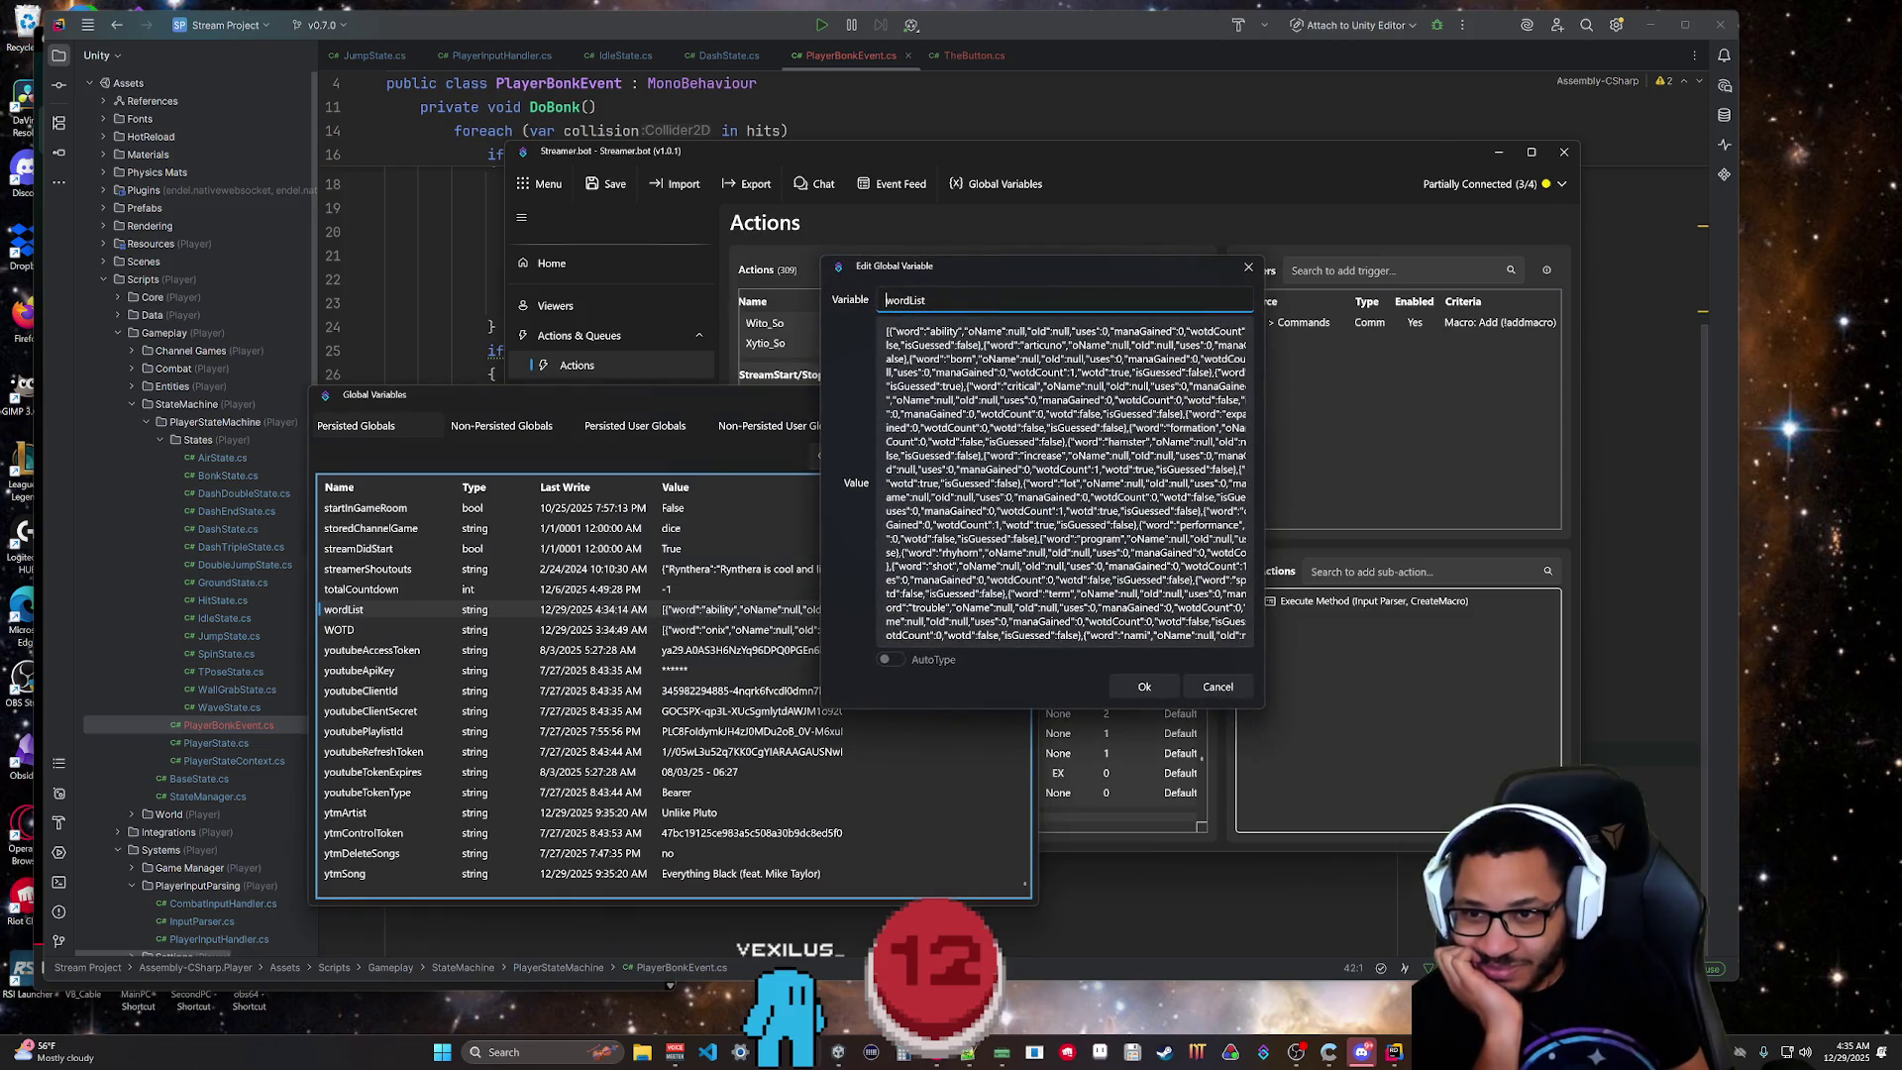
click(1002, 455)
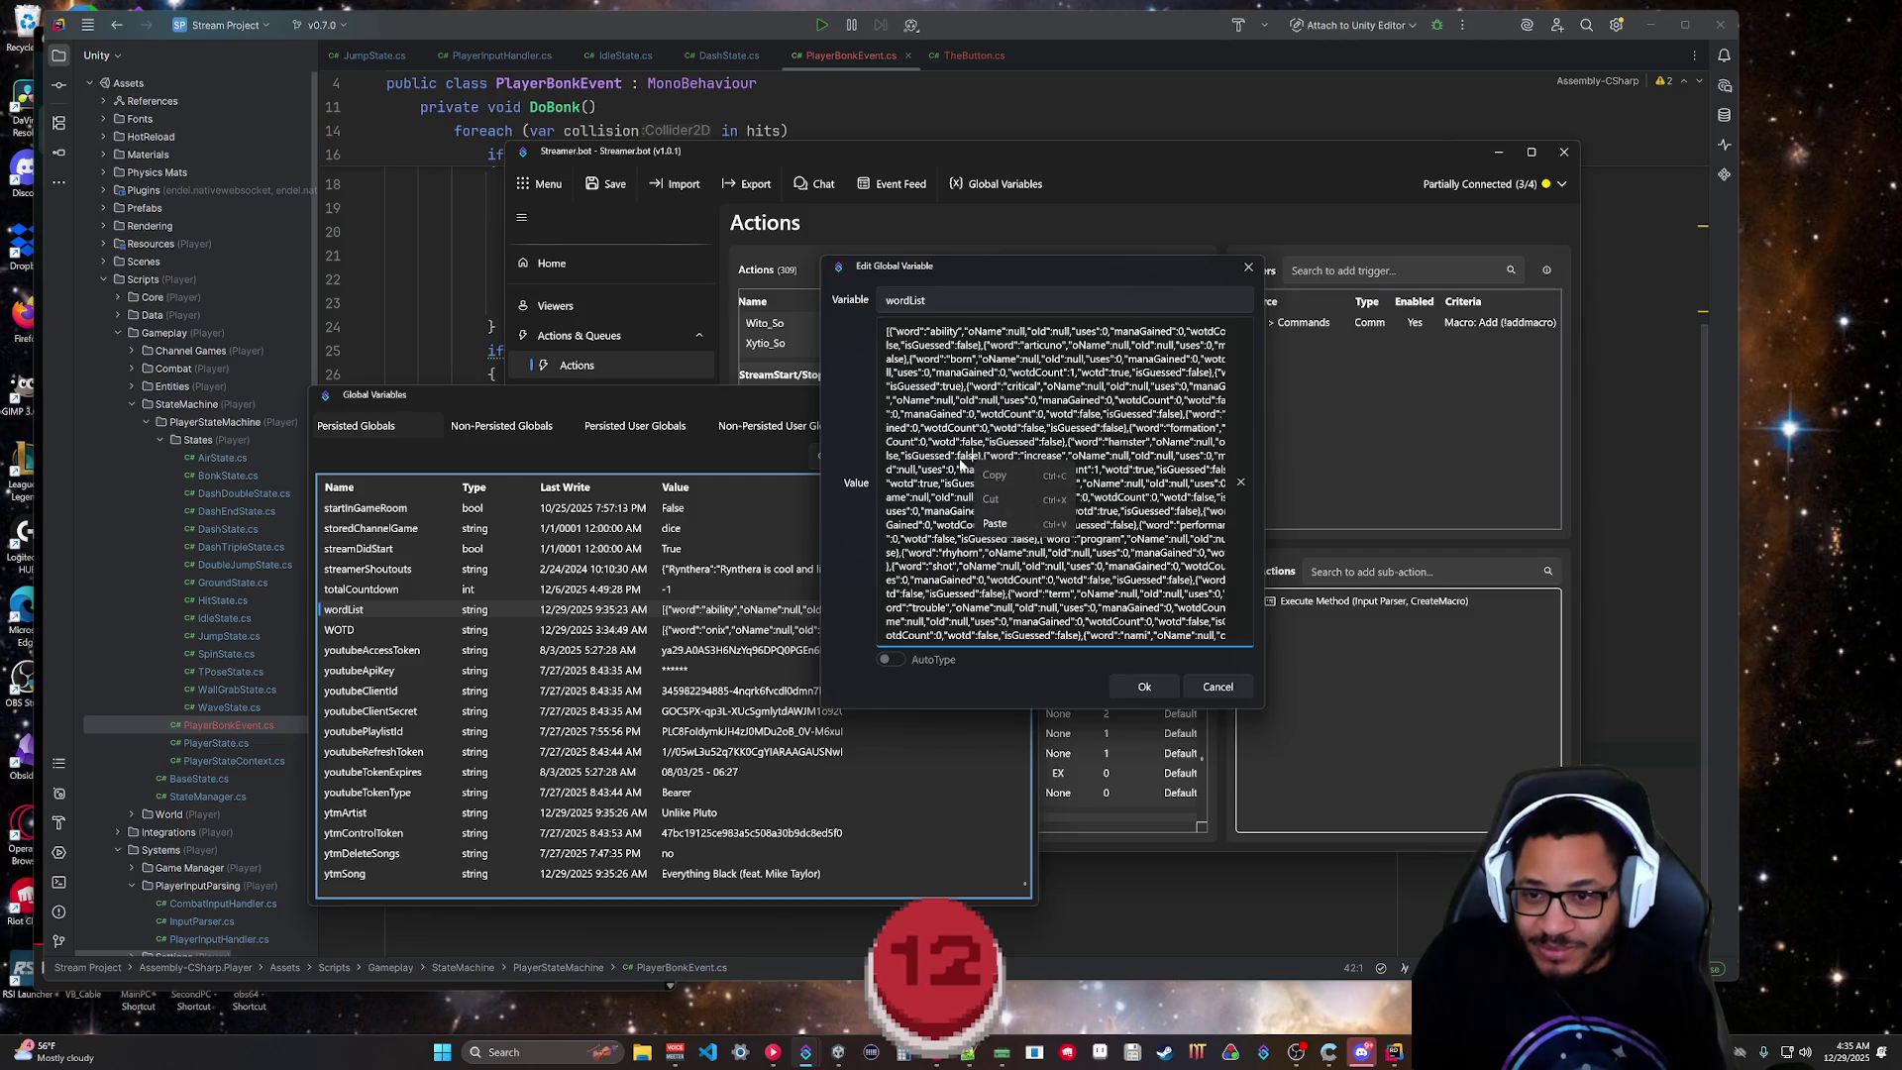
key(ctrl+a)
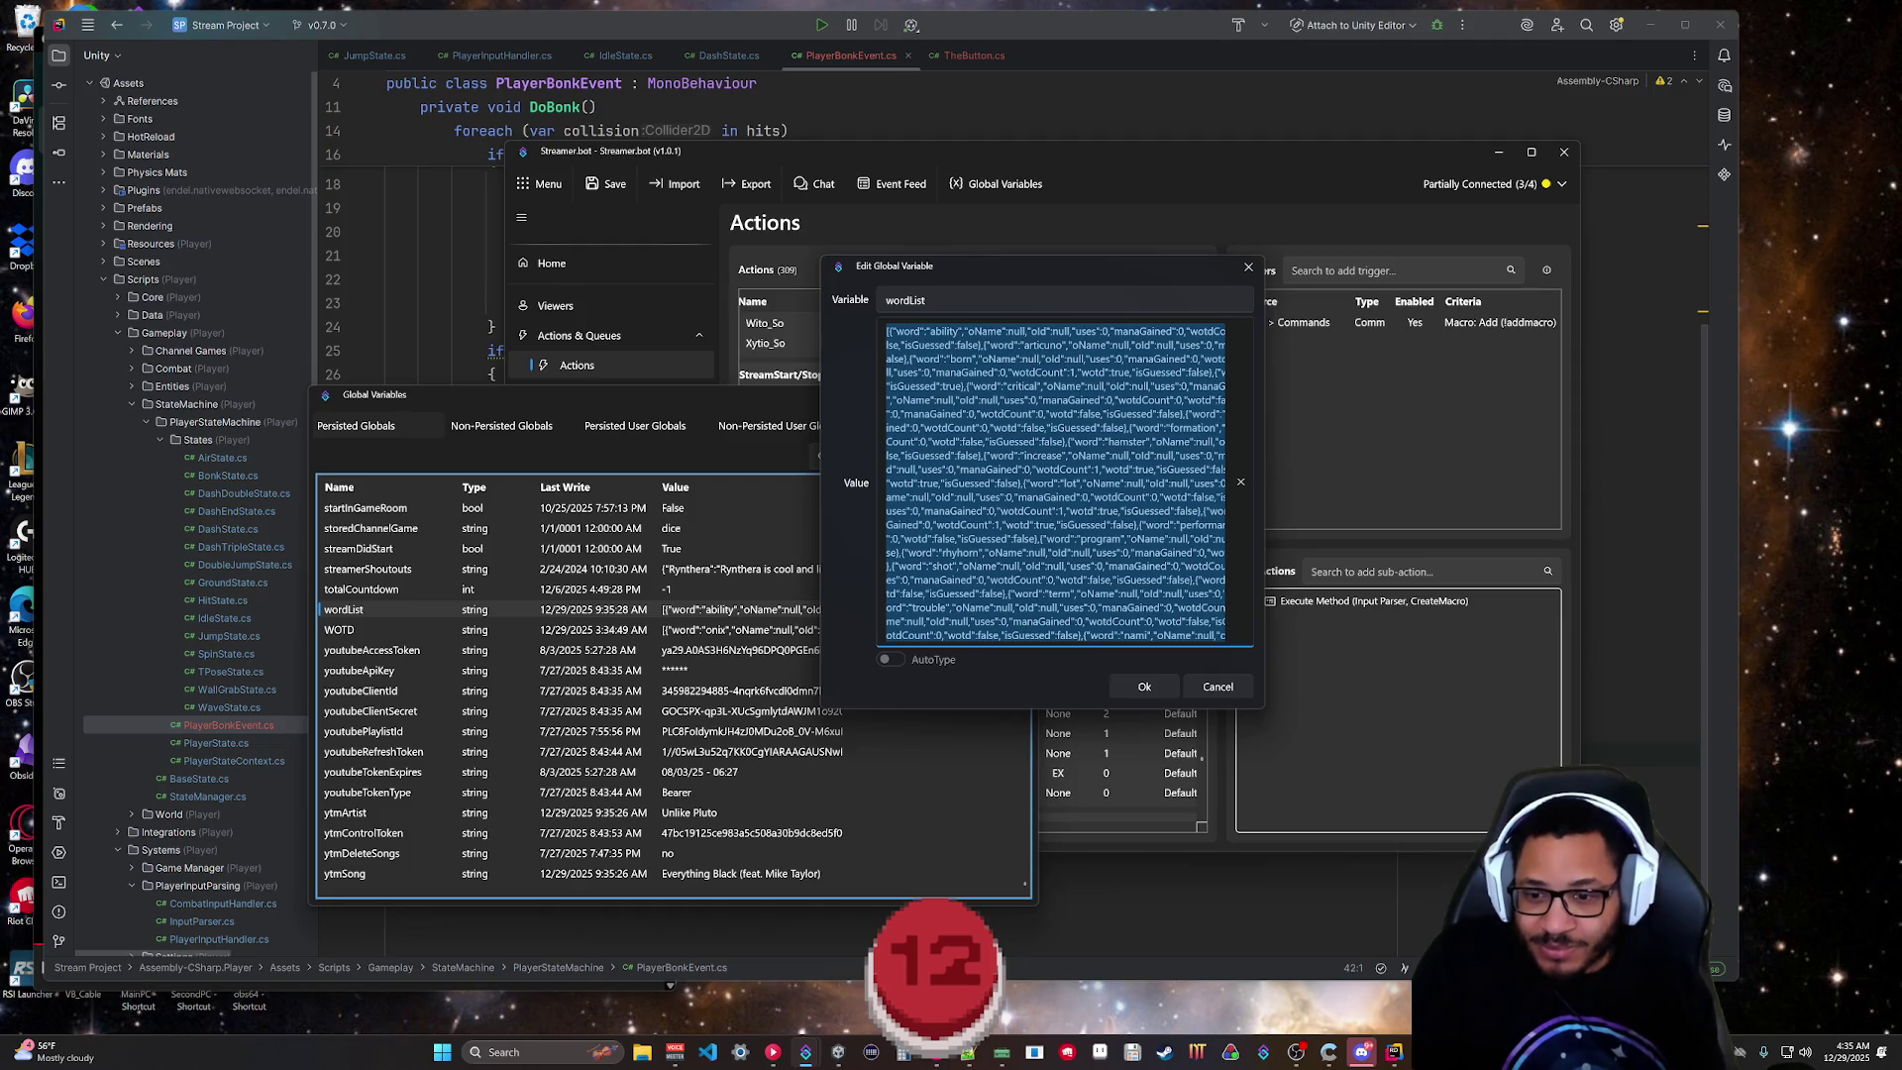
key(alt+Tab)
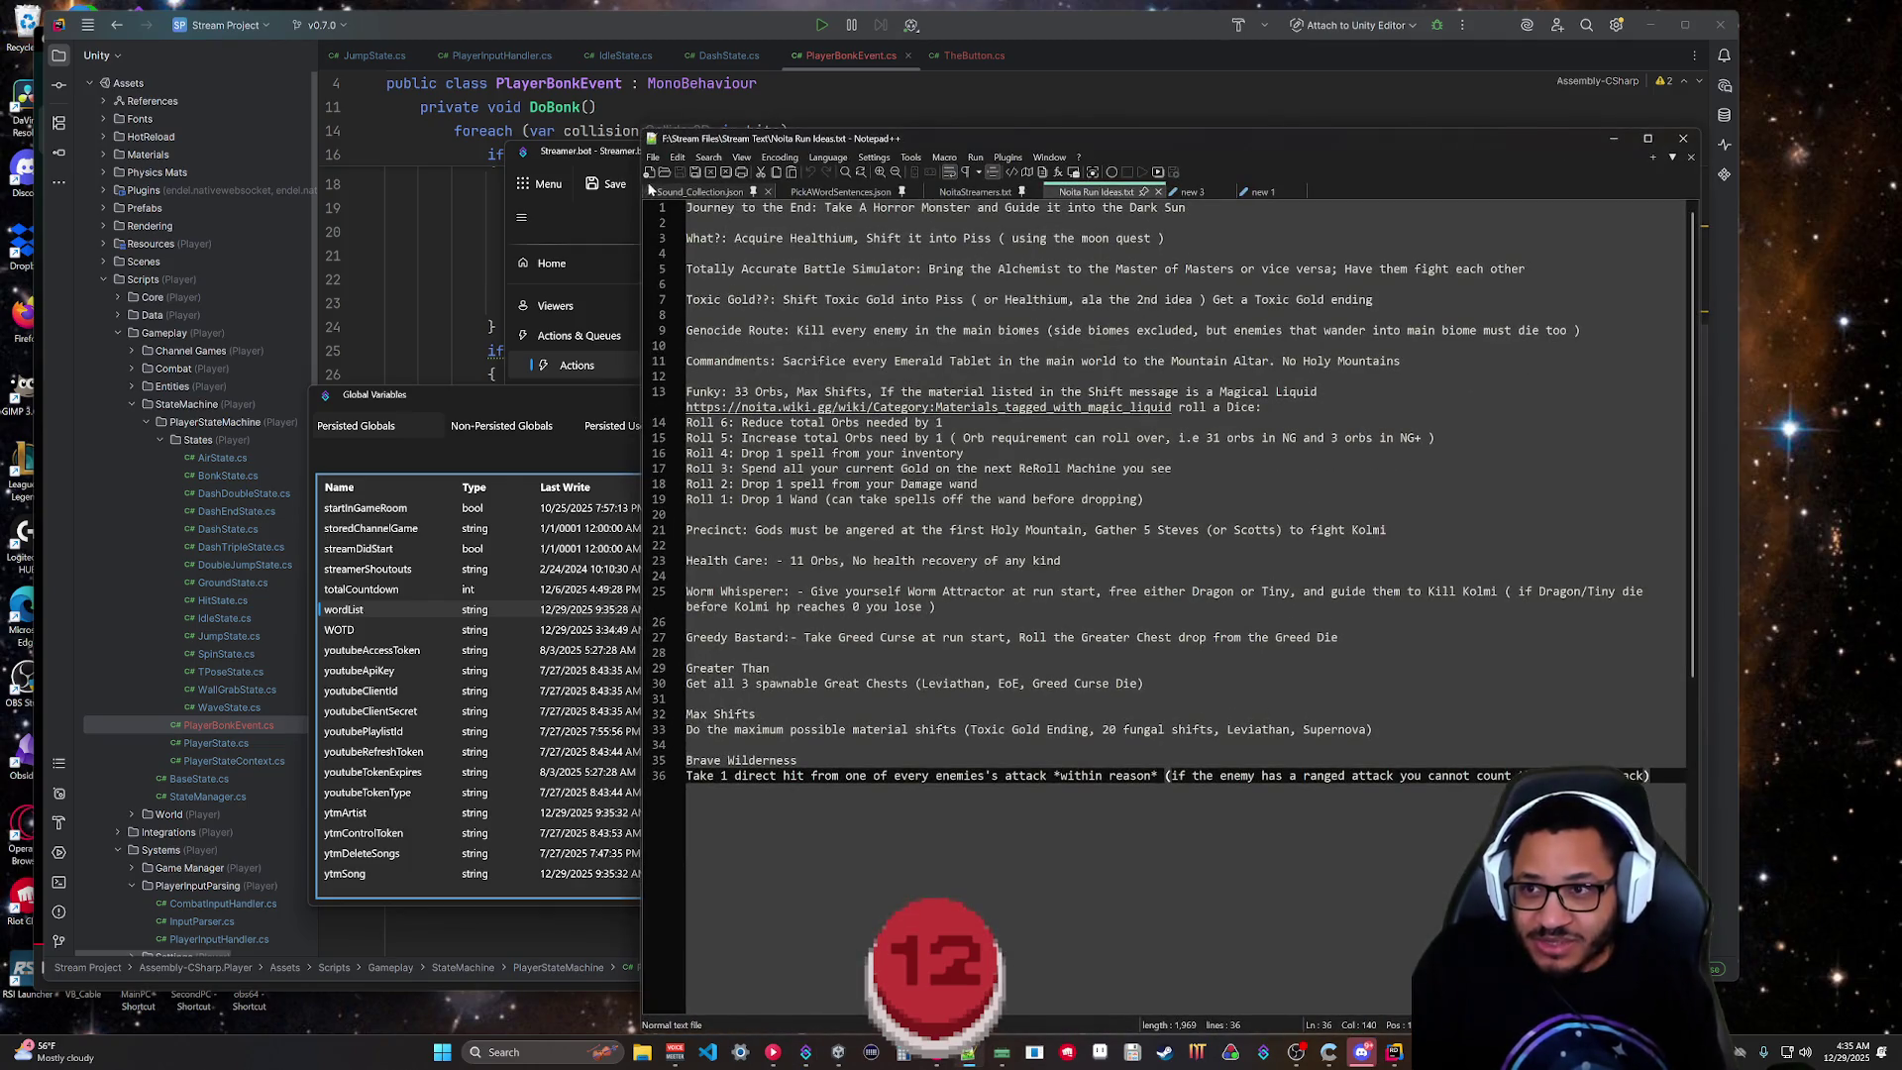
Paste the wordList JSON into a new Notepad++ document, look it over, then return to the Claude chat.
click(649, 171)
key(ctrl+v)
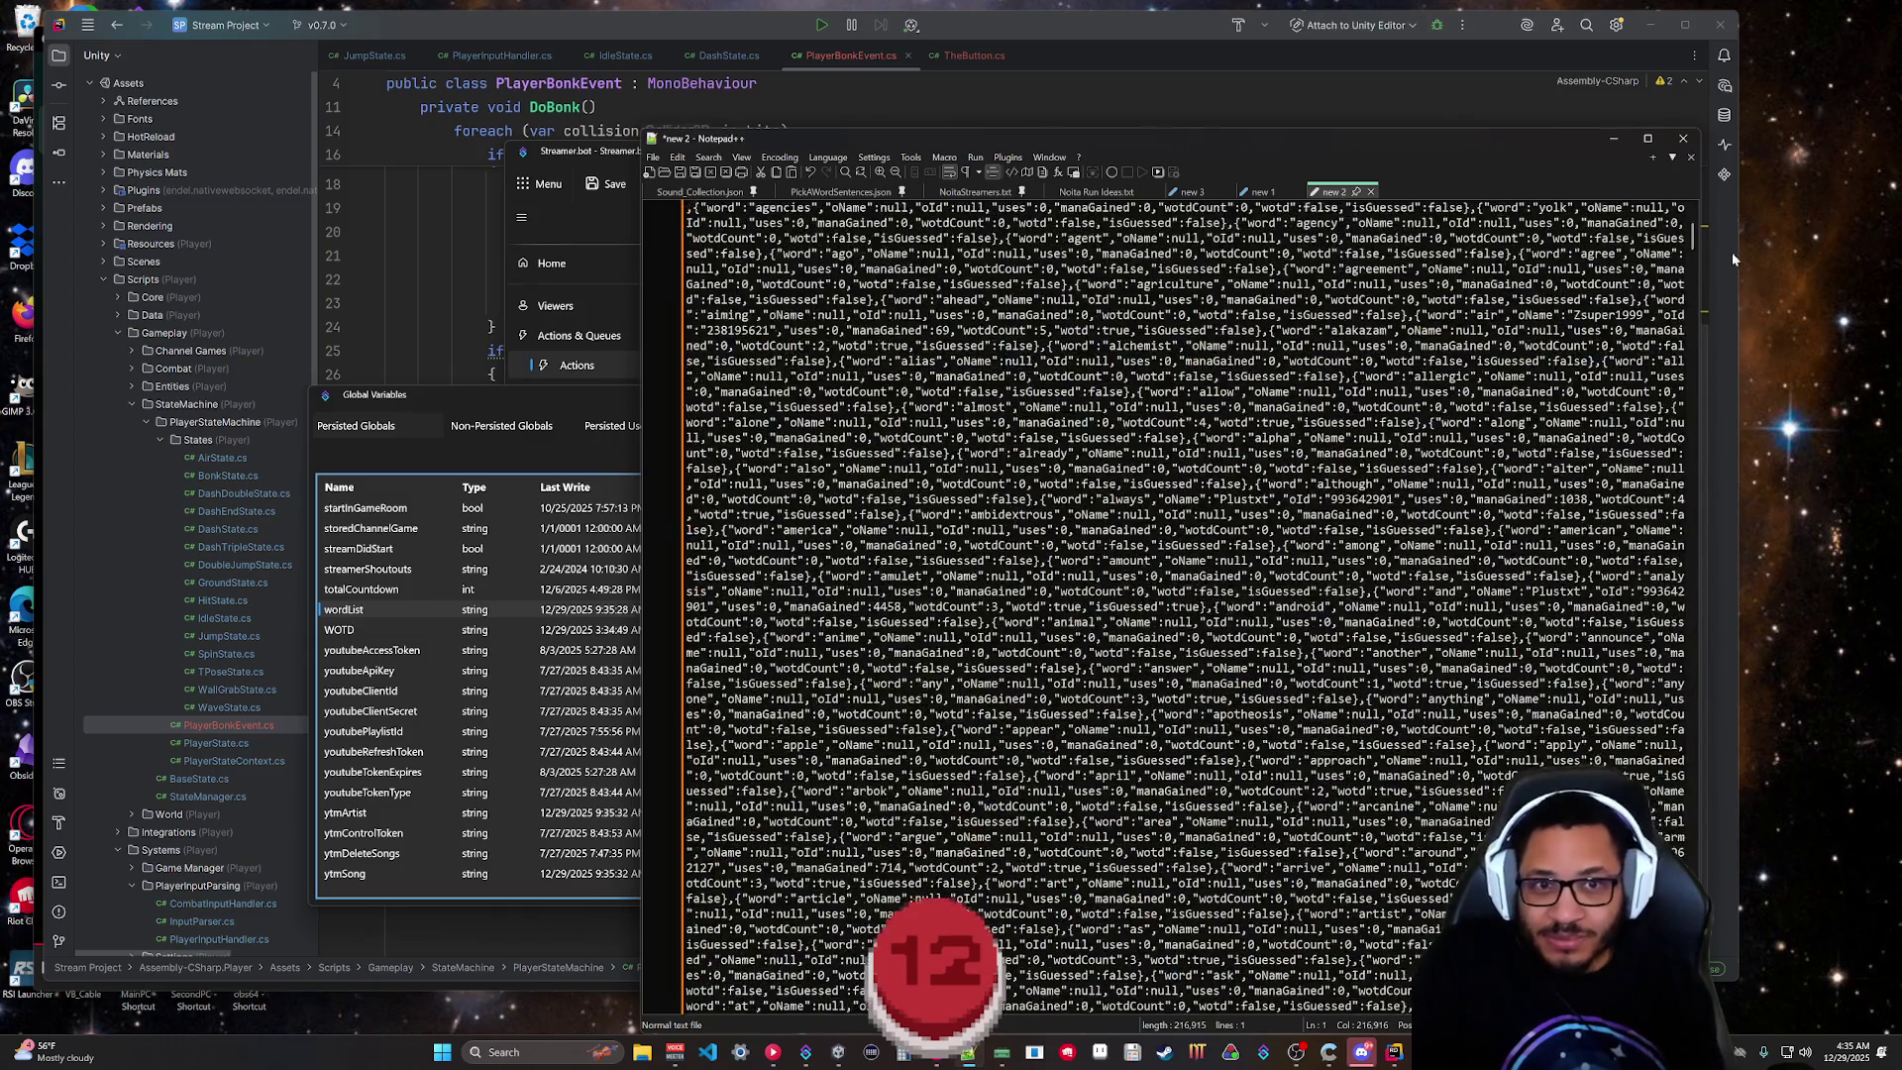
drag(1697, 233, 1697, 1006)
scroll(1184, 595, up, 15)
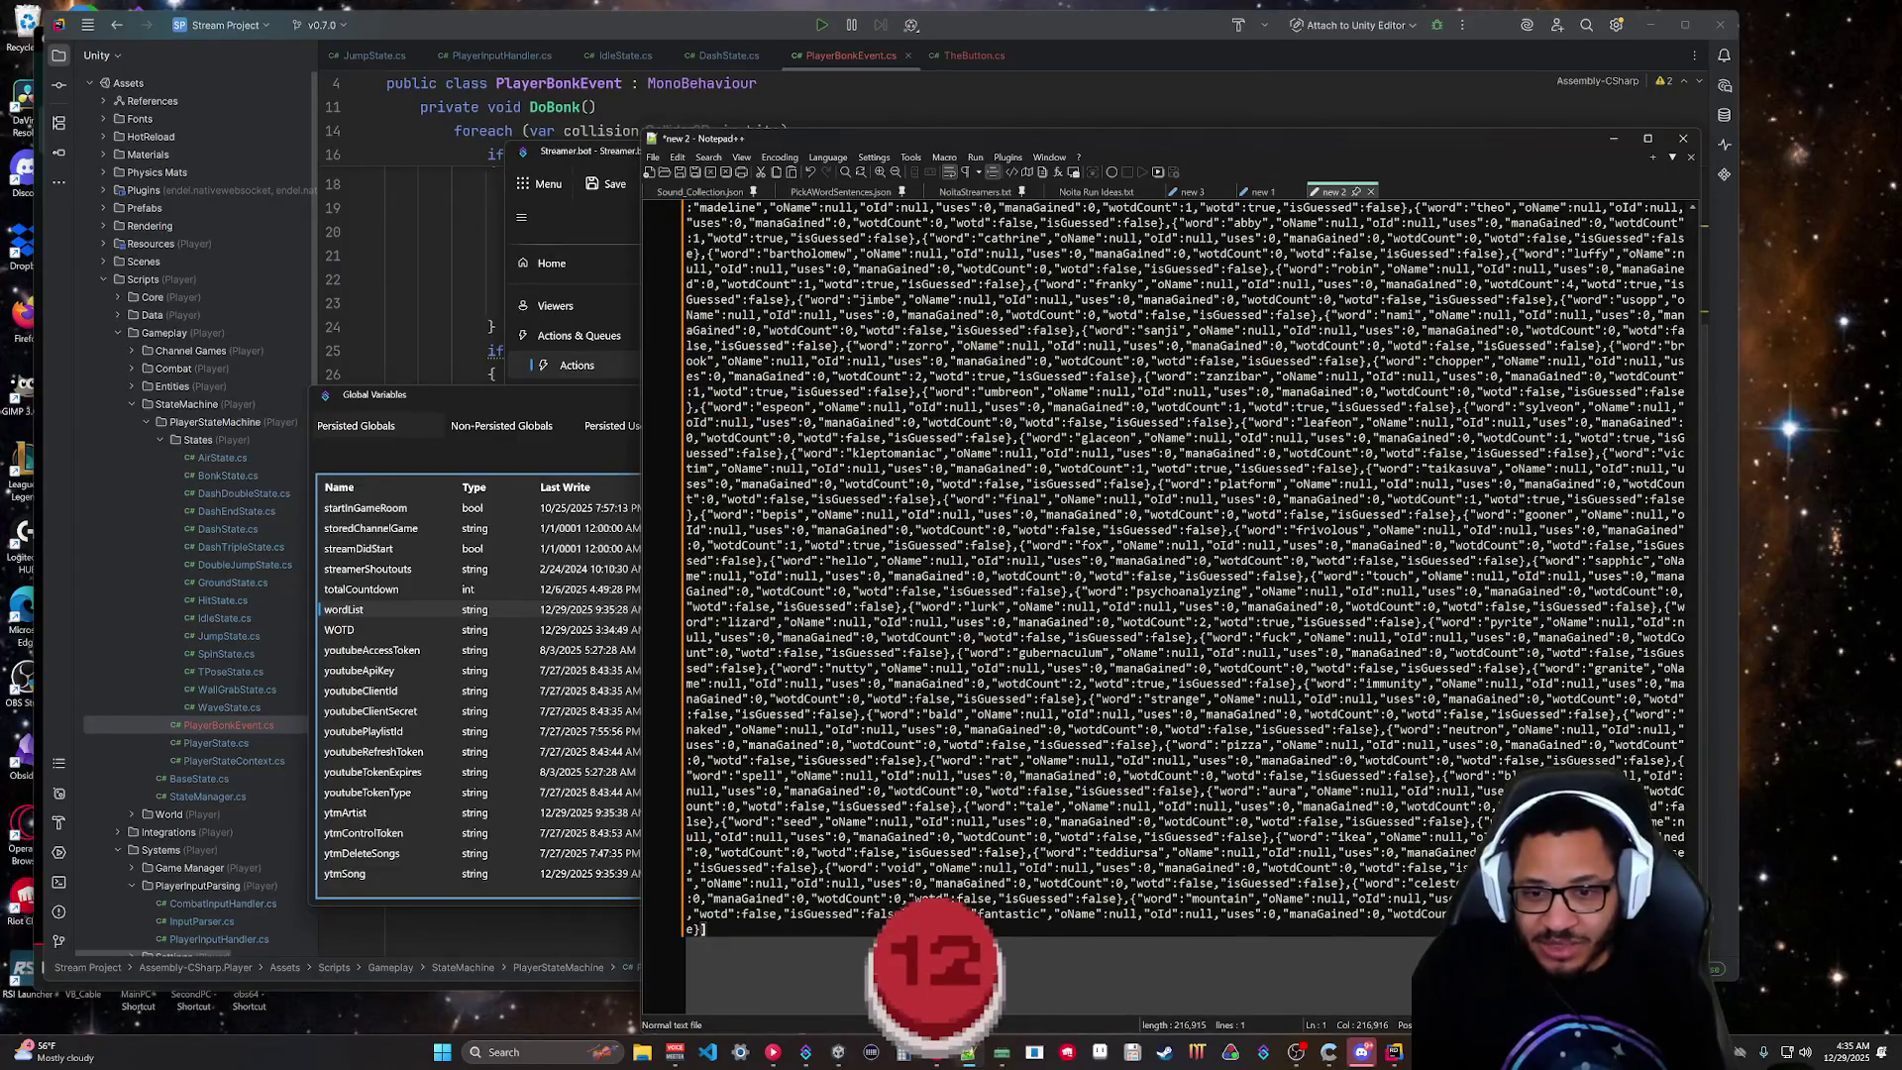
scroll(1183, 607, up, 20)
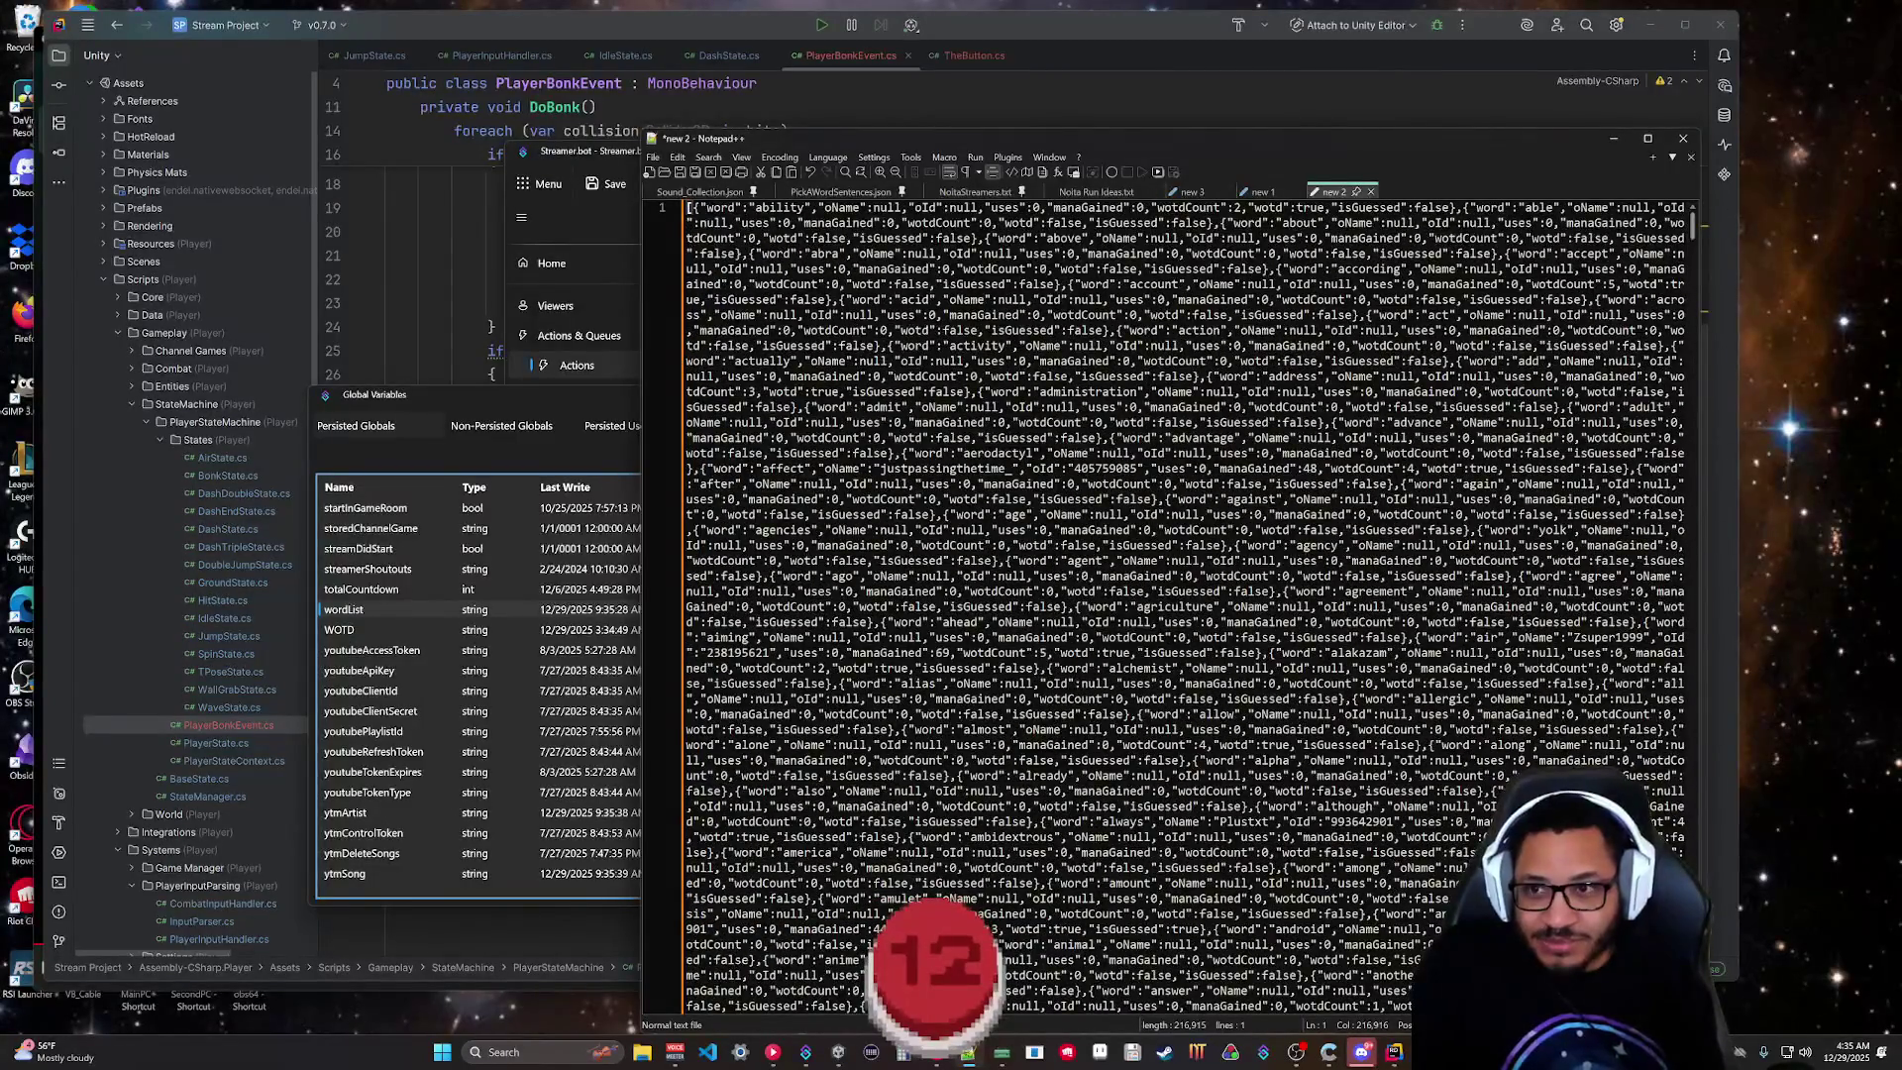
click(533, 153)
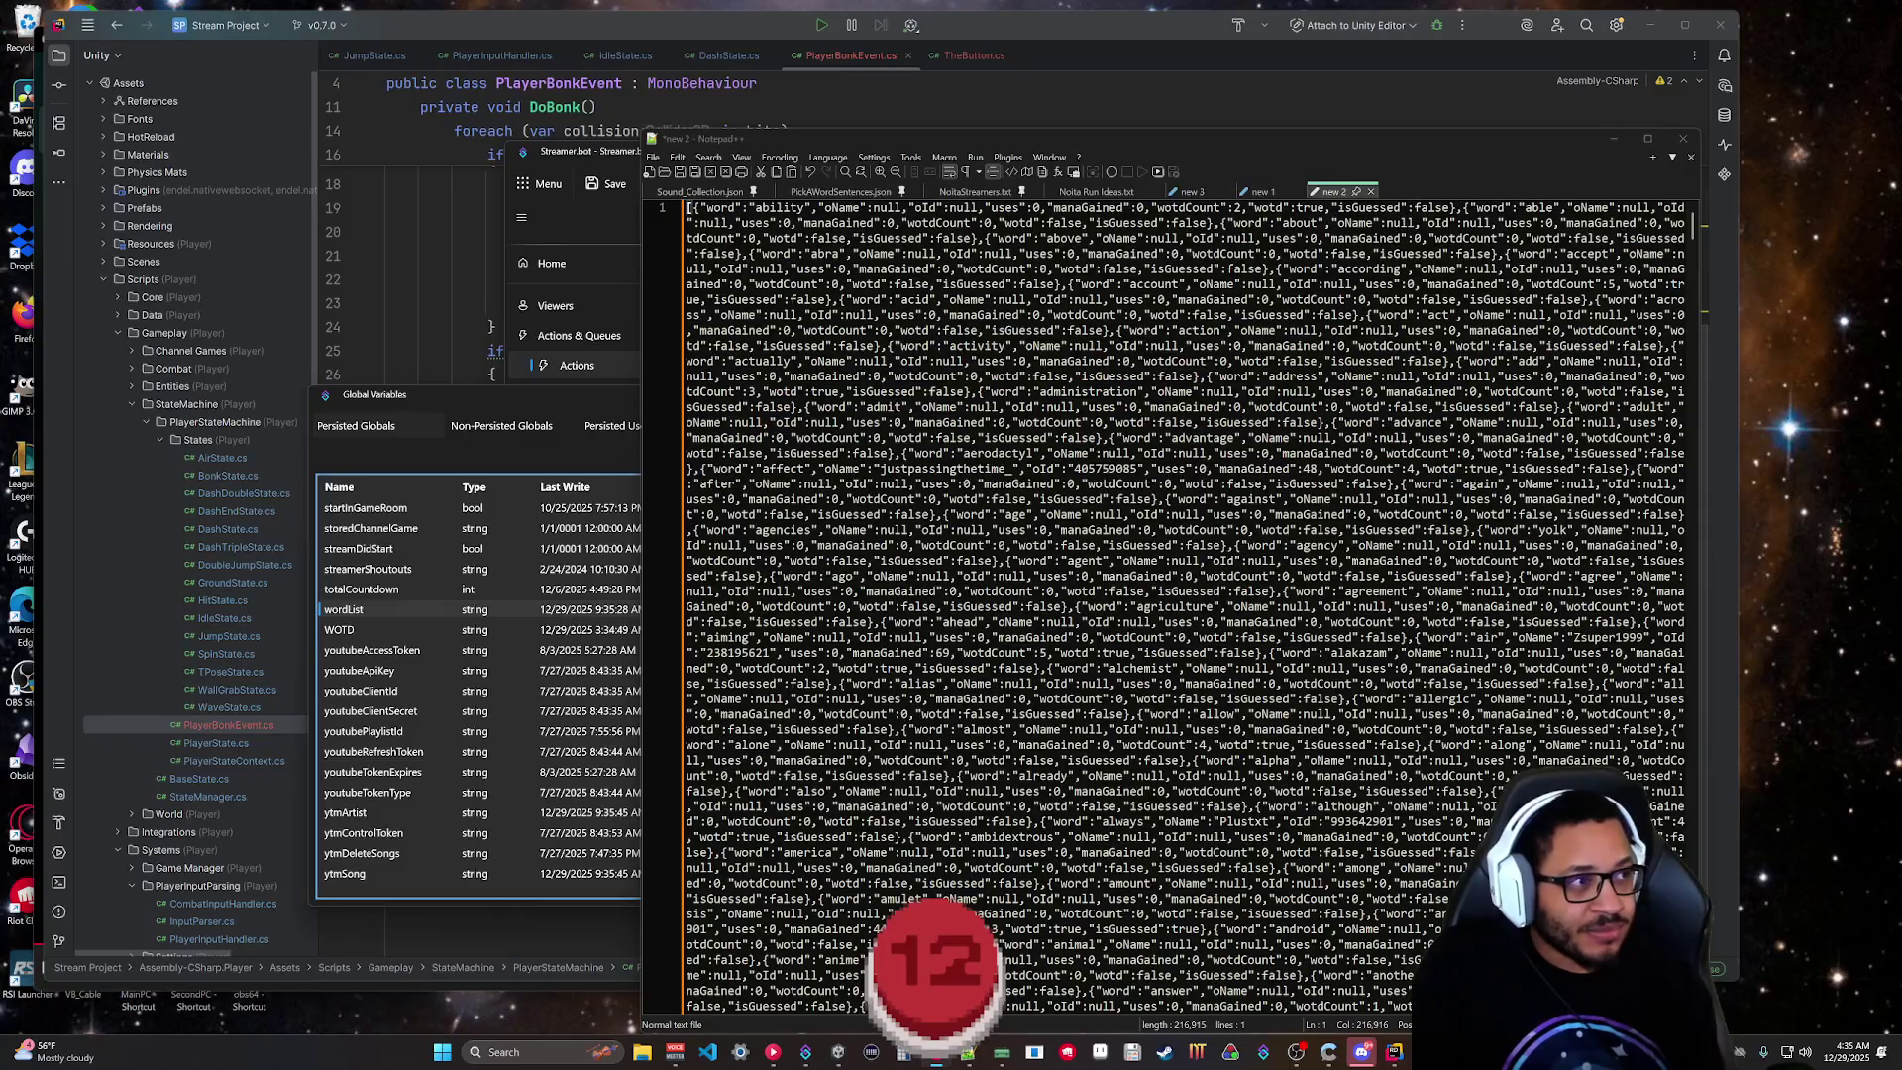
key(alt+Tab)
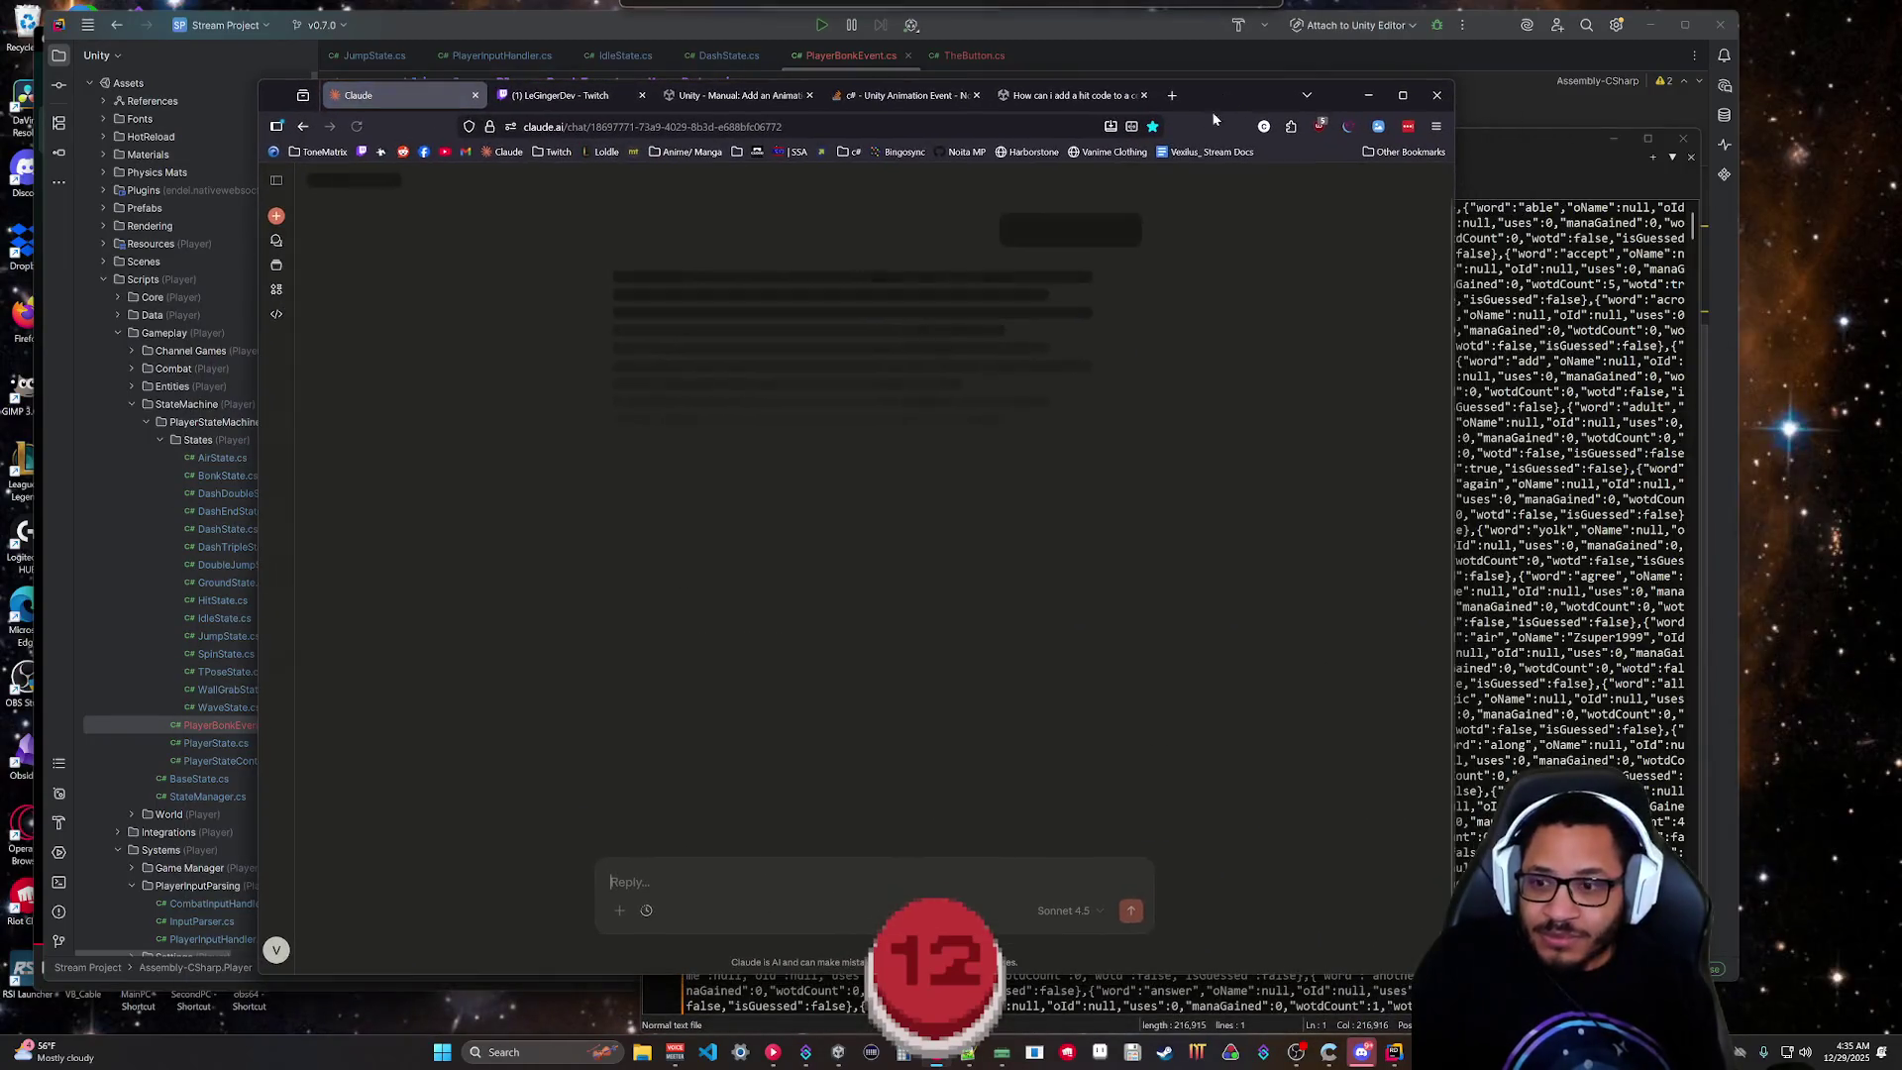
In a new Claude chat, send 'Parse this Json content, only display word: and oName: from each element' with the JSON.
click(276, 215)
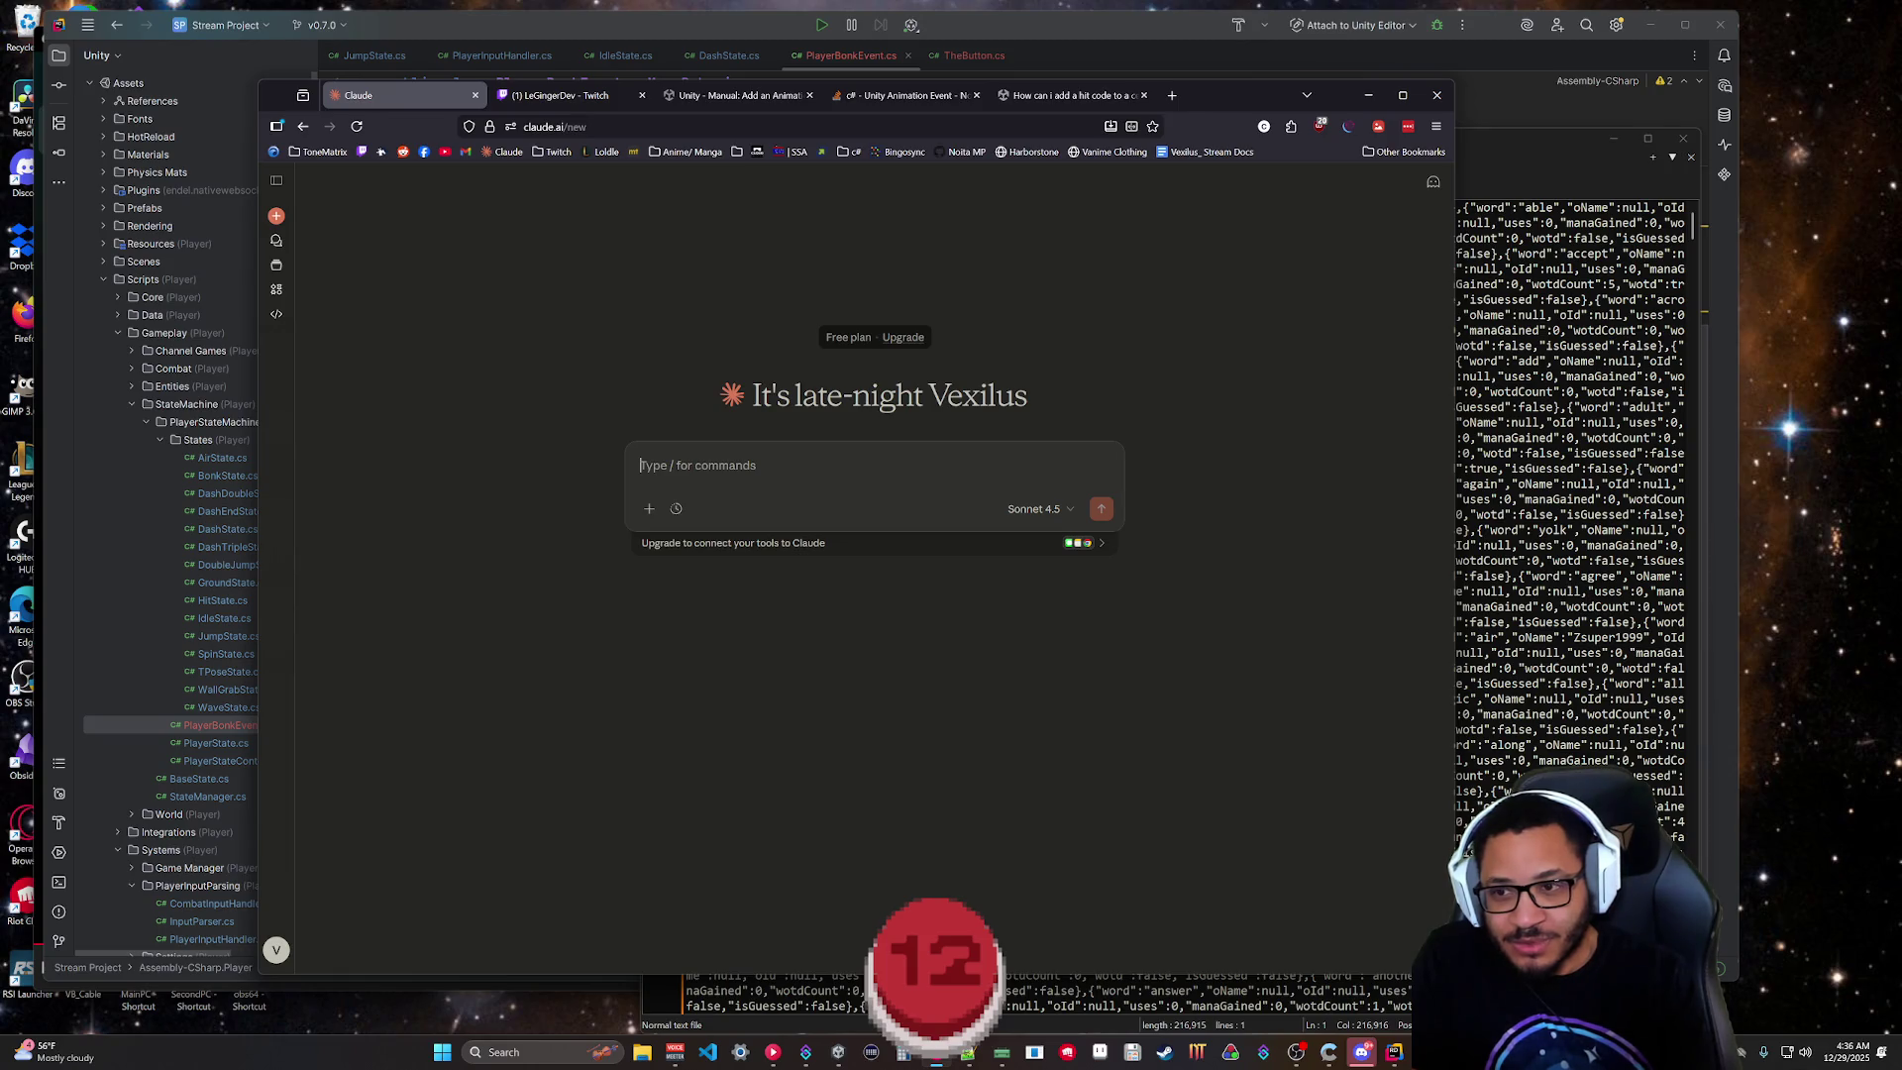
text(Parse this Json content,)
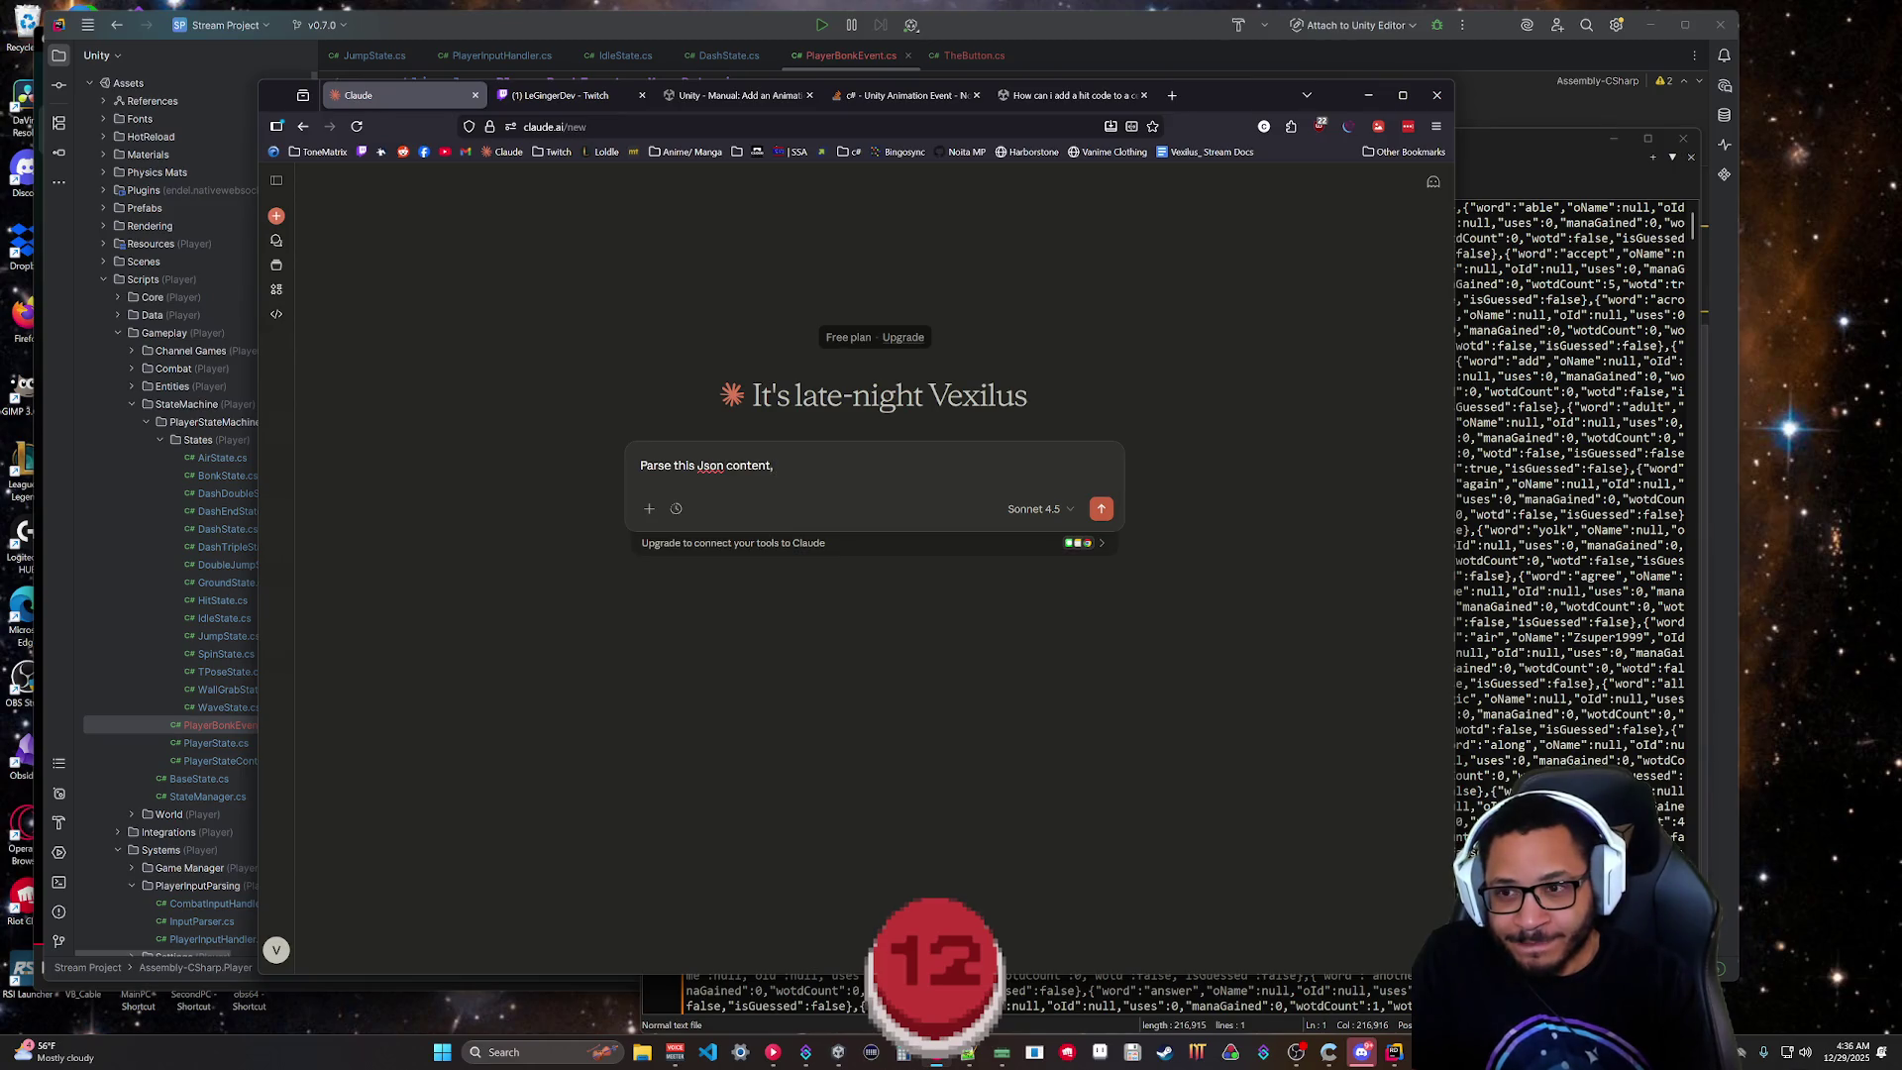
text( only display)
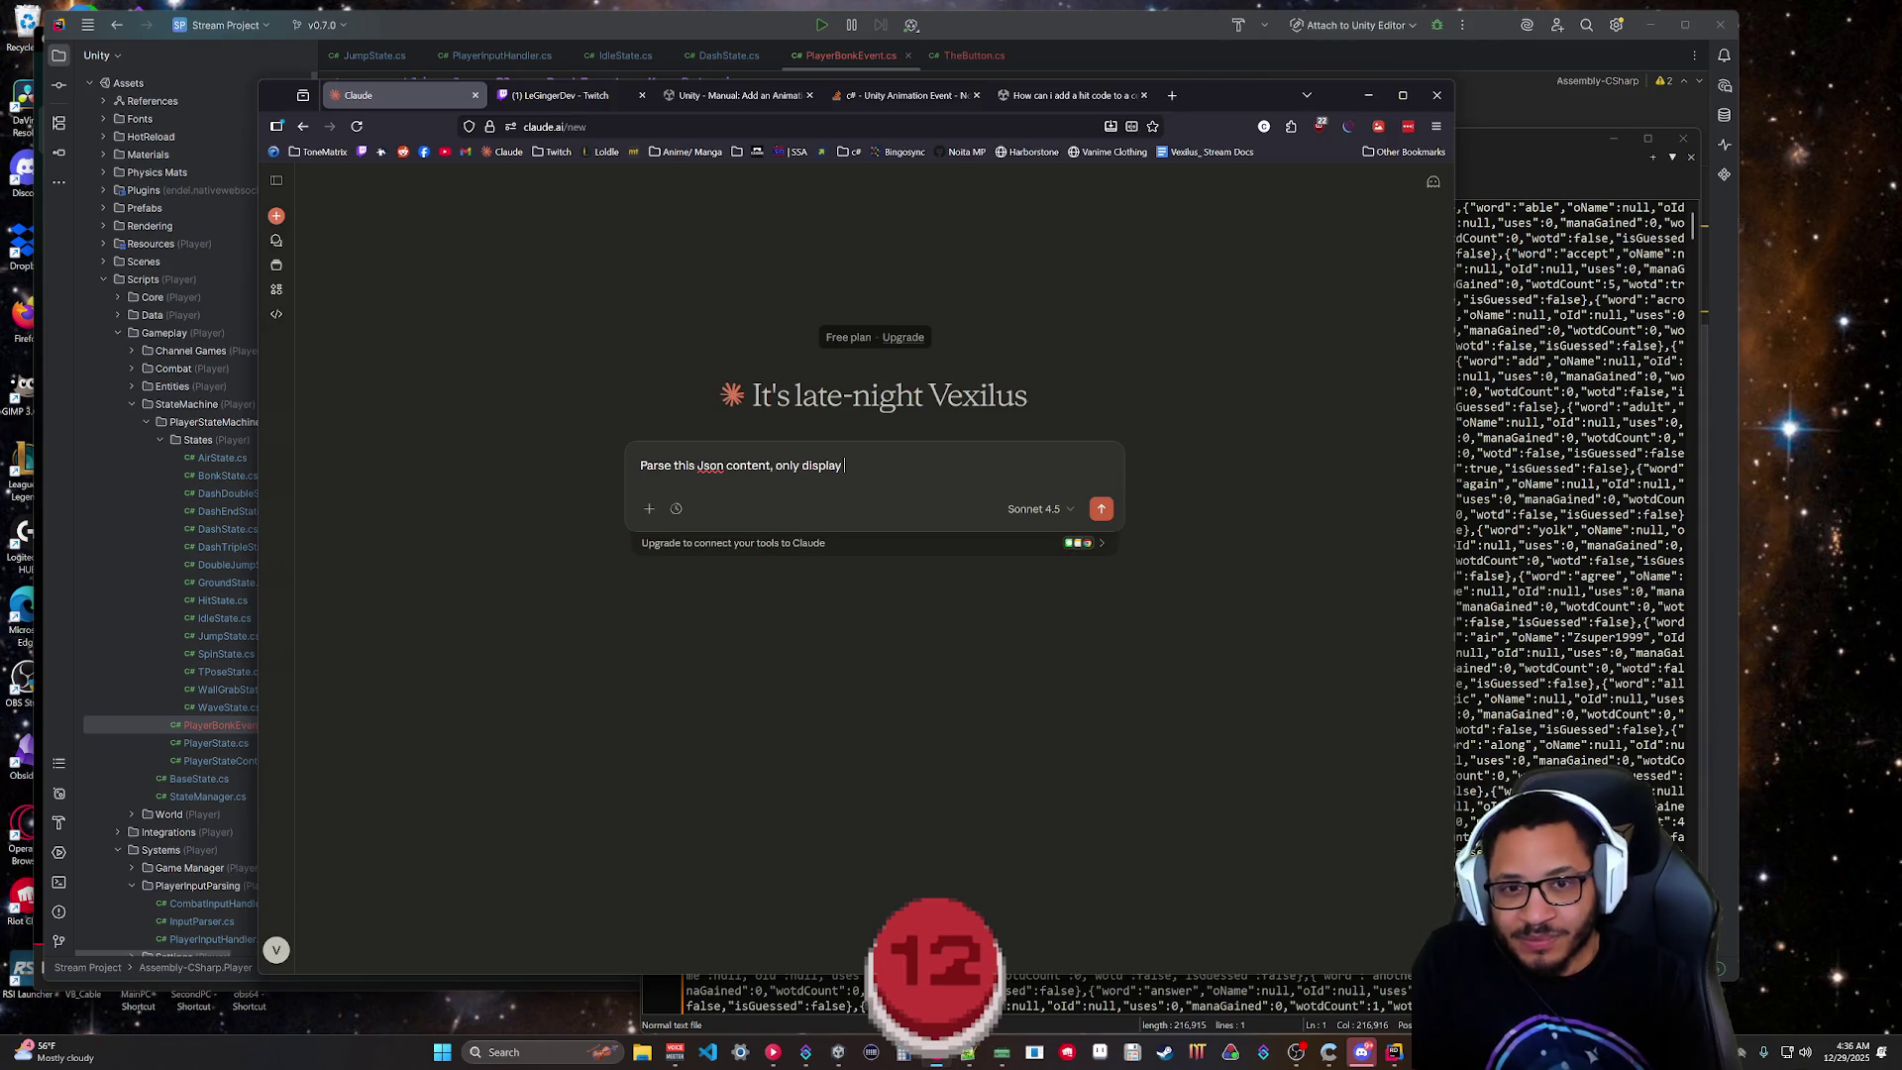
mouse_move(1267, 99)
mouse_down()
mouse_move(1146, 341)
mouse_move(1181, 556)
mouse_move(1098, 149)
mouse_up()
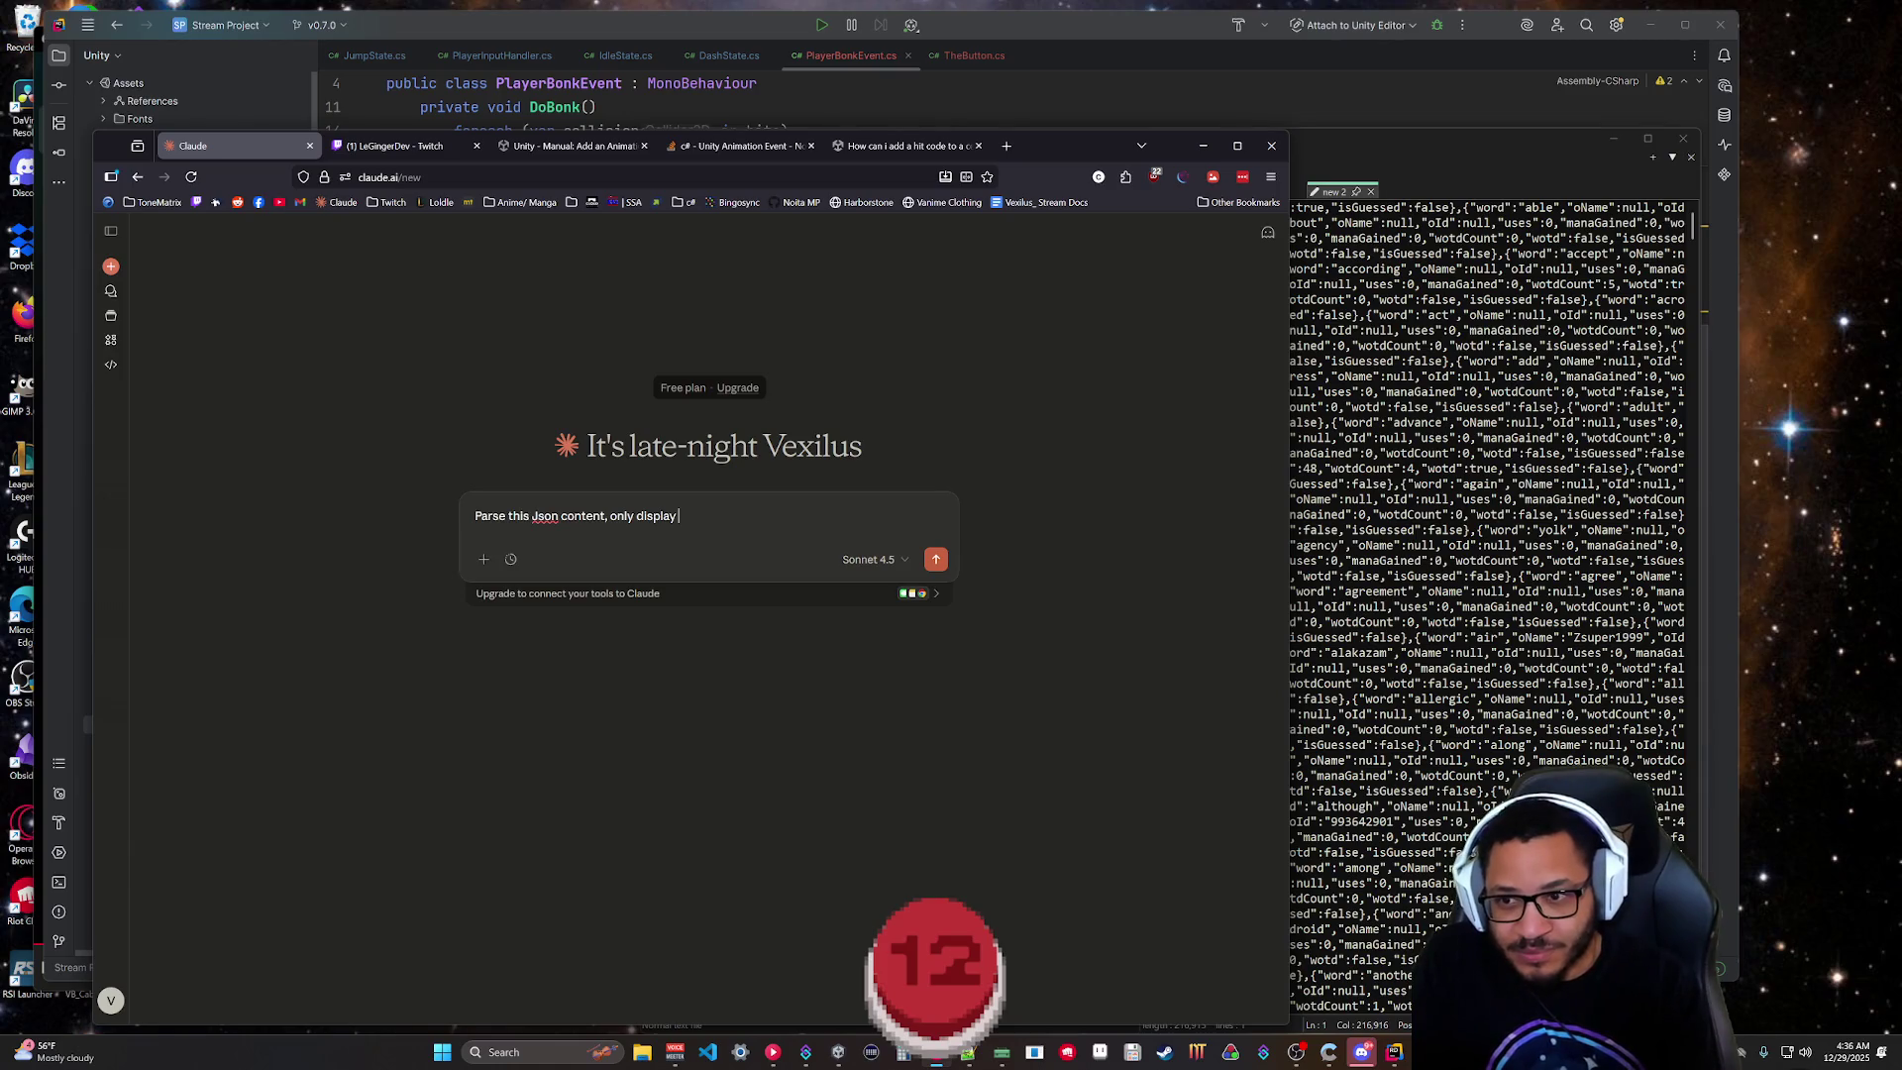
text(word: and)
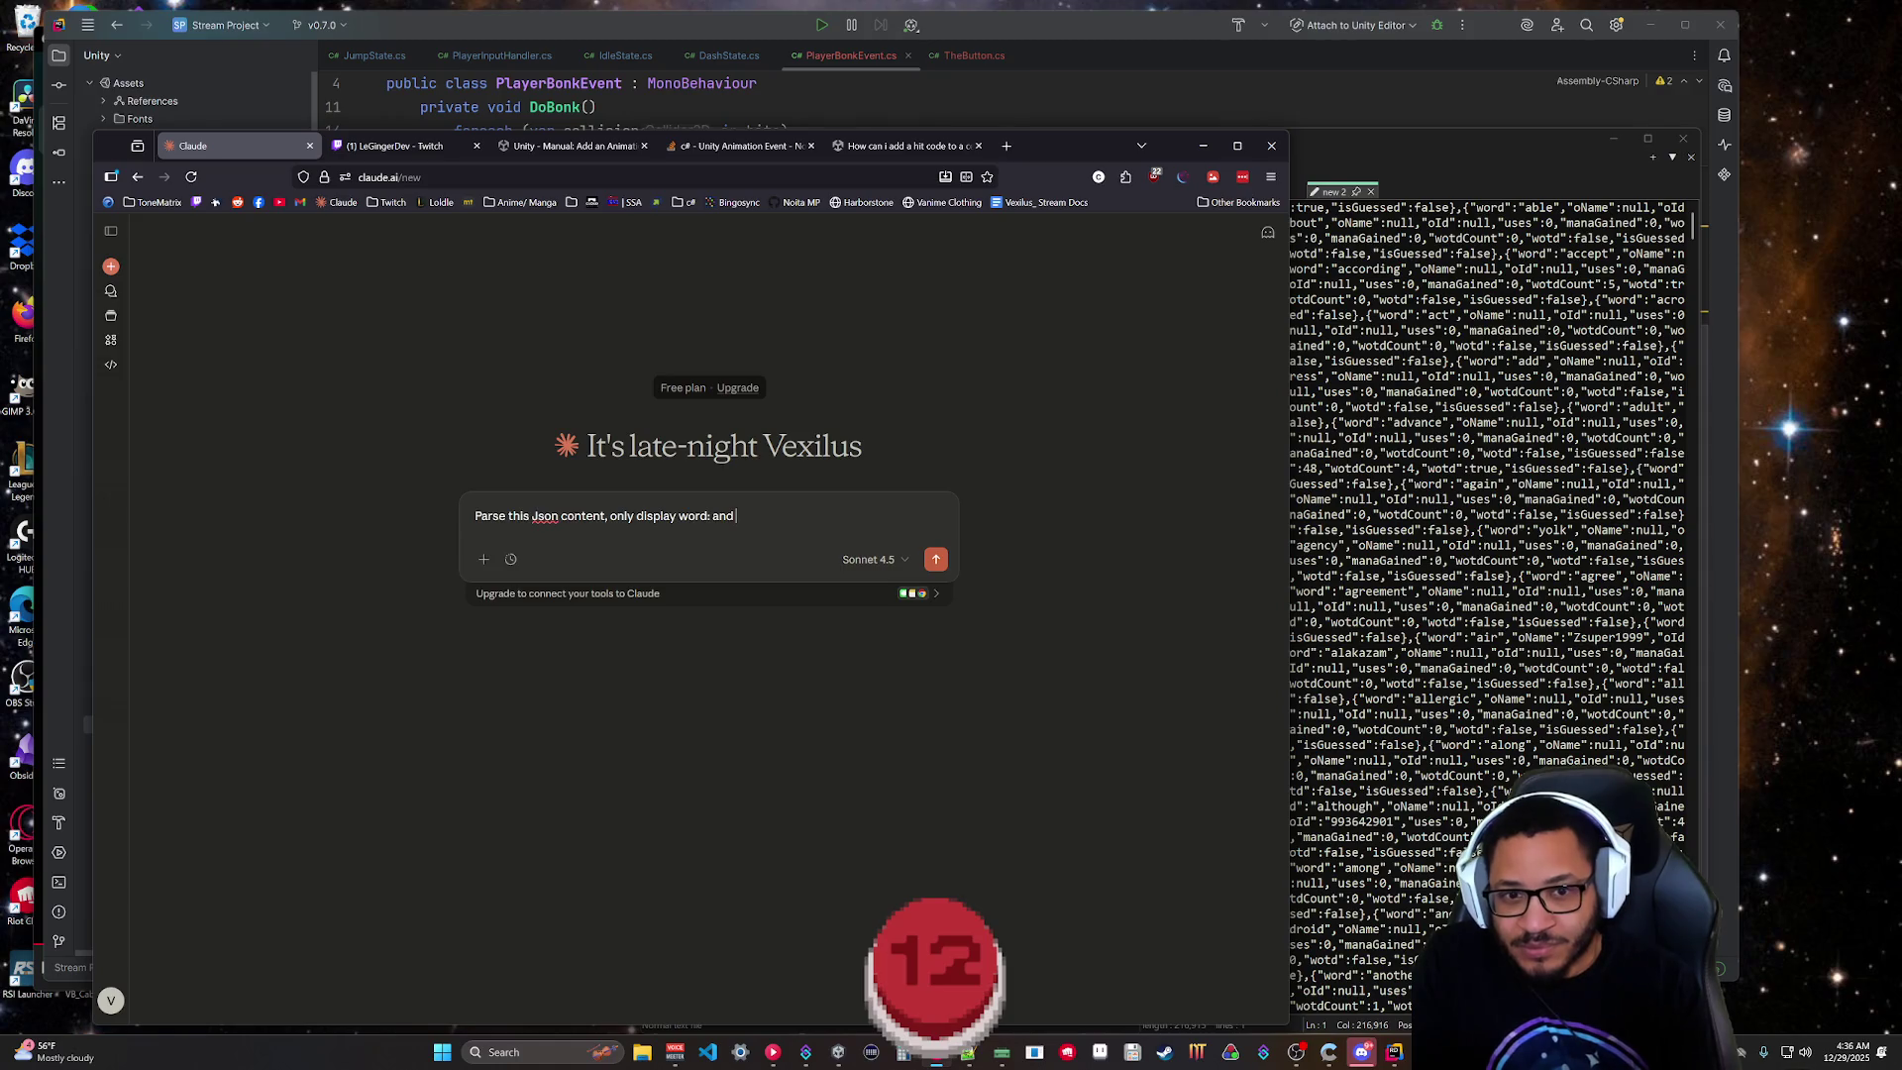
text(oName)
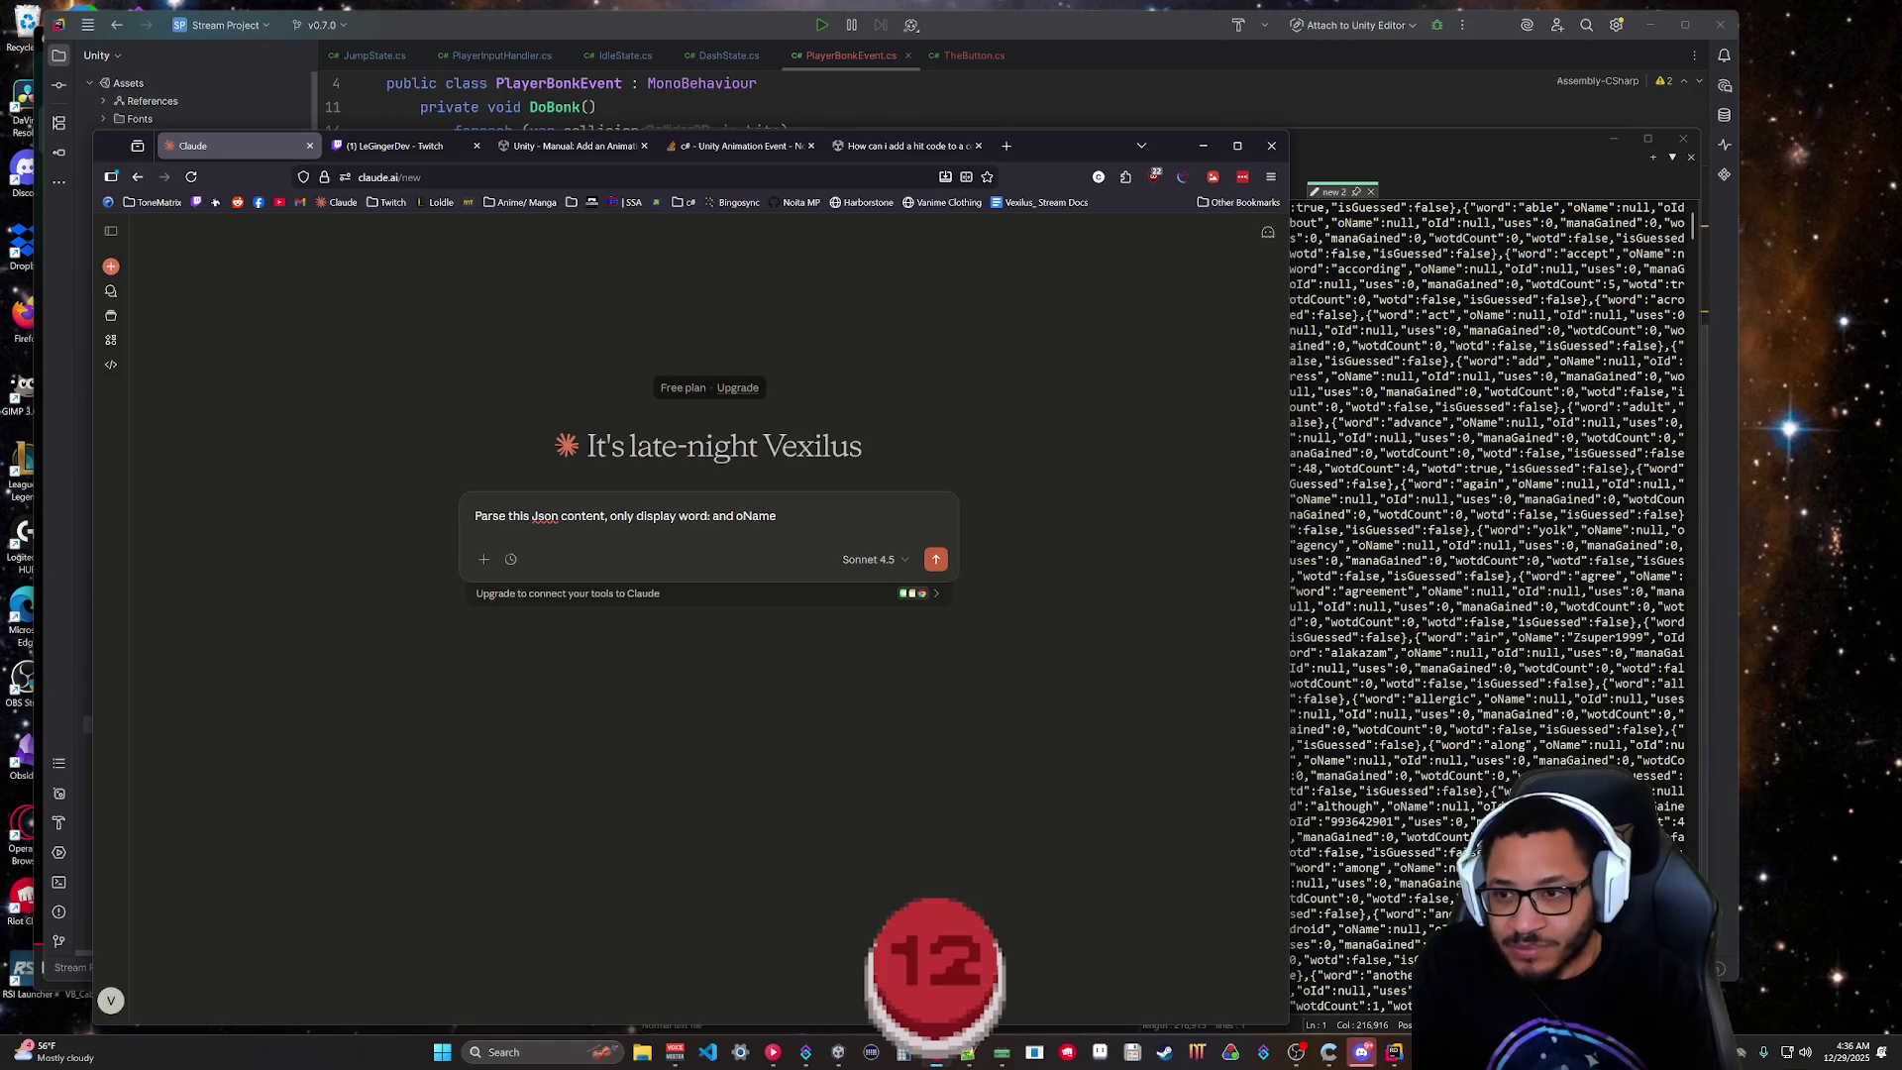
text(: )
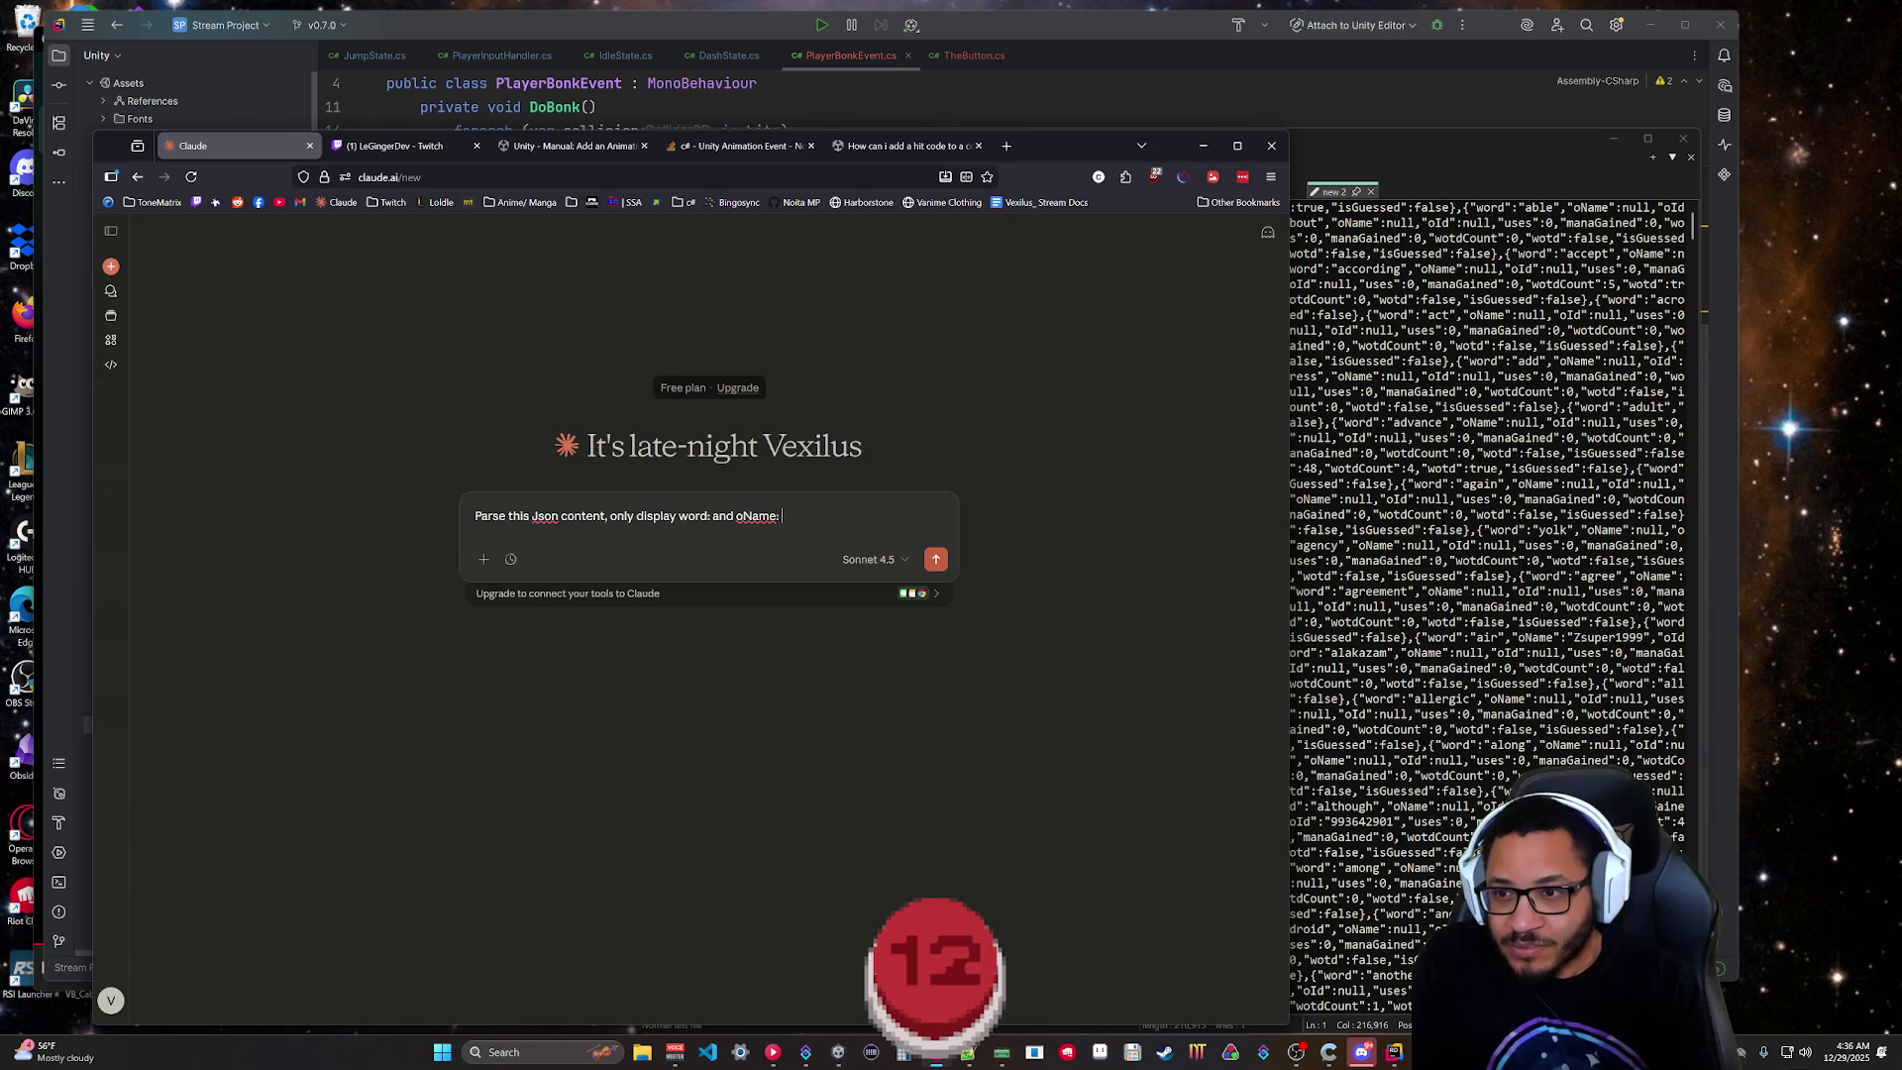
text(from each element)
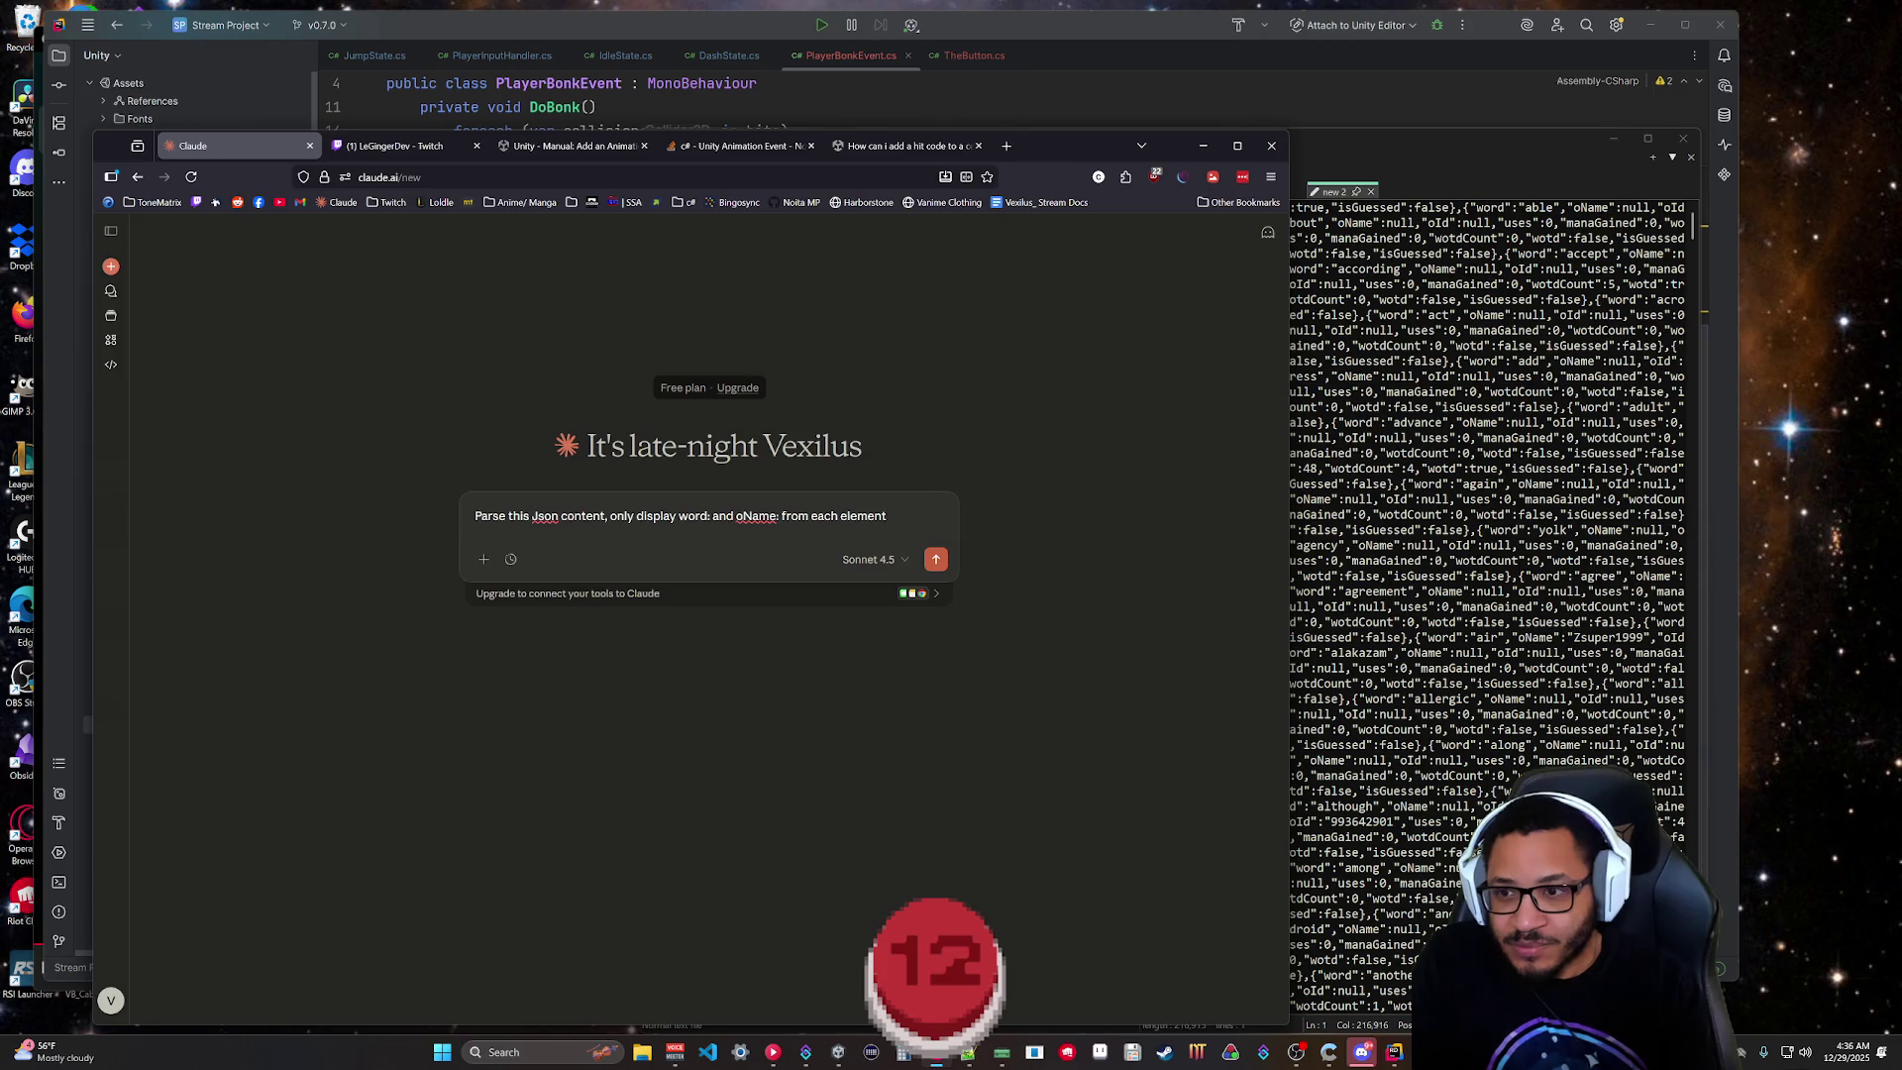
key(ctrl+v)
key(Return)
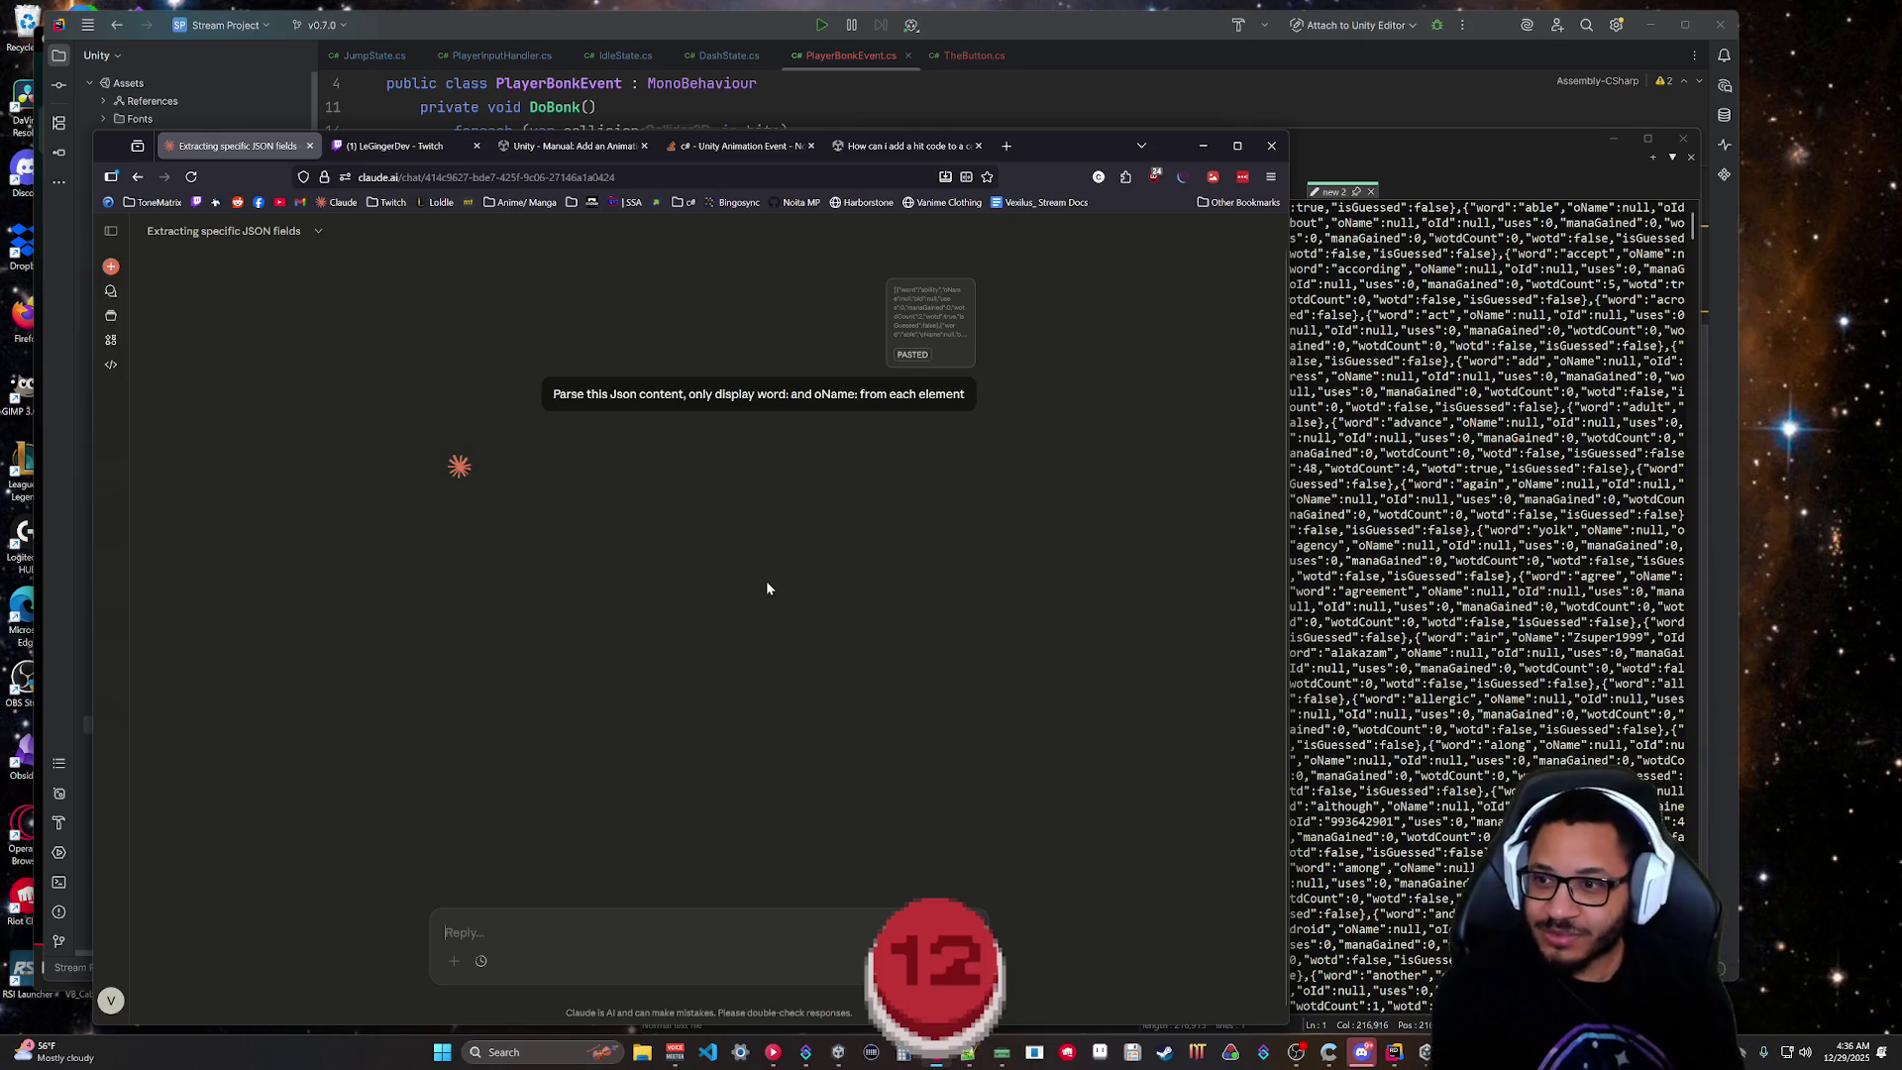
Maximize the Claude window and scroll through the start of the word and oName listing.
mouse_move(1070, 146)
mouse_down()
mouse_move(1123, 30)
mouse_move(1238, 33)
mouse_up()
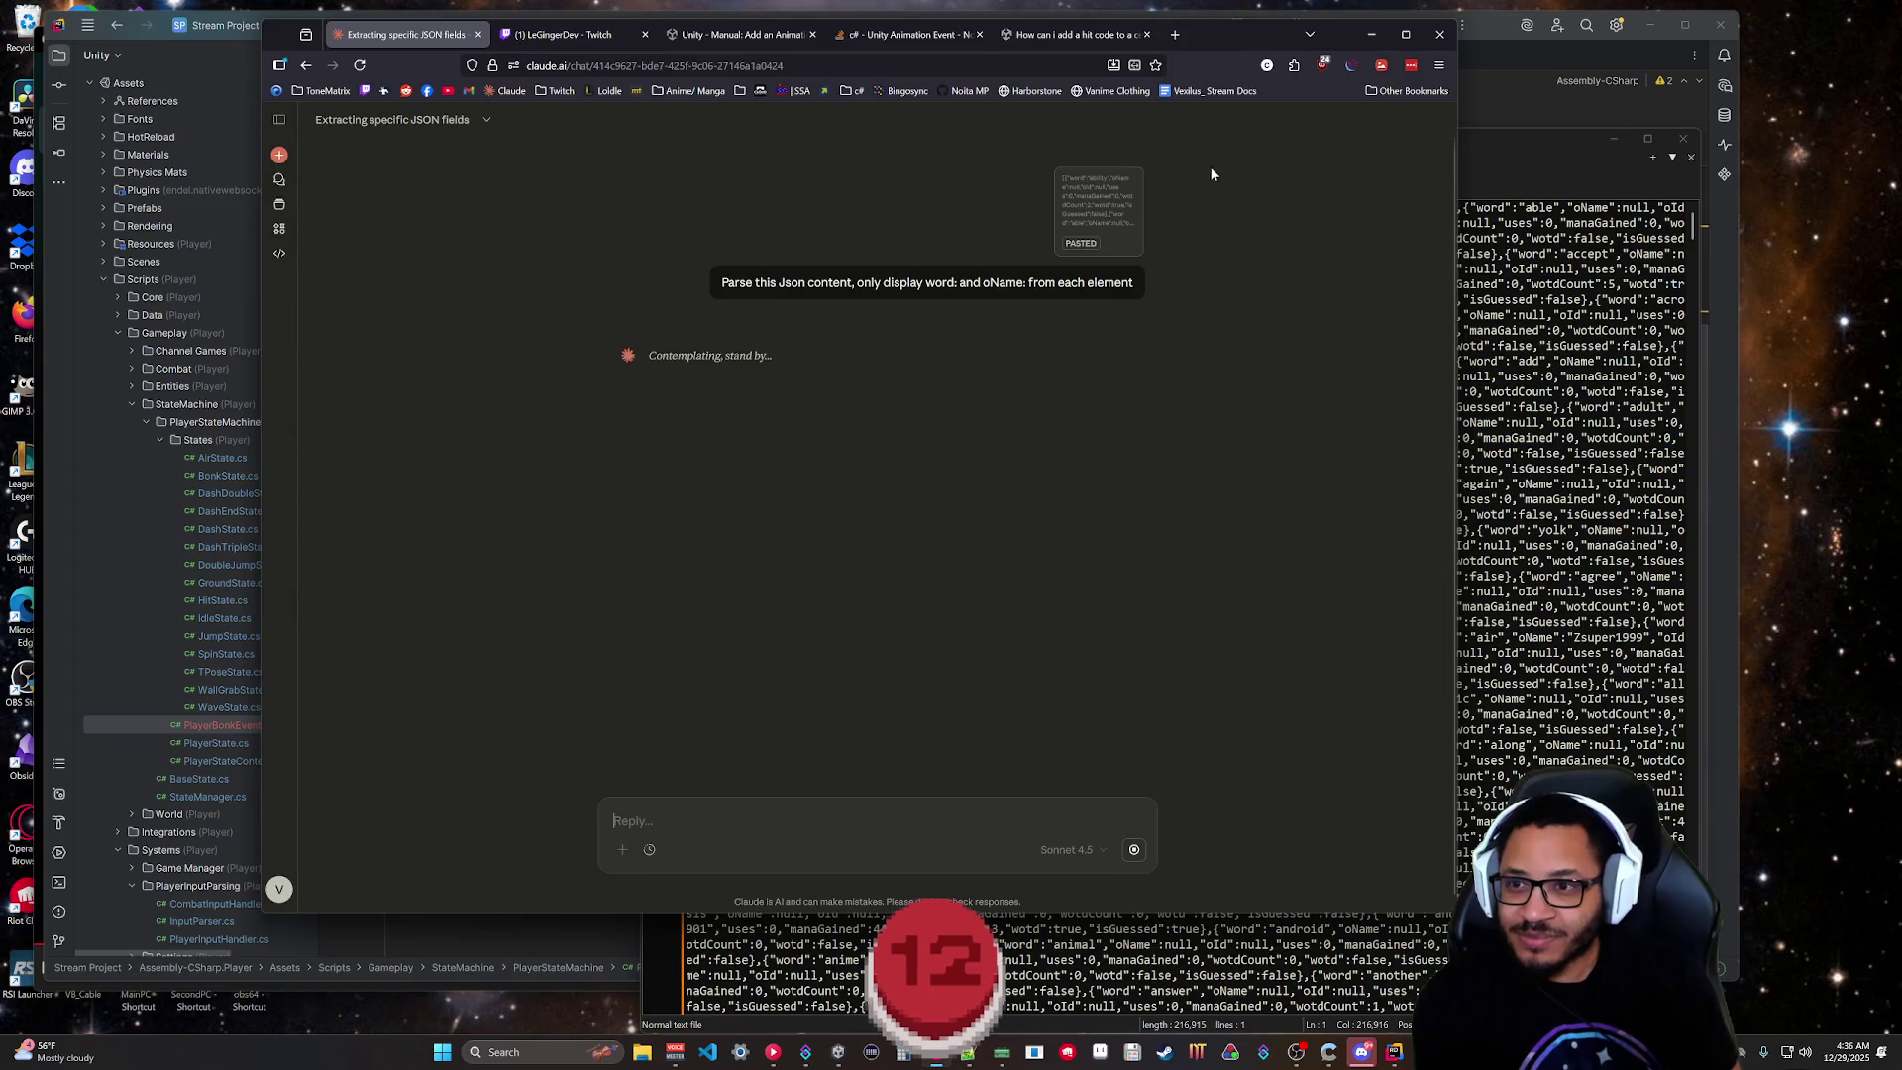
double_click(1233, 32)
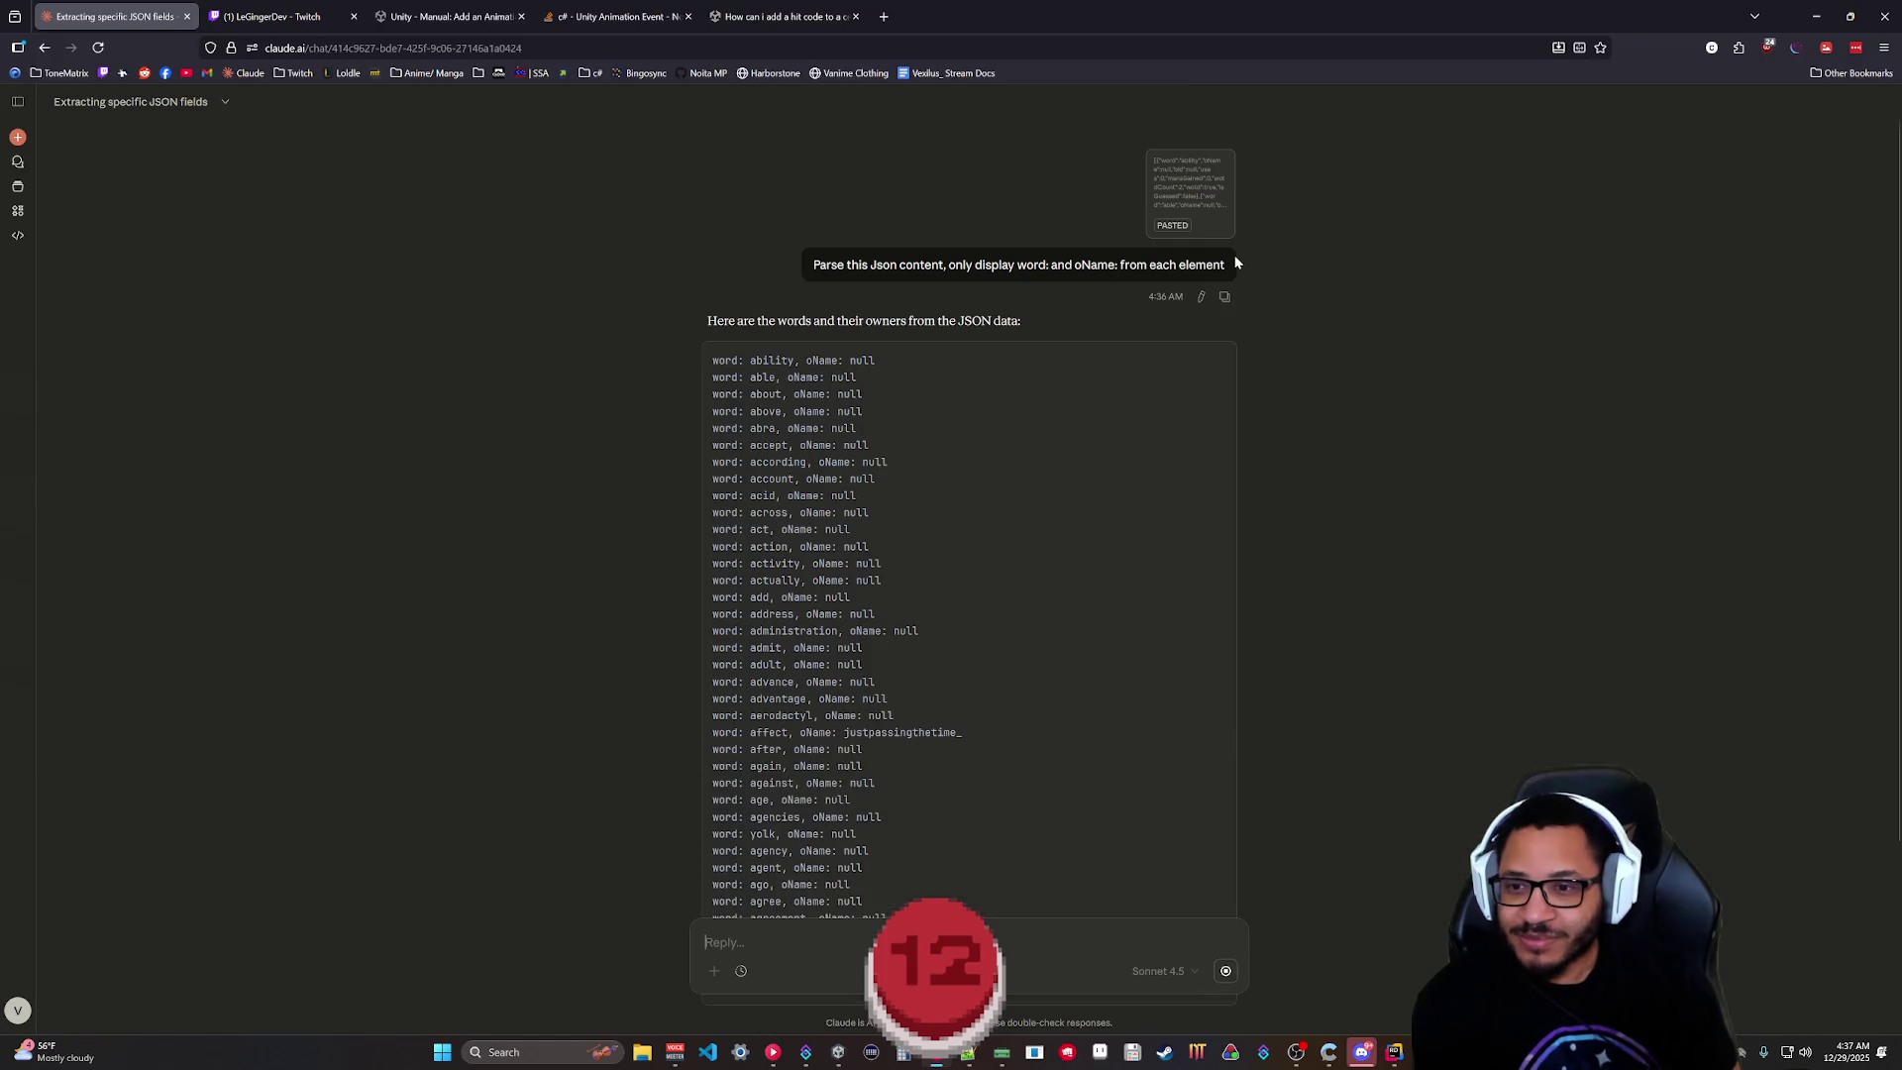
scroll(1235, 261, down, 3)
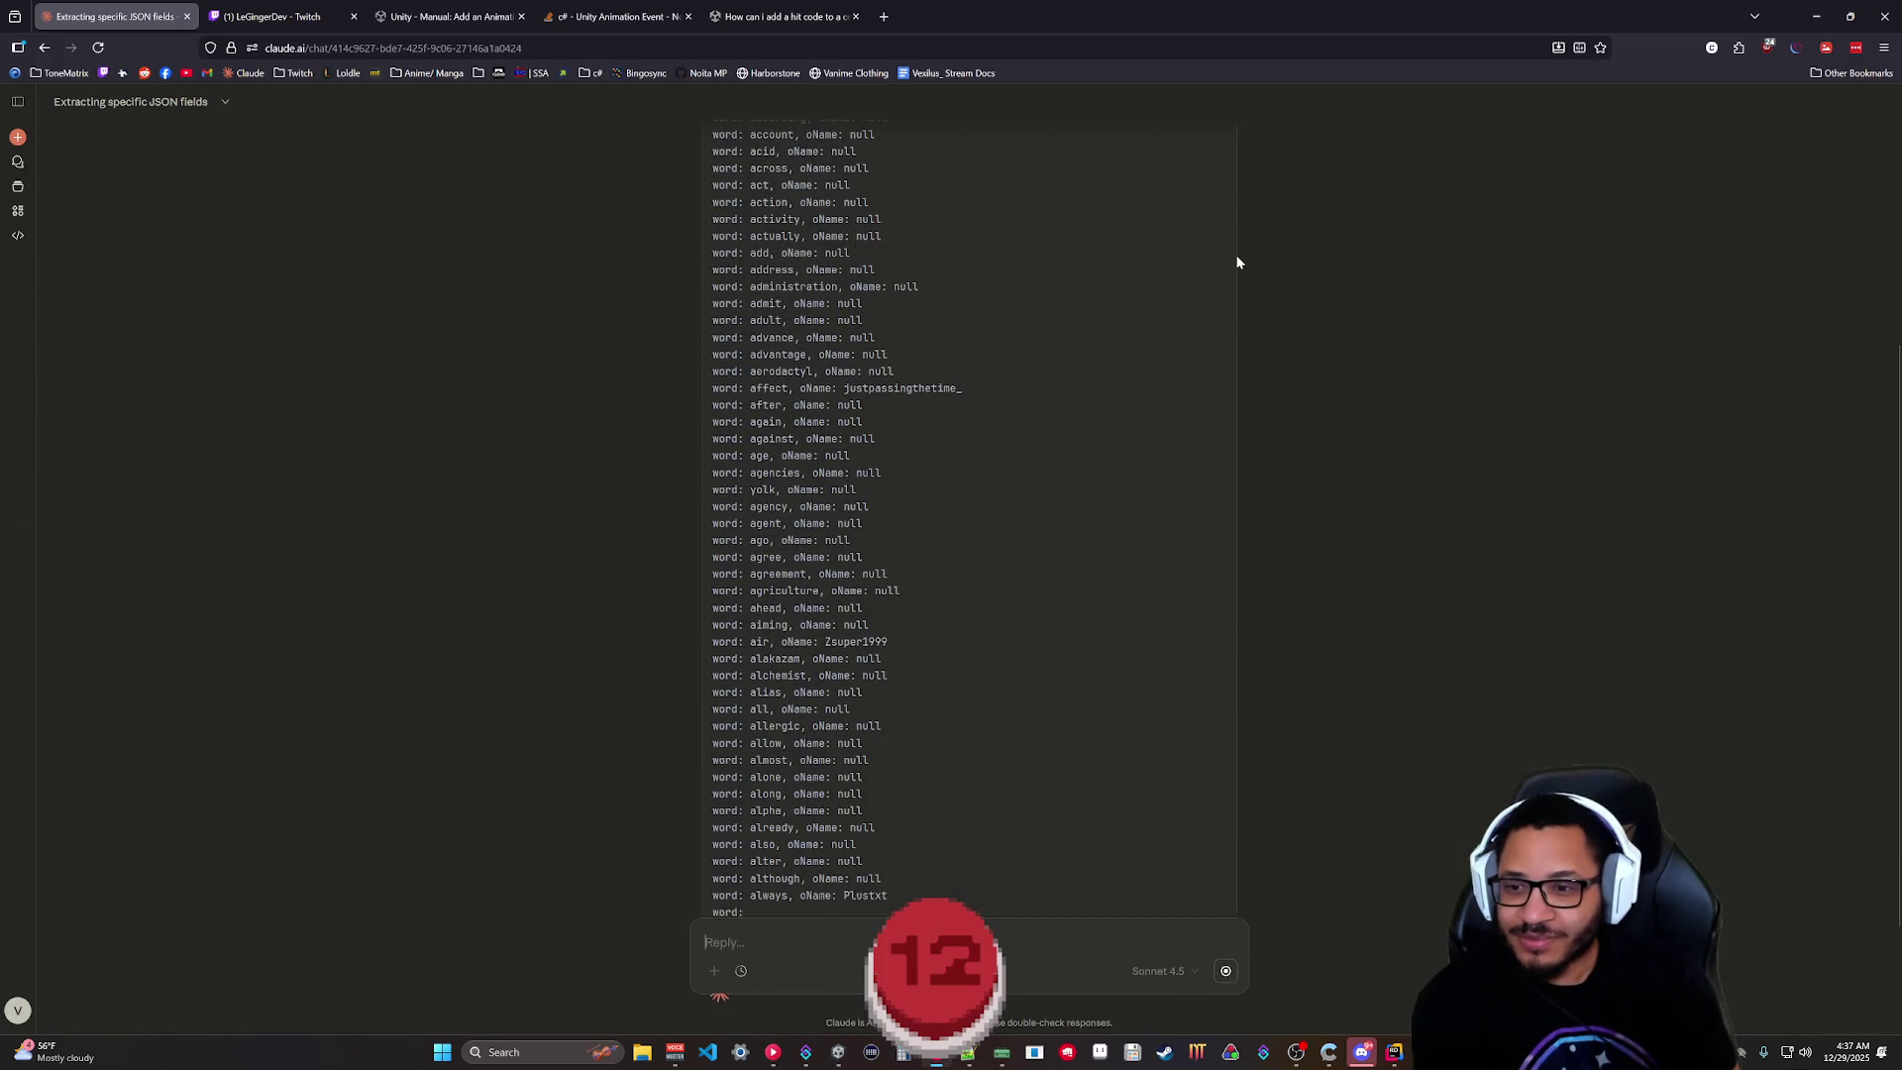
scroll(1240, 260, down, 3)
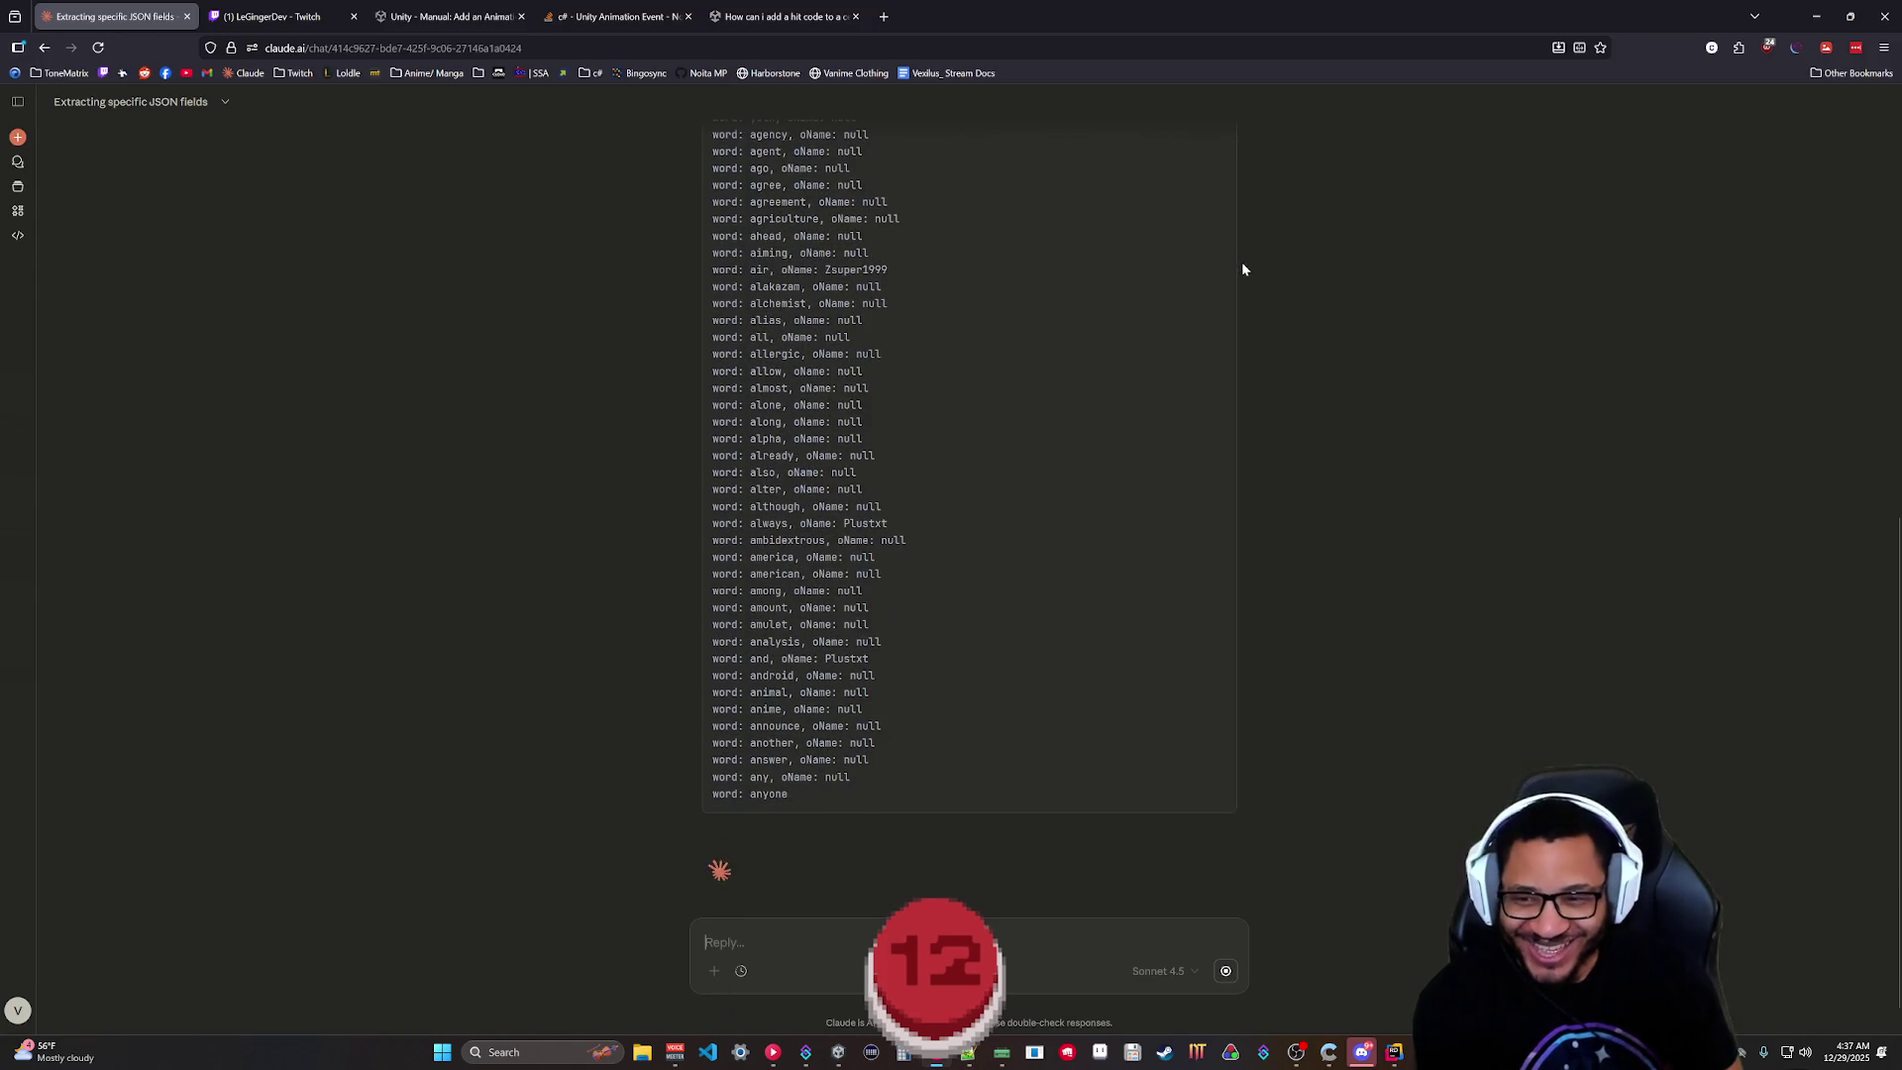
scroll(1180, 235, down, 2)
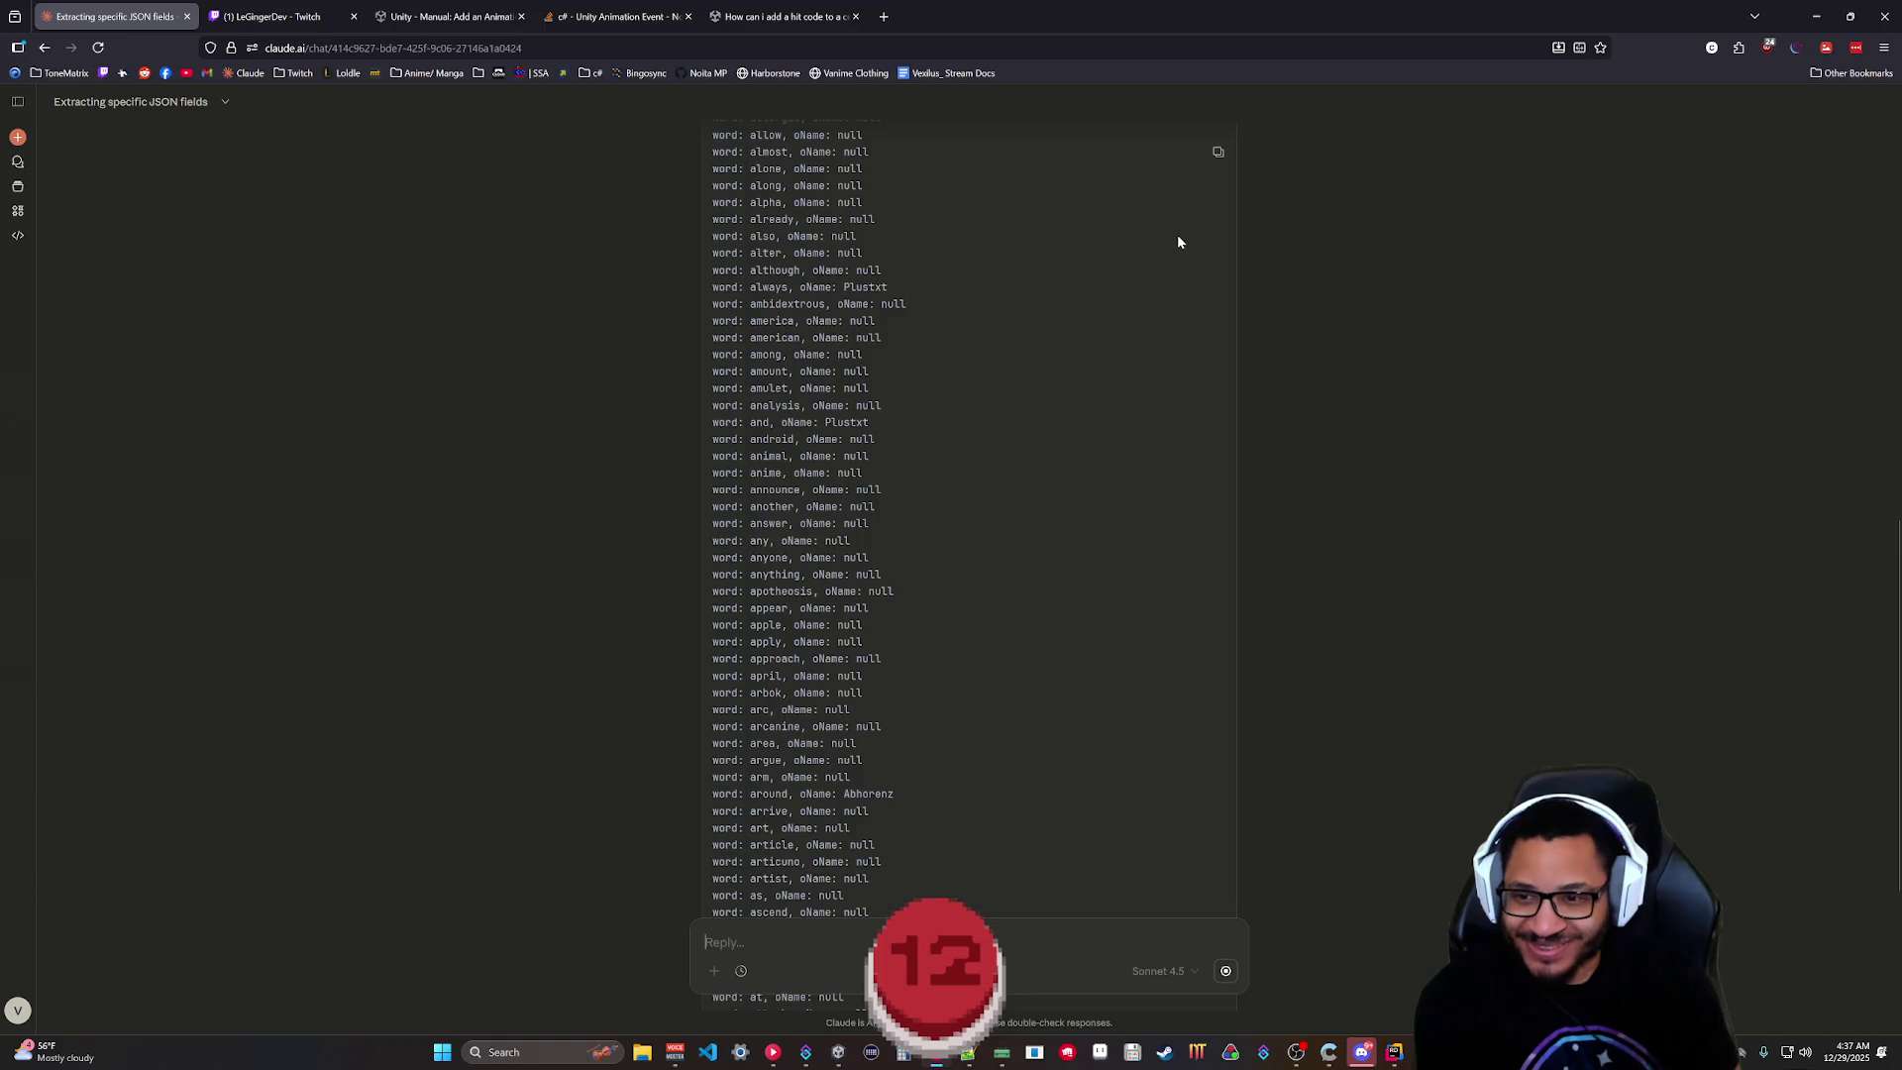
scroll(1177, 241, up, 3)
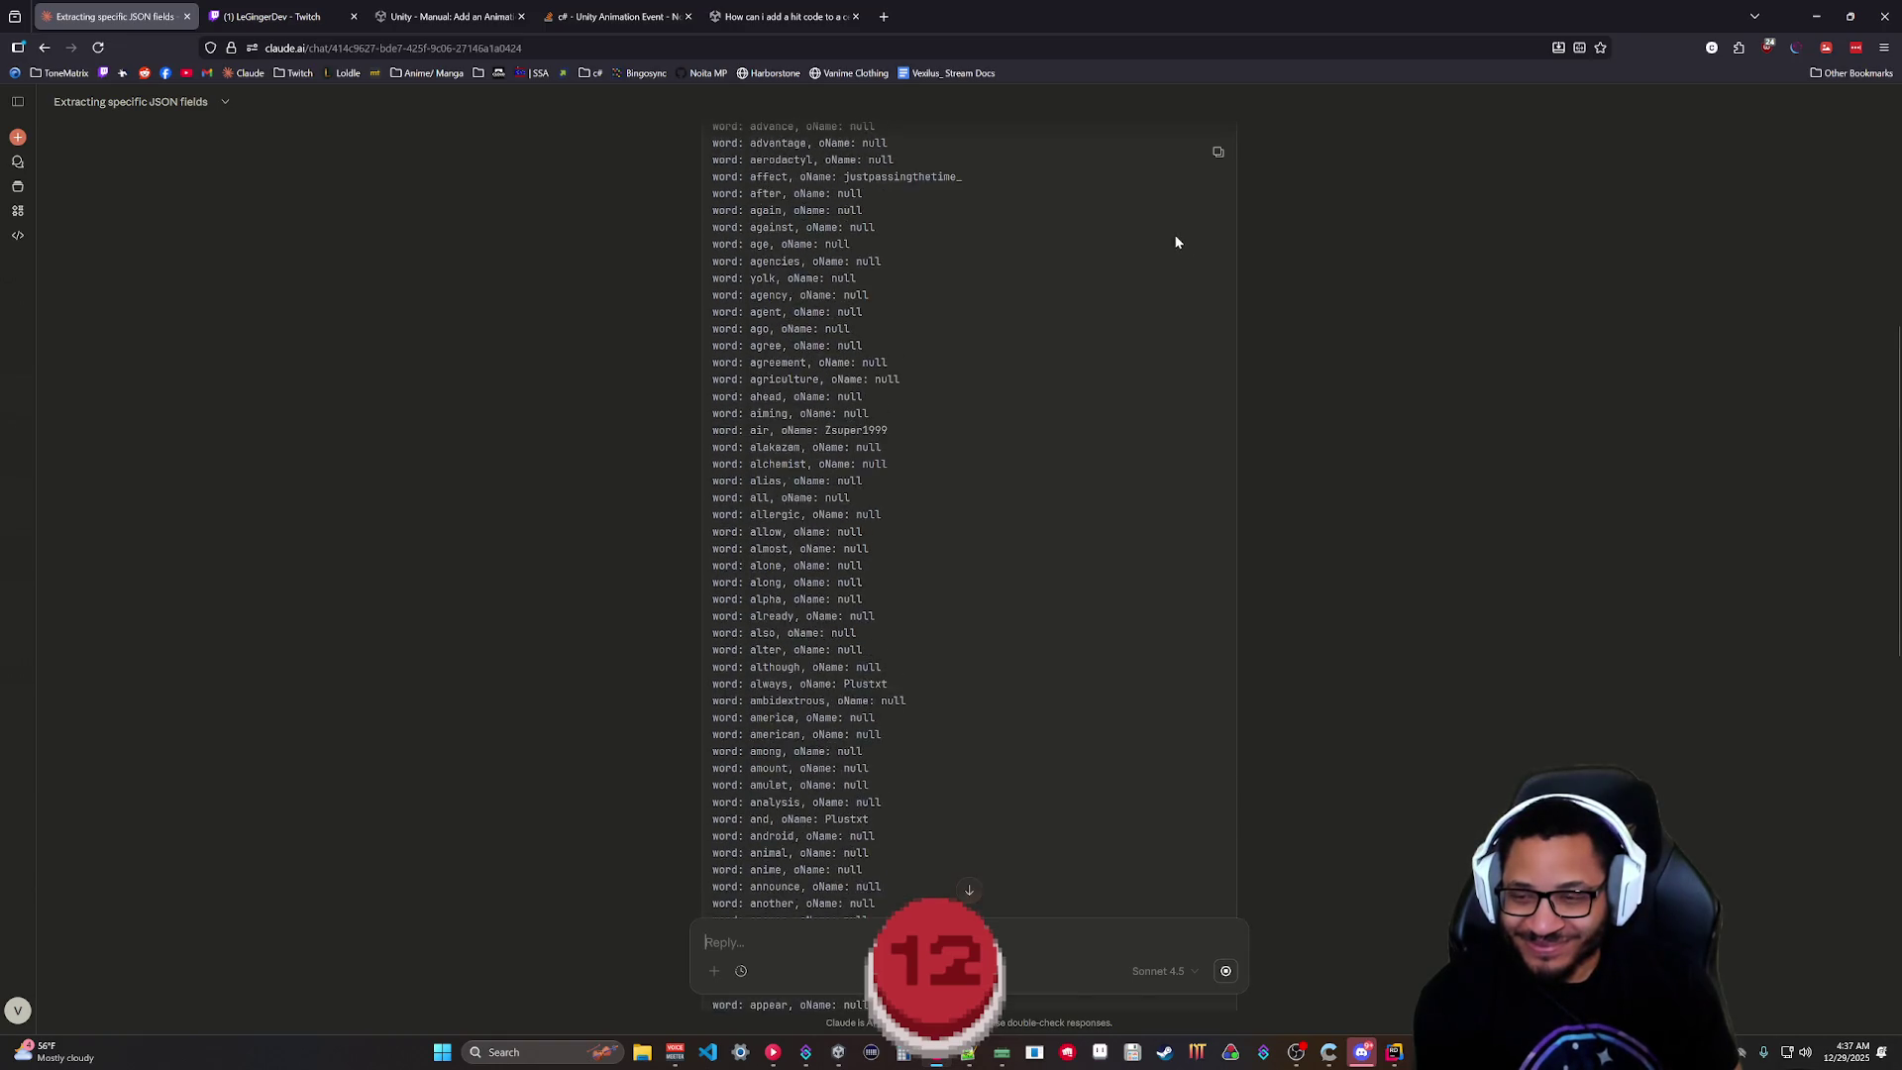
scroll(1176, 242, up, 4)
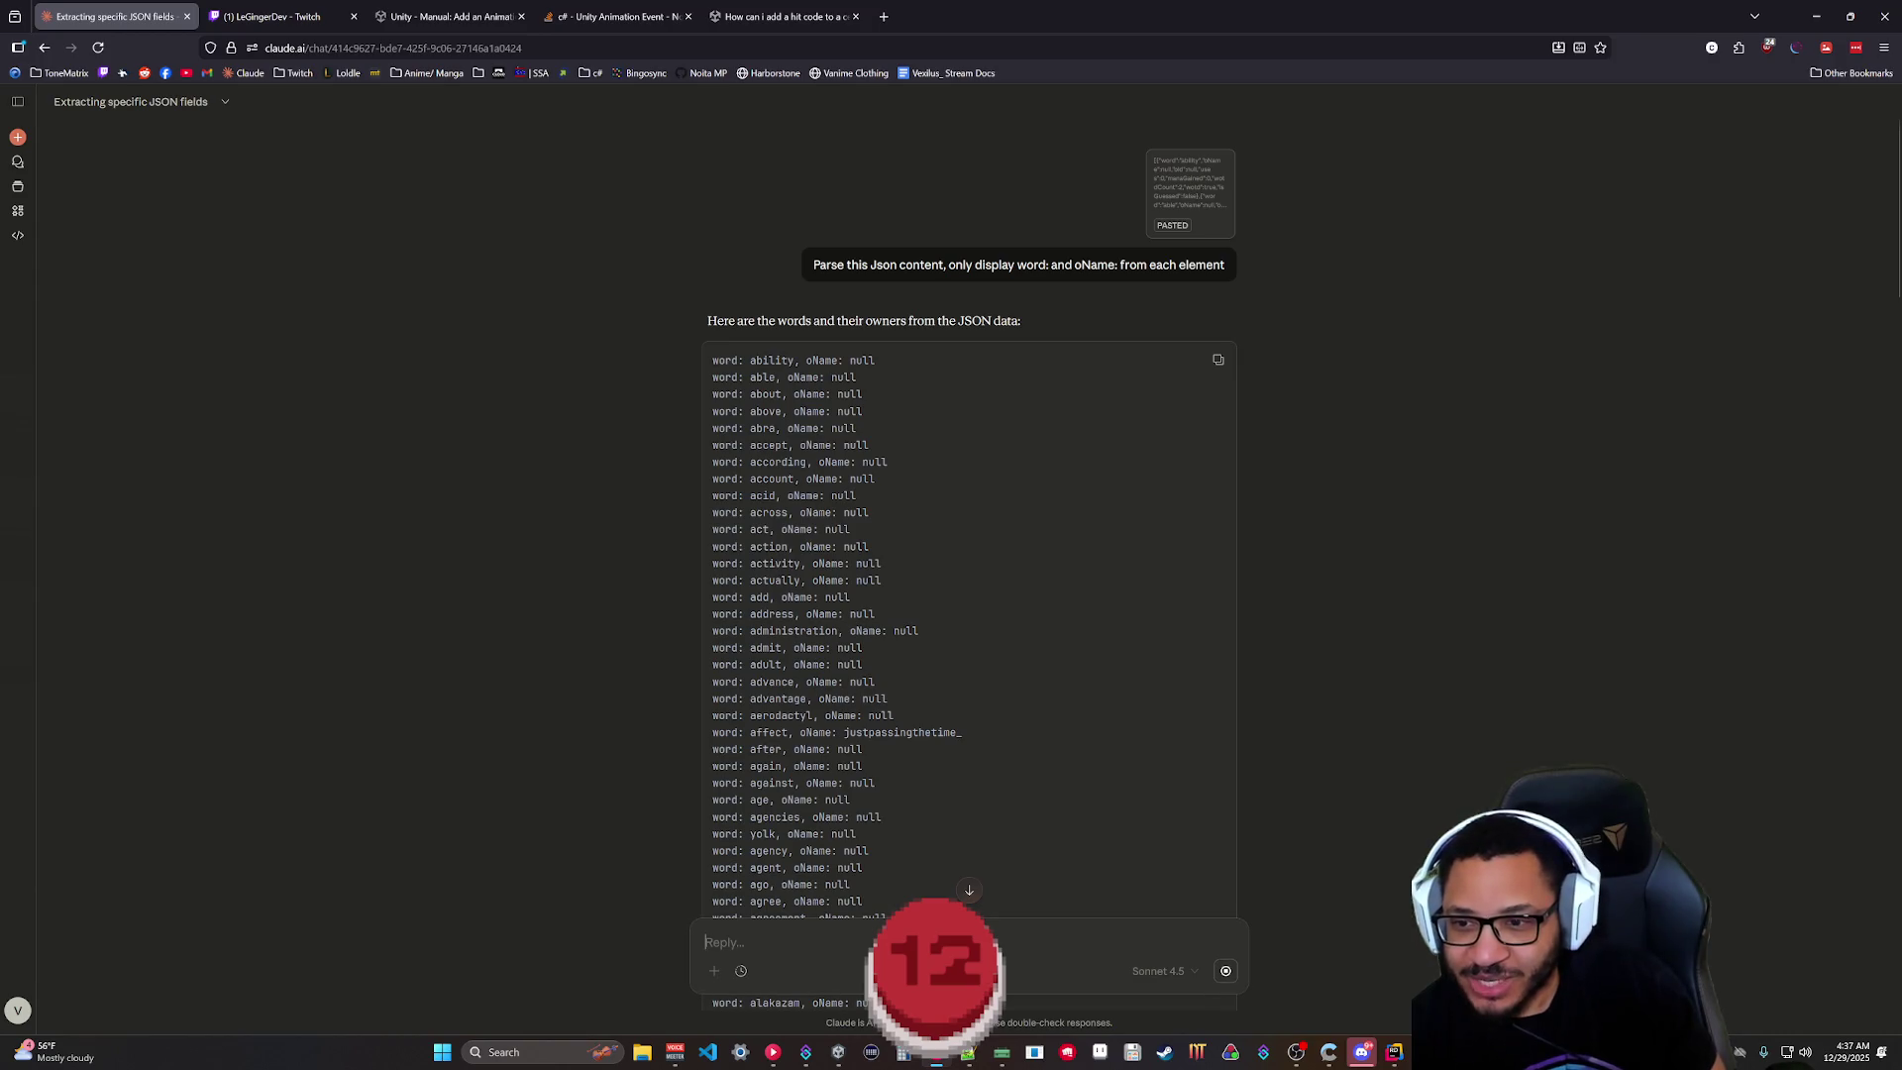
Follow the streaming listing through the g, h and i words until the message-limit prompt appears.
scroll(968, 555, down, 1)
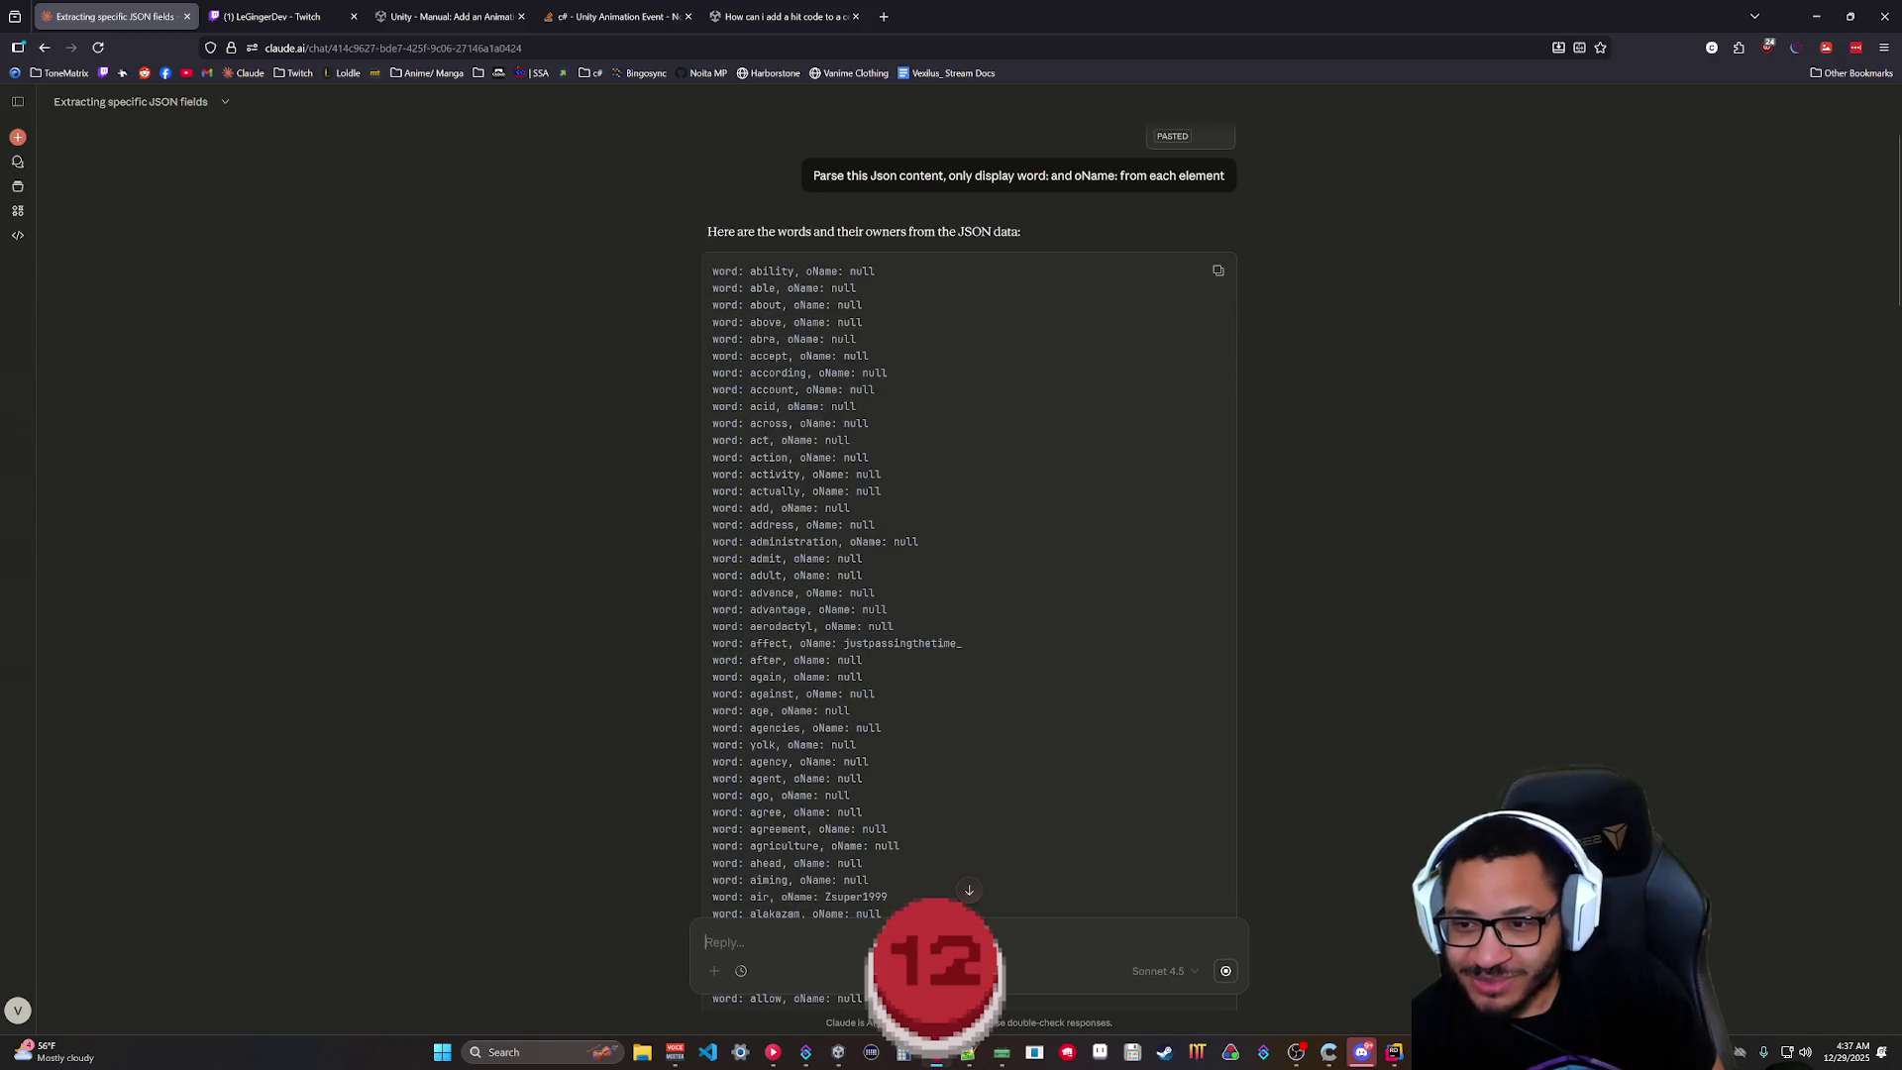
scroll(969, 555, down, 1)
scroll(969, 554, down, 1)
scroll(968, 555, down, 1)
scroll(968, 554, down, 1)
scroll(968, 555, down, 1)
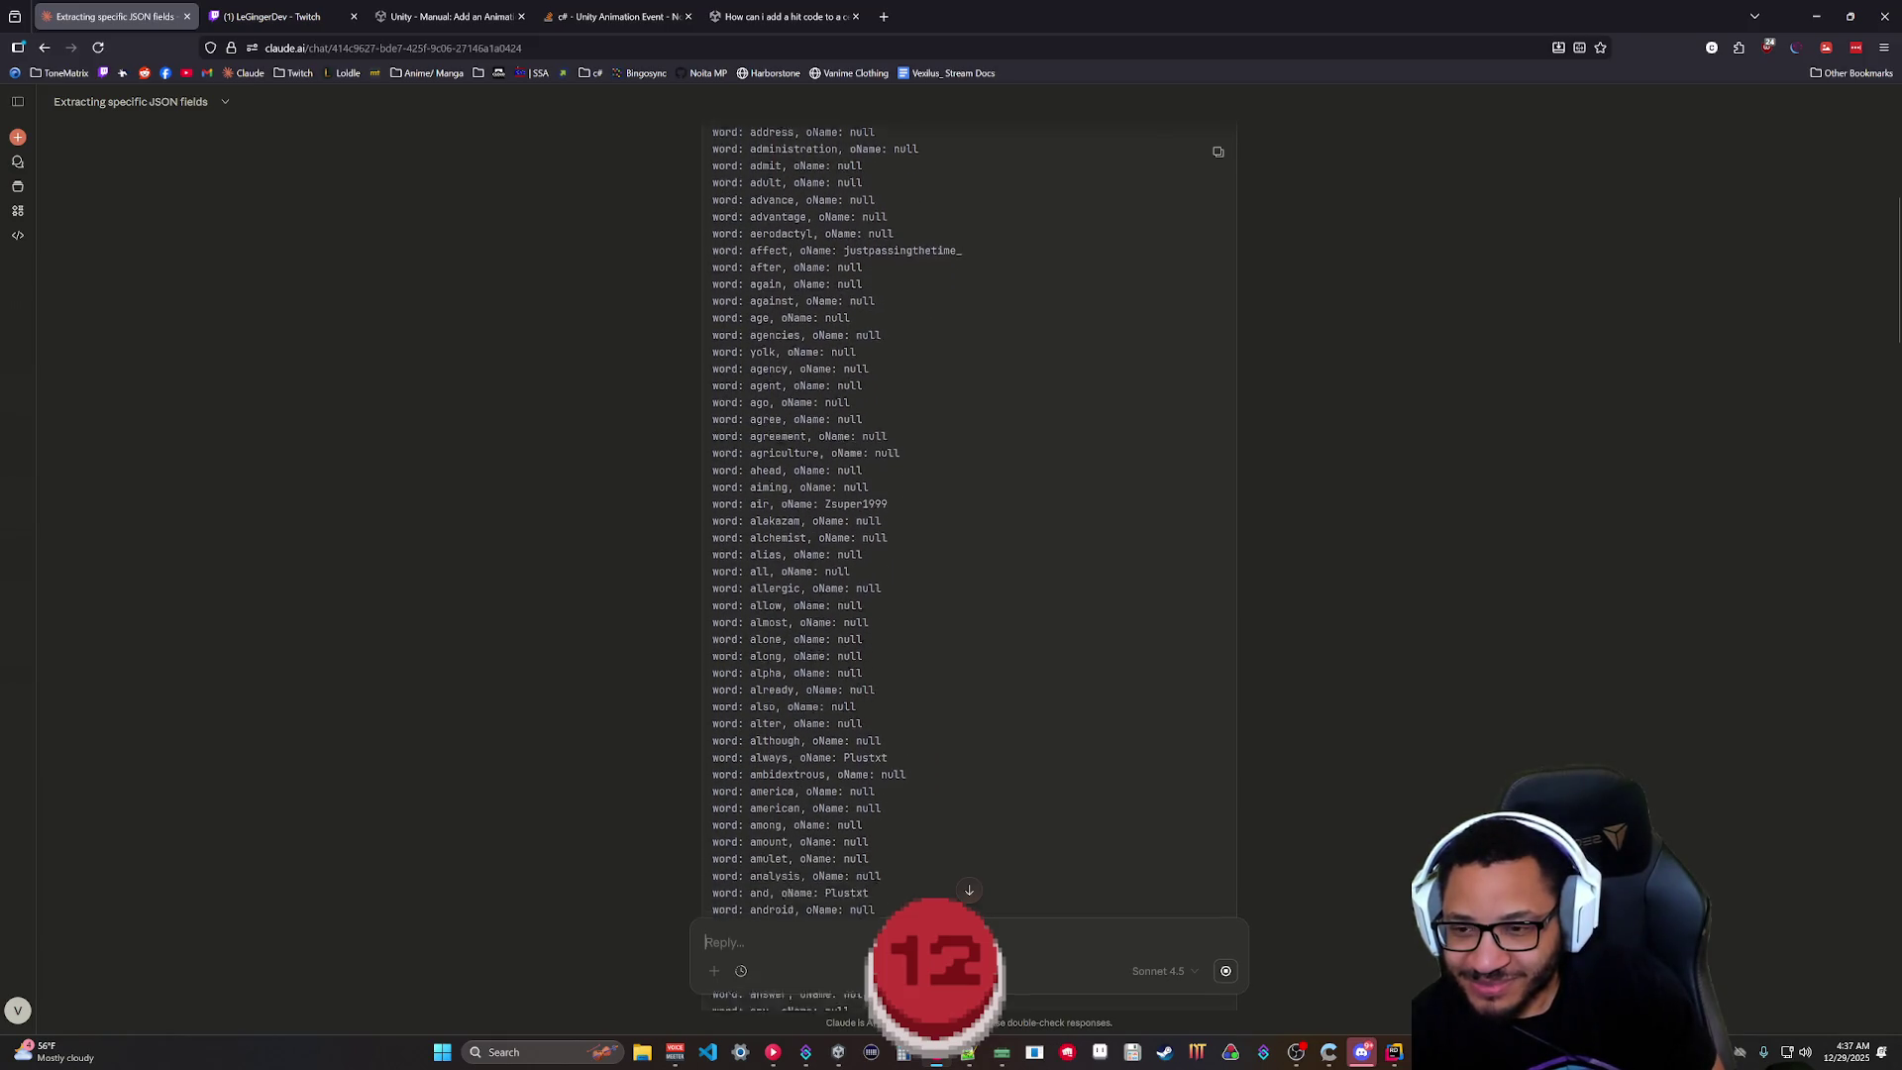
scroll(968, 555, down, 1)
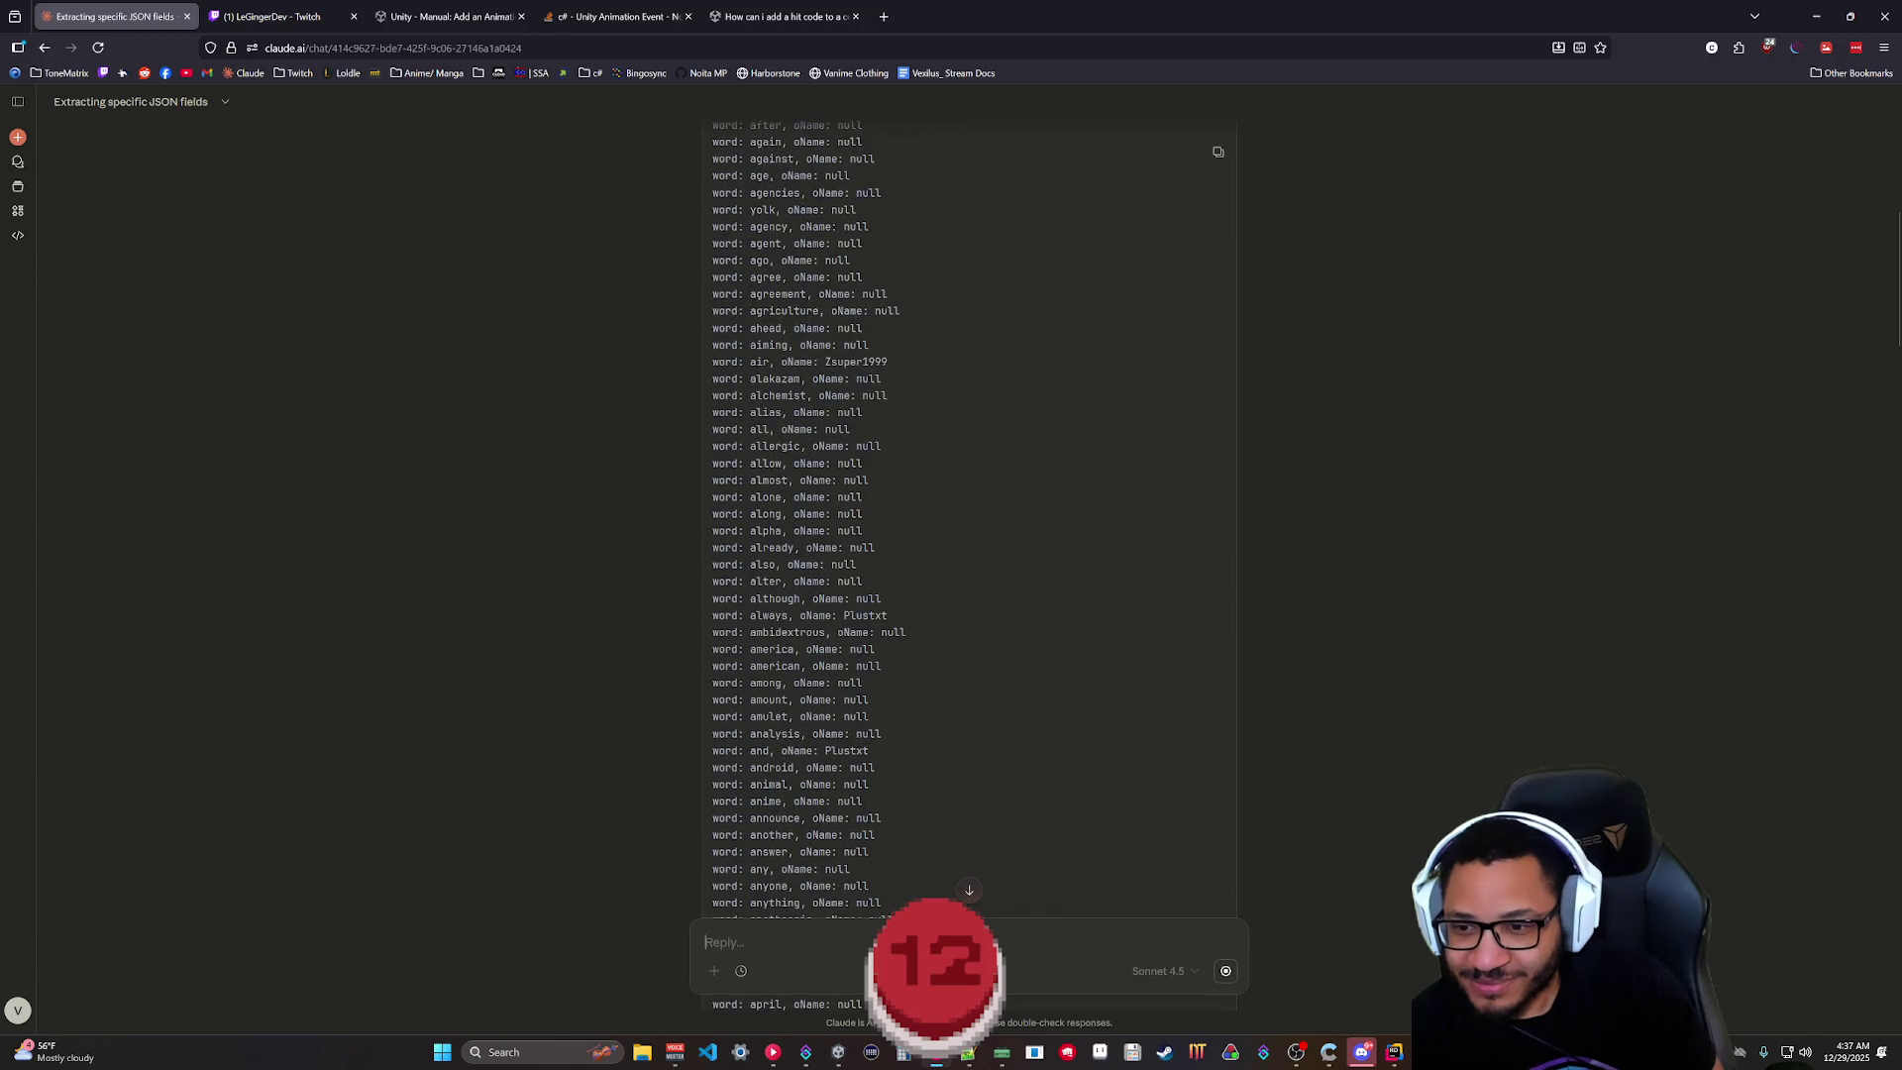
scroll(969, 555, down, 1)
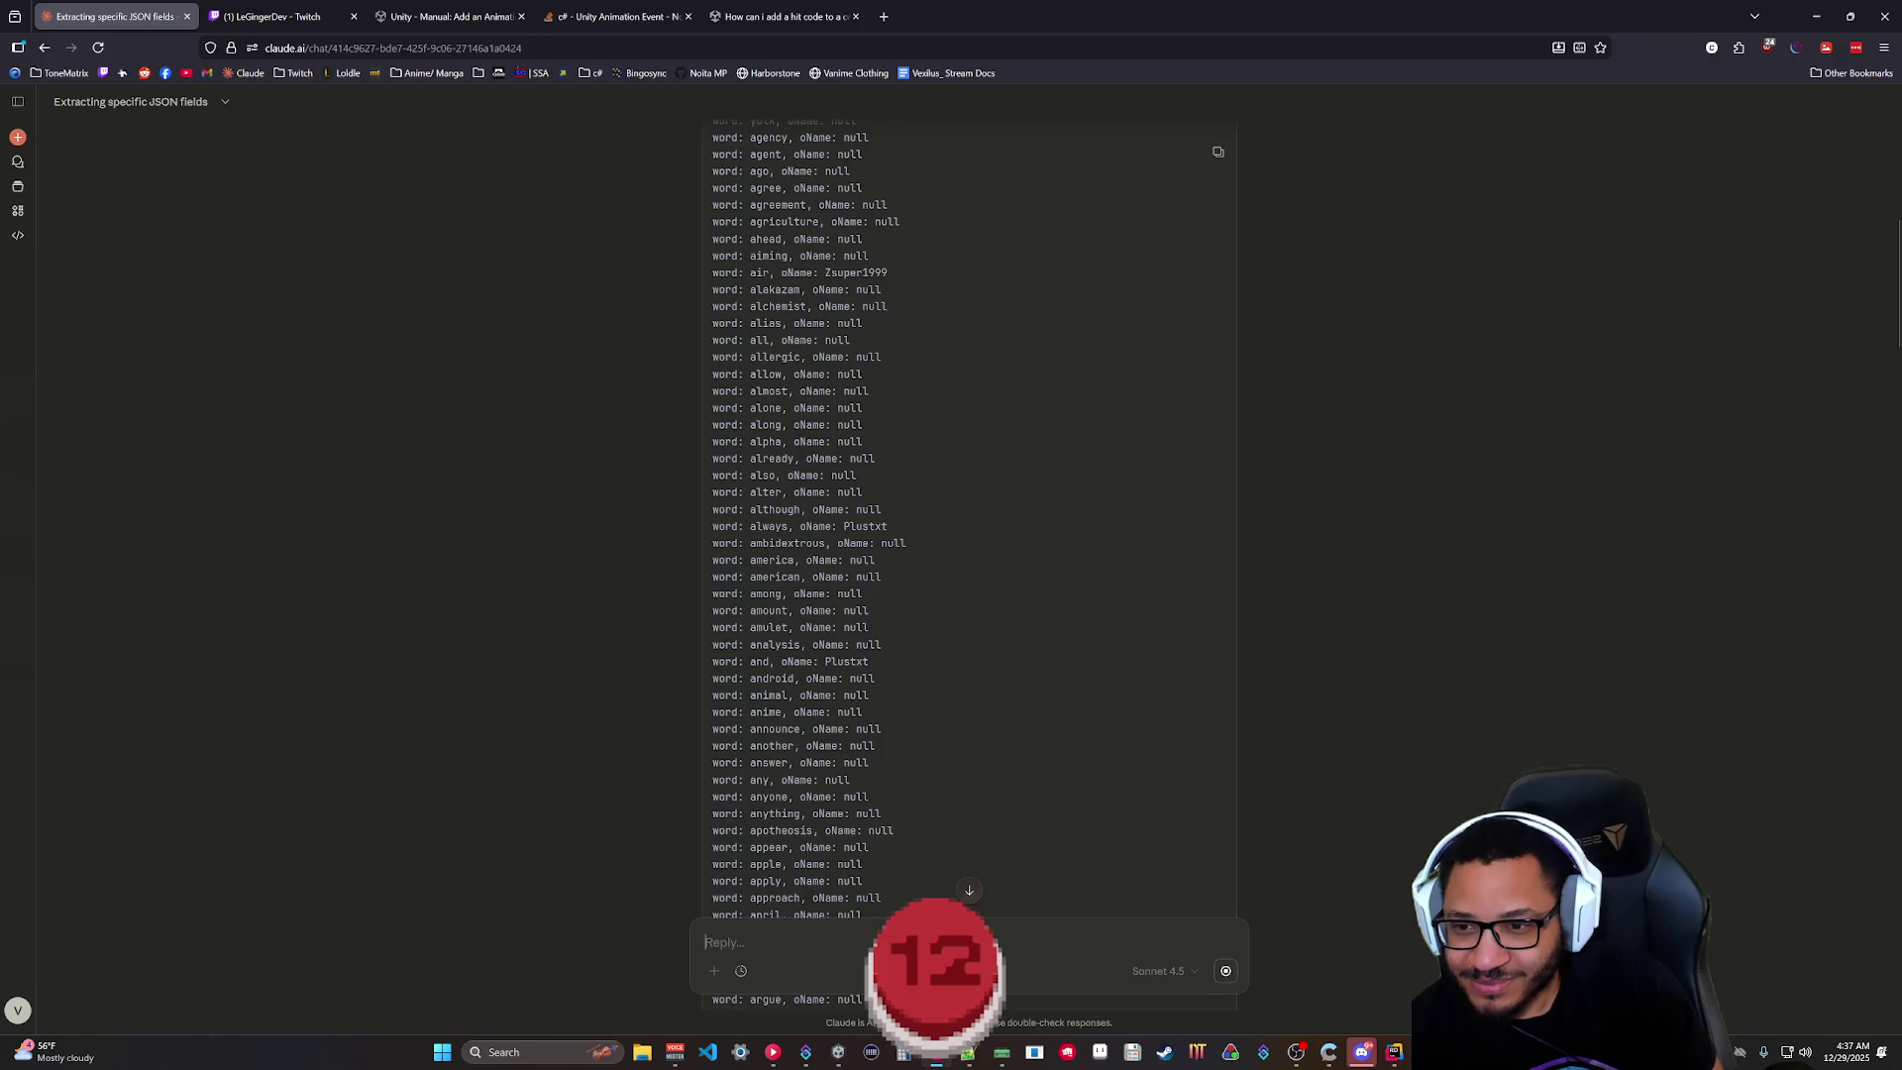
scroll(793, 757, down, 3)
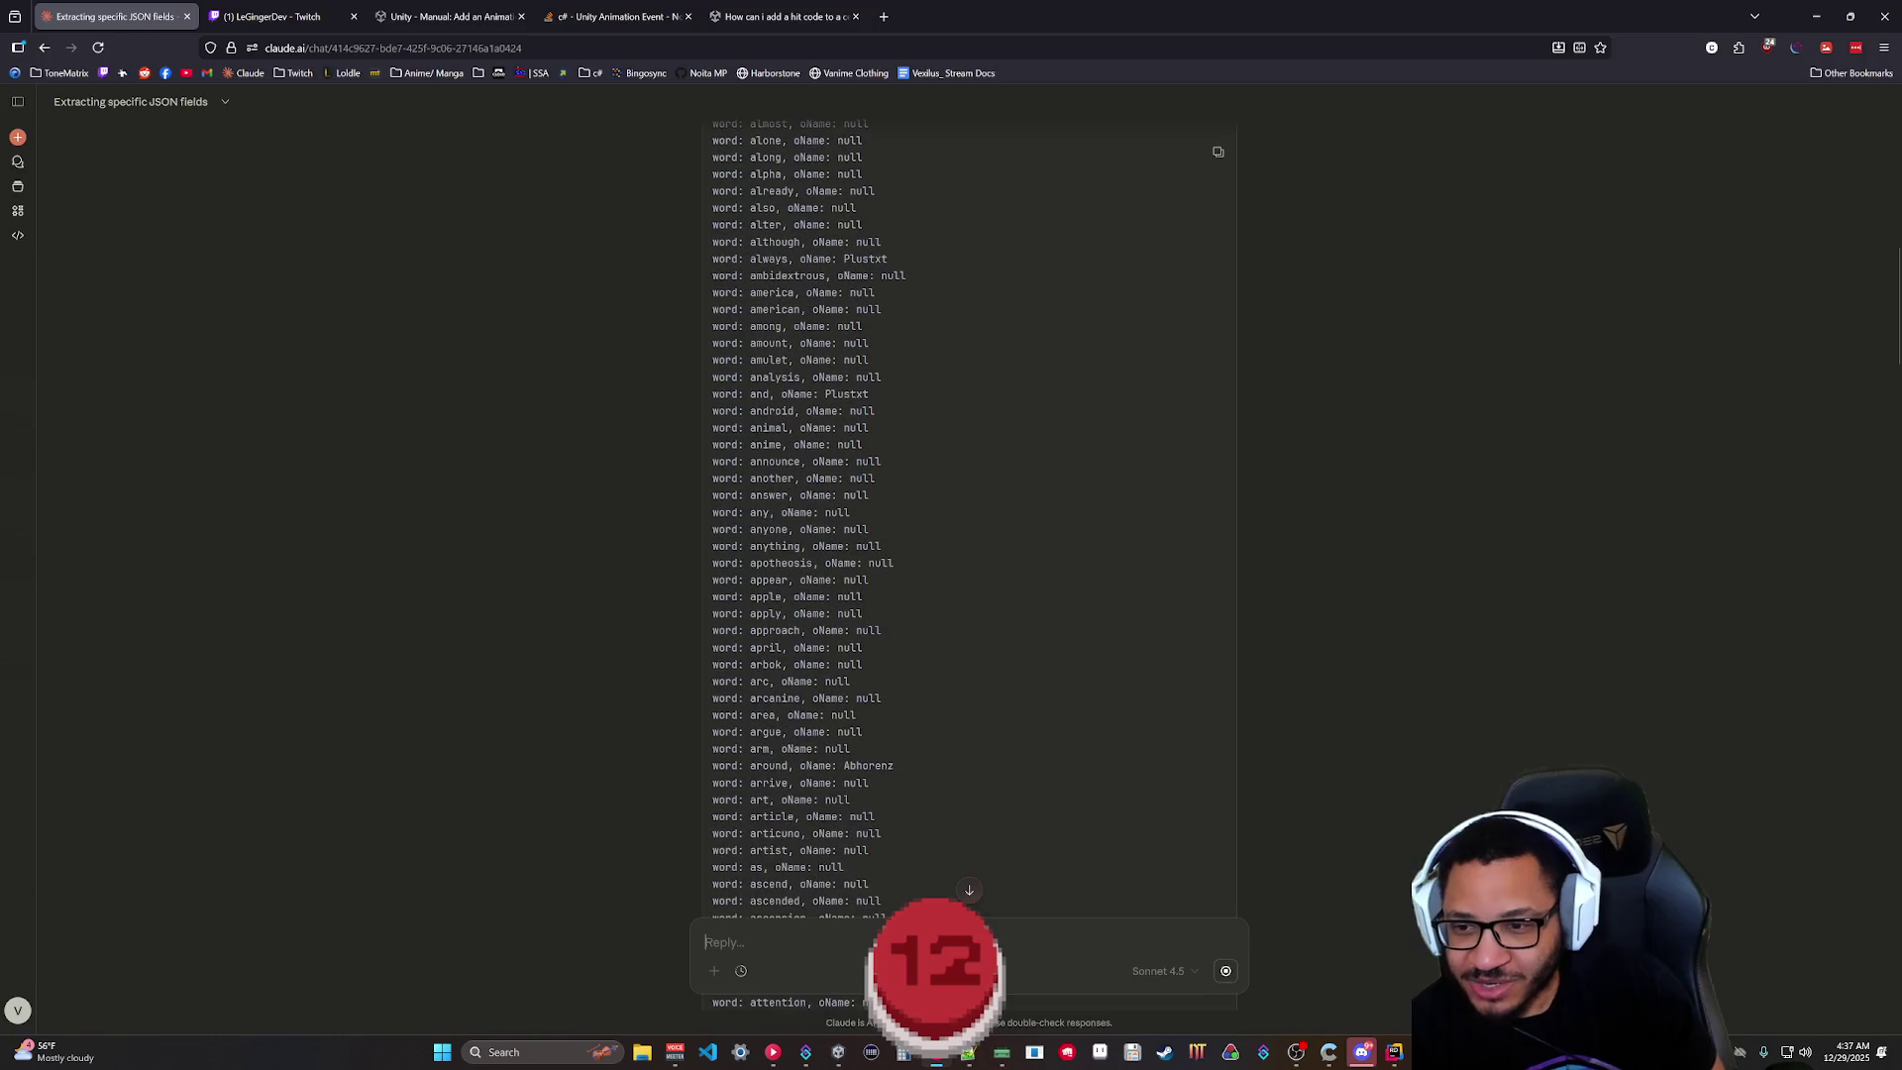
scroll(794, 764, down, 1)
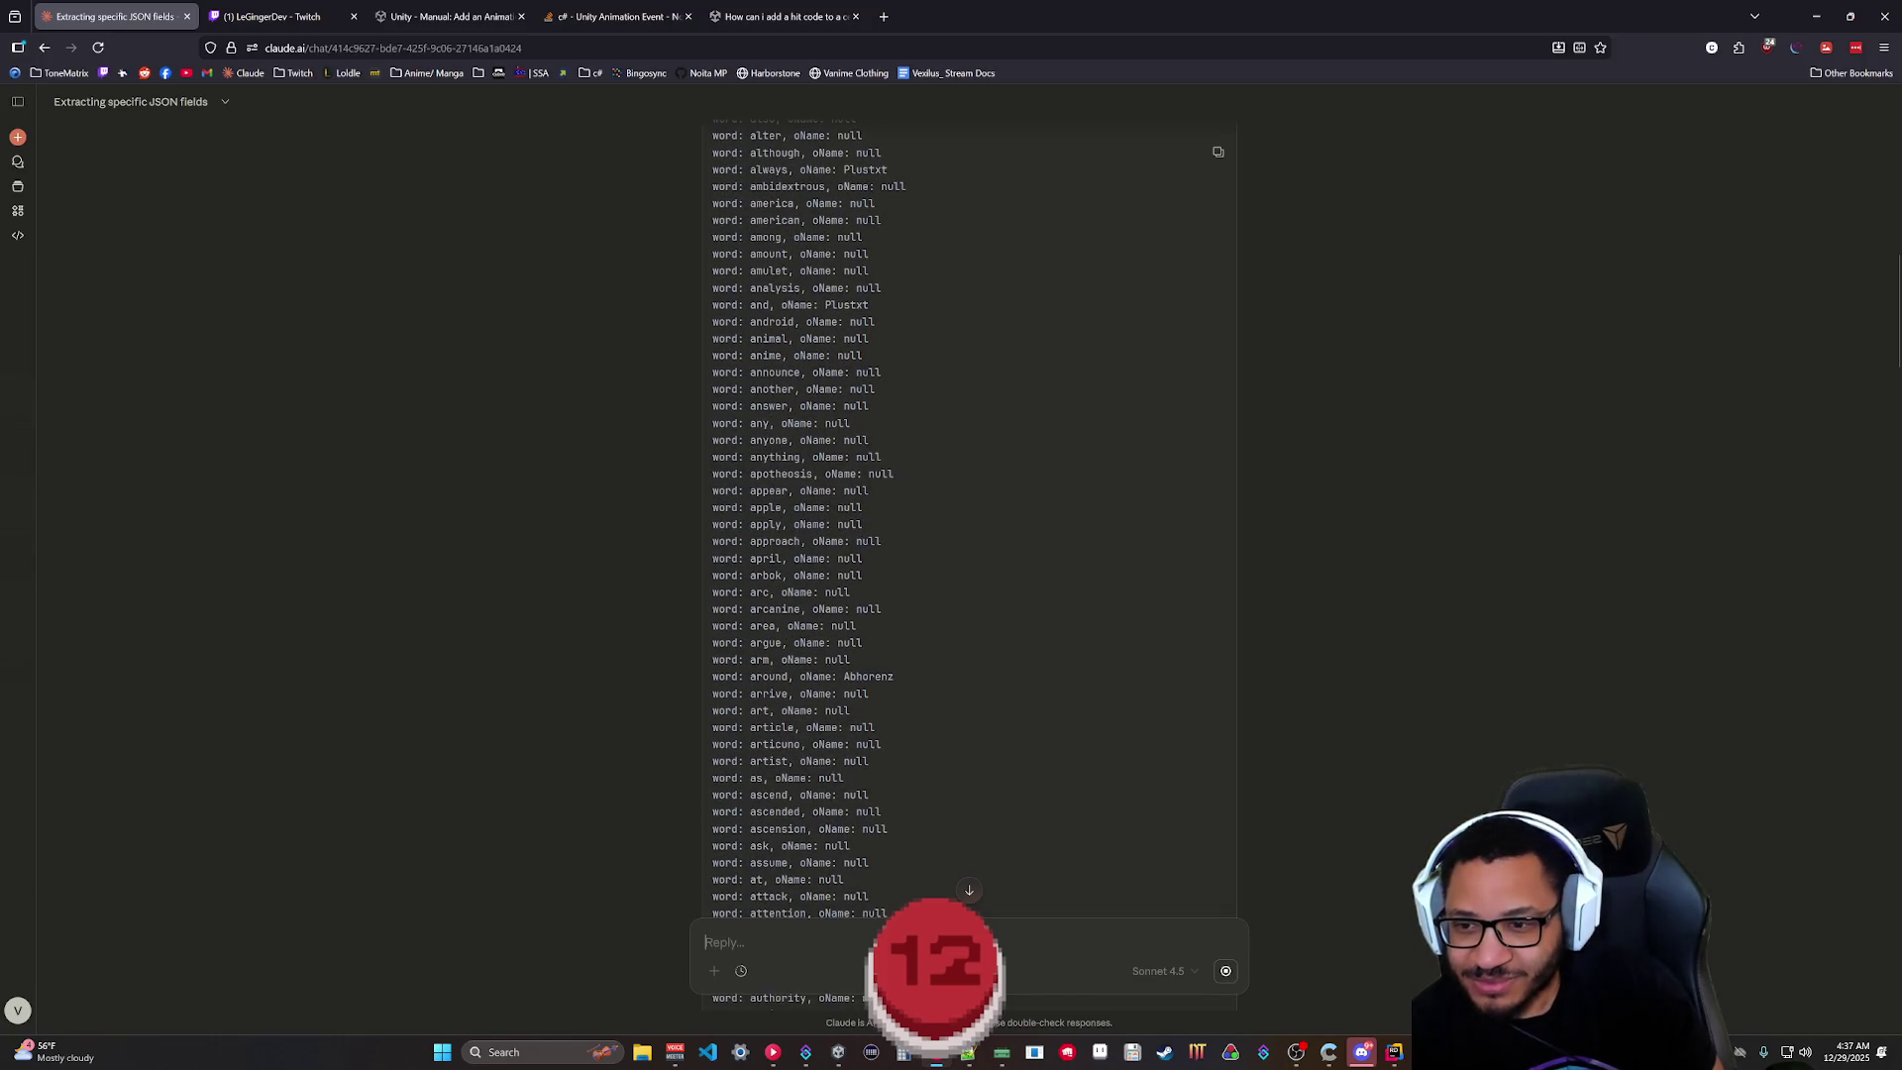
scroll(792, 733, down, 1)
scroll(792, 732, down, 1)
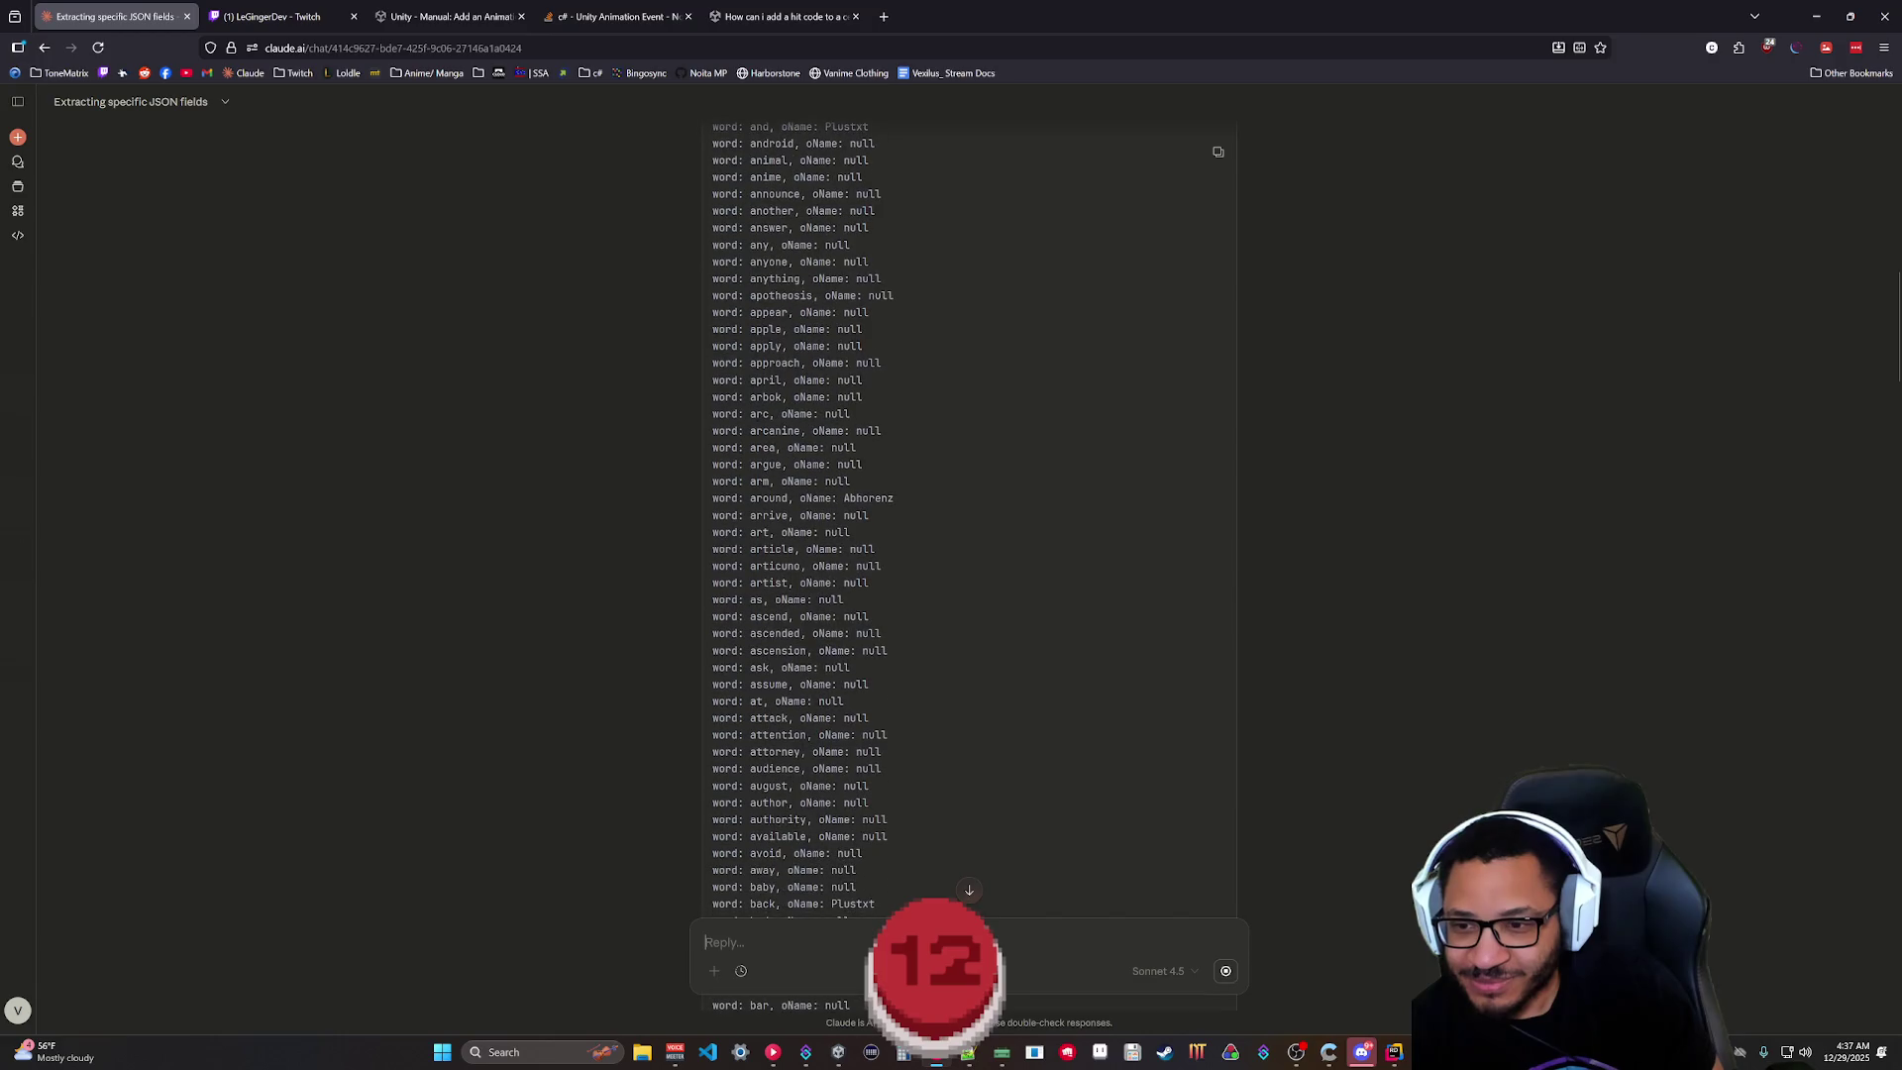
scroll(792, 733, down, 3)
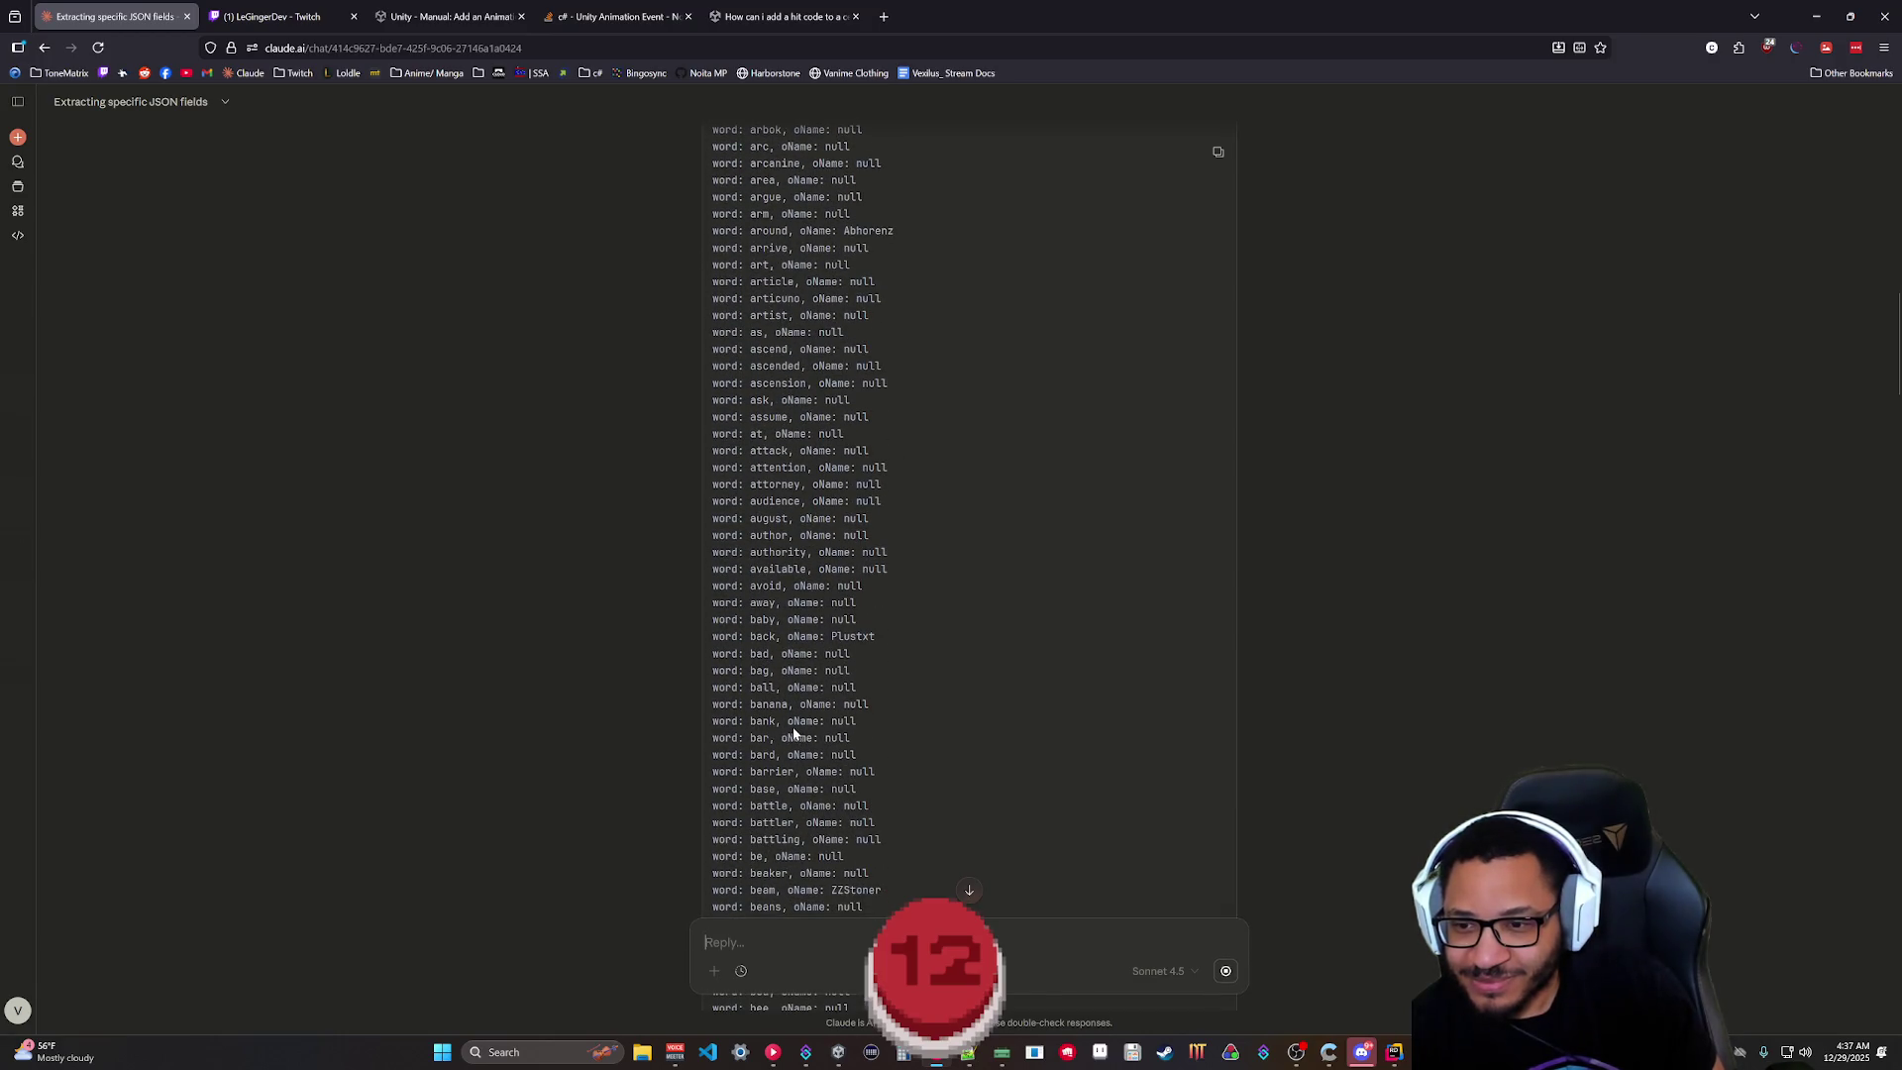
scroll(792, 733, down, 1)
scroll(776, 707, down, 1)
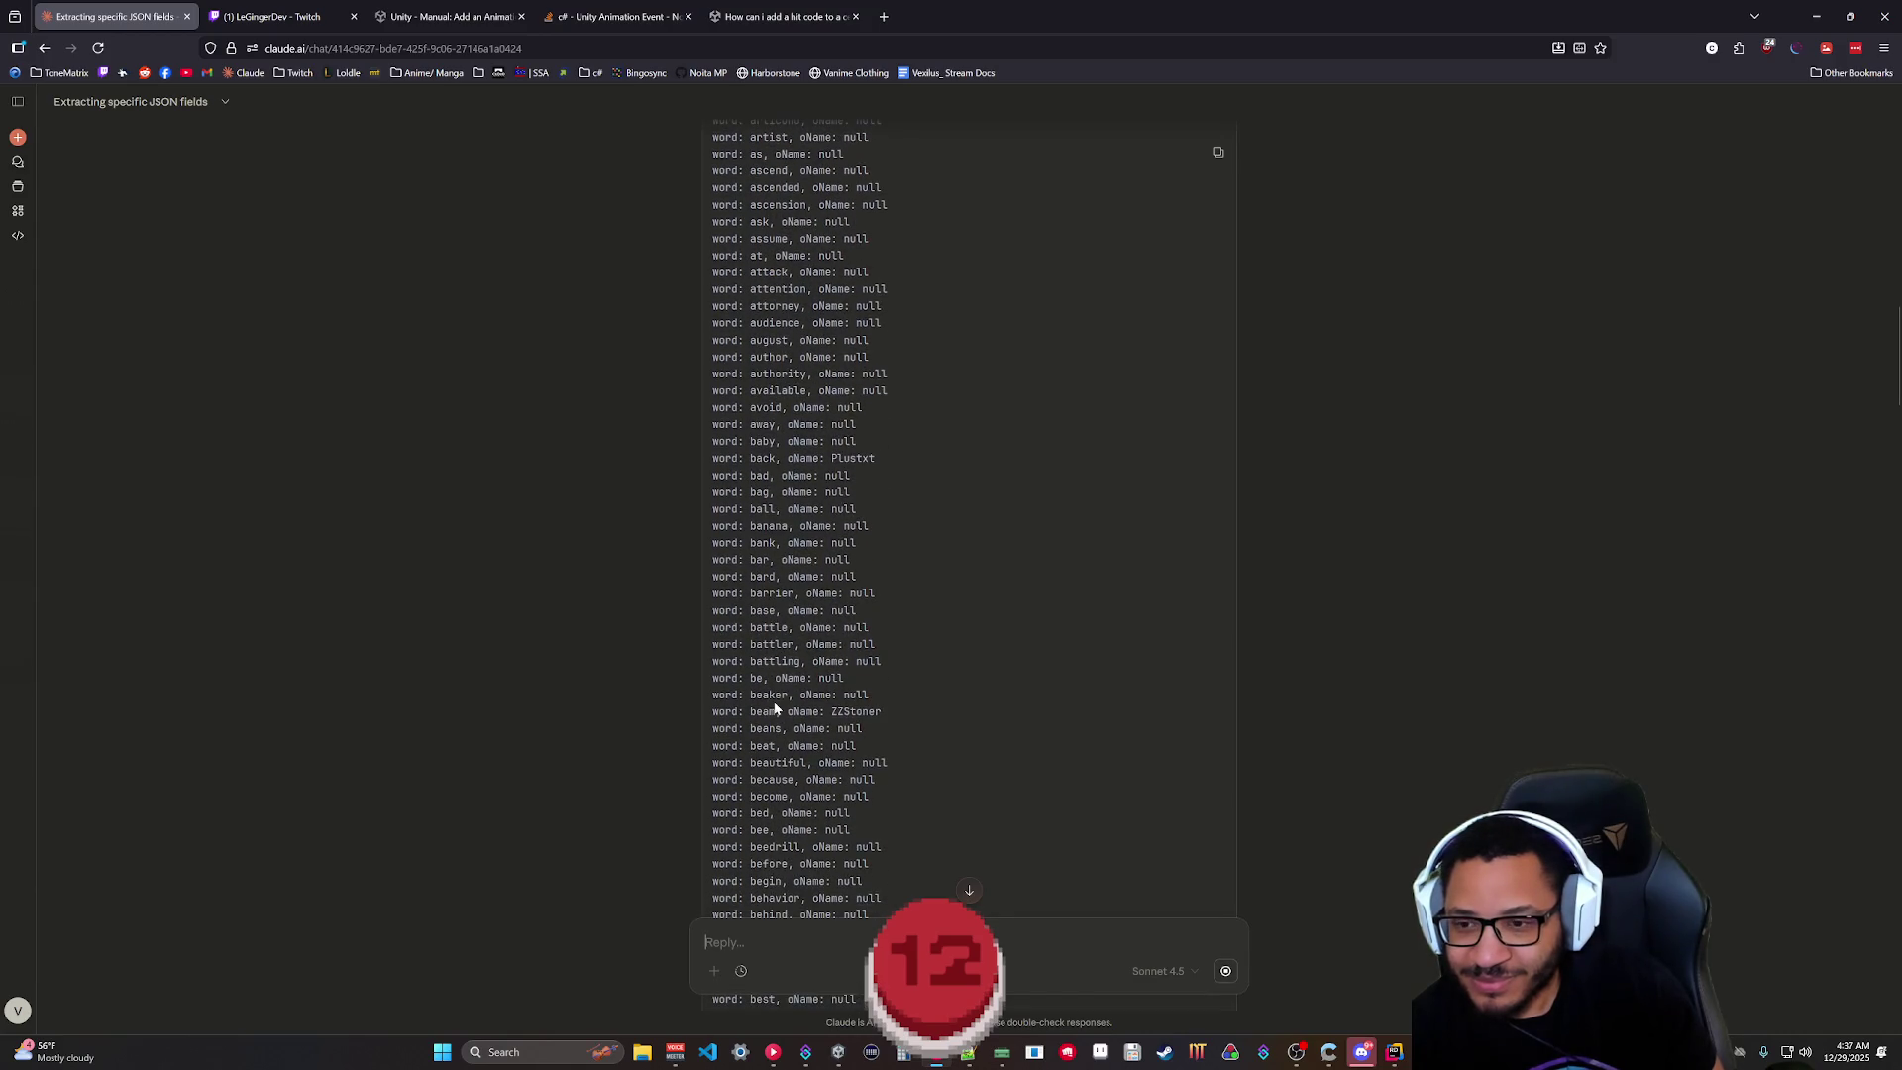
scroll(787, 723, down, 2)
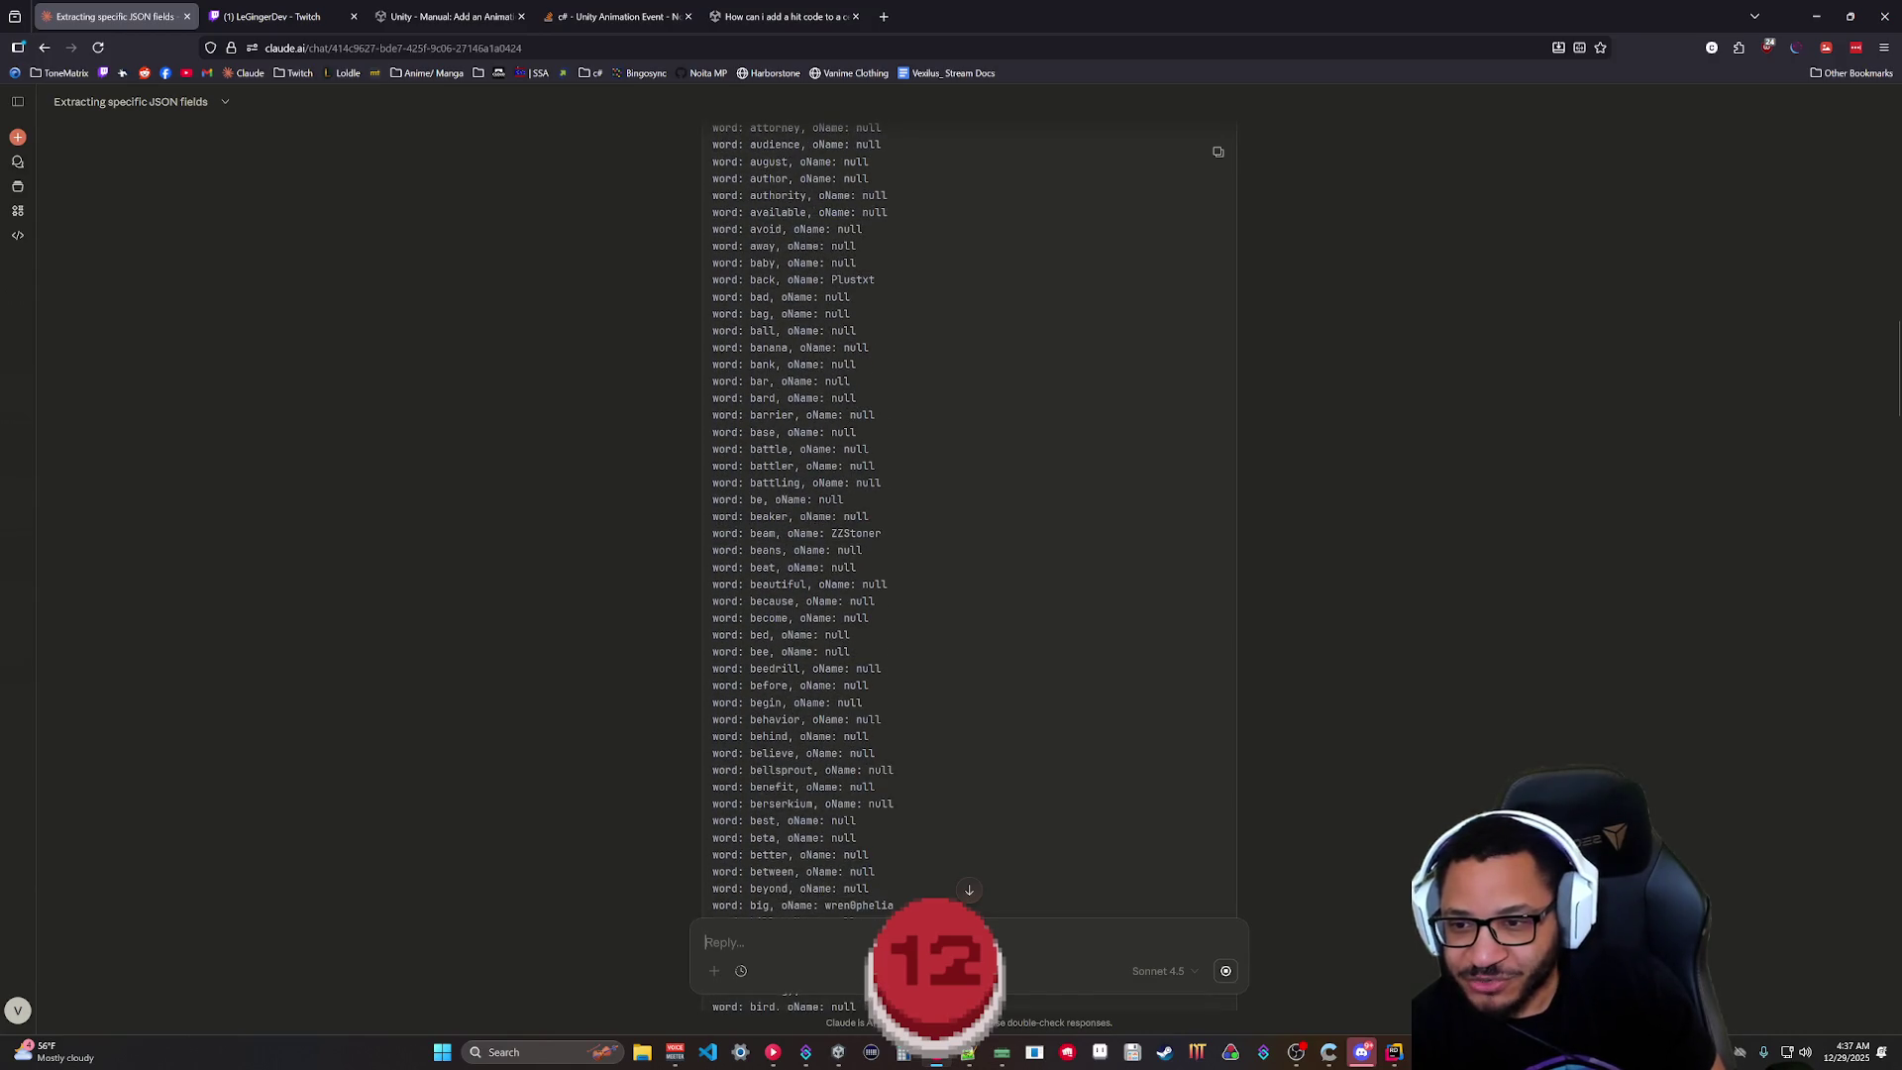
scroll(792, 515, down, 1)
scroll(792, 515, down, 1)
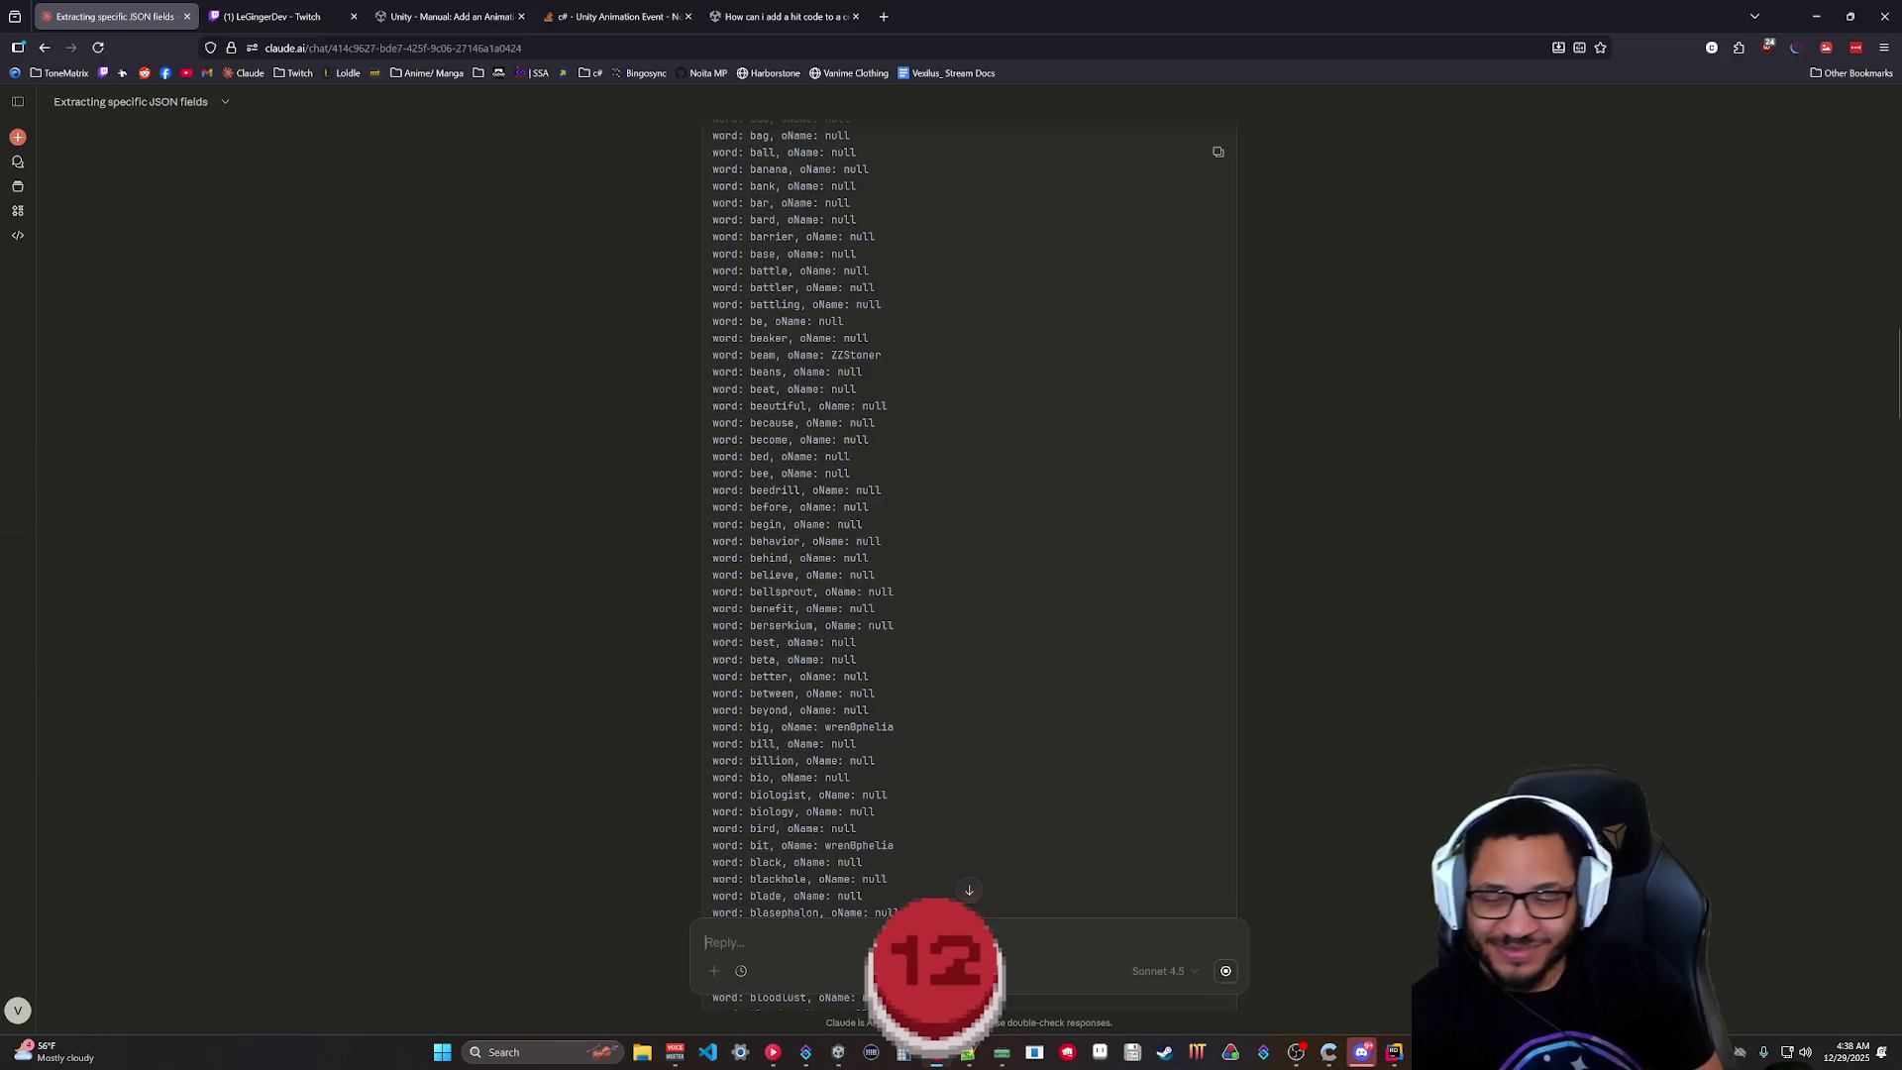
scroll(1020, 554, down, 15)
scroll(1015, 595, down, 20)
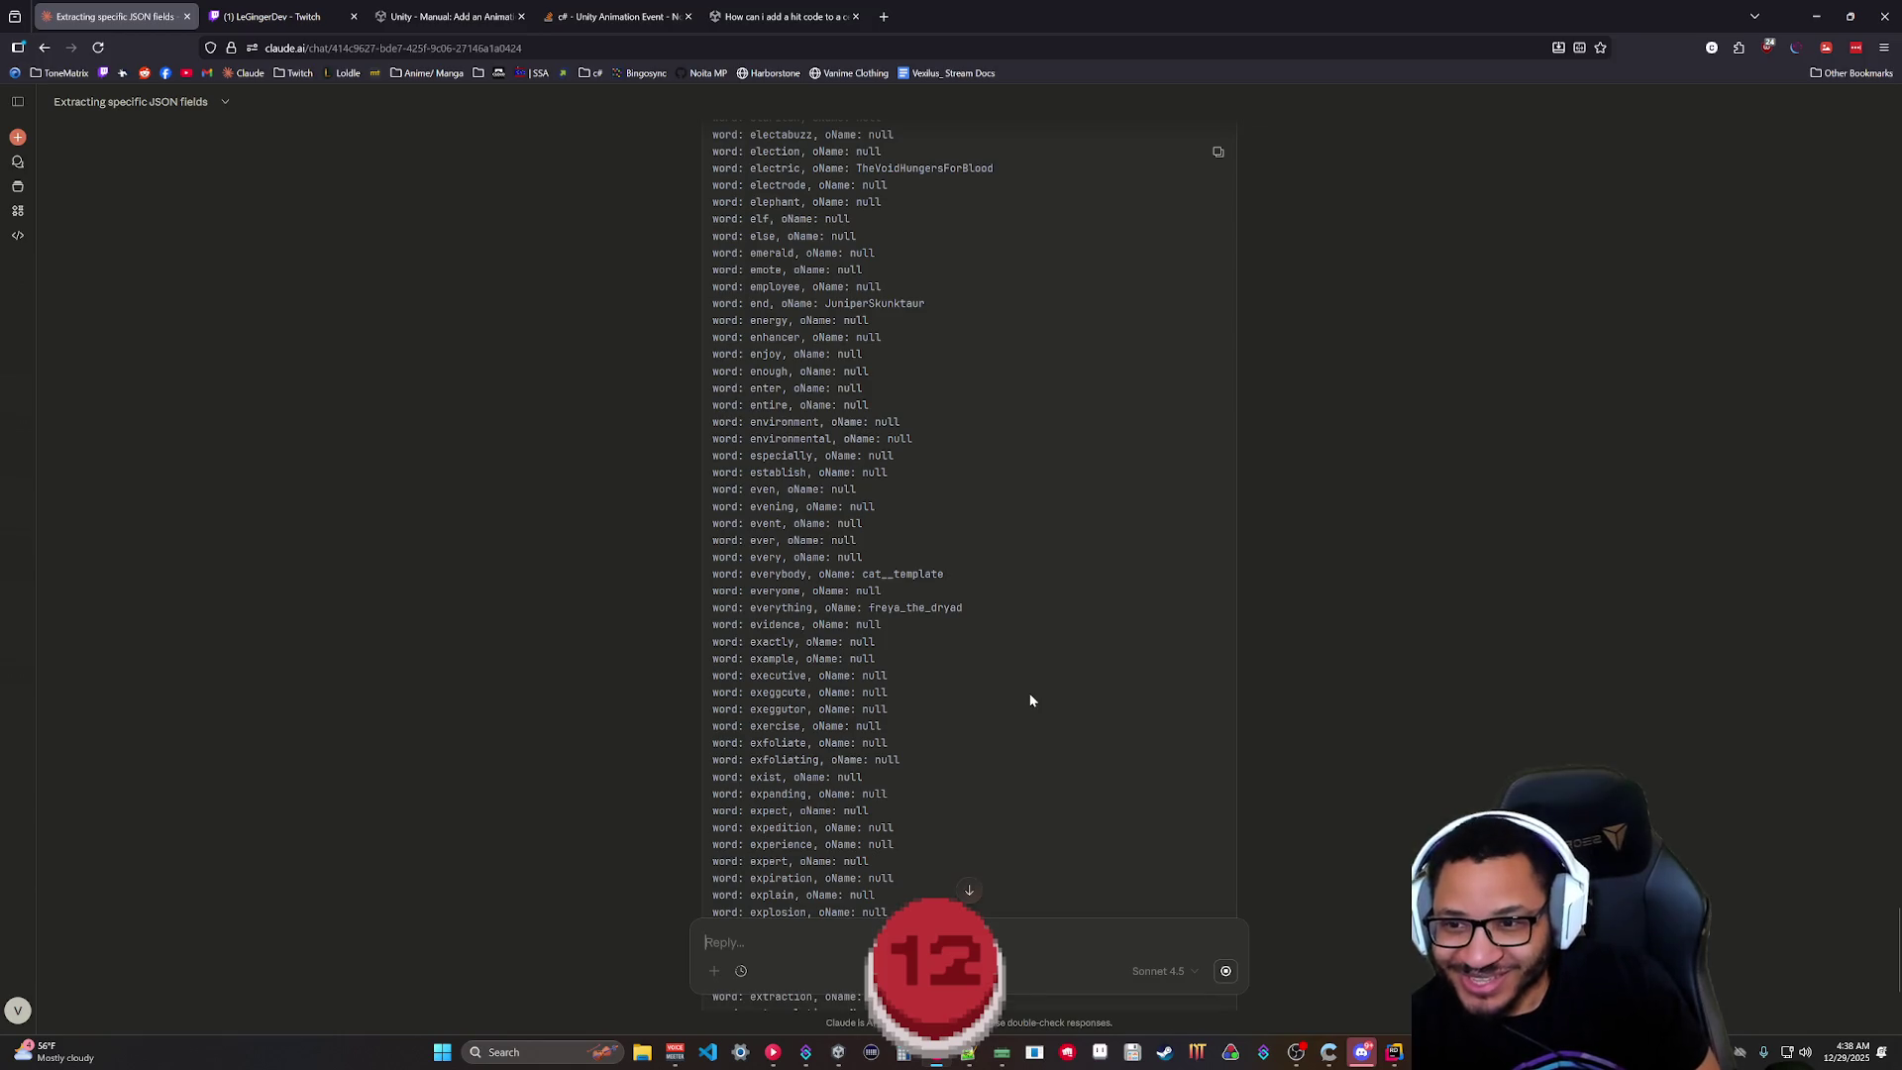
scroll(991, 653, up, 5)
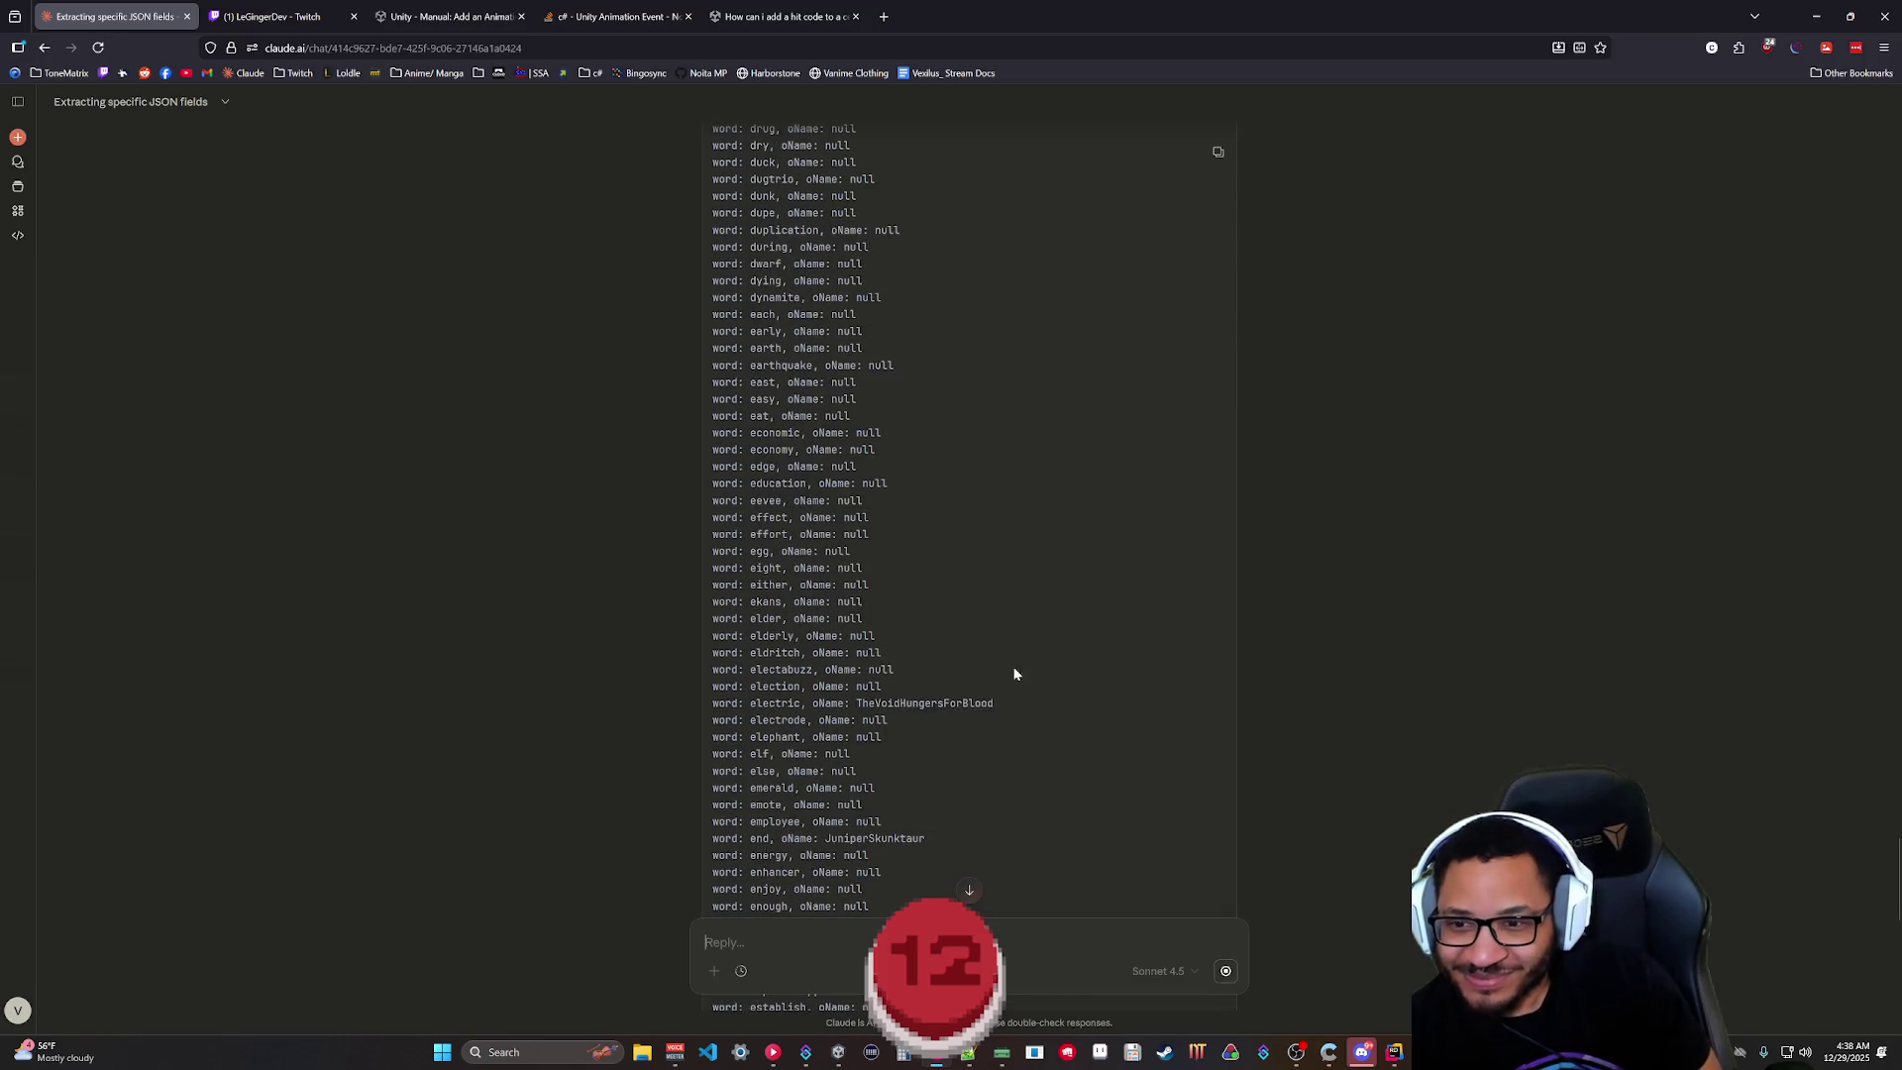
scroll(1131, 630, up, 6)
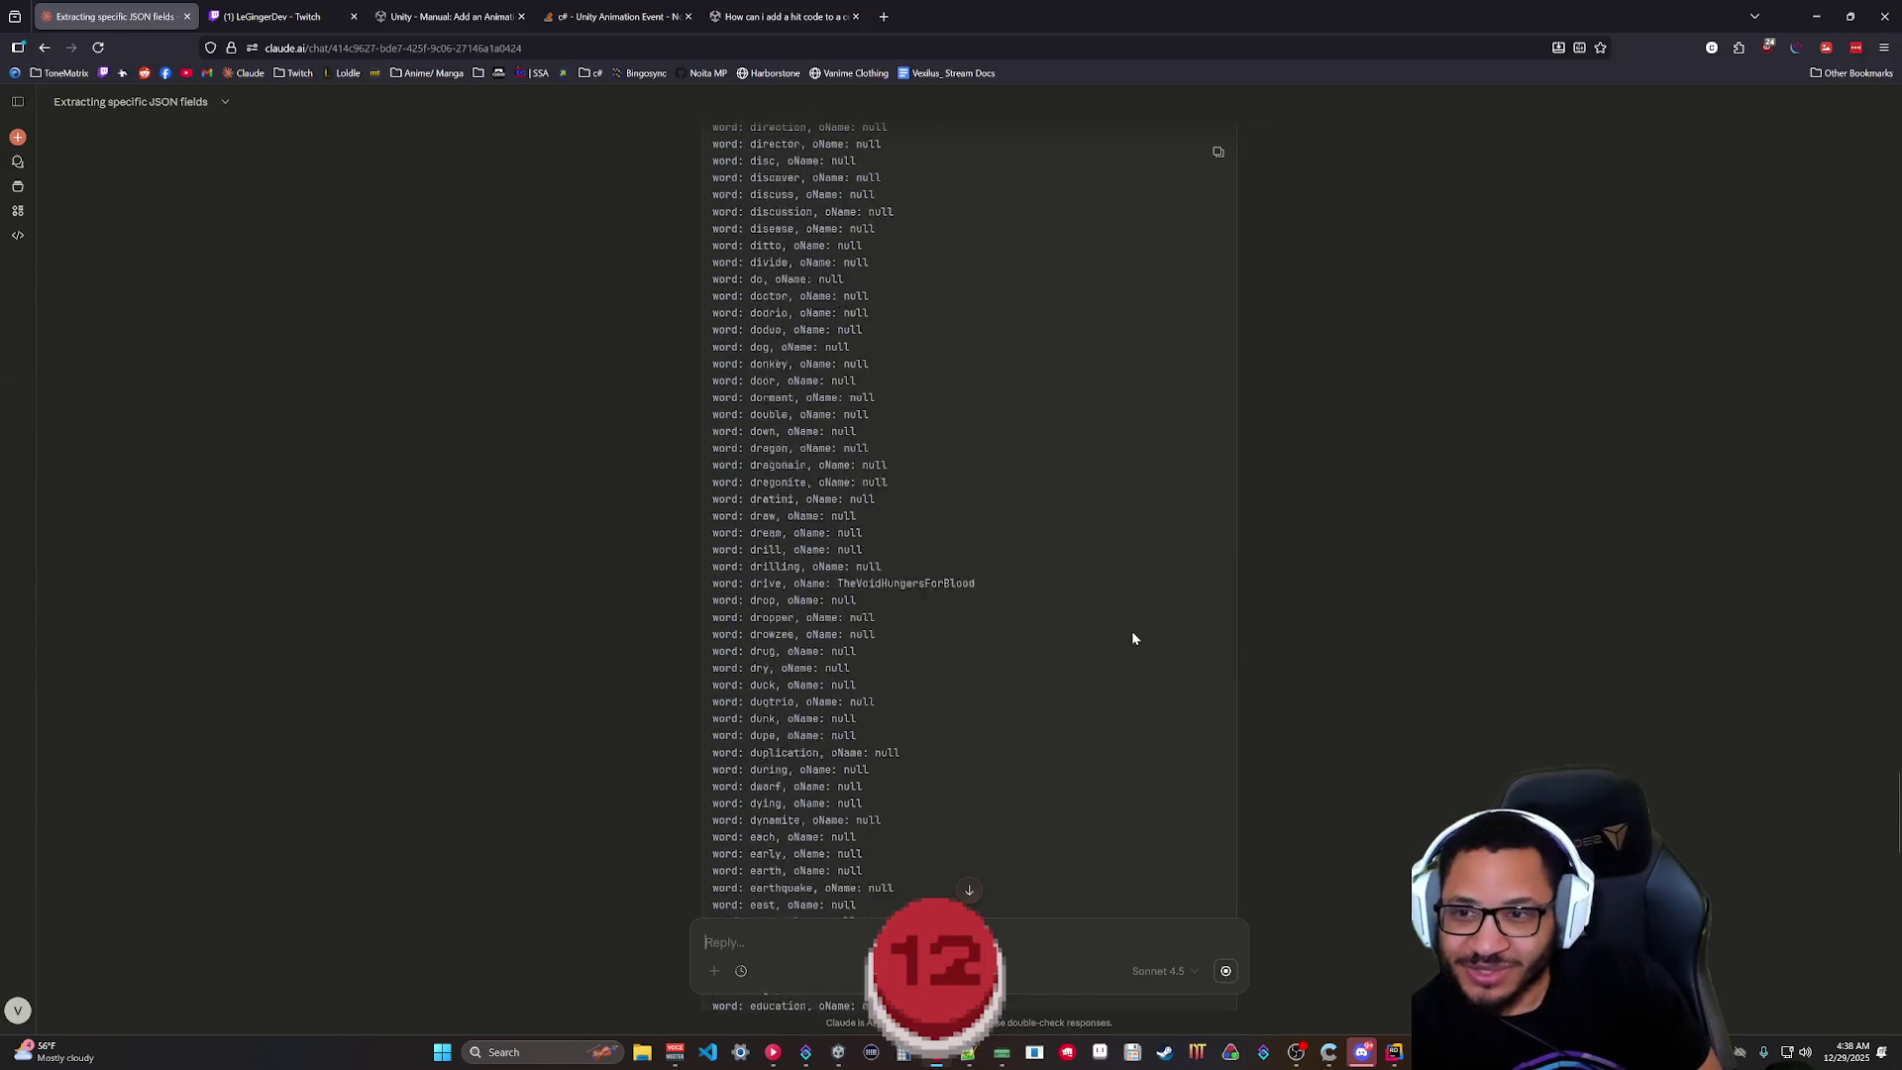
scroll(919, 697, up, 13)
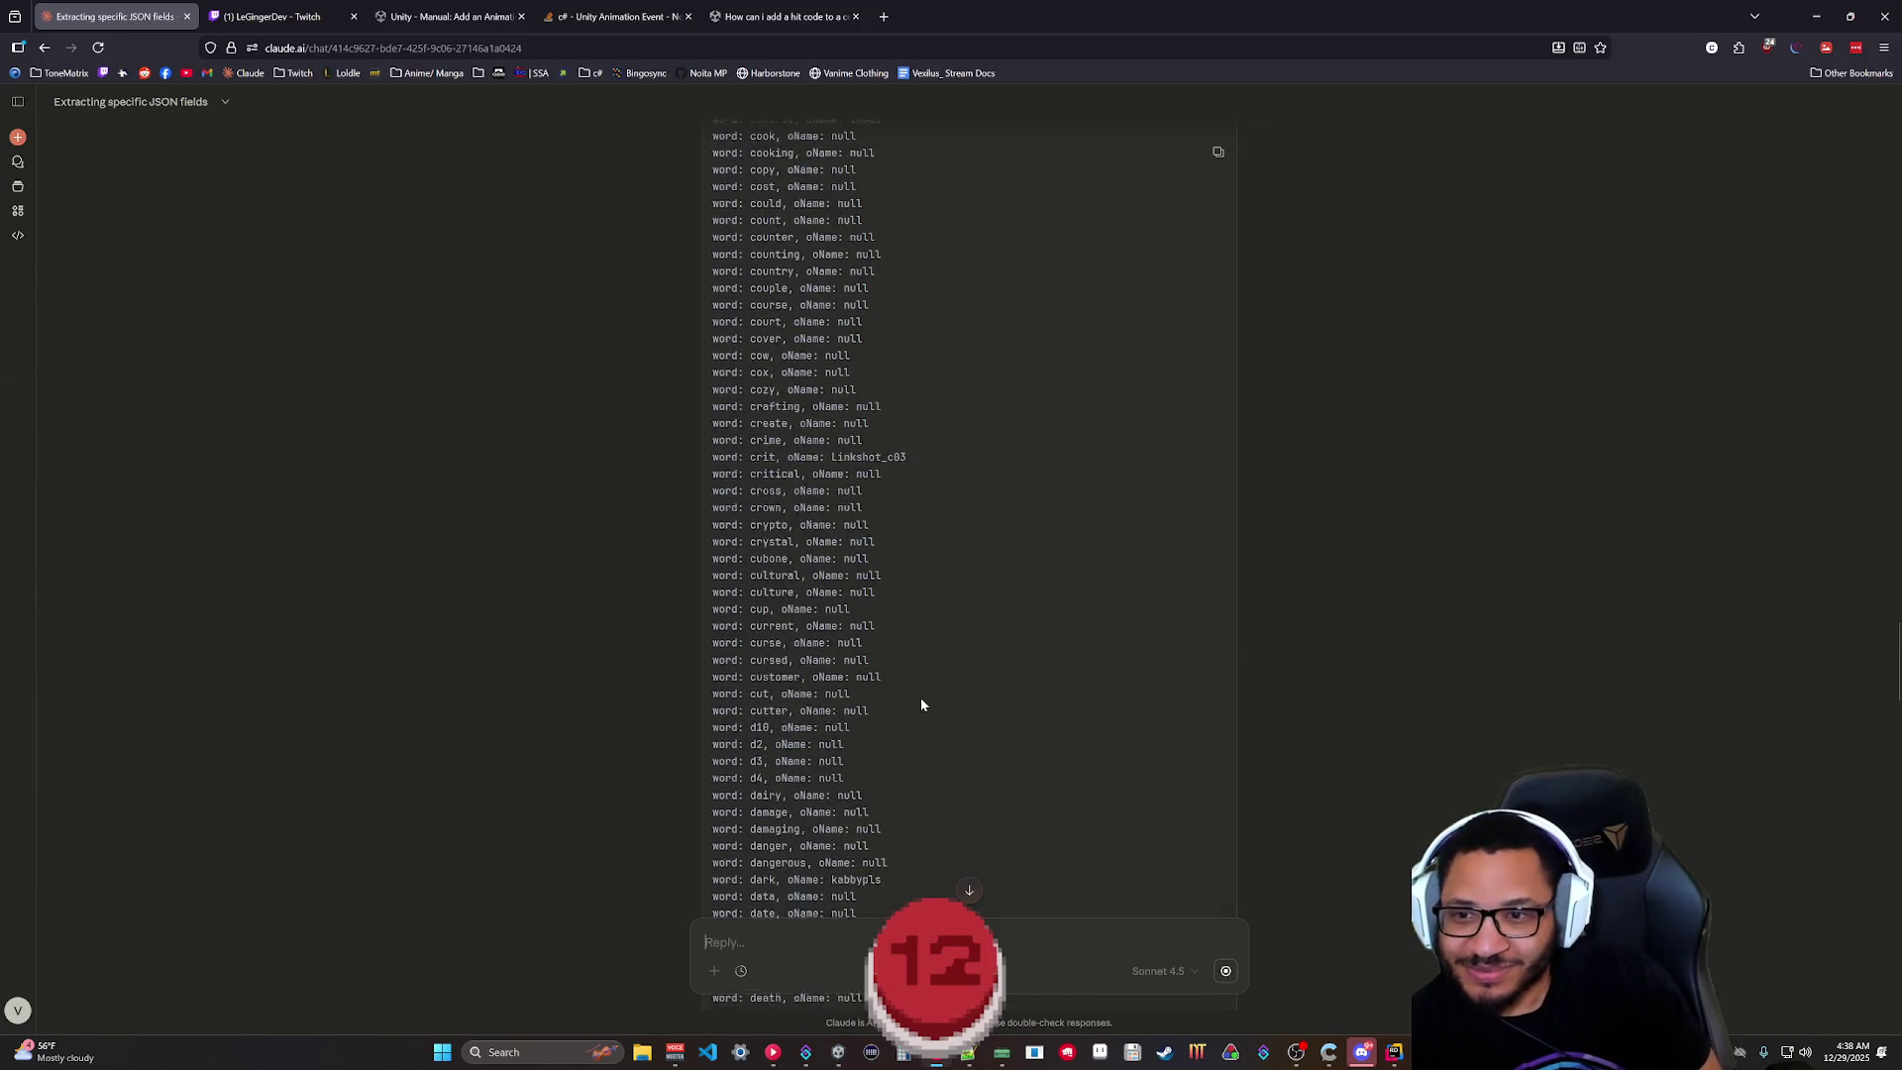
scroll(995, 703, up, 9)
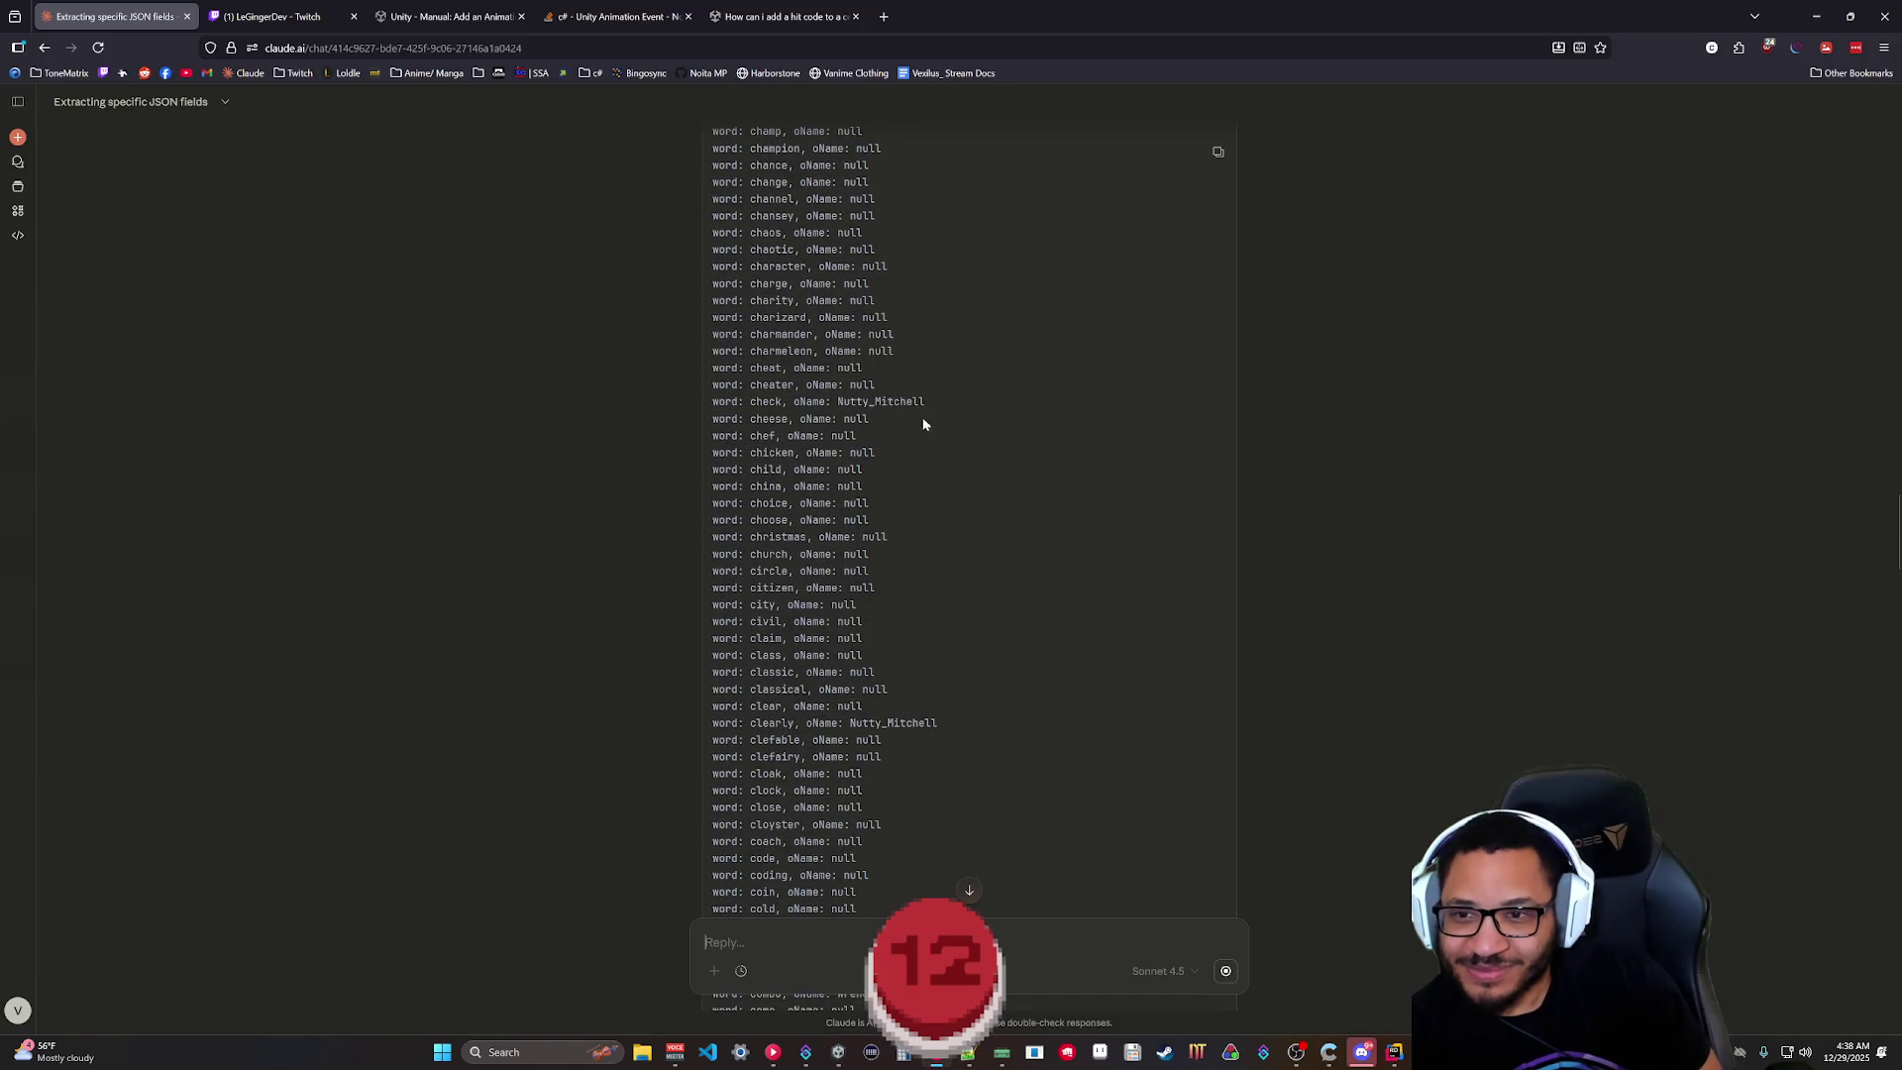
scroll(879, 519, up, 15)
scroll(880, 527, down, 20)
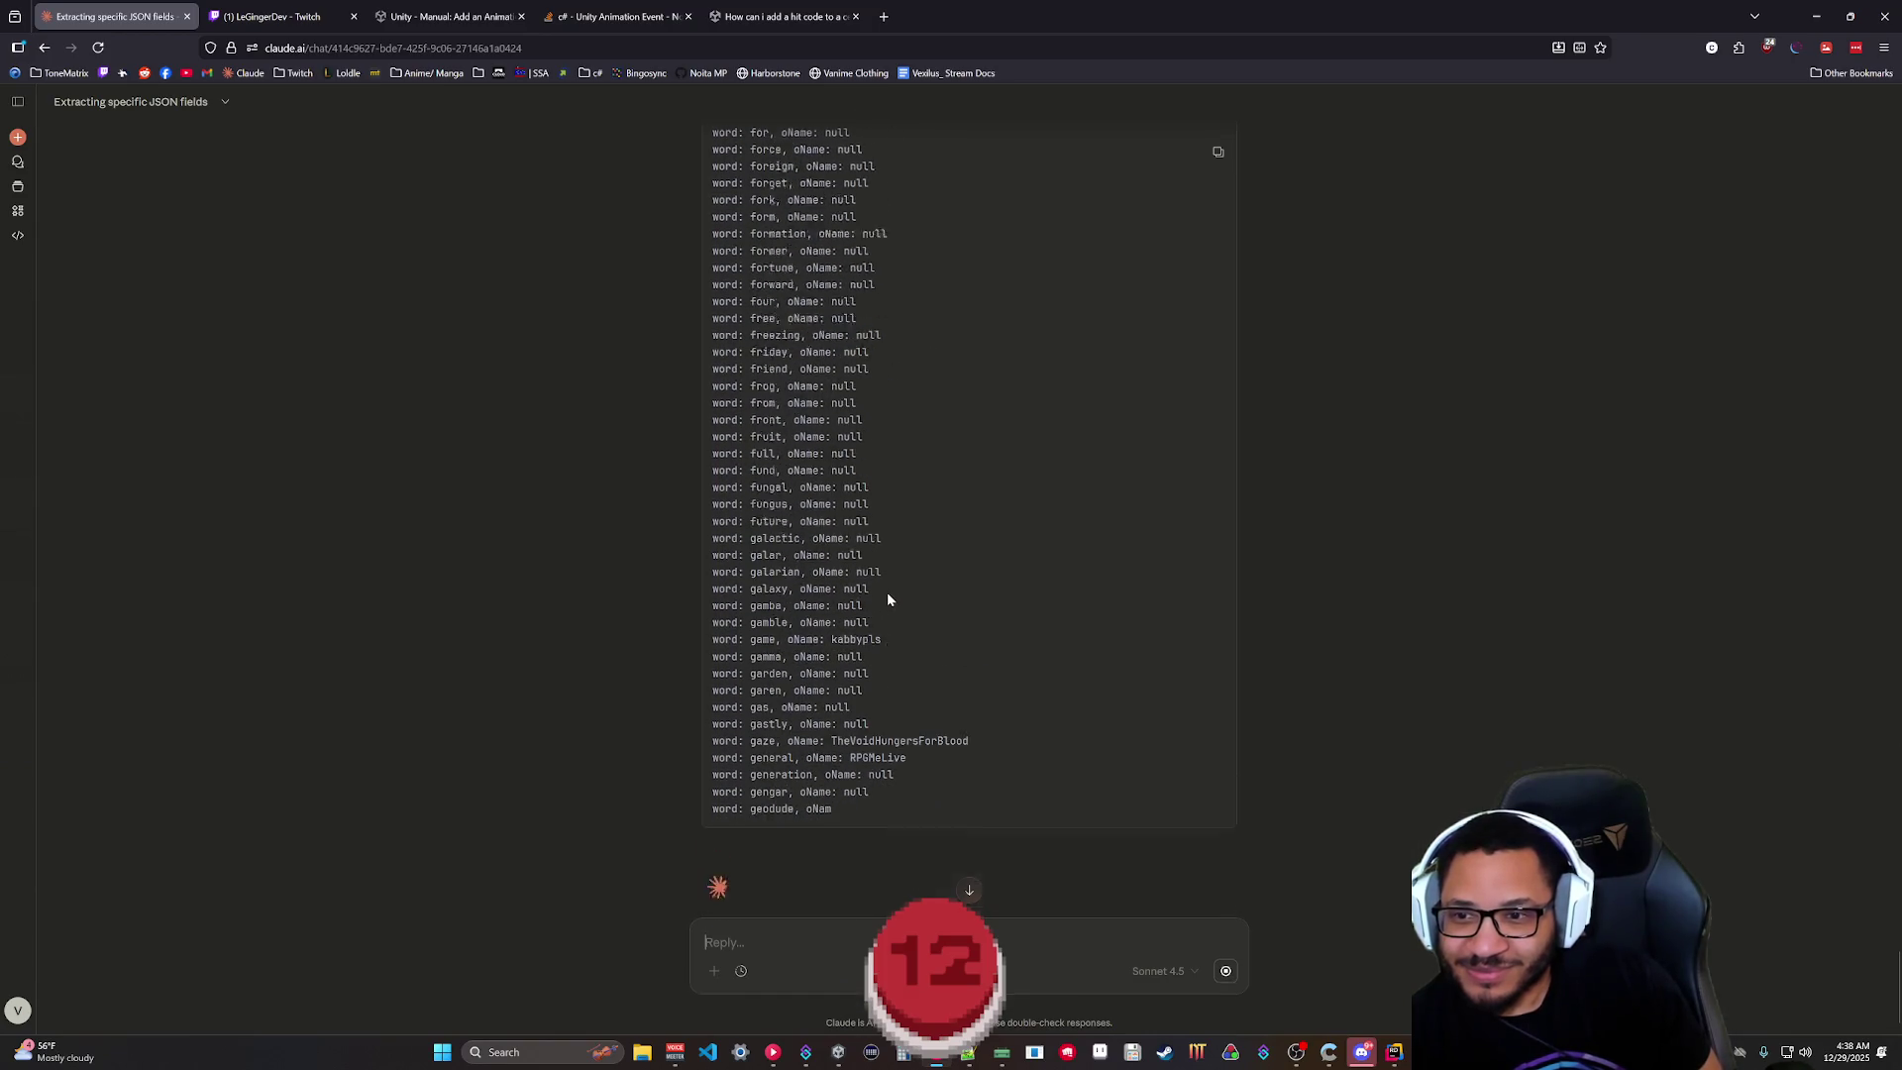
scroll(919, 570, down, 3)
scroll(919, 567, down, 1)
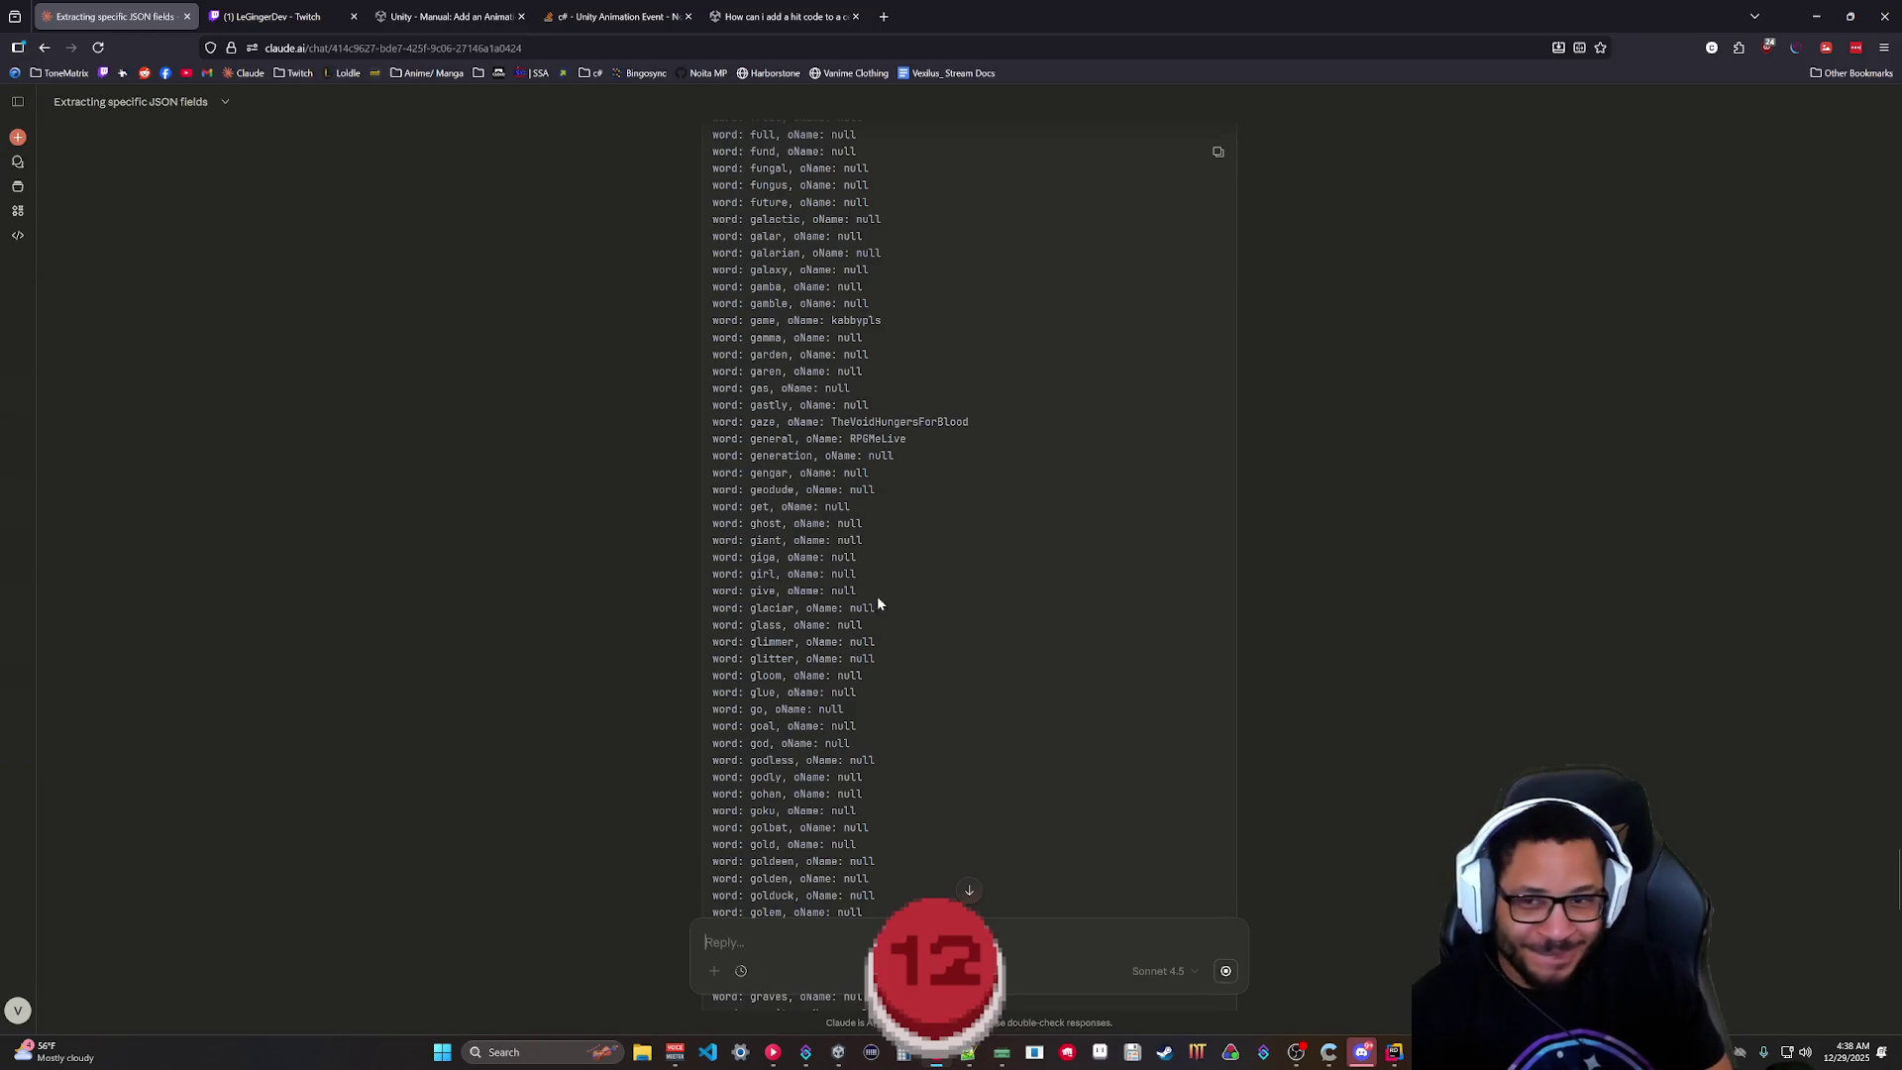
scroll(886, 607, up, 3)
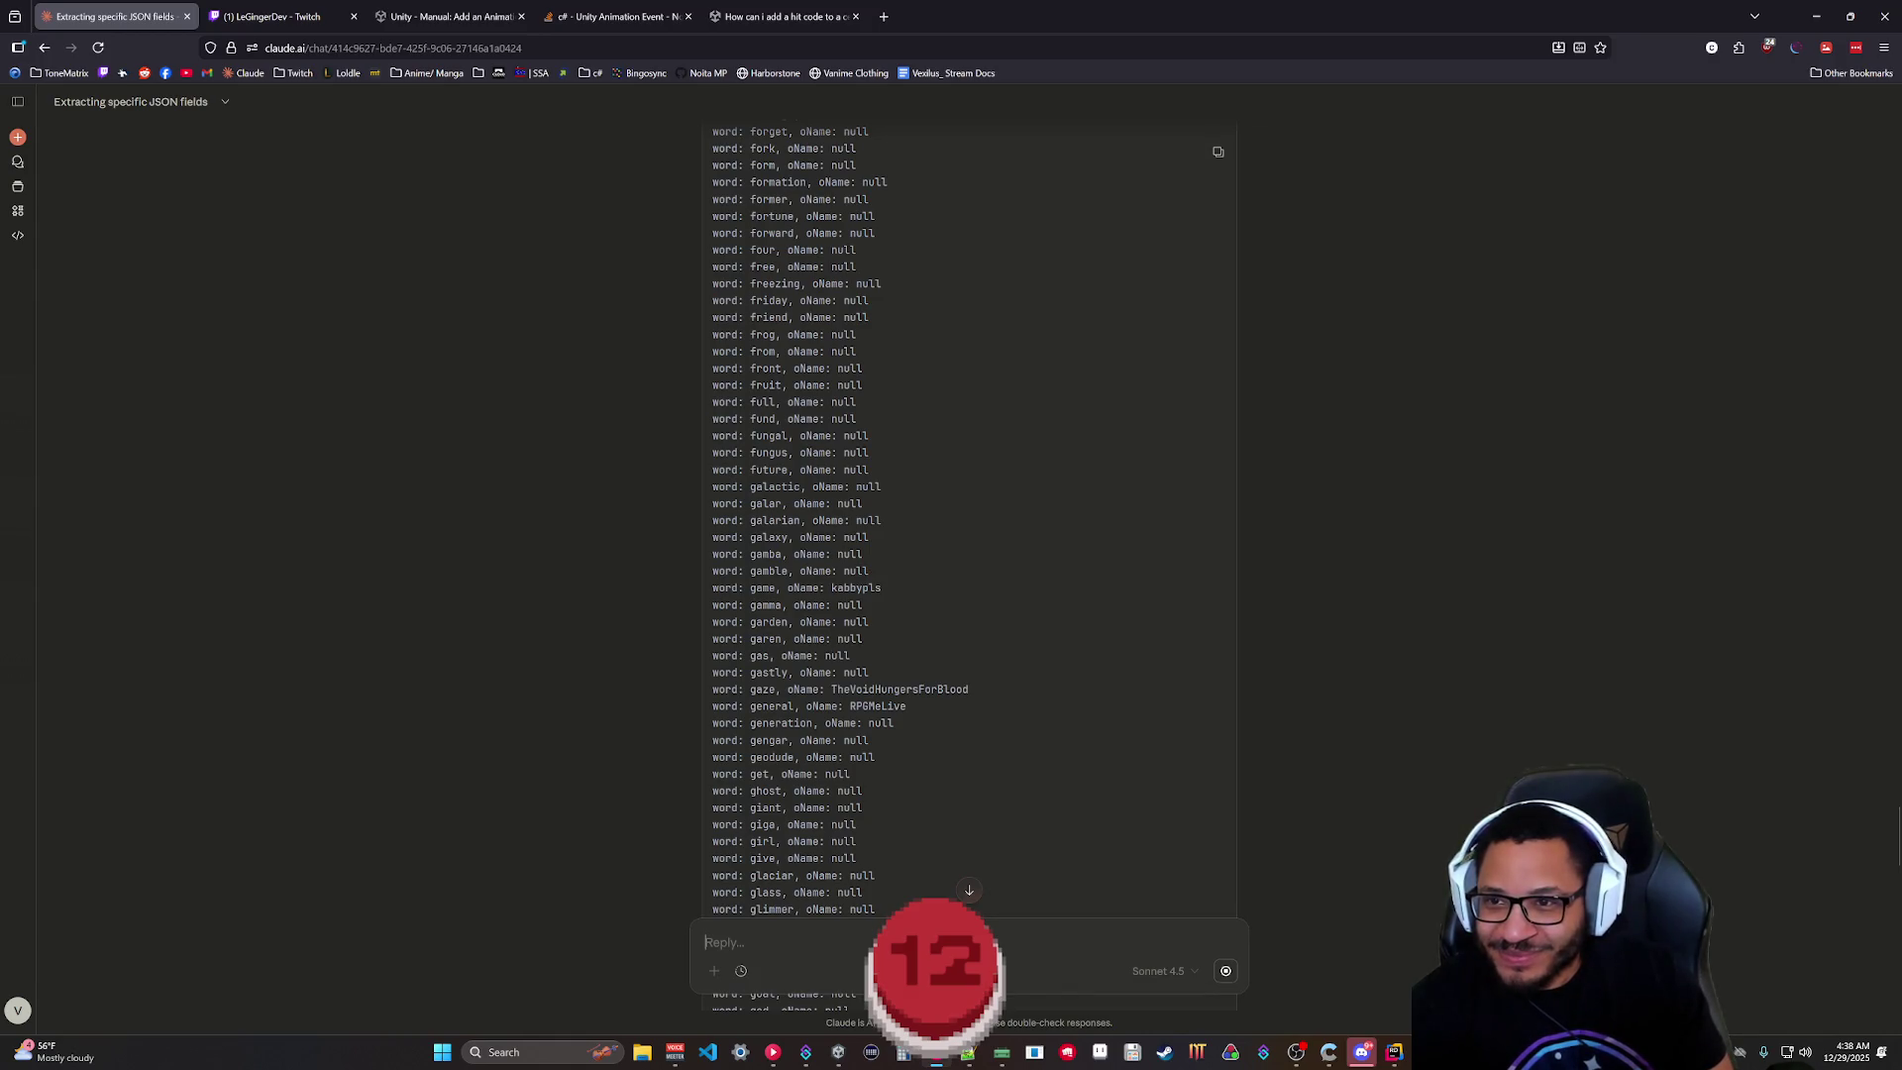
scroll(892, 603, down, 10)
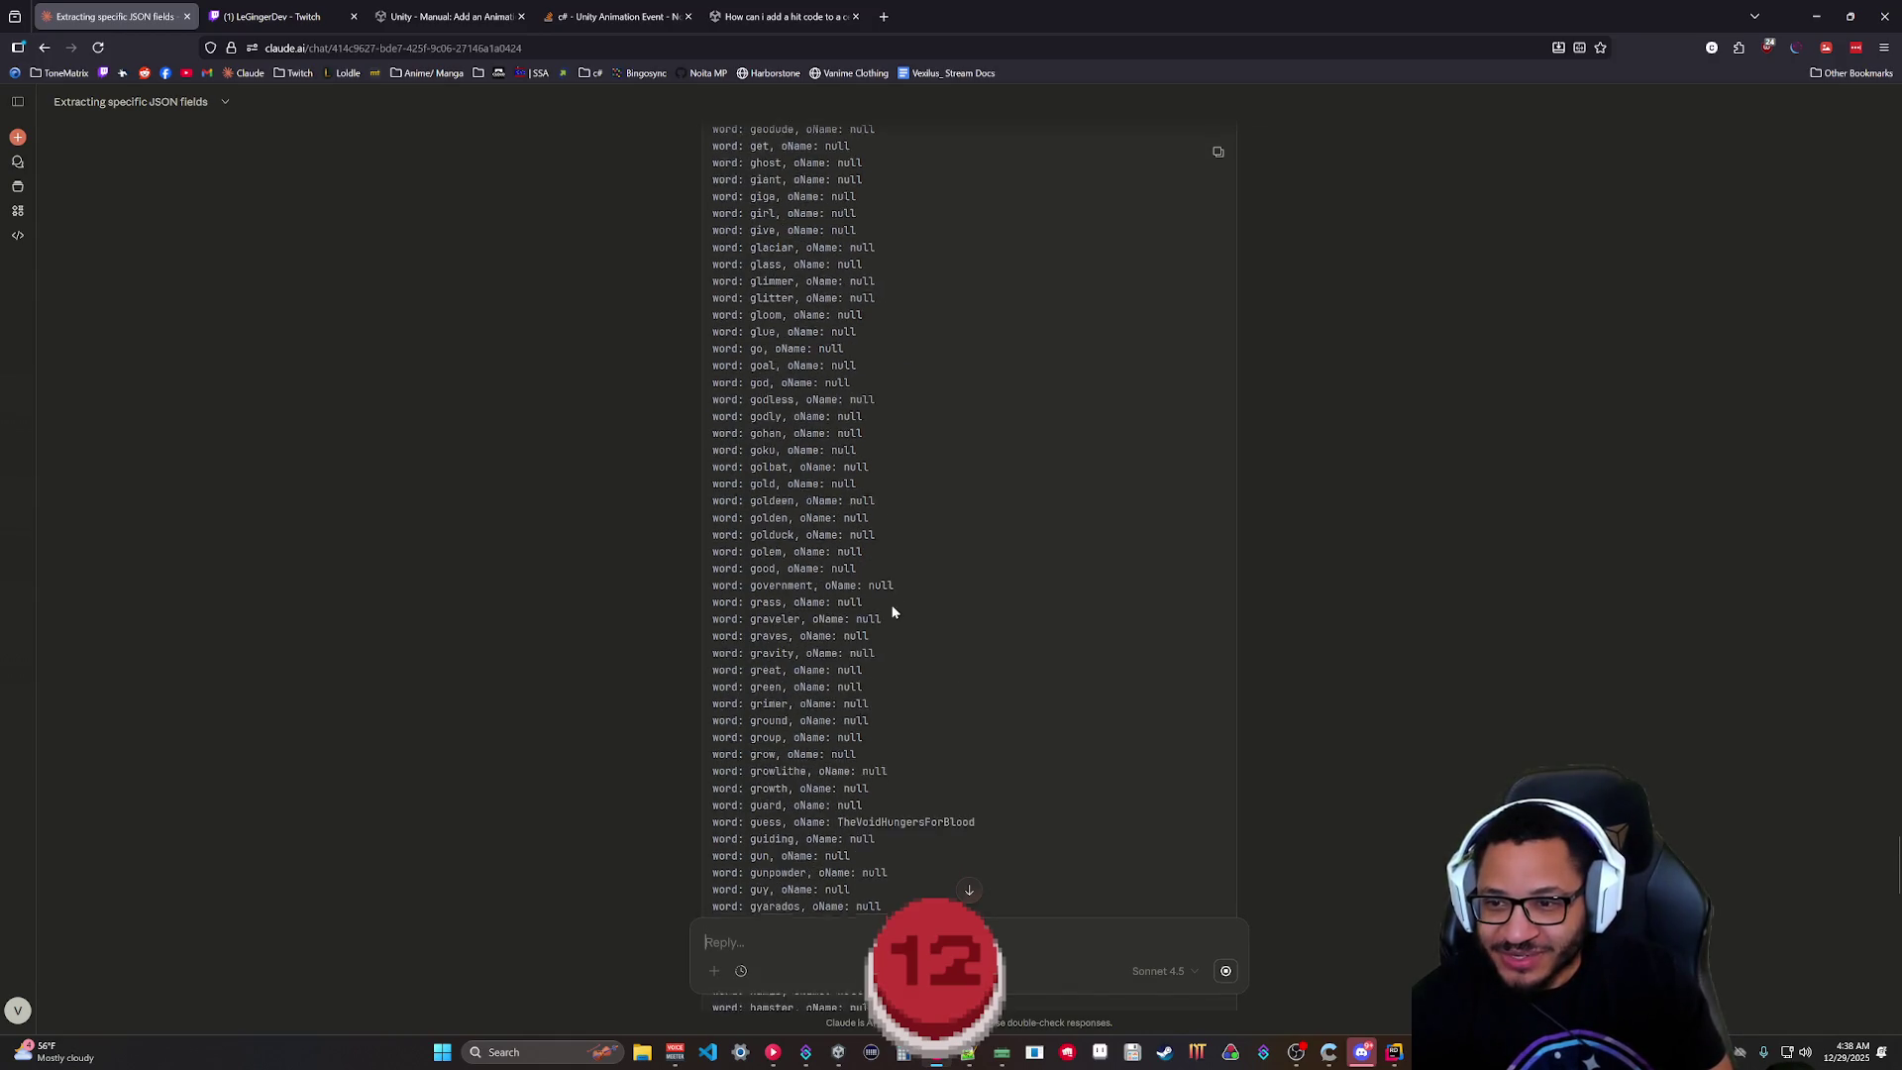
scroll(892, 613, down, 4)
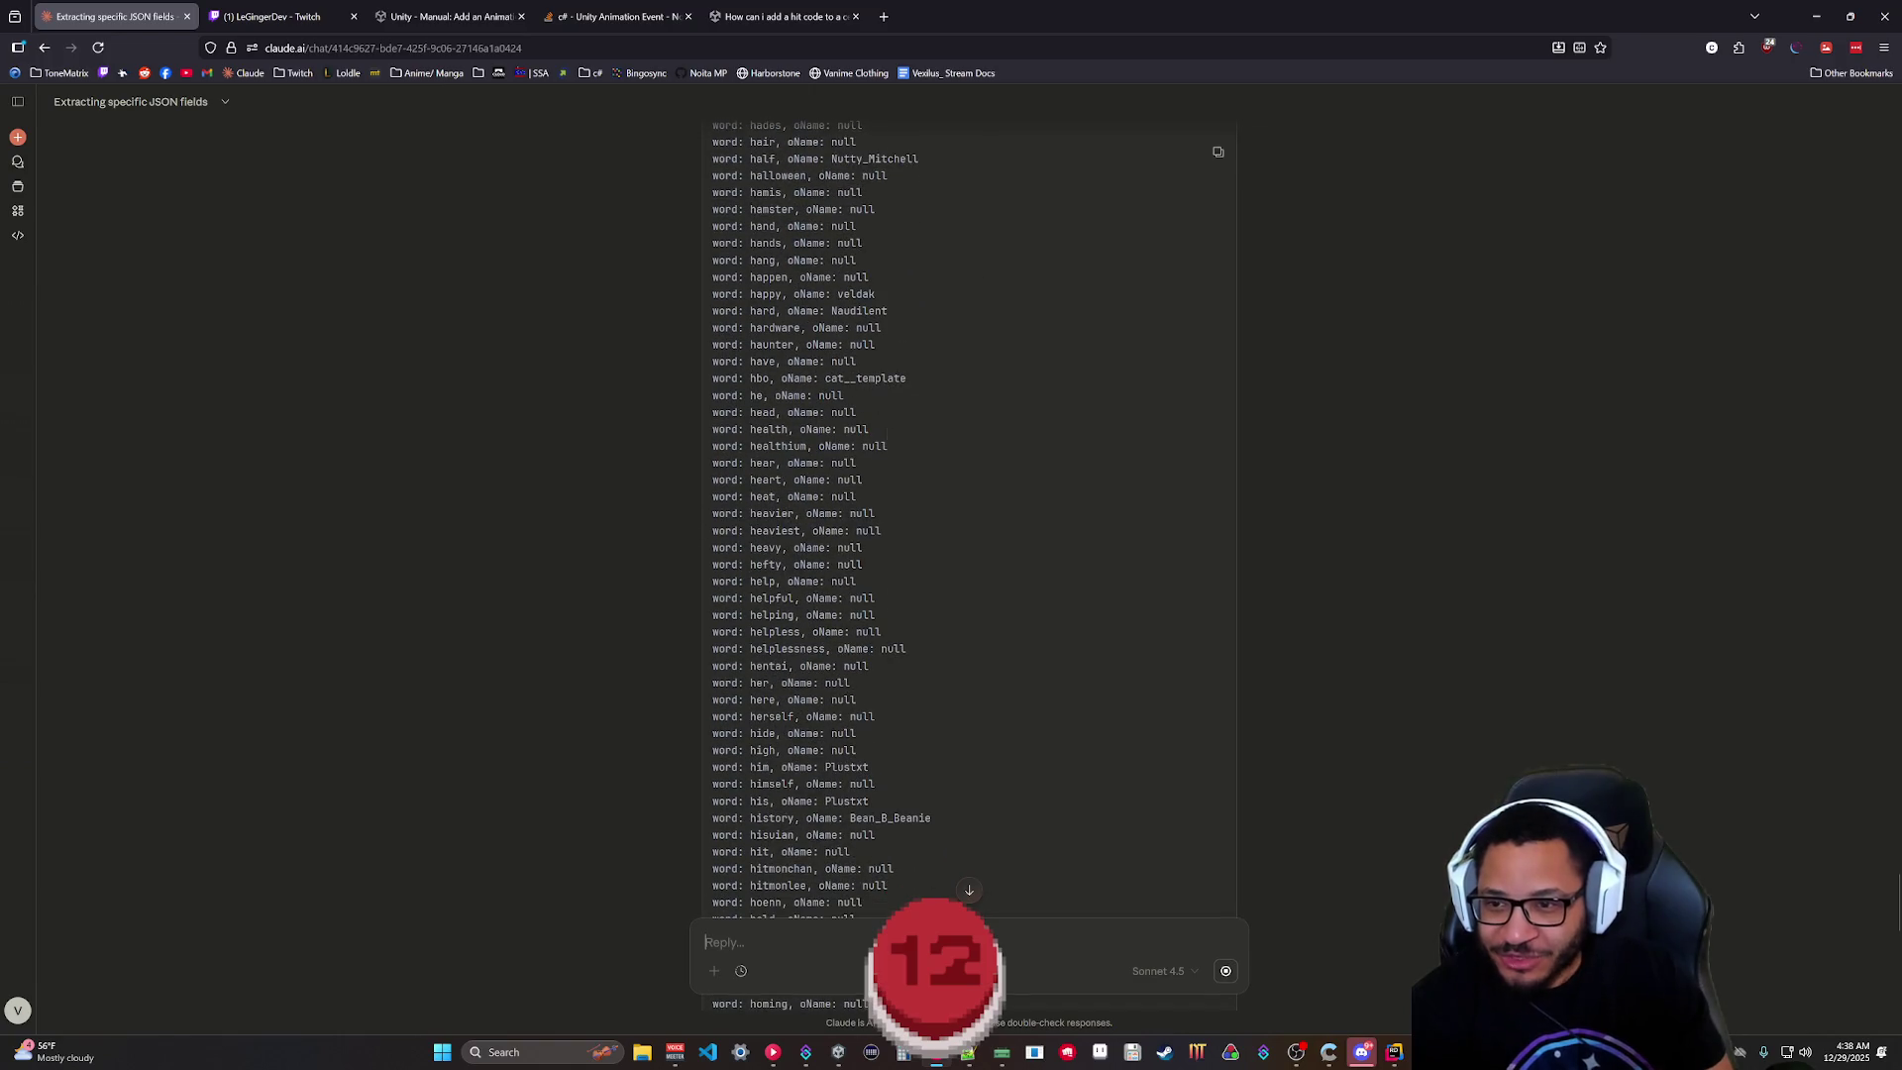
scroll(891, 515, down, 4)
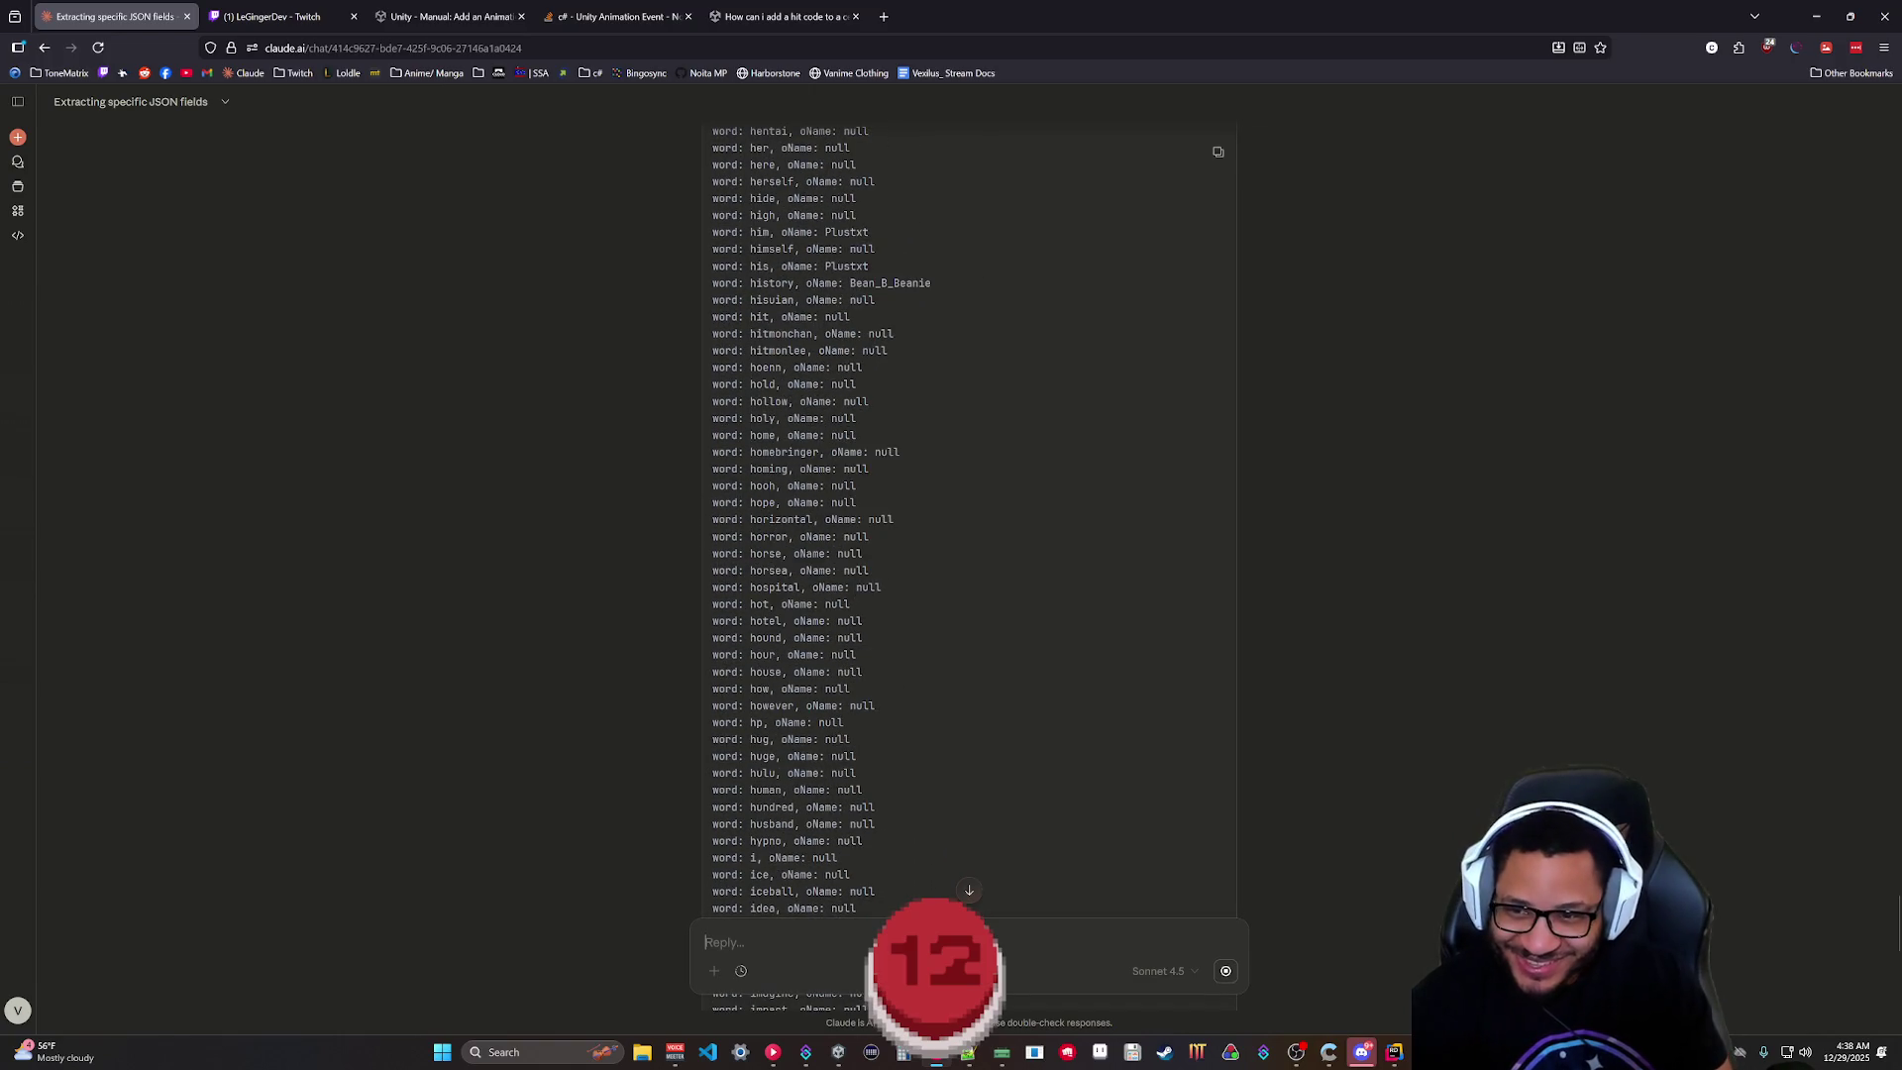
scroll(891, 515, up, 2)
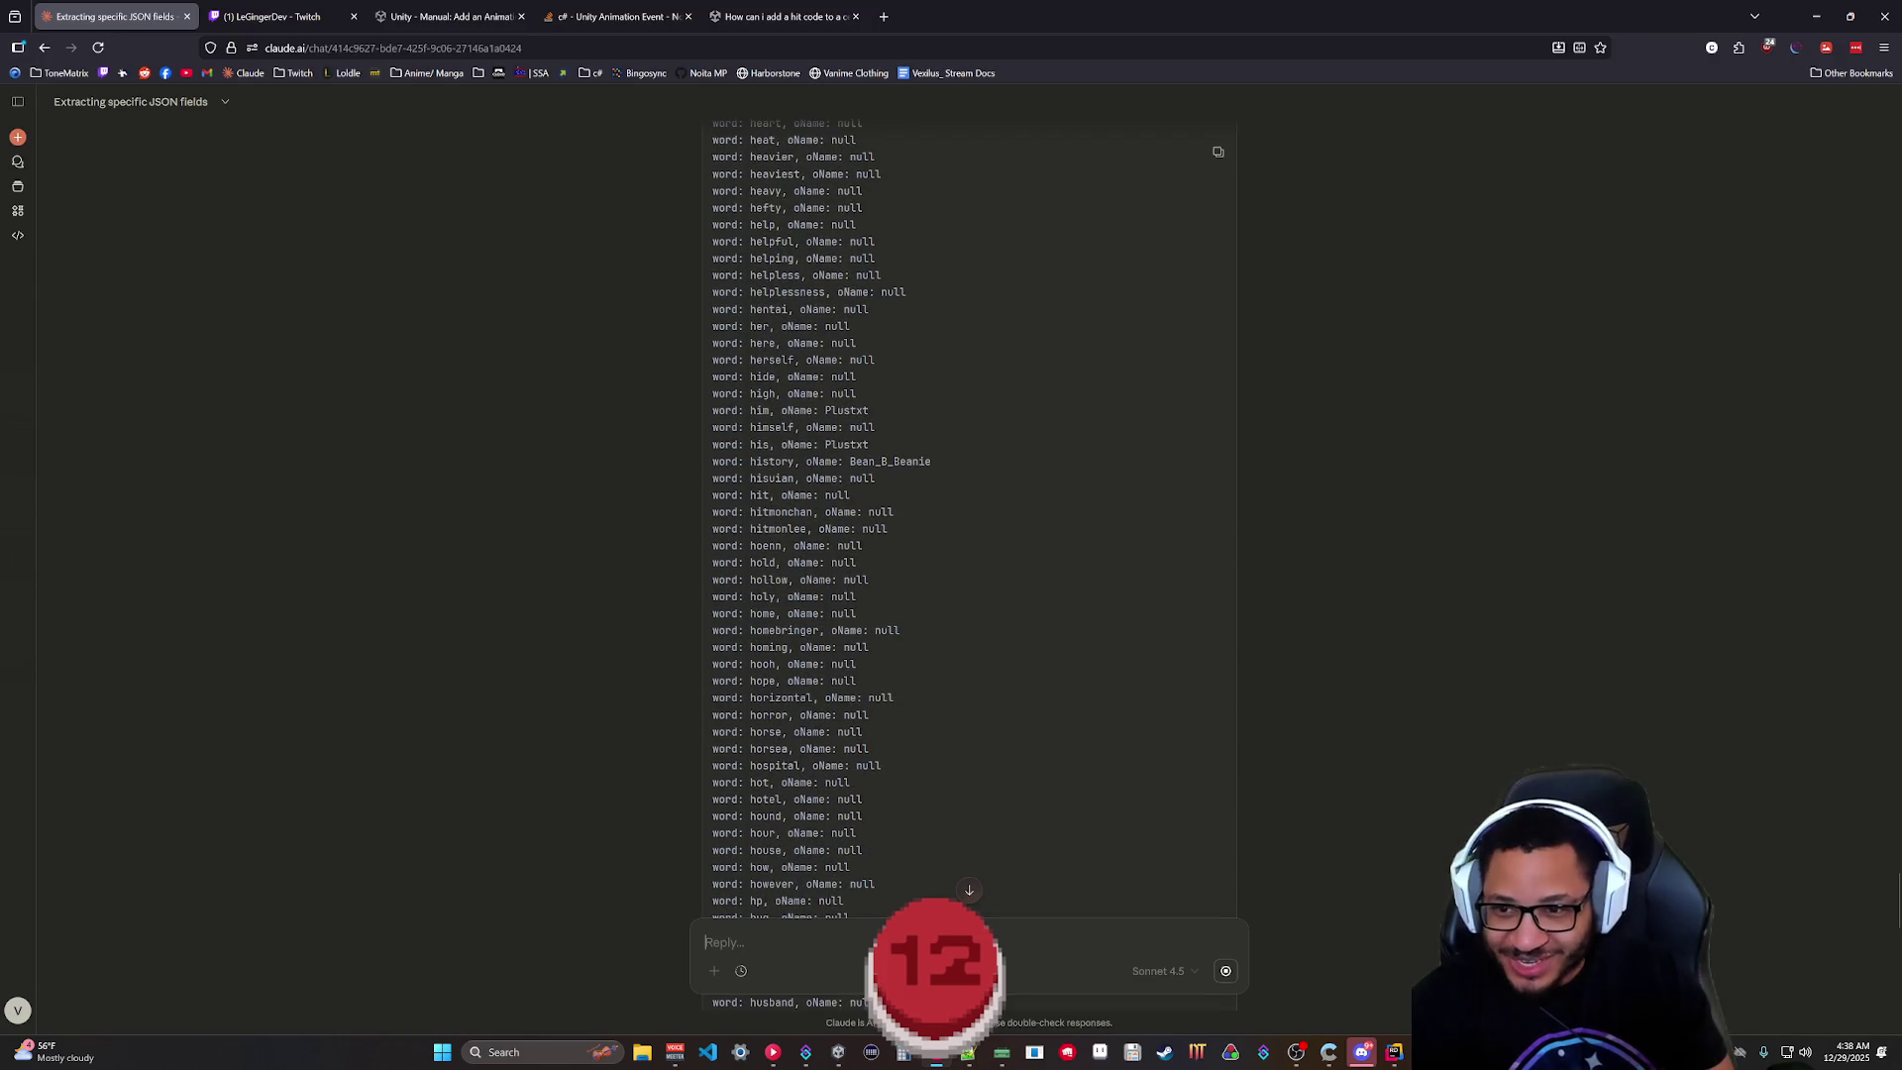
scroll(891, 515, down, 6)
scroll(892, 515, down, 4)
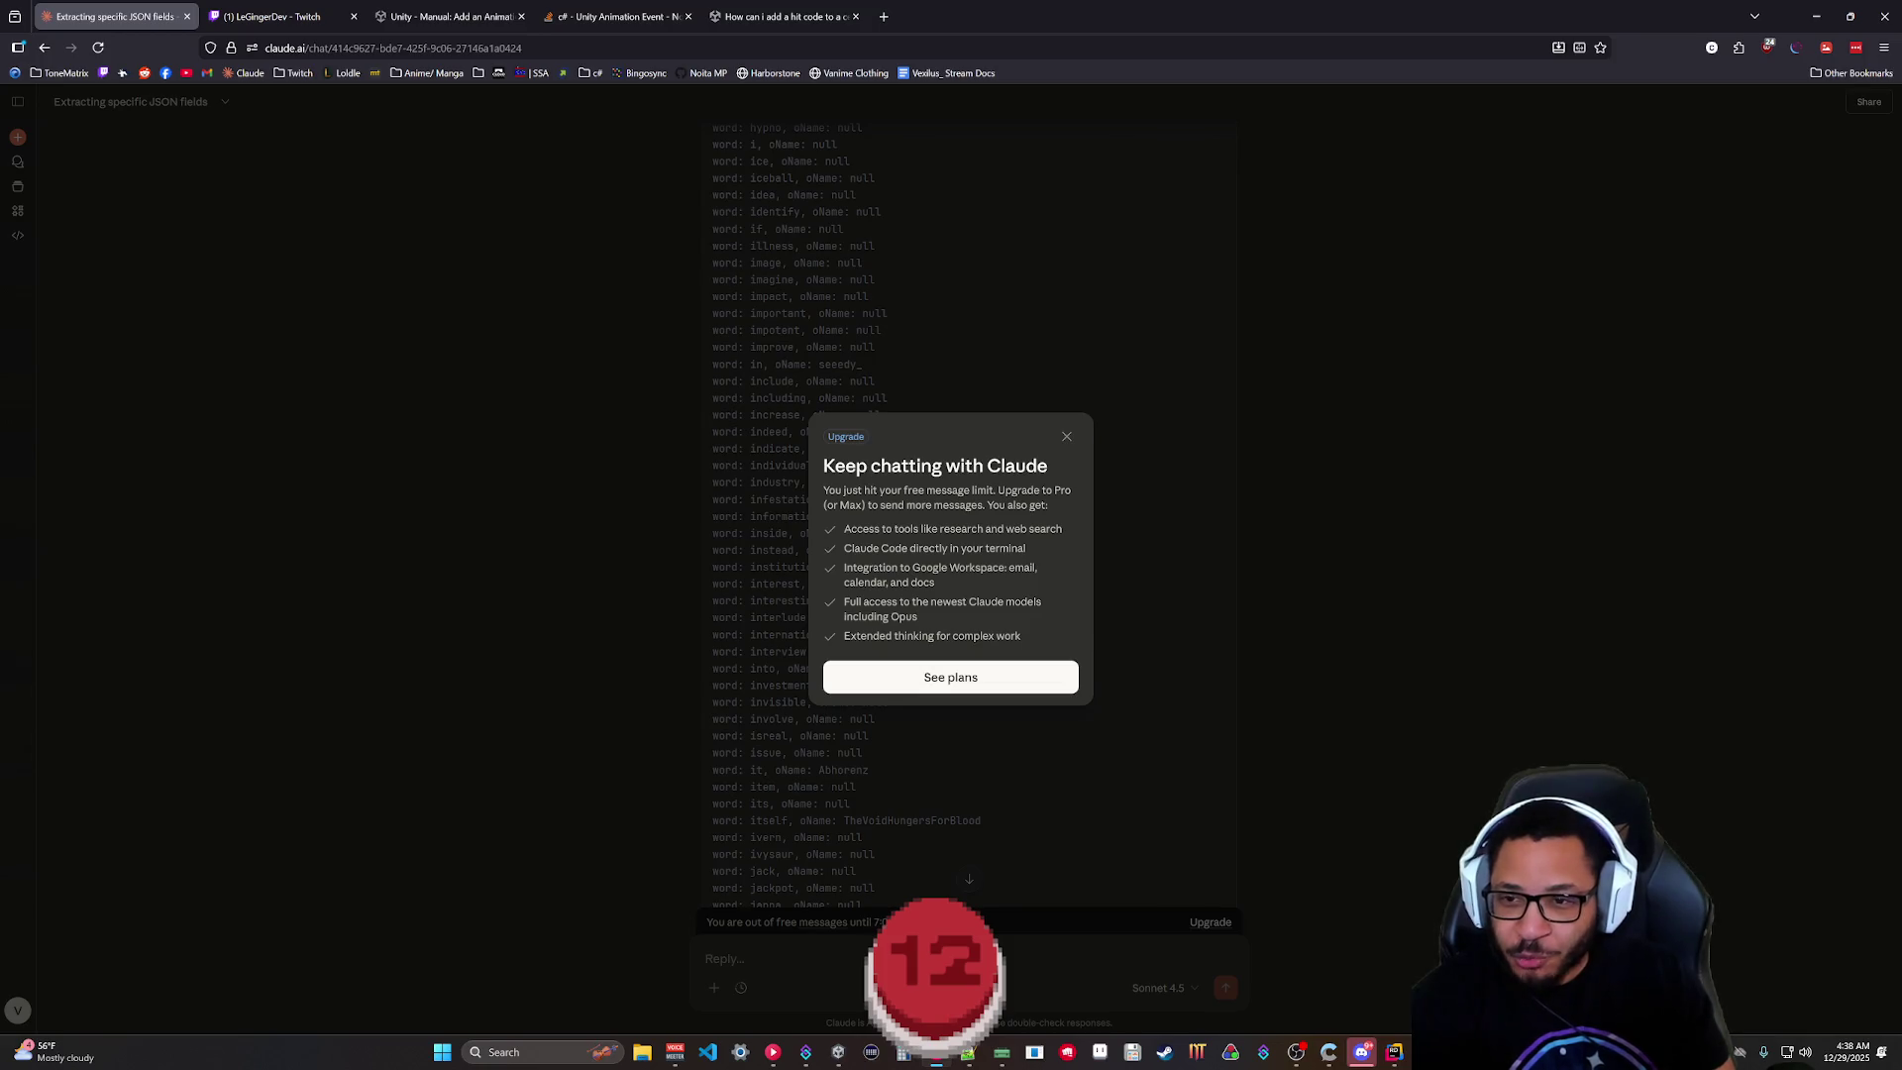
Dismiss the upgrade notice and ask Claude to continue the listing paused at polychromatic.
click(1067, 436)
scroll(1024, 475, down, 7)
scroll(938, 632, down, 3)
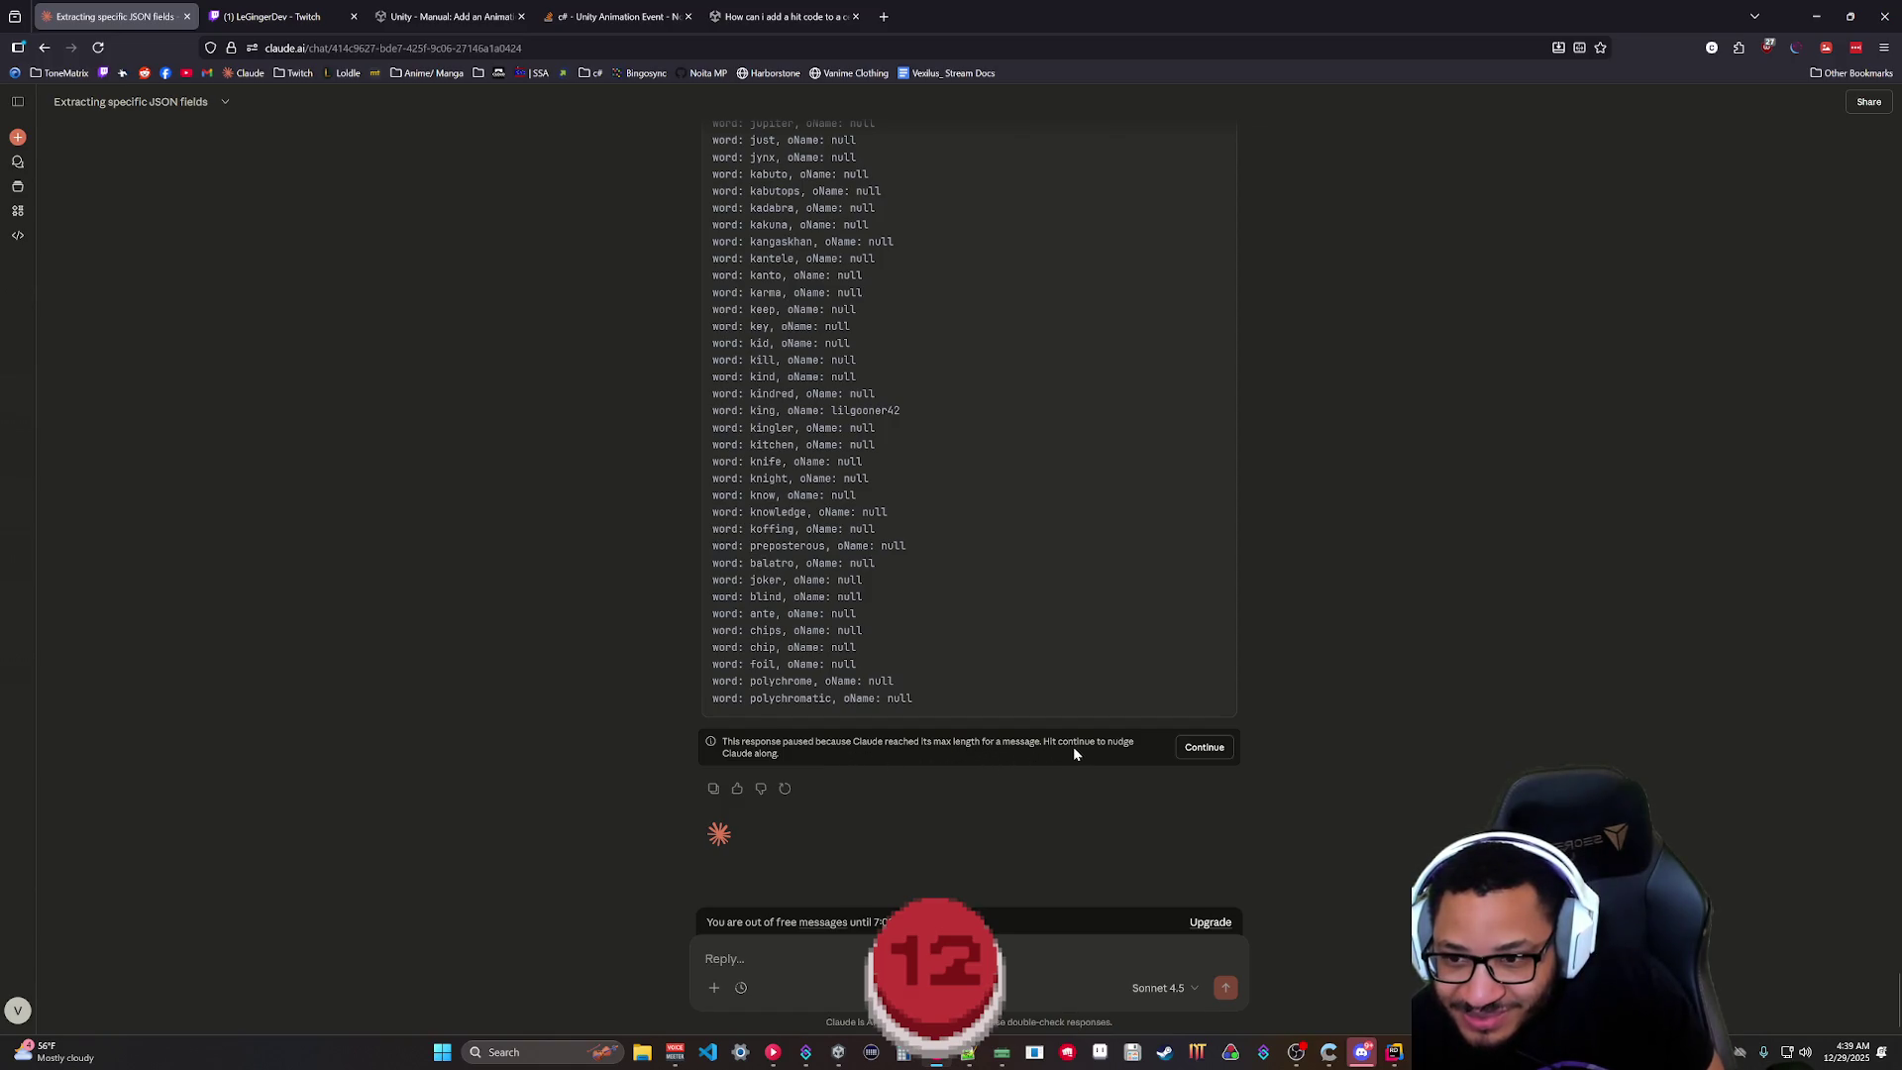
click(1205, 749)
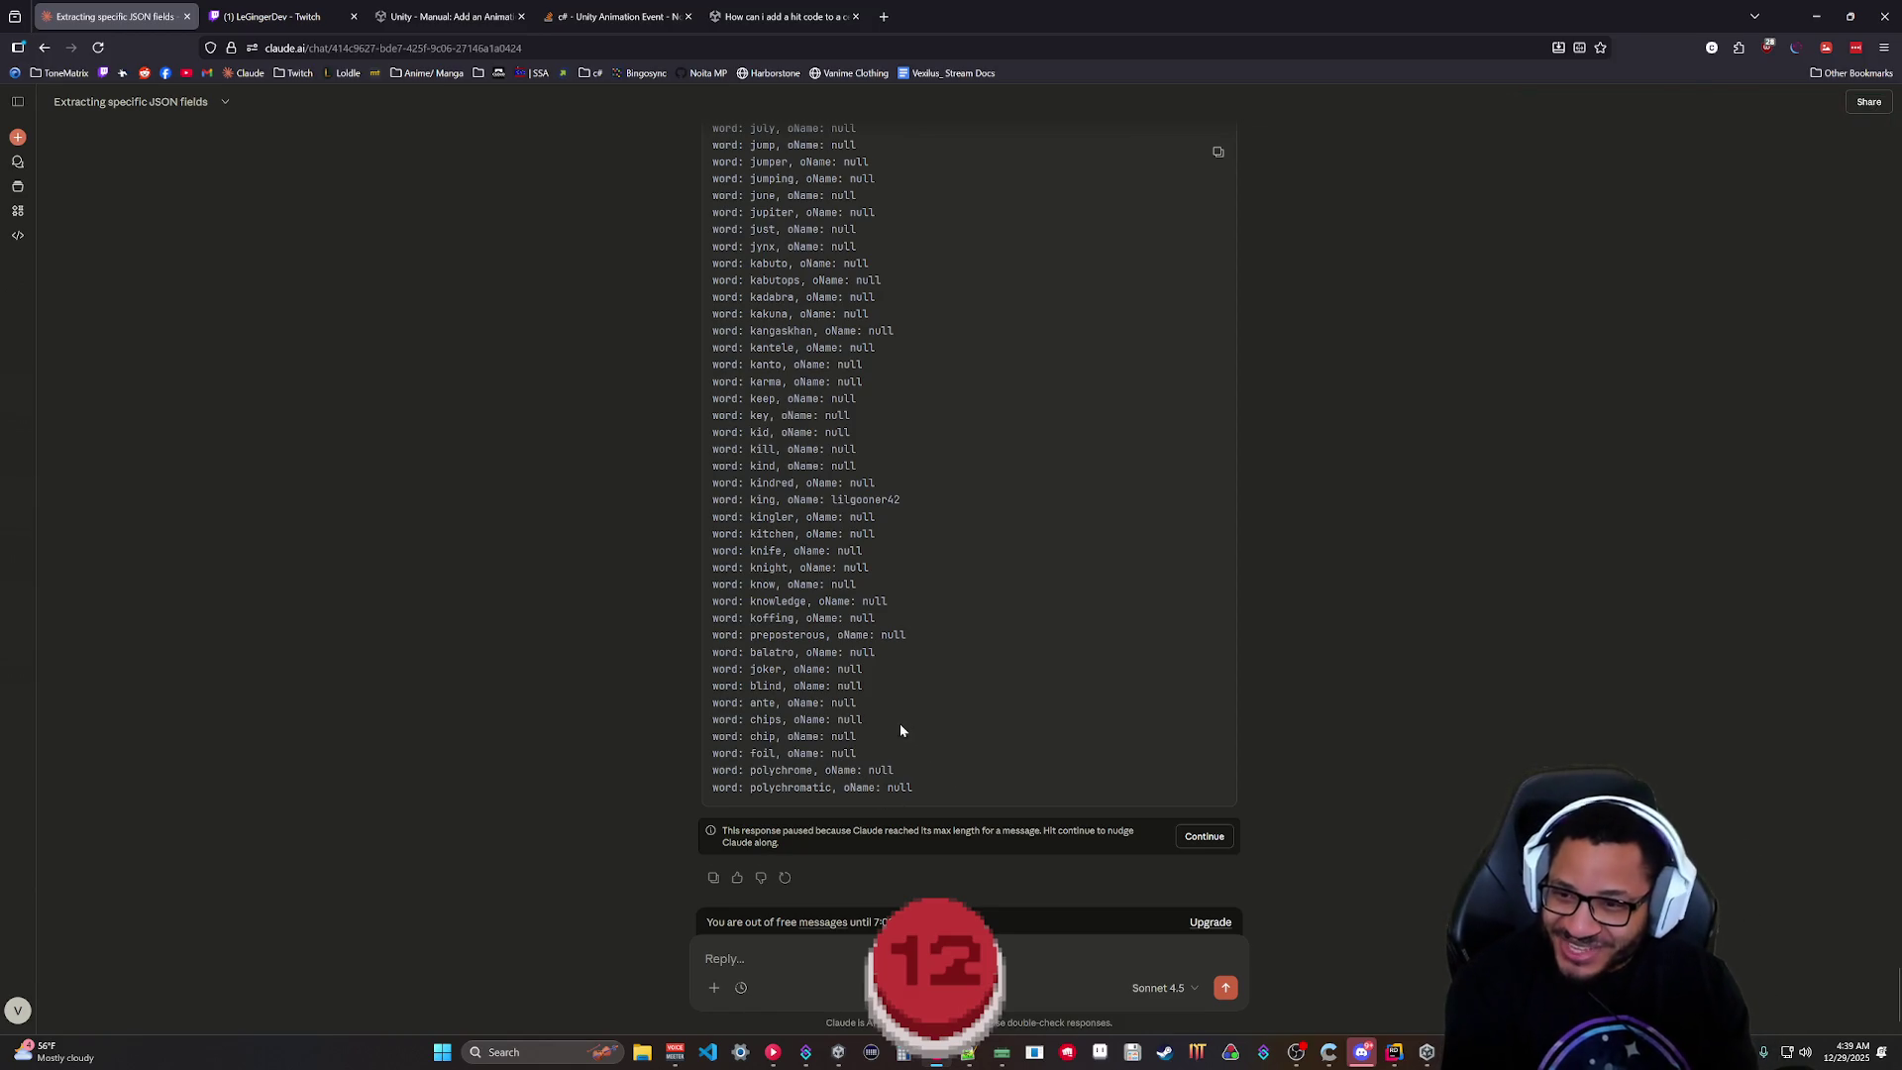
scroll(1000, 731, up, 8)
scroll(1001, 732, up, 10)
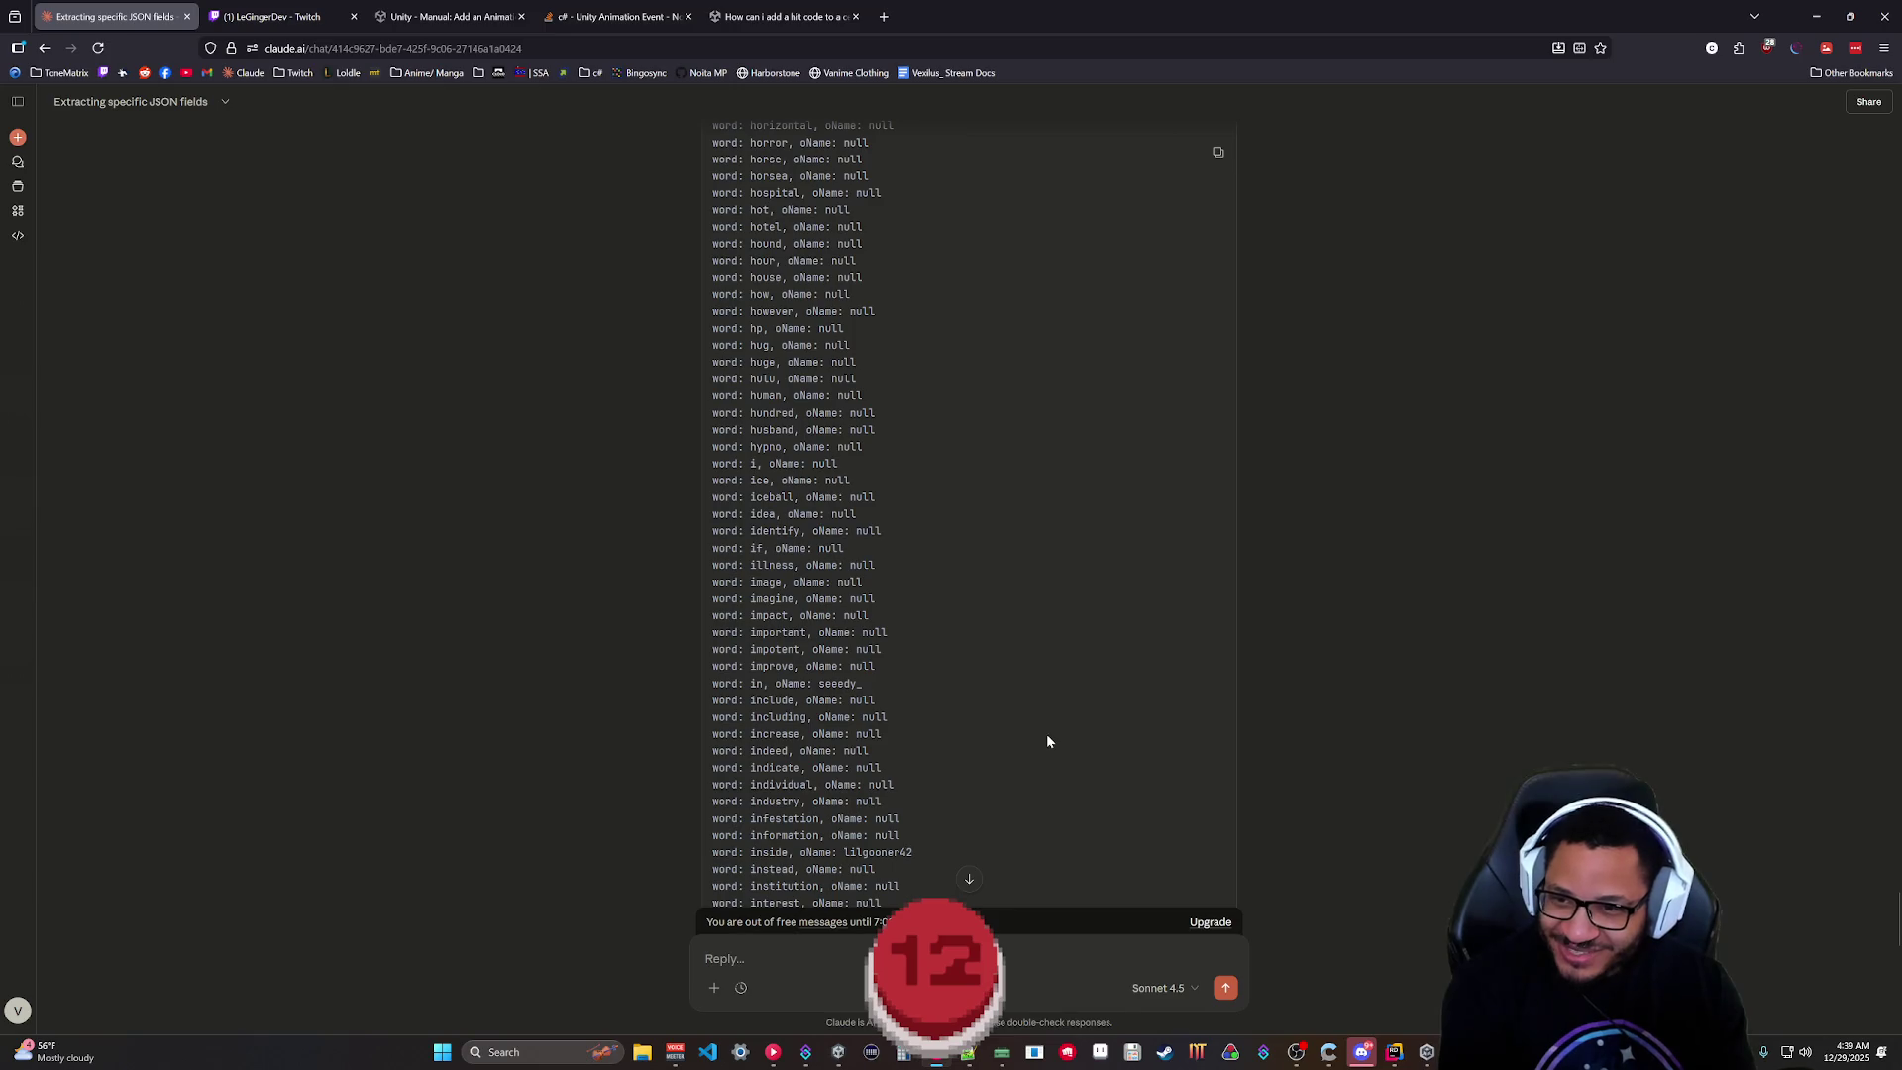
scroll(1061, 763, up, 10)
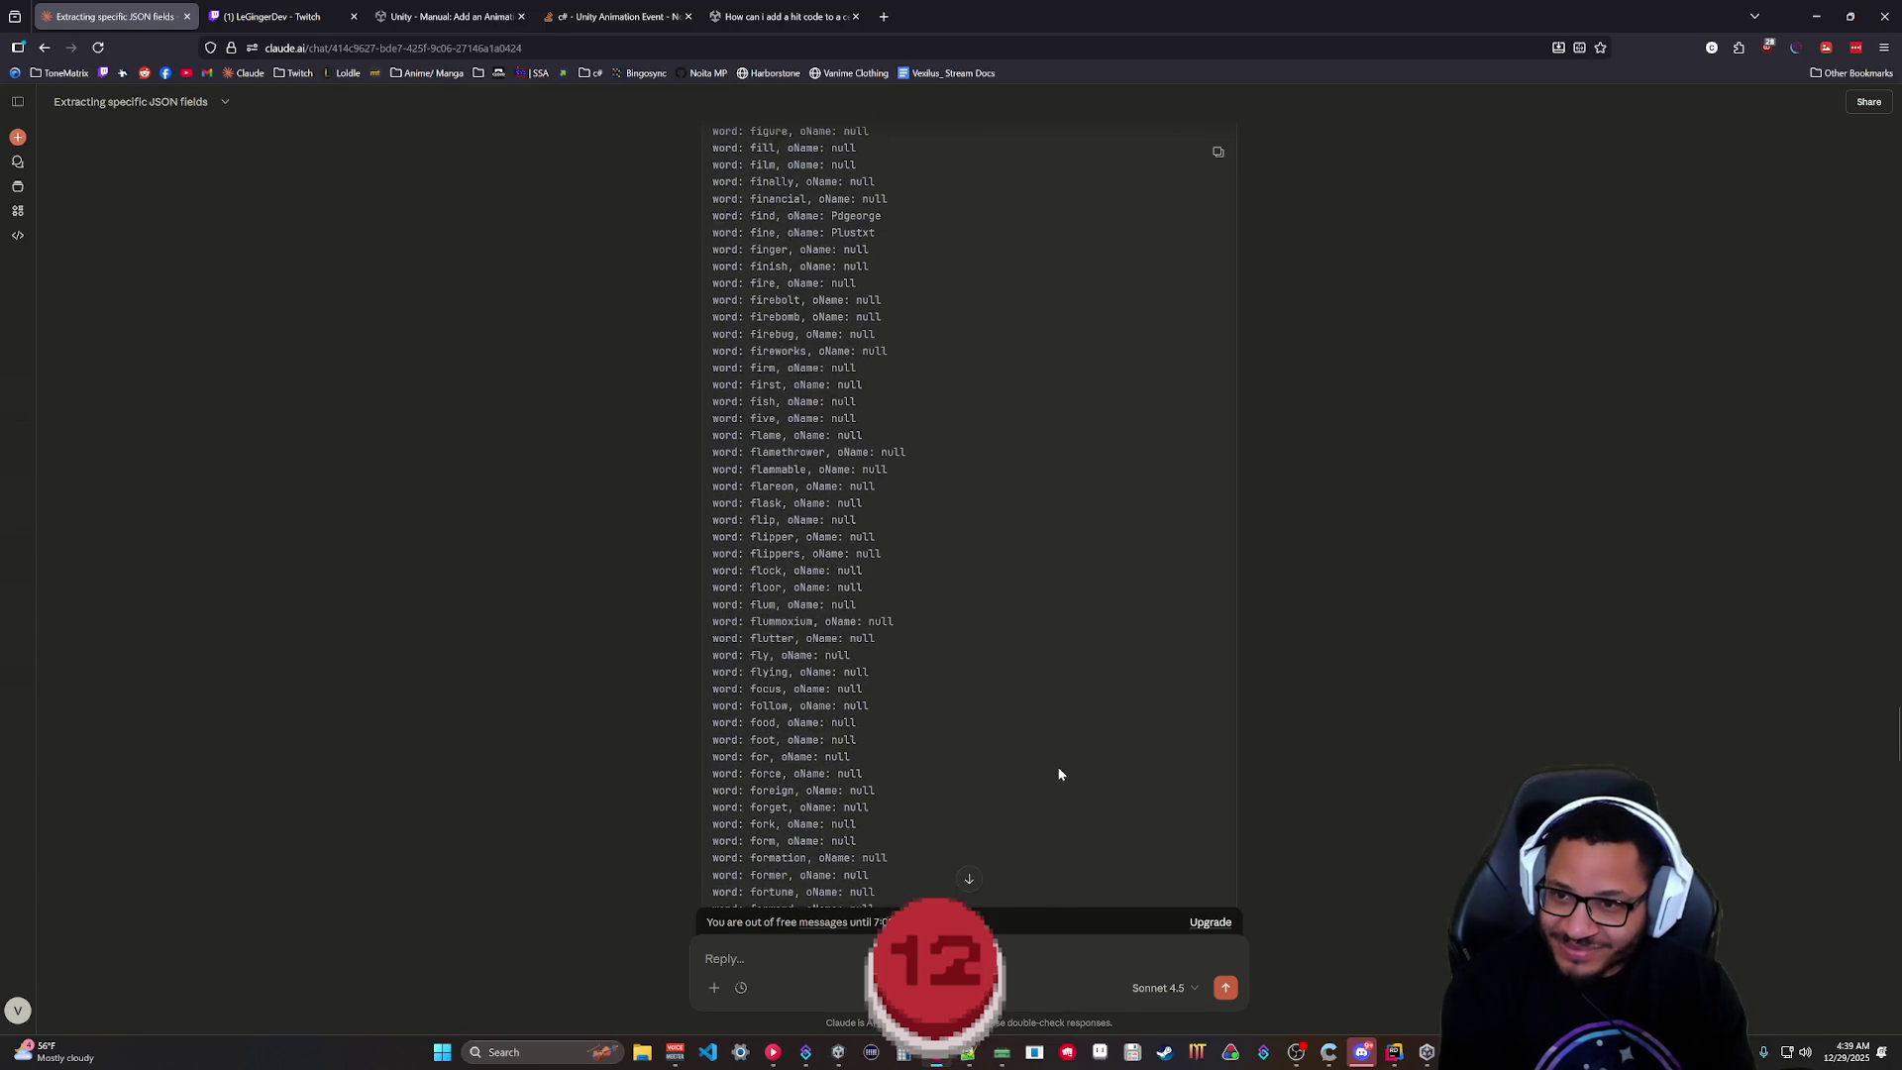
scroll(1061, 770, up, 10)
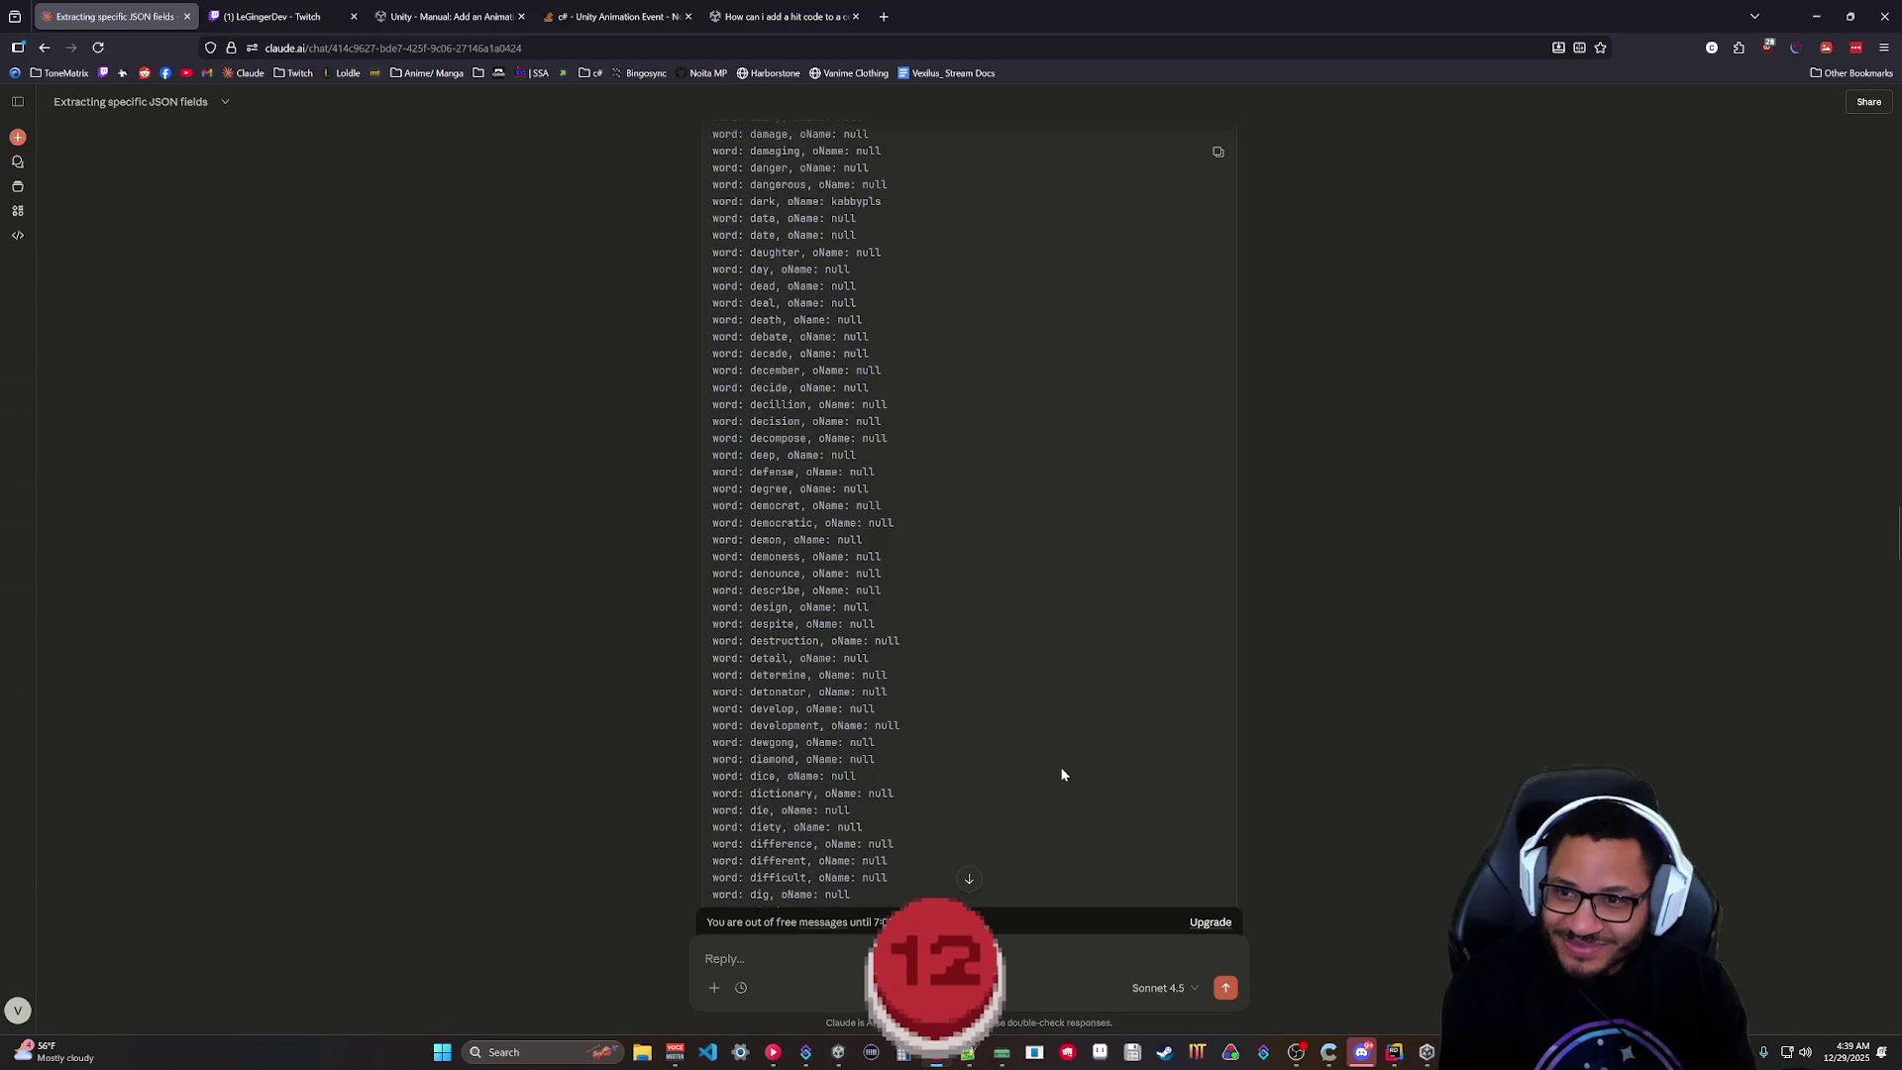
scroll(1061, 768, up, 5)
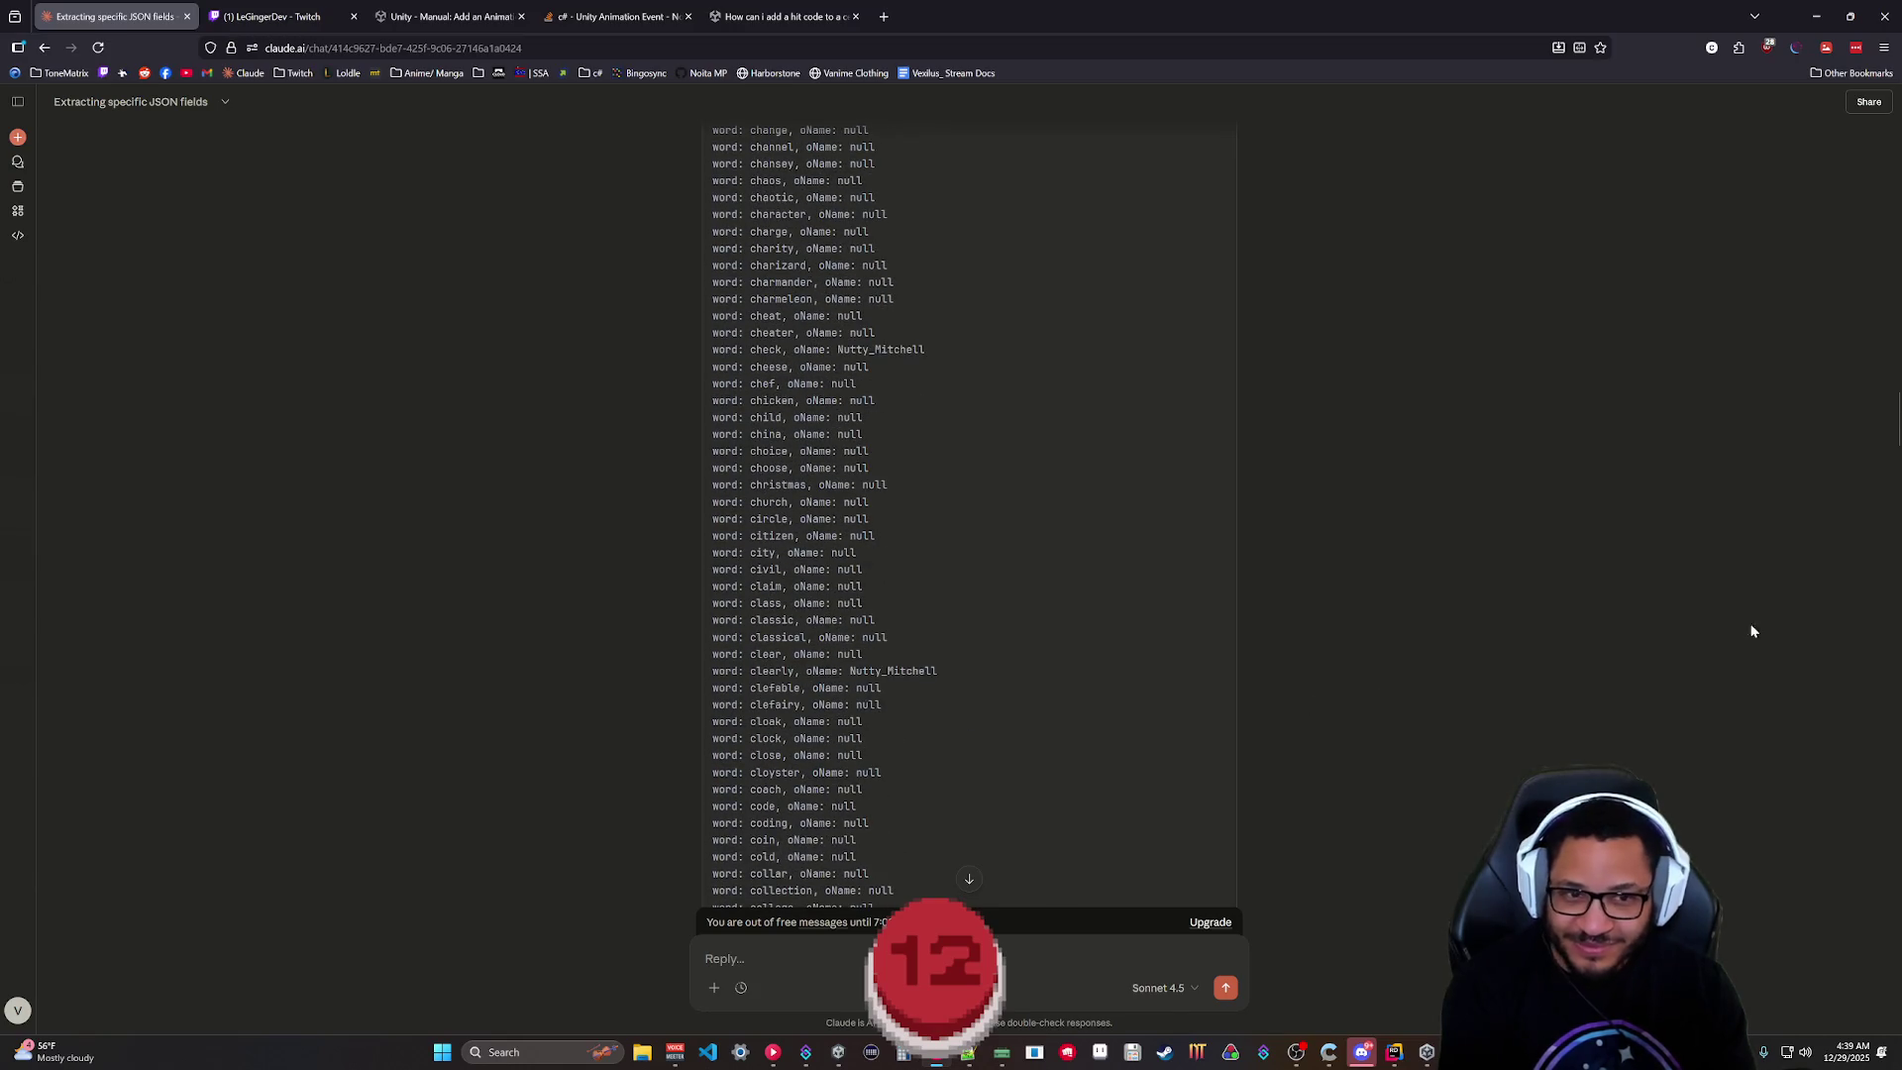
drag(1896, 435, 1896, 442)
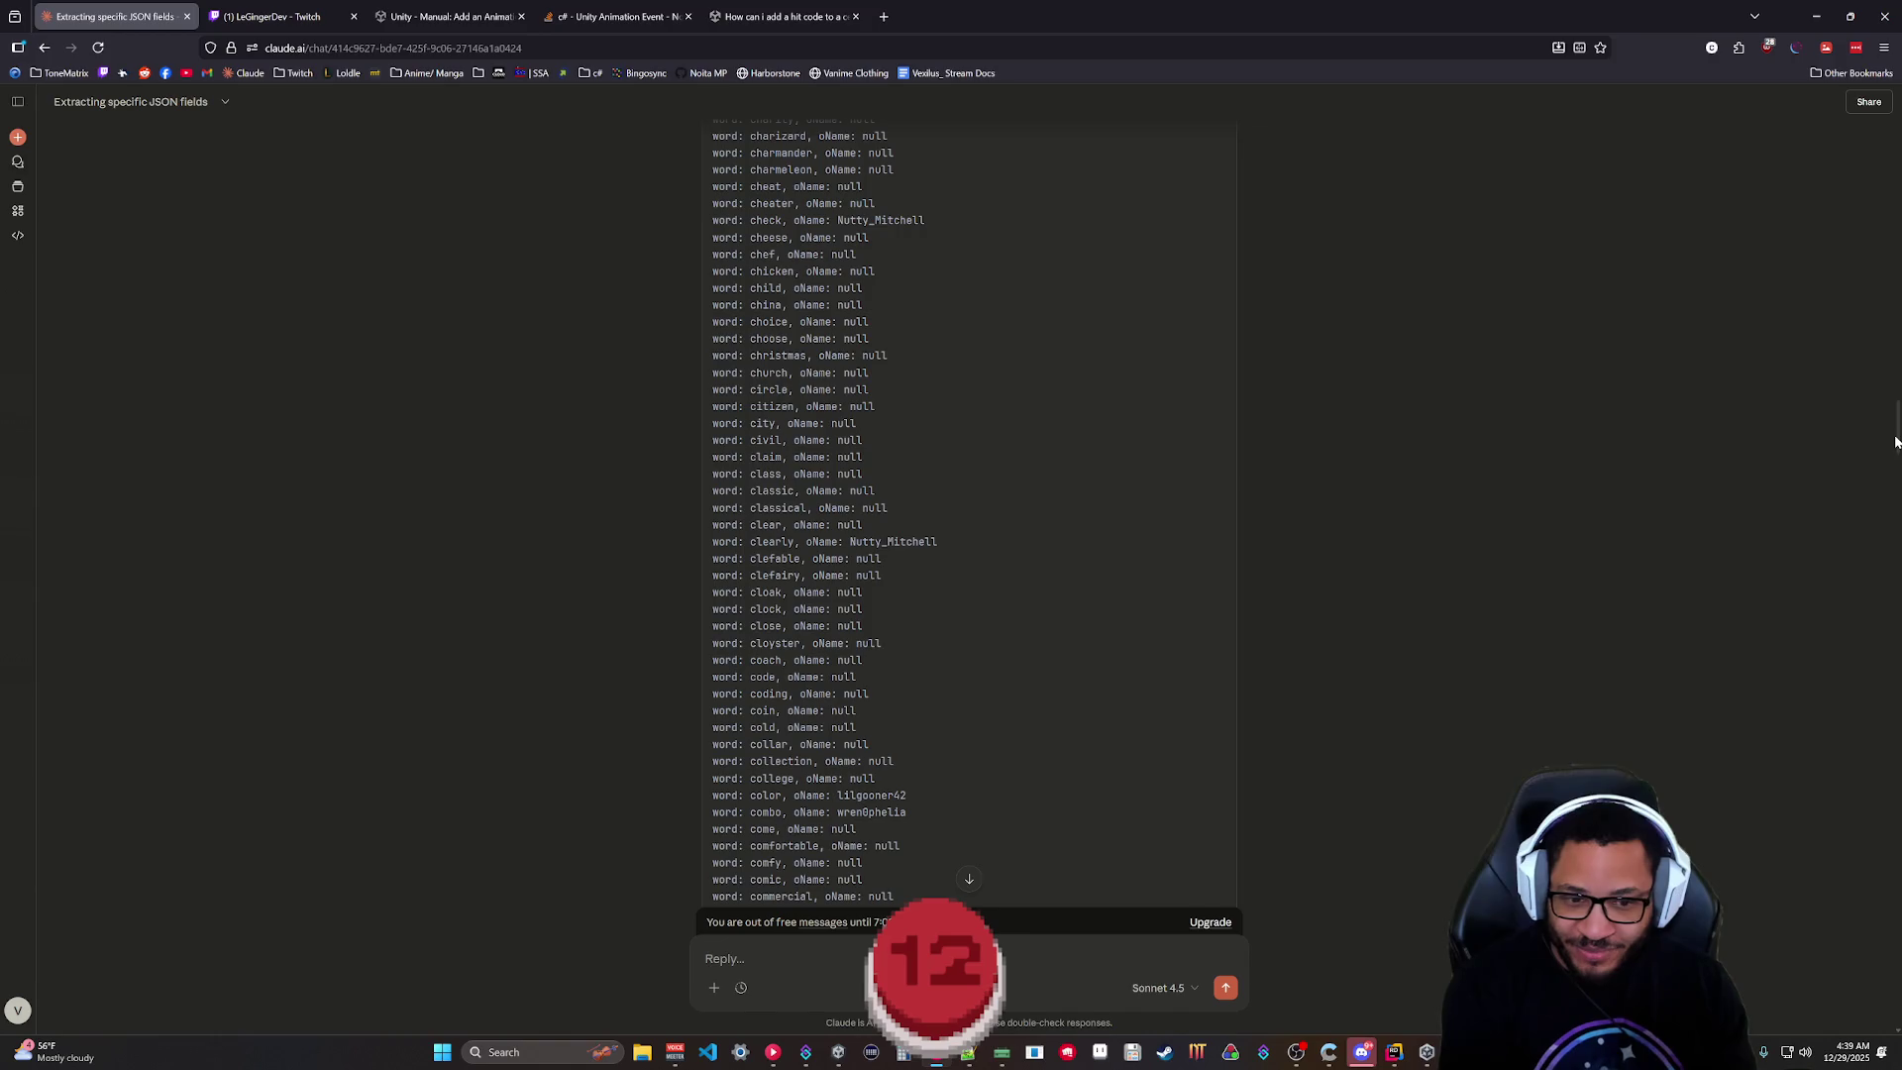
scroll(1838, 685, up, 1)
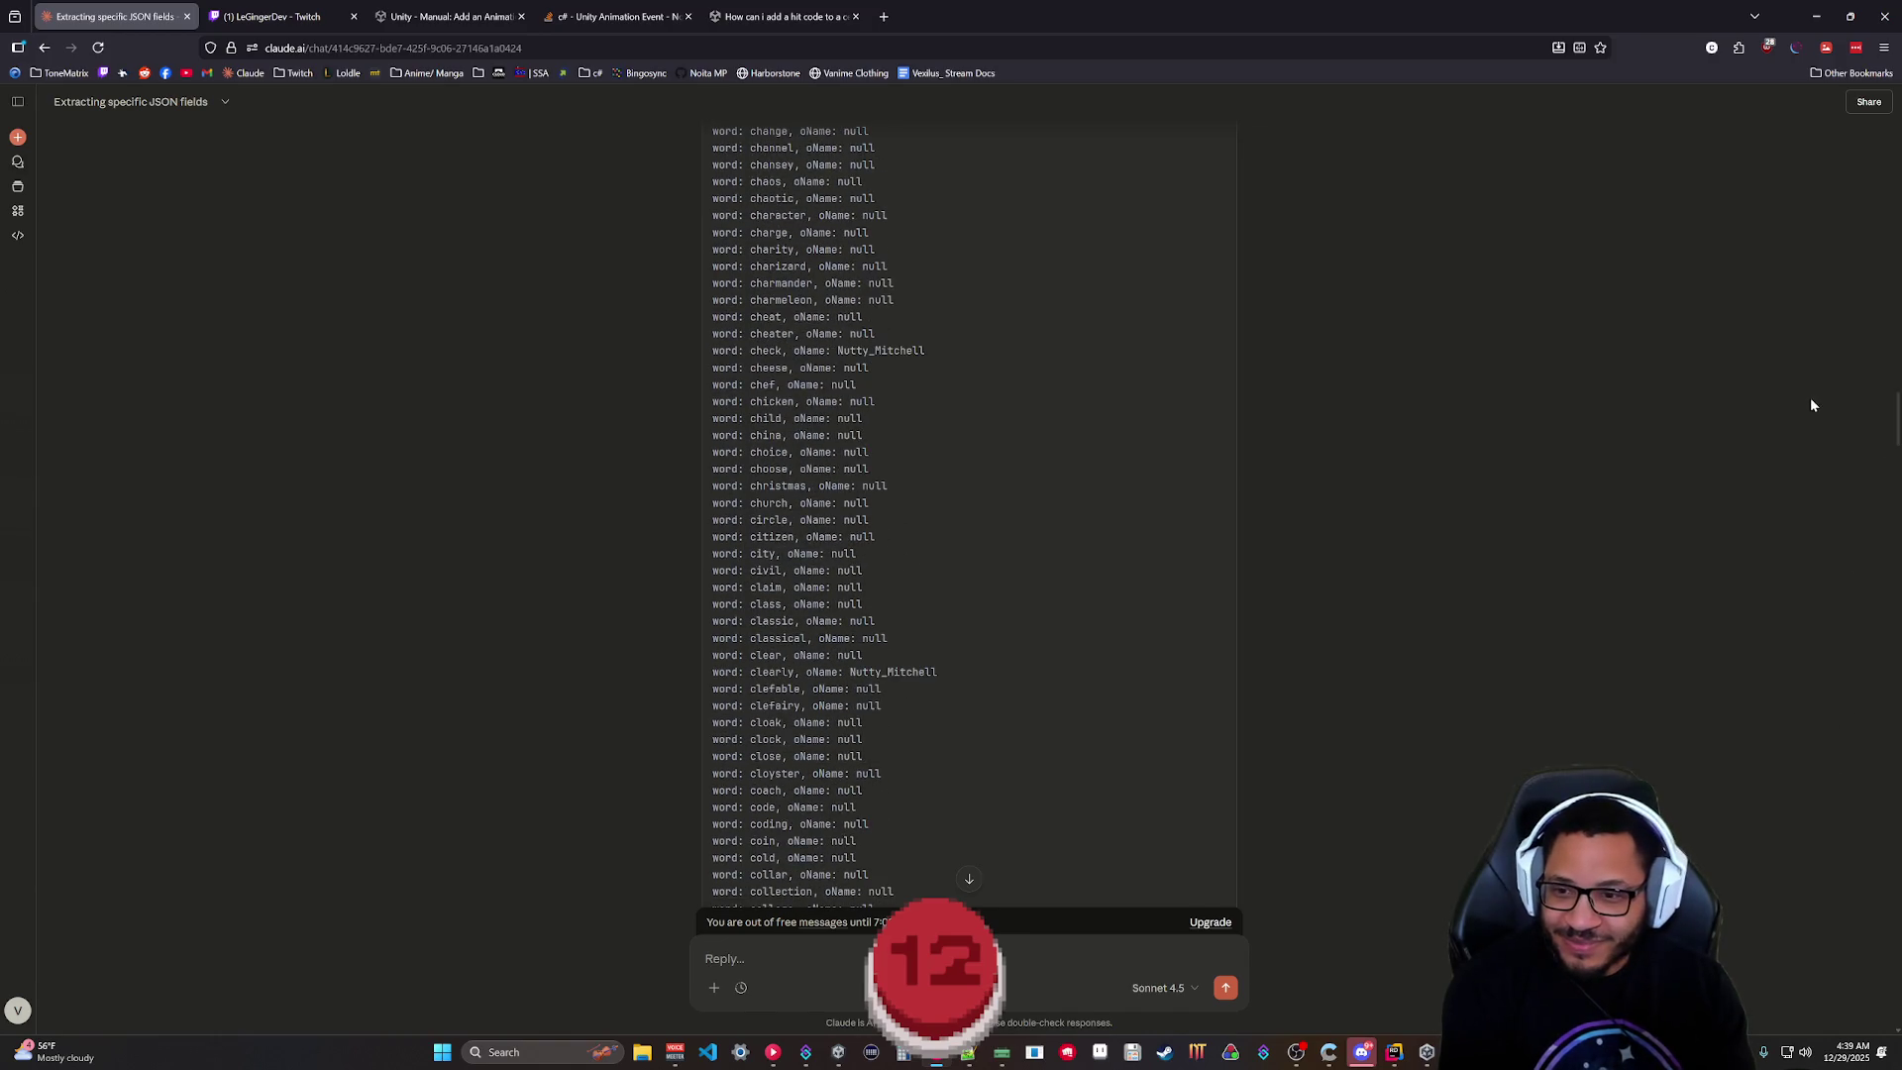
scroll(1052, 608, up, 9)
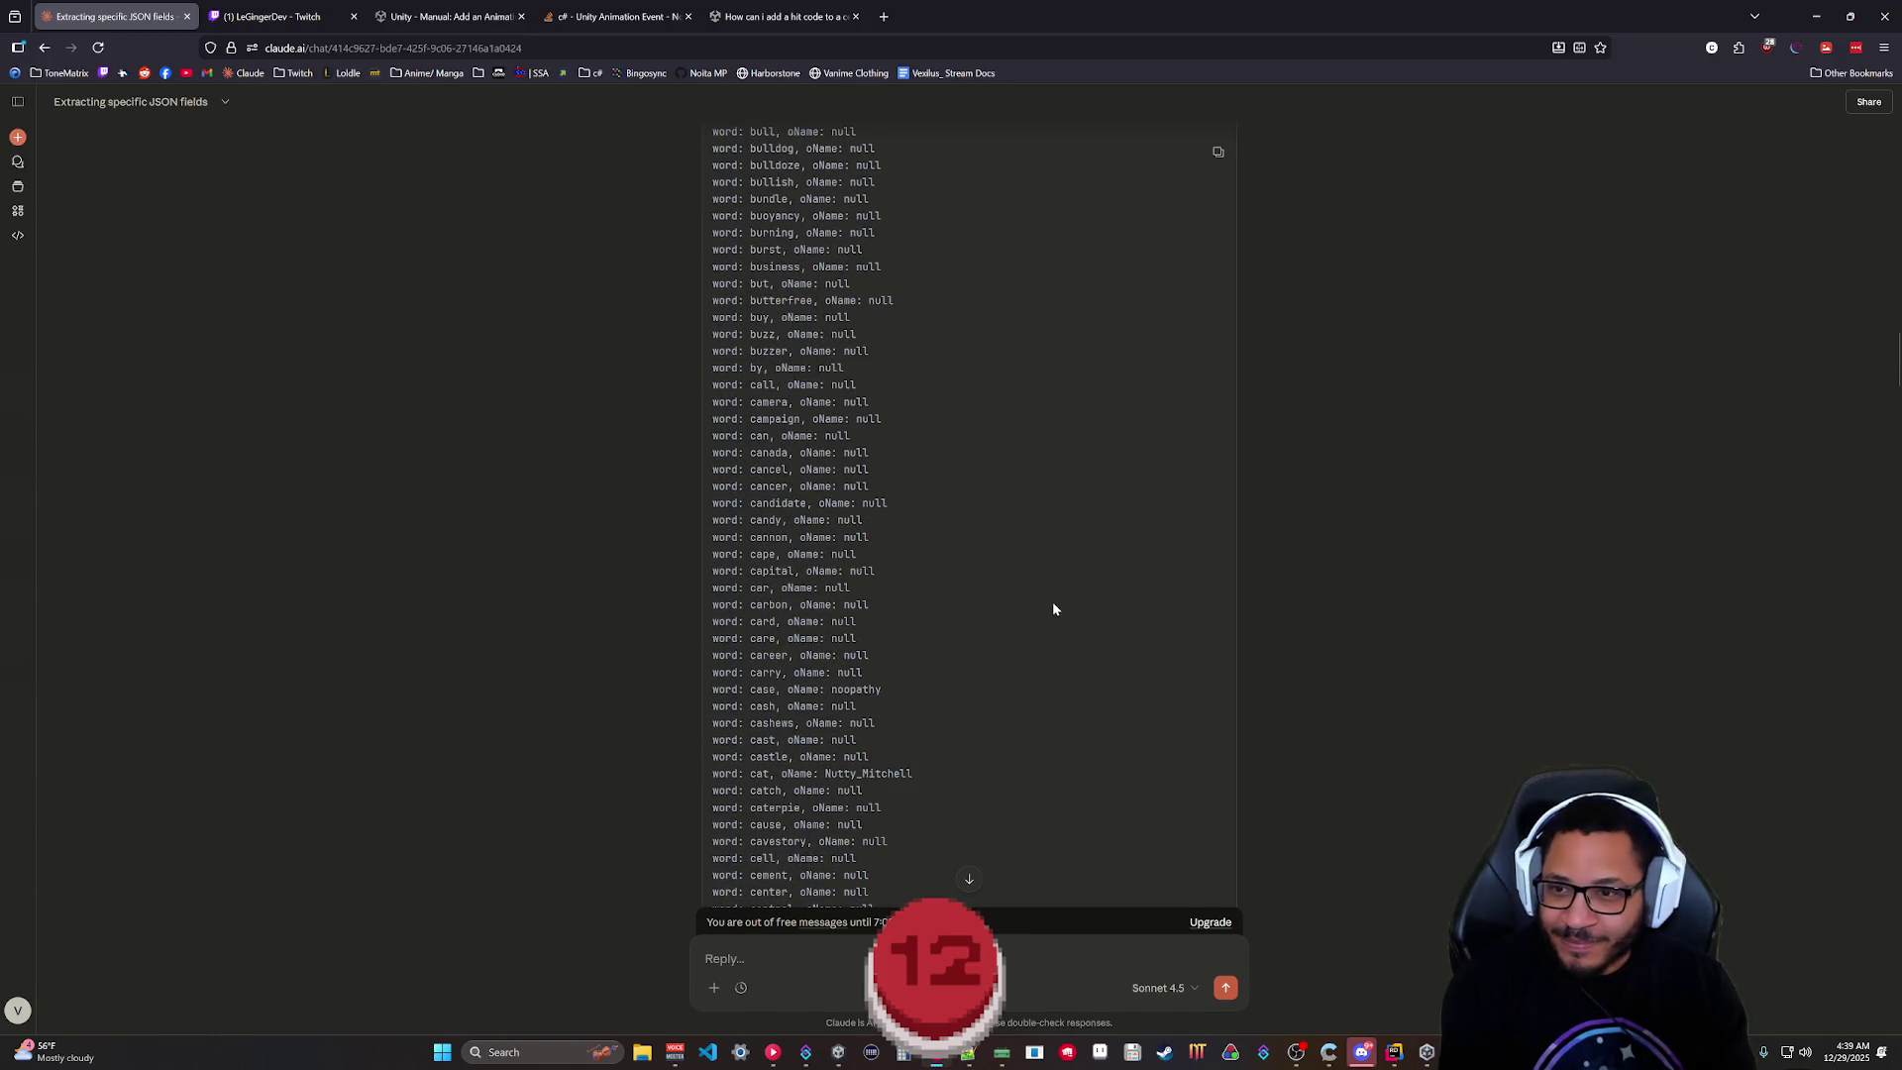
scroll(1052, 608, up, 3)
scroll(972, 683, down, 12)
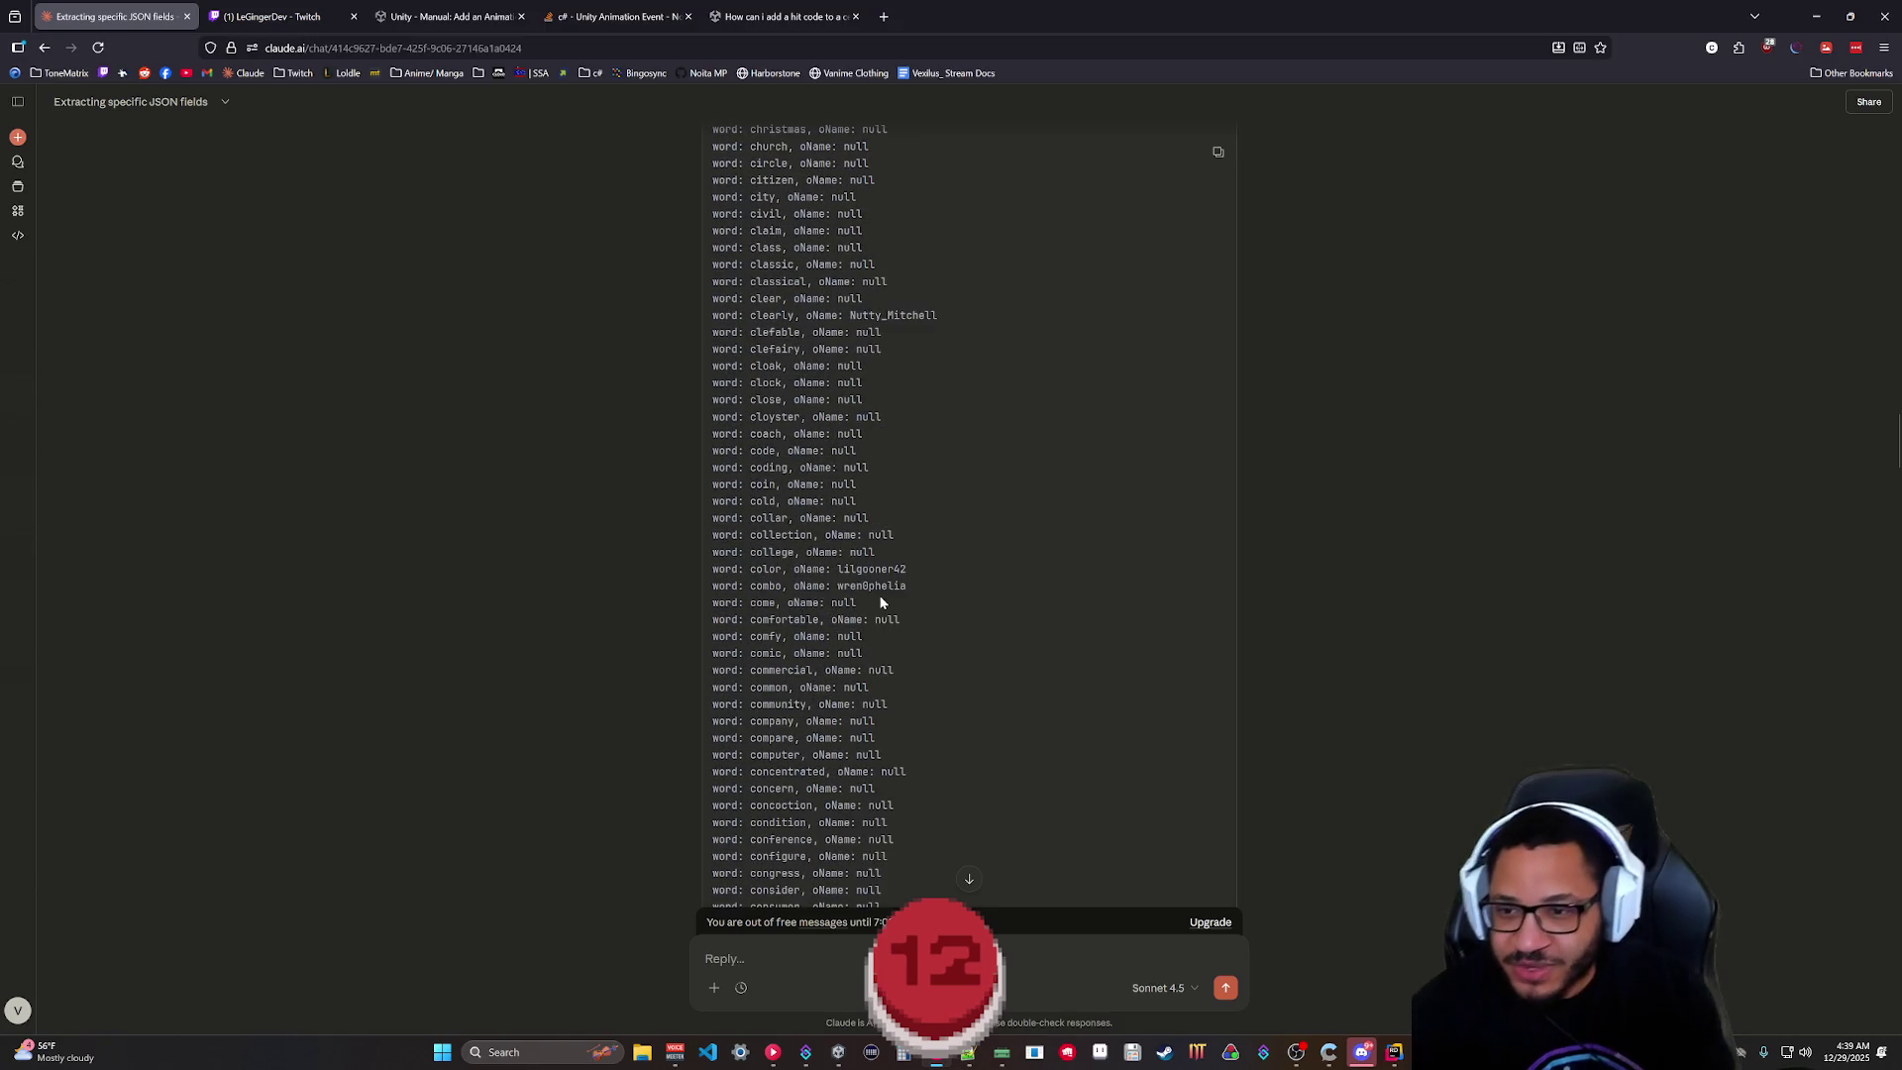
scroll(876, 592, down, 2)
scroll(875, 592, down, 3)
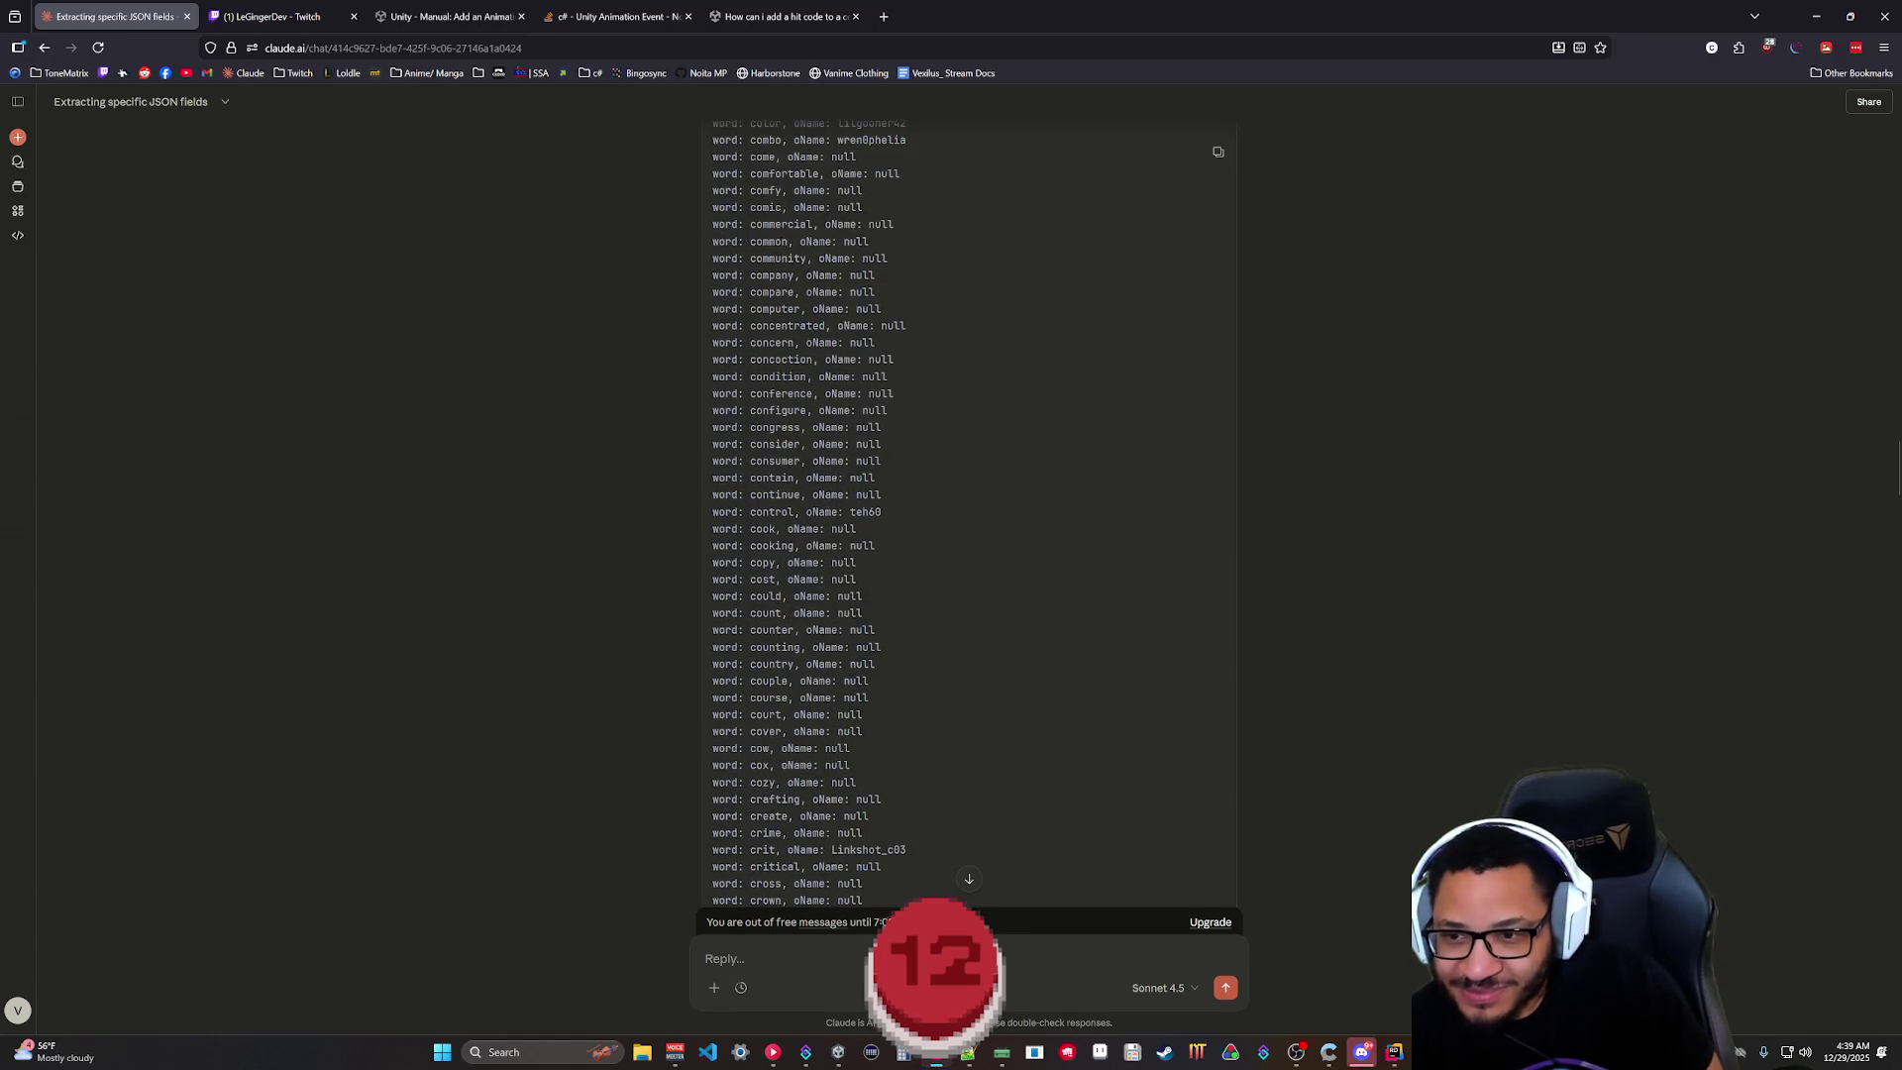
scroll(779, 554, up, 3)
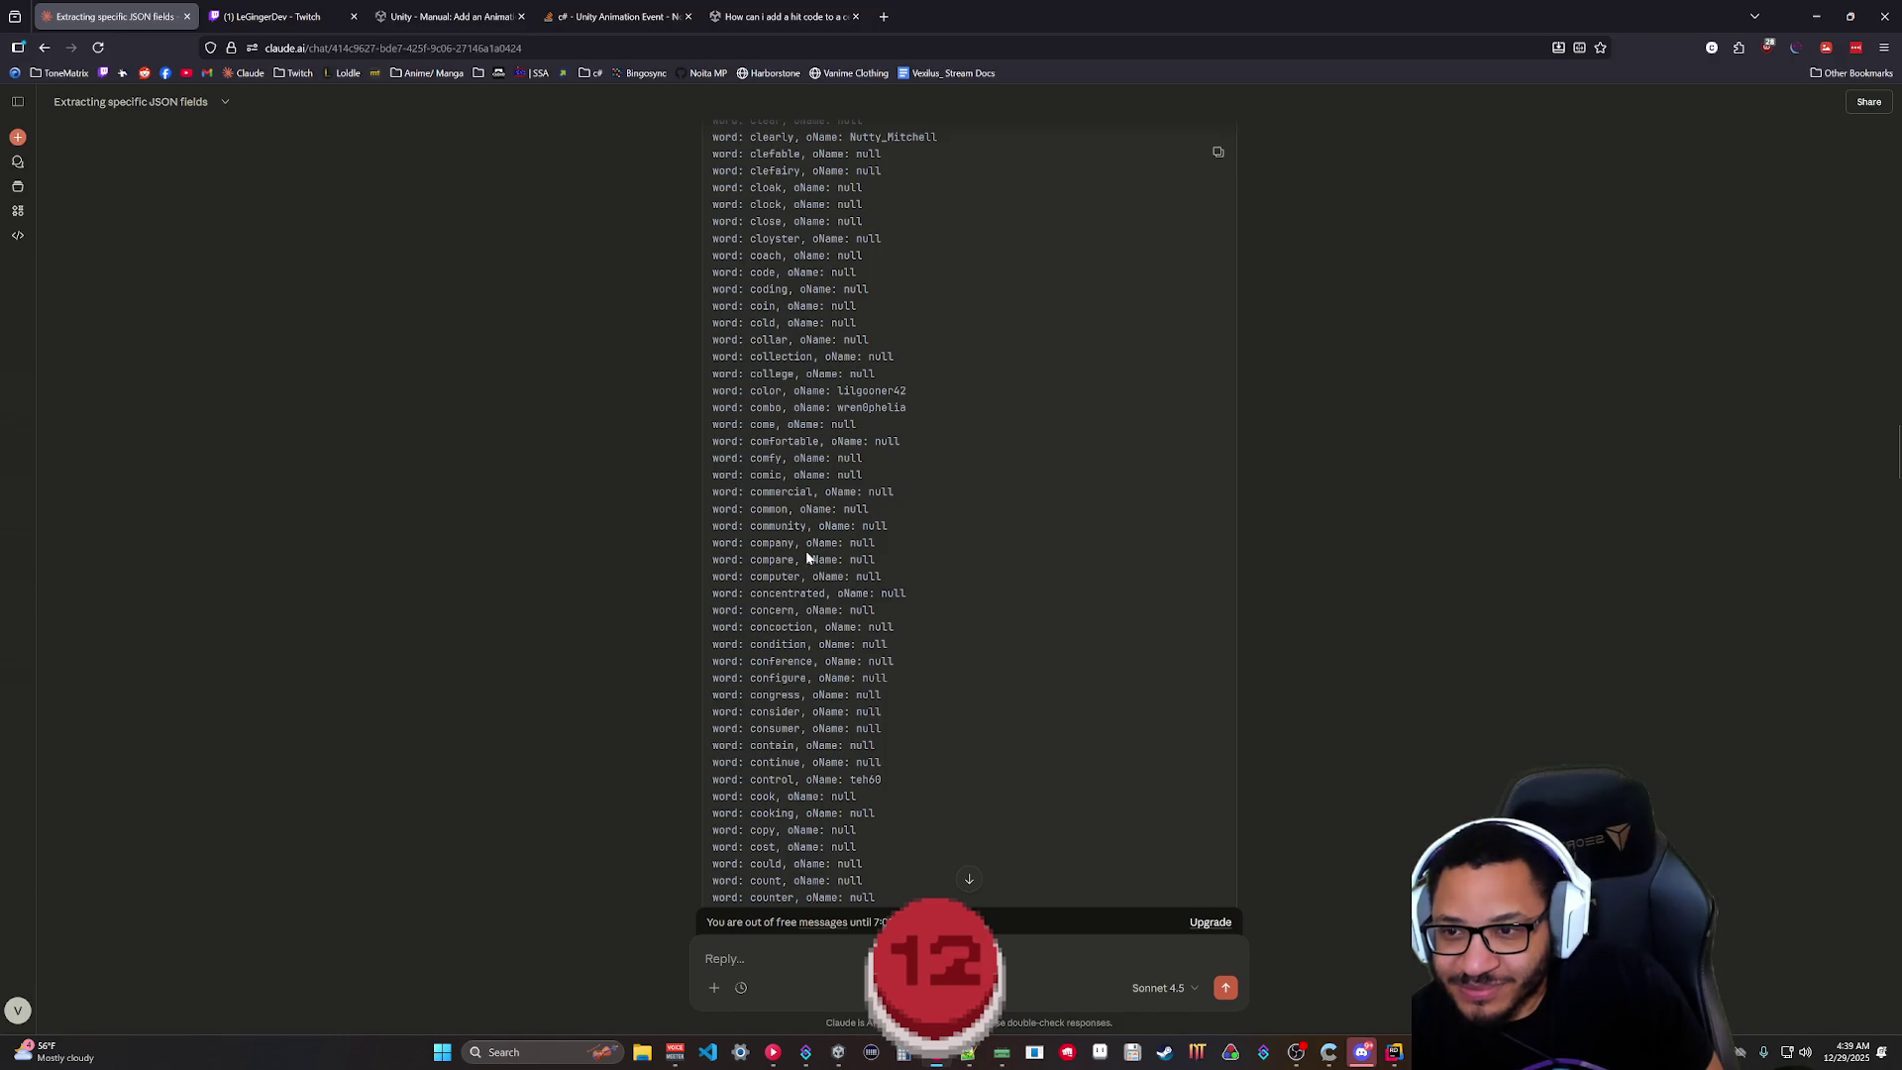
scroll(807, 558, up, 10)
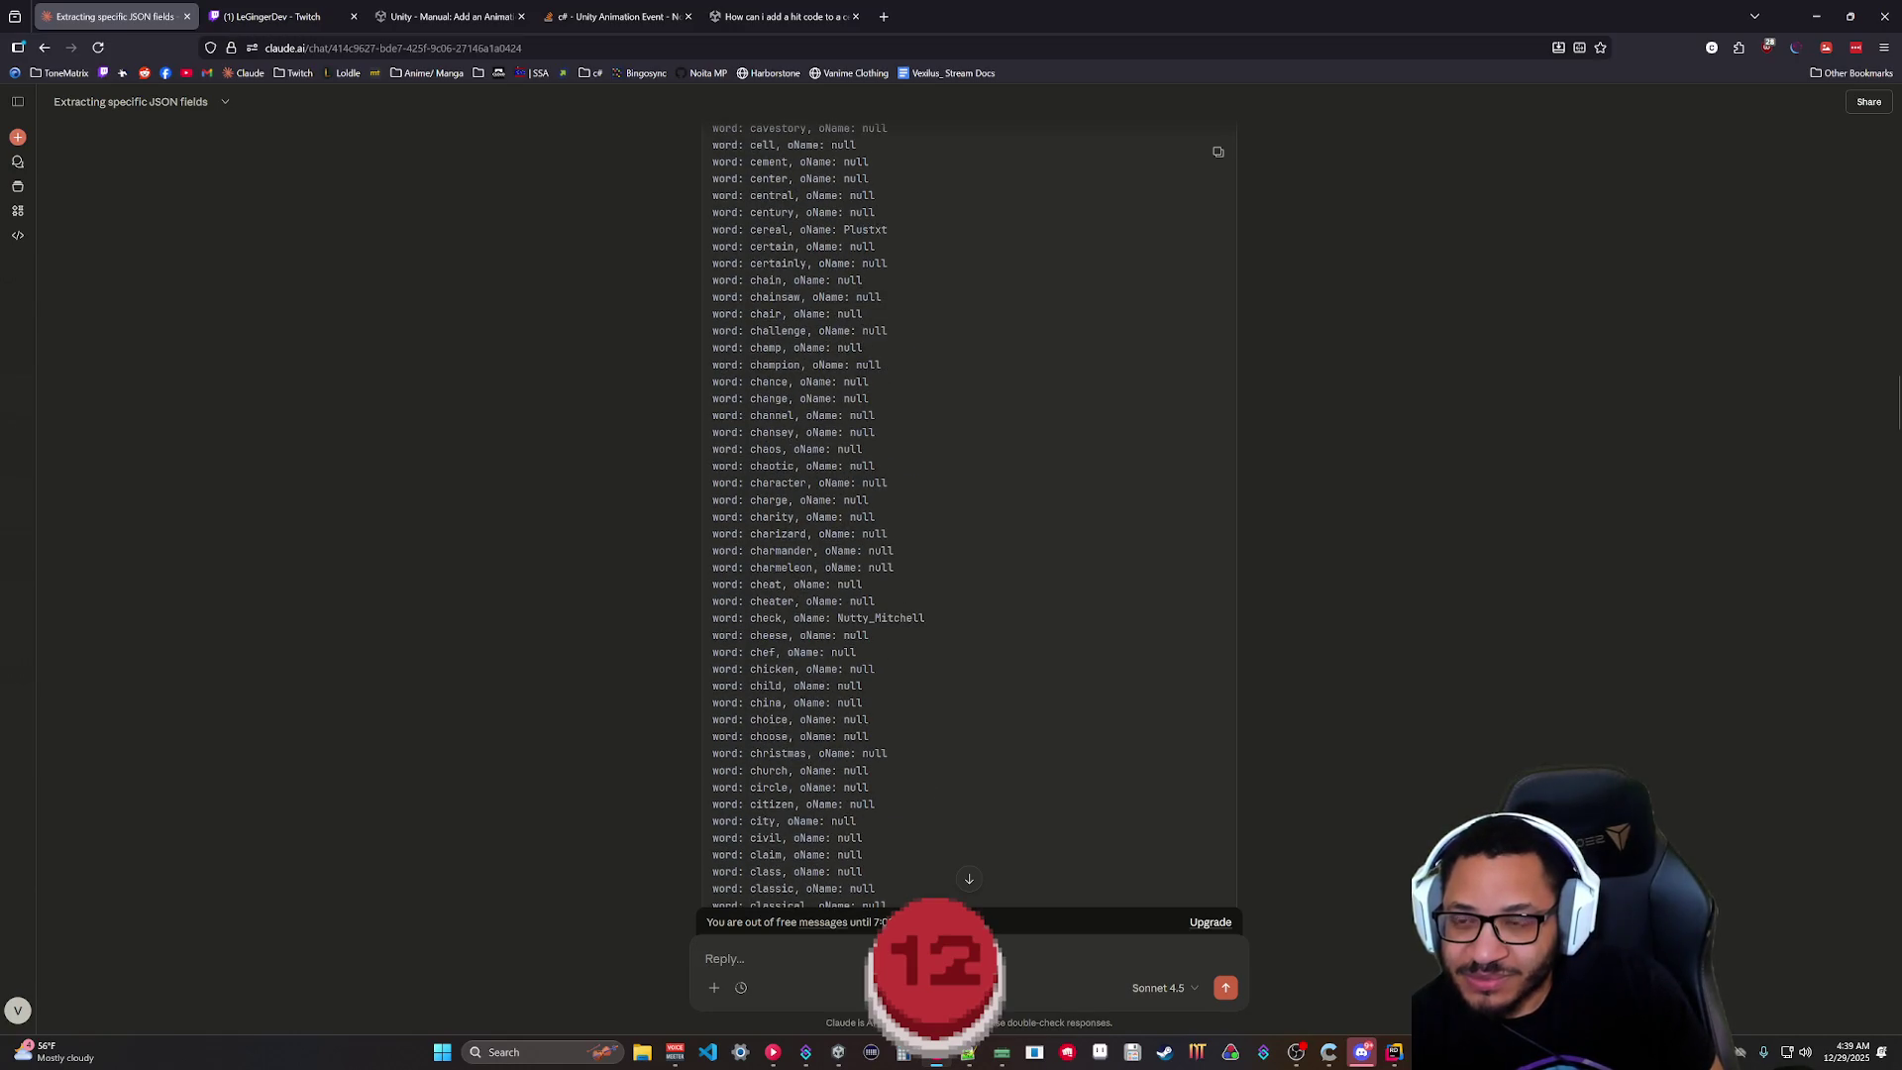
scroll(855, 511, up, 6)
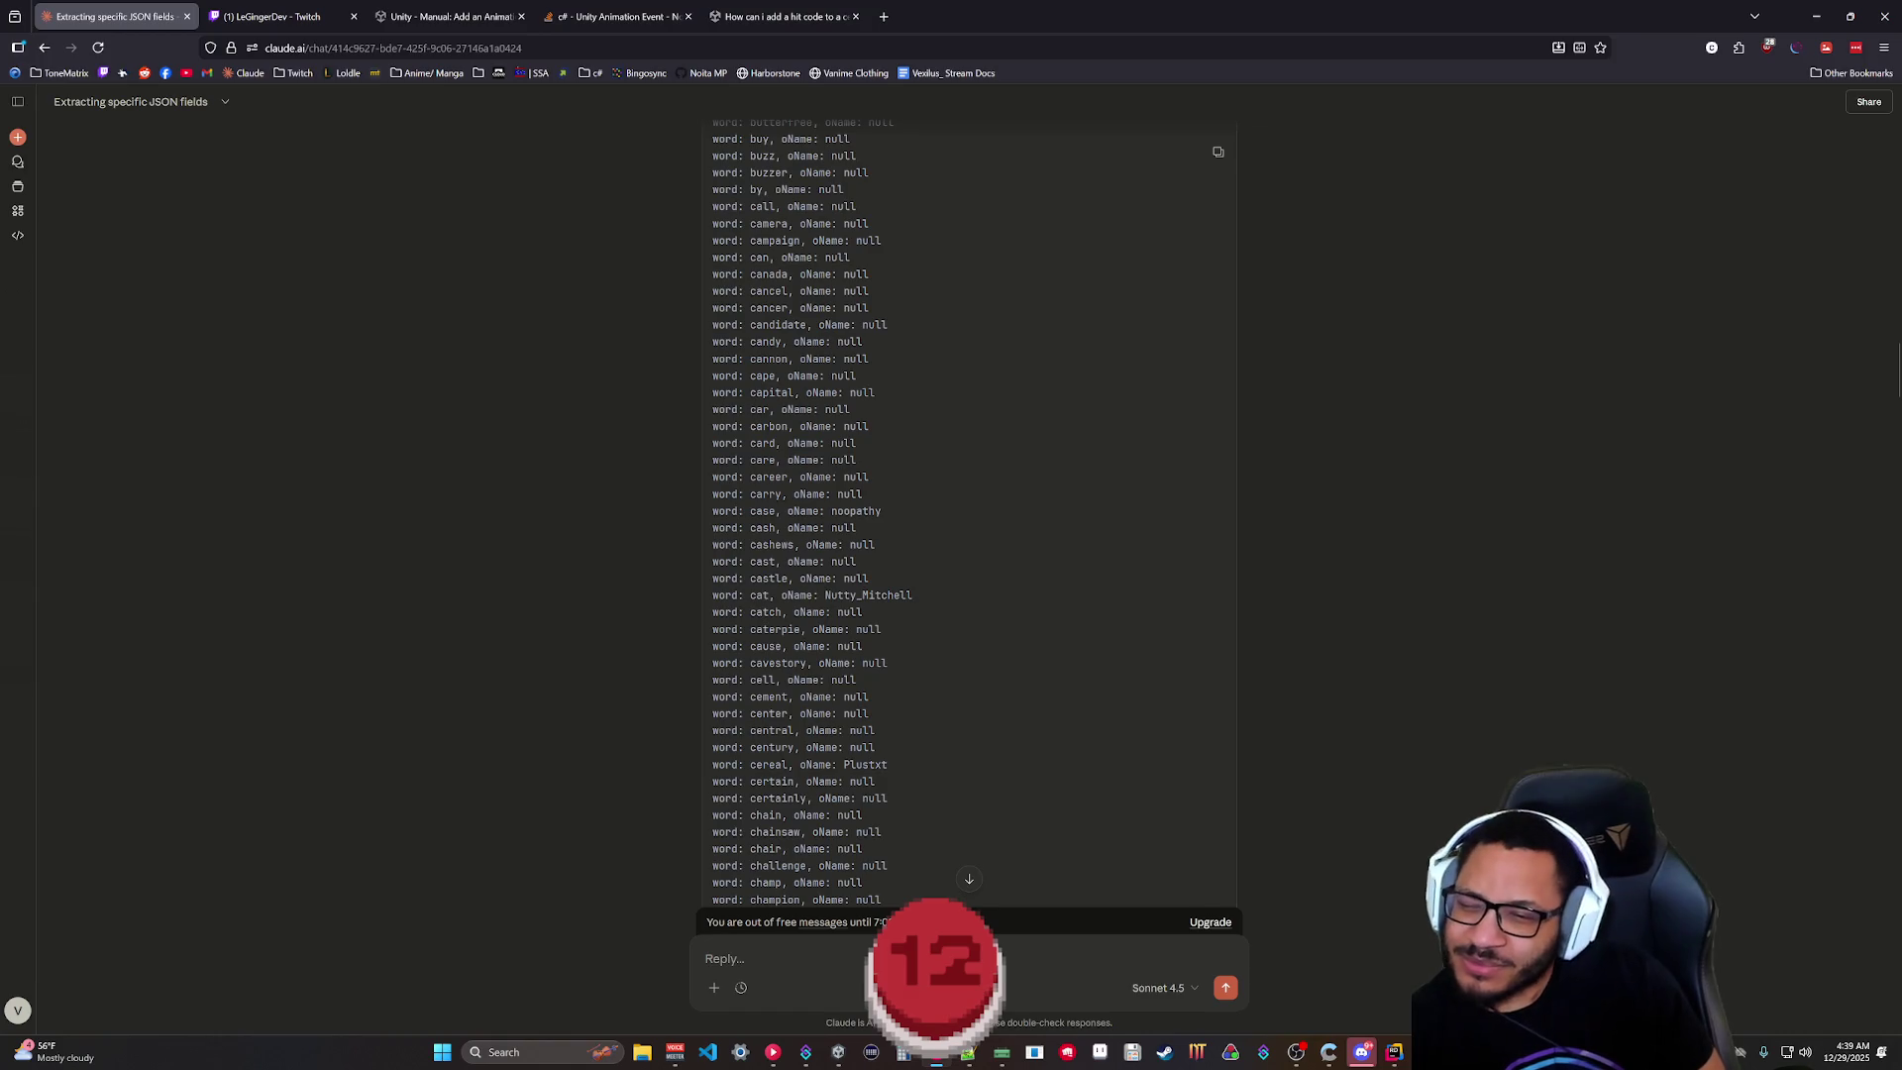
scroll(804, 669, up, 7)
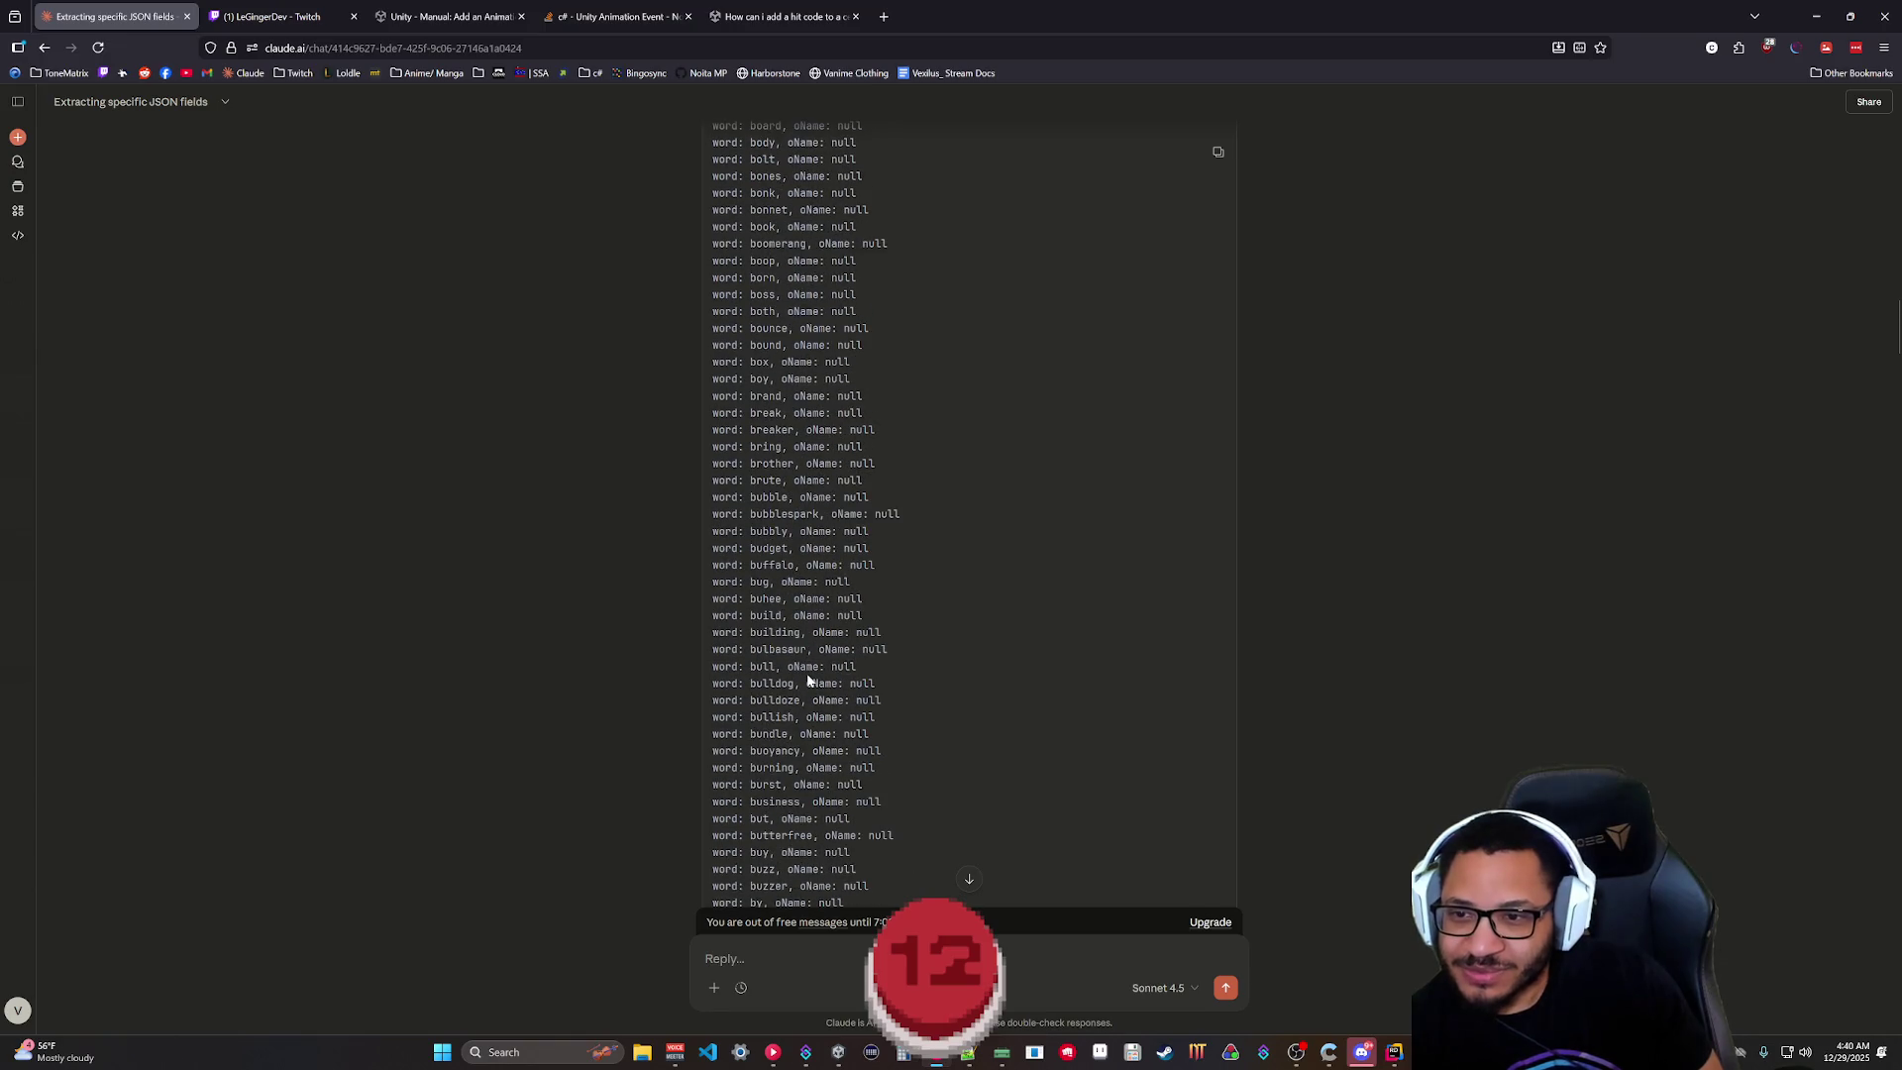
scroll(797, 539, up, 2)
scroll(805, 544, up, 4)
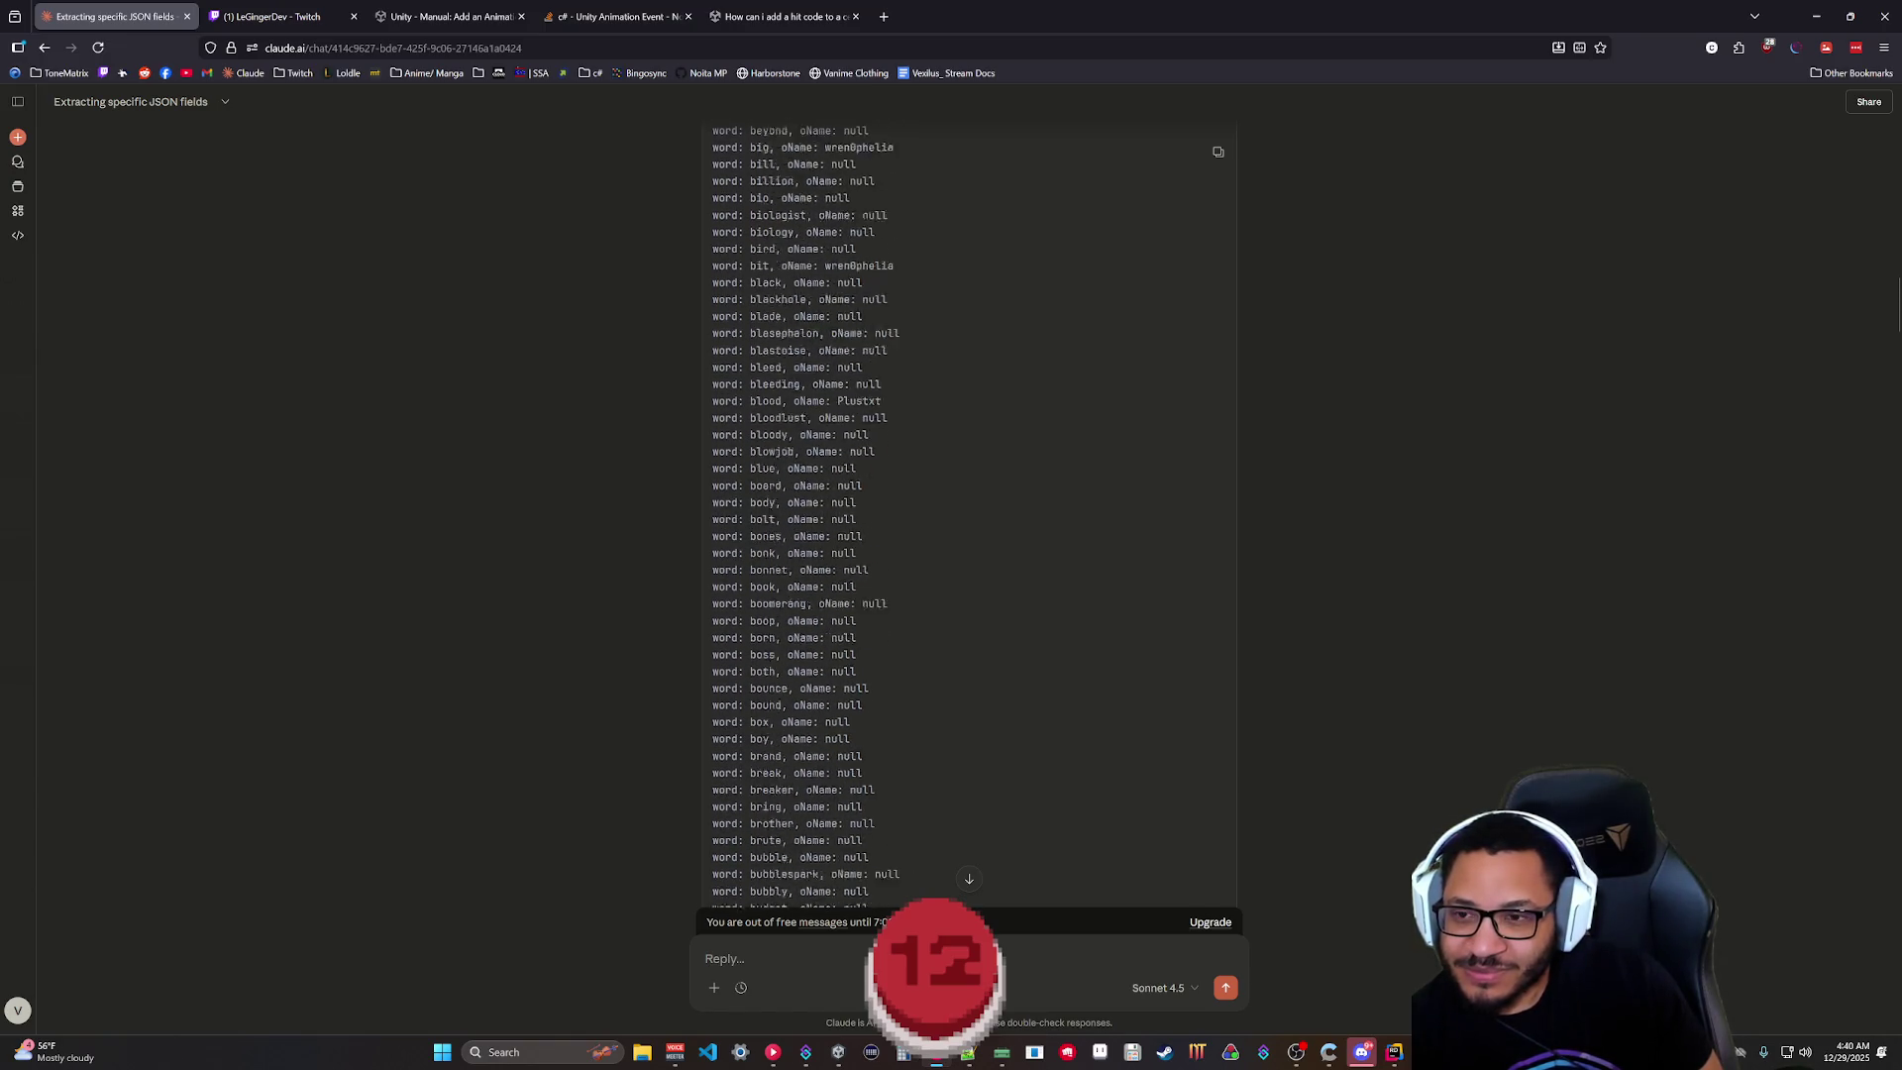